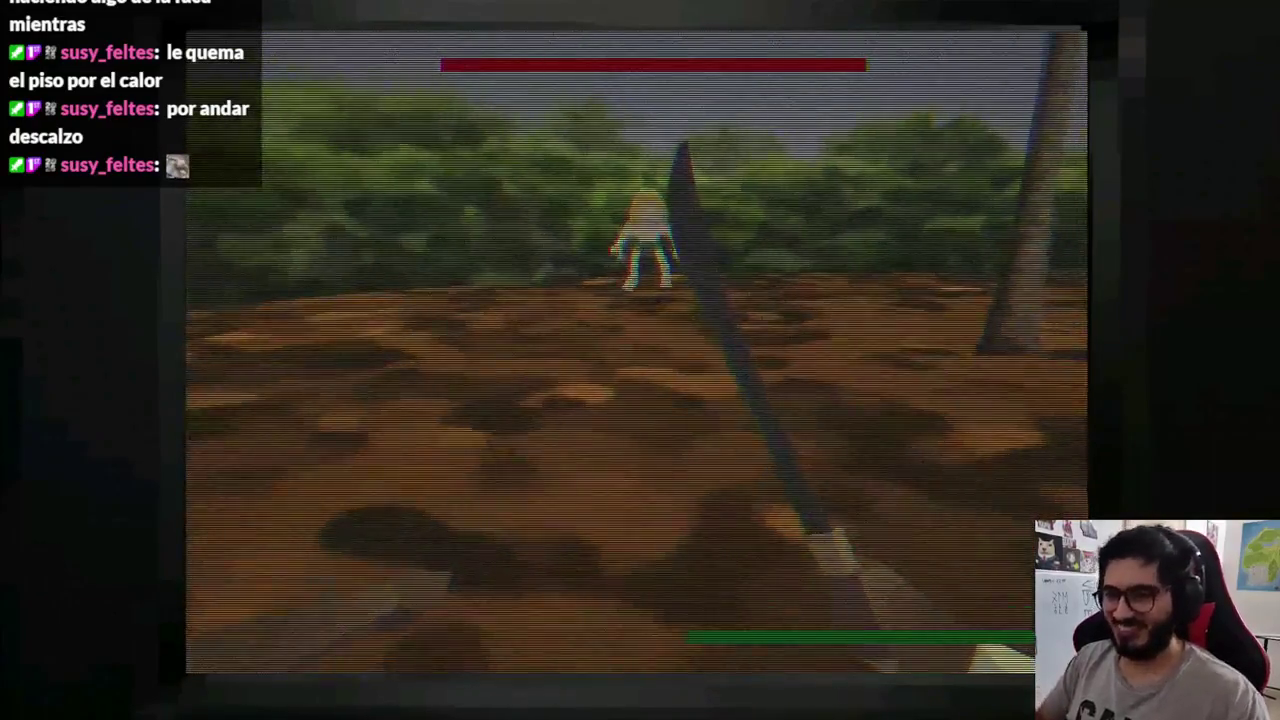
Stop the Godot playtest and bring up jasyjatere.blend in Blender's Animation workspace.
key("F8")
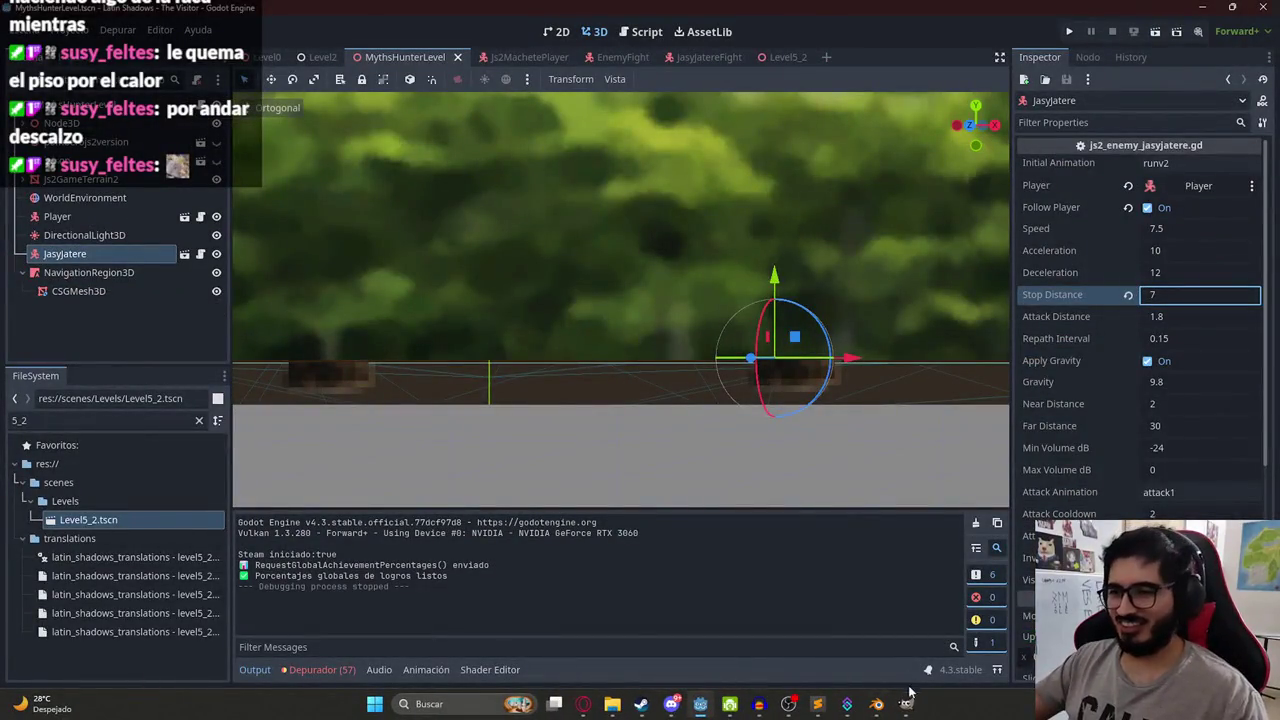
left_click(876, 704)
left_click(485, 26)
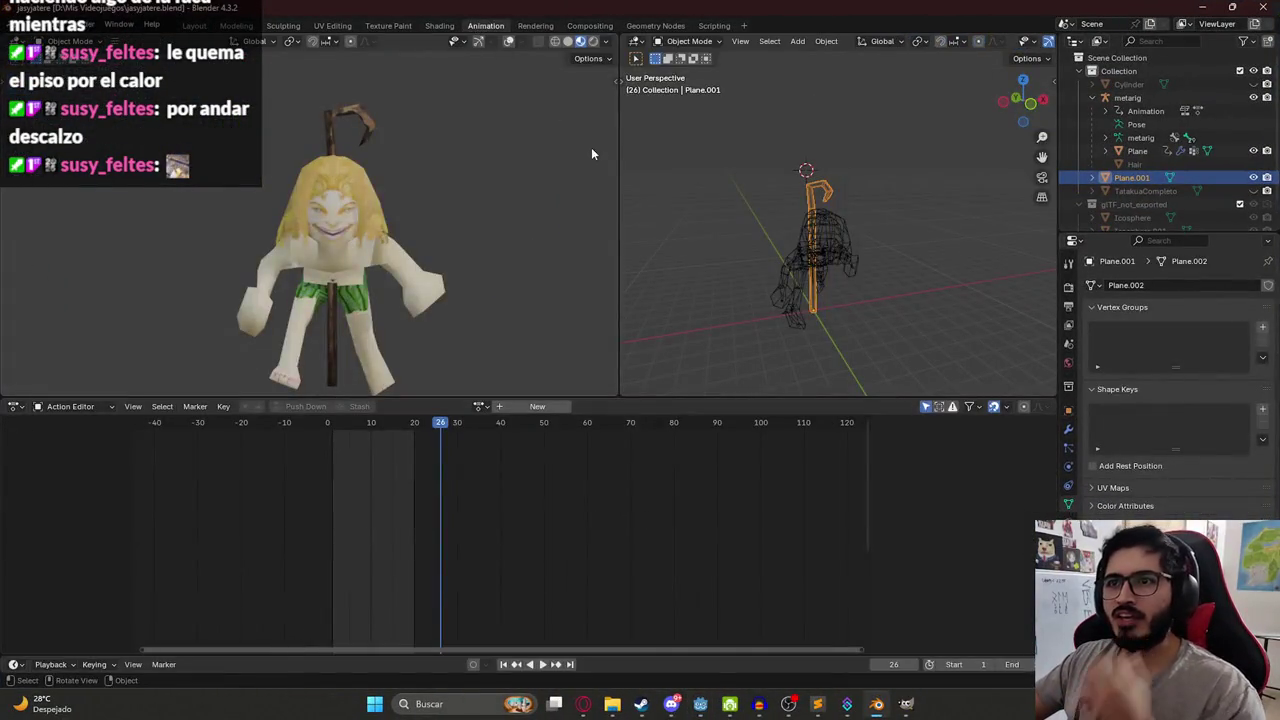
Put the metarig in Pose Mode and load the runv2 action in the Action Editor.
scroll(837, 250, "up", 4)
left_click(788, 233)
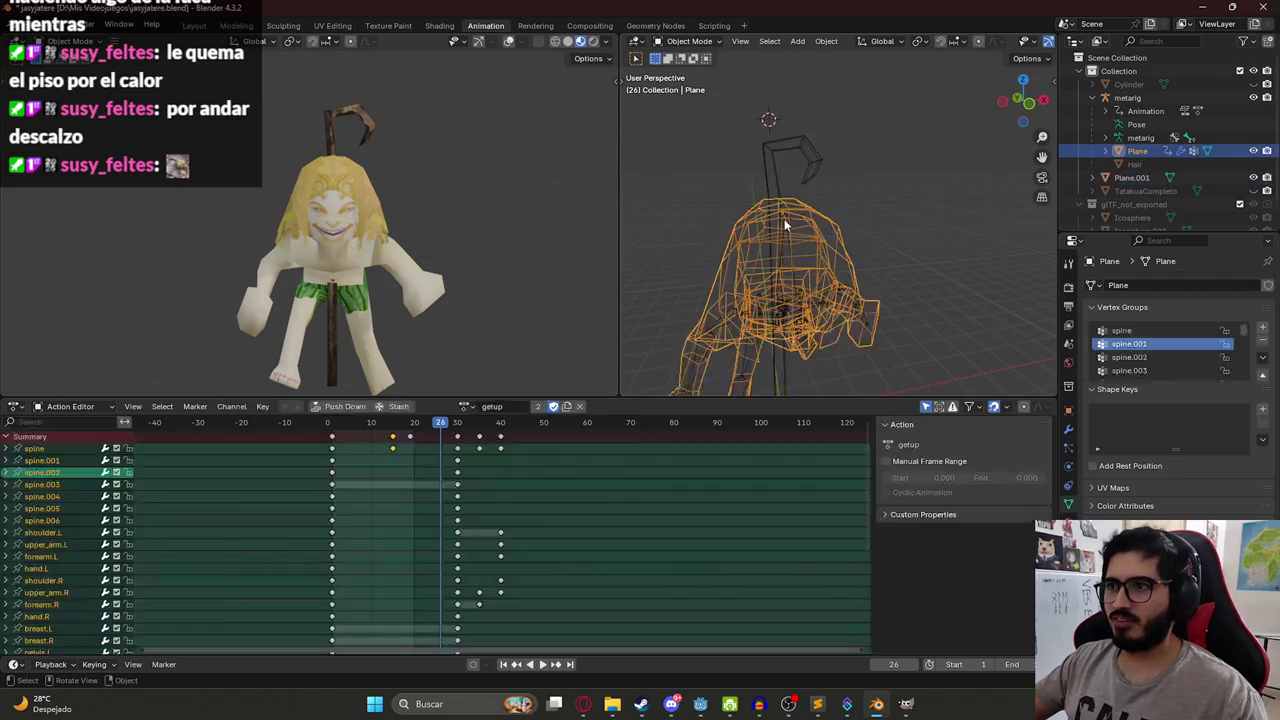
left_click(786, 226)
left_click(690, 41)
left_click(705, 86)
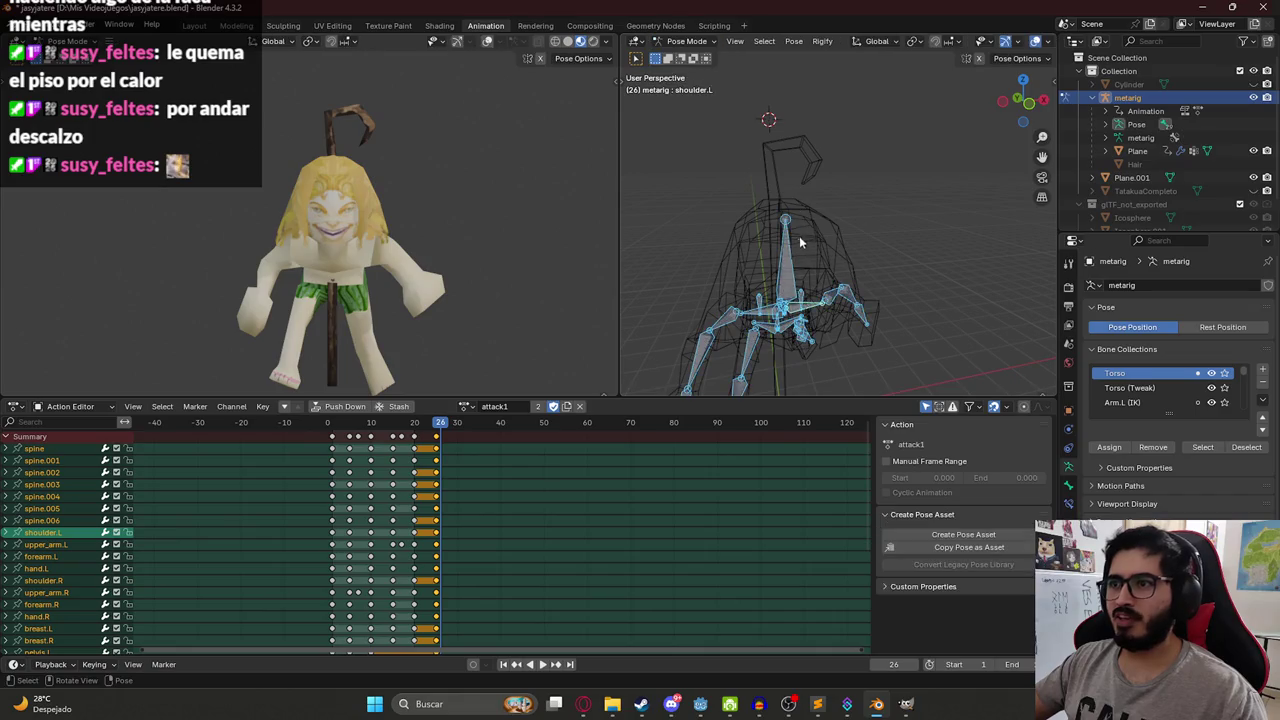
left_click(465, 408)
scroll(516, 503, "down", 3)
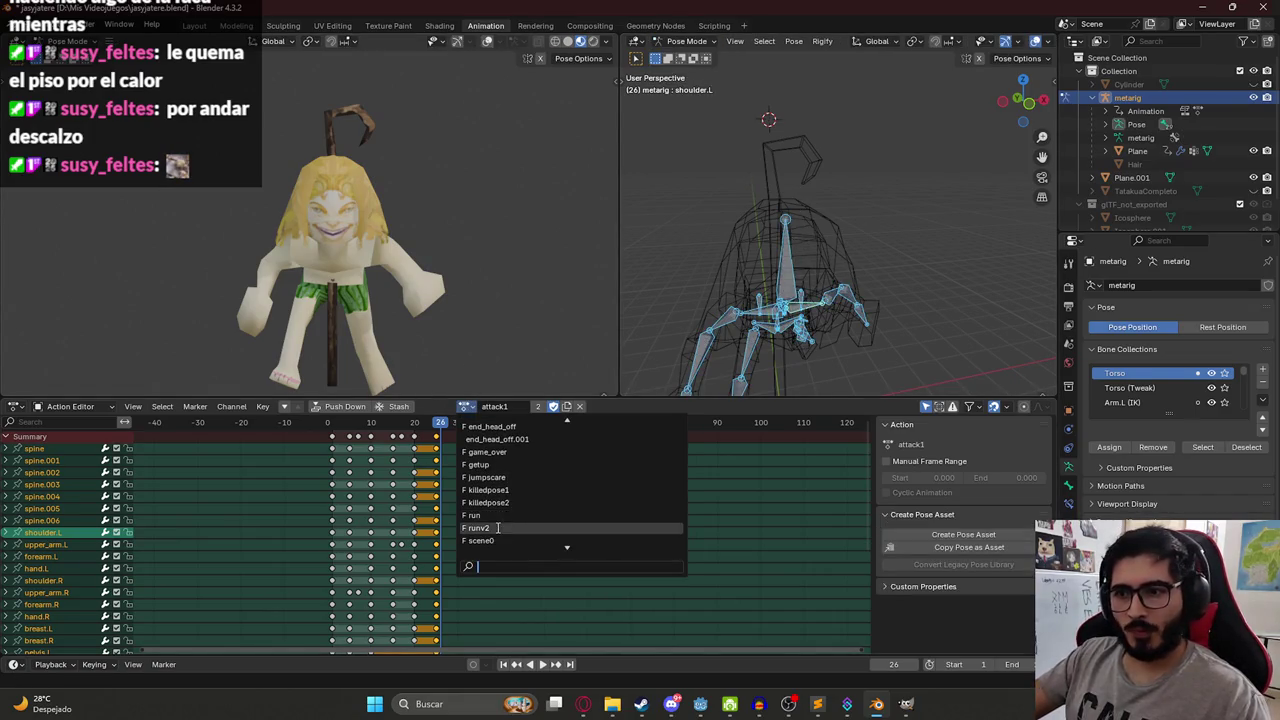
left_click(495, 526)
Play runv2 from frame 1, then duplicate it as a new action named runjasyjatere.
left_click(332, 430)
key("space")
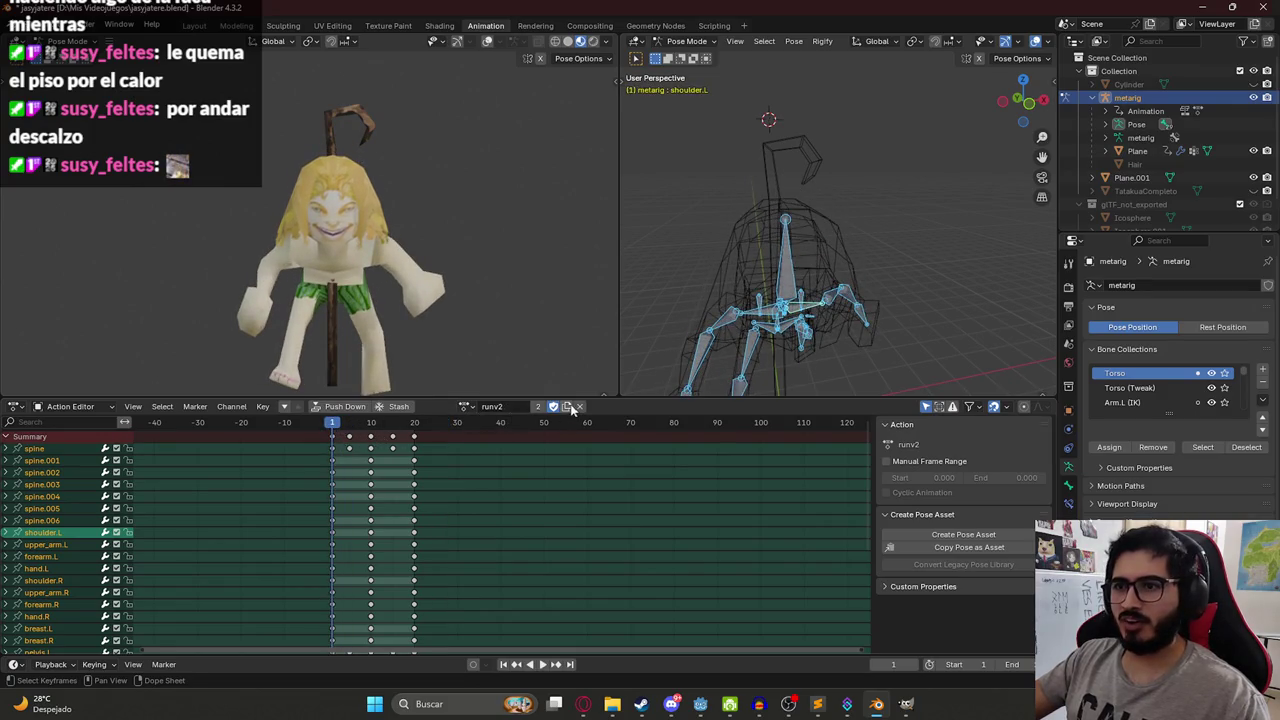
left_click(569, 407)
left_click(509, 407)
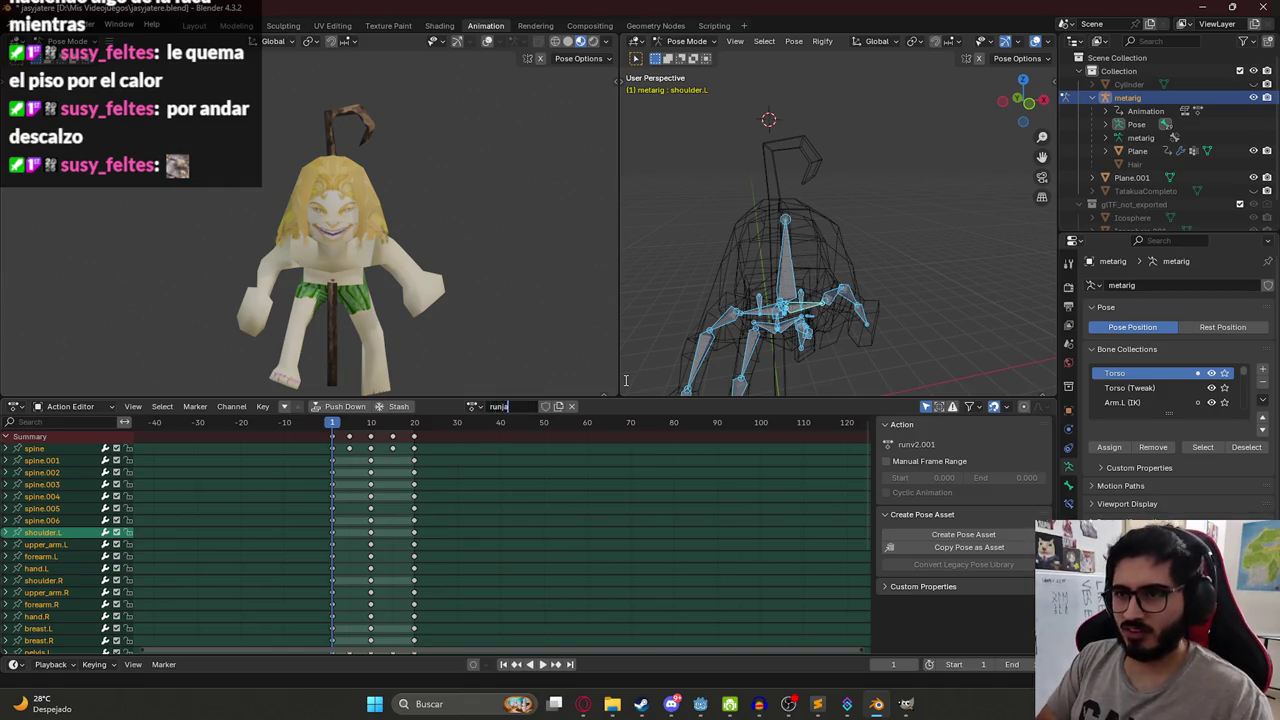
type("re")
key("Return")
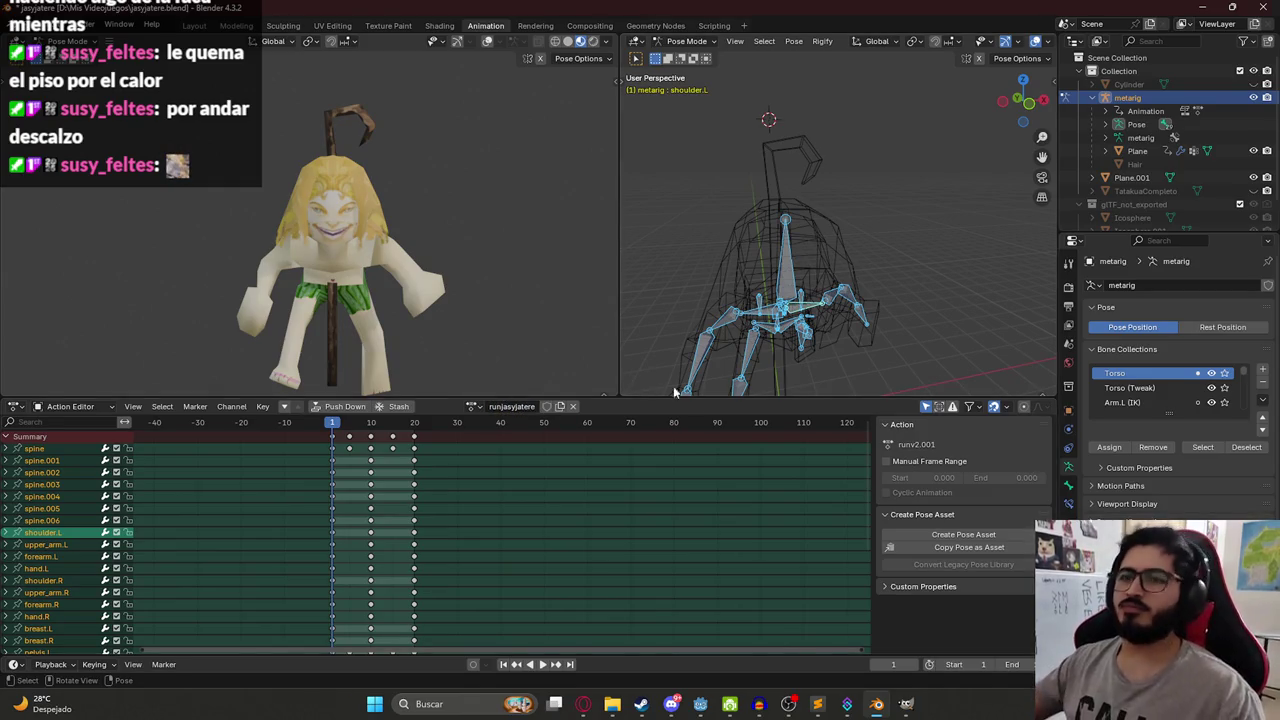
key("KP_3")
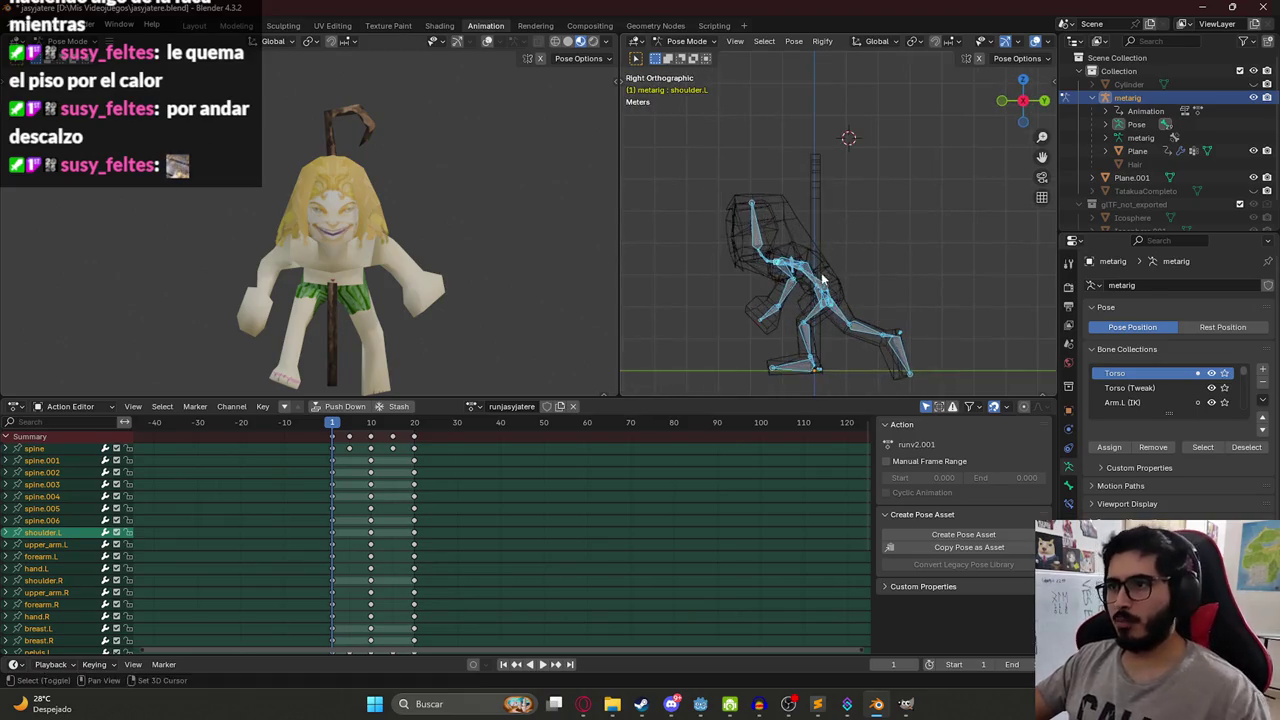
Tilt spine.001, then clear the rotation of the upper-body bones.
scroll(780, 200, "up", 3)
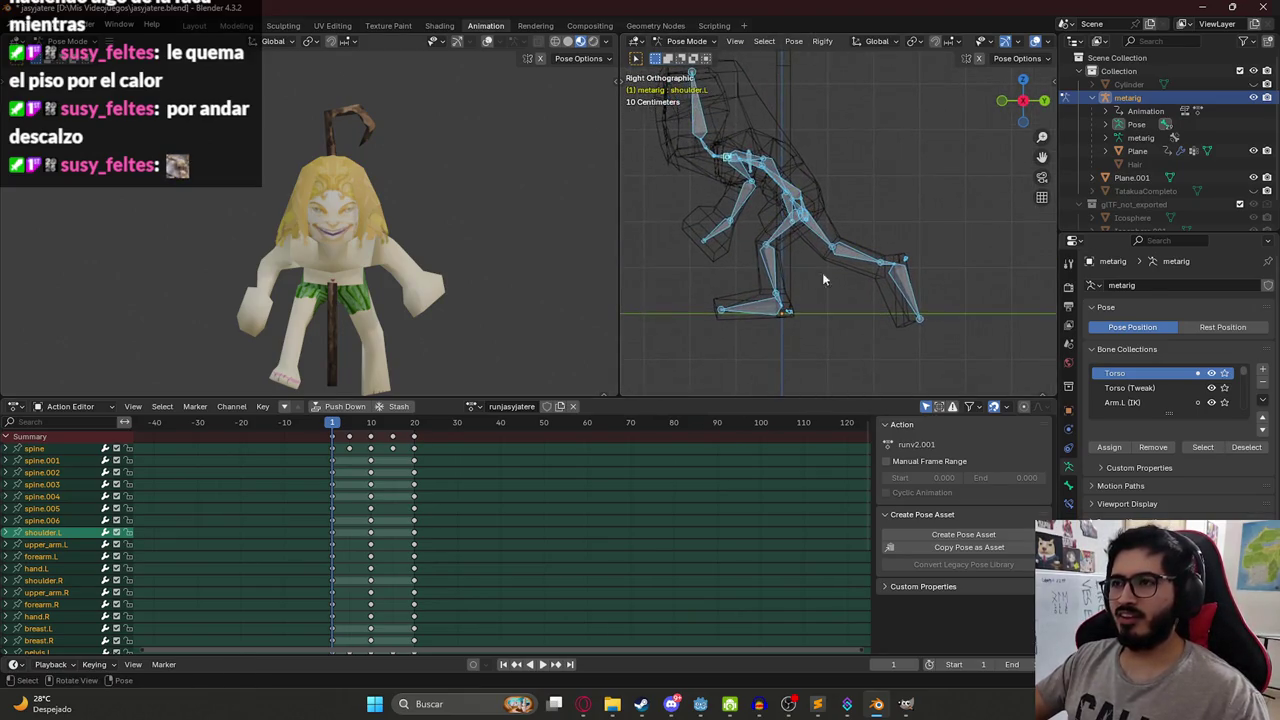
left_click(792, 187)
key("r")
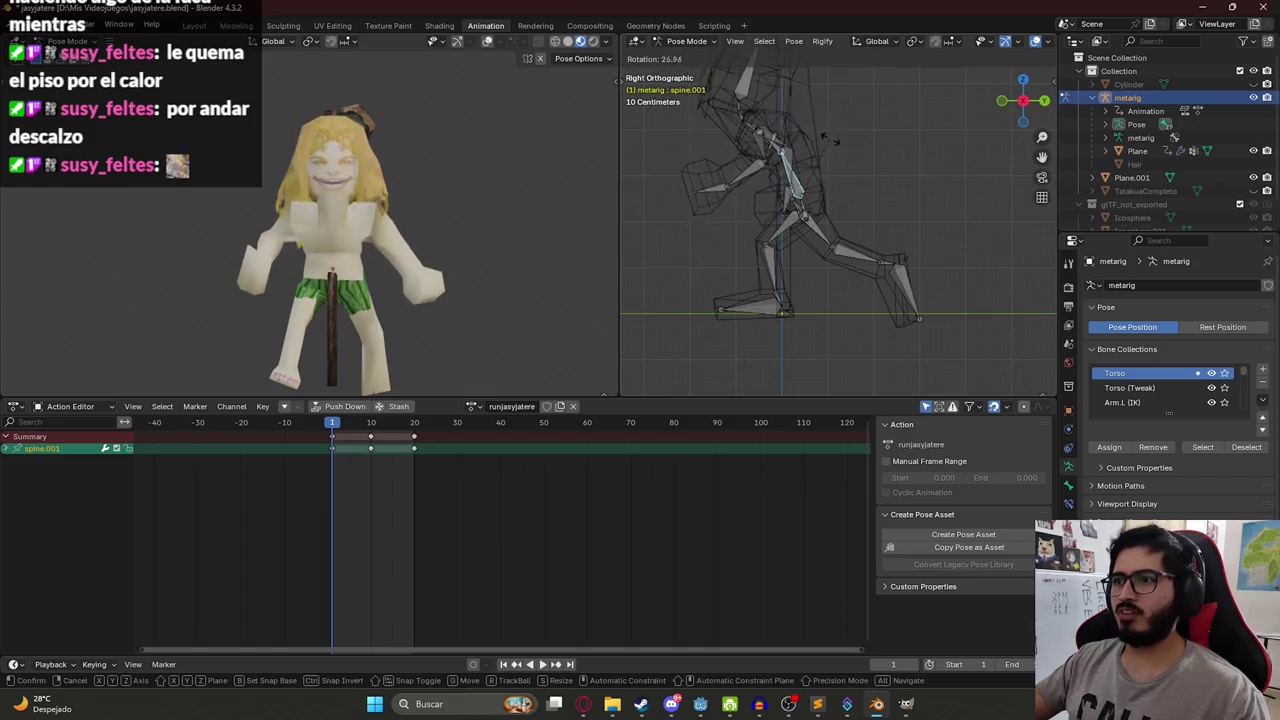
left_click(856, 151)
key("a")
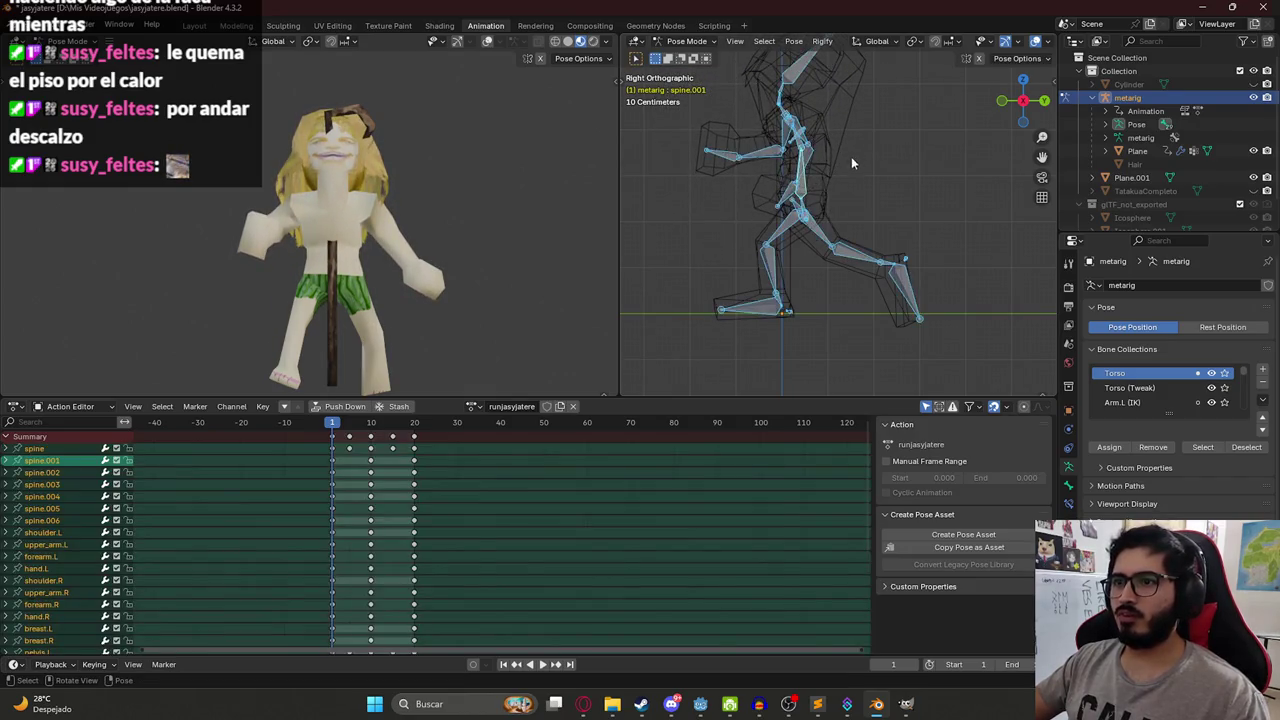
left_click(790, 200)
scroll(804, 187, "down", 3)
mouse_move(720, 72)
left_mouse_down()
mouse_move(872, 184)
mouse_move(927, 207)
left_mouse_up()
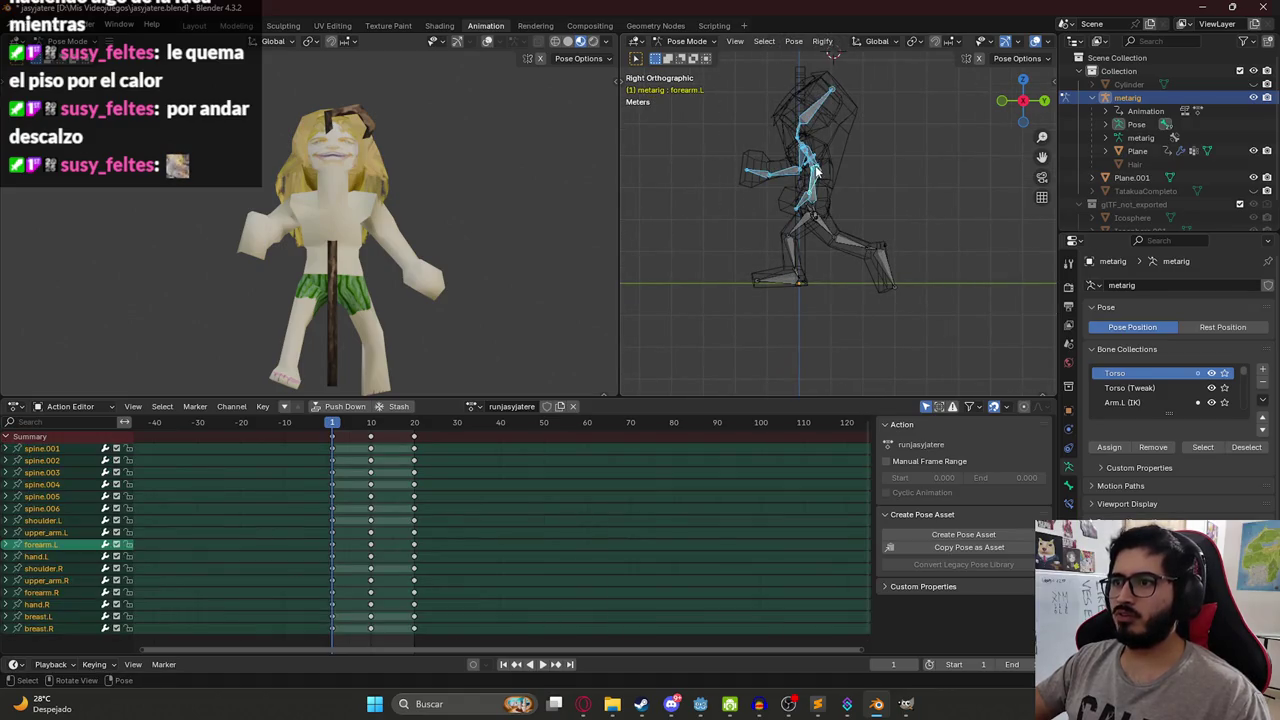
key("alt+r")
Reset the whole rig to its rest pose and check it from front and side.
scroll(816, 172, "up", 2)
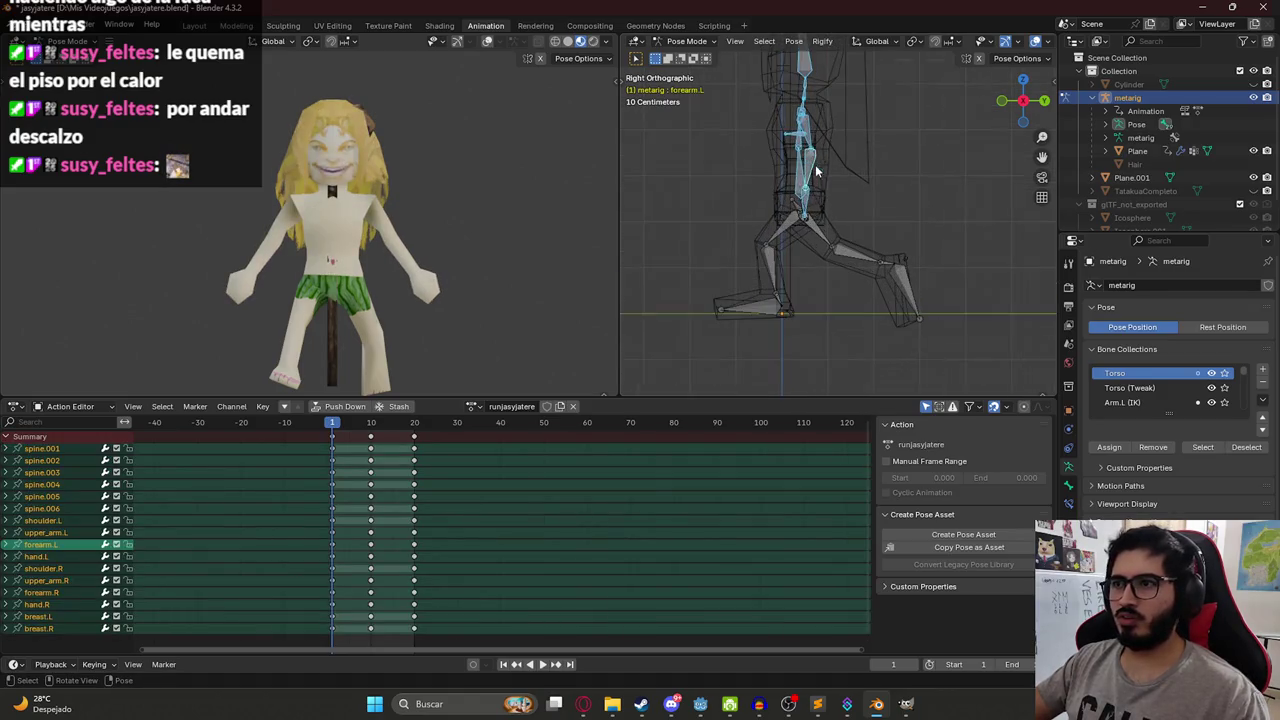
left_click(808, 222)
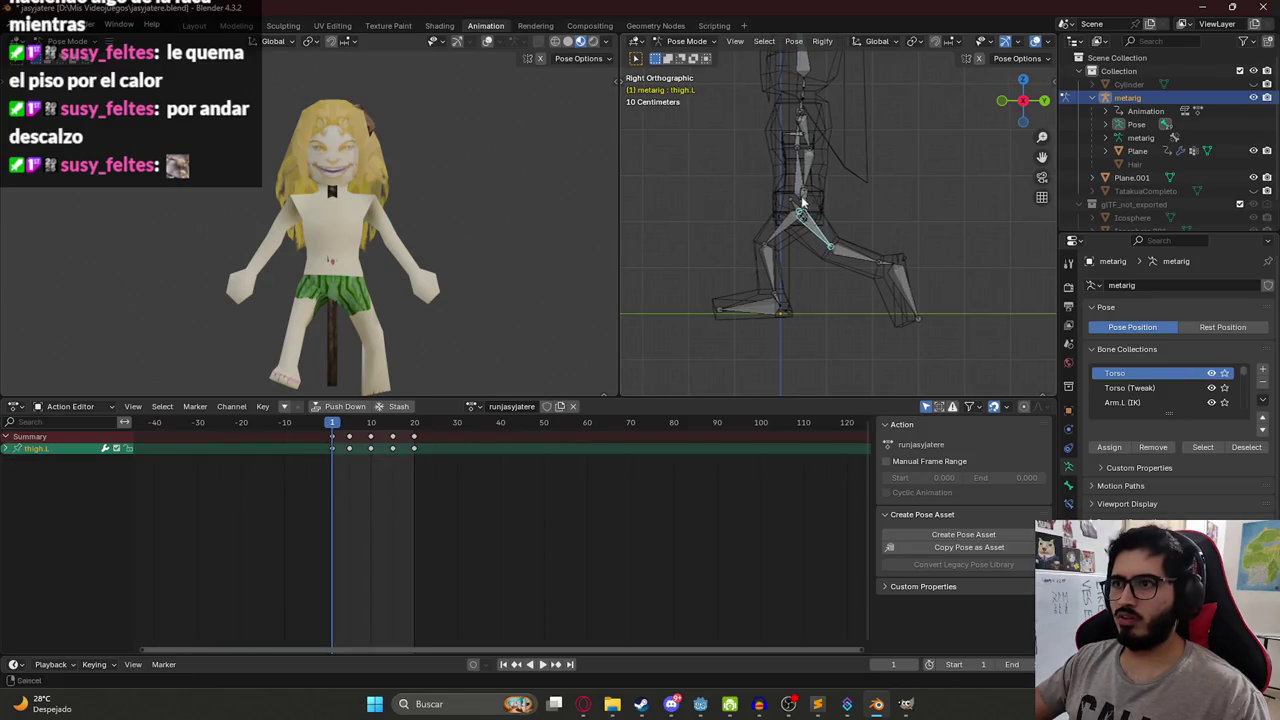
scroll(800, 200, "up", 2)
left_click(793, 177)
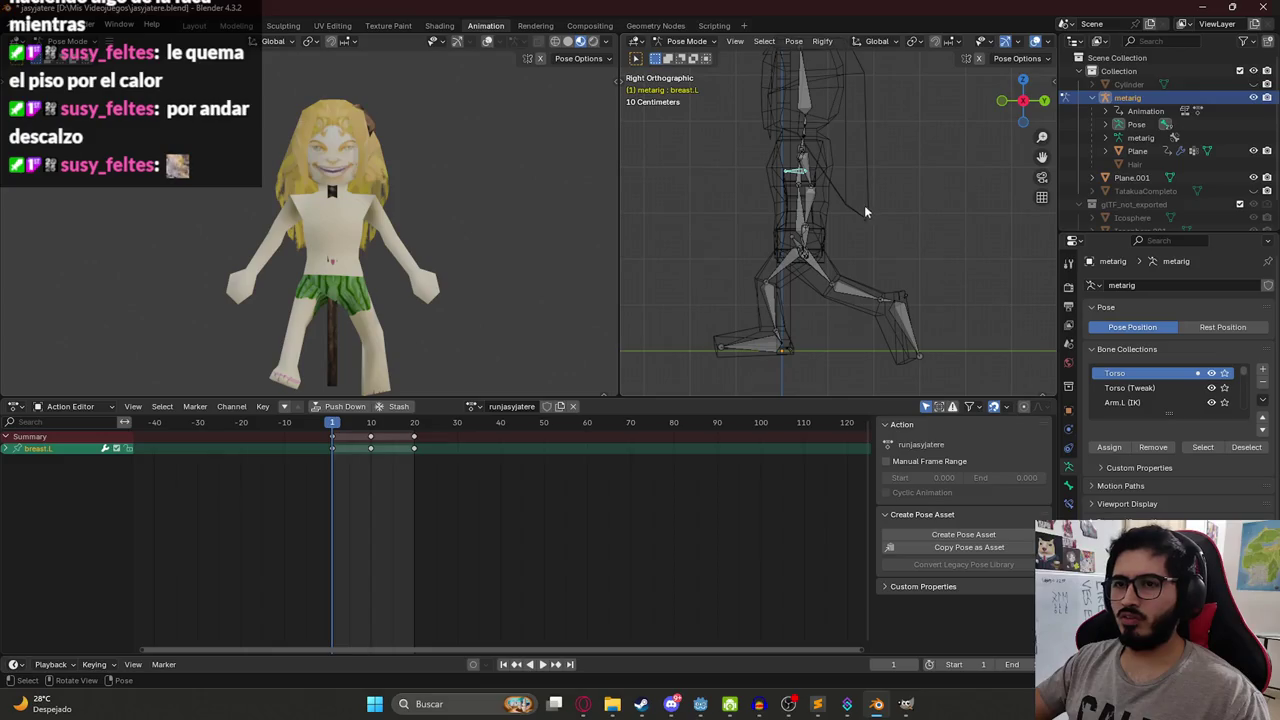
left_click(812, 263)
key("a")
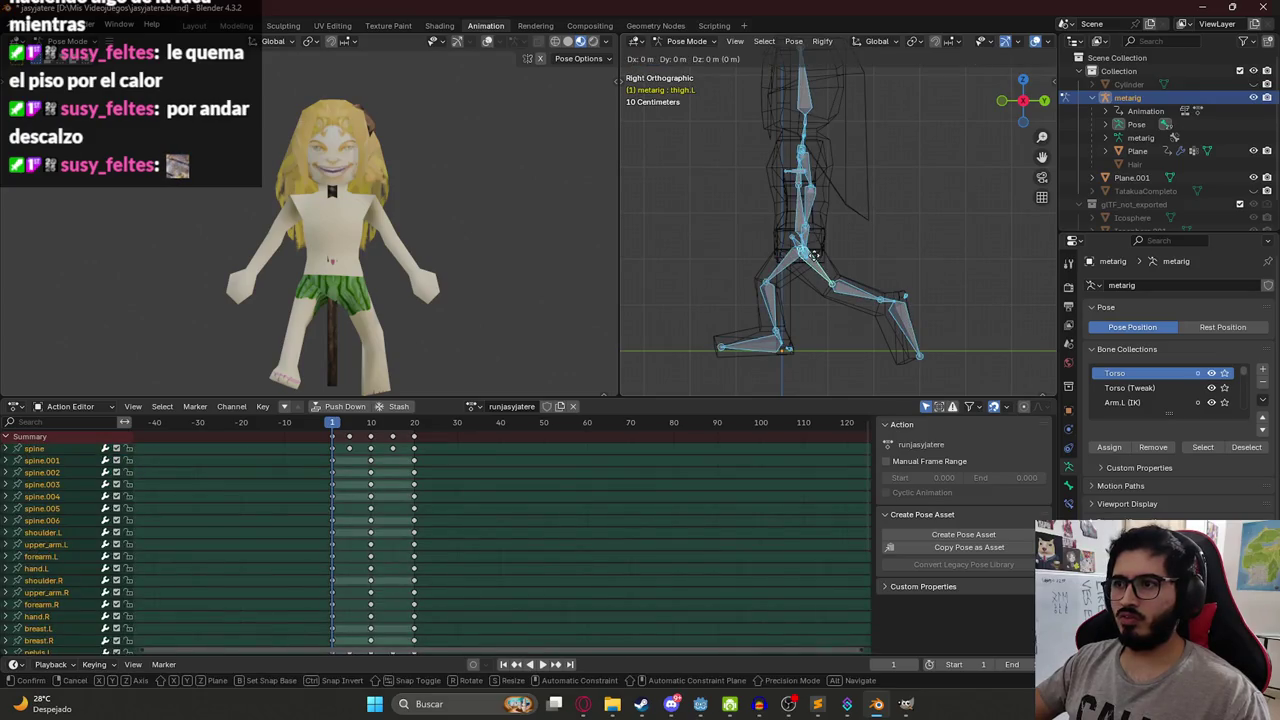
key("alt+r")
key("KP_1")
scroll(811, 214, "up", 2)
key("KP_3")
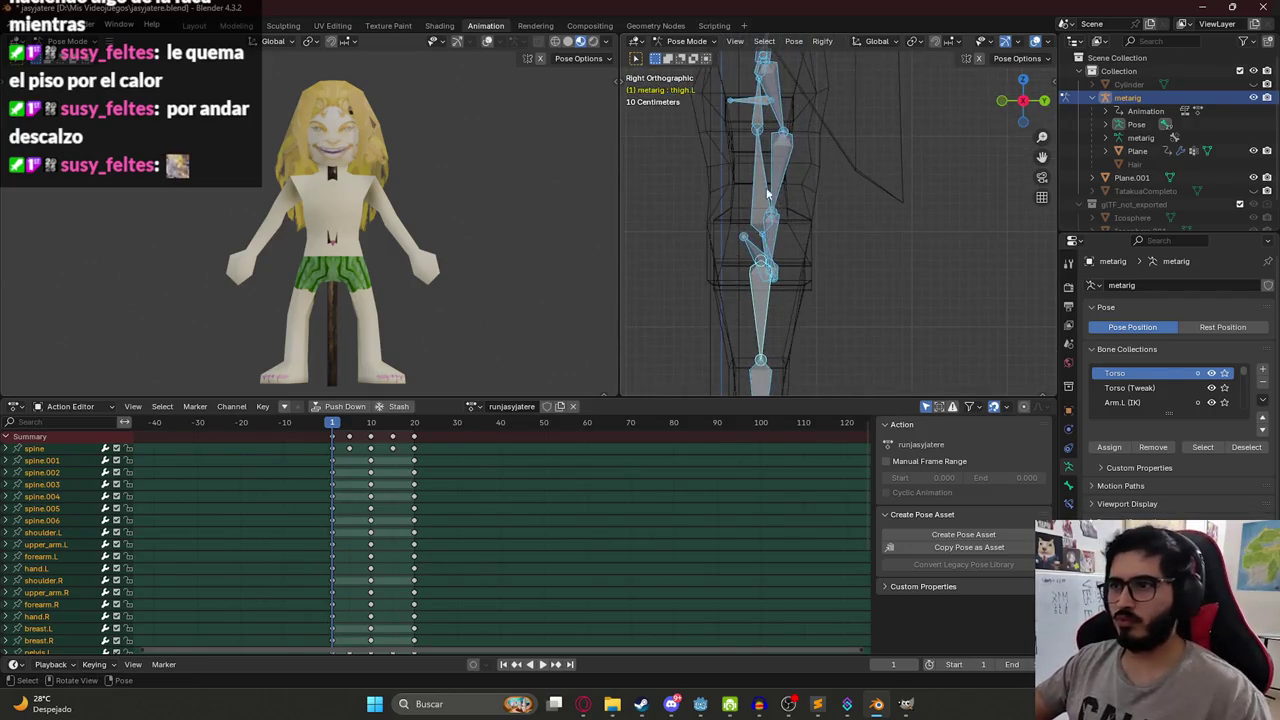
scroll(786, 197, "up", 2)
Swing the left upper arm outward and down, and tilt the torso at spine.002.
left_click(813, 130)
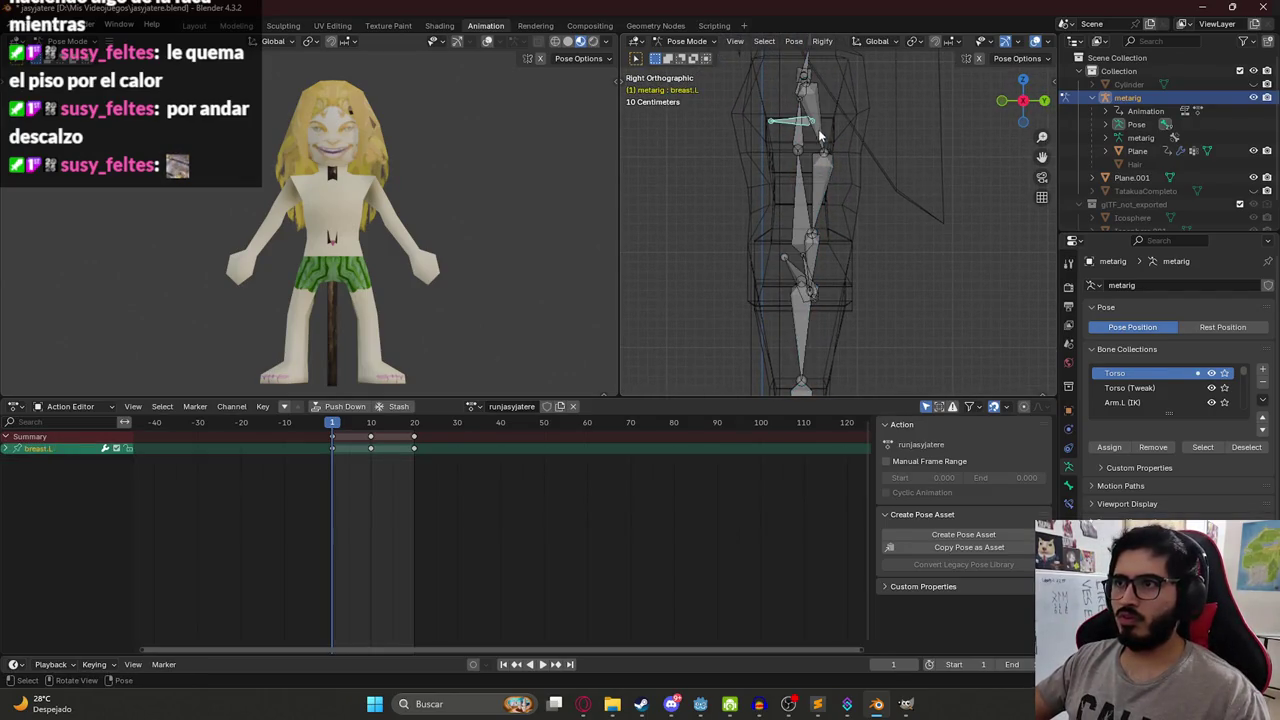
key("r")
left_click(821, 136)
key("r")
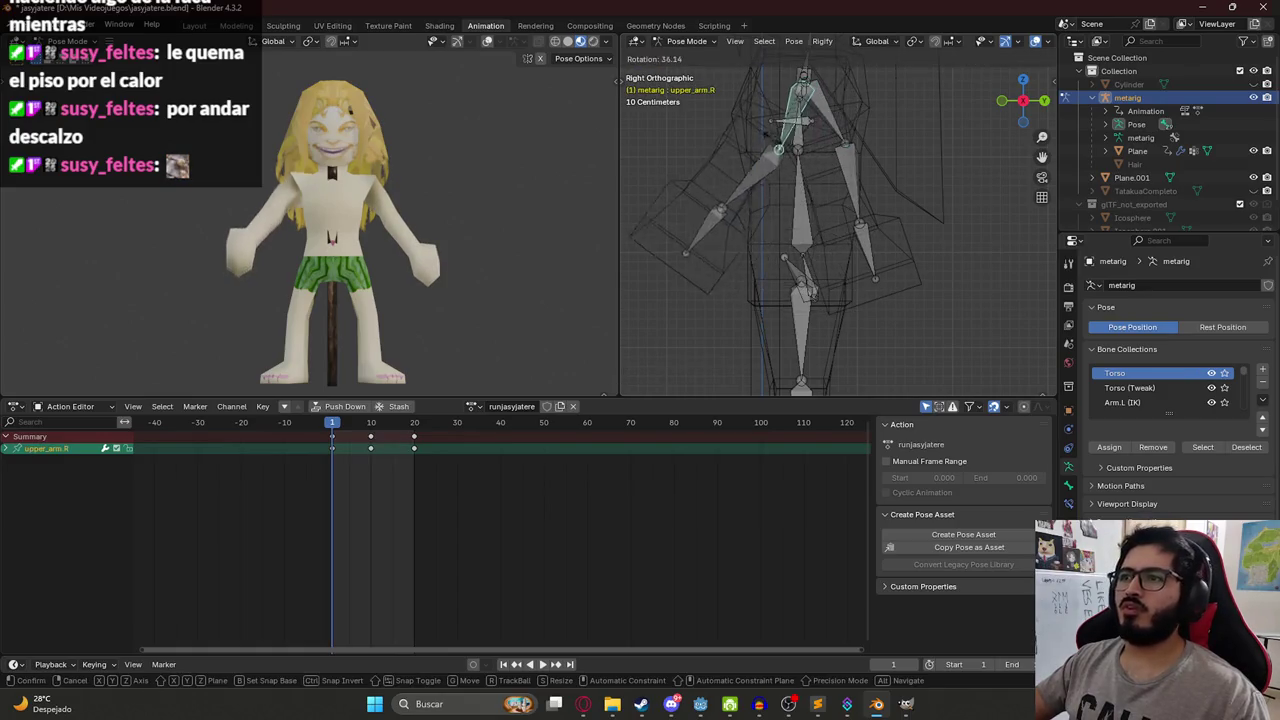
left_click(700, 230)
left_click(798, 138)
key("r")
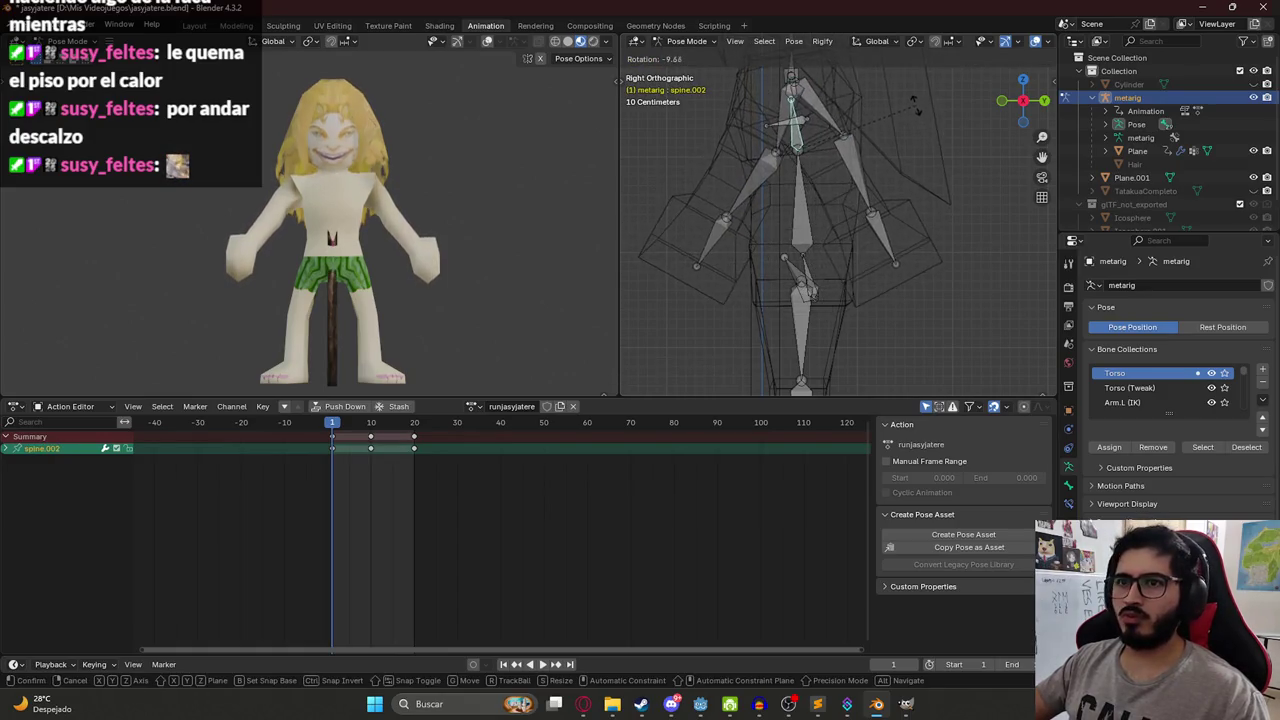
left_click(916, 122)
Bring the left knee forward by rotating thigh.L and bend shin.L.
scroll(808, 240, "down", 3)
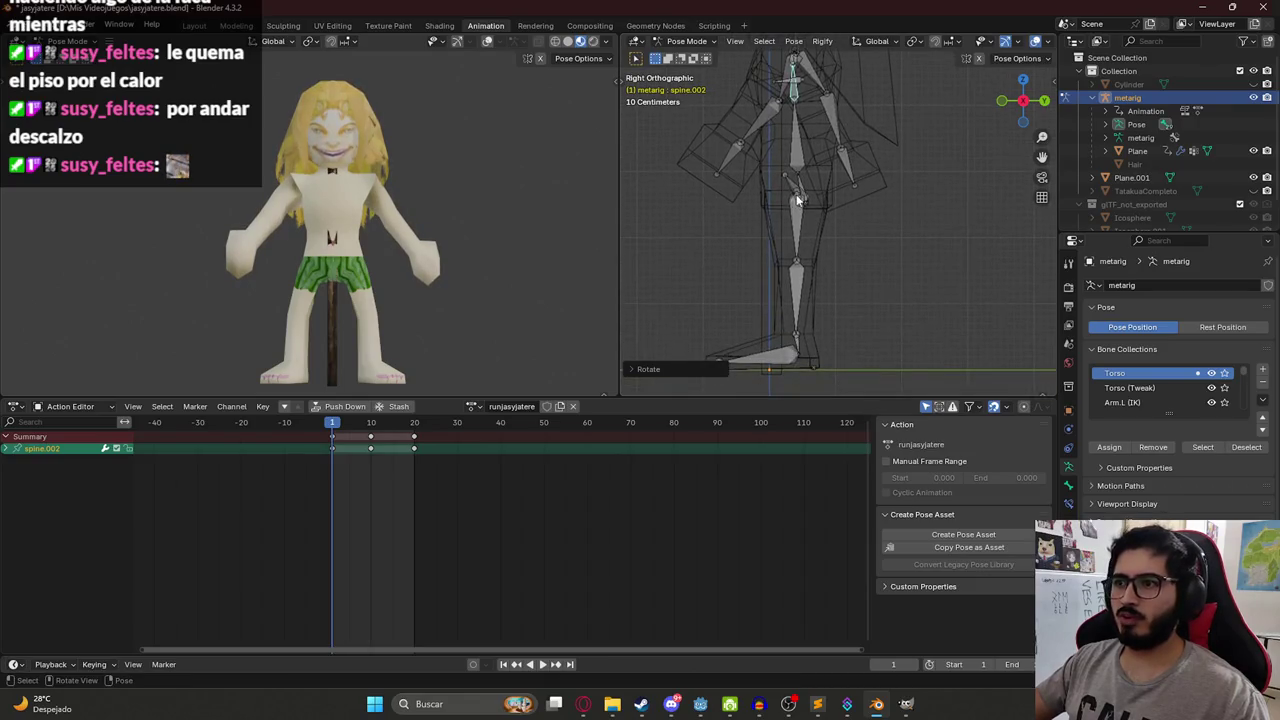
left_click(797, 217)
key("r")
left_click(760, 258)
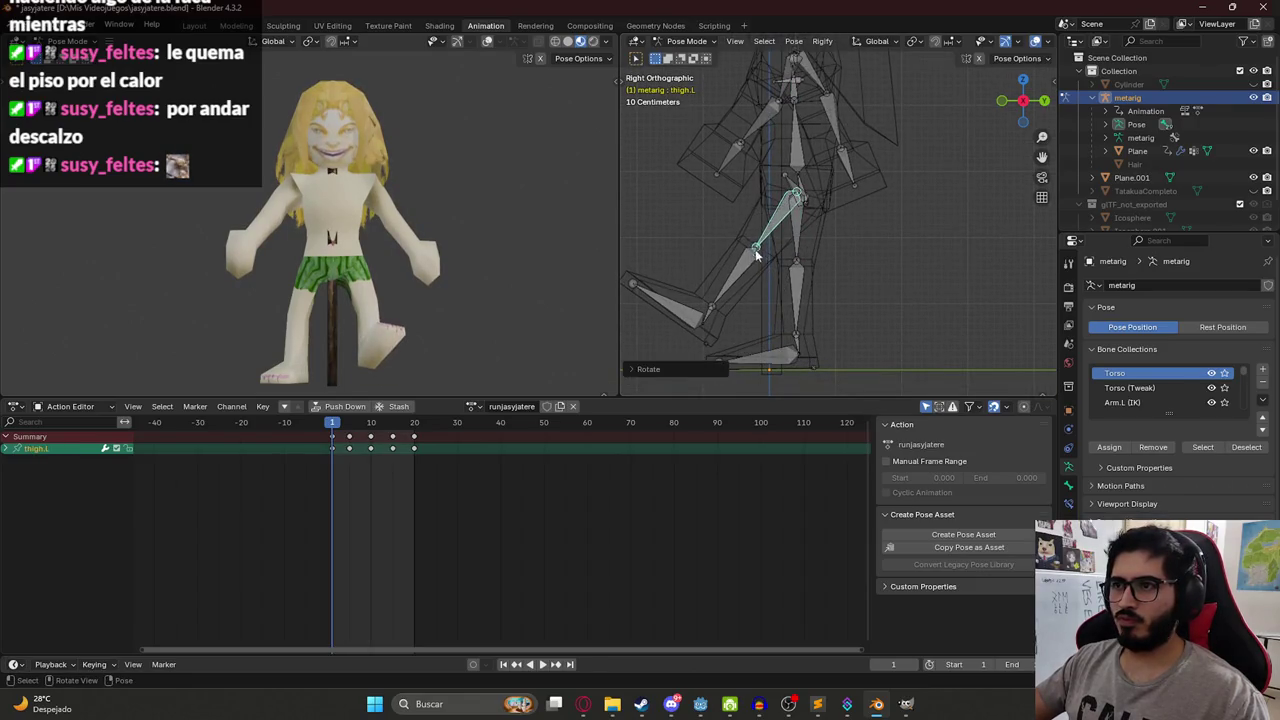
left_click(758, 262)
key("r")
left_click(762, 284)
Swing the right thigh forward and rotate the right shin back.
left_click(797, 240)
key("r")
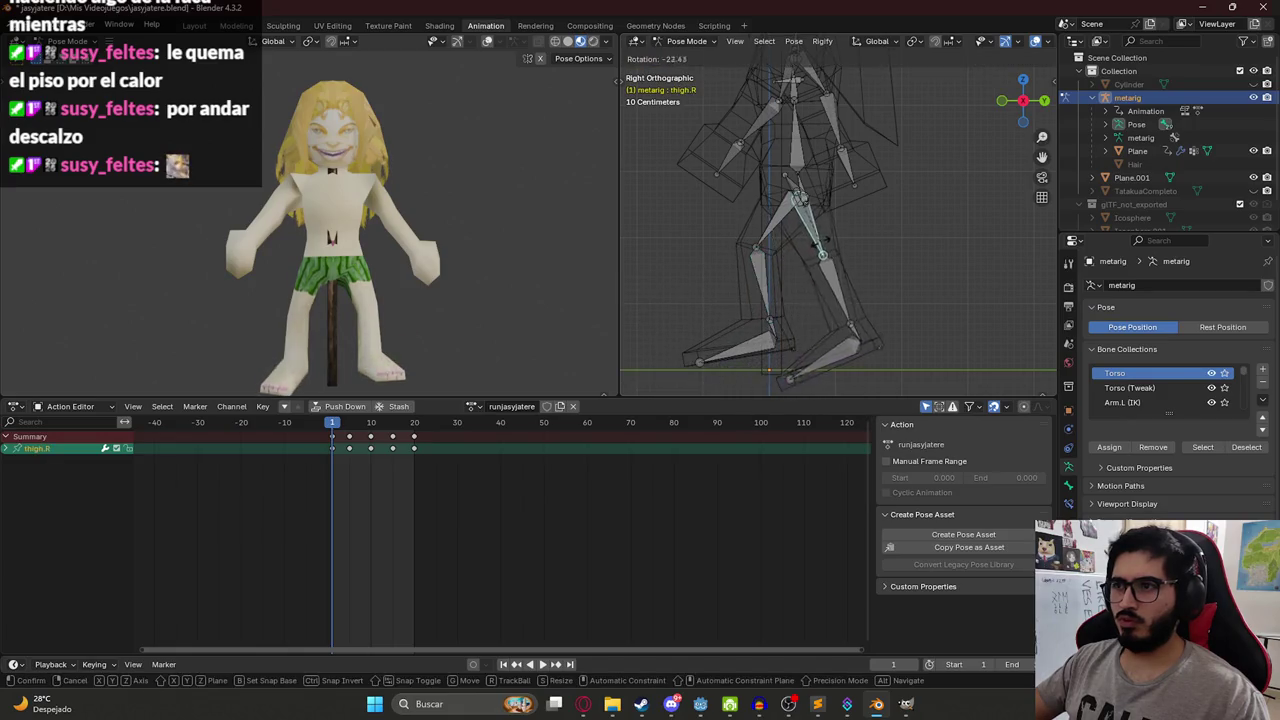
left_click(880, 311)
left_click(868, 287)
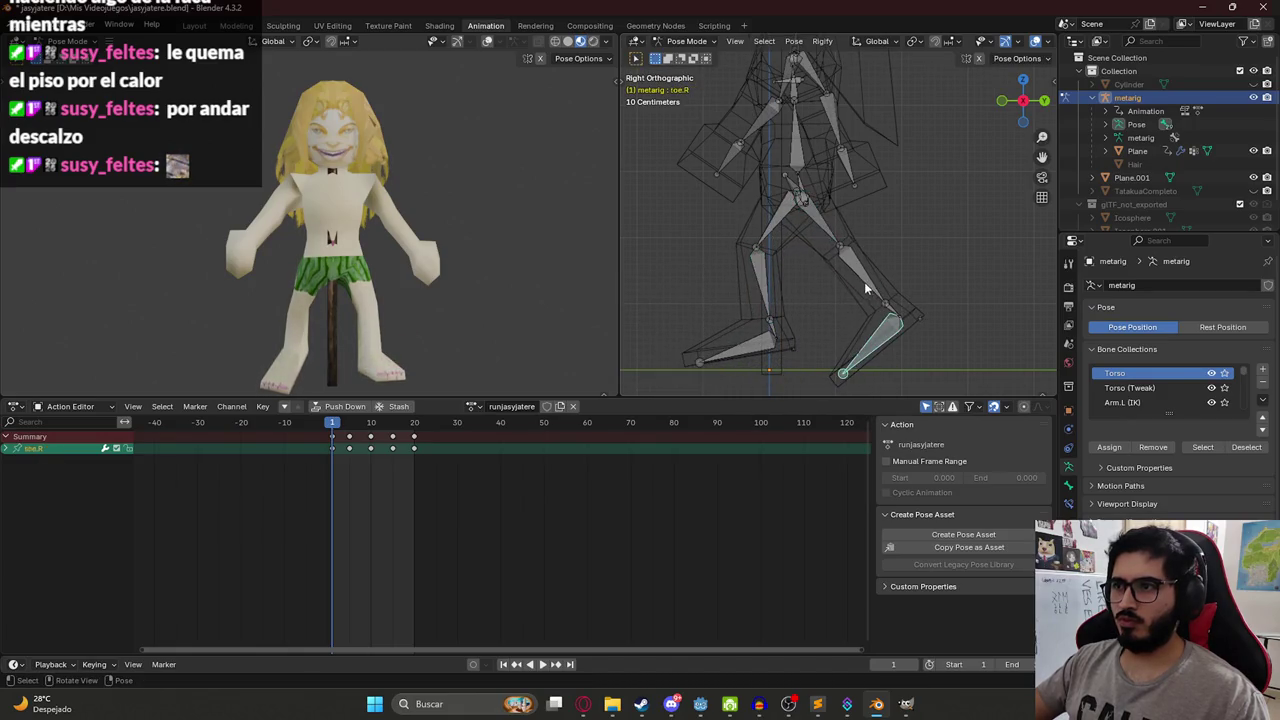
key("r")
left_click(760, 323)
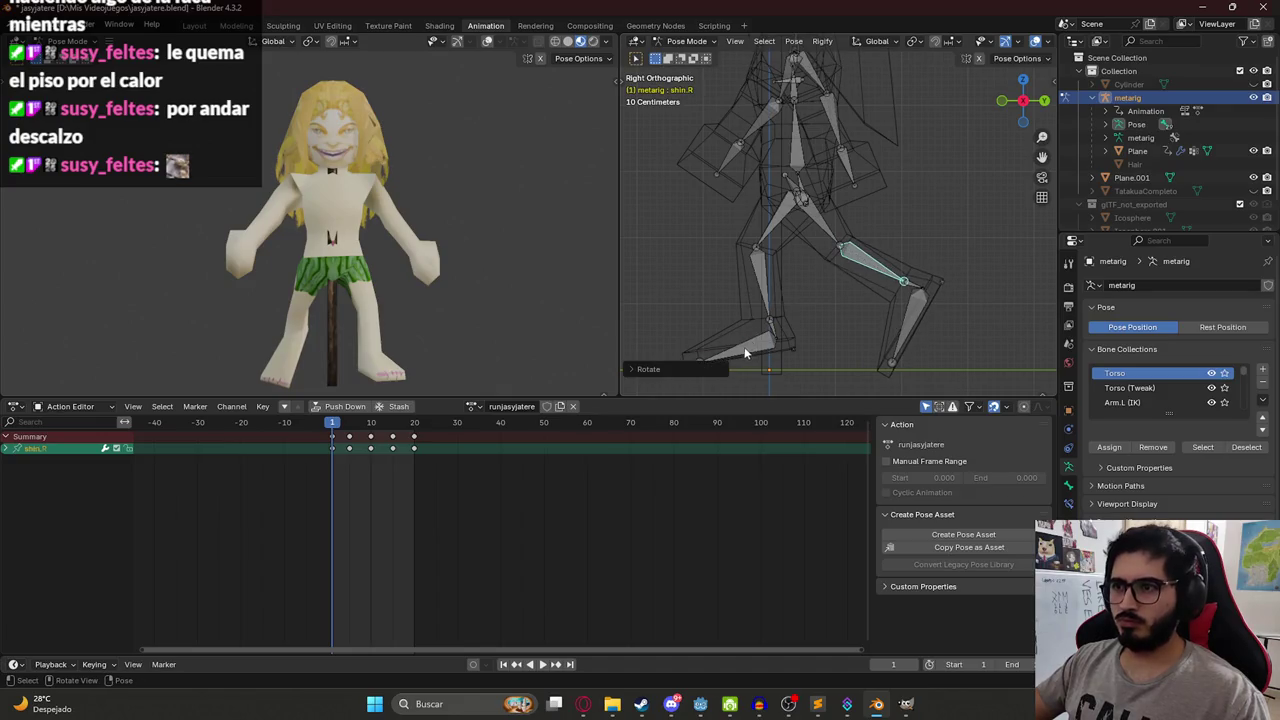
scroll(760, 290, "down", 3)
Lower the whole rig slightly along Z and bend the left thigh.
key("a")
key("g")
key("z")
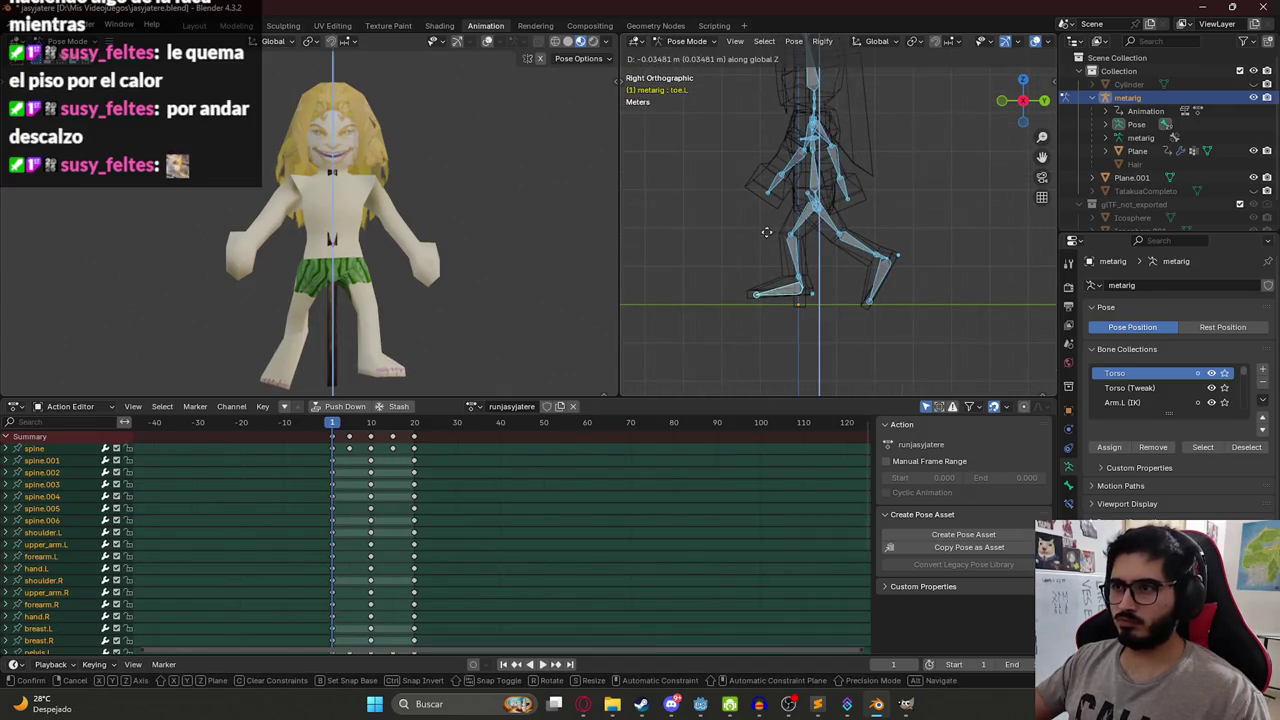
left_click(768, 248)
scroll(813, 249, "up", 2)
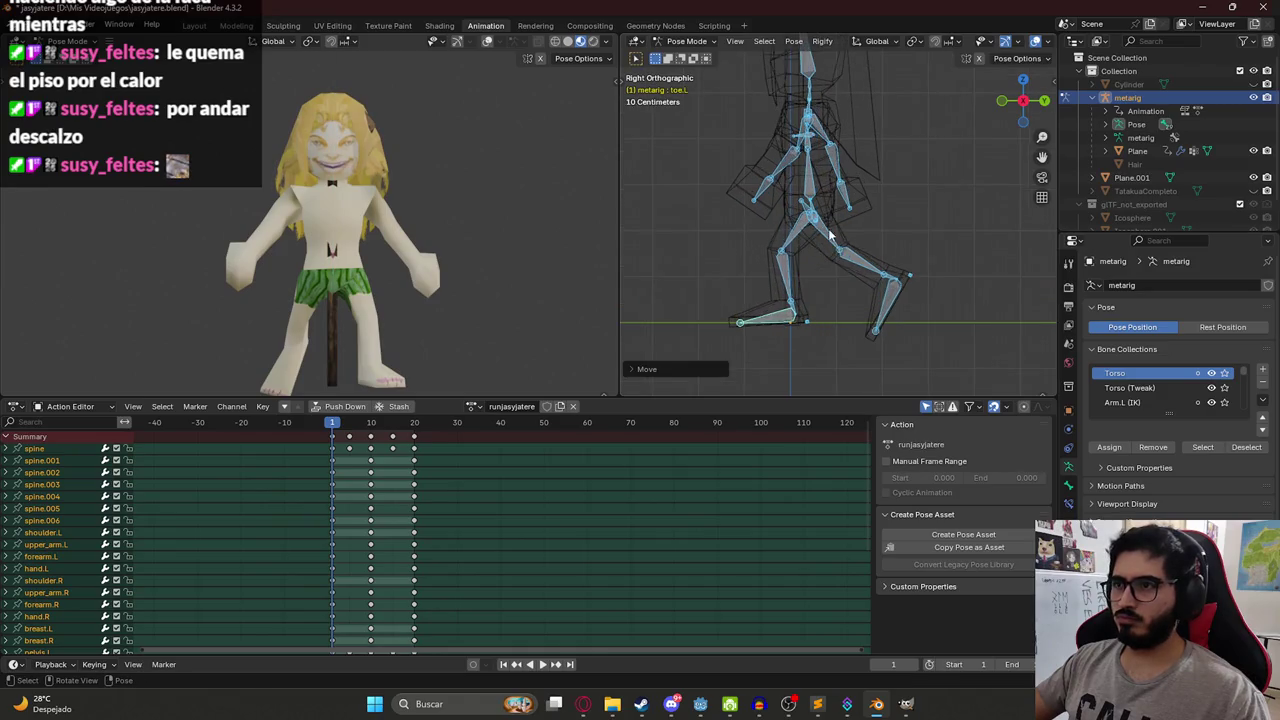
left_click(815, 226)
key("r")
left_click(785, 259)
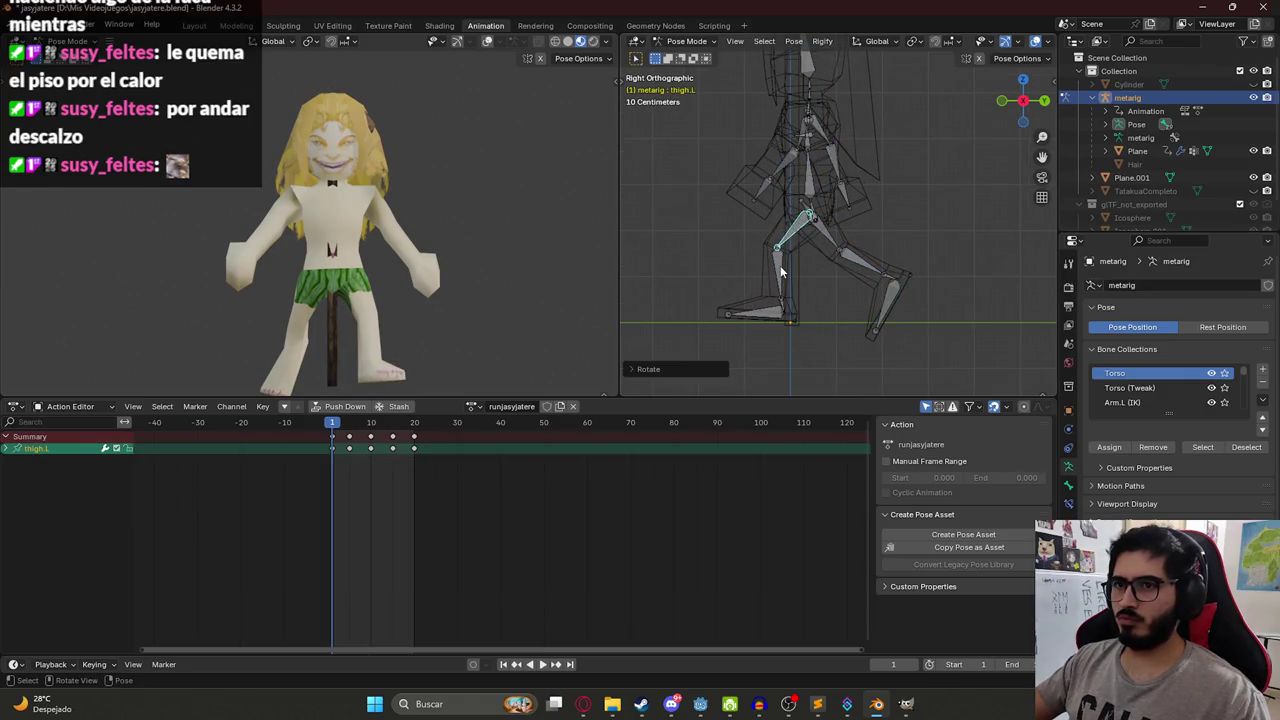
In front view, lower the left upper arm and rotate the right upper arm.
key("KP_1")
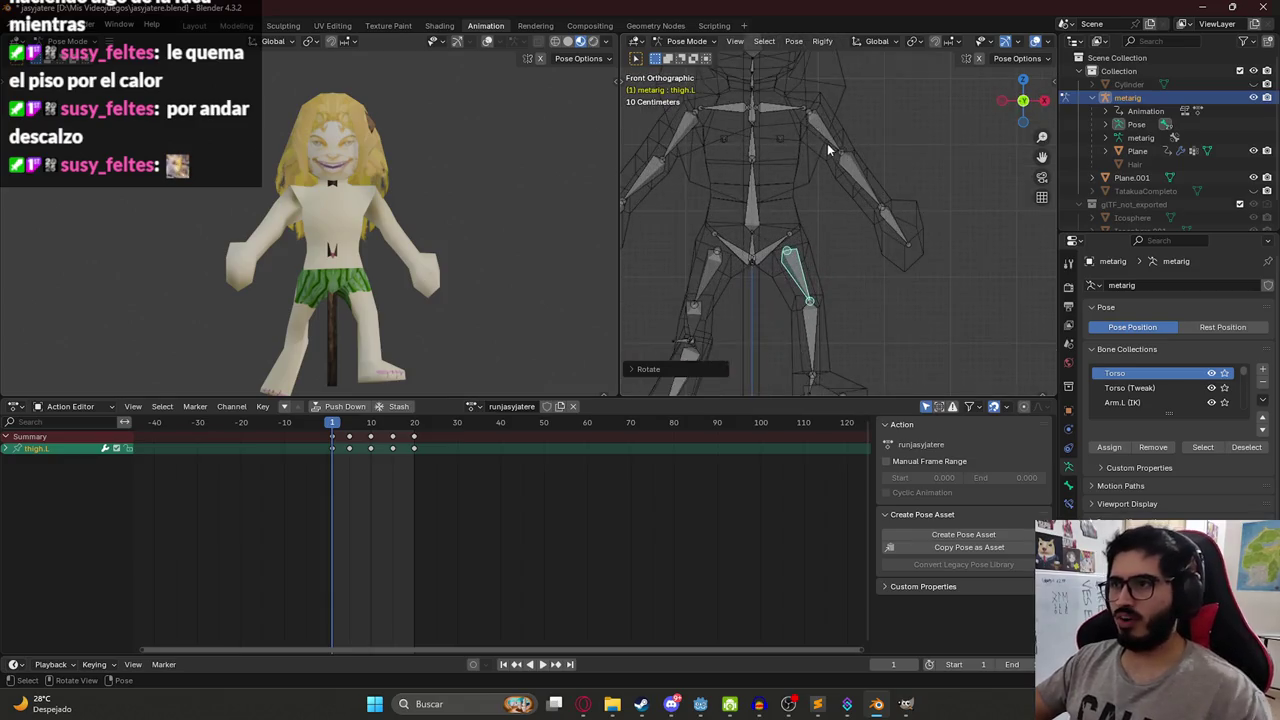
left_click(846, 151)
key("r")
left_click(808, 170)
left_click(691, 130)
key("r")
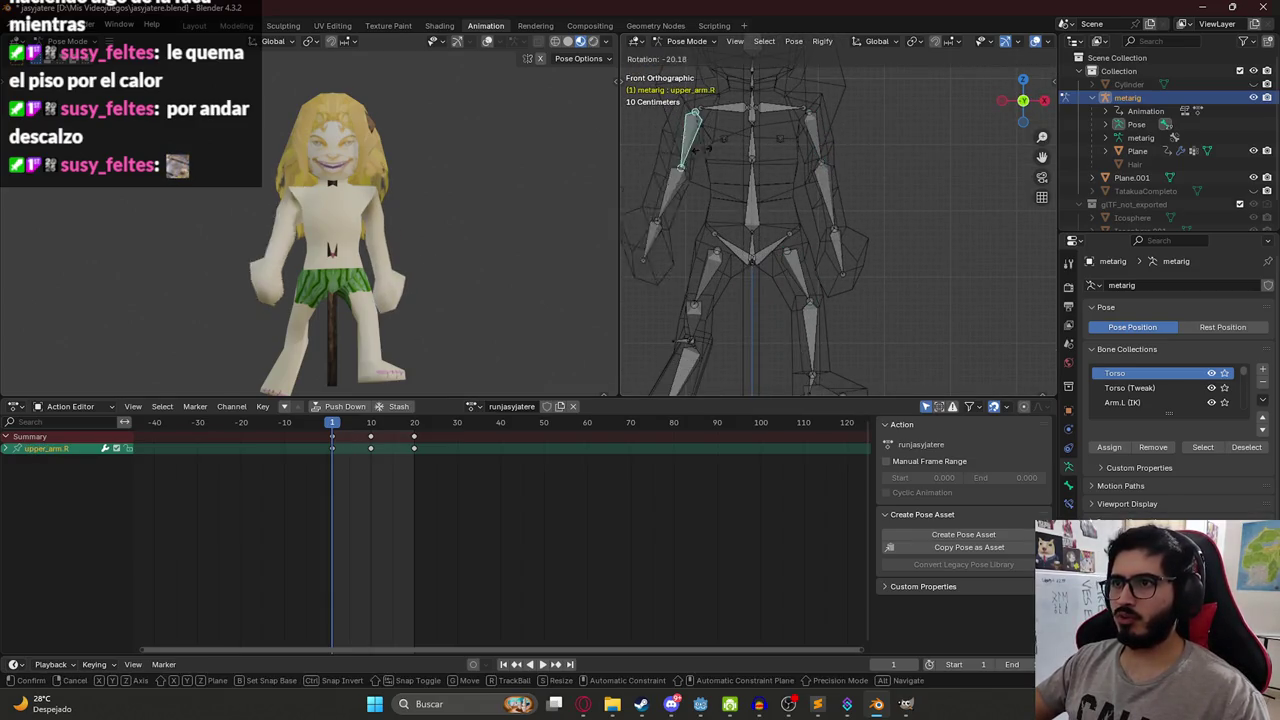
left_click(712, 162)
From the side, swing the right upper arm forward.
key("KP_3")
mouse_move(601, 189)
left_mouse_down()
mouse_move(278, 213)
mouse_move(438, 210)
left_mouse_up()
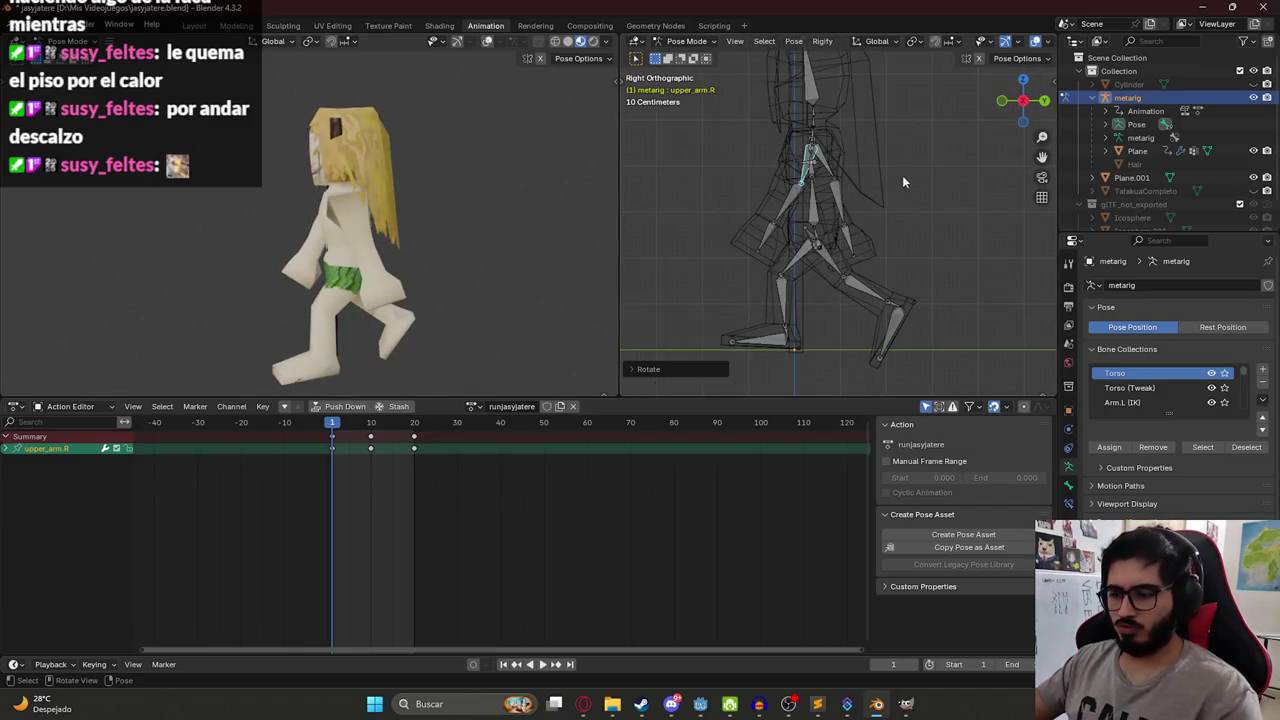
left_click(792, 210)
left_click(800, 177)
key("r")
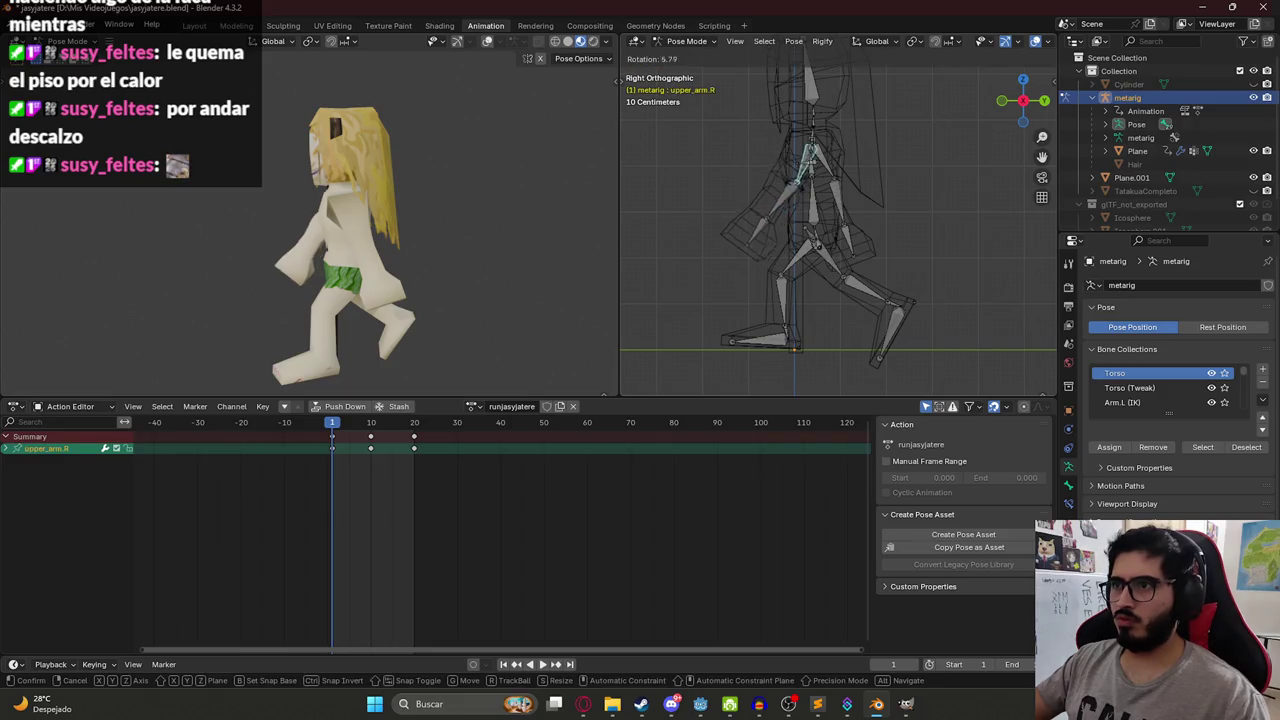
left_click(825, 170)
Try another right upper arm rotation in front view, then undo it.
left_click(825, 167)
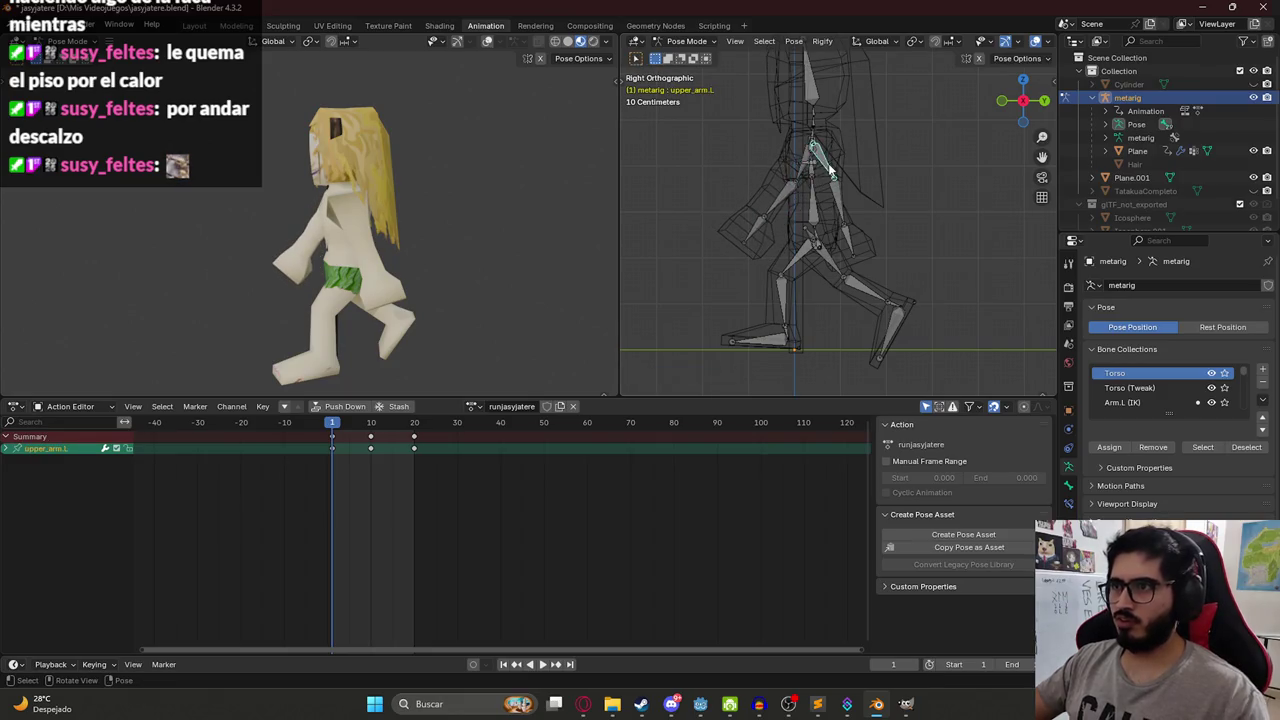
key("KP_1")
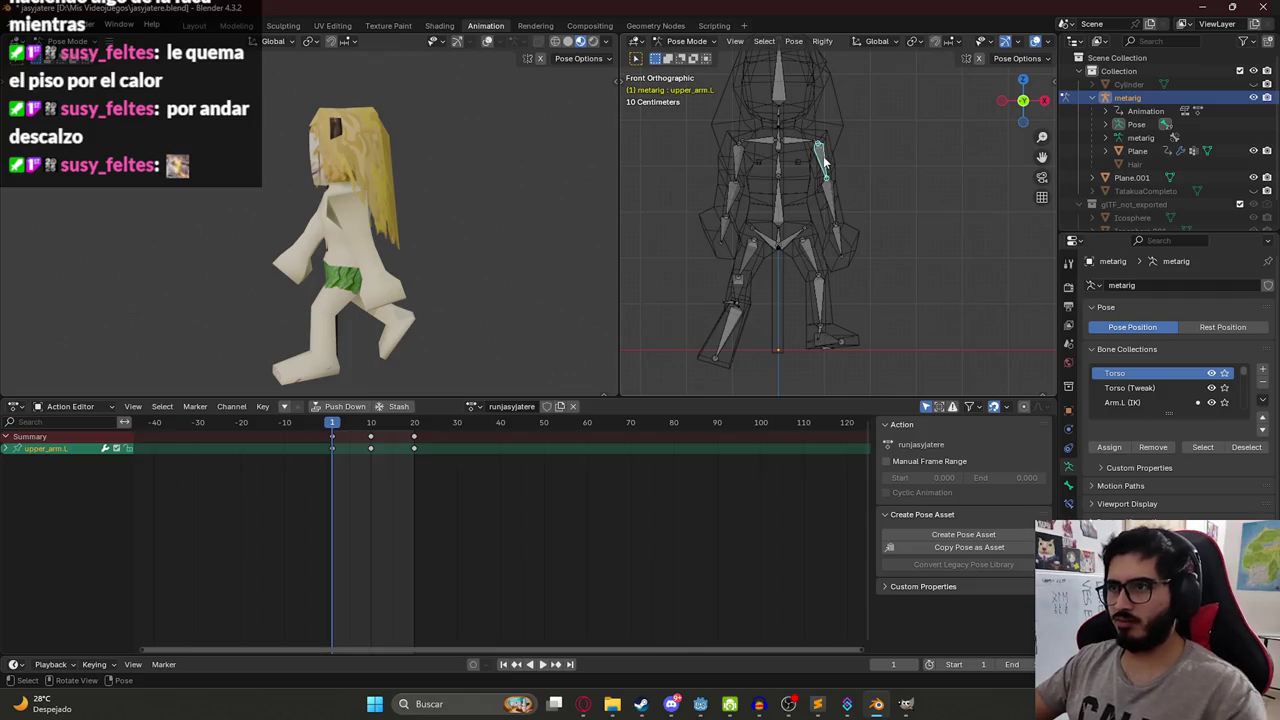
scroll(773, 182, "down", 2)
left_click(757, 172)
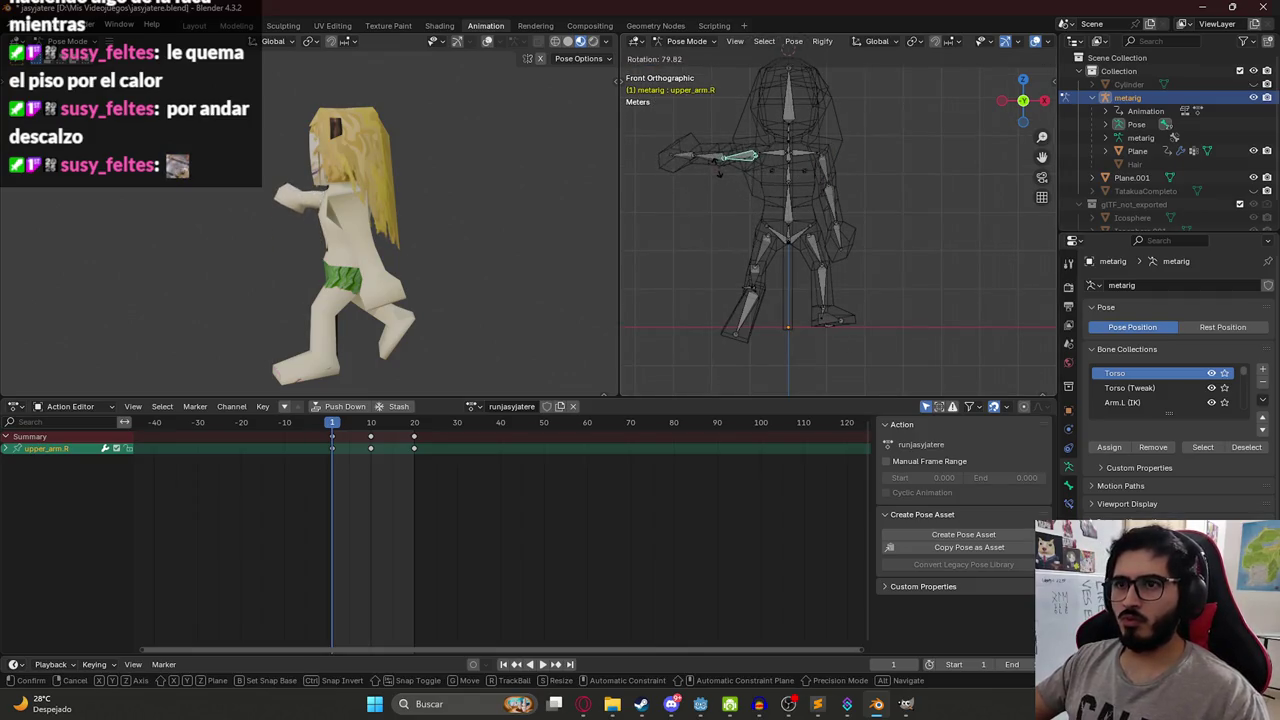
key("r")
left_click(757, 192)
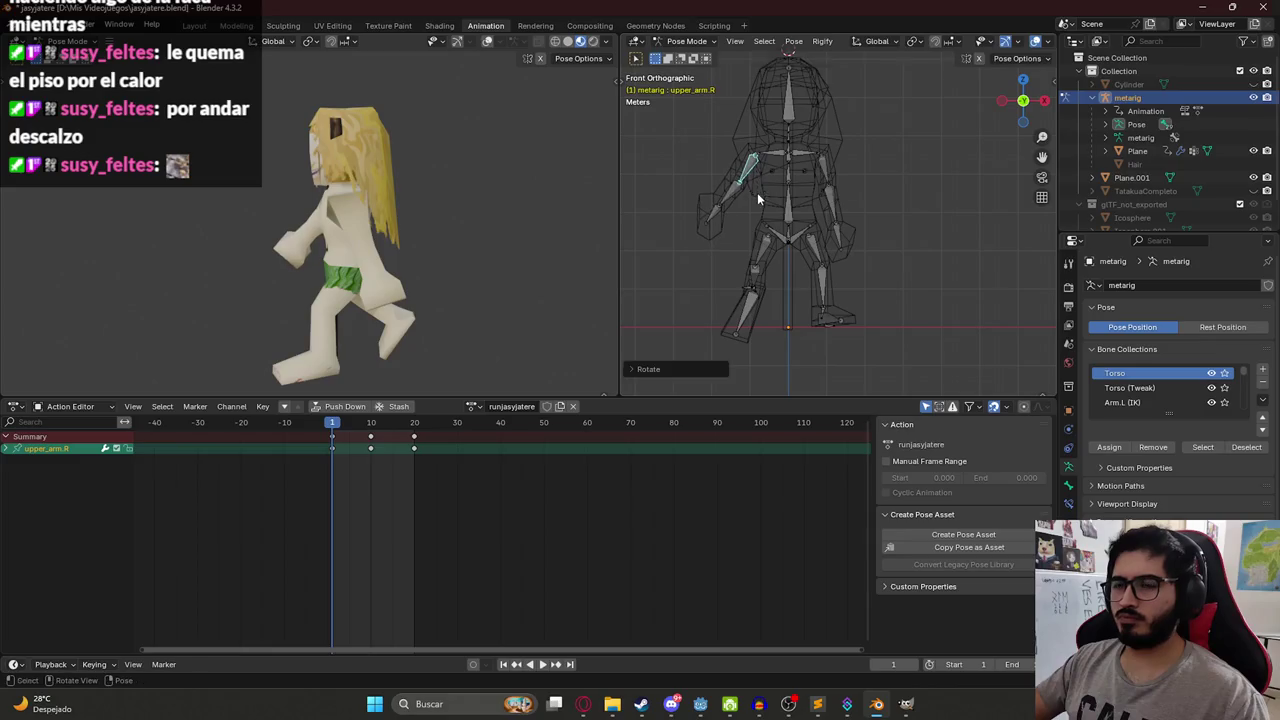
key("ctrl+z")
Bend the right forearm around the X axis and rotate the right upper arm.
key("r")
key("x")
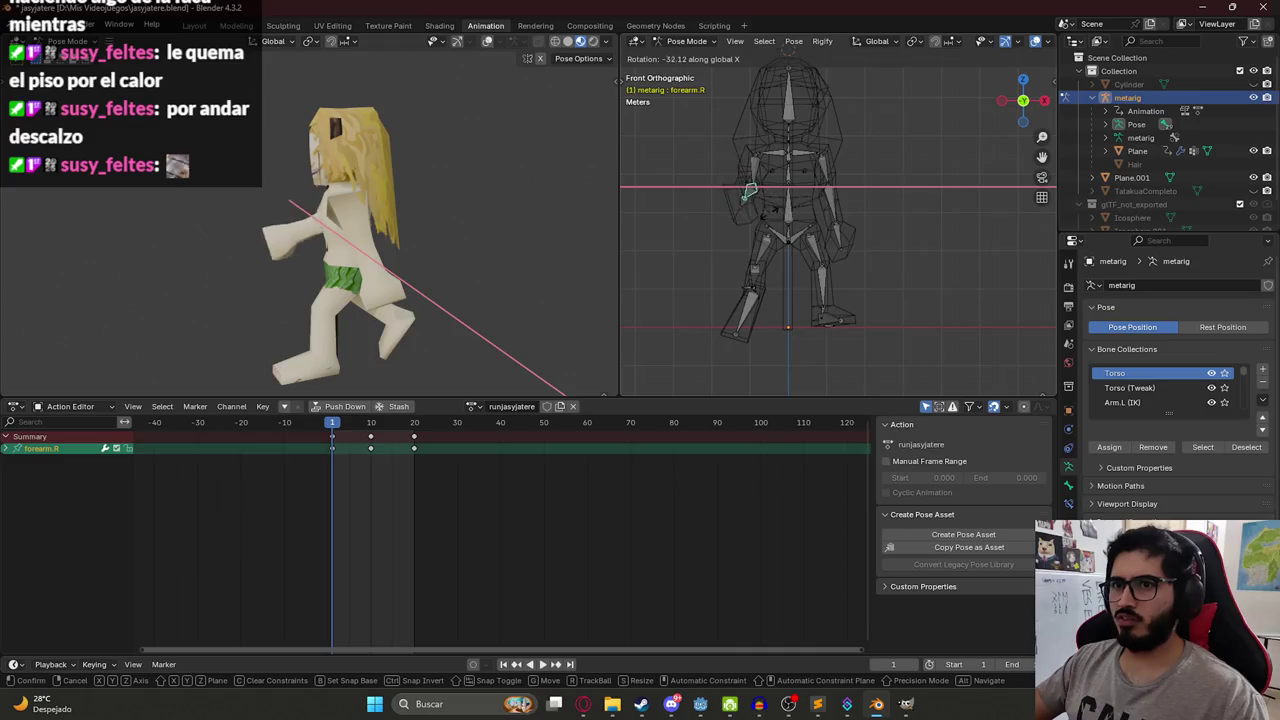
left_click(784, 203)
left_click(760, 170)
key("r")
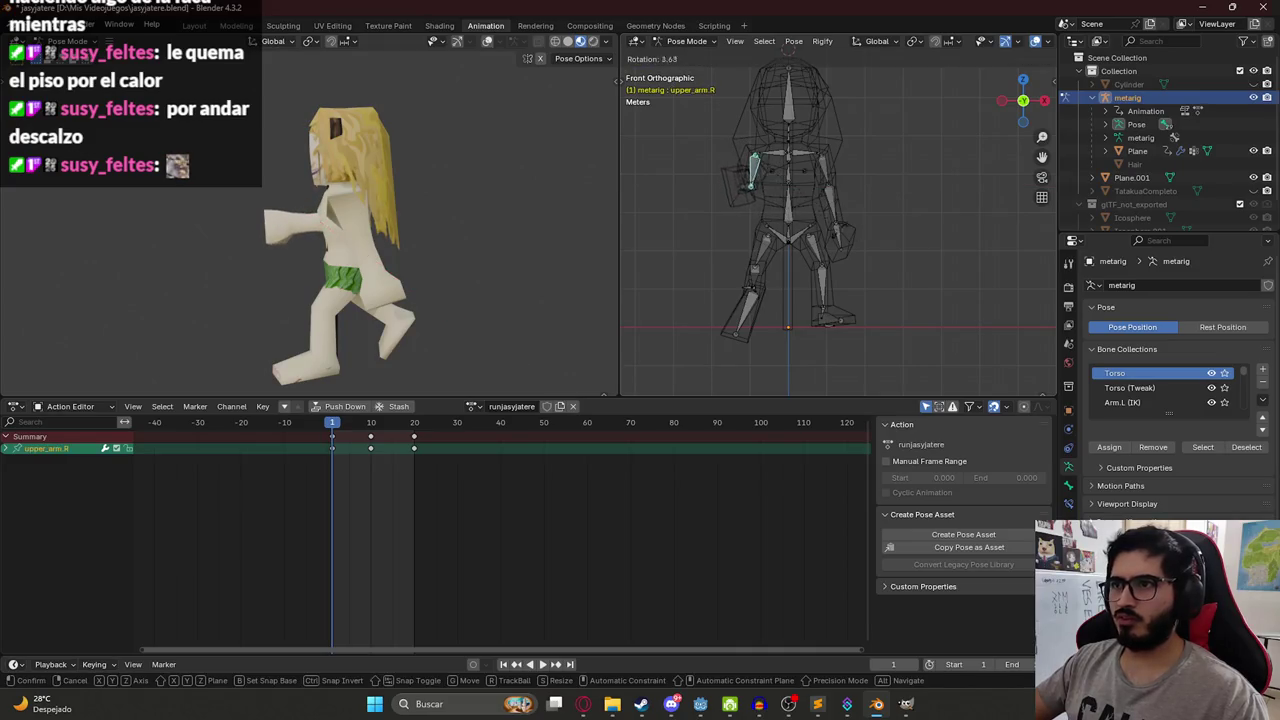
left_click(800, 244)
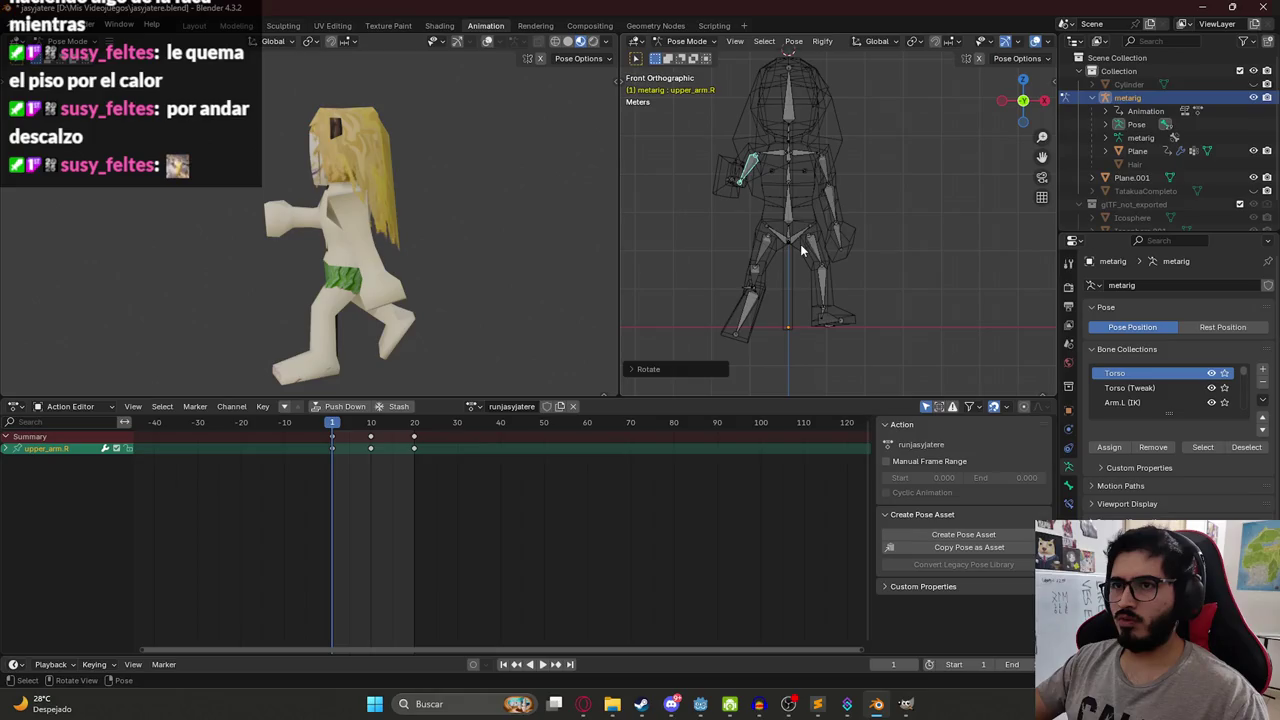
Keyframe the new pose on every bone and play it back from the side.
key("a")
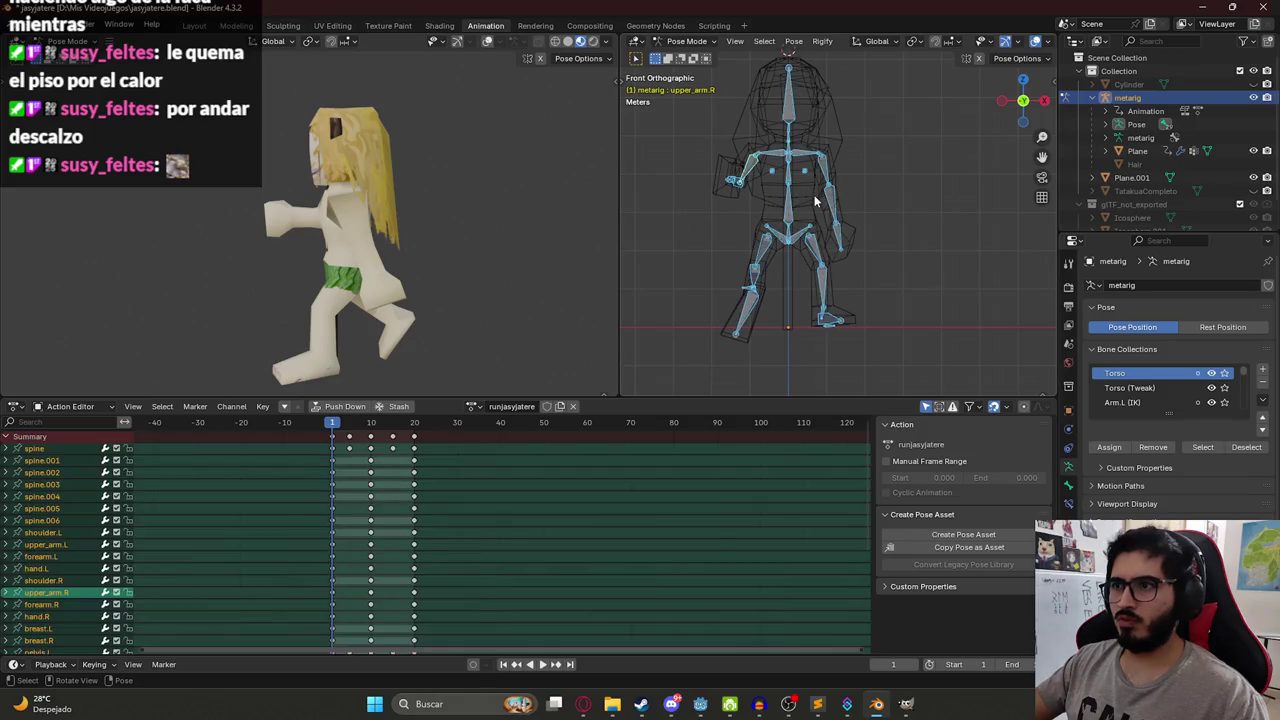
key("i")
key("KP_3")
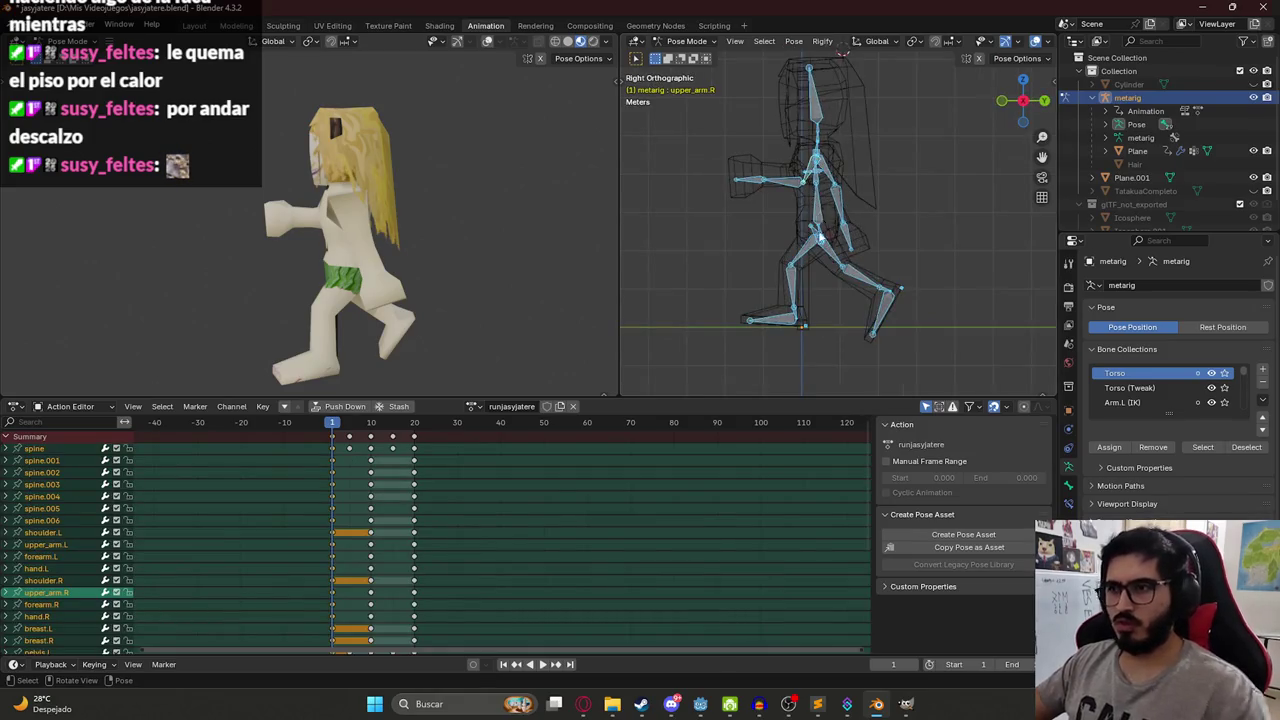
key("space")
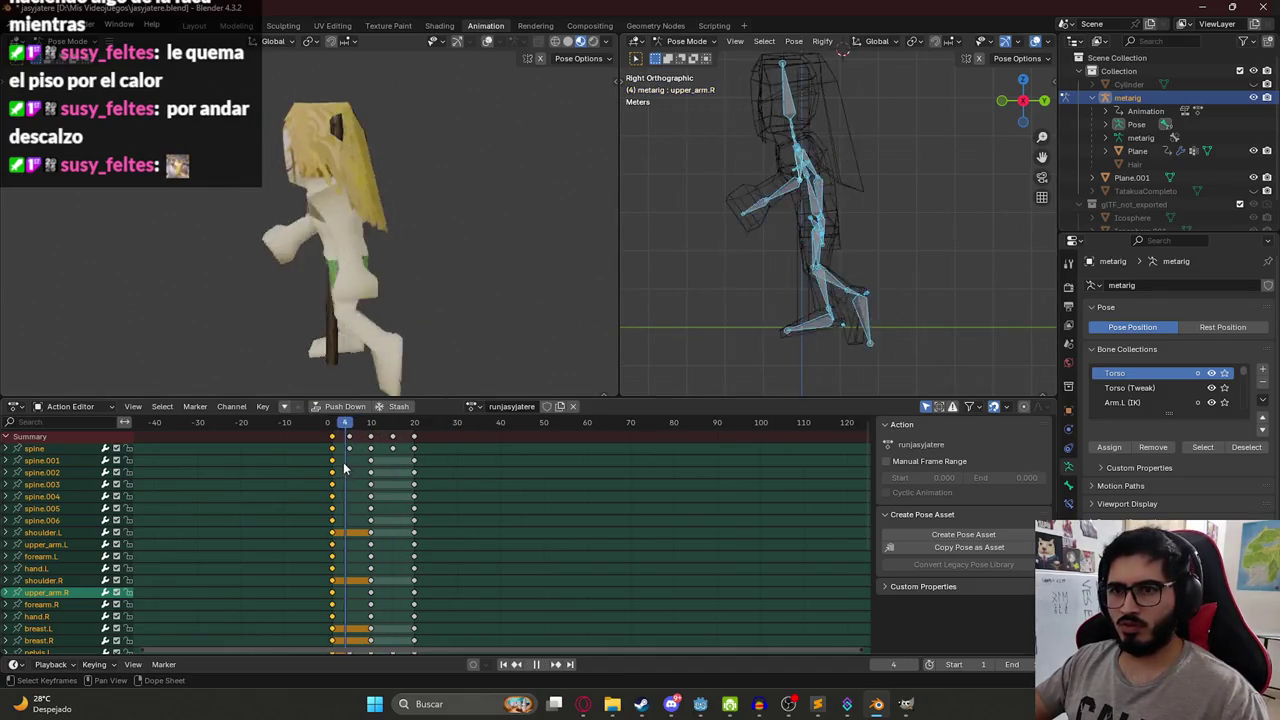
key("space")
Delete all keyframes after frame 1, then copy the frame-1 pose.
left_click_drag(462, 472, 347, 441)
key("x")
left_click(363, 435)
left_click(333, 423)
key("ctrl+c")
Save jasyjatere.blend.
scroll(826, 220, "down", 3)
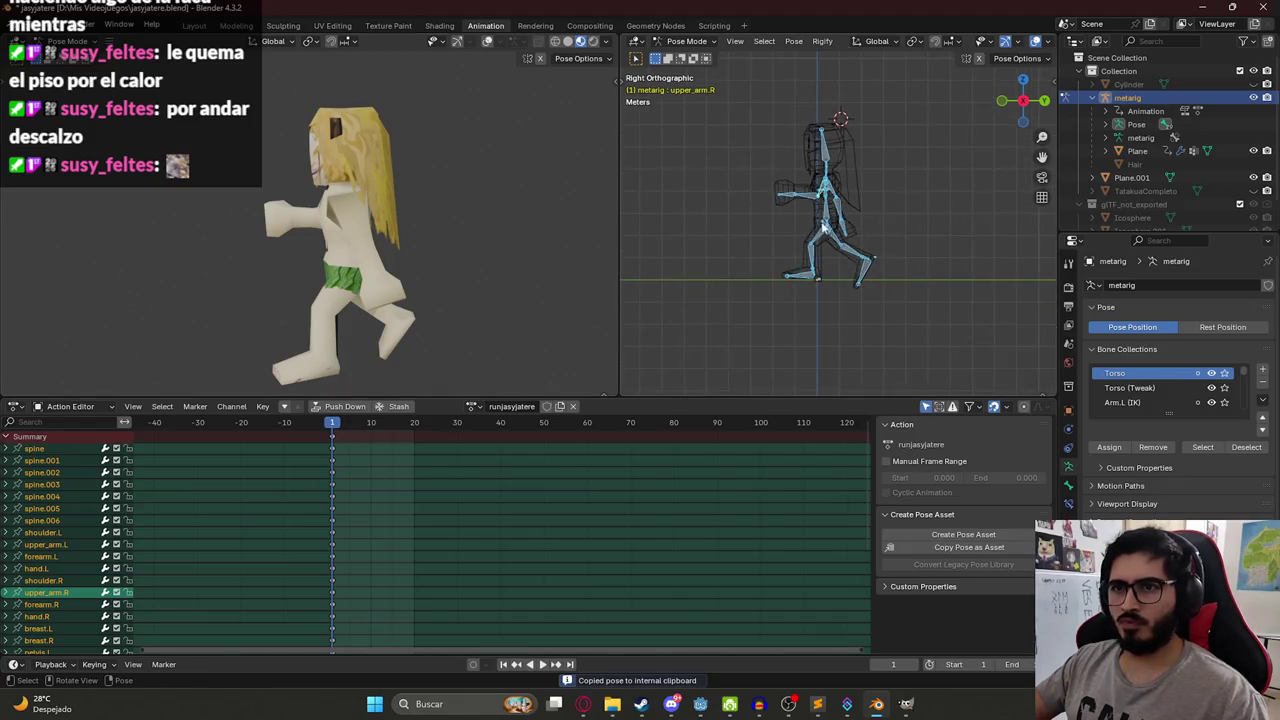
scroll(361, 252, "up", 2)
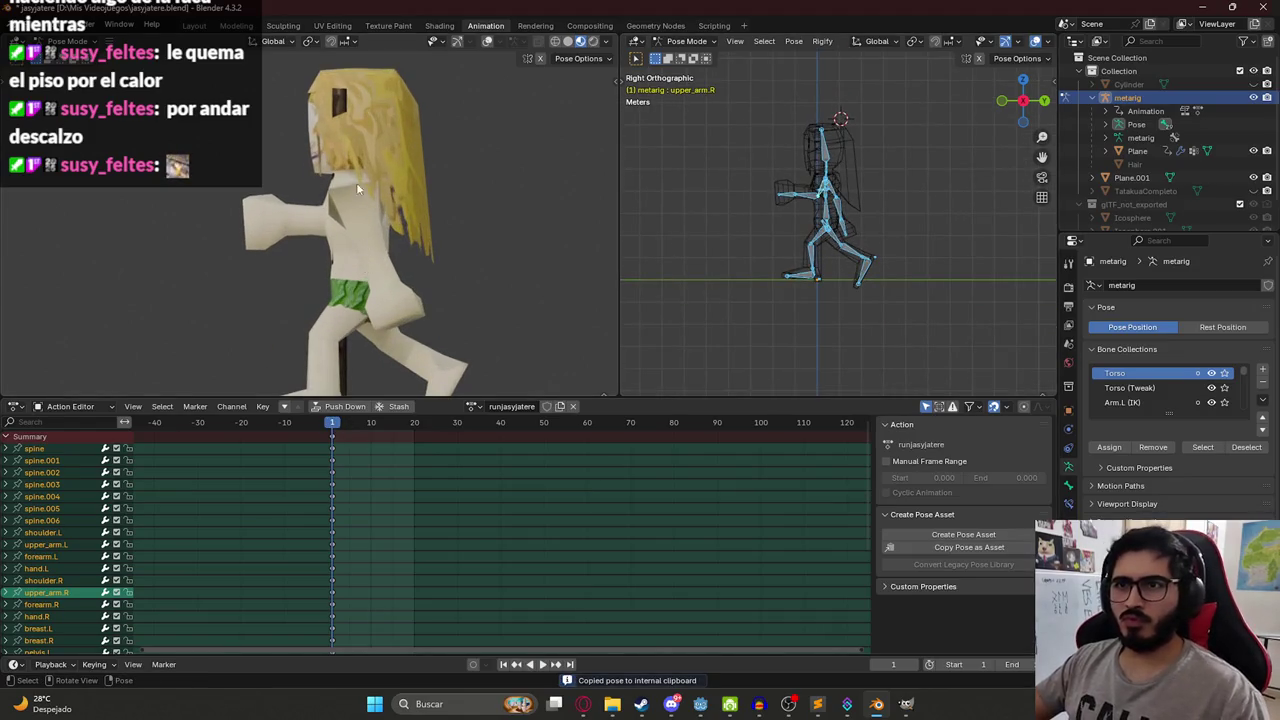
key("ctrl+s")
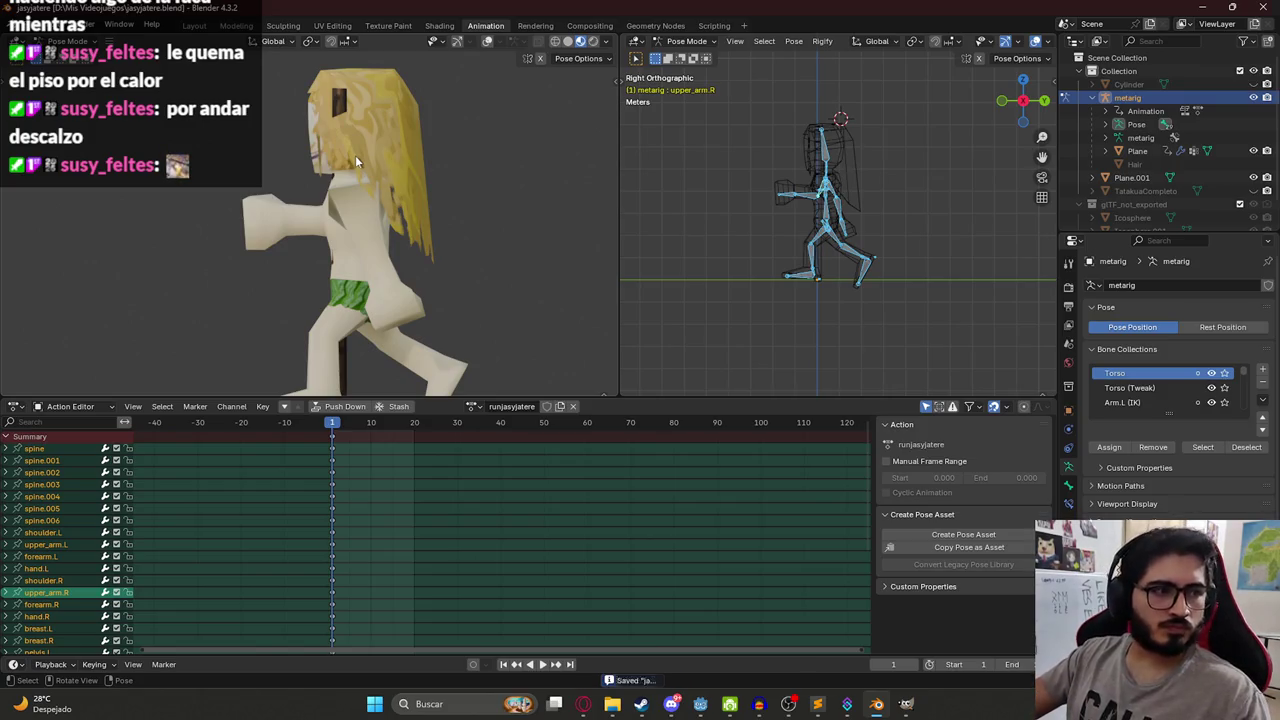
scroll(846, 179, "up", 2)
left_click(858, 272)
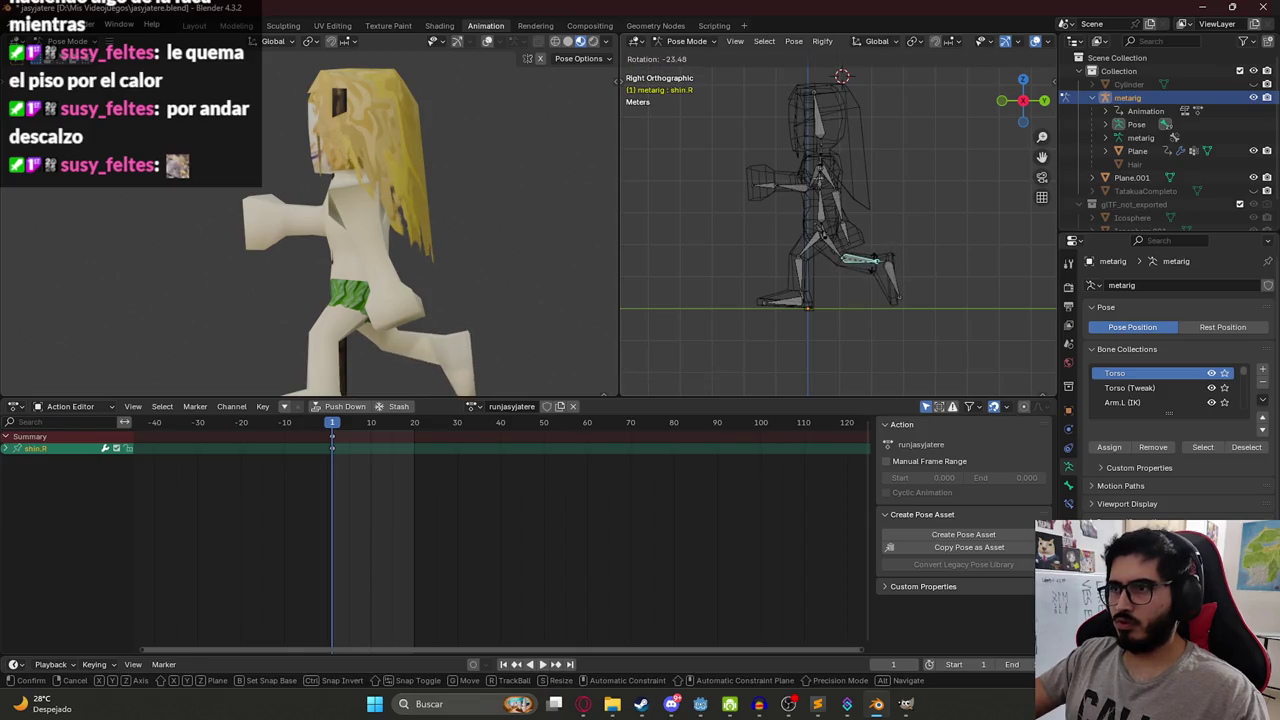
Copy the whole rig's pose and key all bones at frame 10.
key("a")
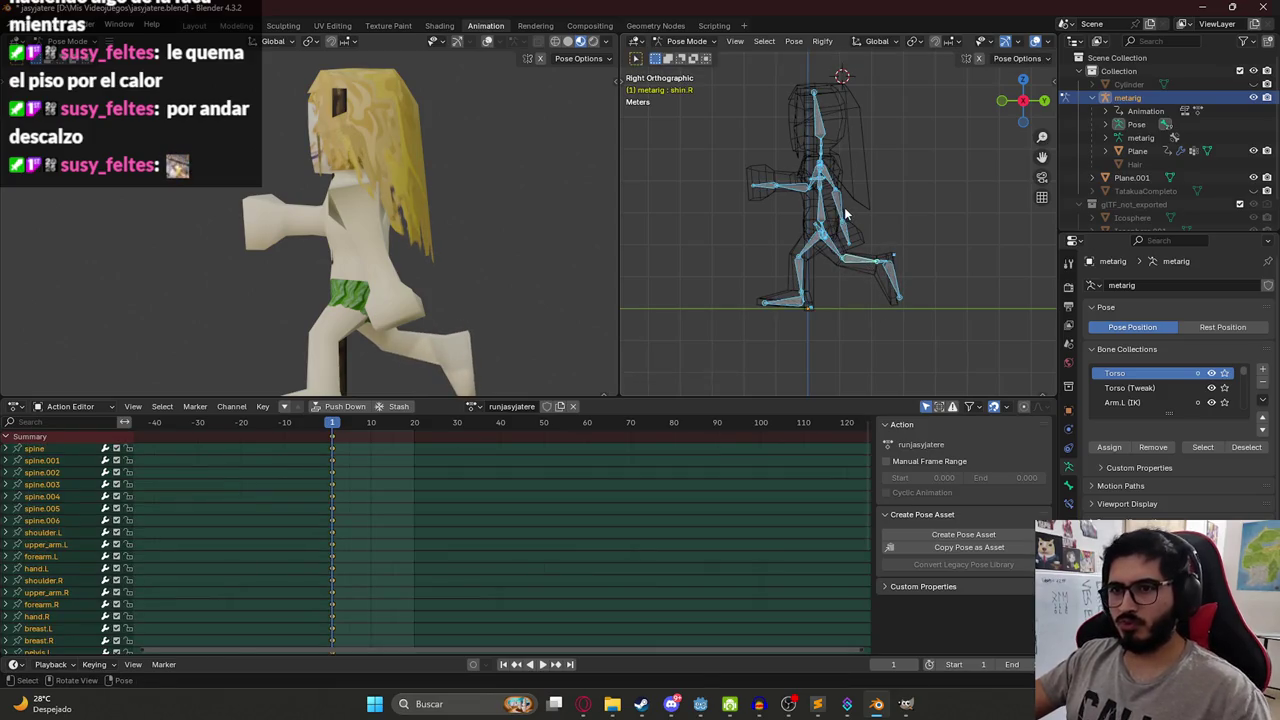
key("ctrl+c")
key("a")
key("space")
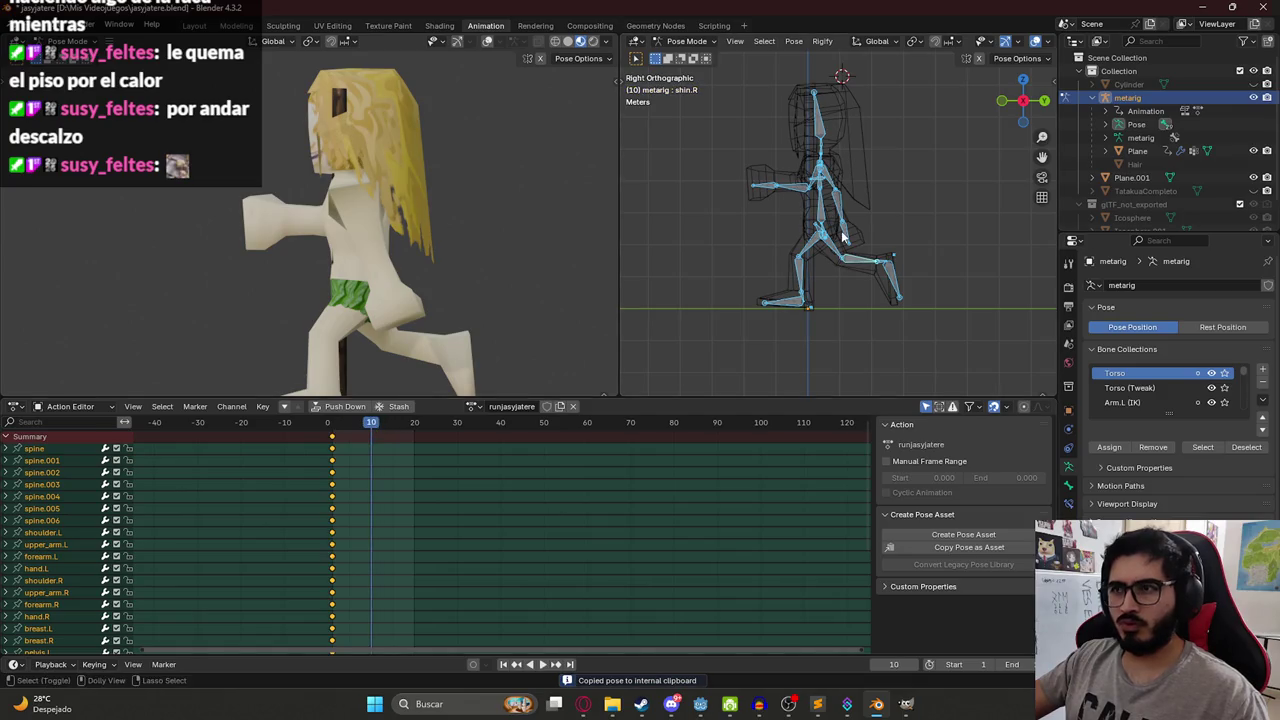
key("ctrl+v")
key("space")
left_click_drag(348, 430, 390, 432)
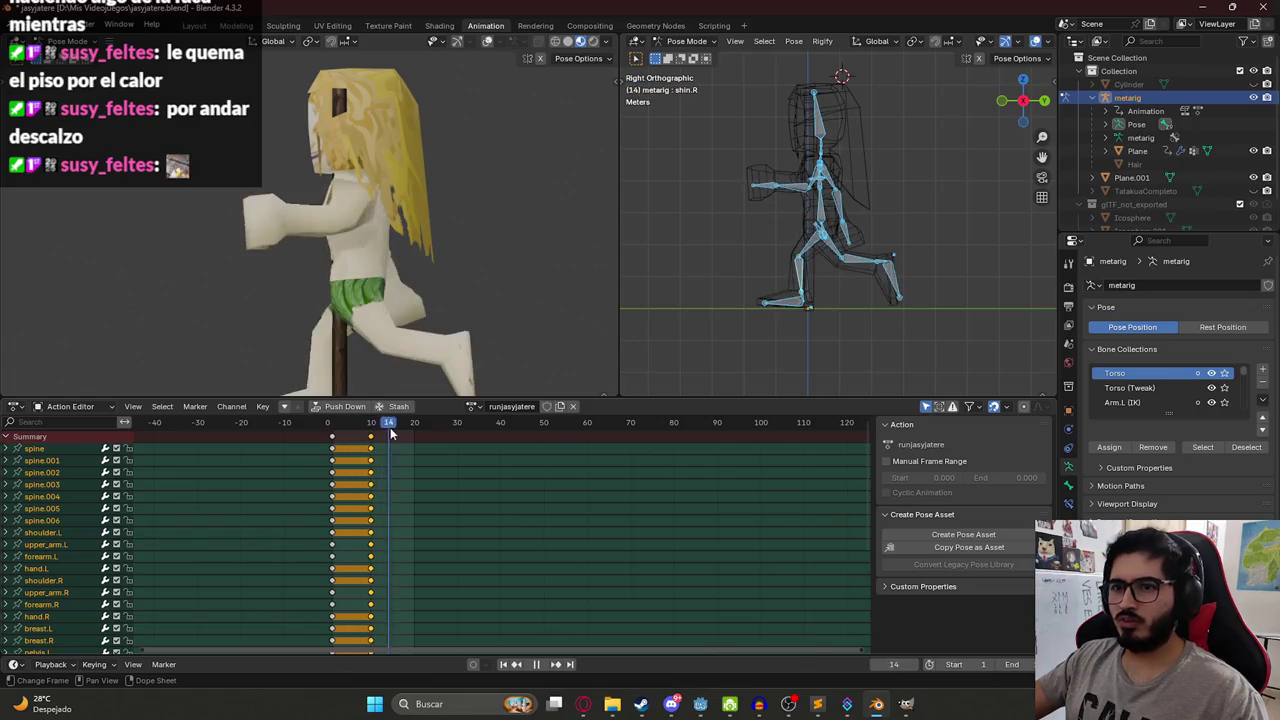
Paste the copied pose at frame 20, key it, and play the loop.
key("space")
key("ctrl+v")
key("i")
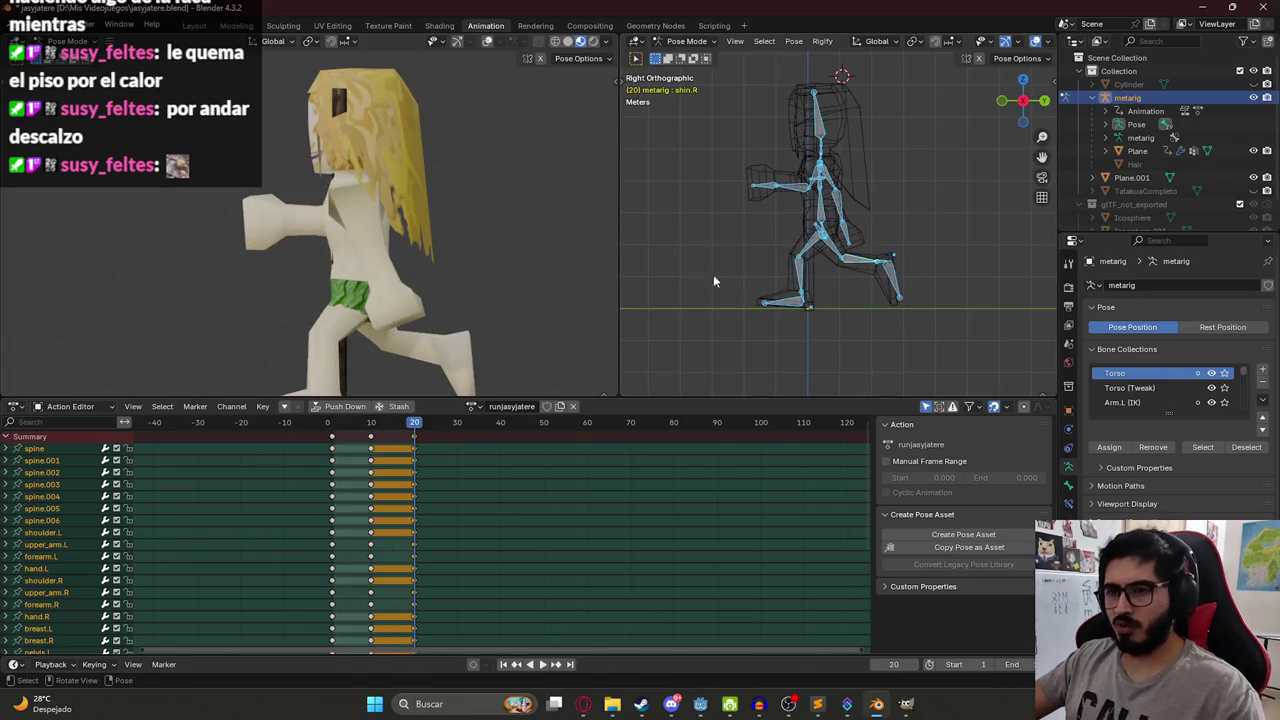
key("space")
key("space")
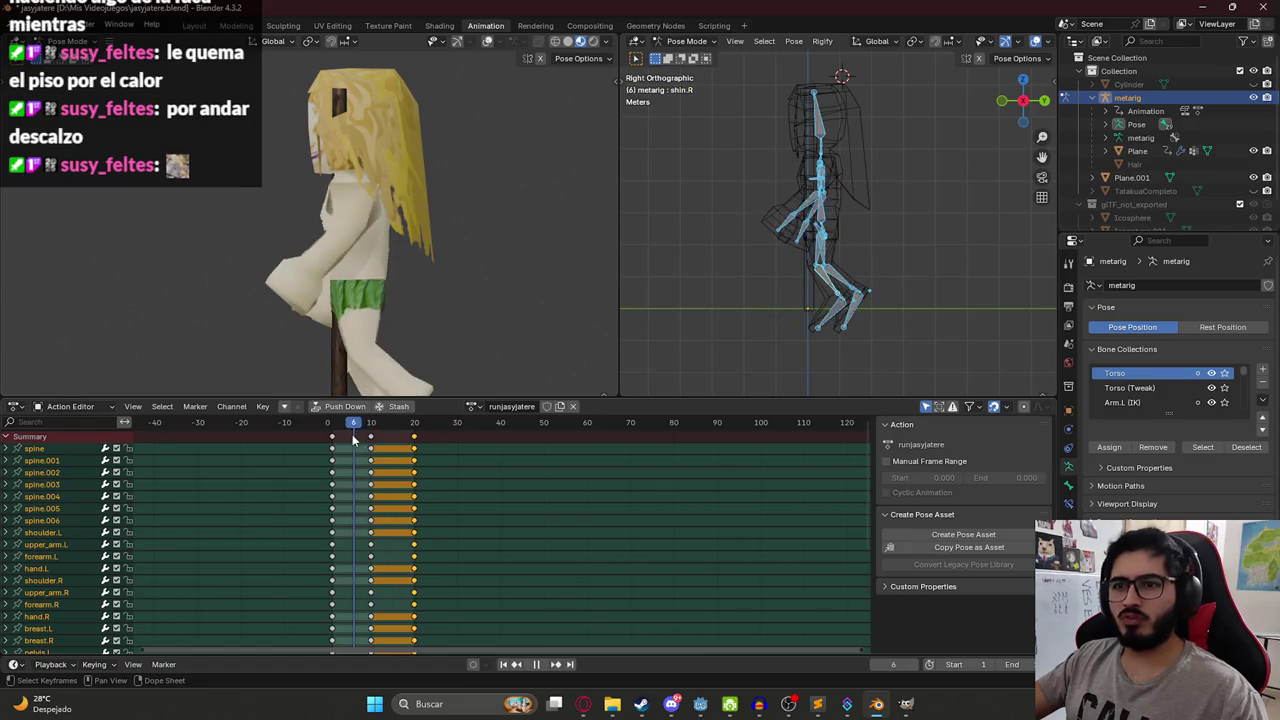
At frame 5, shift the whole rig vertically along Z.
left_click(349, 426)
scroll(850, 214, "up", 3)
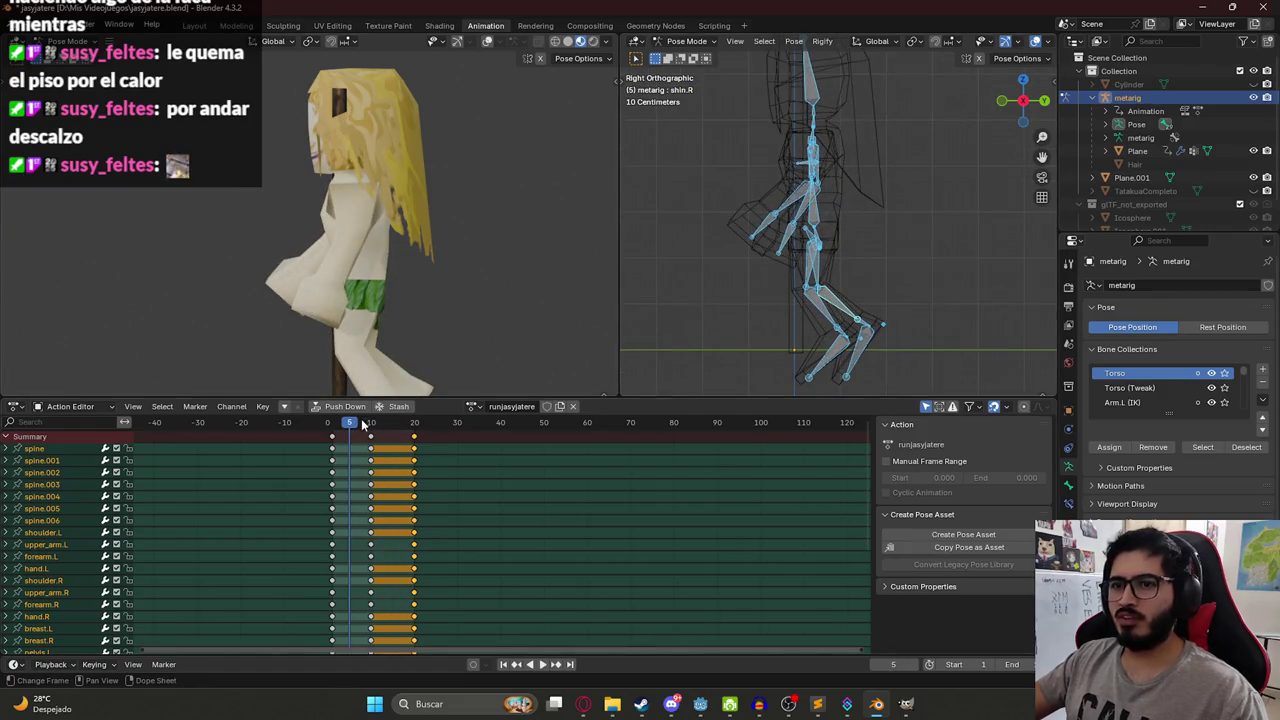
key("space")
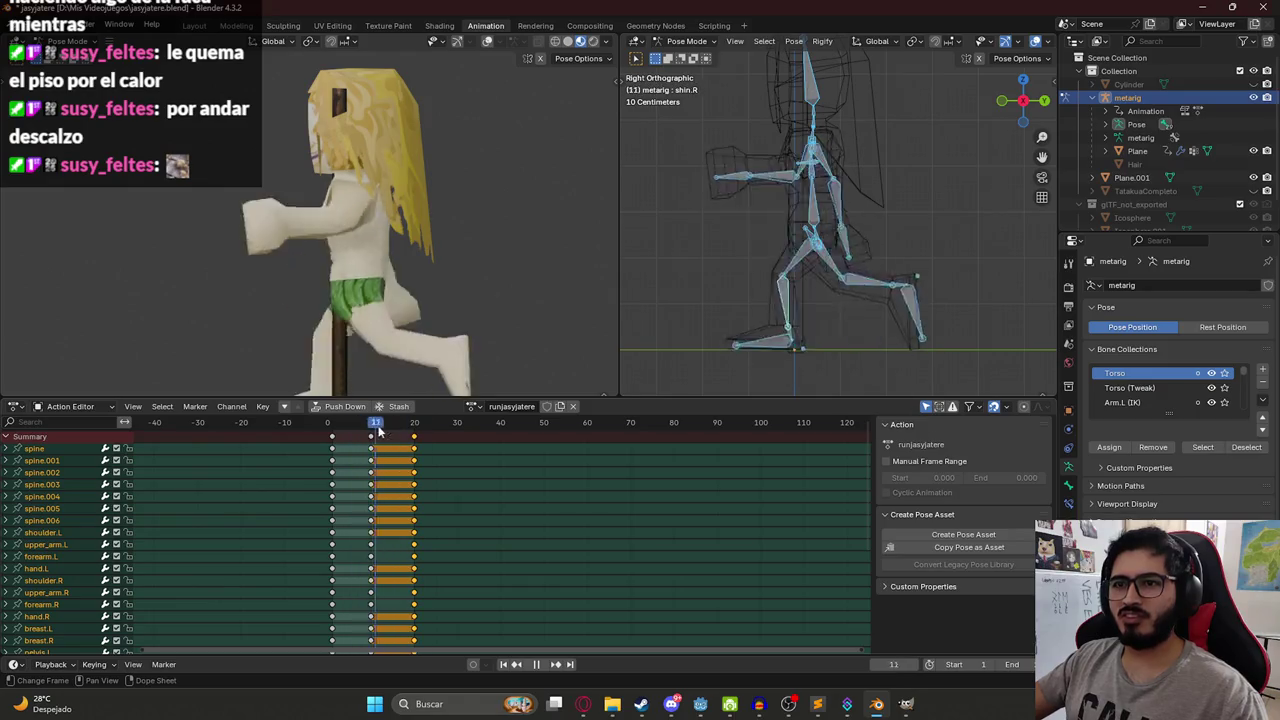
key("Escape")
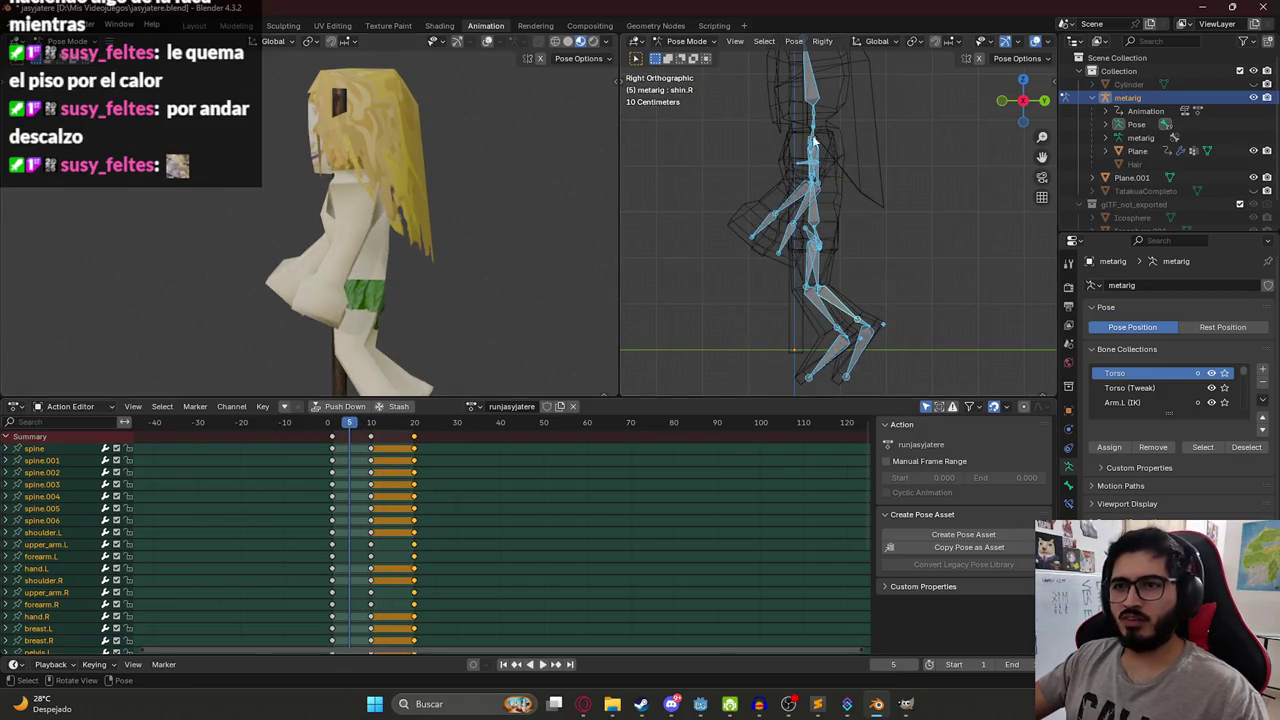
left_click(822, 262)
key("a")
key("g")
key("z")
left_click(834, 222)
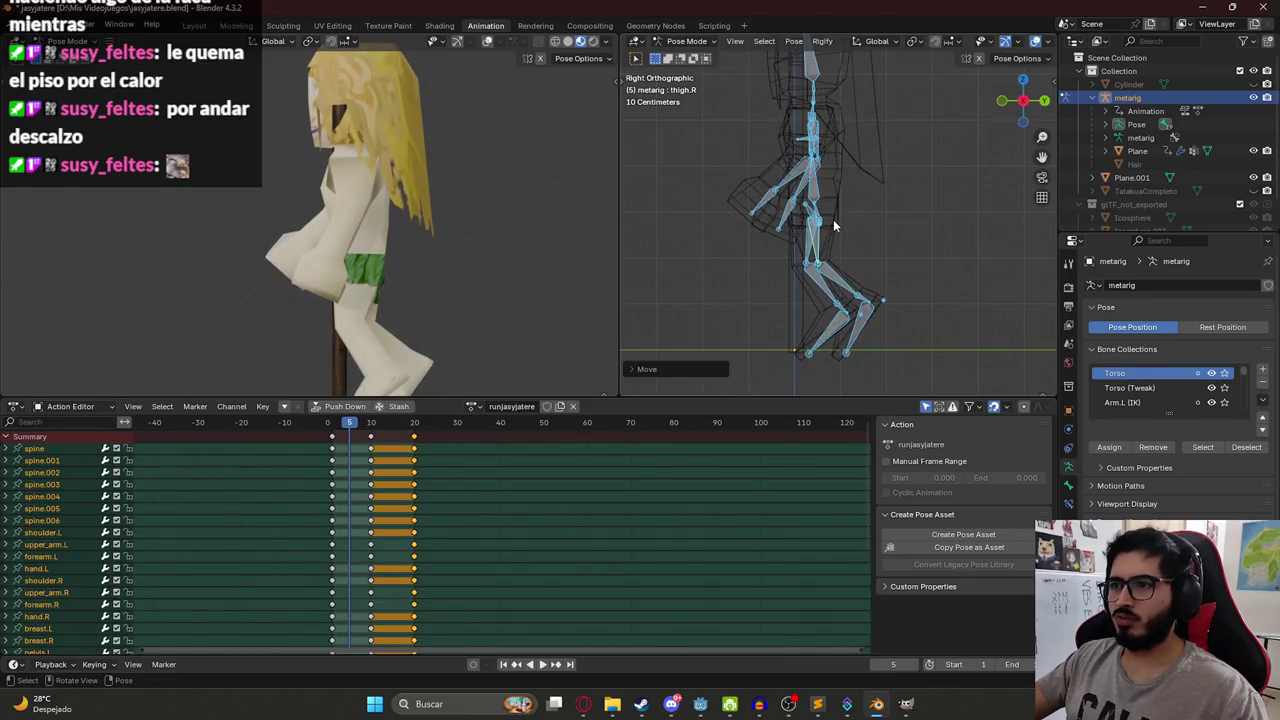
Keyframe the shifted pose at frame 5 and play back to check the bounce.
key("i")
key("space")
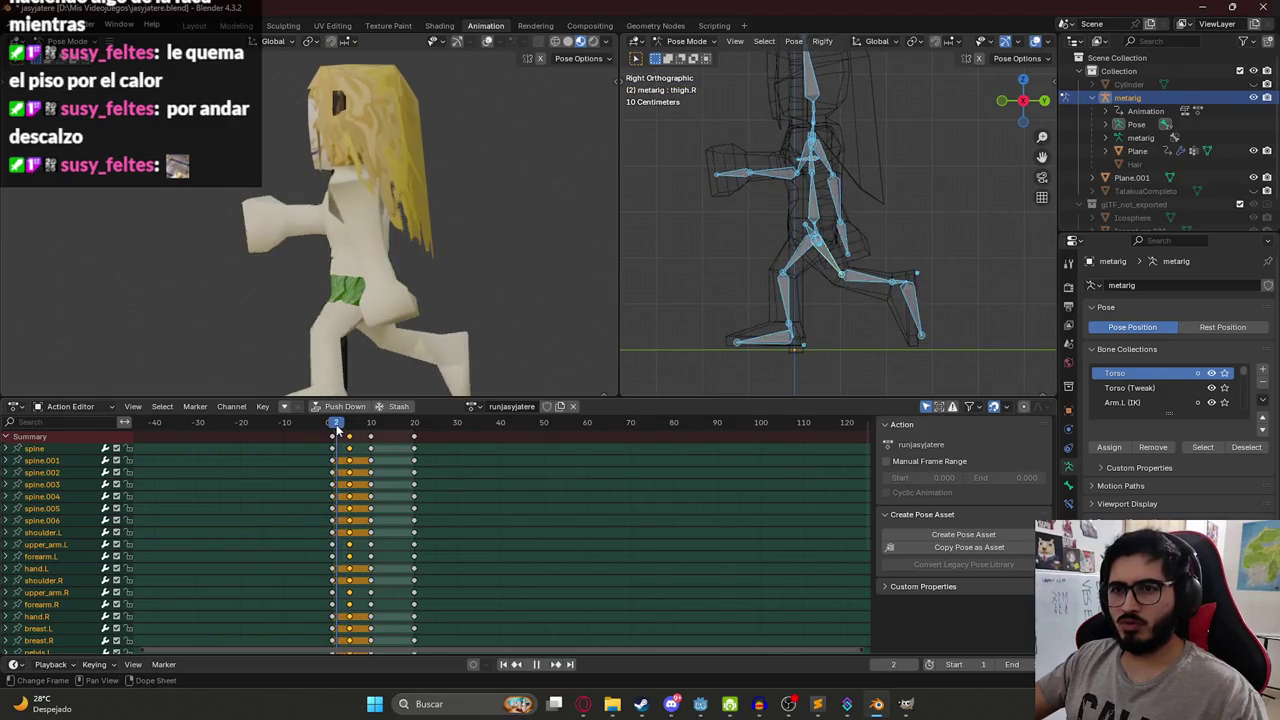
key("space")
left_click(799, 266)
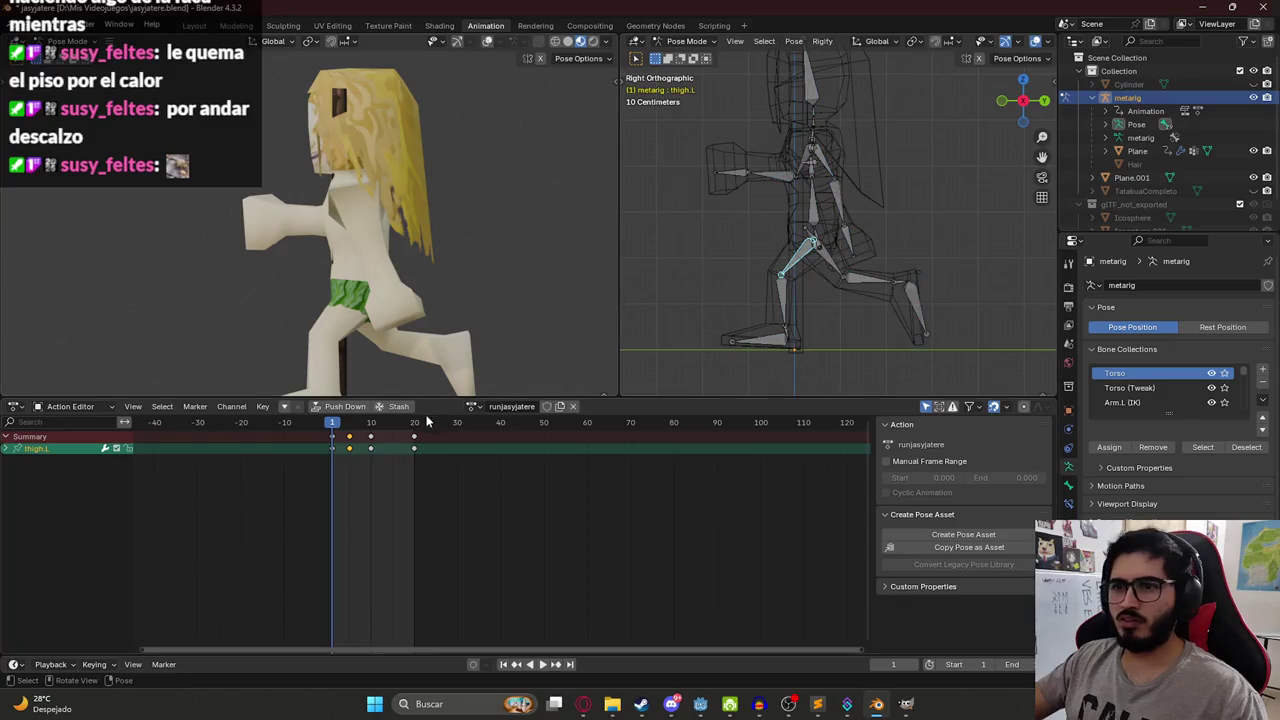
At frame 5, bend shin.L, swing shin.R backward and rotate toe.R to point back.
left_click(351, 424)
left_click(818, 290)
key("r")
left_click(800, 328)
left_click(800, 328)
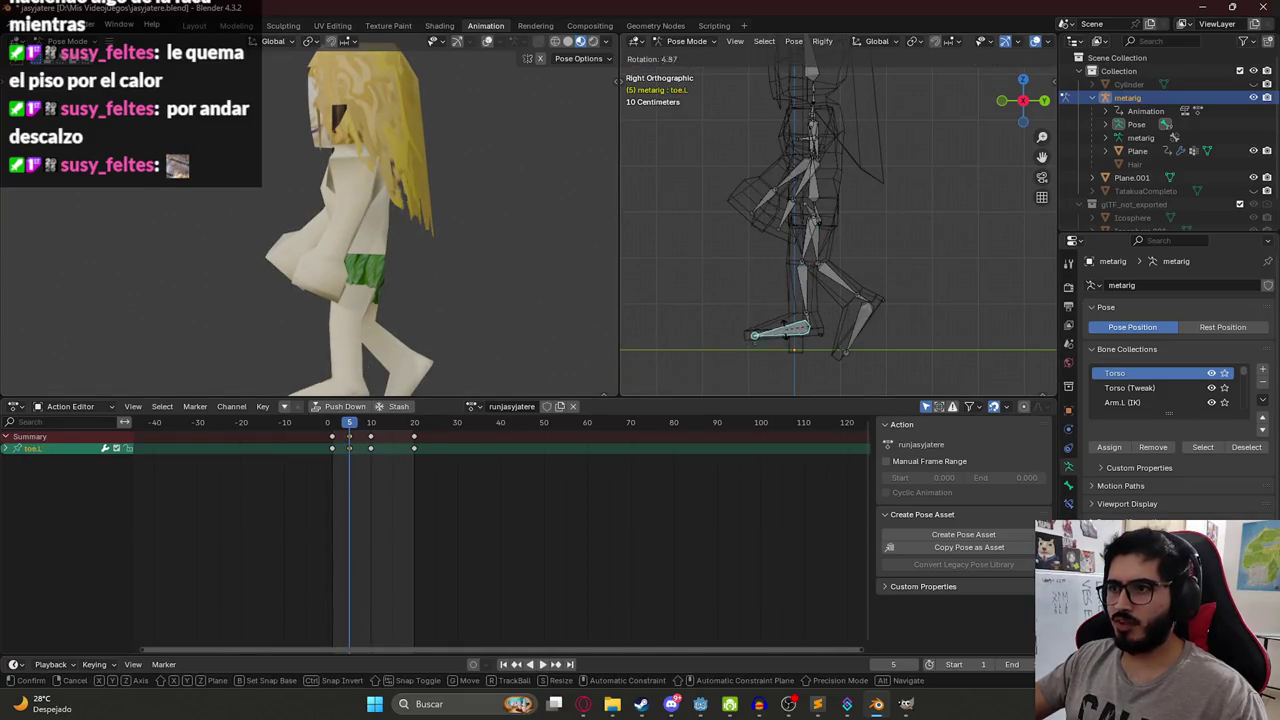
left_click(818, 248)
key("r")
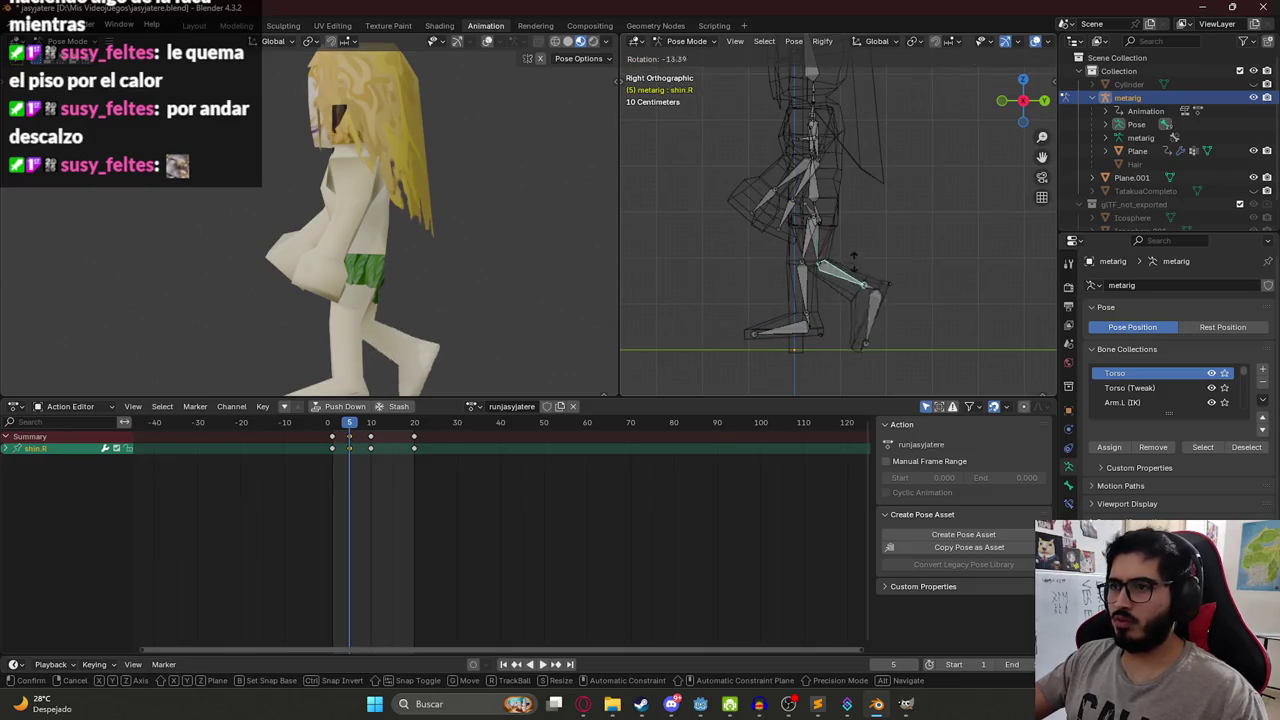
left_click(859, 218)
left_click(893, 257)
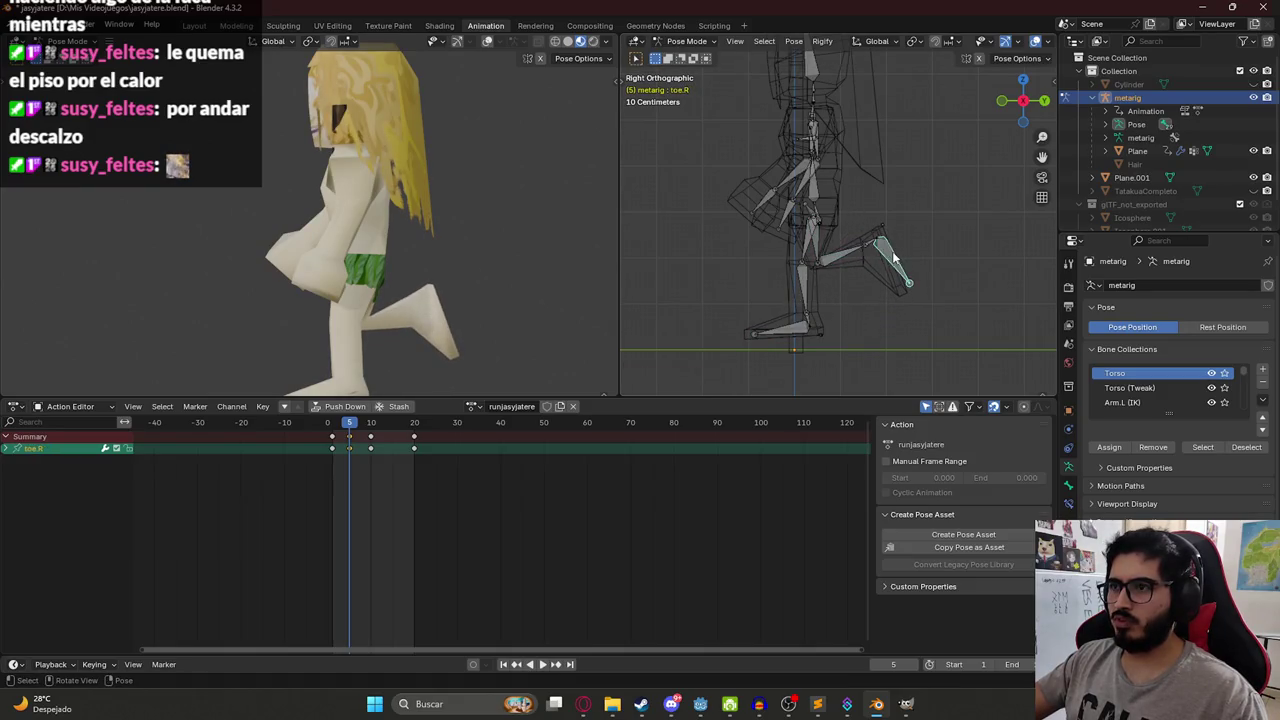
key("r")
left_click(918, 268)
Box-select the leg and spine bones and move them straight down to lower the body.
left_click_drag(986, 340, 728, 206)
key("g")
key("z")
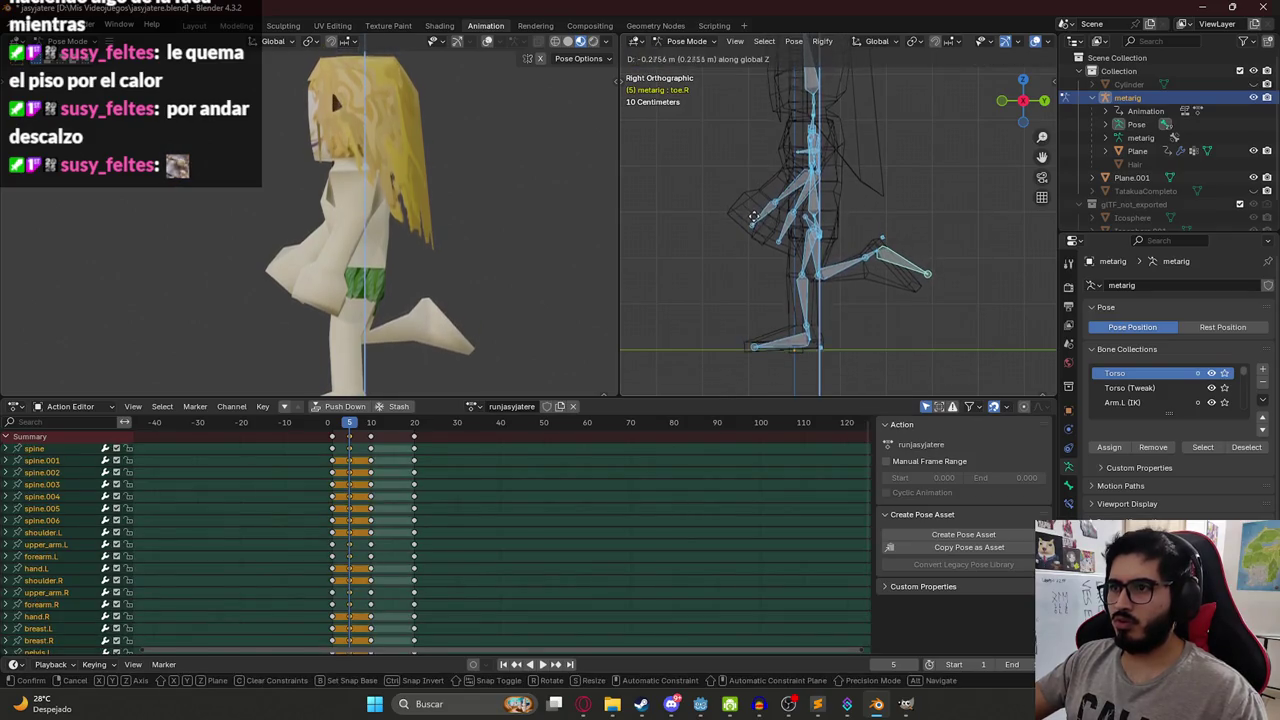
left_click(763, 212)
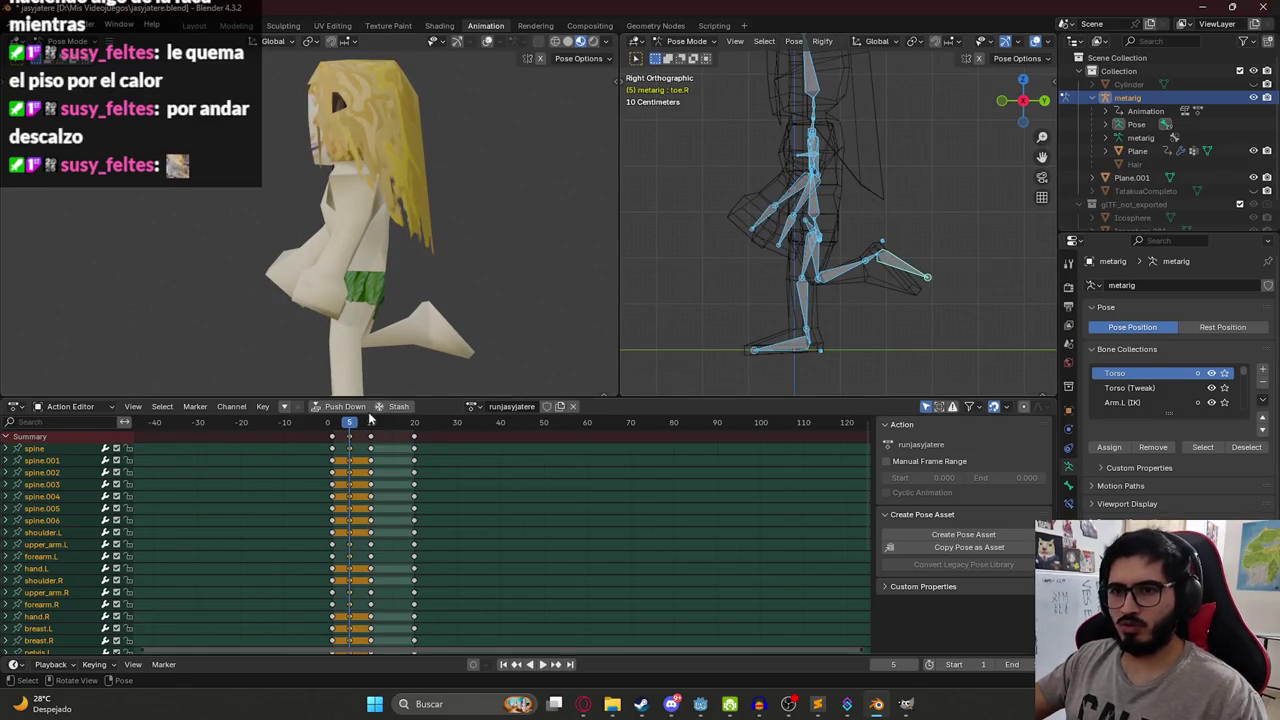
Play back the run cycle around frame 7 to check the new leg motion.
key("space")
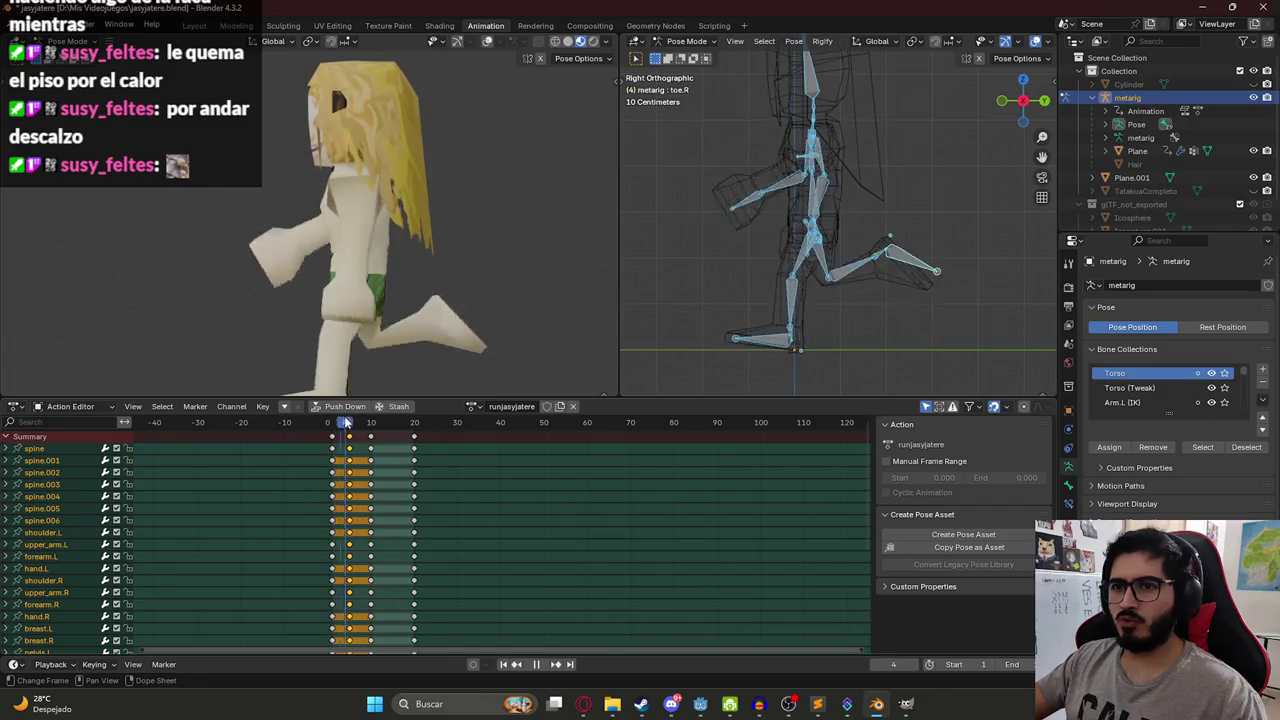
key("space")
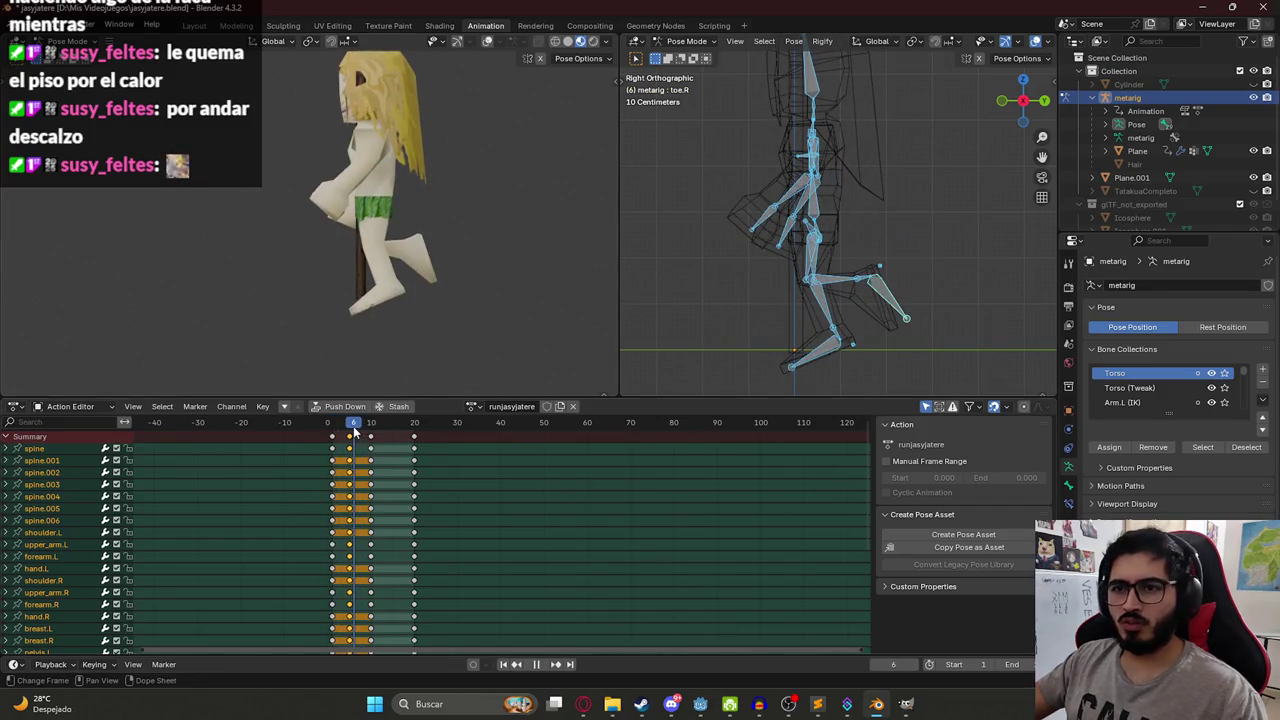
left_click_drag(354, 430, 349, 434)
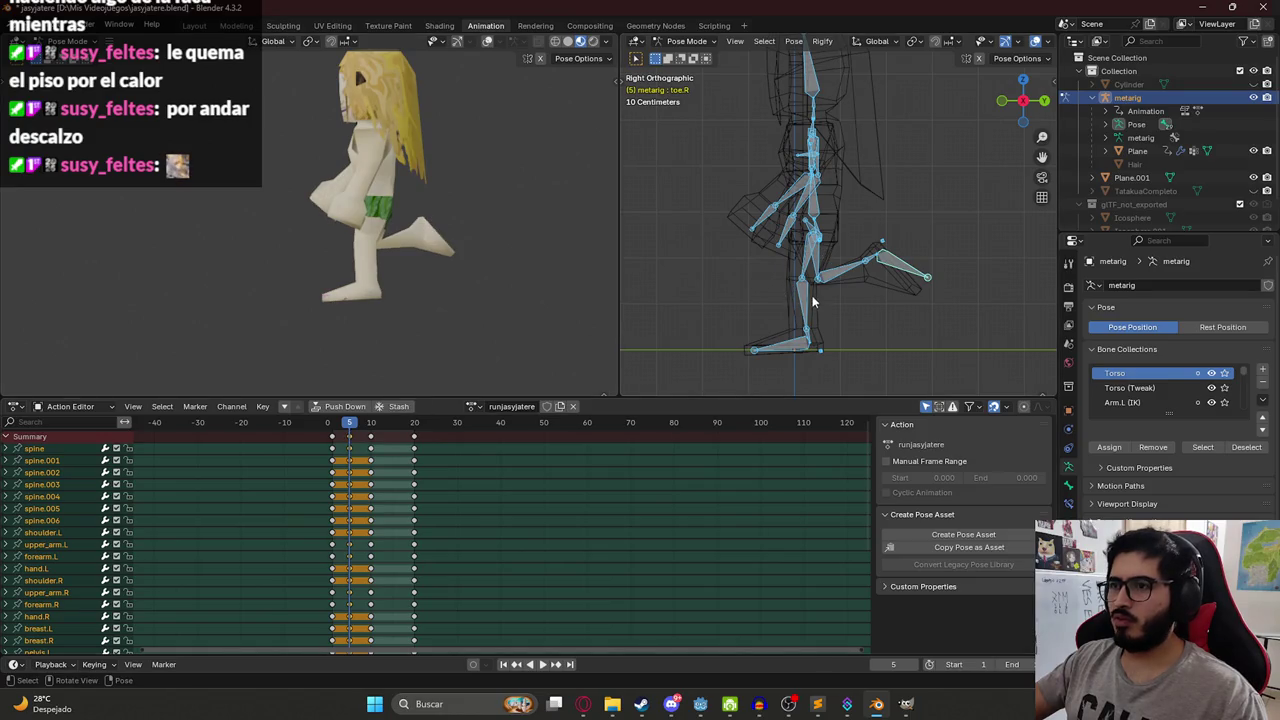
key("space")
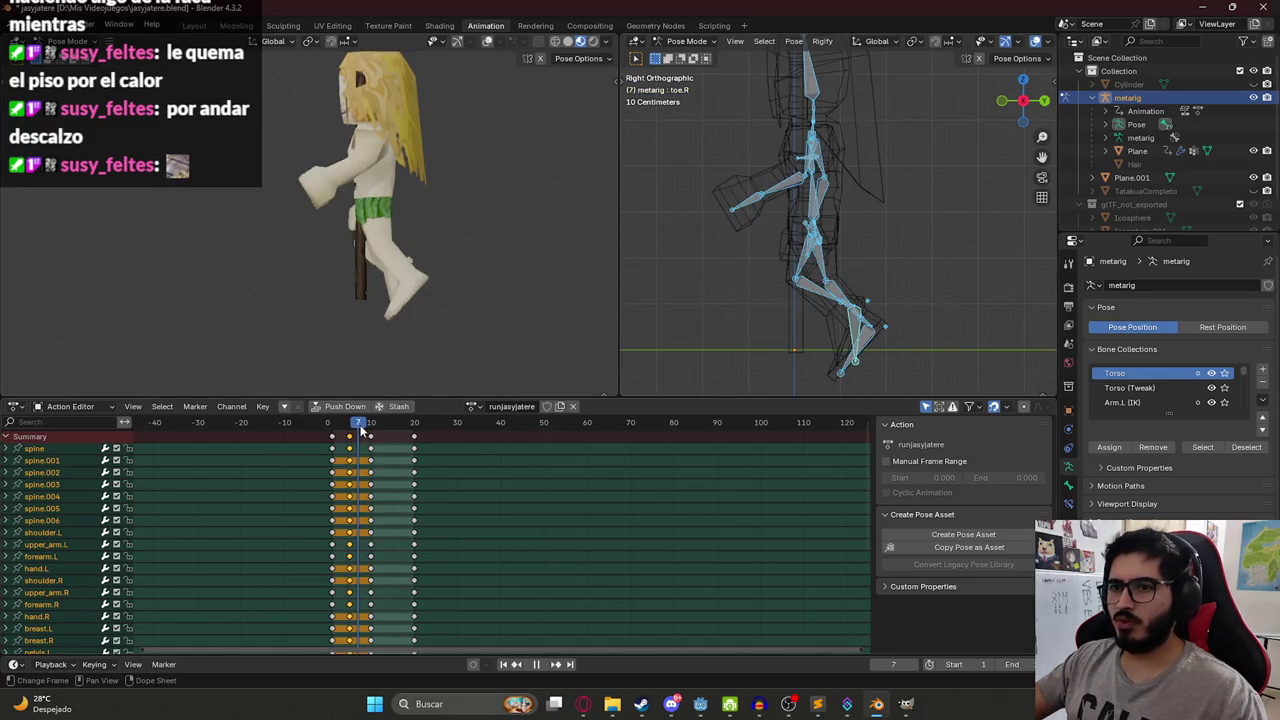
key("Escape")
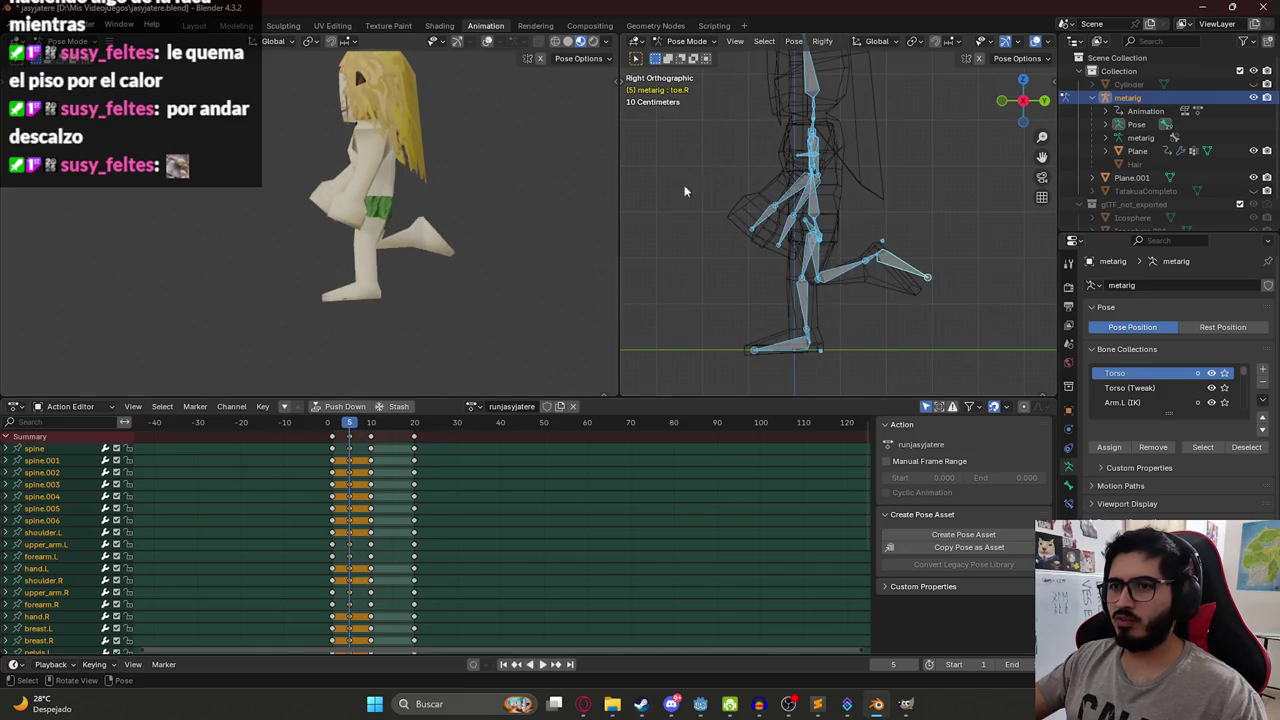
left_click(816, 268)
At frame 7, move the whole rig vertically to lift the body.
left_click_drag(352, 428, 358, 428)
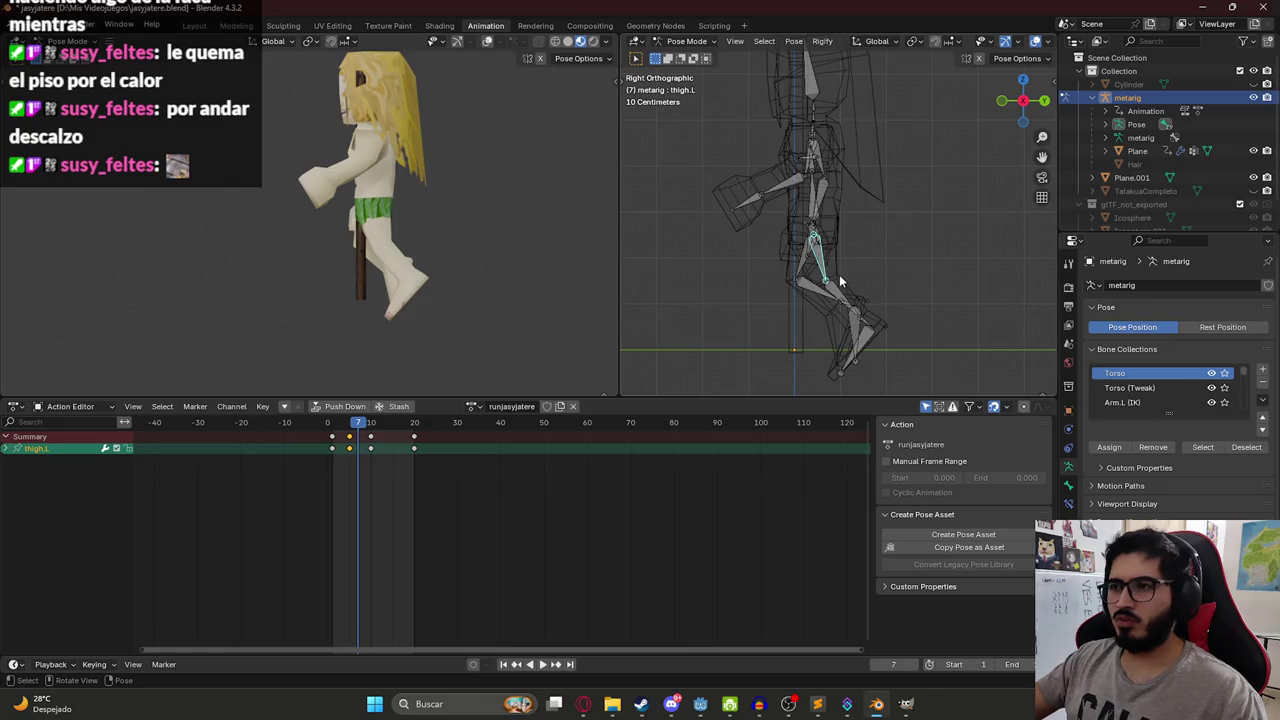
key("a")
key("g")
key("z")
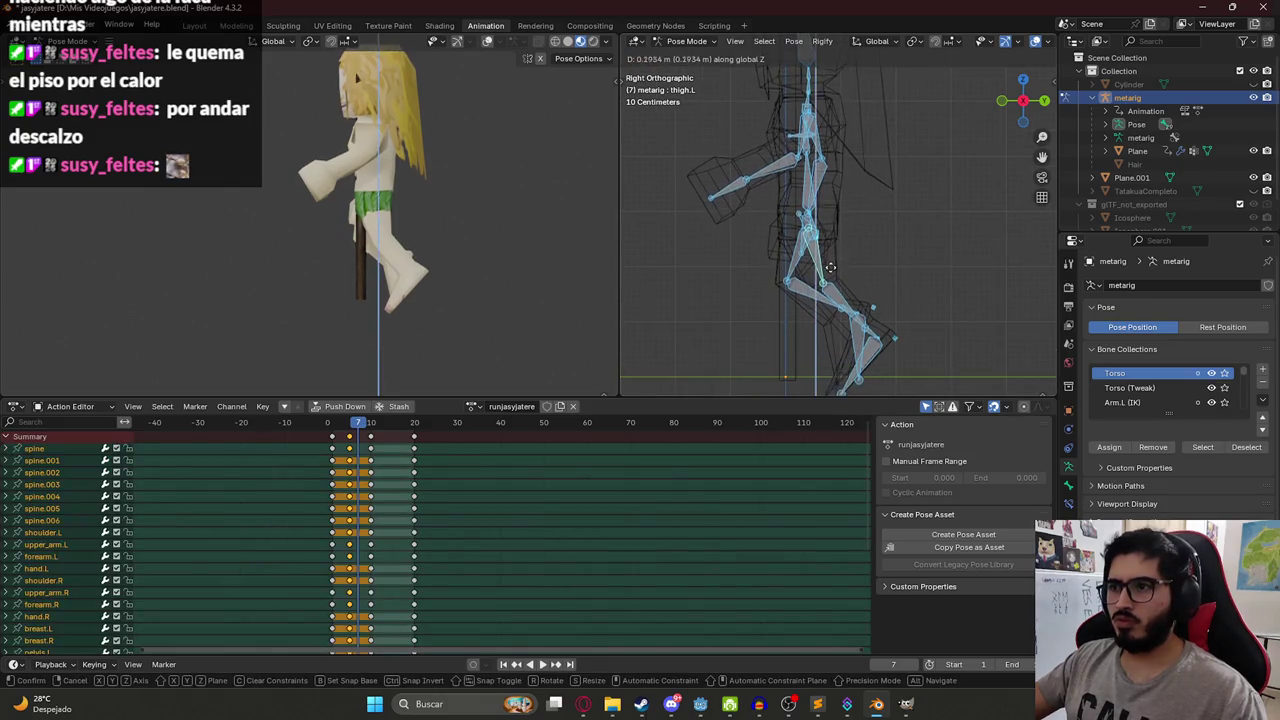
left_click(803, 252)
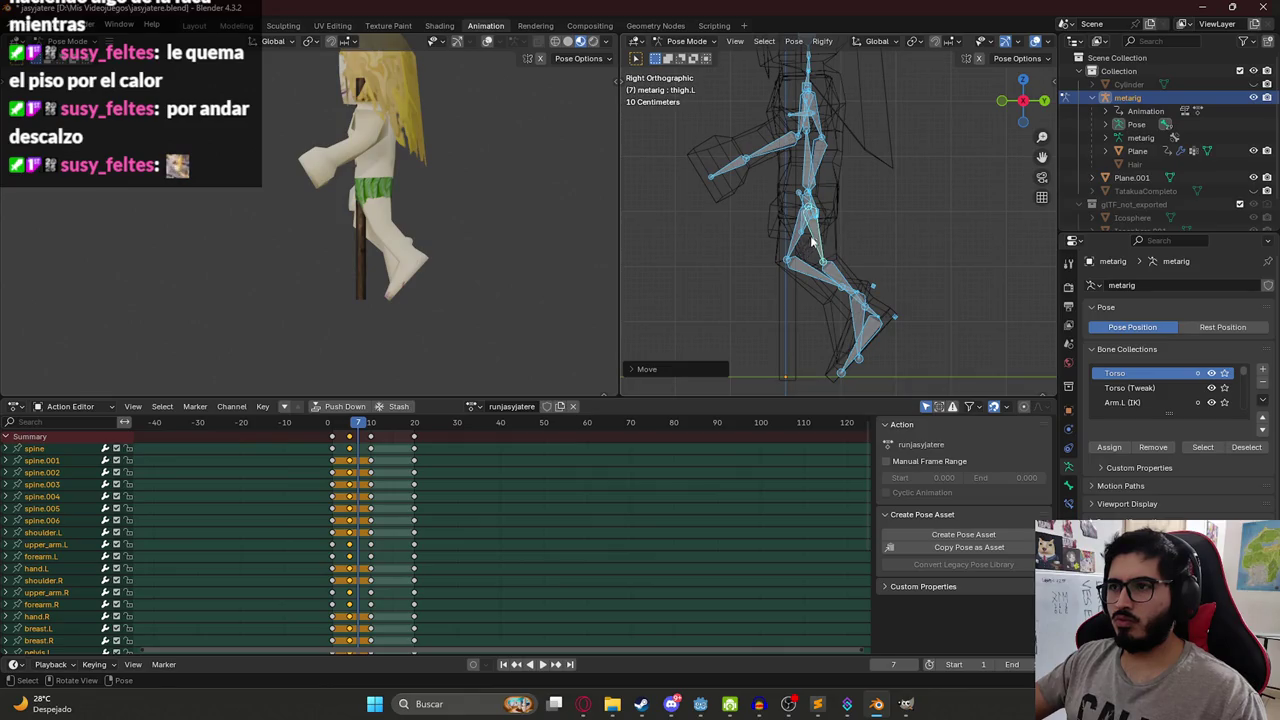
Swing the thigh.L bone, then select all bones and return to frame 1.
left_click(812, 240)
key("r")
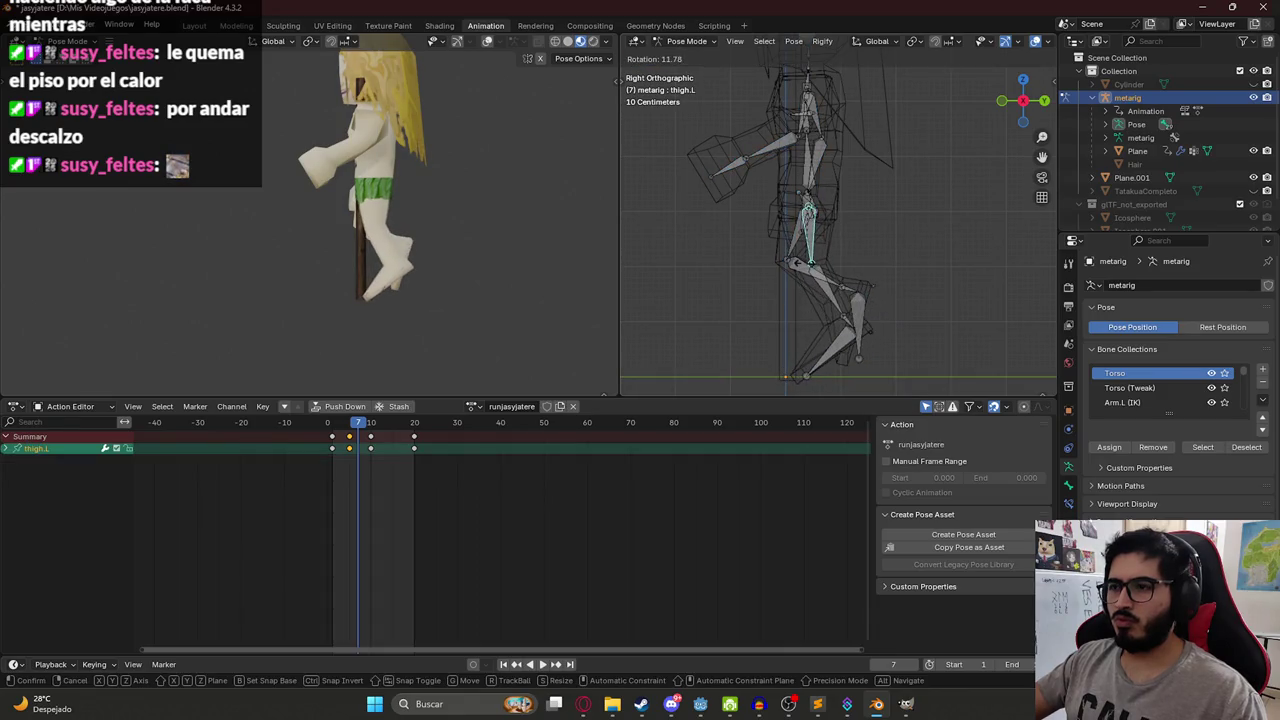
left_click(806, 267)
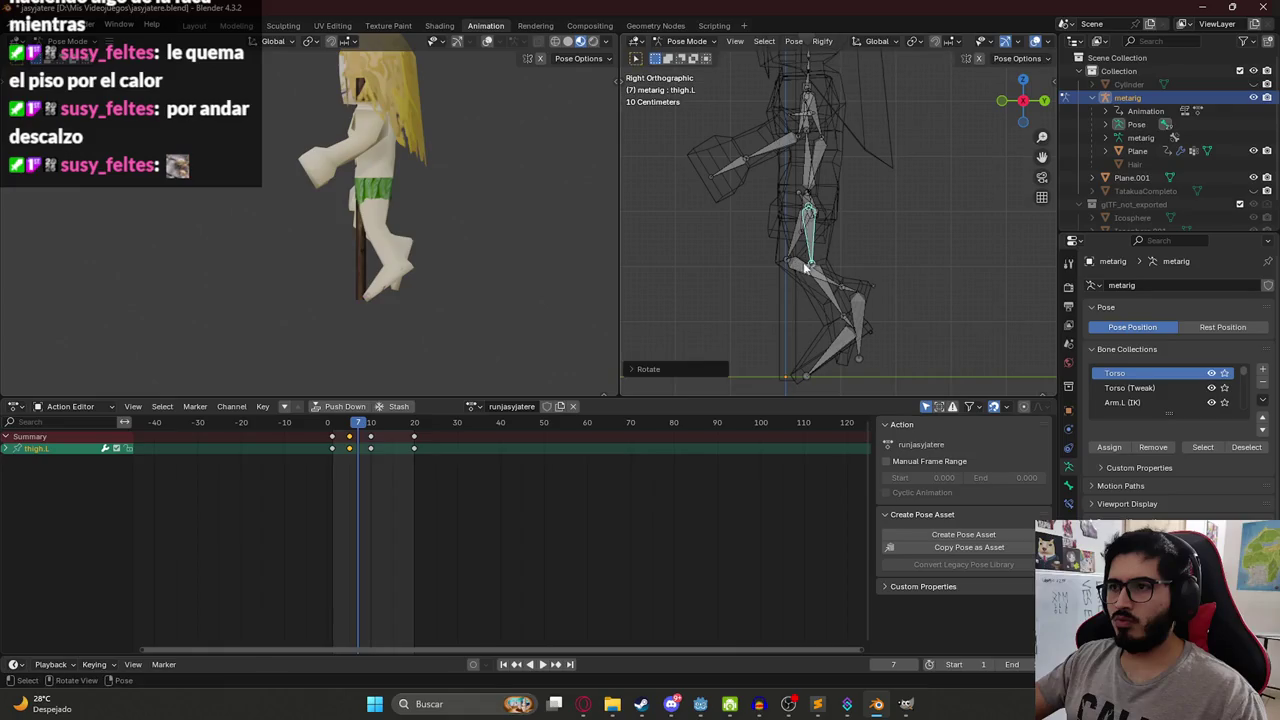
key("a")
mouse_move(357, 428)
left_mouse_down()
mouse_move(296, 428)
mouse_move(322, 434)
left_mouse_up()
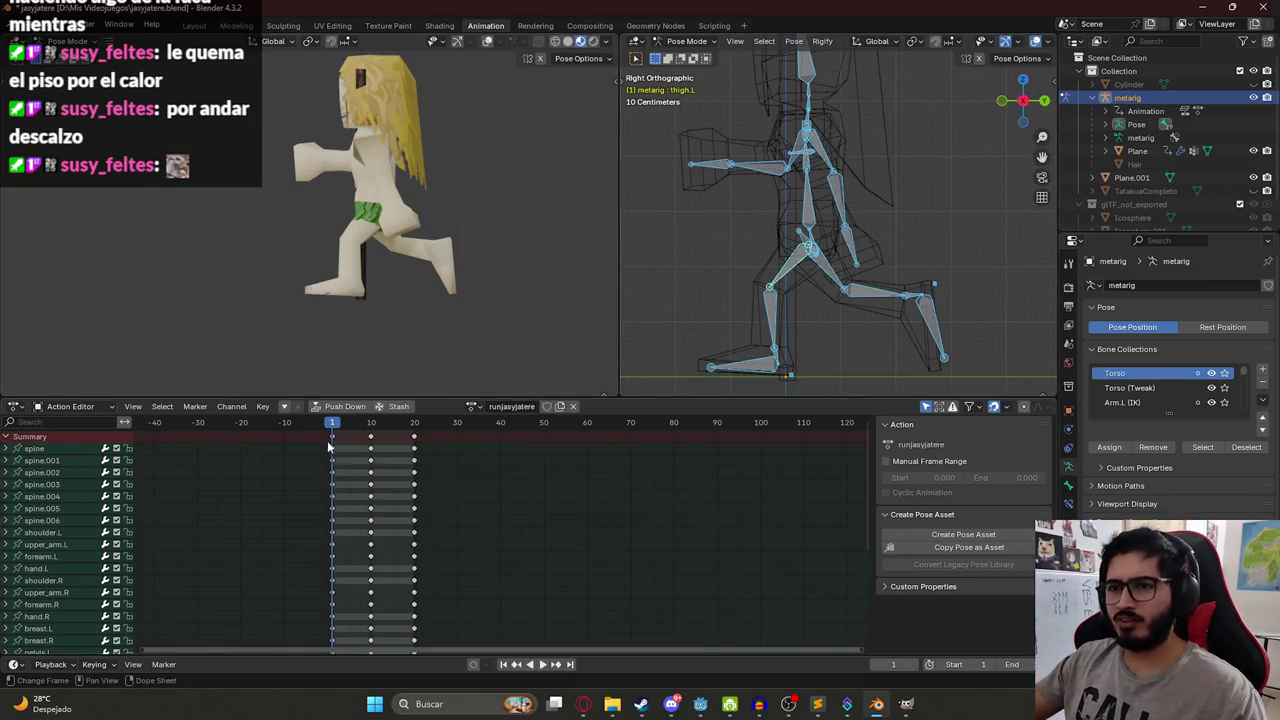
Play the run cycle and reposition the whole rig, then return to frame 1.
key("space")
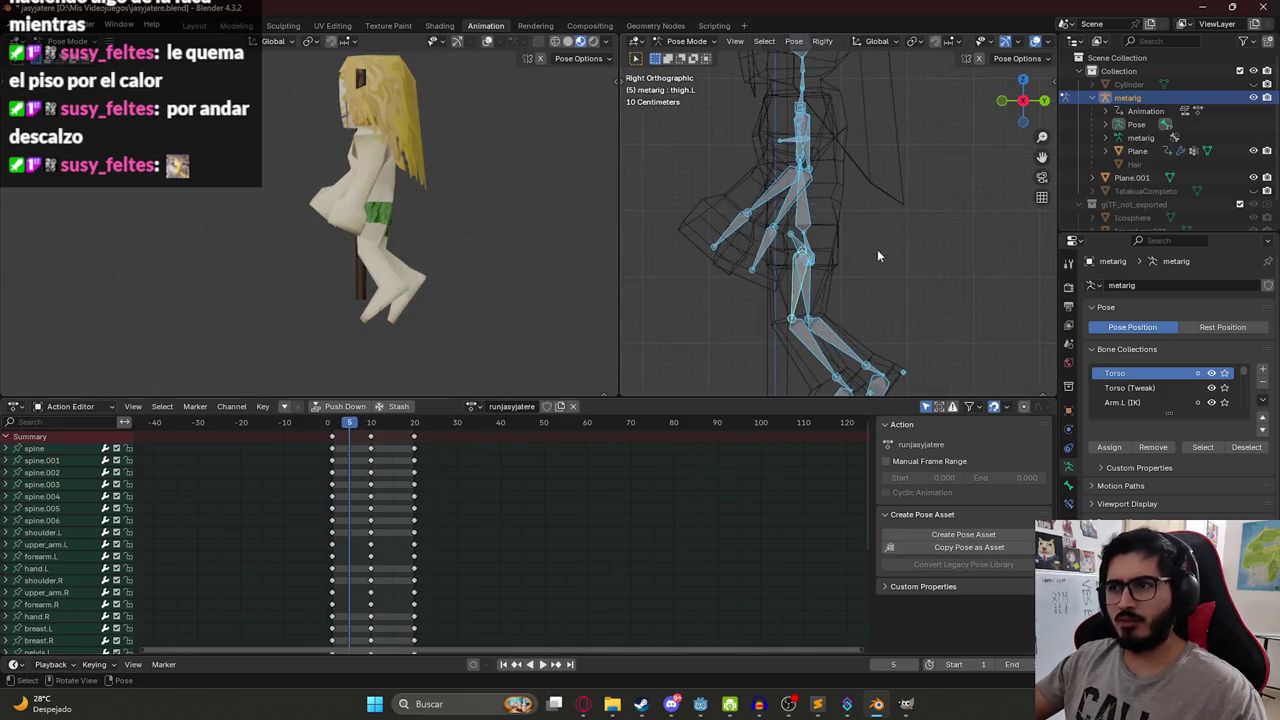
key("g")
left_click(838, 247)
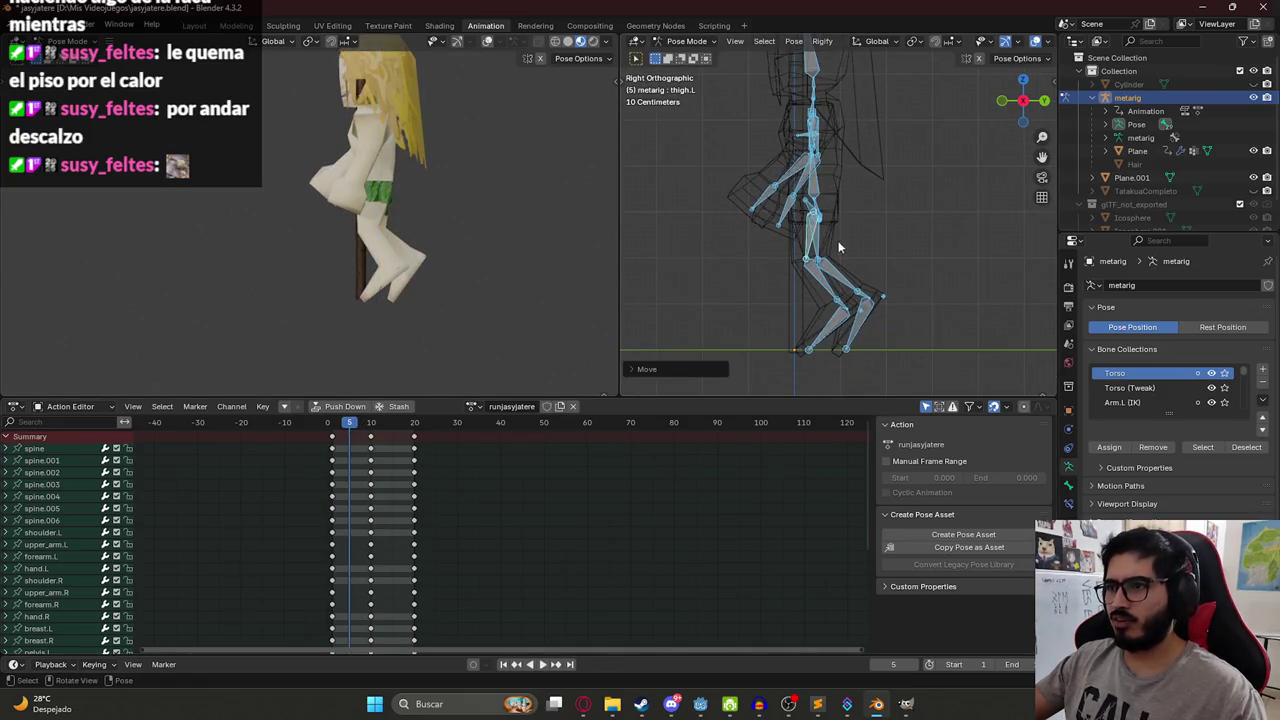
left_click_drag(337, 432, 350, 432)
At frame 5, raise the whole rig.
left_click(790, 260)
key("space")
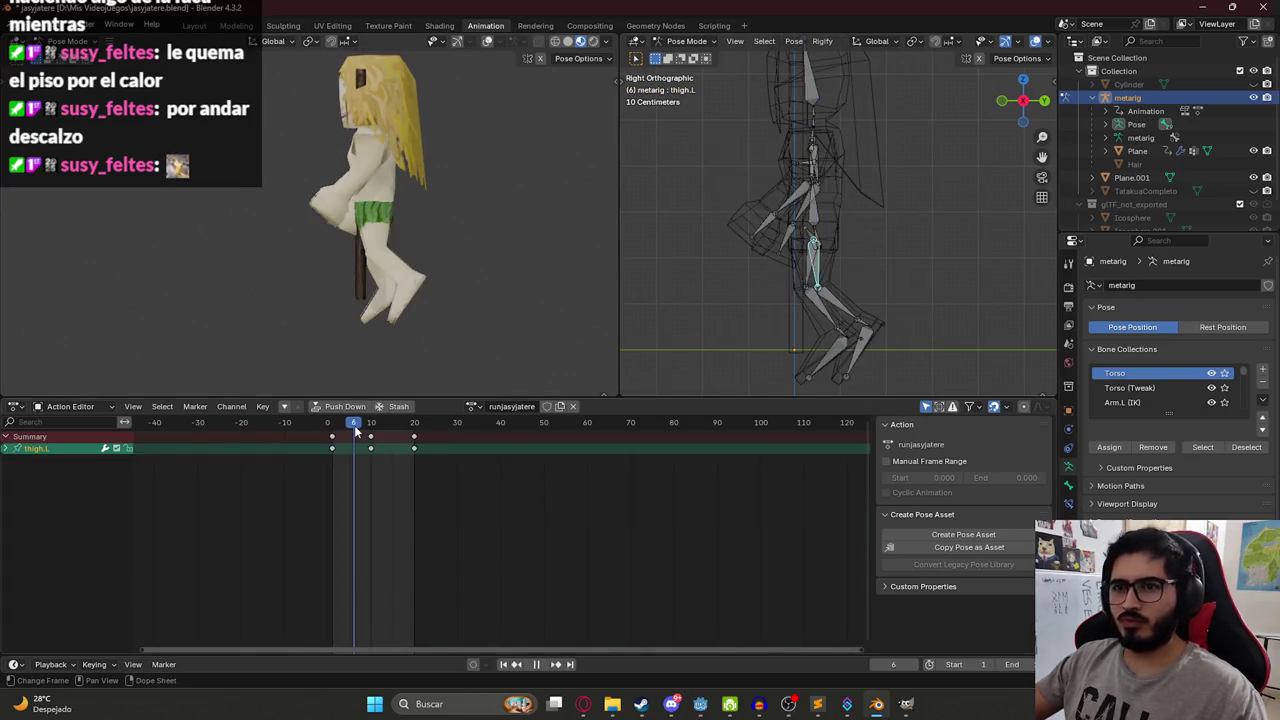
key("a")
key("g")
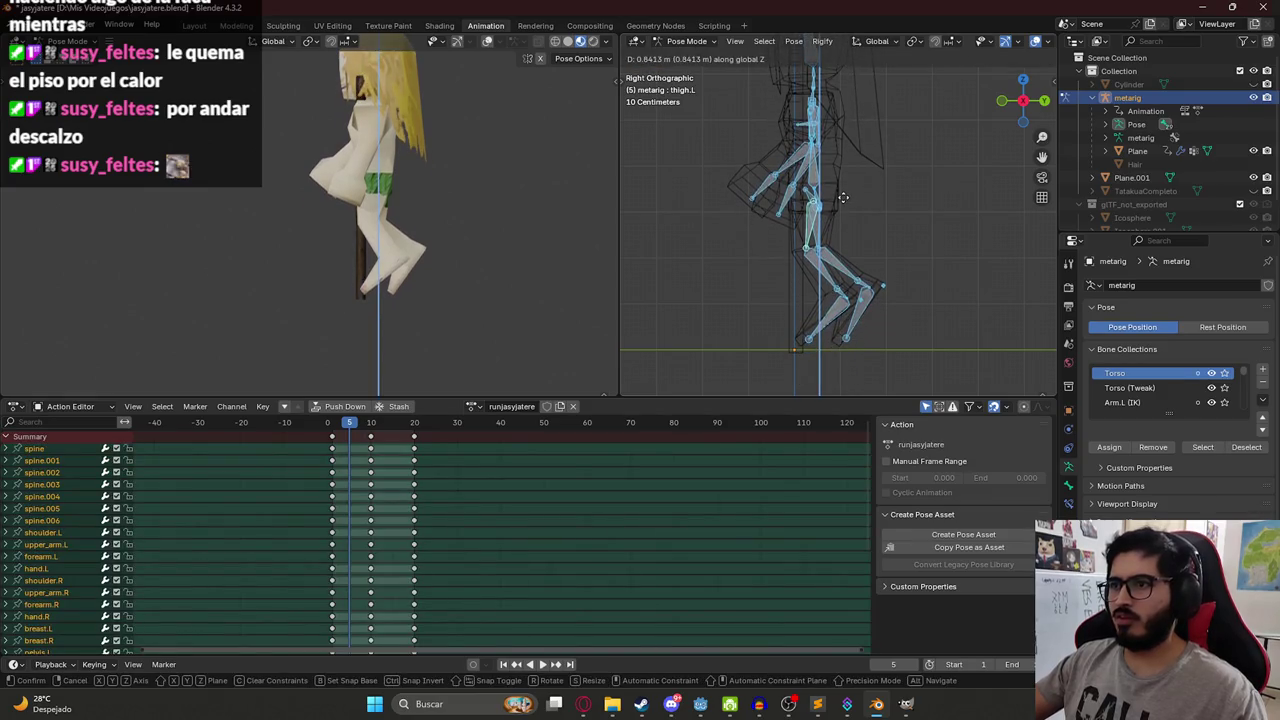
left_click(848, 205)
Bend shin.L to tuck the left leg up.
left_click(810, 230)
left_click(812, 270)
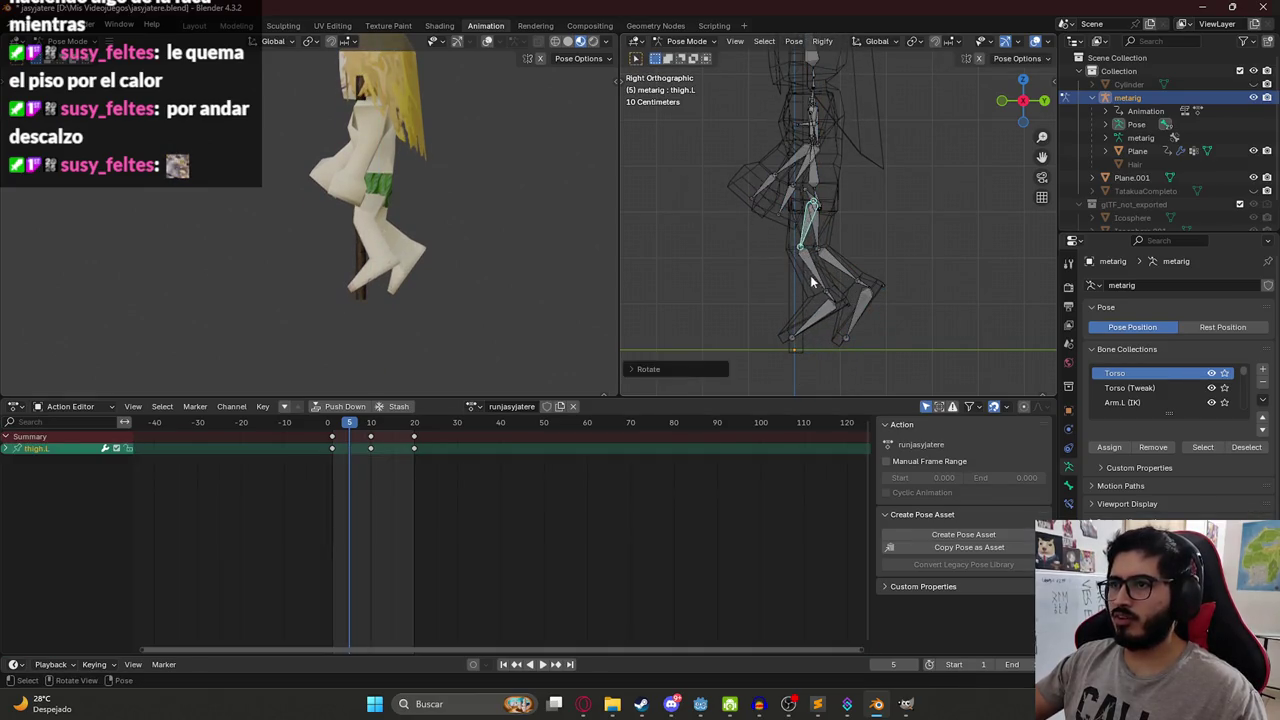
key("r")
left_click(842, 292)
At frame 5, select the right arm bones: shoulder.R, upper_arm.R, forearm.R and hand.R.
key("a")
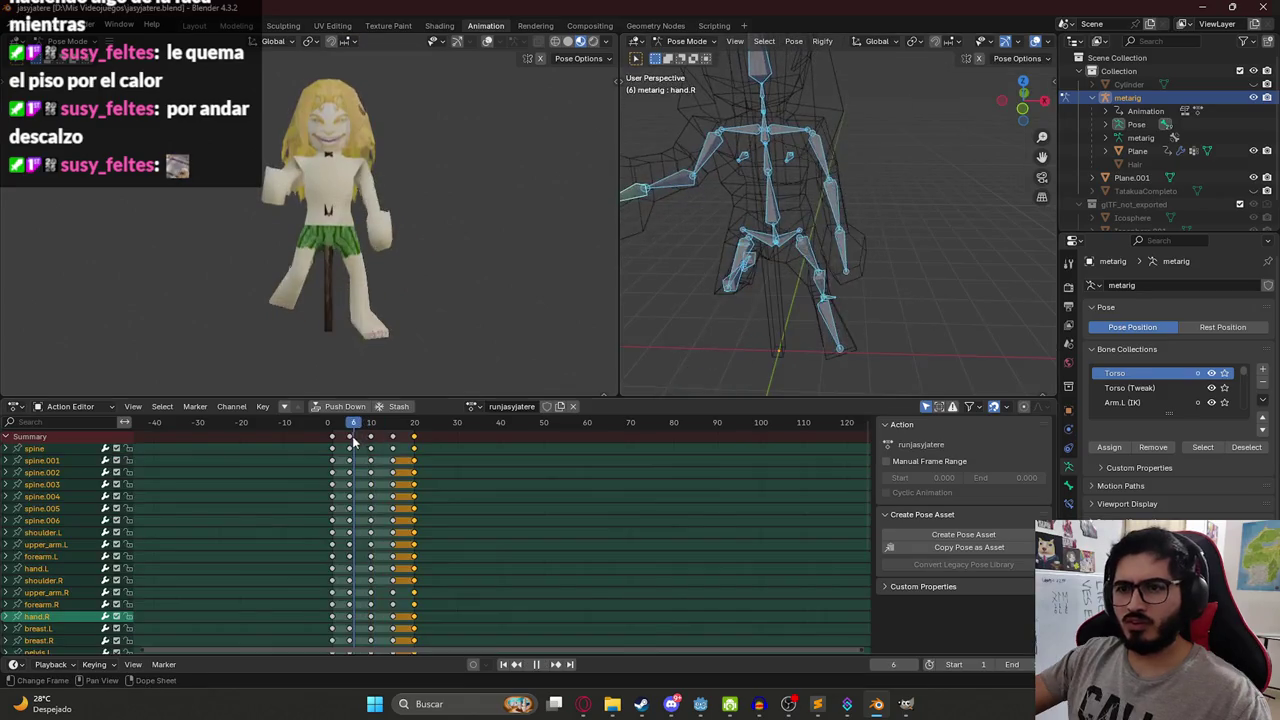
left_click(393, 447)
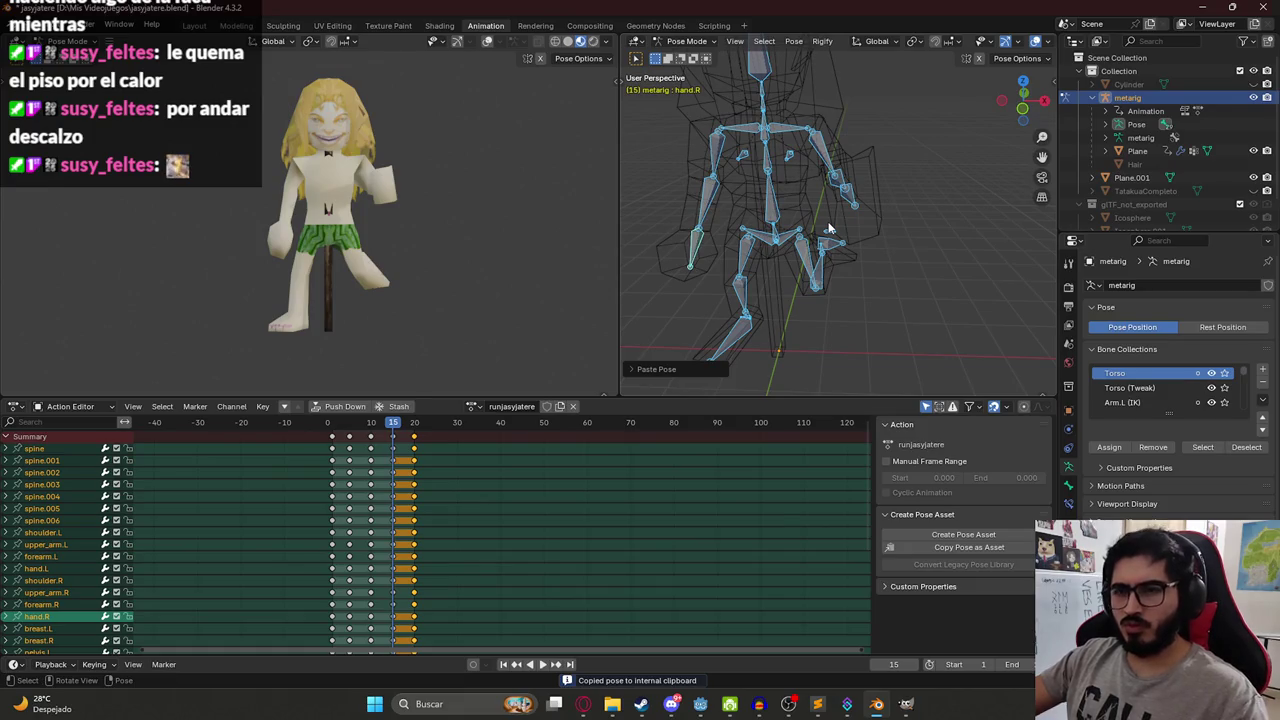
left_click(350, 428)
key("space")
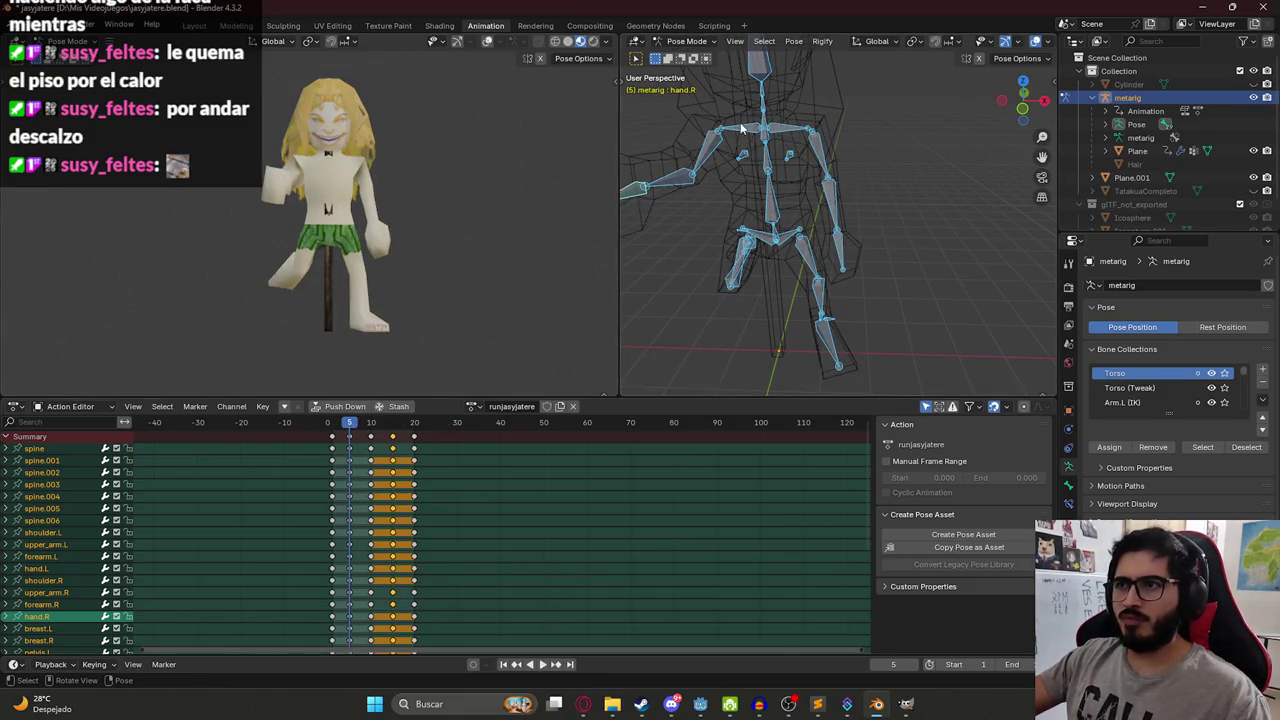
left_click(741, 128)
left_click(718, 138, "shift")
left_click(700, 166, "shift")
left_click(659, 180, "shift")
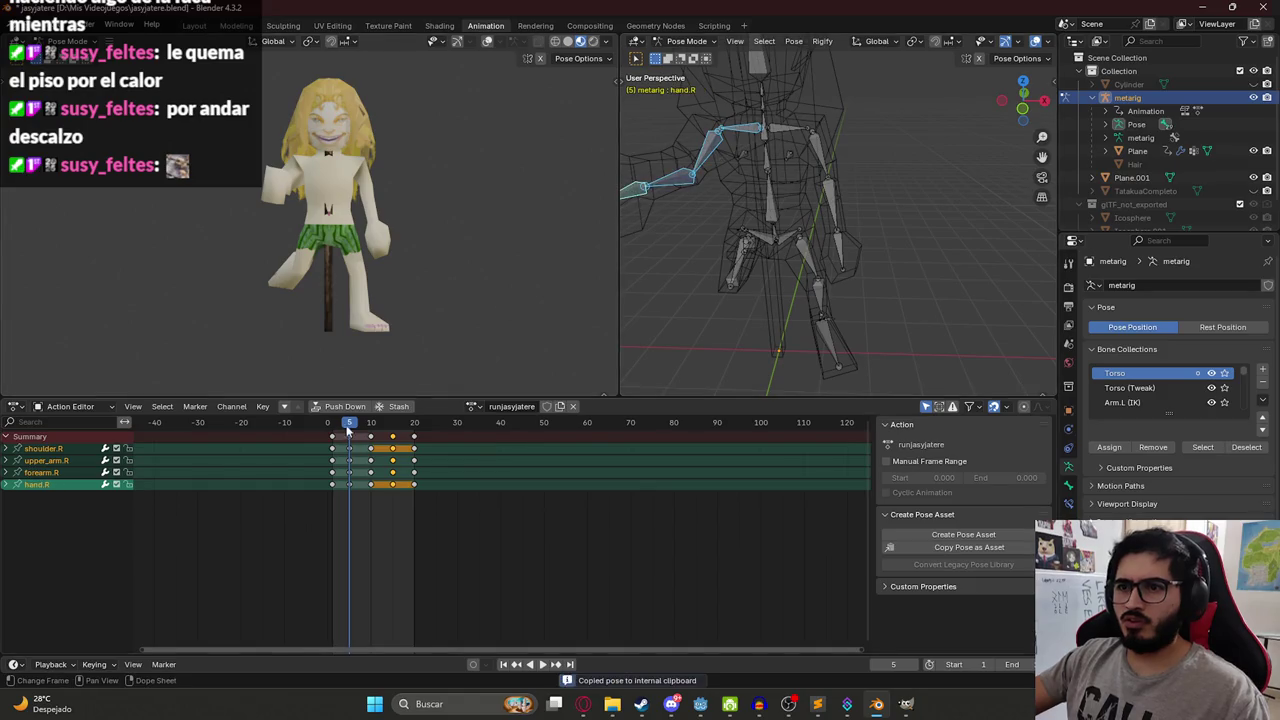
Paste the right-arm pose onto frame 15 and play back the run cycle.
left_click_drag(349, 428, 395, 425)
key("ctrl+v")
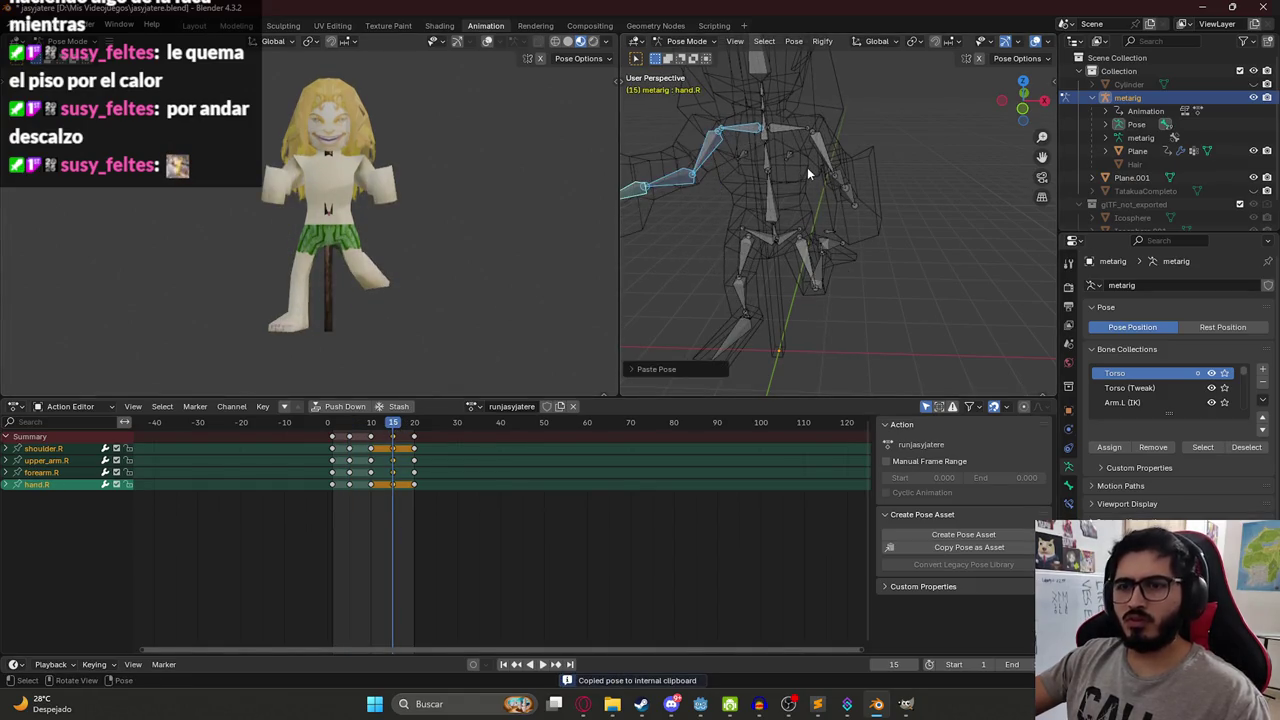
key("space")
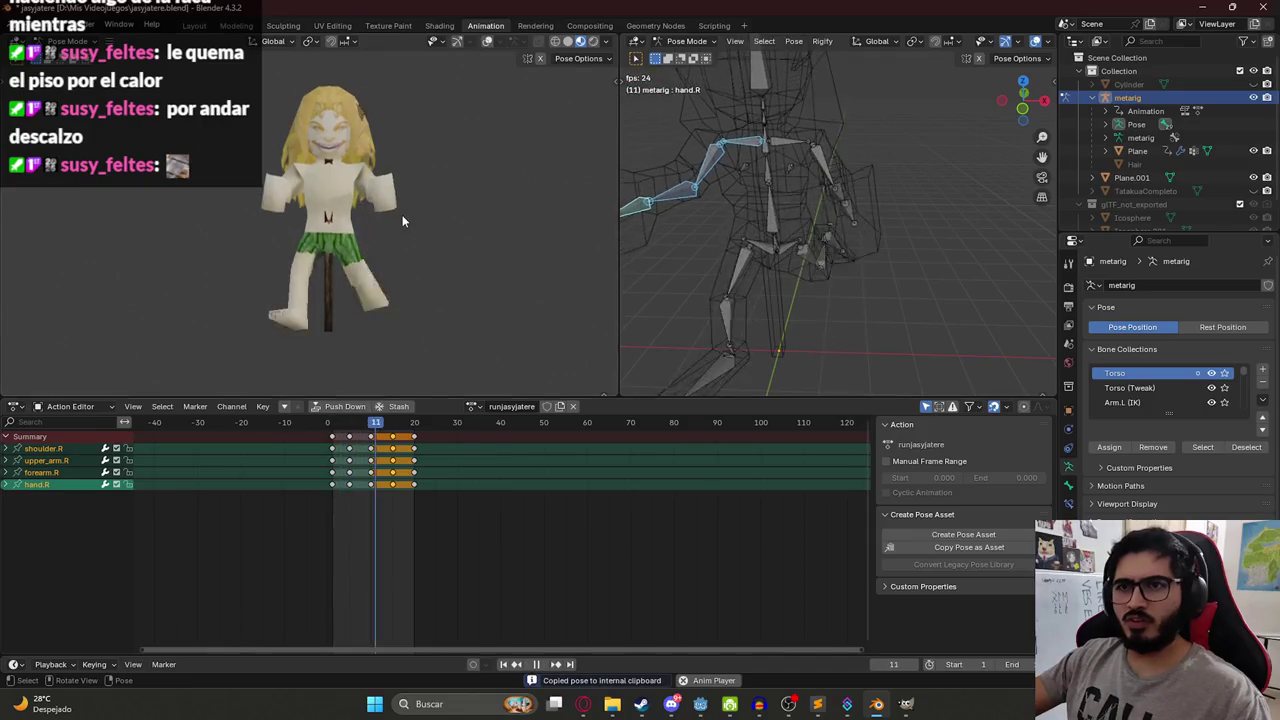
left_click_drag(334, 426, 371, 428)
key("space")
left_click(818, 157)
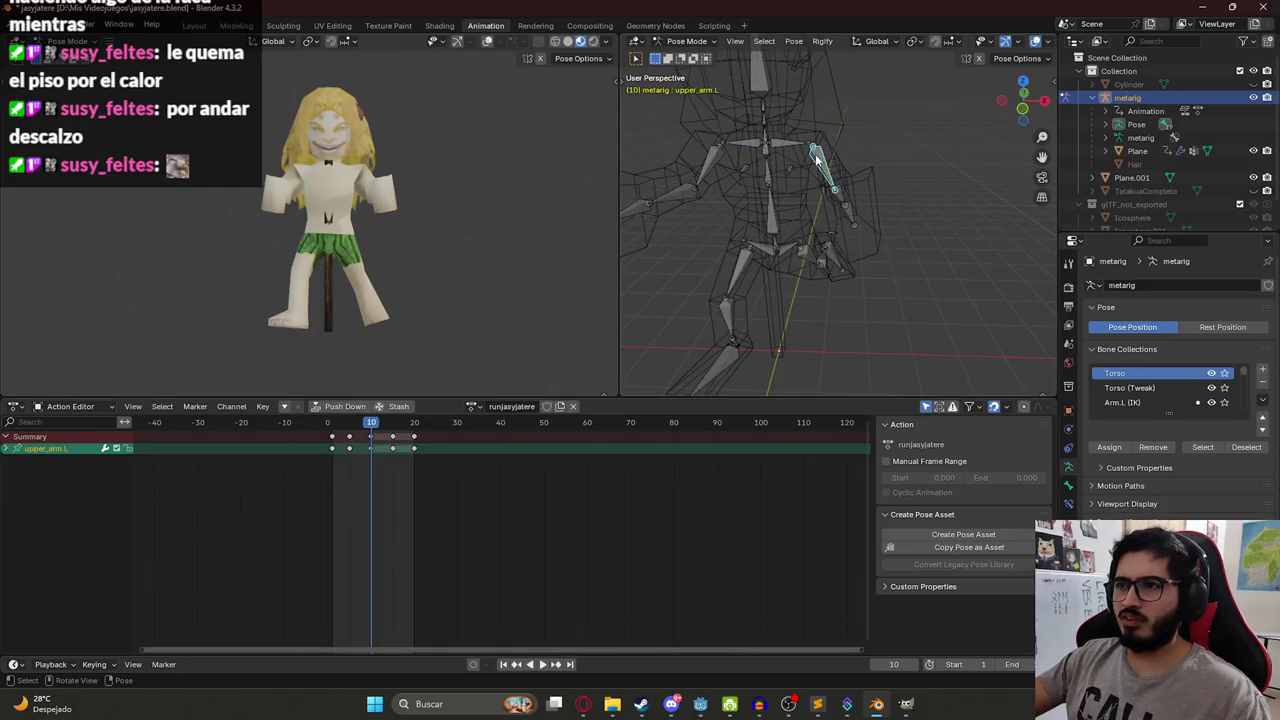
Select the left upper arm, forearm and hand bones and copy their pose.
left_click_drag(816, 152, 744, 172)
left_click(778, 207, "shift")
left_click(744, 222, "shift")
key("ctrl+c")
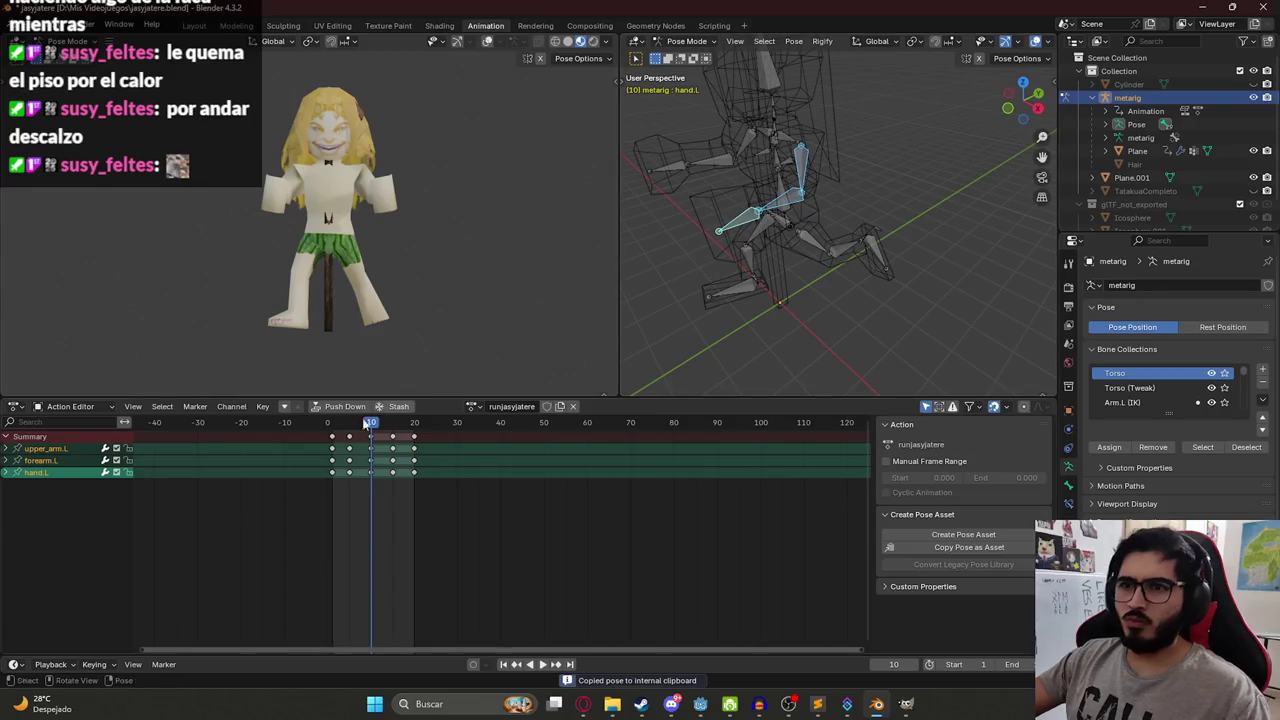
Play through the run cycle and stop back at frame 1.
left_click_drag(326, 432, 329, 432)
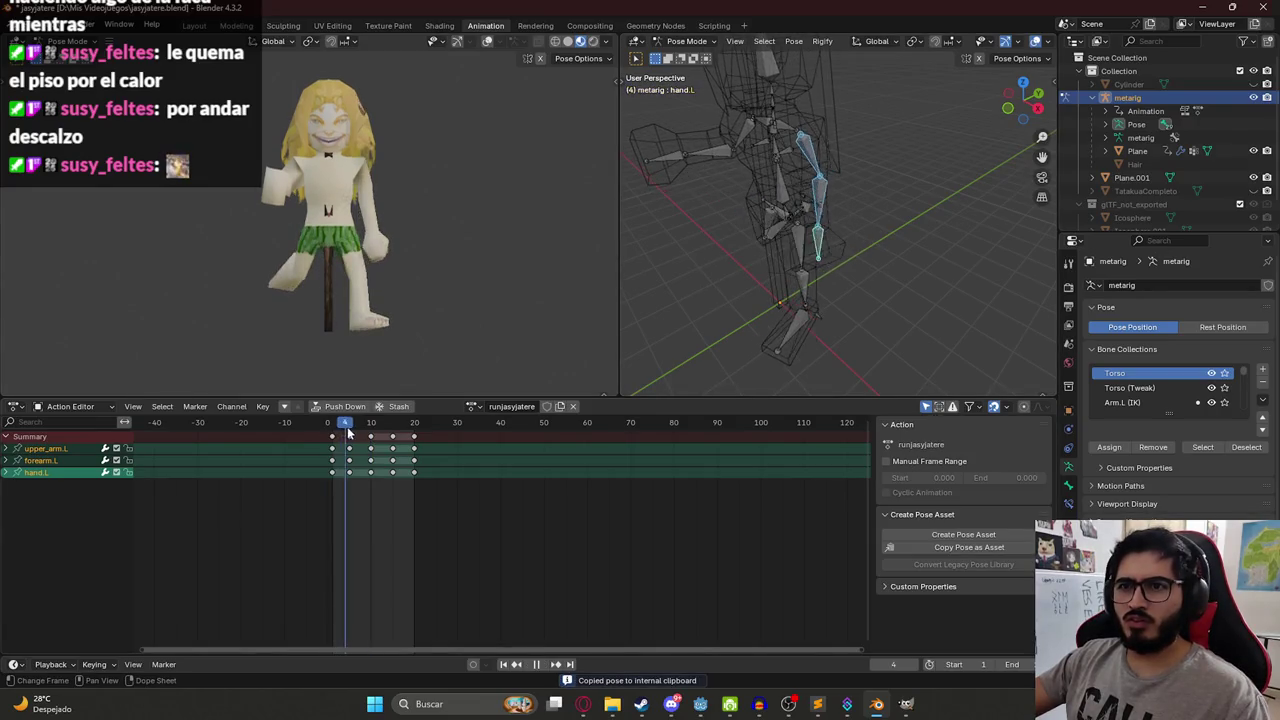
key("Escape")
key("space")
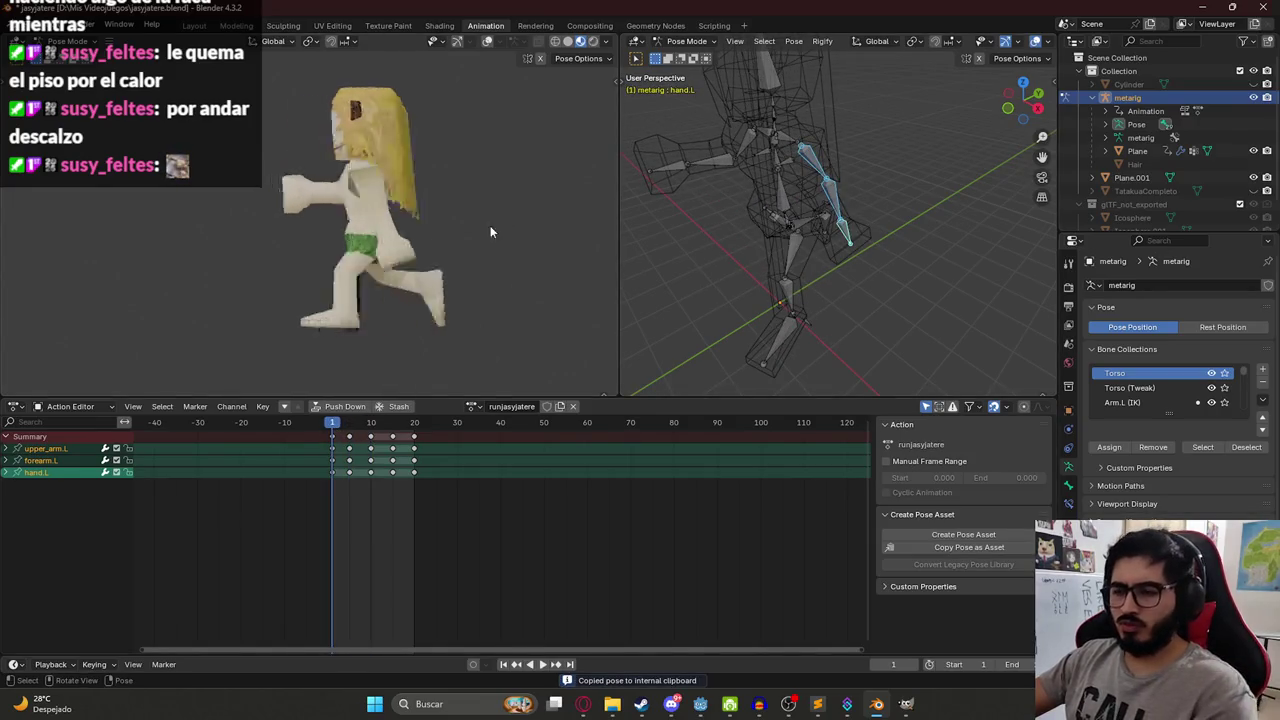
left_click_drag(347, 424, 414, 424)
key("space")
left_click_drag(333, 424, 333, 425)
key("space")
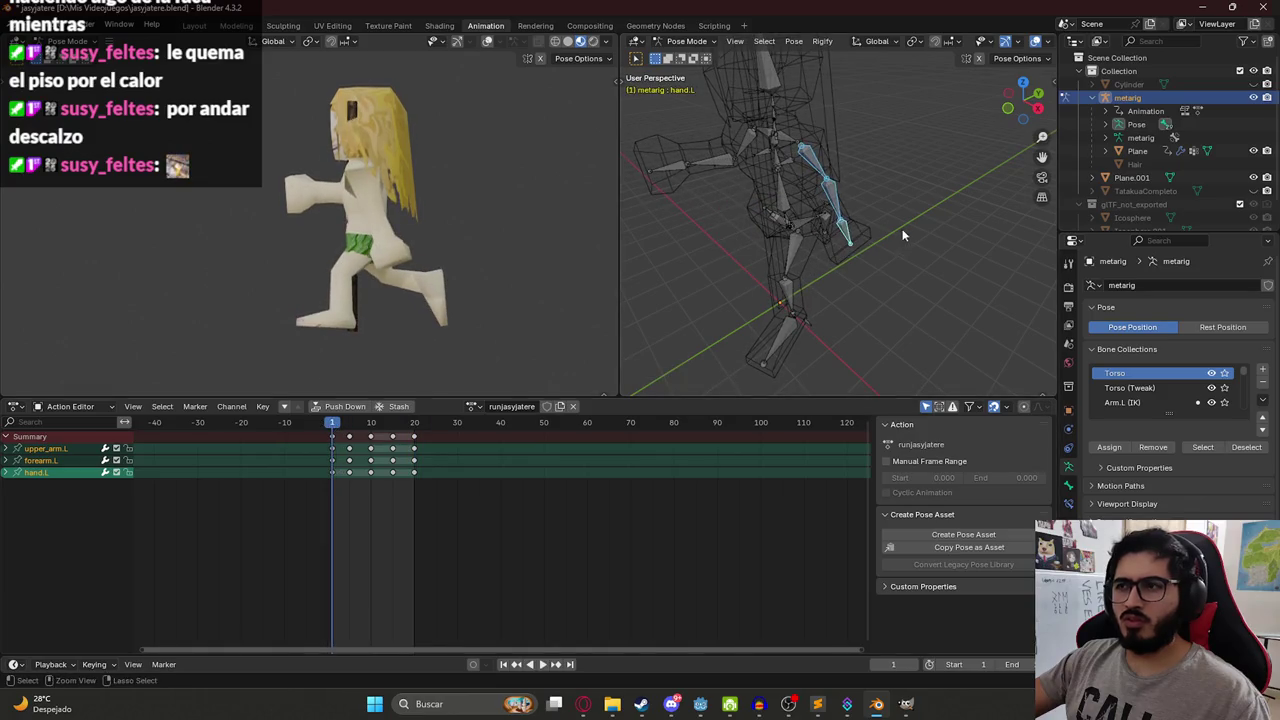
Copy the frame-1 left-arm pose and paste it mirrored at frame 20.
key("ctrl+c")
left_click_drag(414, 424, 414, 430)
key("ctrl+shift+v")
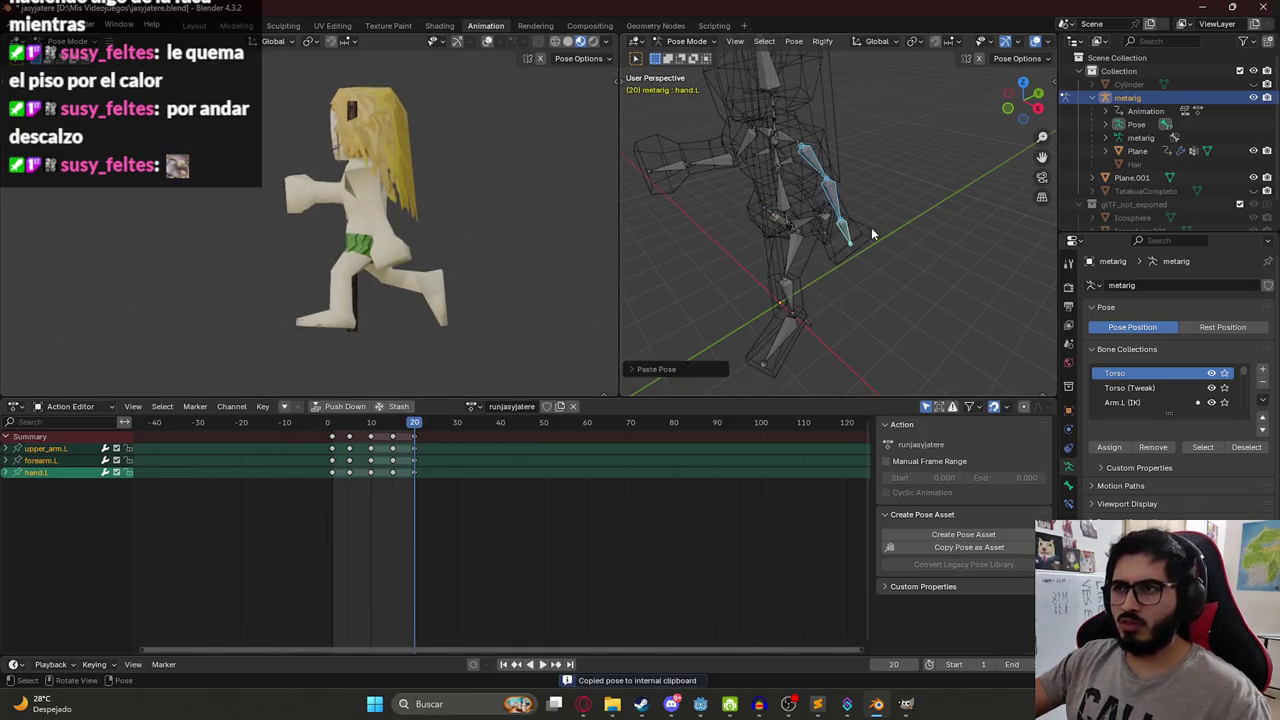
key("space")
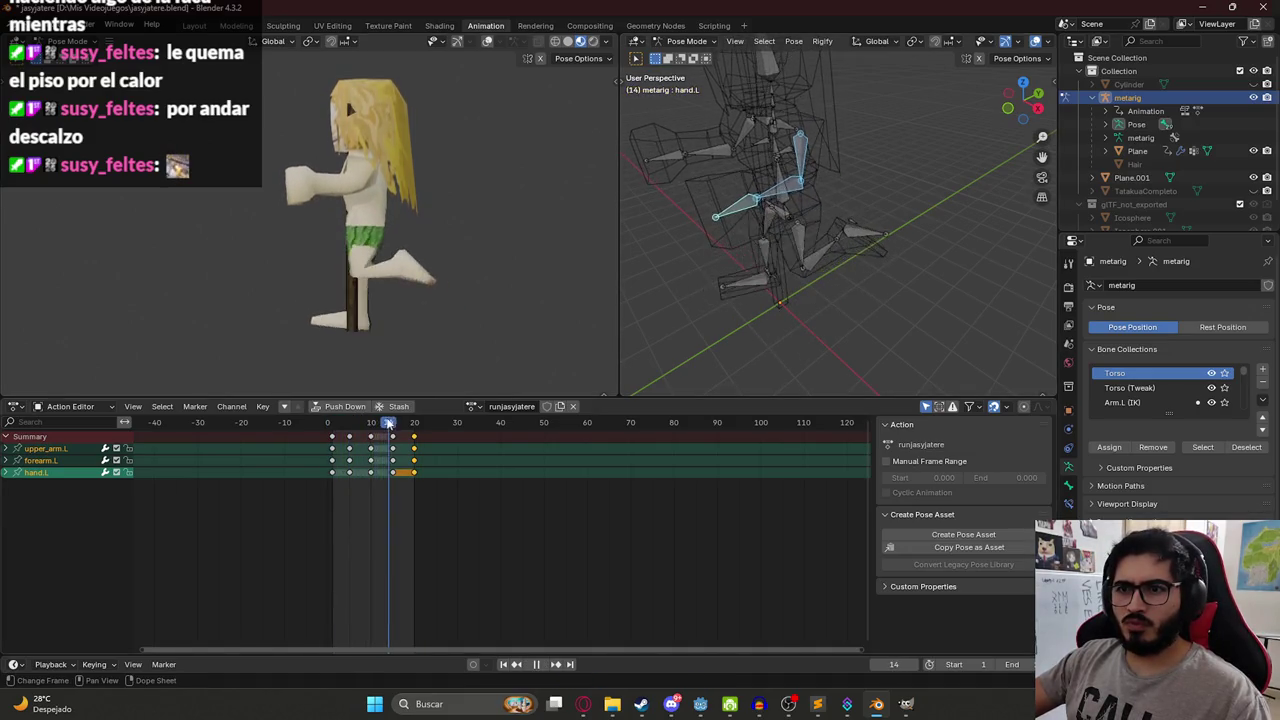
key("space")
Delete the left arm's frame-15 keyframes and replay the animation.
left_click(393, 450)
key("x")
left_click(394, 473)
key("space")
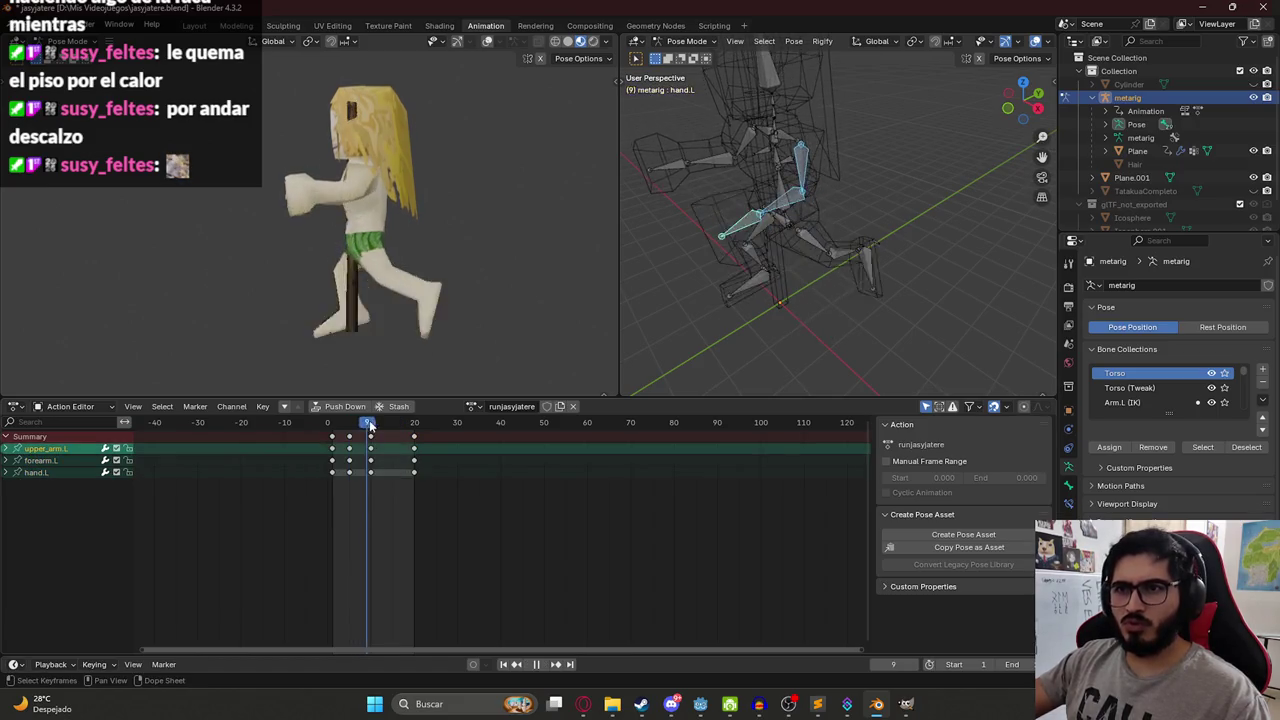
key("space")
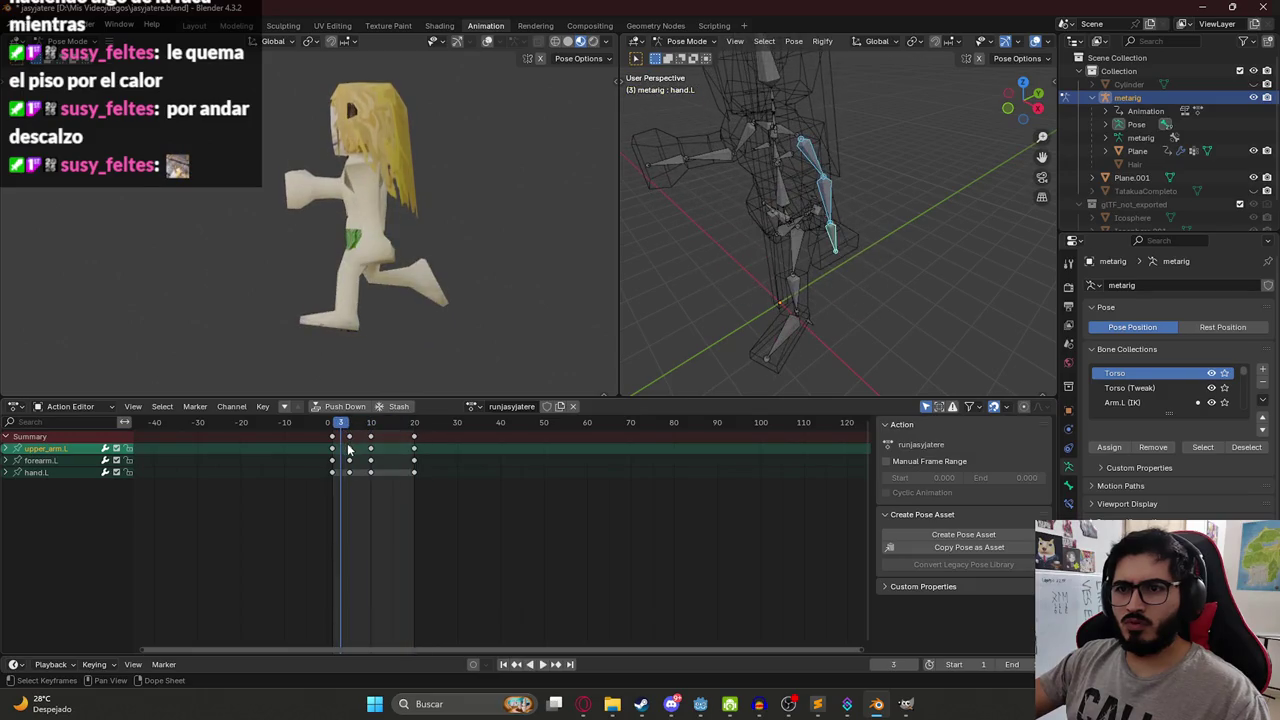
Delete the left arm's frame-5 keyframes and replay the animation.
key("x")
left_click(348, 470)
key("space")
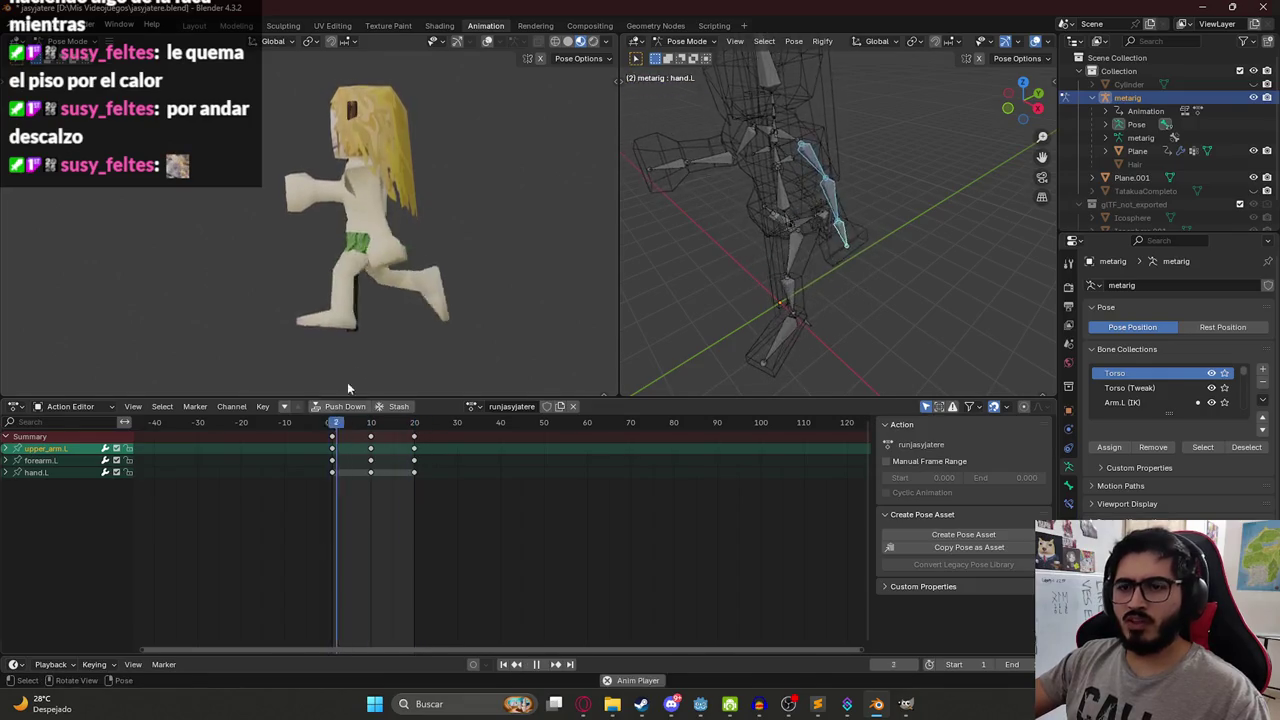
Save jasyjatere.blend, then view the rig from the front at frame 1.
key("ctrl+s")
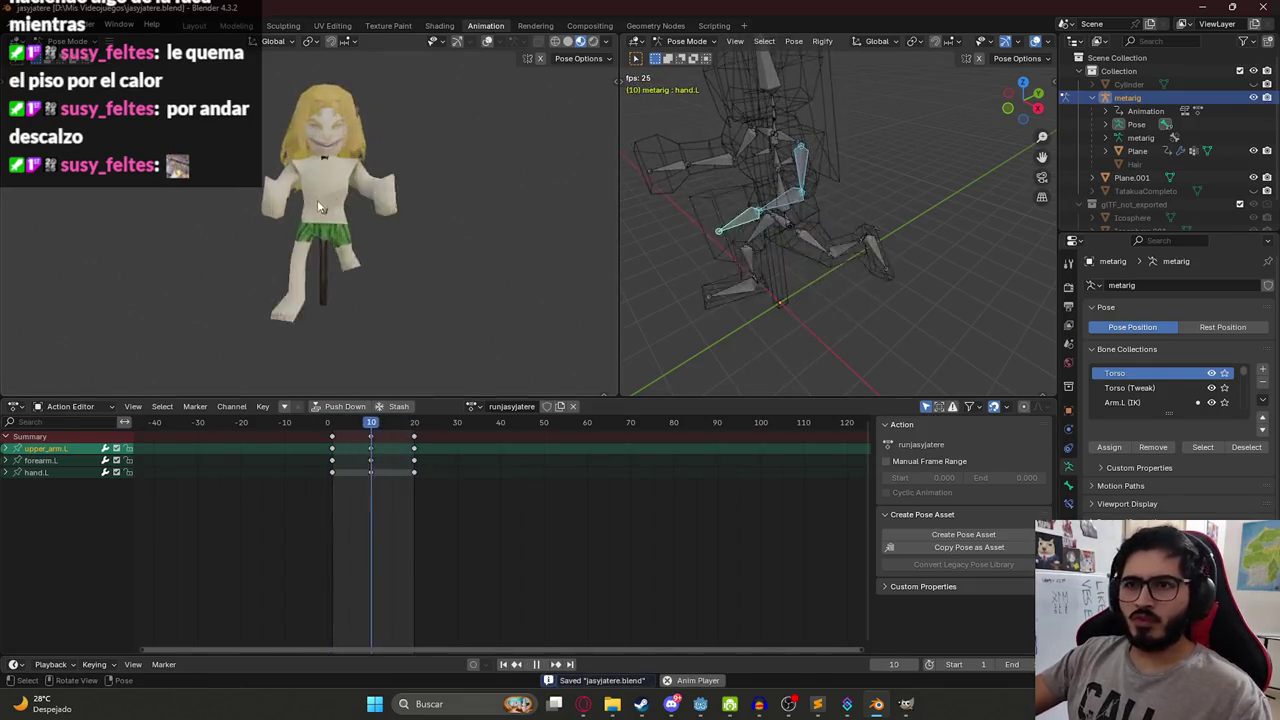
scroll(362, 213, "up", 5)
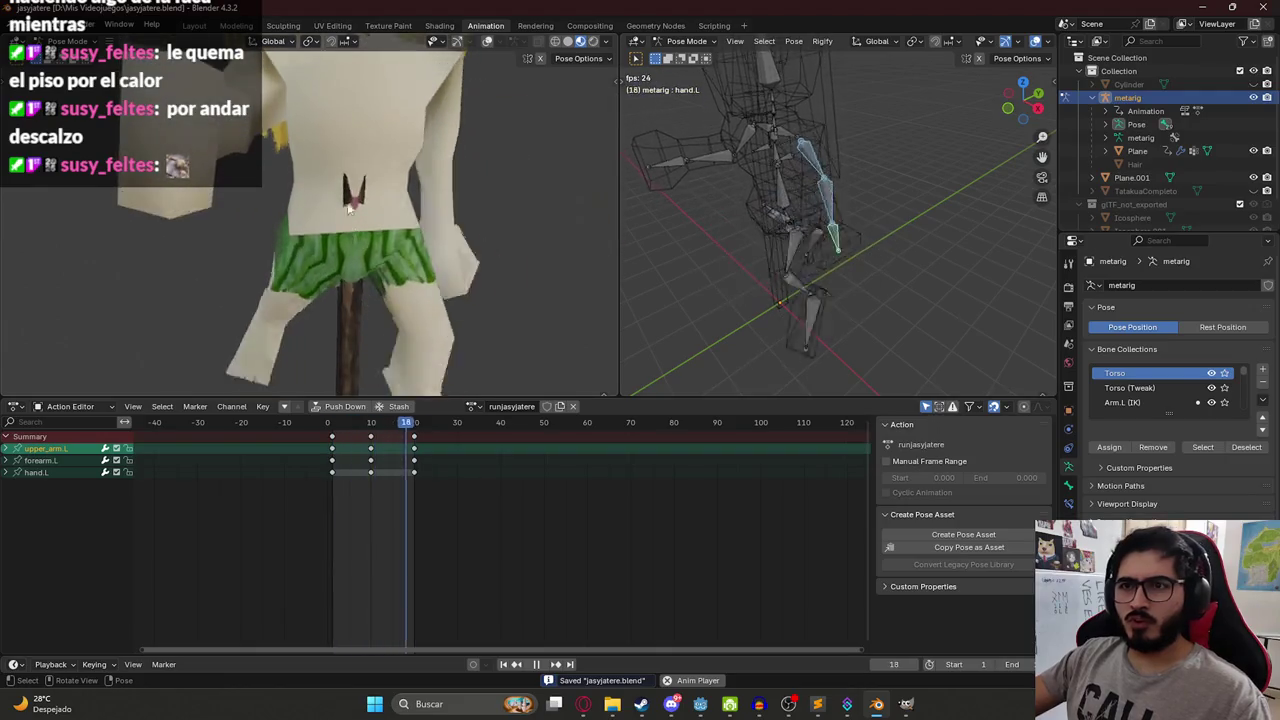
scroll(365, 199, "down", 3)
scroll(363, 200, "down", 3)
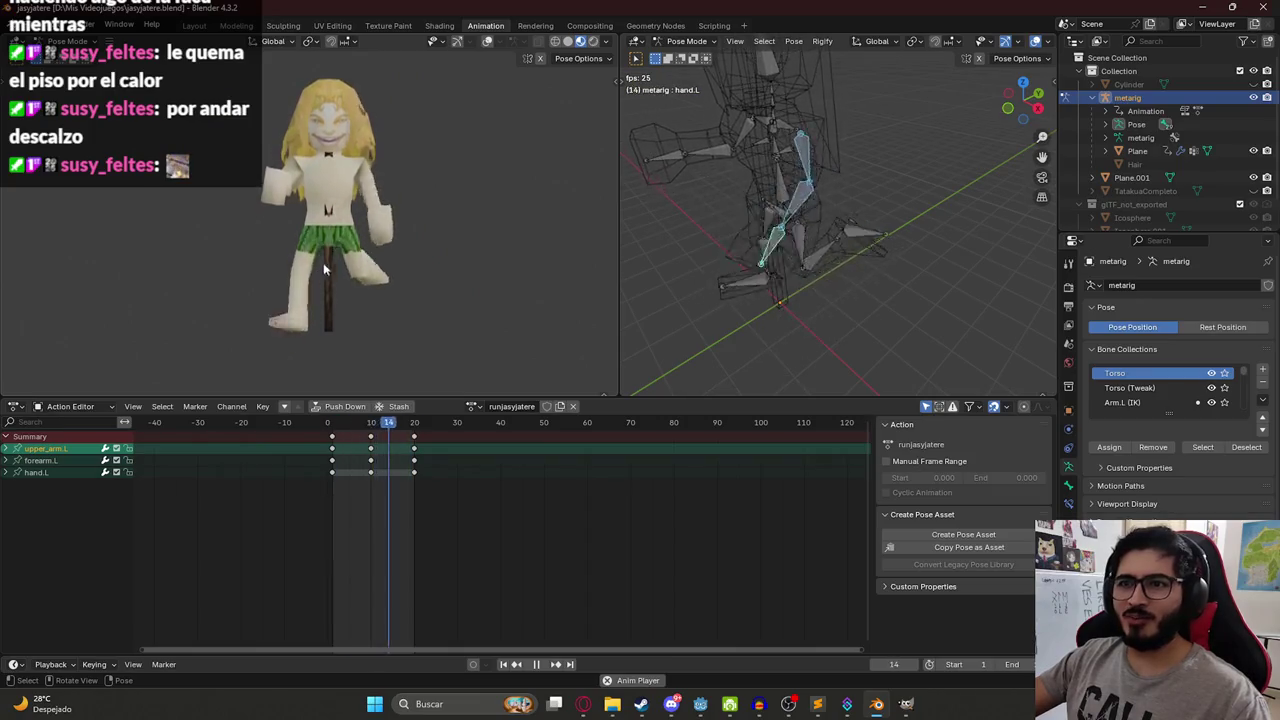
key("KP_1")
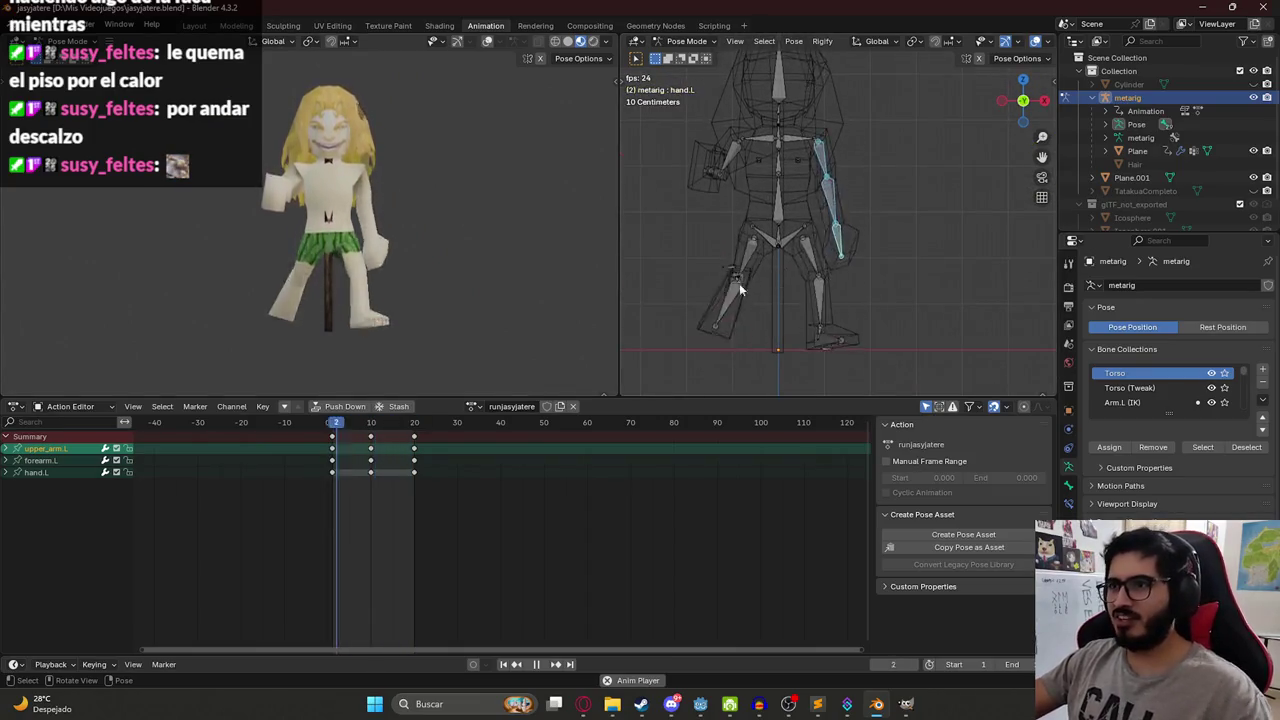
left_click(328, 430)
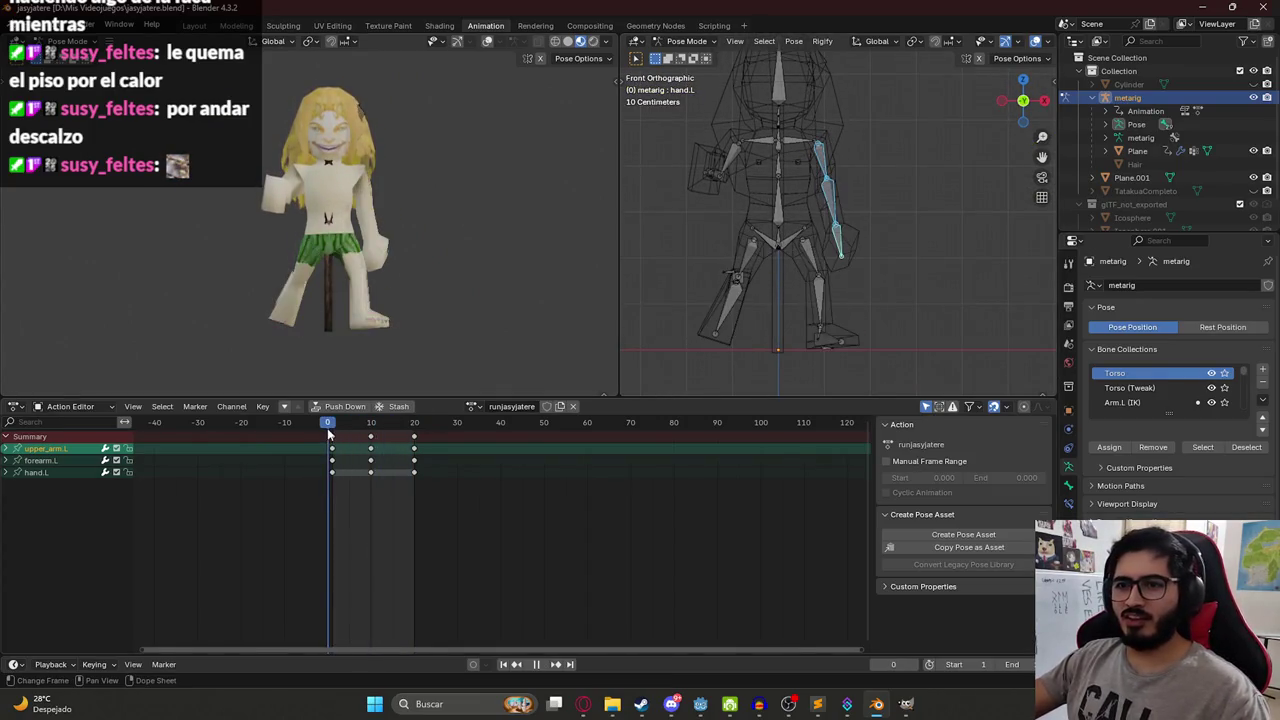
At frame 1, rotate thigh.R and thigh.L outward around the Z axis.
left_click(757, 266)
key("r")
left_click(800, 262)
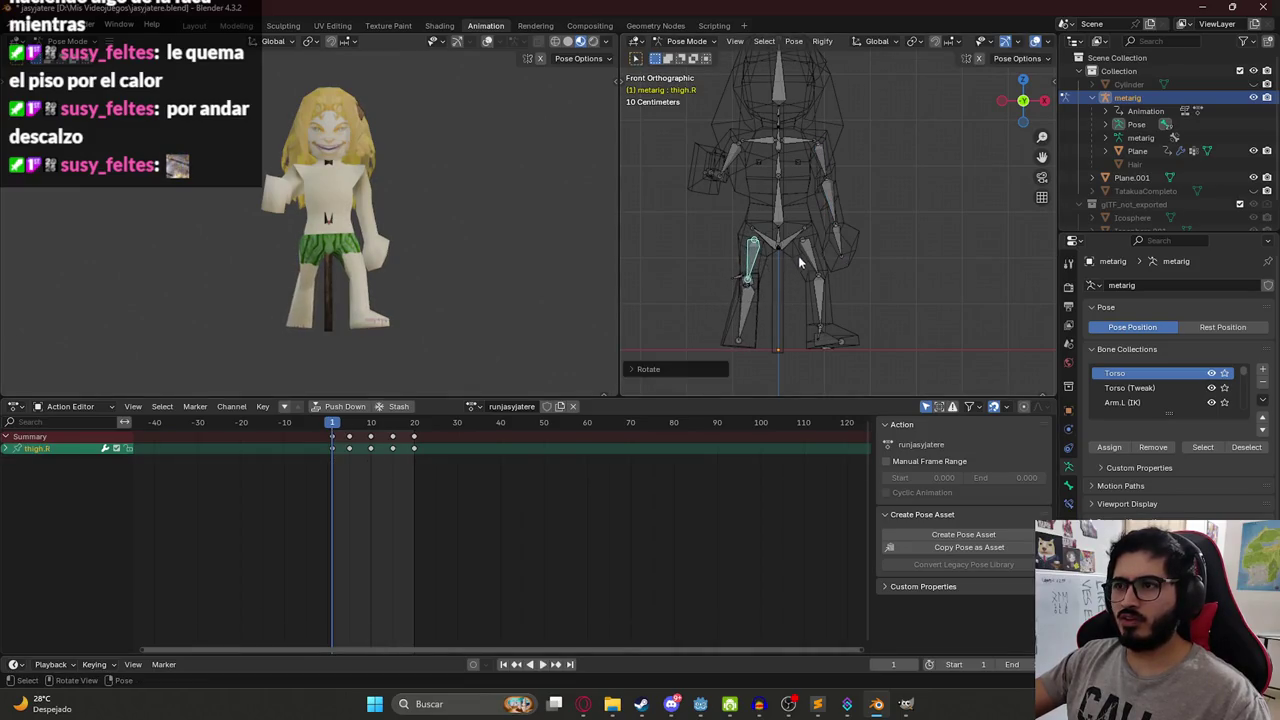
key("r")
key("z")
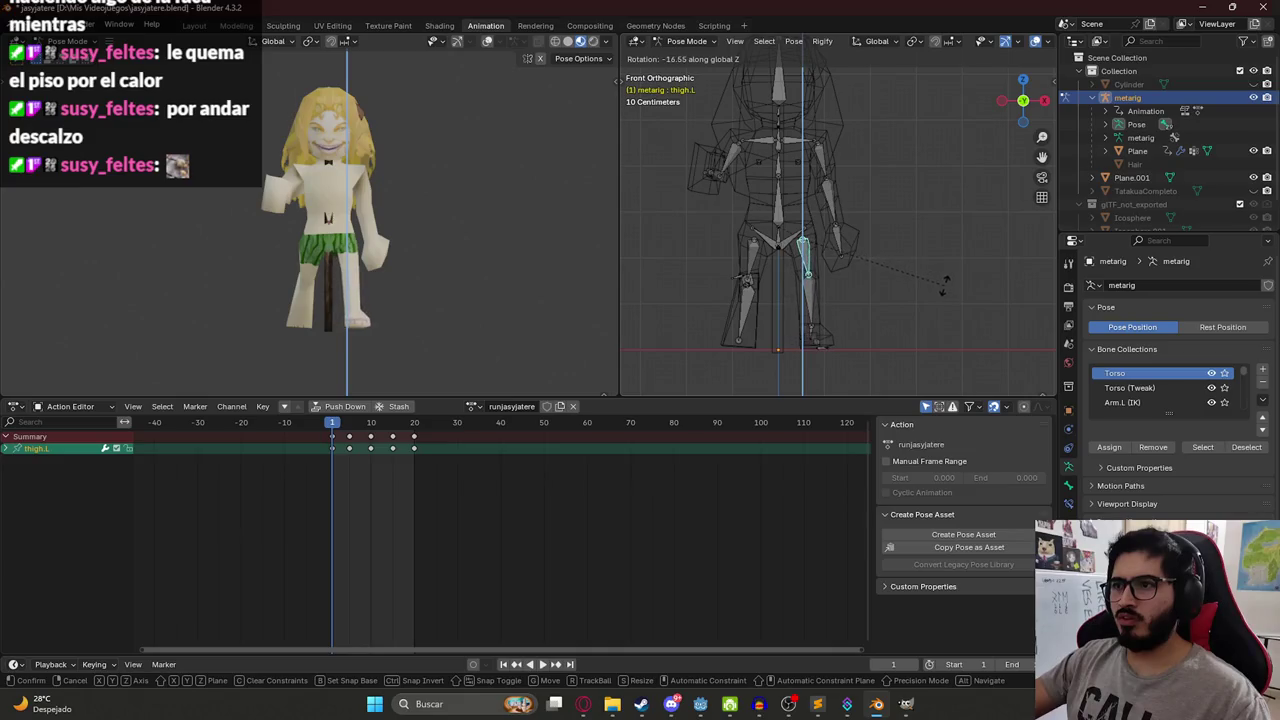
left_click(944, 287)
Copy the full-body pose, paste it at frame 10 and keyframe it.
key("a")
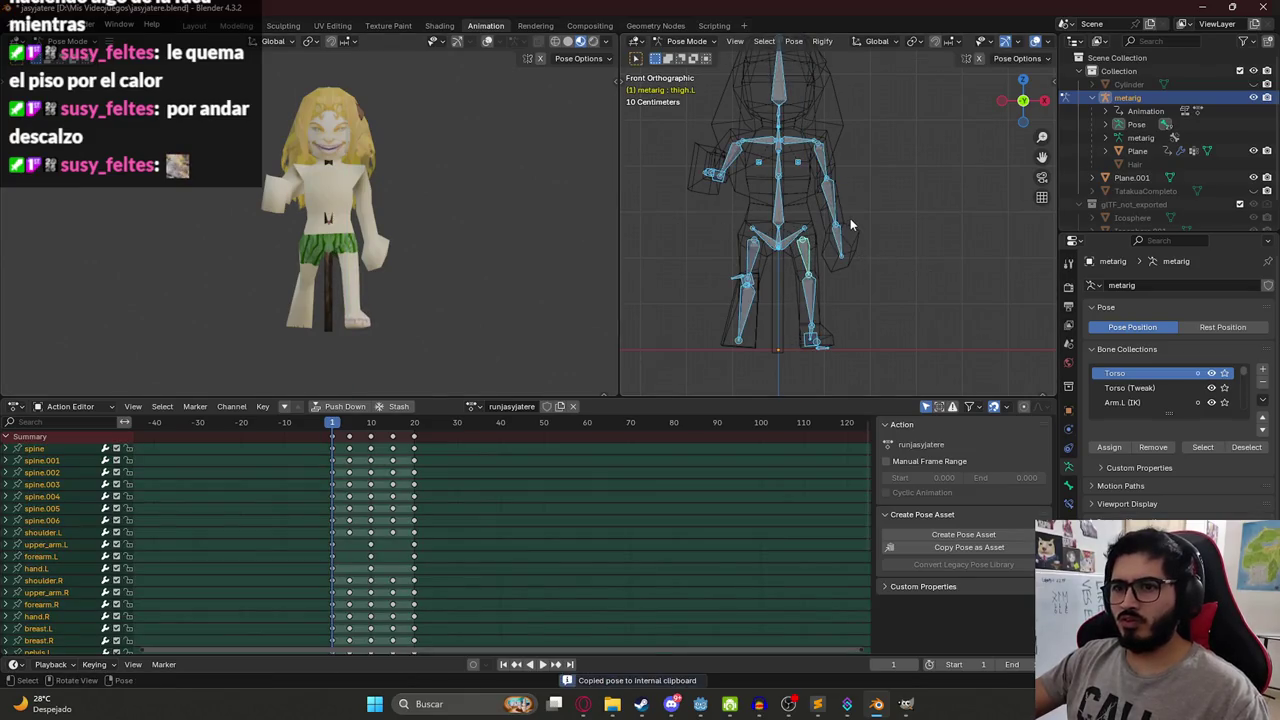
left_click(371, 426)
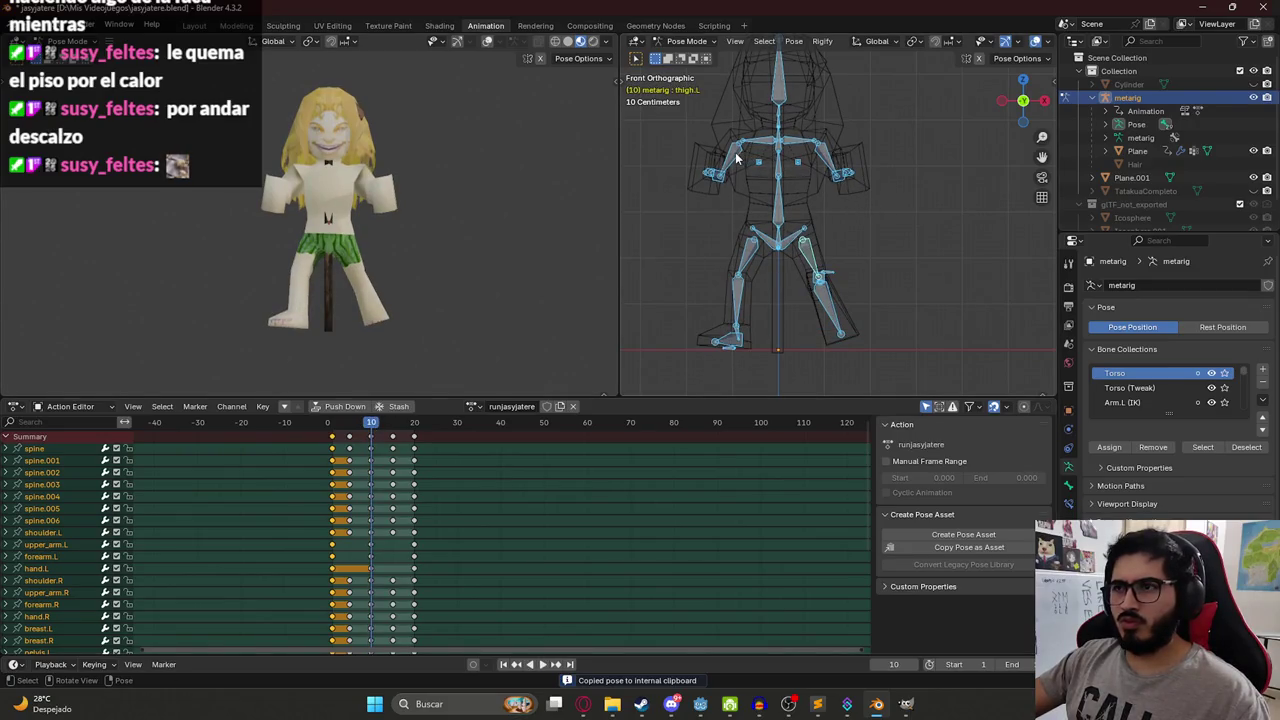
mouse_move(732, 162)
left_mouse_down()
mouse_move(685, 167)
mouse_move(718, 174)
mouse_move(654, 166)
left_mouse_up()
left_click(720, 195)
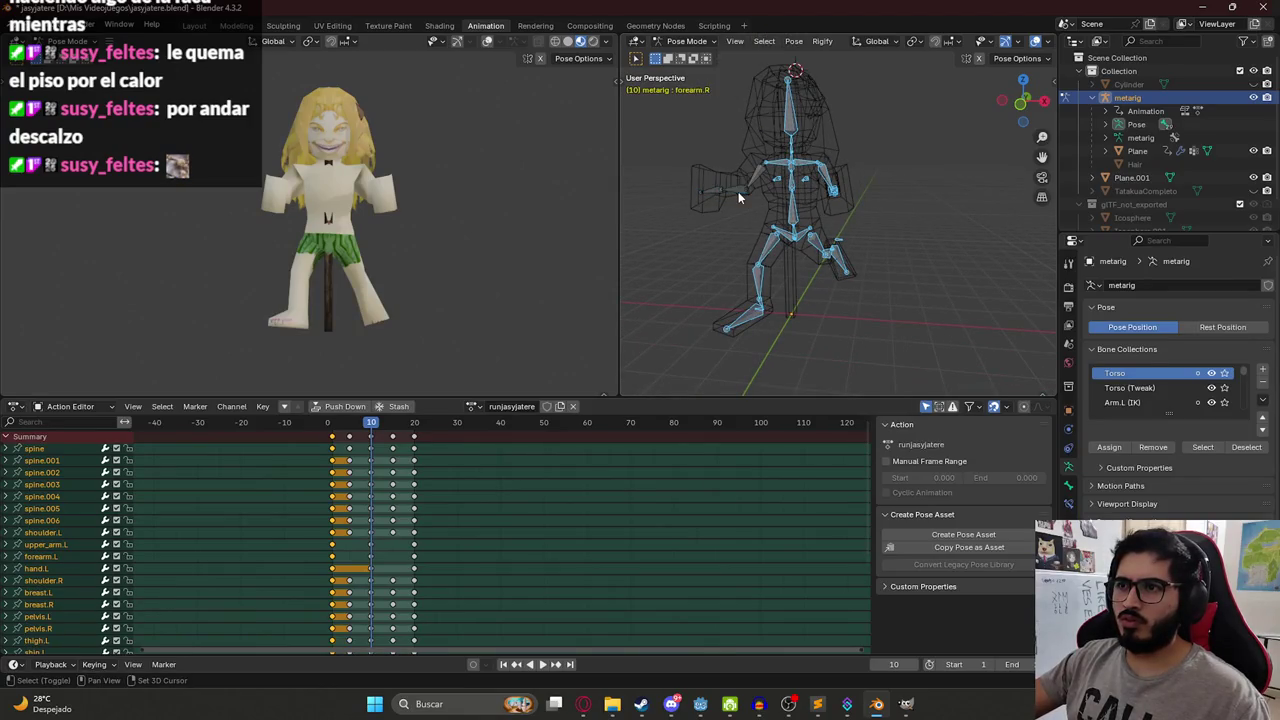
key("ctrl+shift+v")
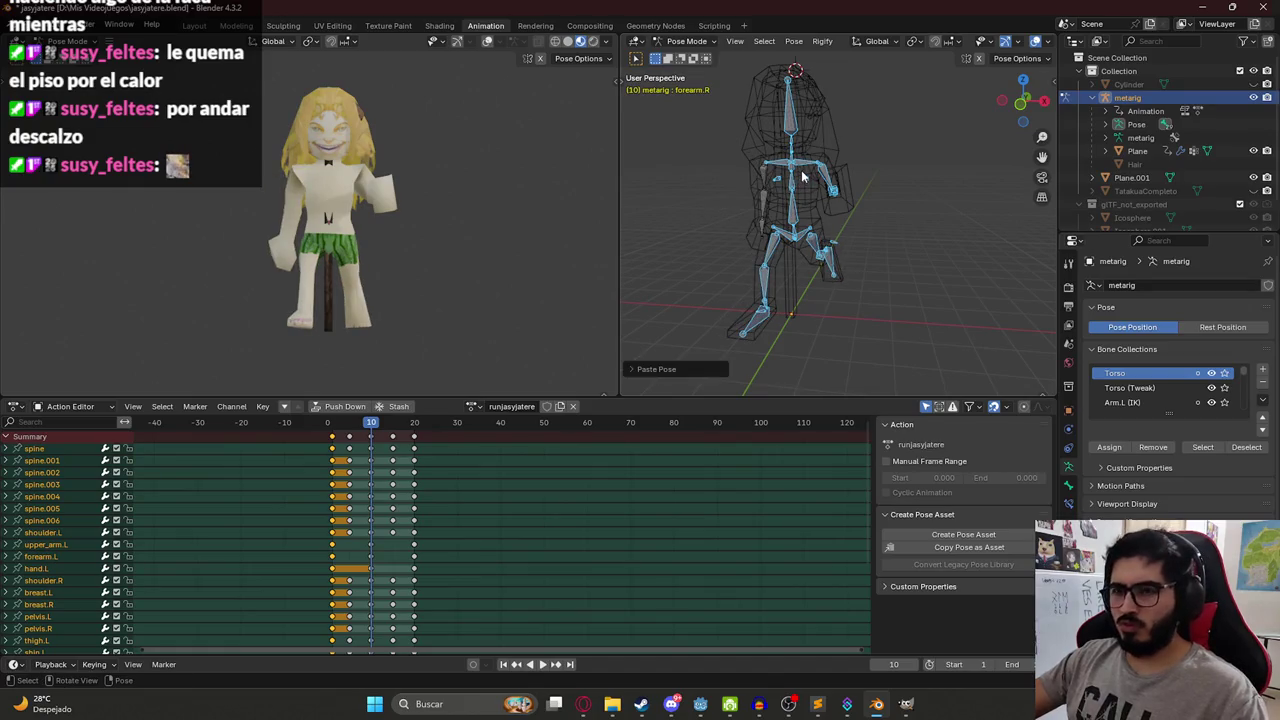
key("i")
mouse_move(372, 423)
left_mouse_down()
mouse_move(340, 428)
mouse_move(390, 428)
mouse_move(372, 425)
left_mouse_up()
scroll(751, 277, "up", 3)
key("KP_1")
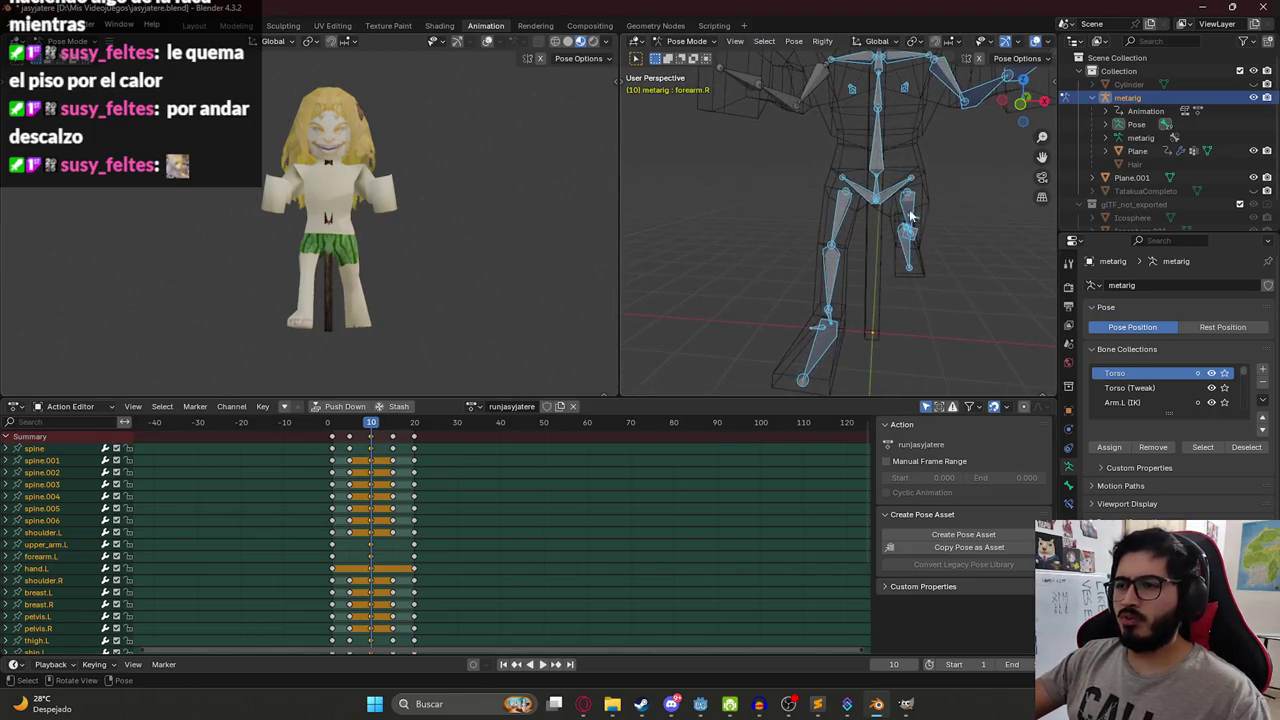
At frame 5, rotate the right and left thighs from the front view.
key("KP_3")
left_click(350, 430)
key("space")
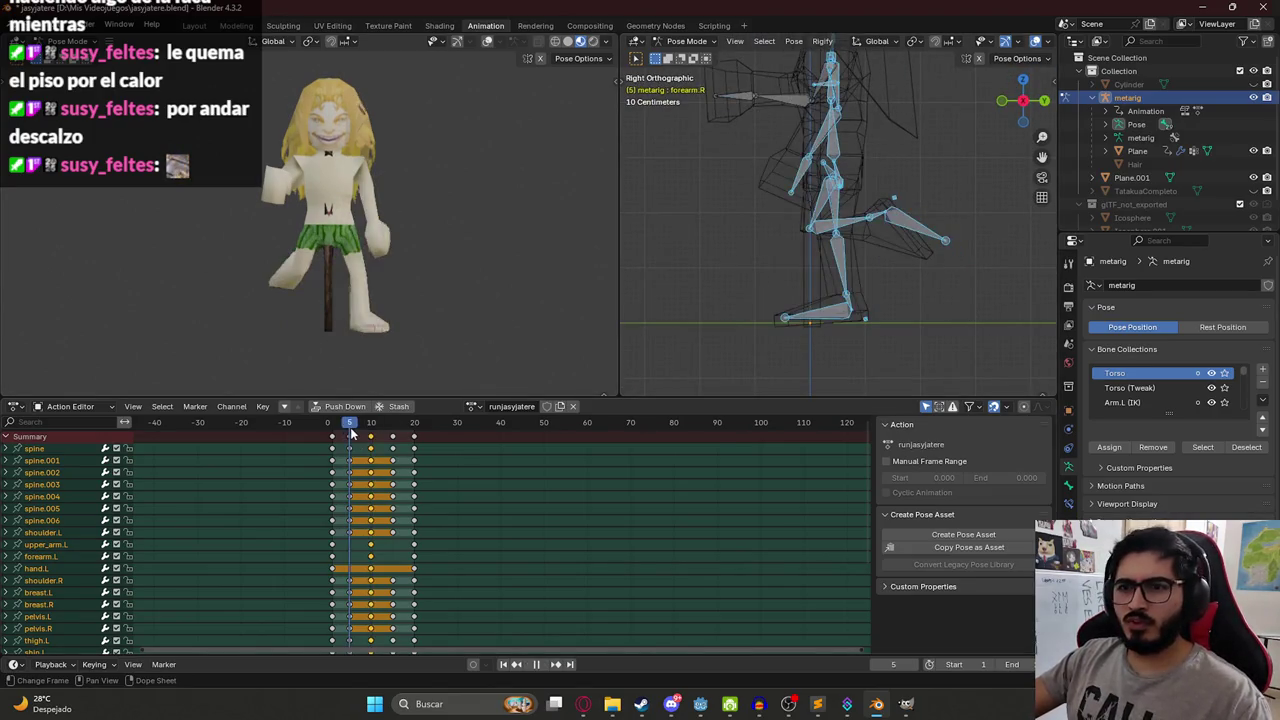
key("KP_1")
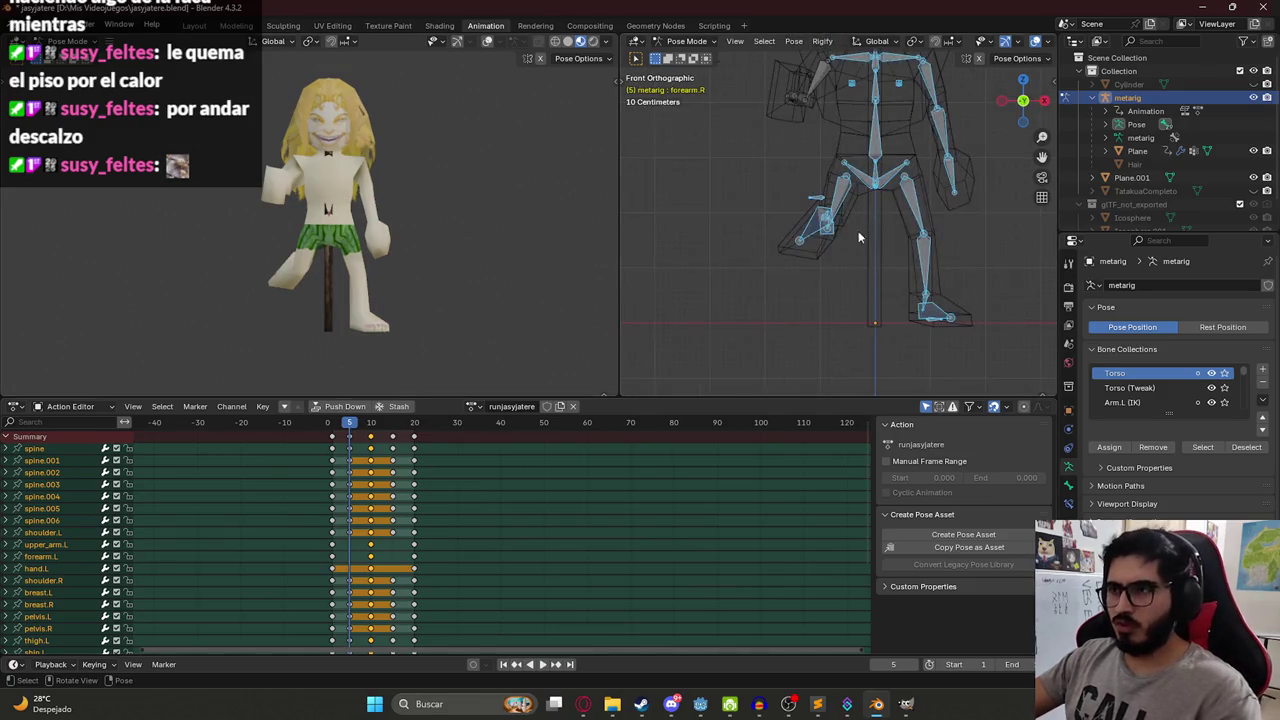
left_click(849, 242)
key("r")
left_click(906, 225)
key("r")
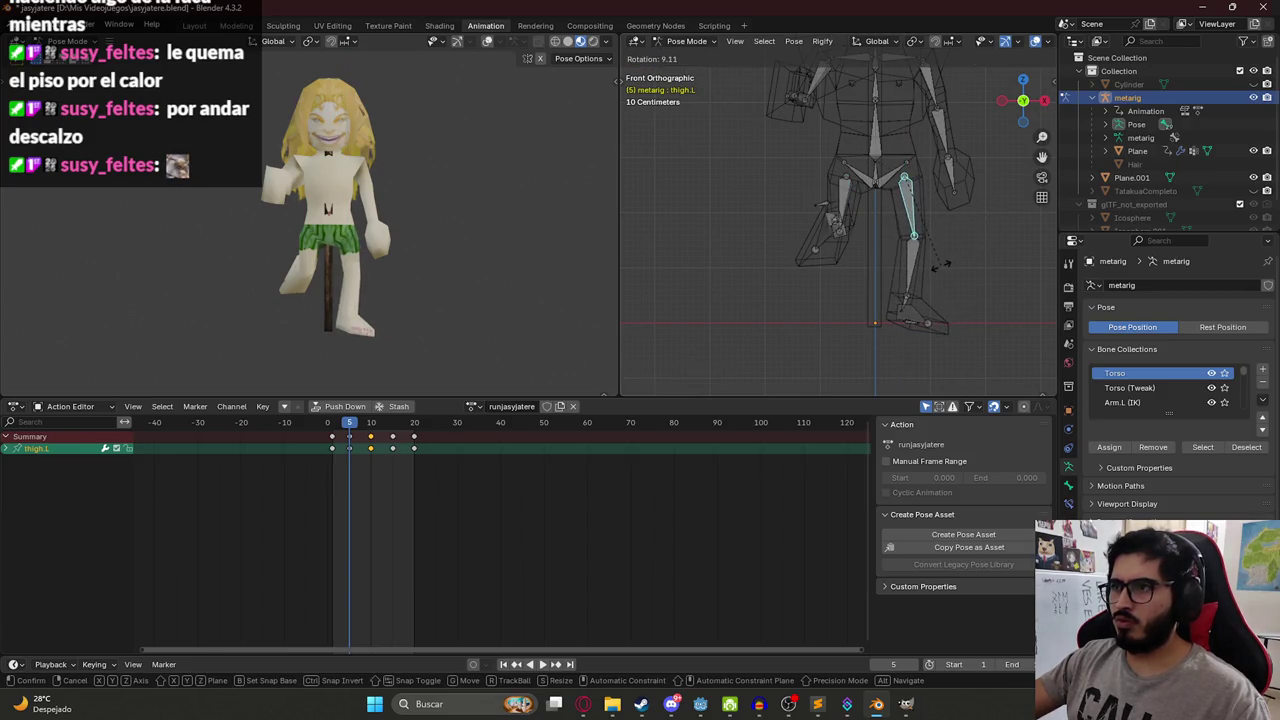
left_click(941, 270)
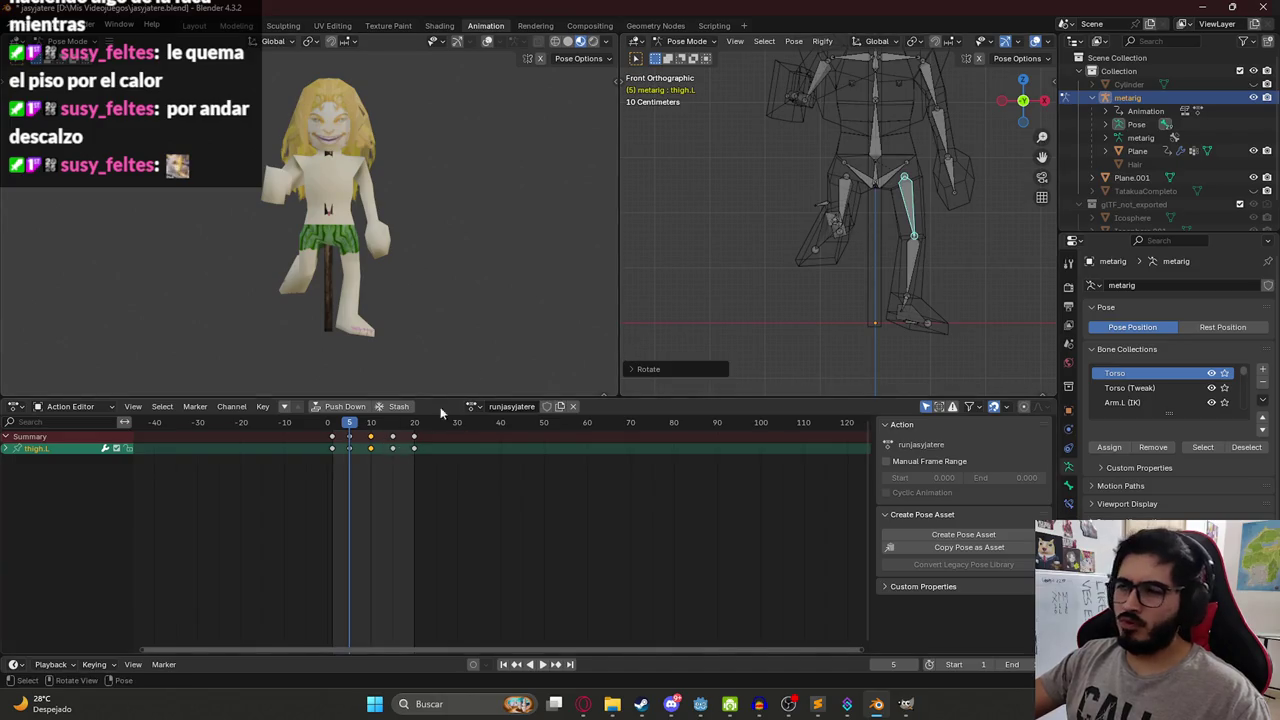
Jump to frame 10, select all bones and play back the run cycle.
key("Up")
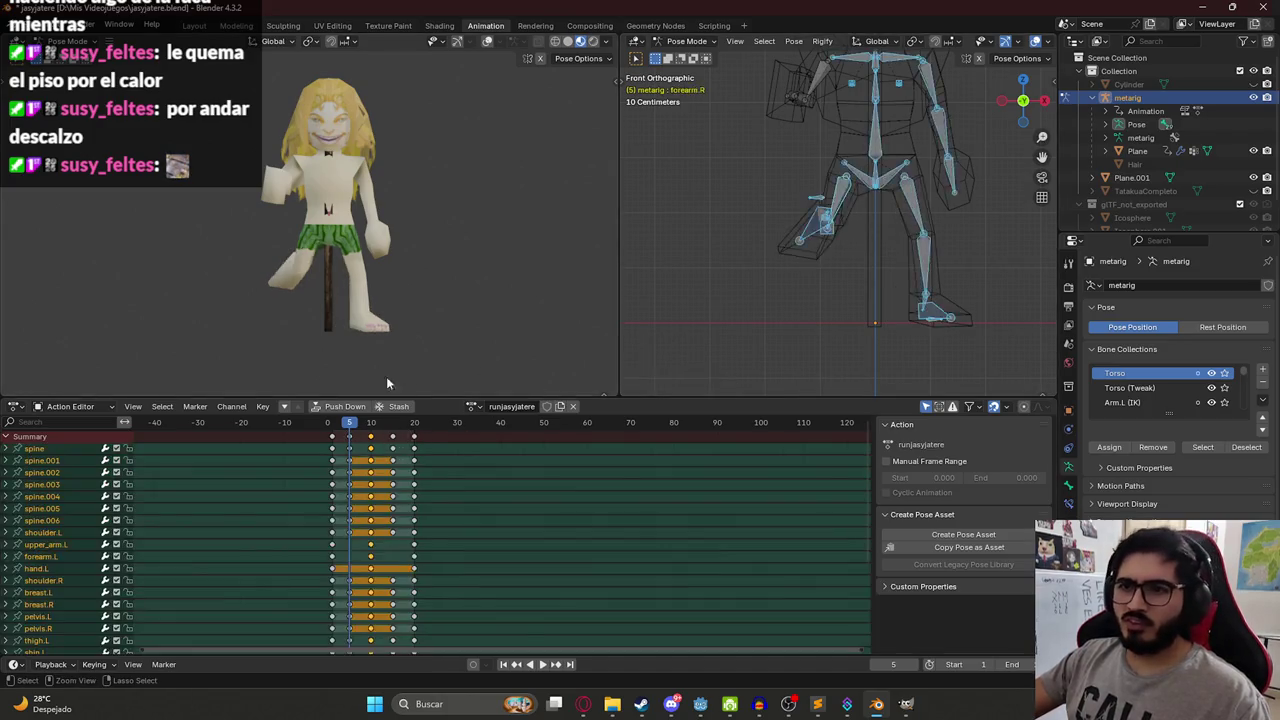
key("a")
key("space")
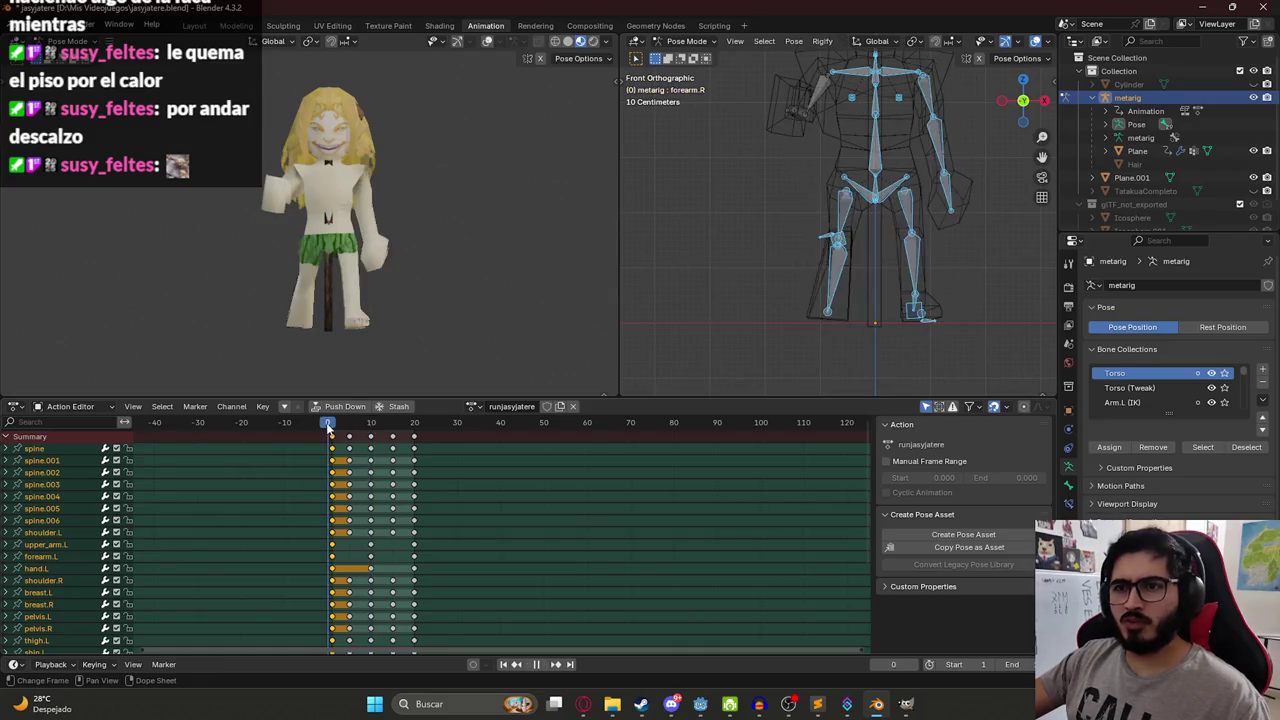
key("Escape")
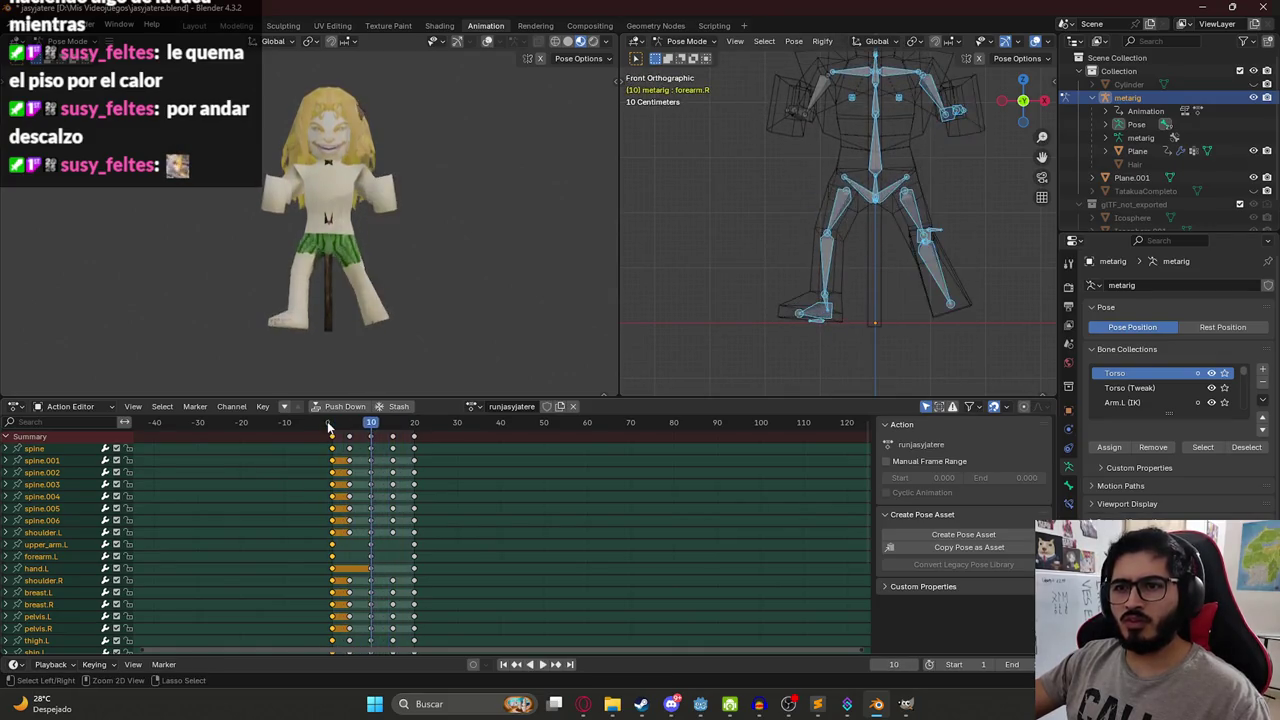
key("space")
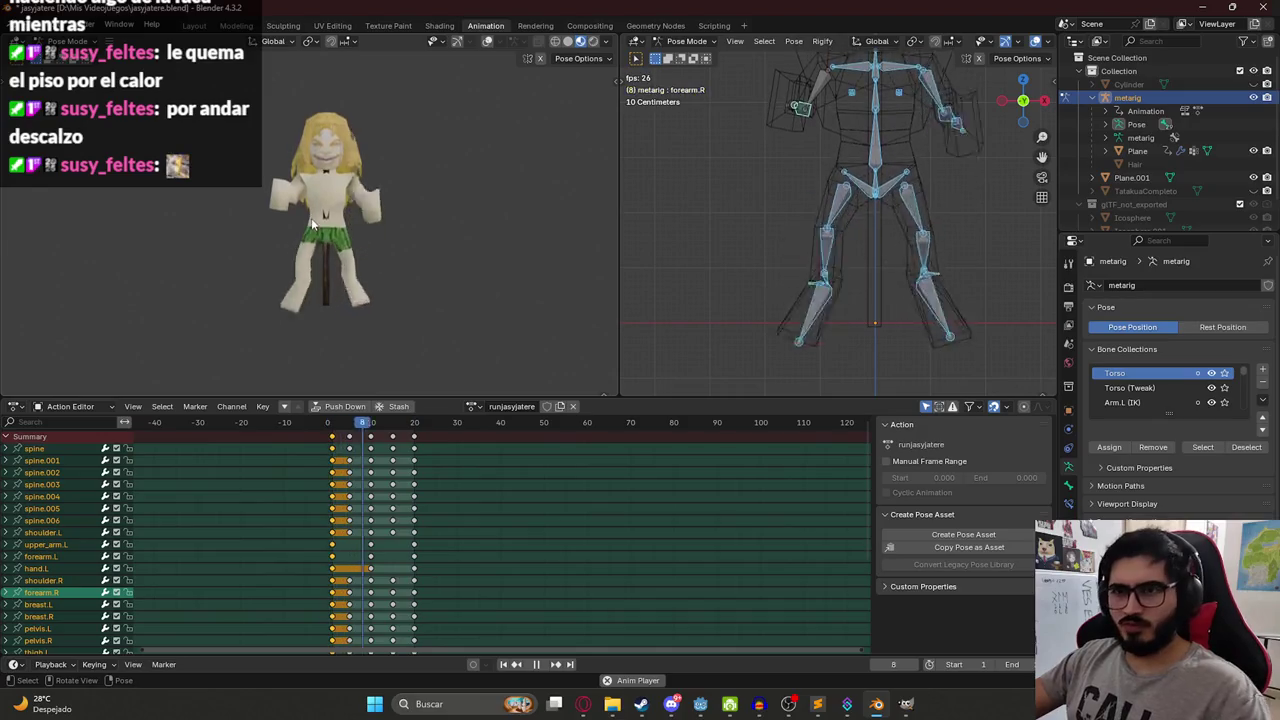
left_click(330, 426)
Paste the copied pose at frame 1, save jasyjatere.blend and play the animation.
left_click_drag(333, 430, 418, 428)
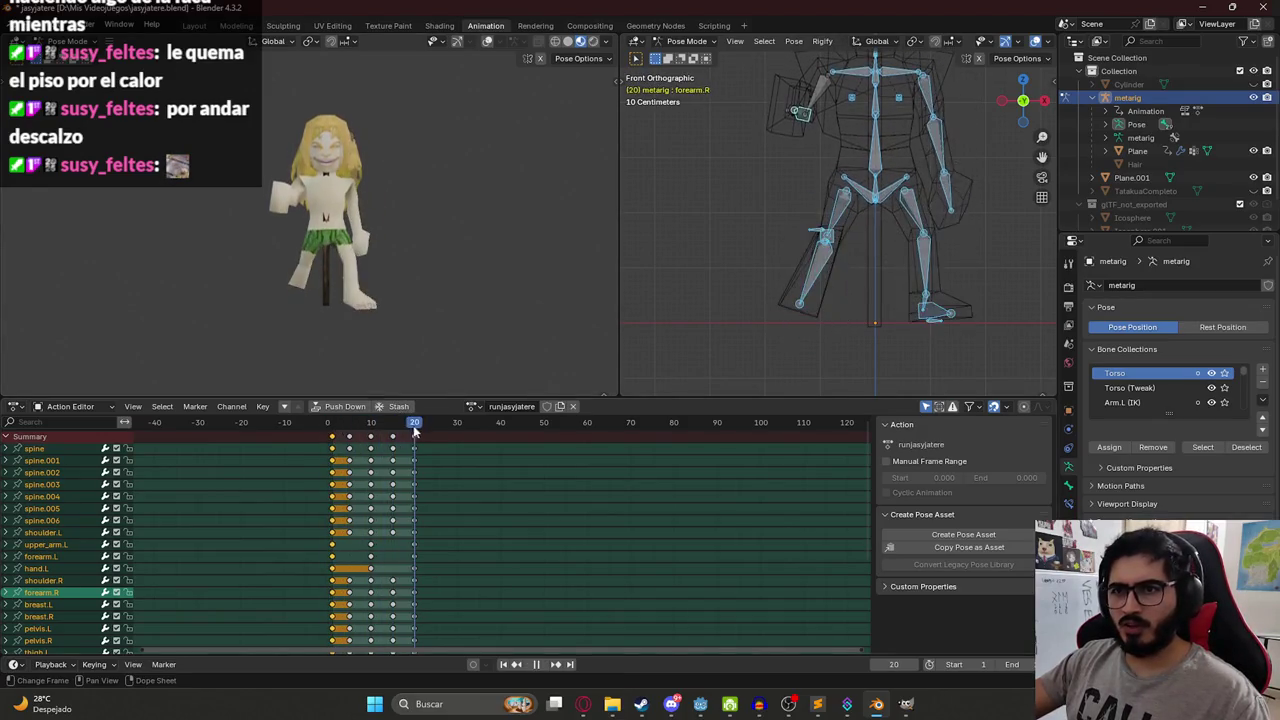
key("shift+Left")
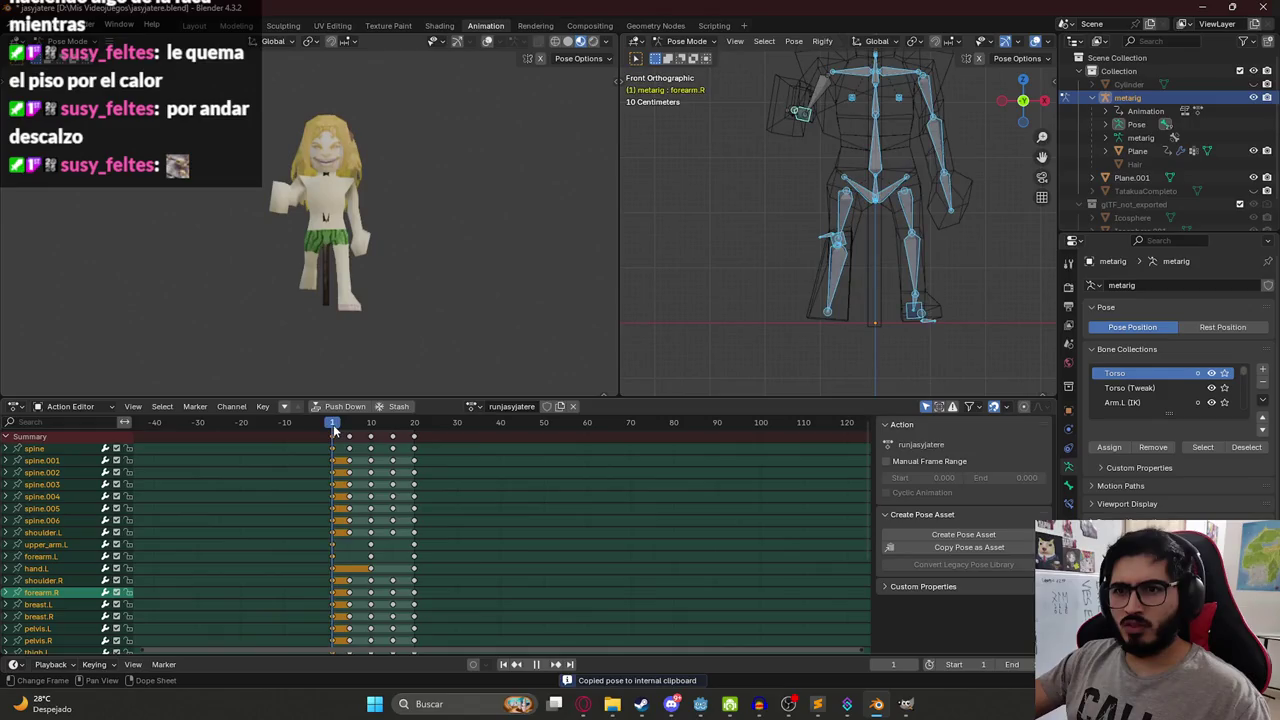
key("ctrl+v")
key("ctrl+s")
key("space")
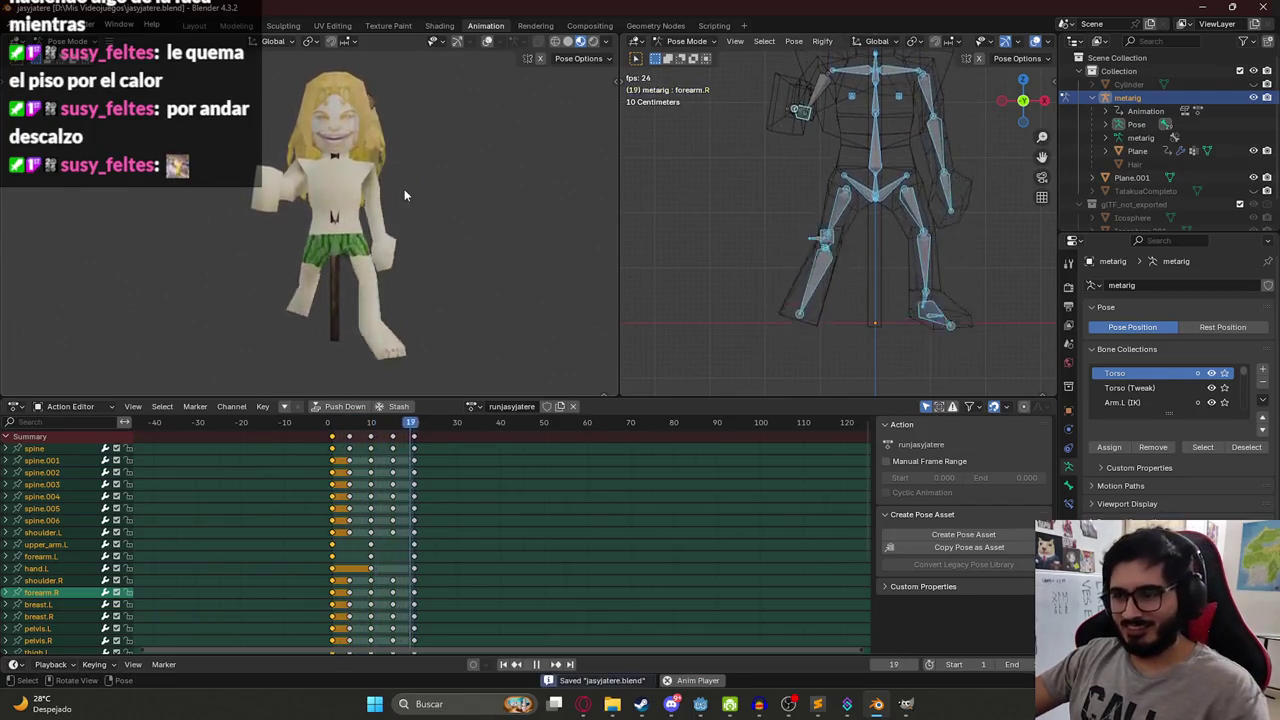
Save and orbit around the character while the run cycle loops, then stop playback.
key("ctrl+s")
scroll(357, 203, "up", 4)
scroll(357, 203, "down", 5)
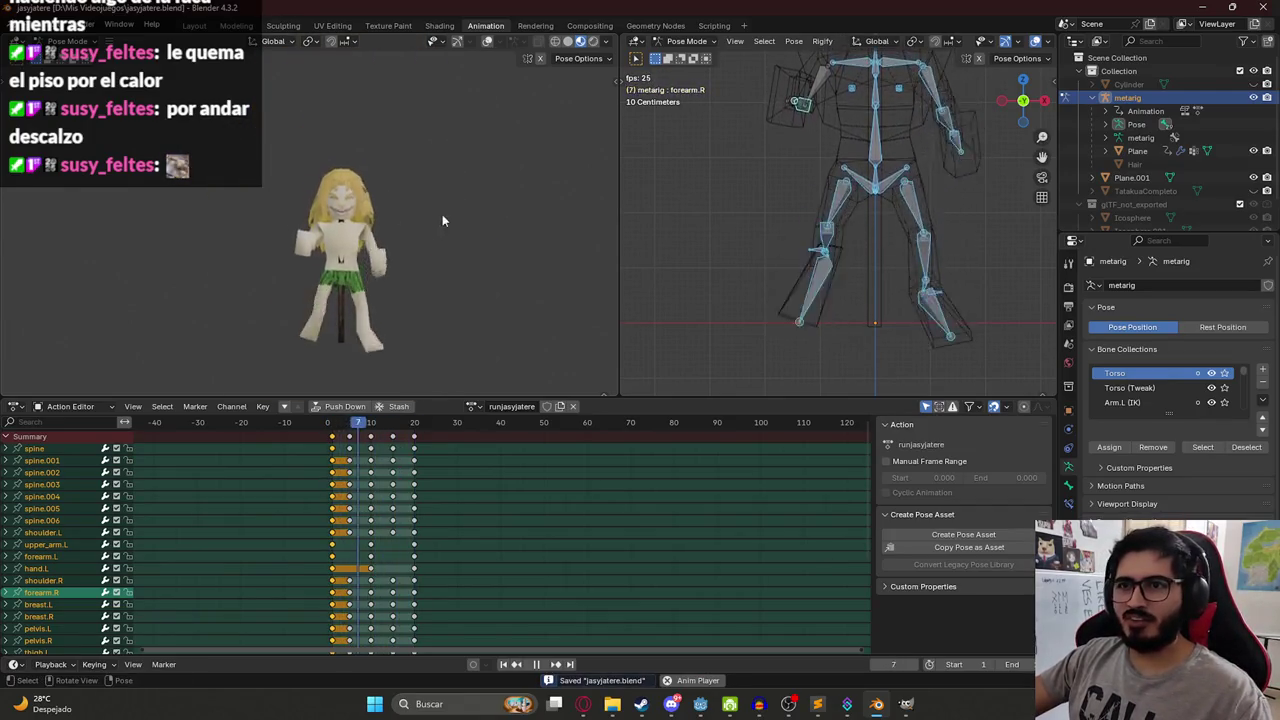
scroll(300, 279, "up", 4)
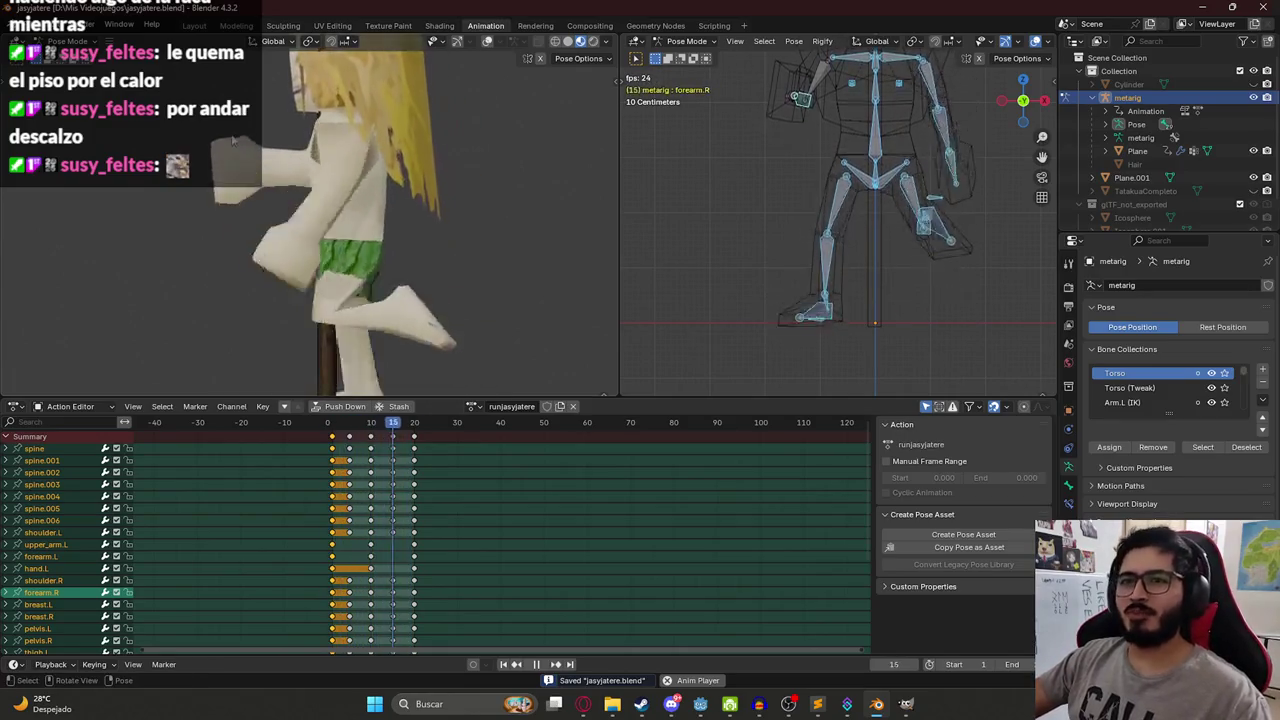
scroll(299, 192, "down", 3)
mouse_move(413, 178)
left_mouse_down()
mouse_move(237, 164)
mouse_move(122, 200)
mouse_move(306, 217)
left_mouse_up()
scroll(306, 217, "up", 5)
scroll(334, 178, "down", 3)
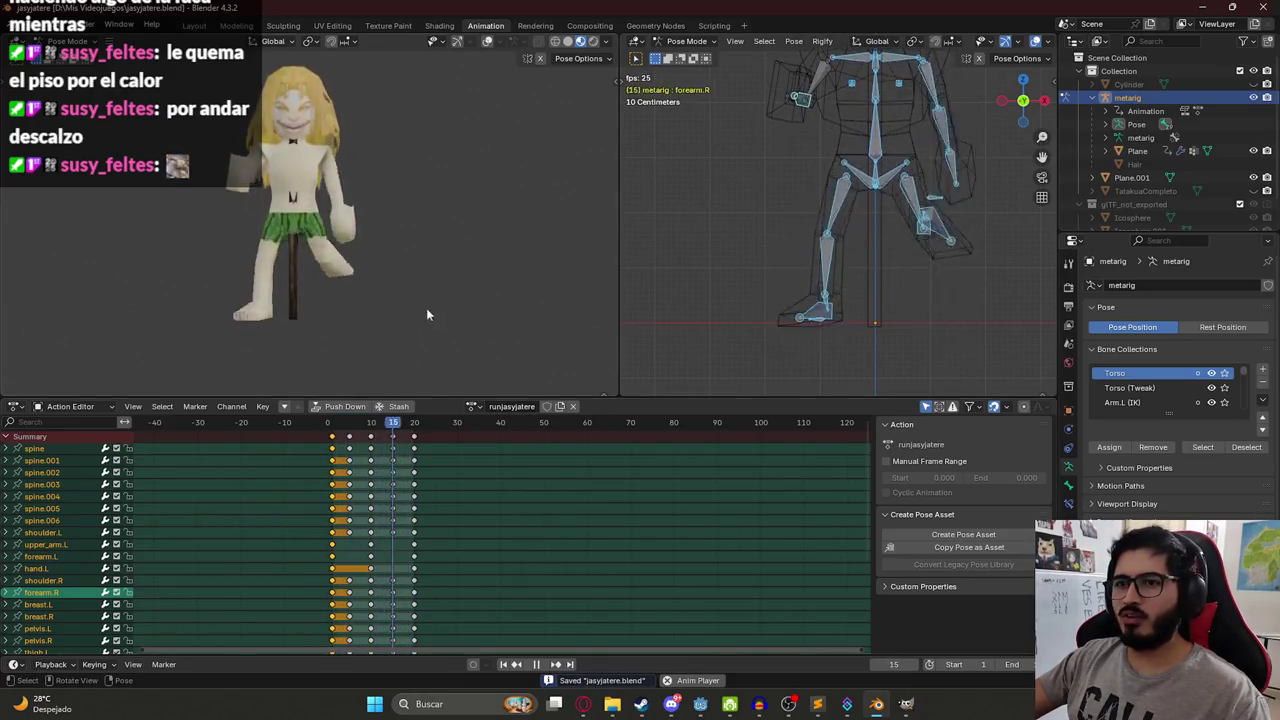
scroll(789, 216, "down", 3)
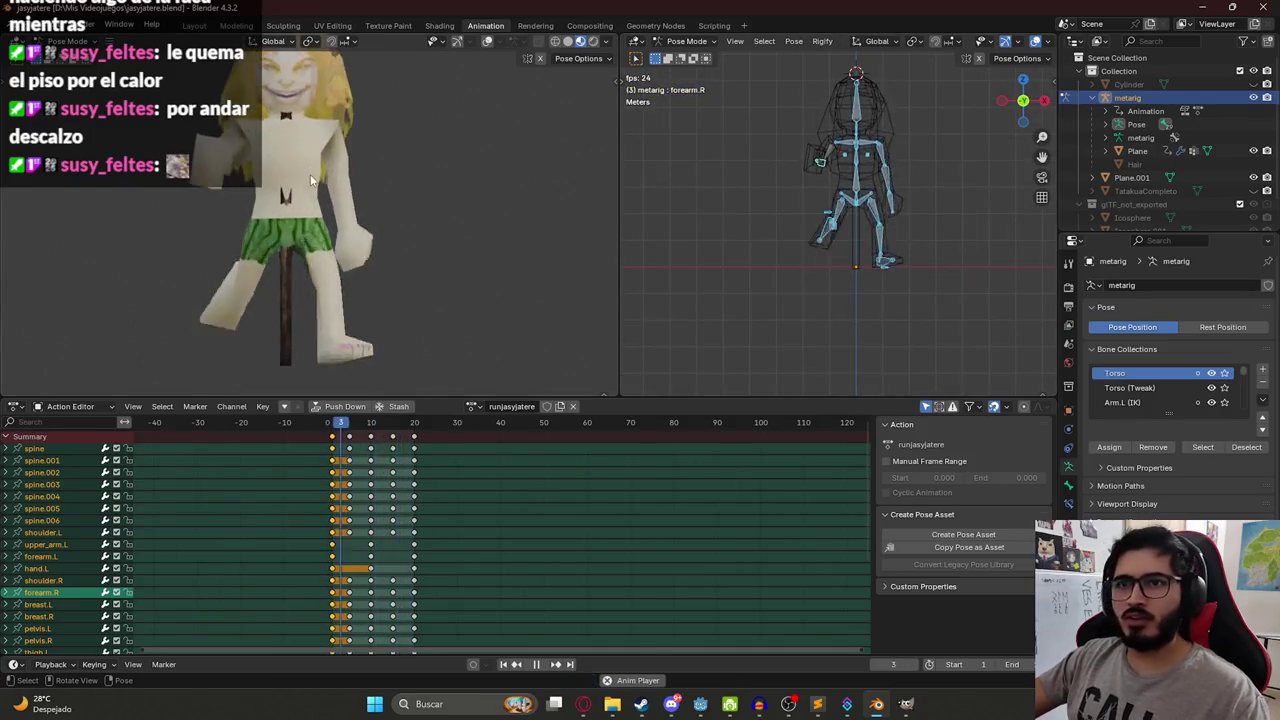
left_click_drag(260, 200, 207, 187)
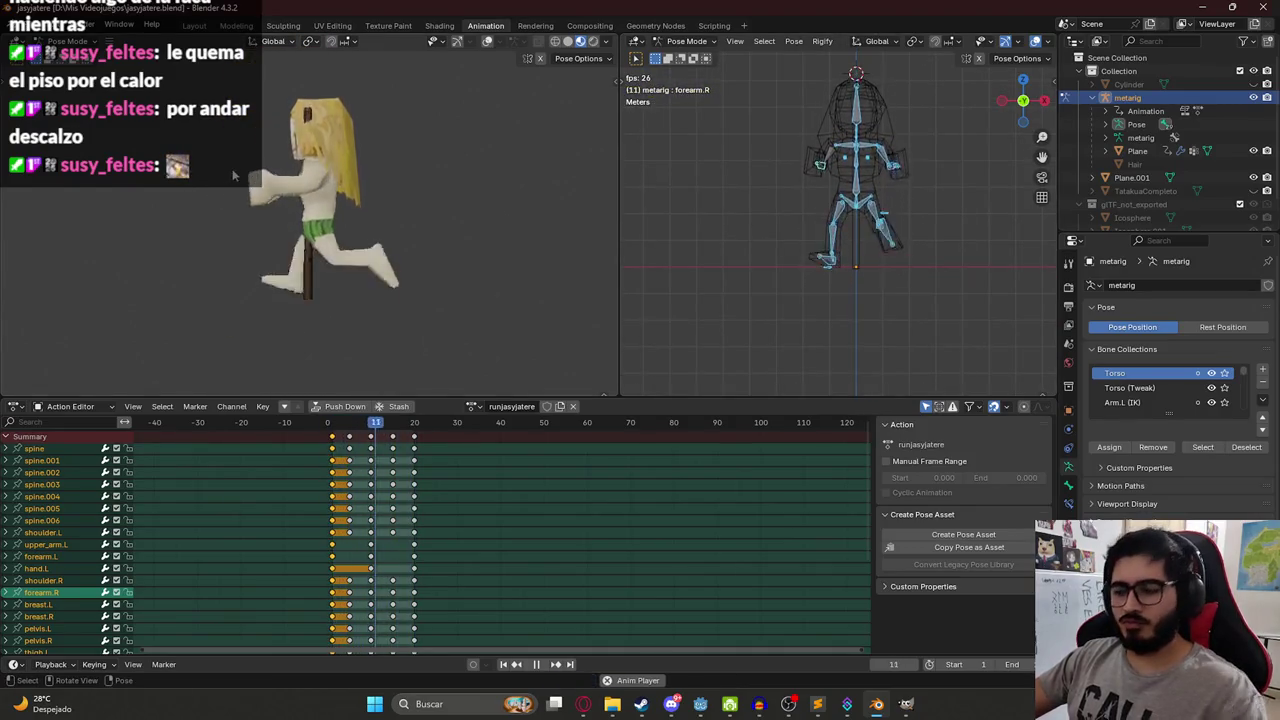
scroll(300, 180, "up", 2)
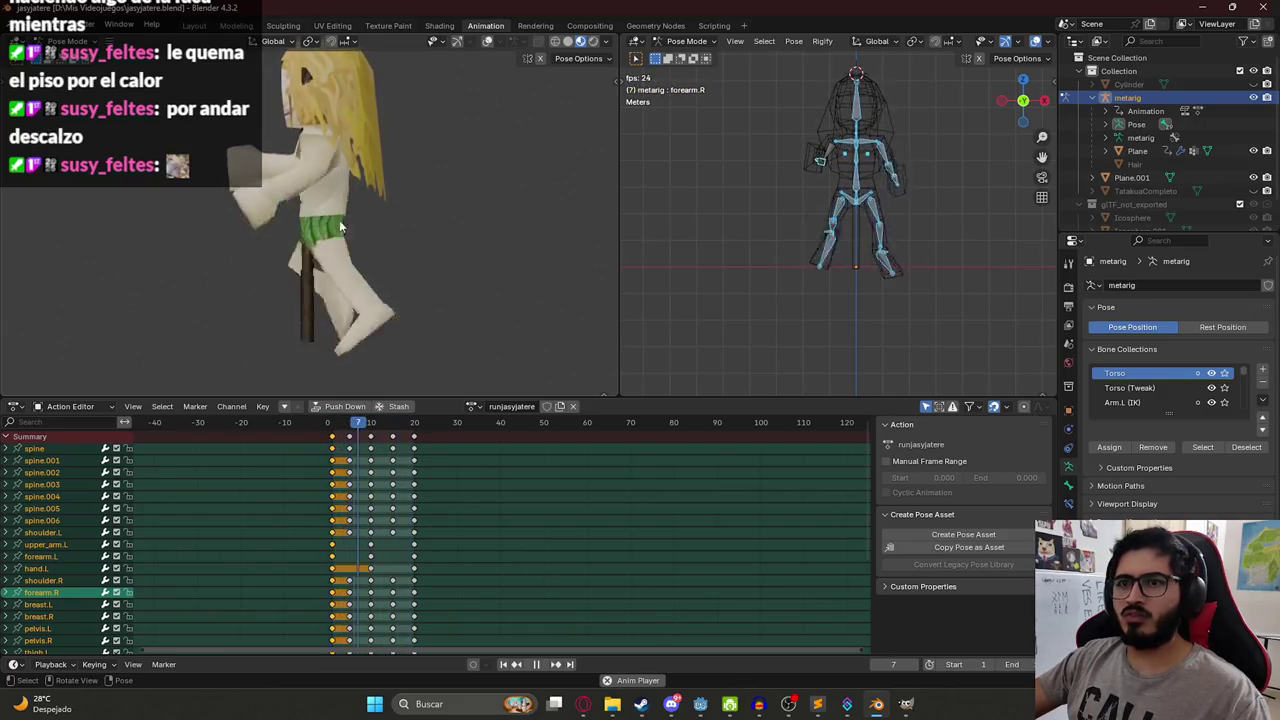
key("space")
type("attack")
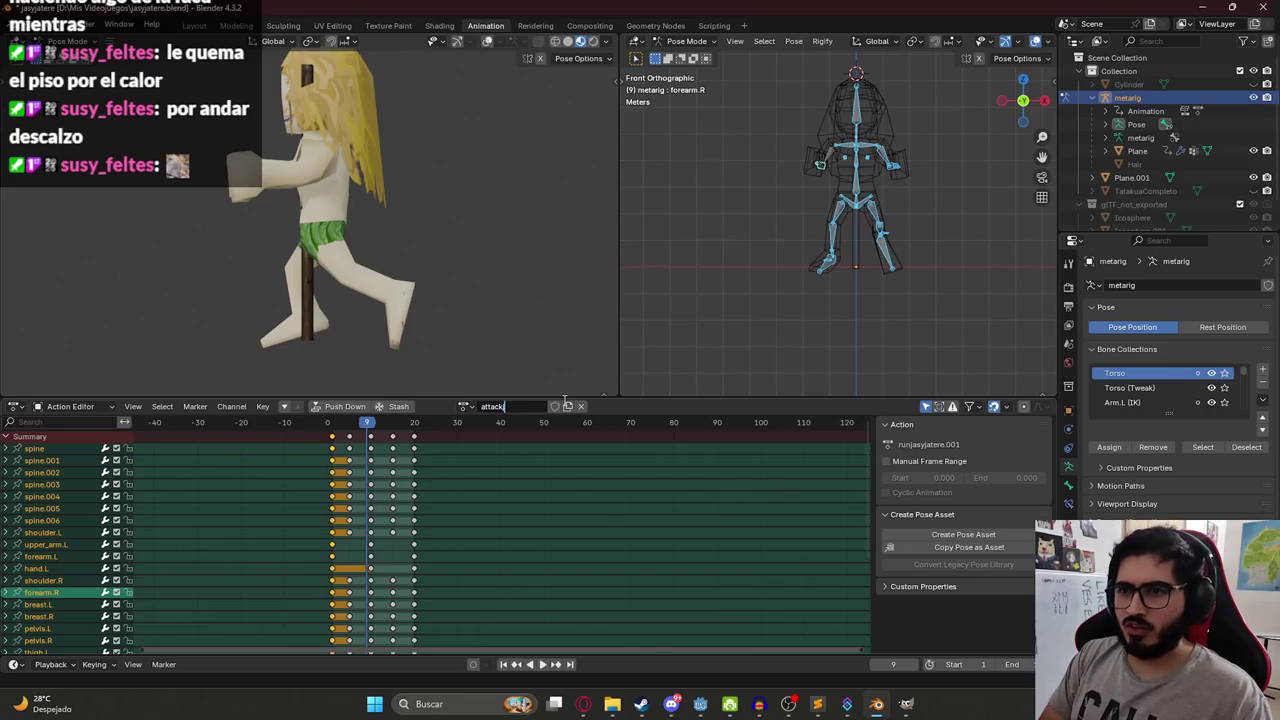
Name the action attackjasyjatere and delete its keyframes after frame 1.
type("jasyjatere")
key("Return")
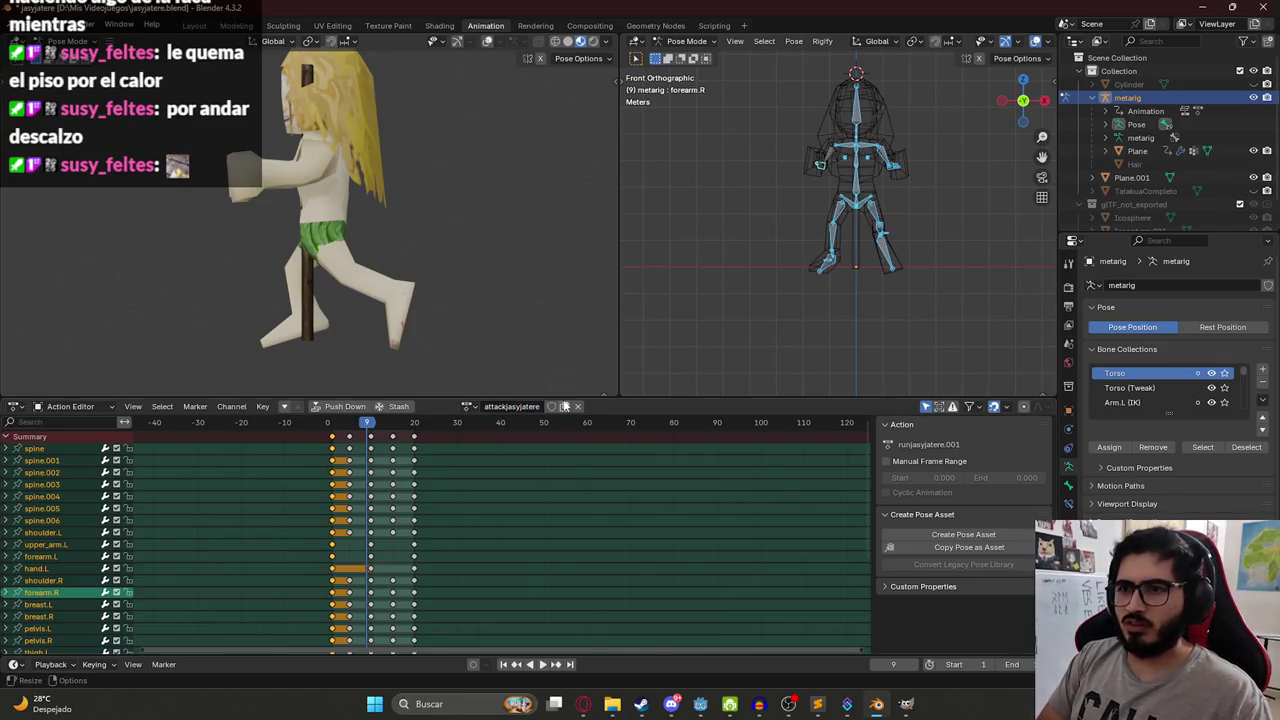
left_click_drag(347, 437, 449, 456)
key("x")
left_click(440, 452)
left_click(331, 425)
left_click(335, 425)
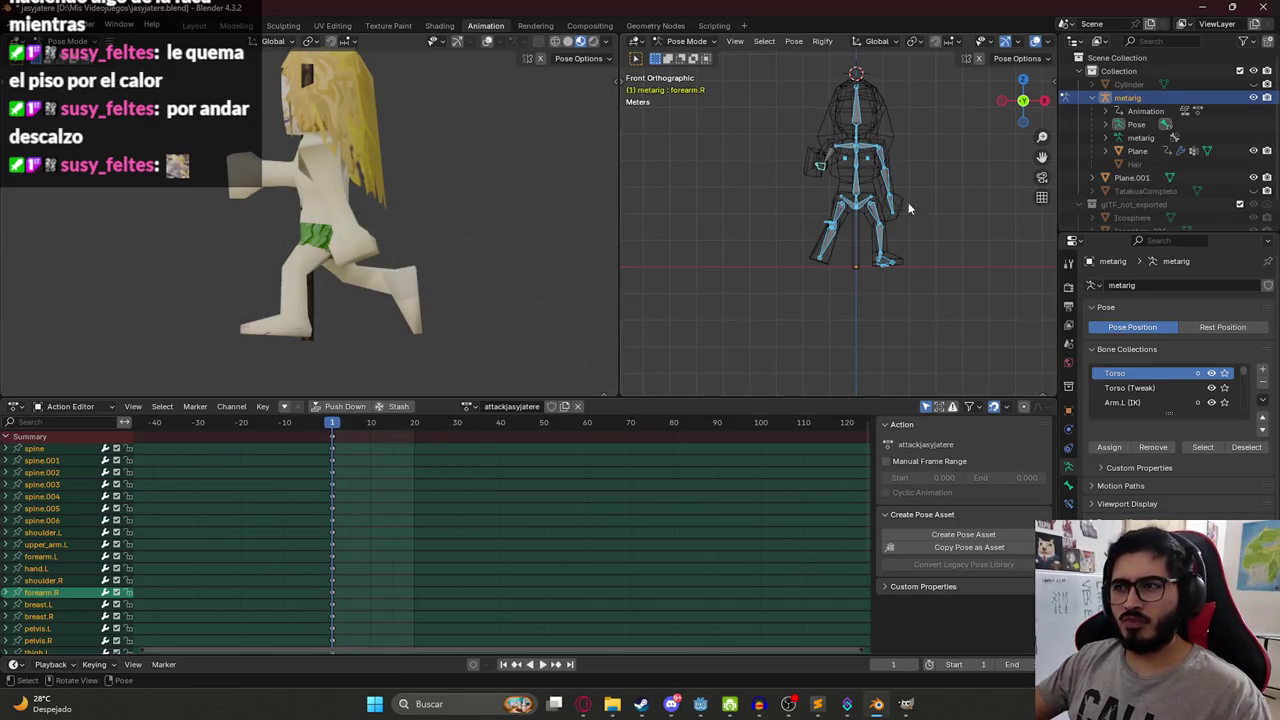
Clear the rig's pose and rotate the left upper arm down toward the body.
key("alt+r")
key("alt+g")
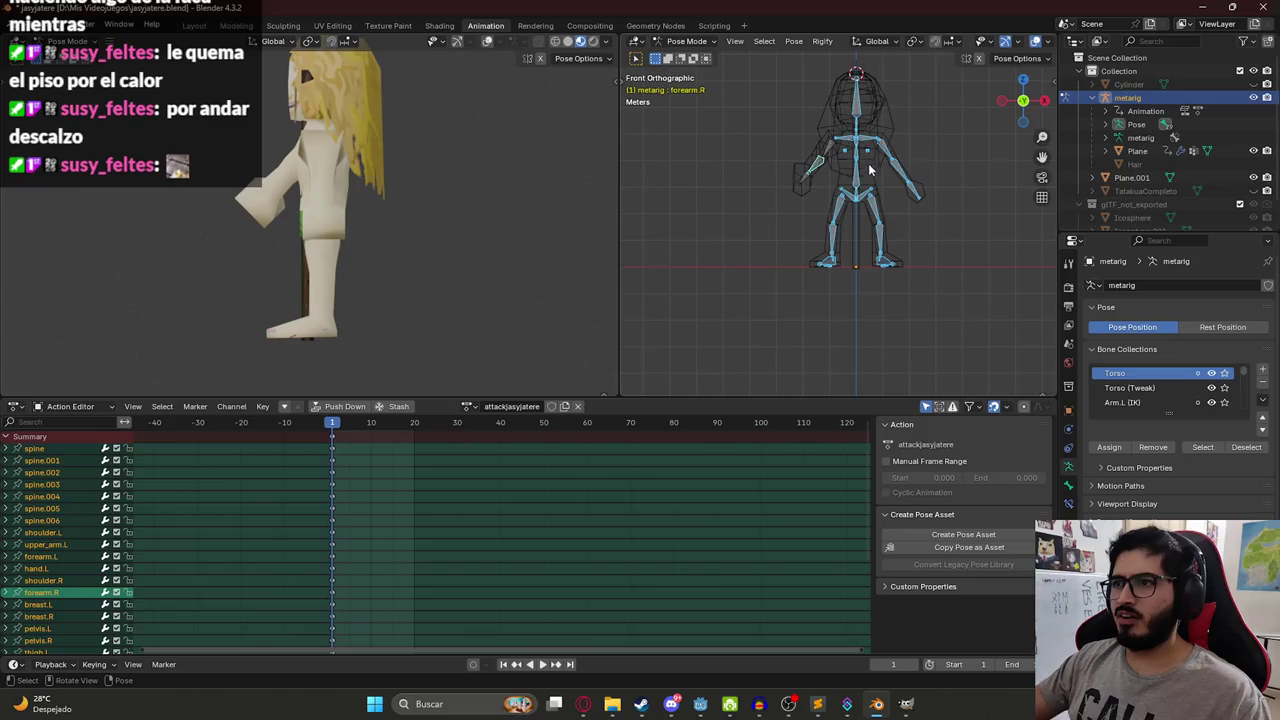
key("alt+a")
left_click(884, 150)
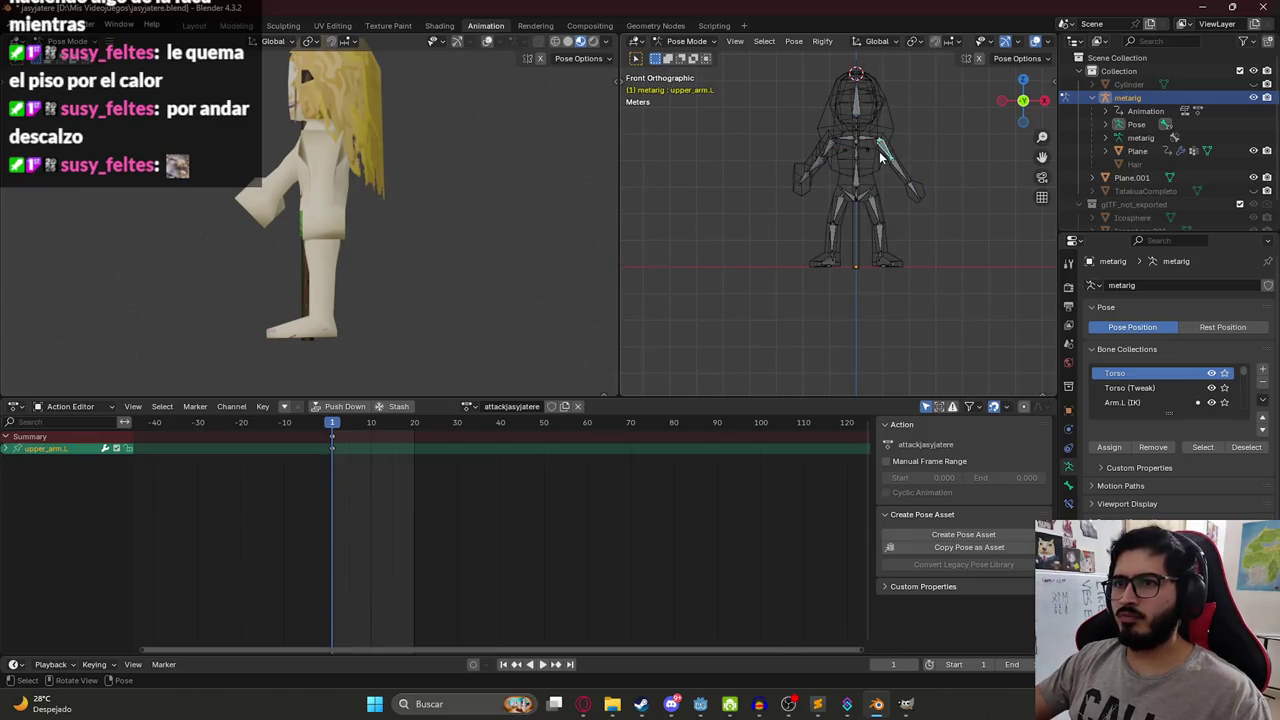
key("r")
left_click(846, 167)
Select all bones and box-select the keyframes from frame 5 to 20.
left_click(832, 153)
key("a")
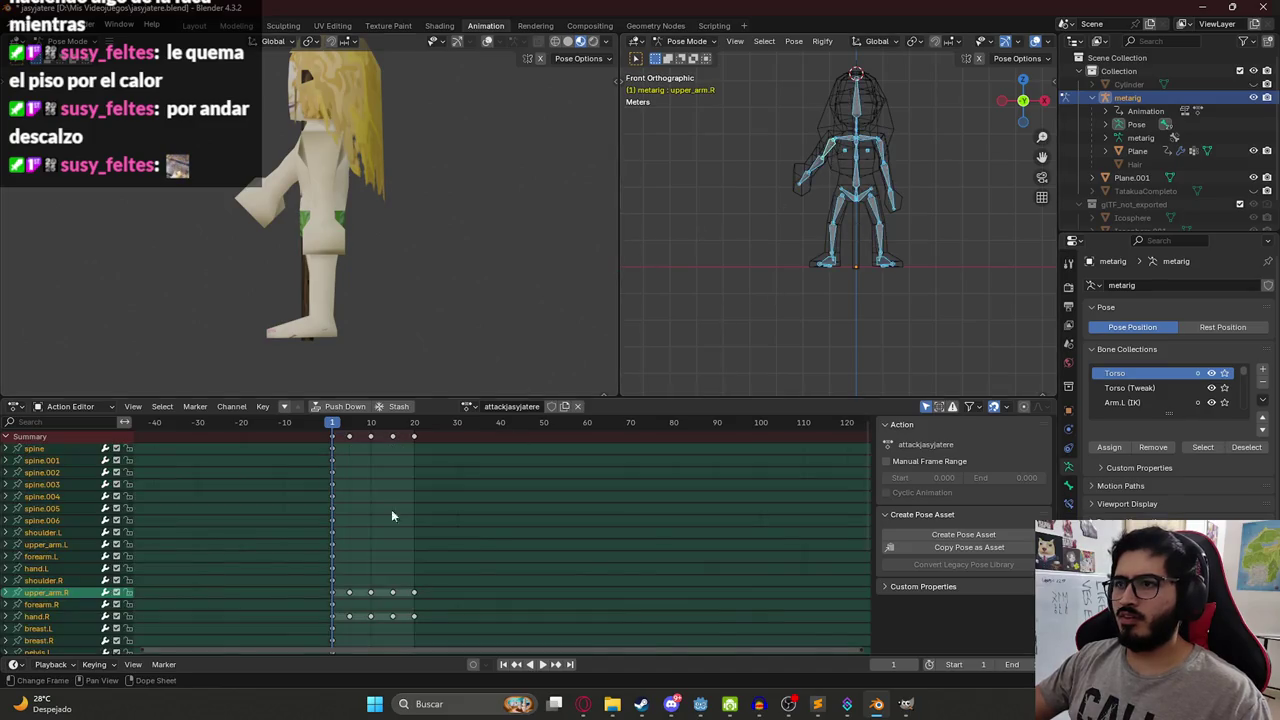
left_click_drag(463, 454, 346, 431)
Delete the selected keys and enable Fake User on the attackjasyjatere action.
key("x")
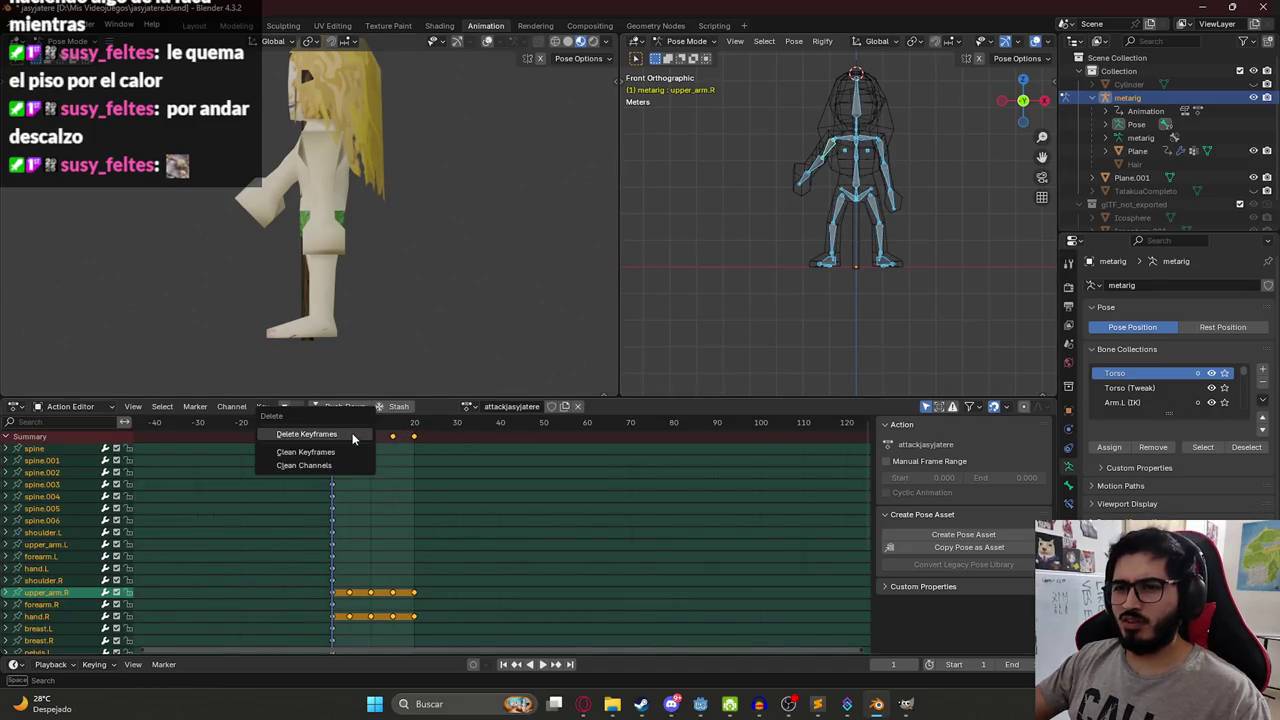
left_click(312, 448)
left_click(551, 406)
left_click(472, 409)
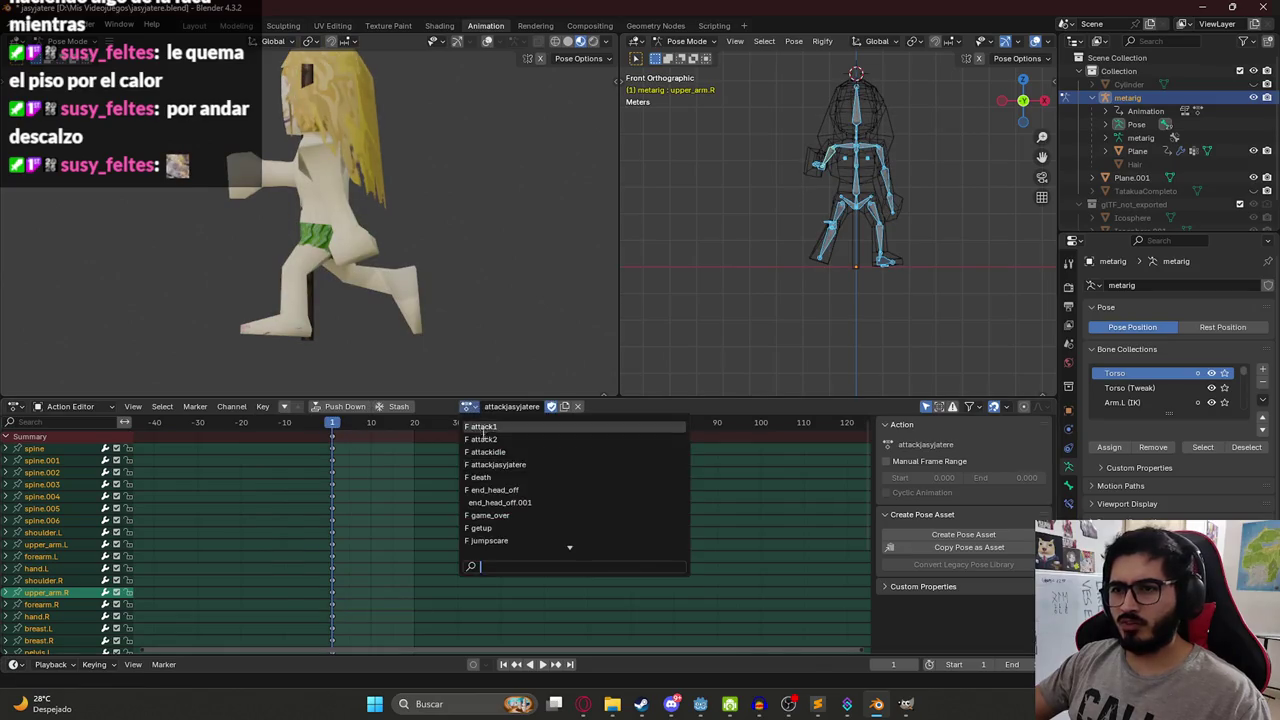
left_click(505, 528)
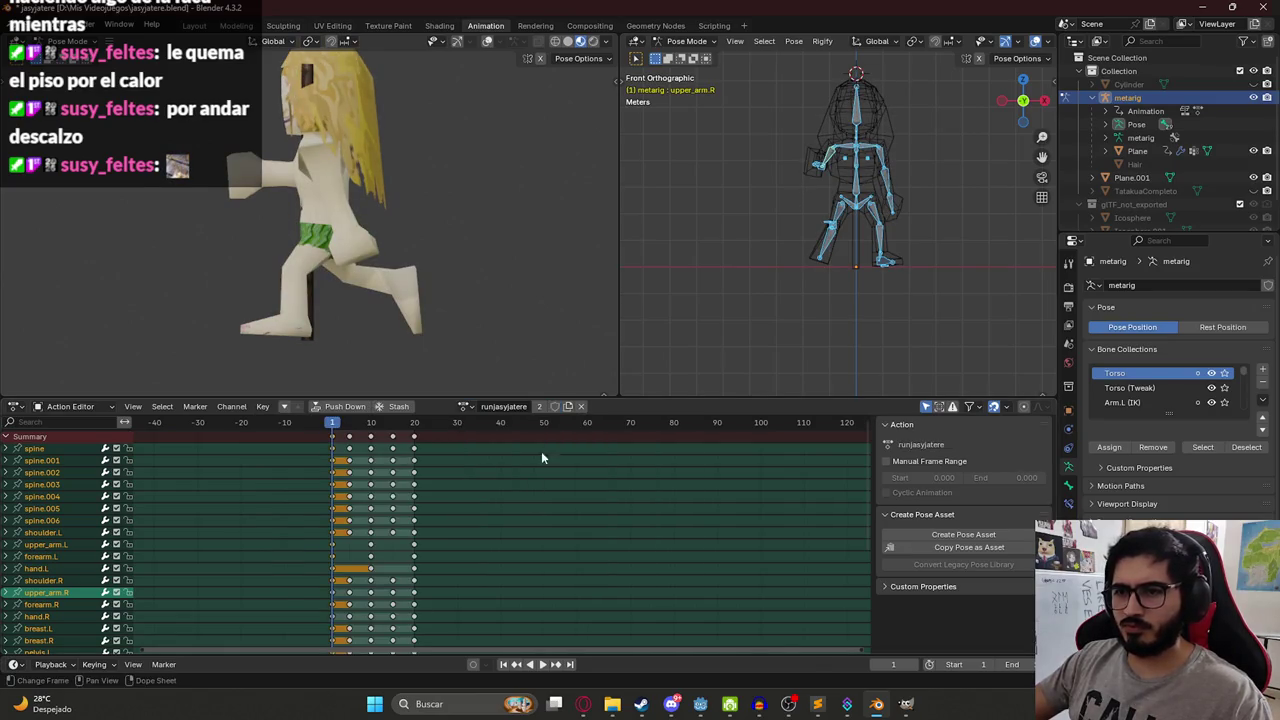
left_click(470, 407)
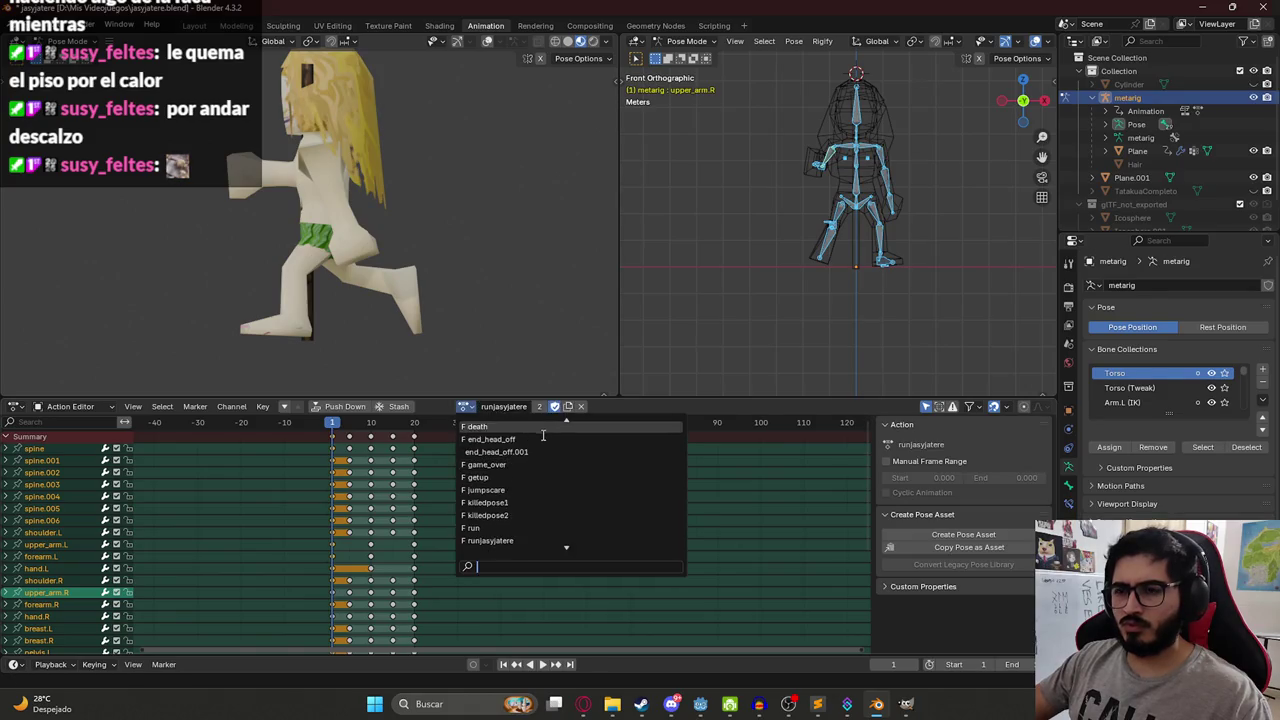
left_click(512, 464)
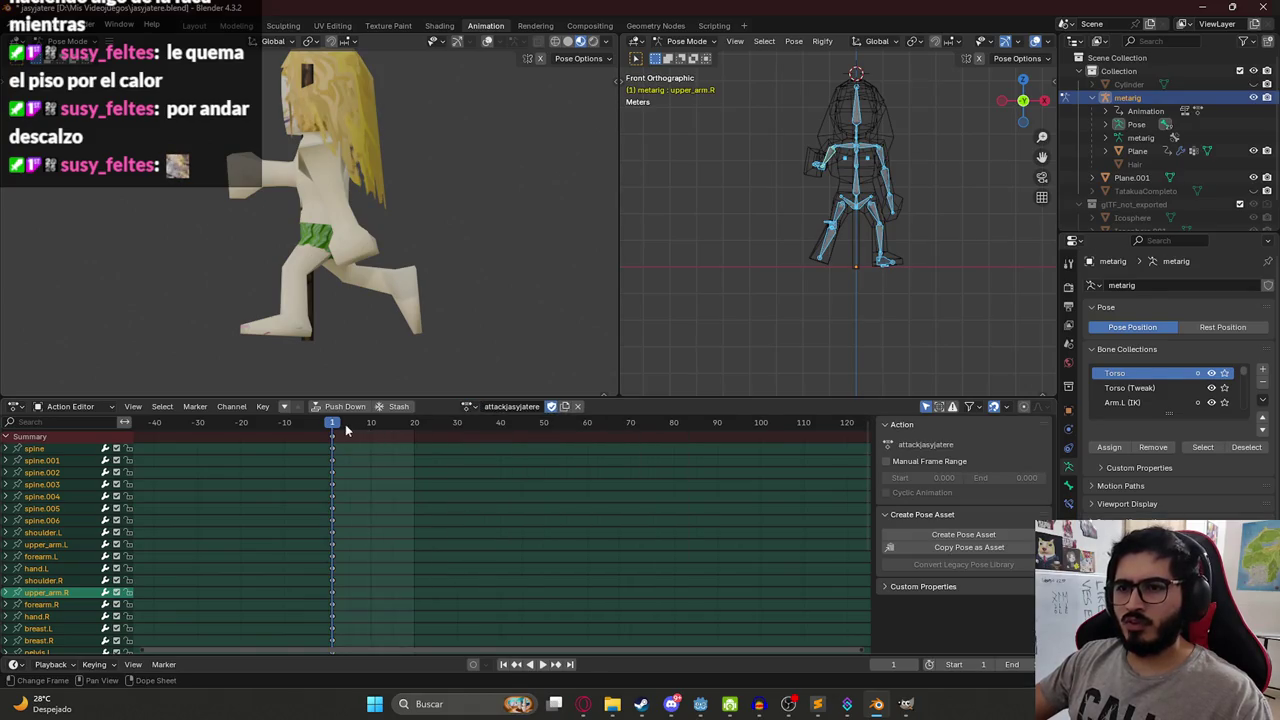
Clear the pose and rotate both upper arms down against the body in front view.
key("alt+r")
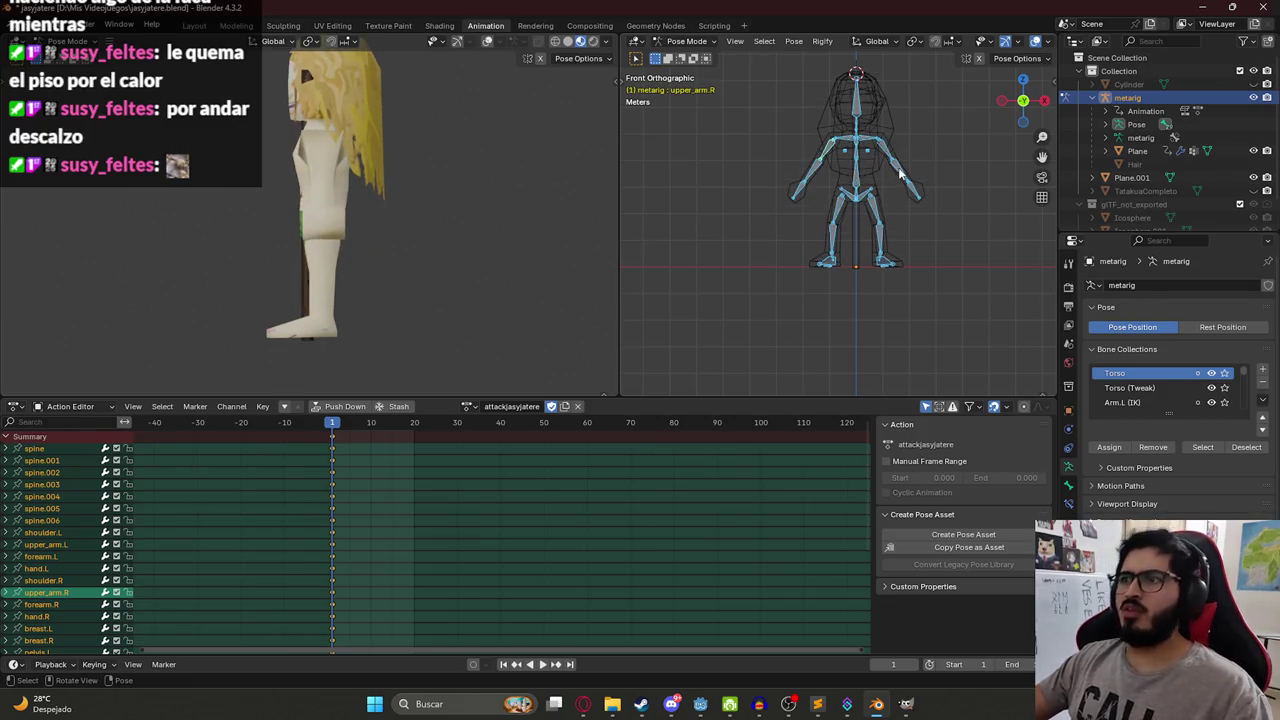
left_click(884, 150)
key("KP_1")
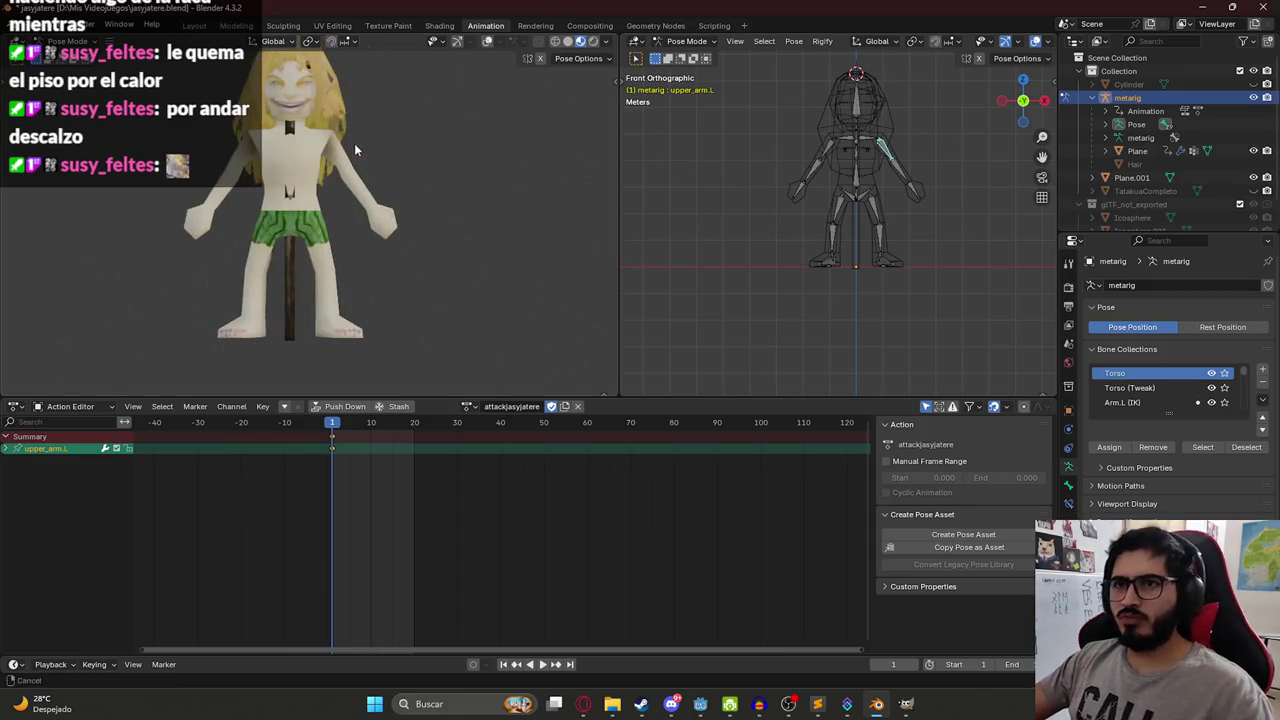
scroll(351, 143, "up", 2)
key("r")
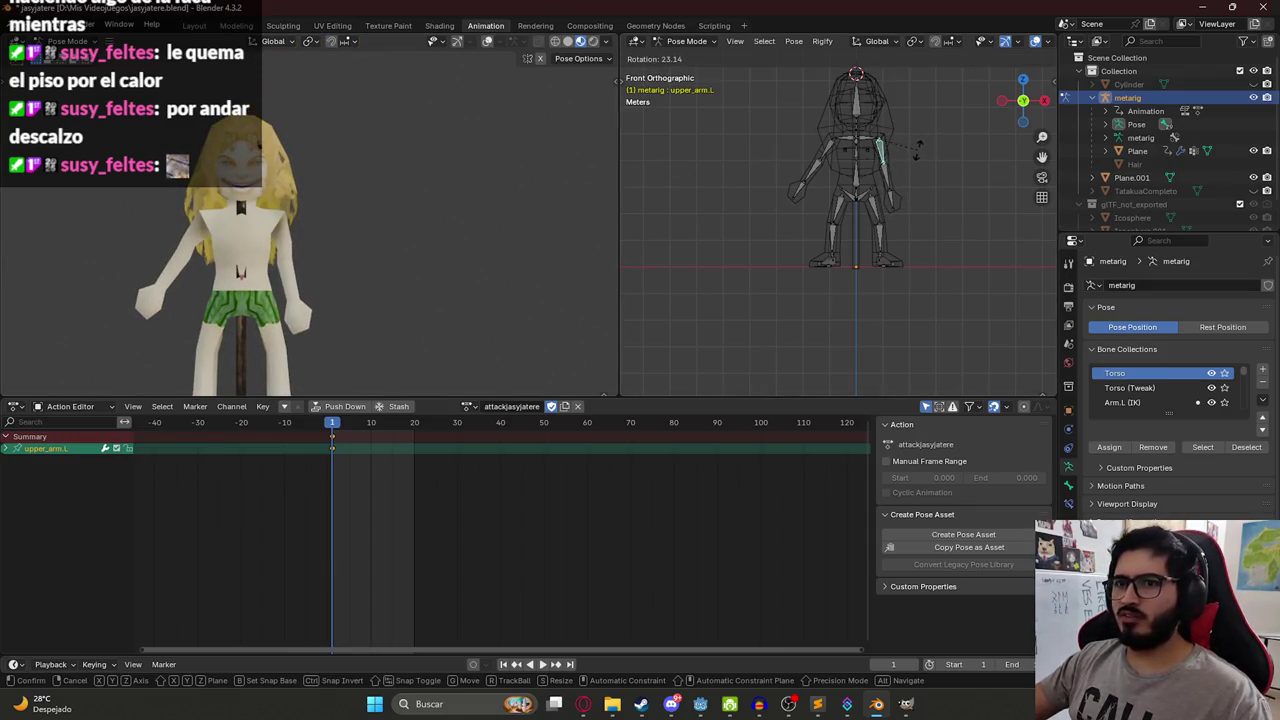
left_click(913, 152)
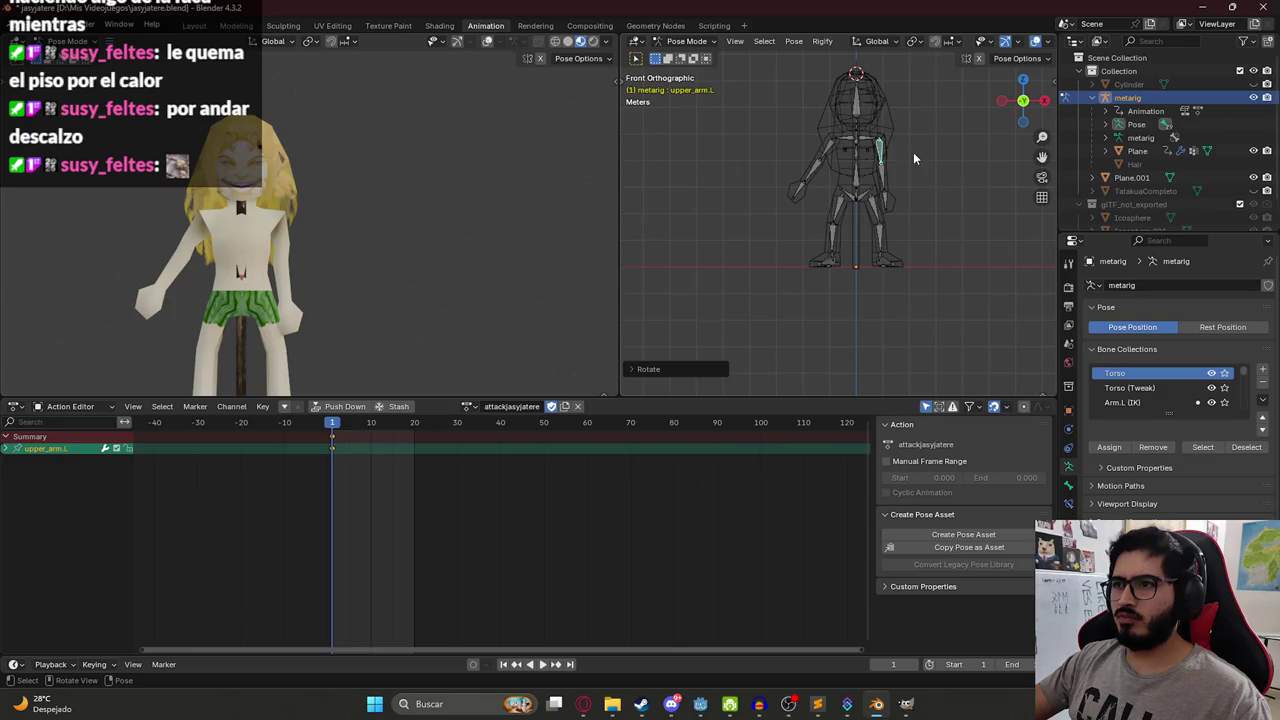
left_click(828, 151)
key("r")
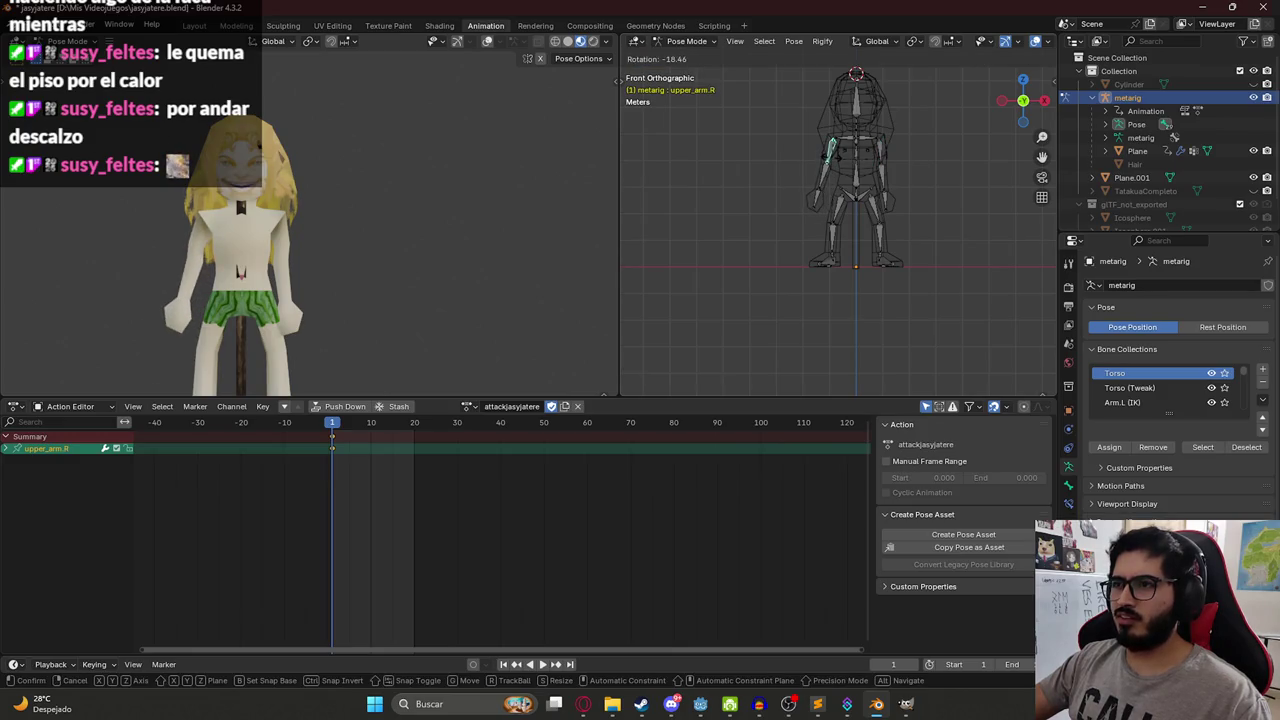
left_click(773, 245)
Copy the right upper arm, forearm and hand pose from the runjasyjatere action.
key("a")
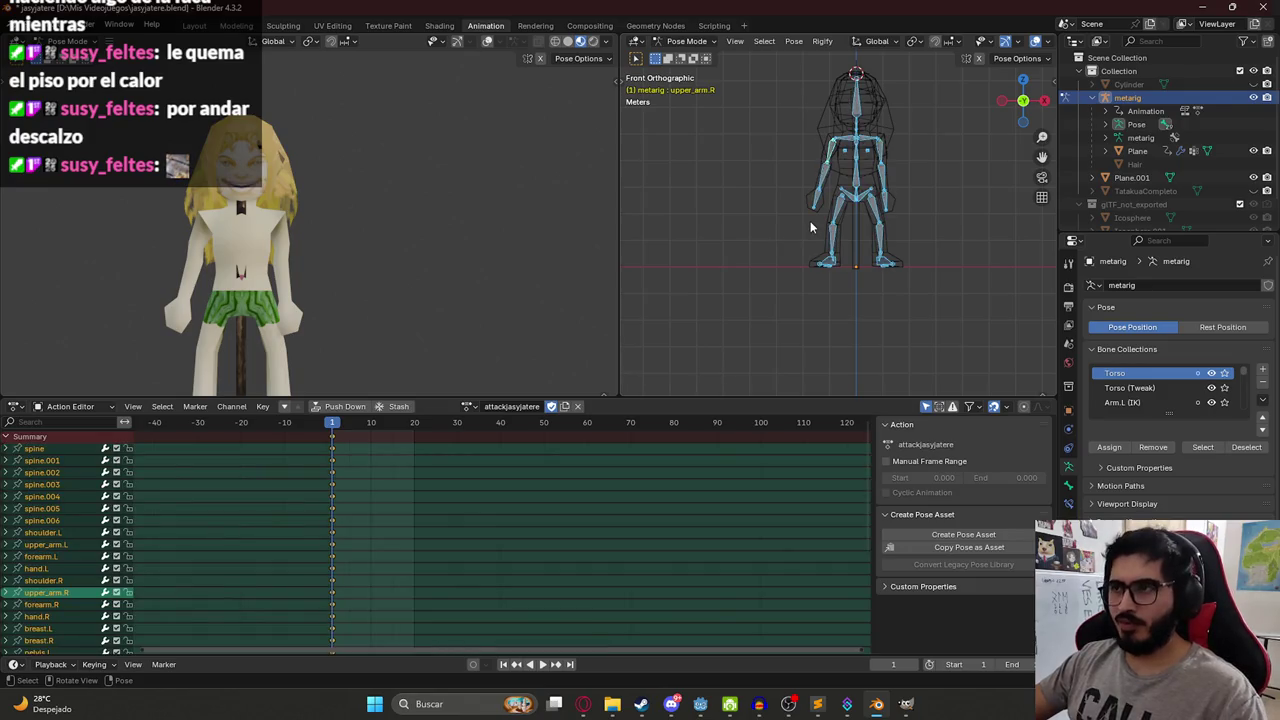
left_click(468, 408)
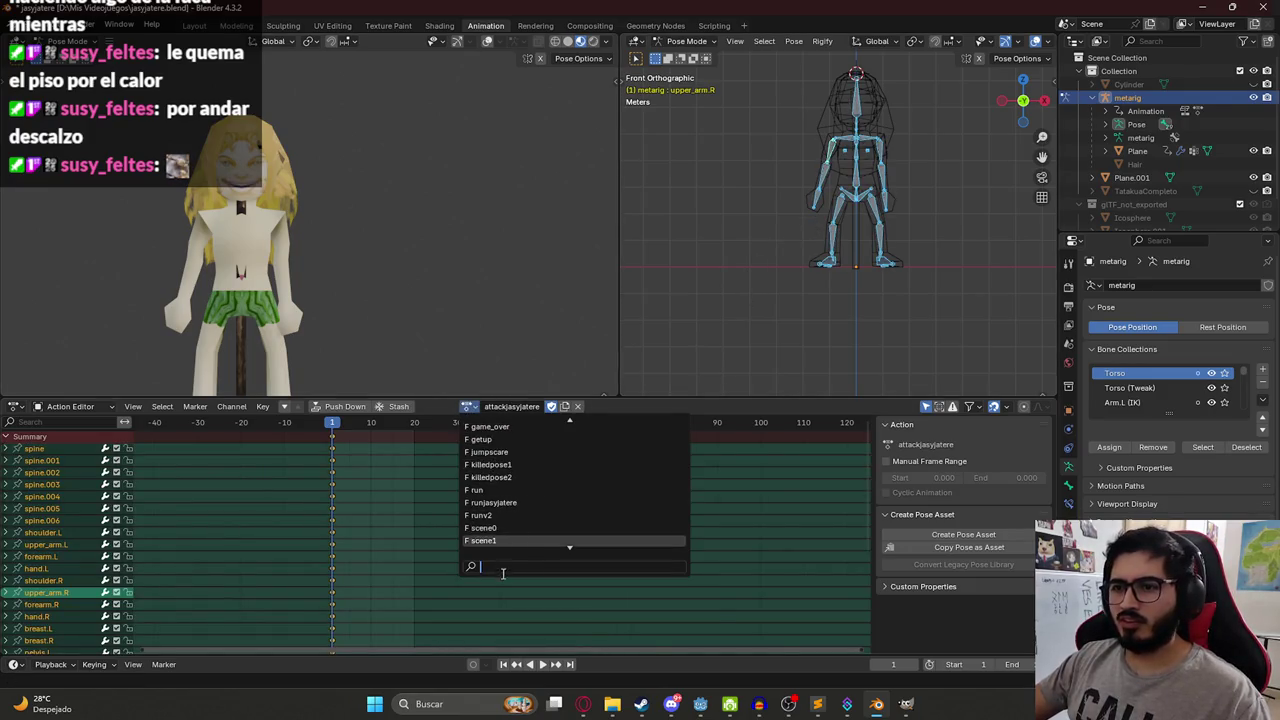
left_click(505, 464)
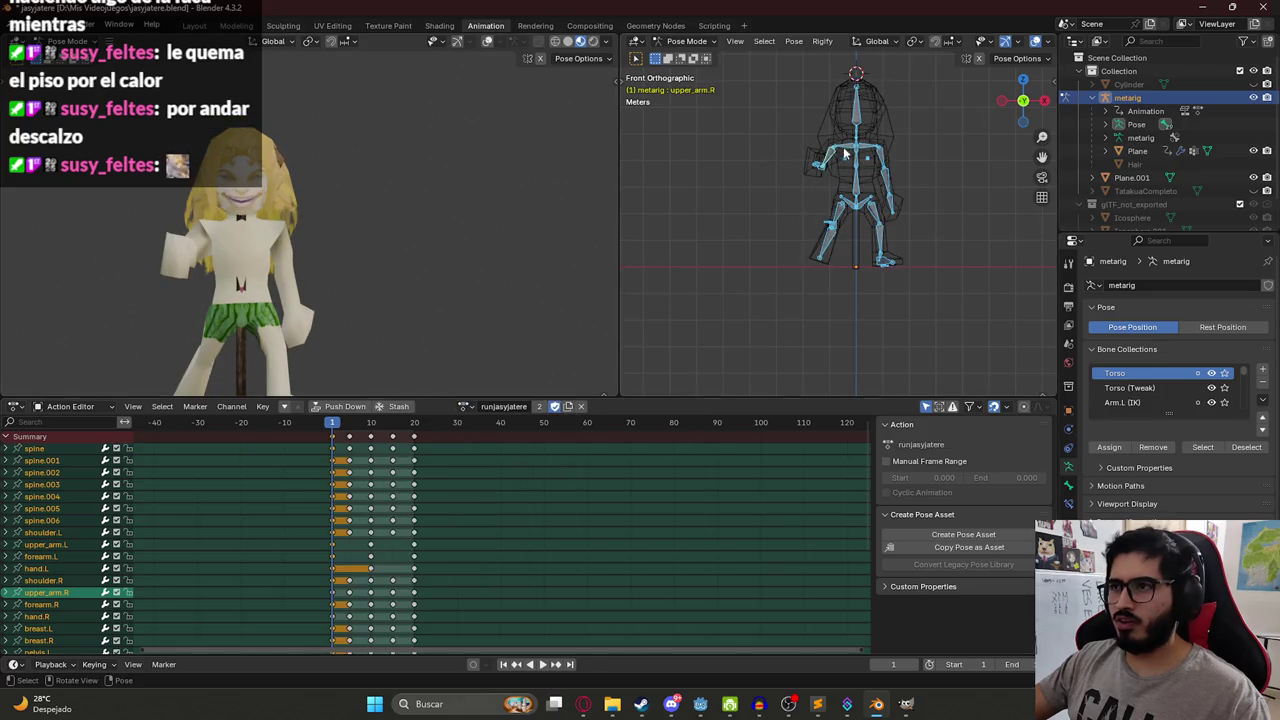
key("alt+a")
left_click(790, 165)
left_click(800, 160, "shift")
key("ctrl+c")
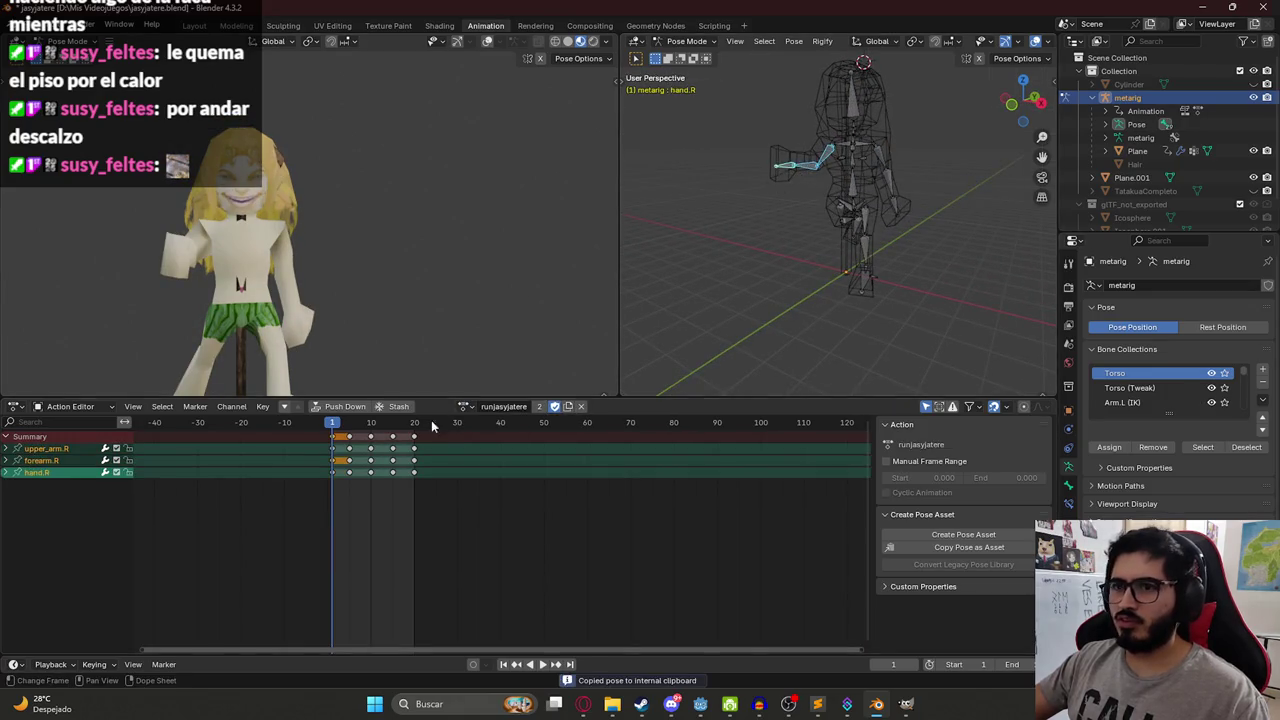
Paste the right arm pose into attackjasyjatere and move to frame 10.
left_click(466, 406)
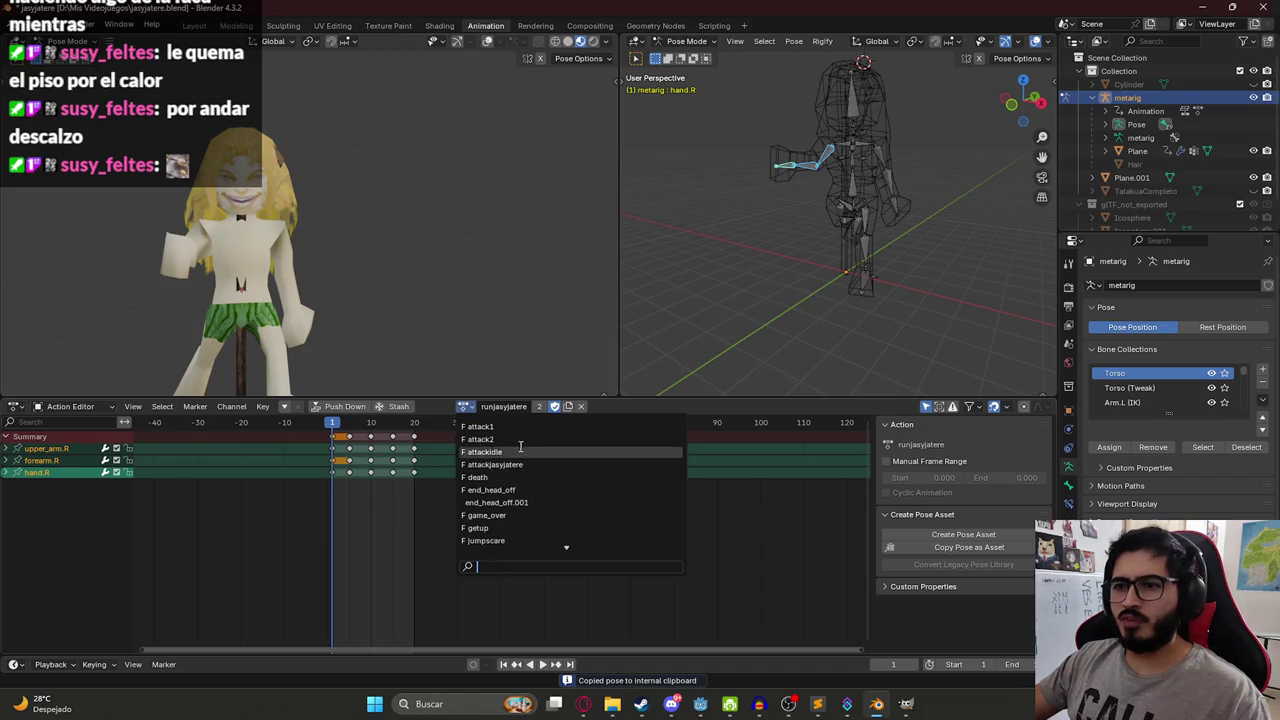
left_click(515, 465)
key("ctrl+v")
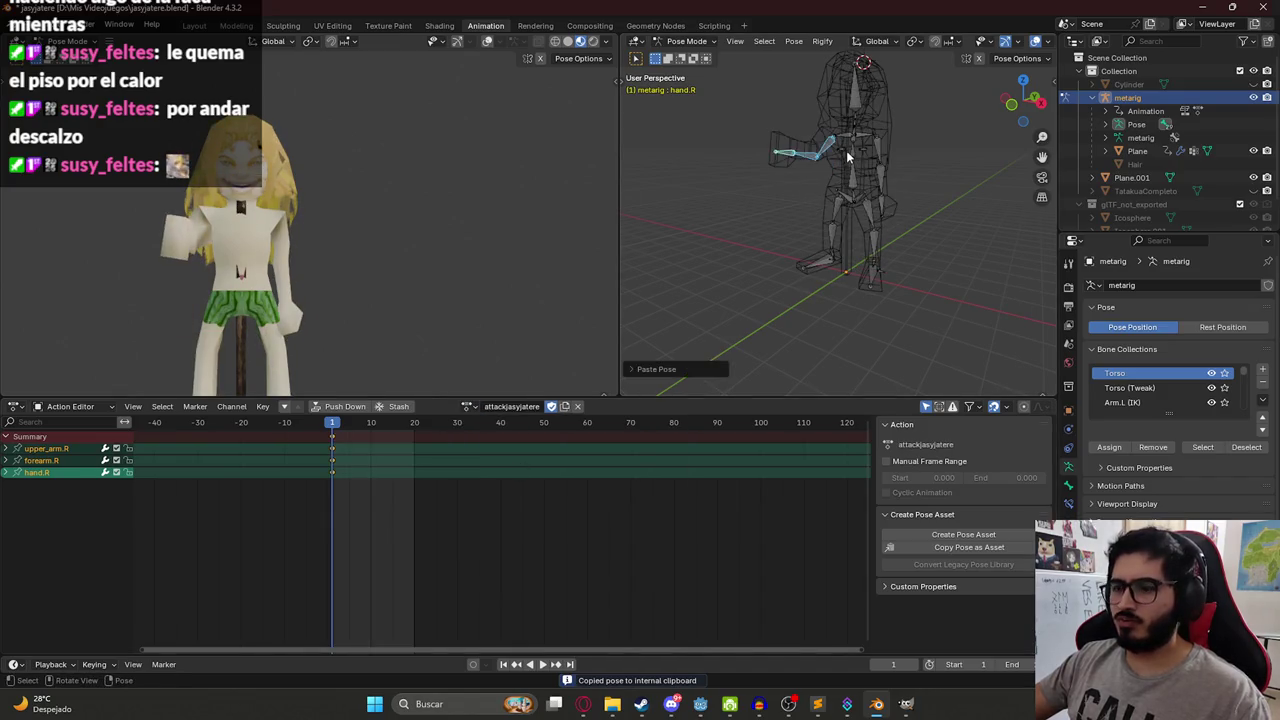
key("KP_1")
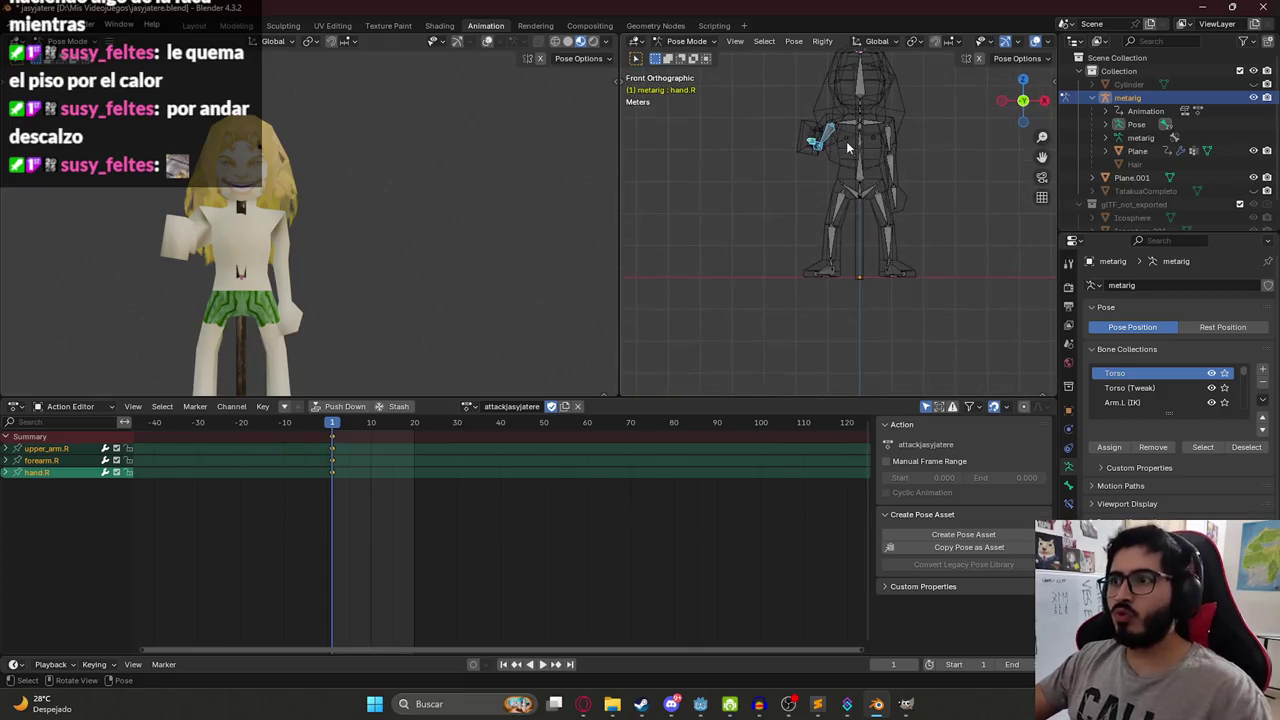
key("space")
left_click(371, 424)
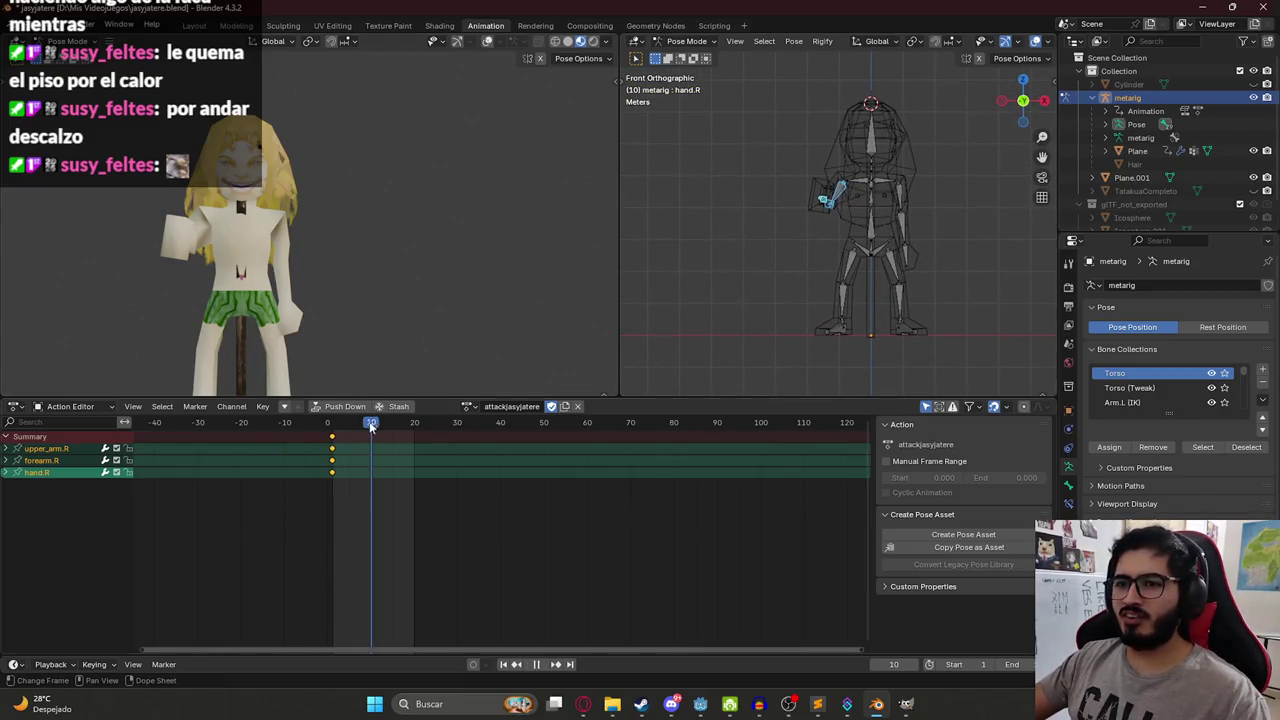
At frame 10, rotate the right upper arm out sideways and swing it around the vertical axis.
key("space")
left_click(842, 193)
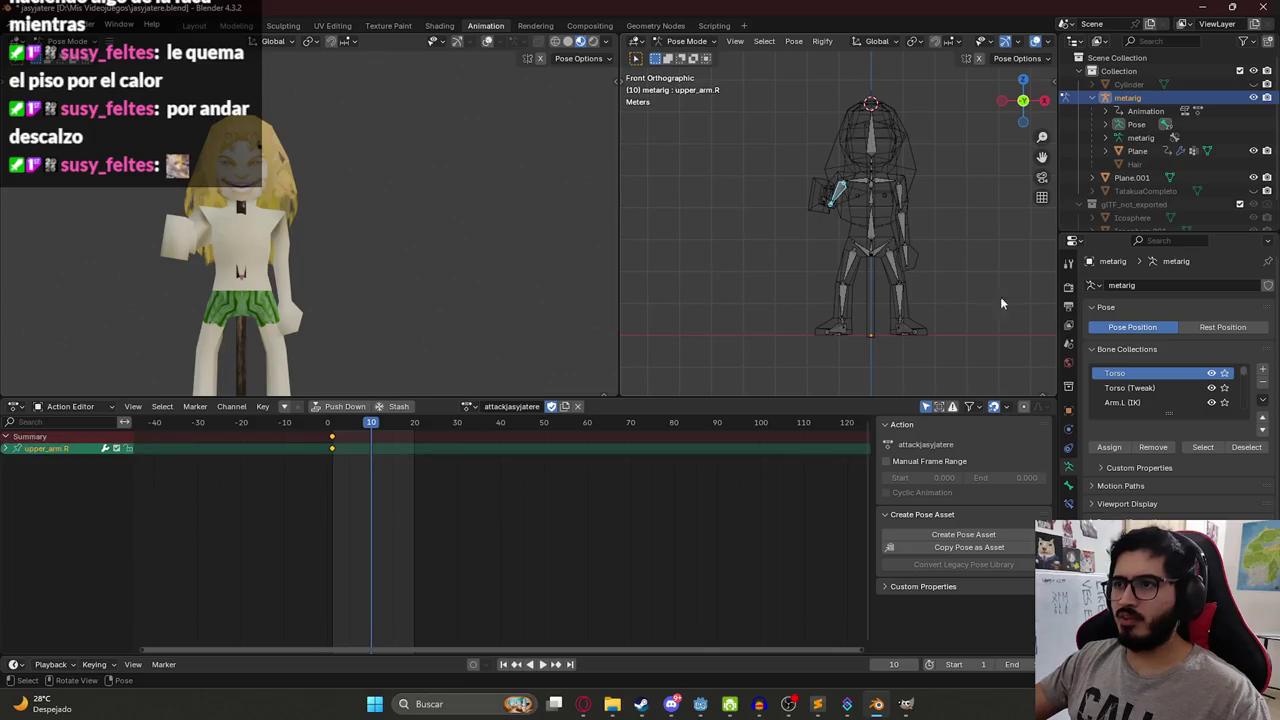
key("r")
left_click(960, 190)
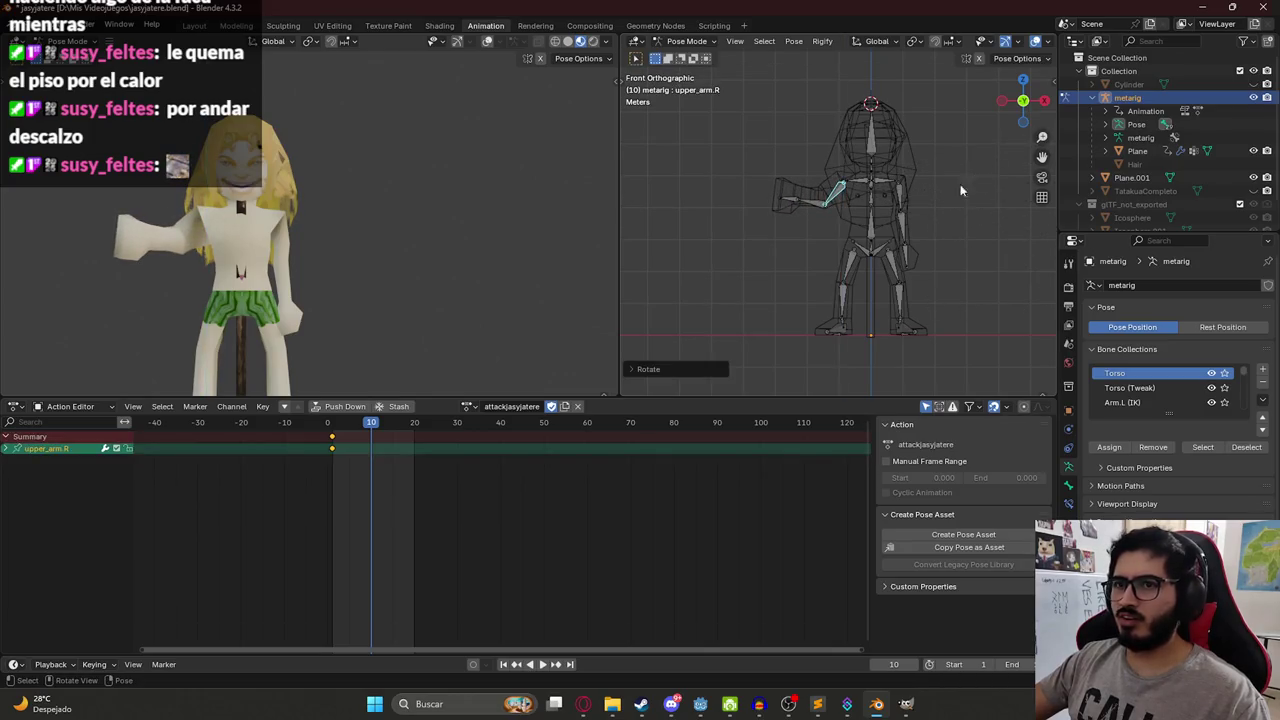
key("r")
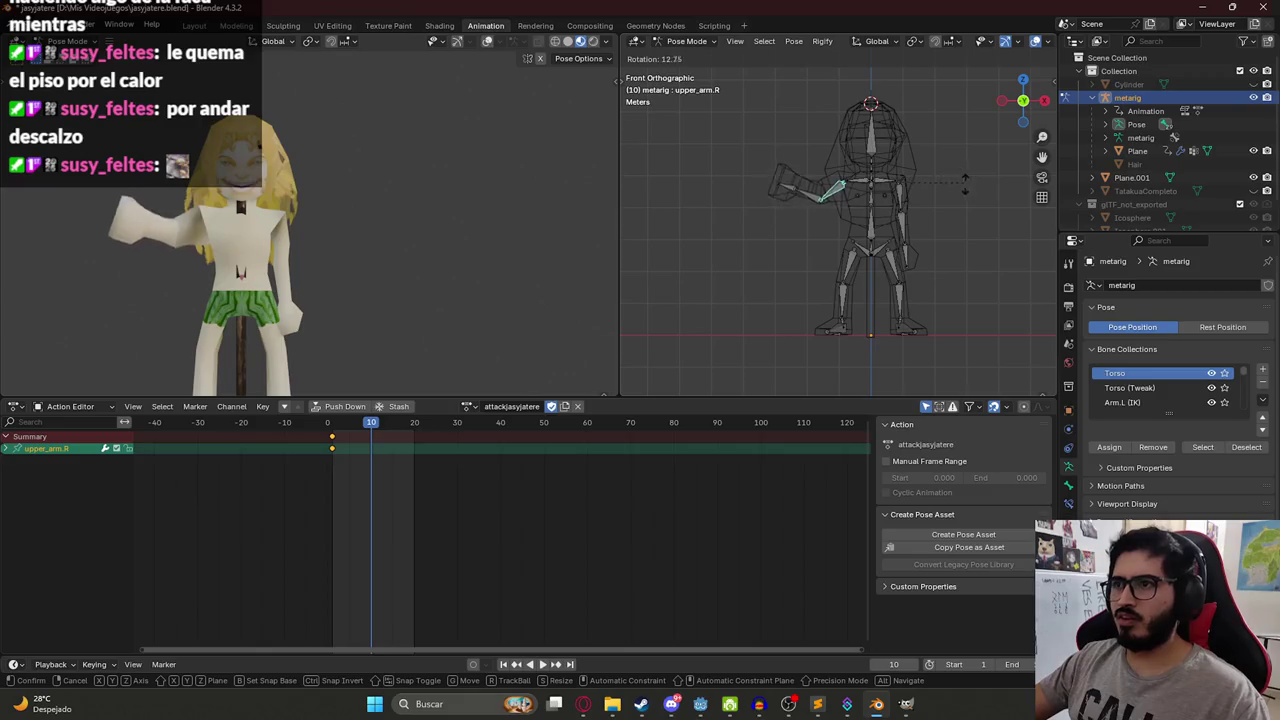
left_click(948, 230)
key("KP_7")
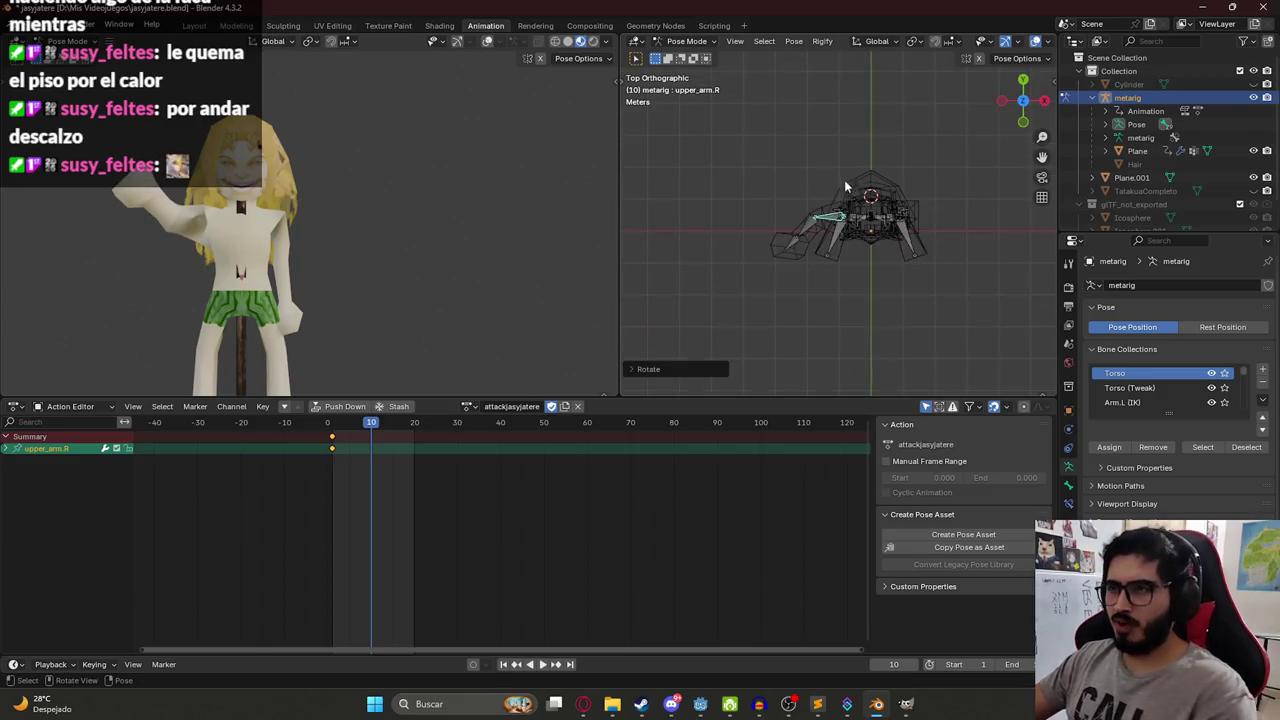
key("r")
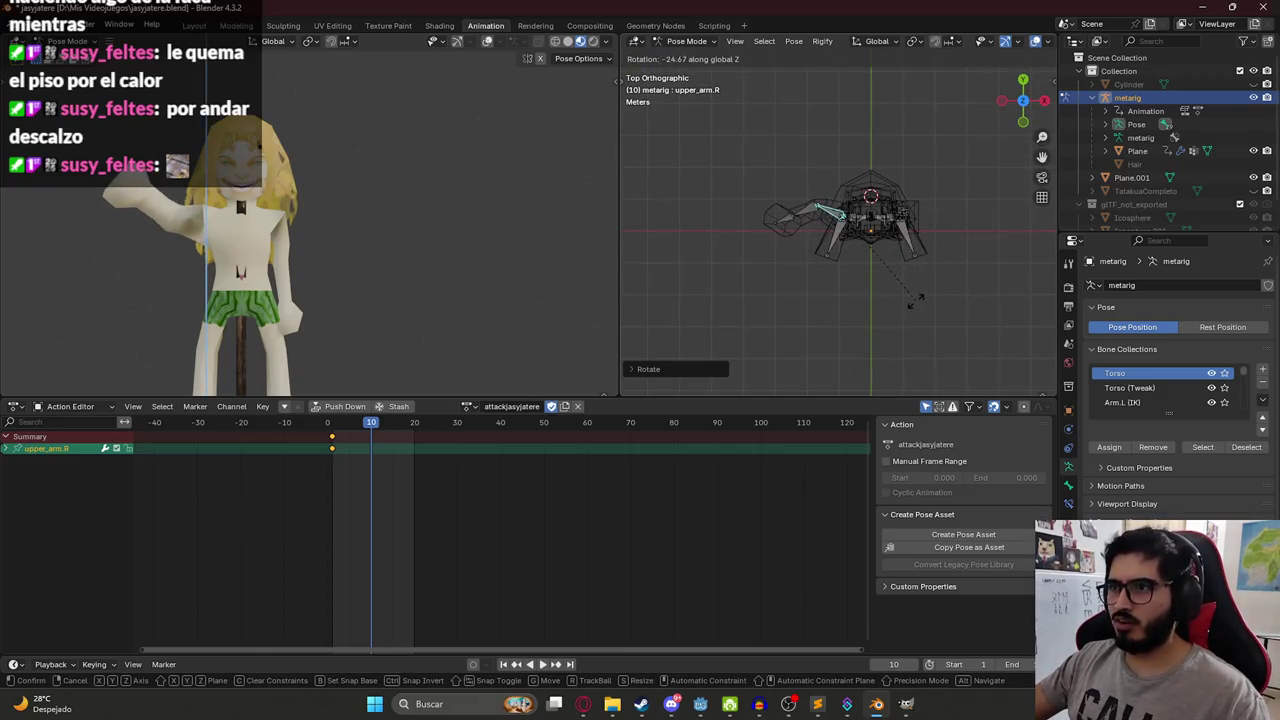
left_click(924, 289)
key("KP_1")
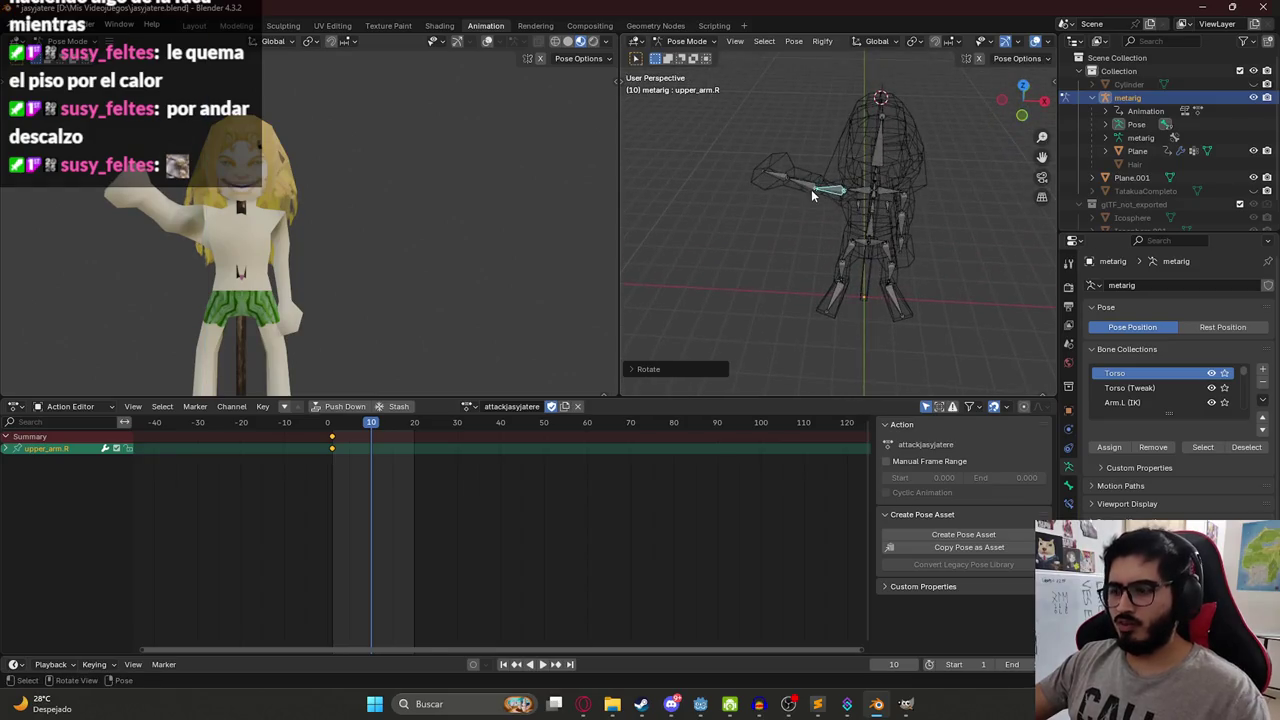
scroll(760, 158, "up", 3)
Rotate the right hand about X and Z and lower the forearm about Y.
left_click(790, 159)
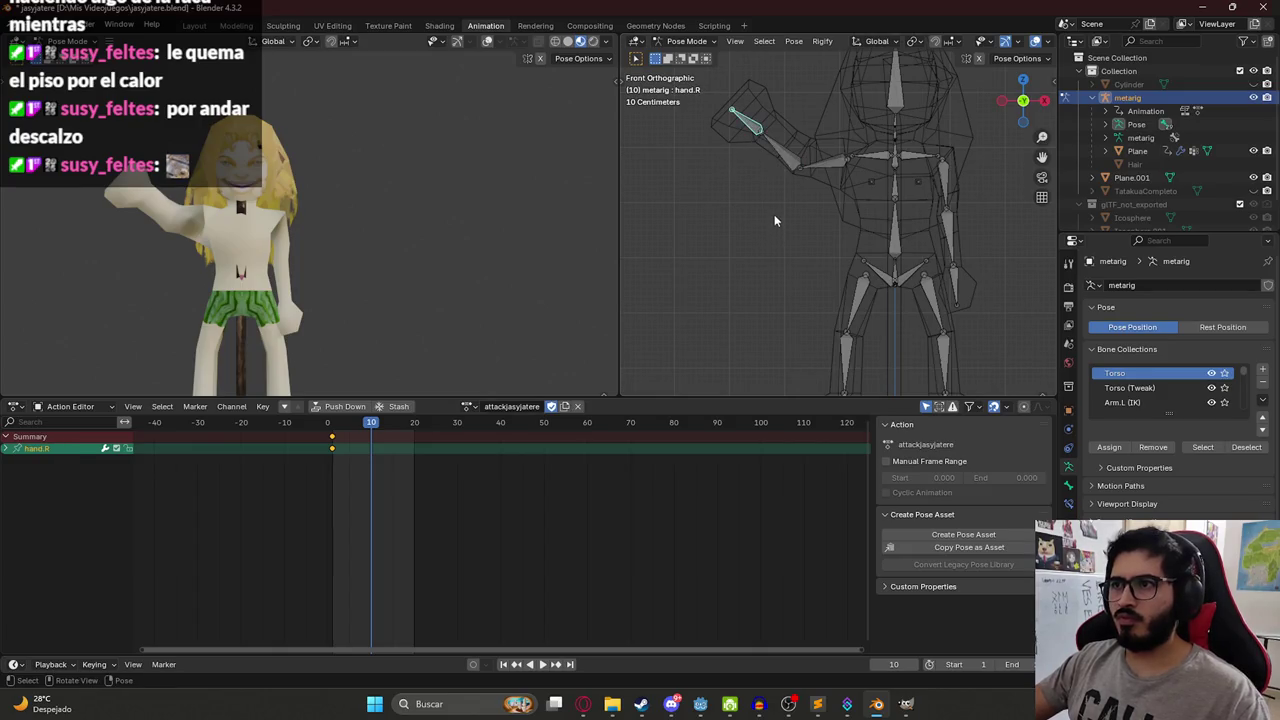
key("r")
key("x")
left_click(798, 203)
key("r")
key("z")
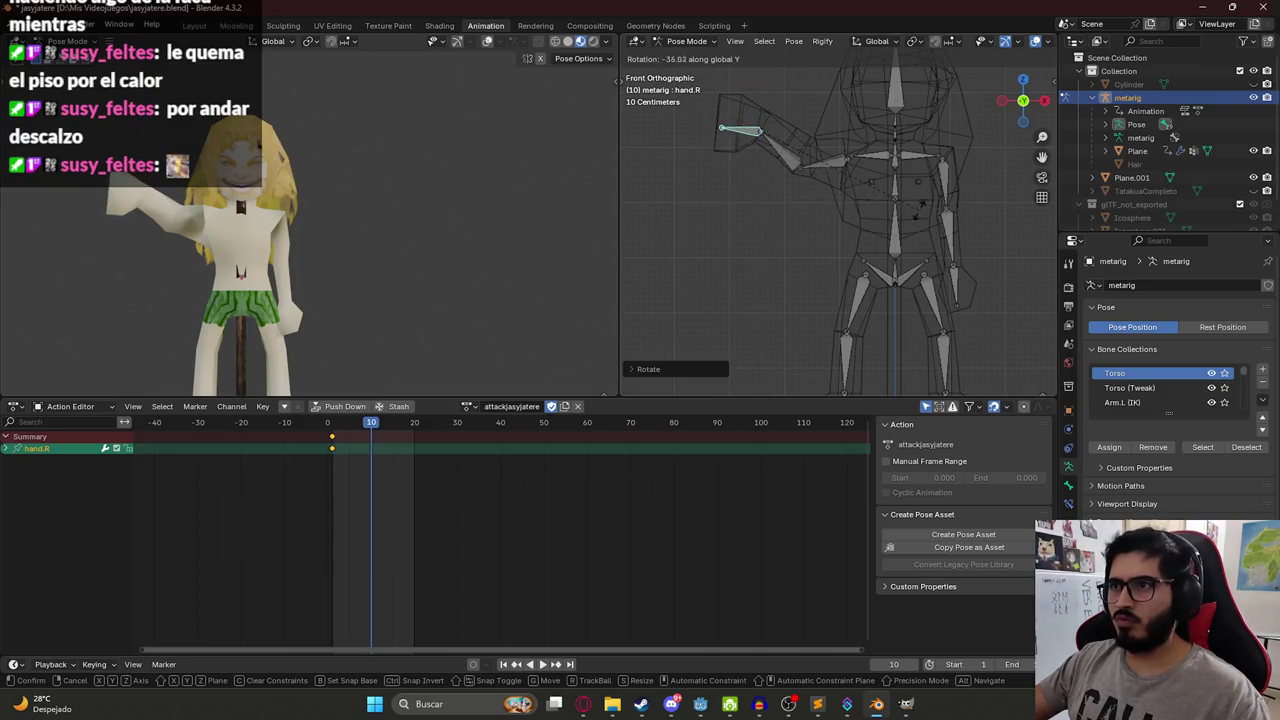
left_click(786, 153)
left_click(786, 153)
key("r")
key("y")
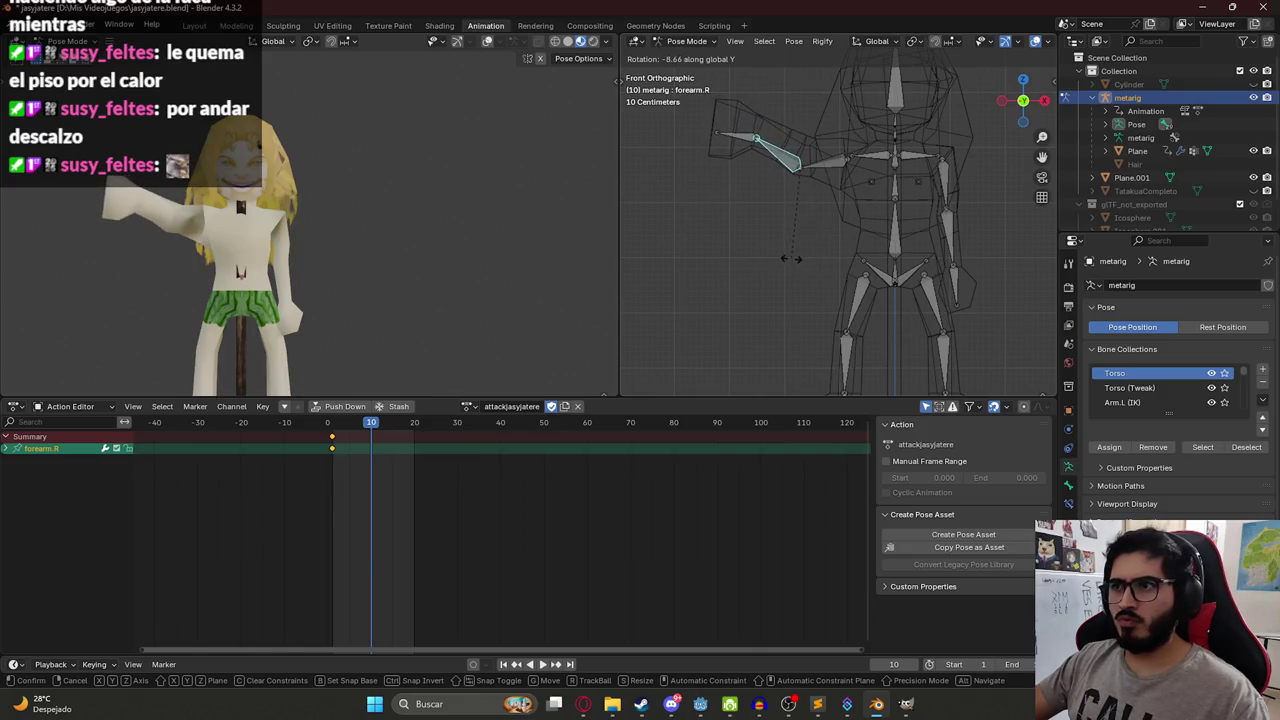
left_click(777, 257)
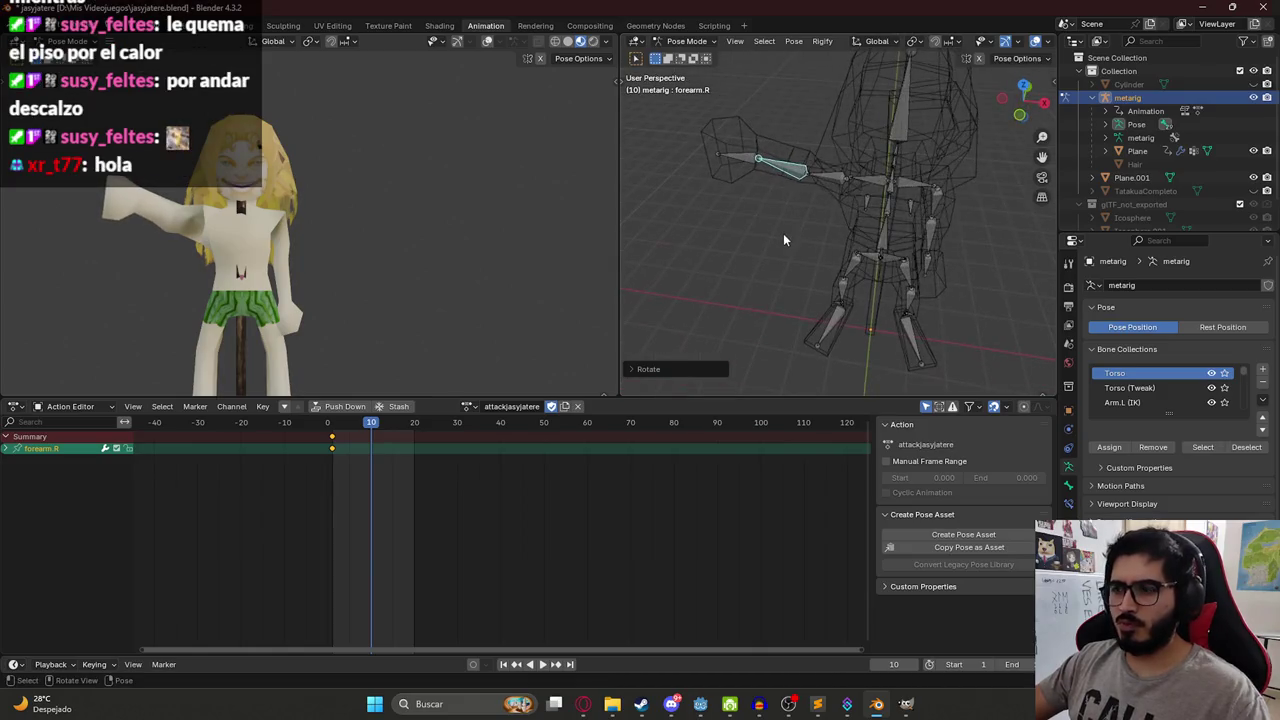
Raise the right upper arm, select the whole arm chain and preview the animation.
left_click(822, 217)
key("r")
left_click(815, 199)
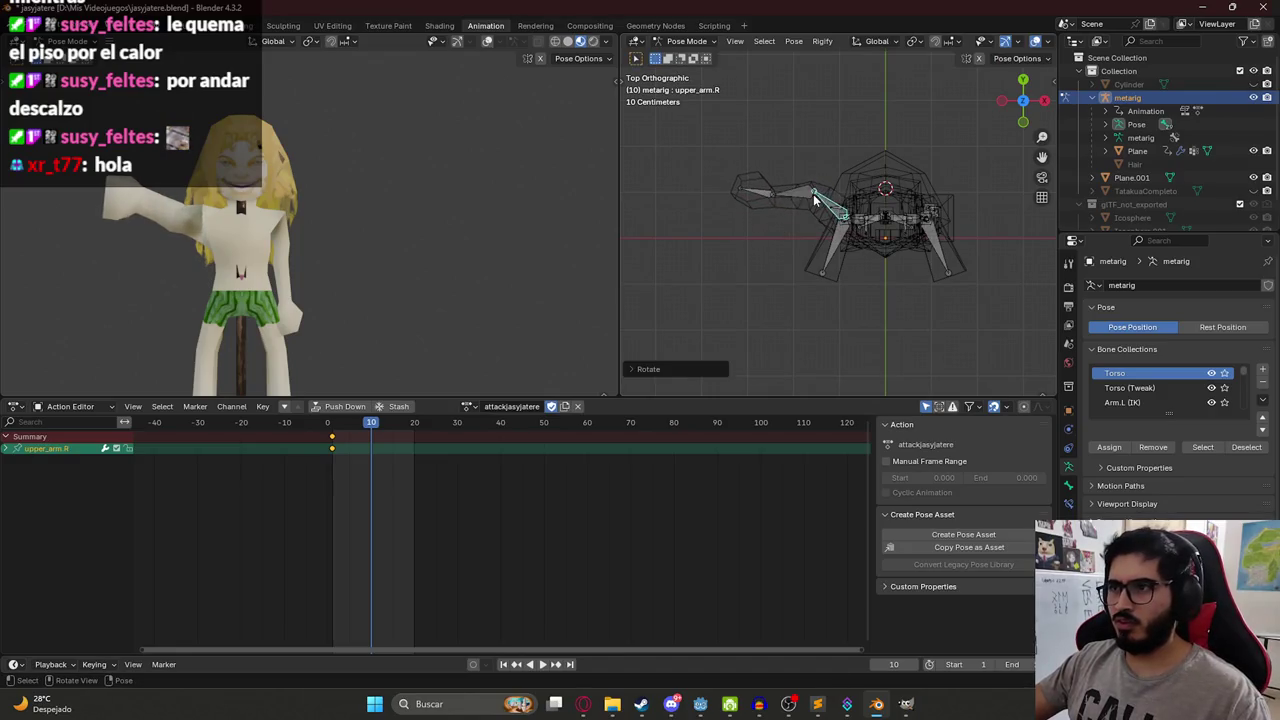
left_click(778, 195, "shift")
left_click(757, 194, "shift")
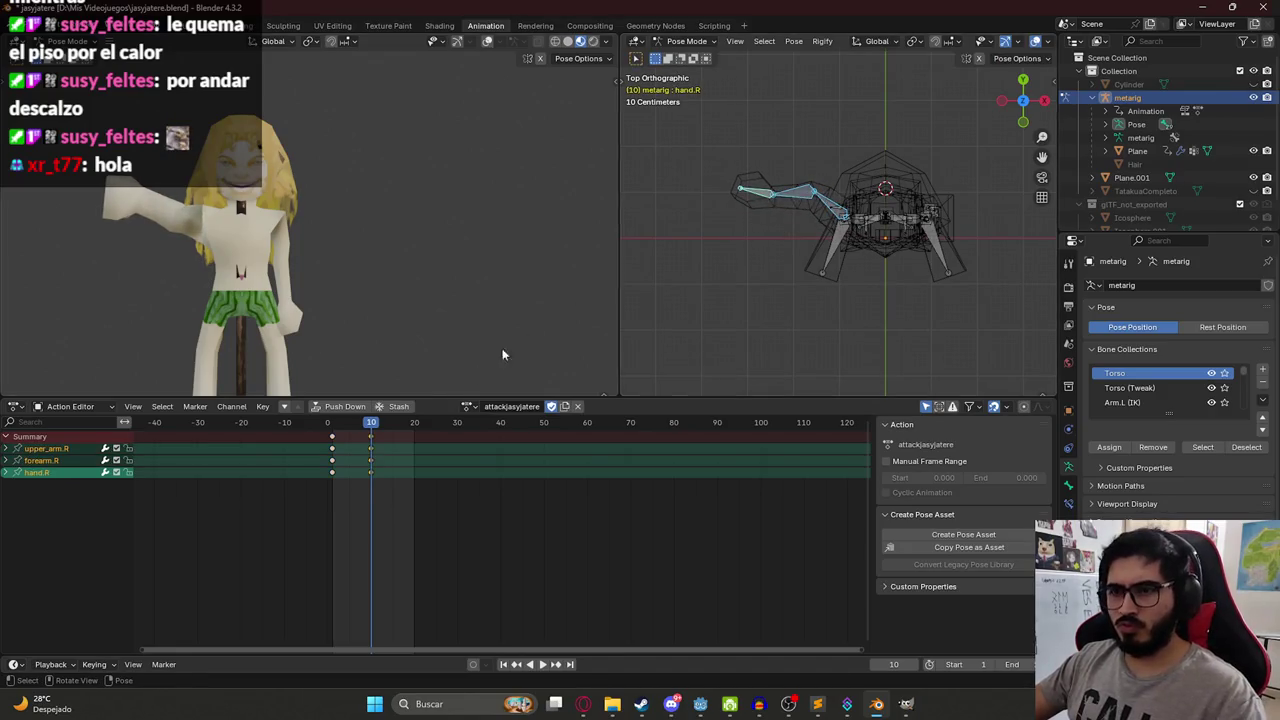
left_click(325, 428)
key("space")
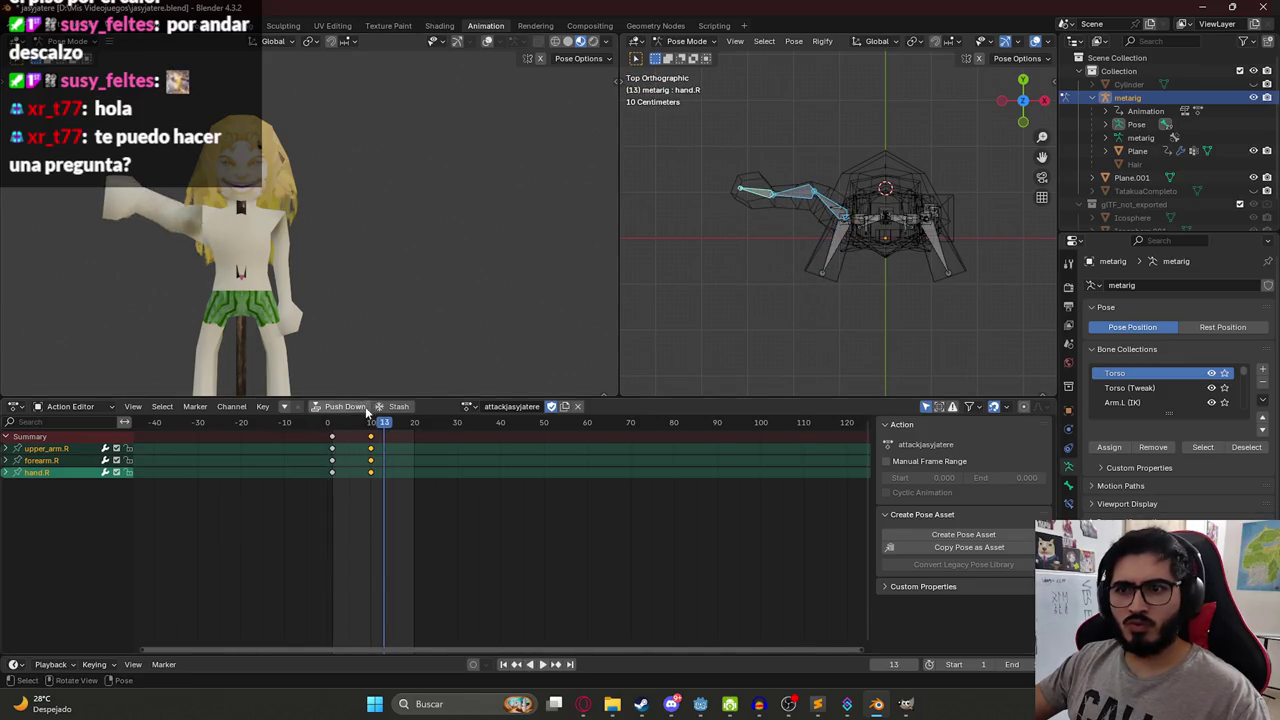
Return to the front view, copy the right arm's strike pose and scrub back to frame 9.
key("space")
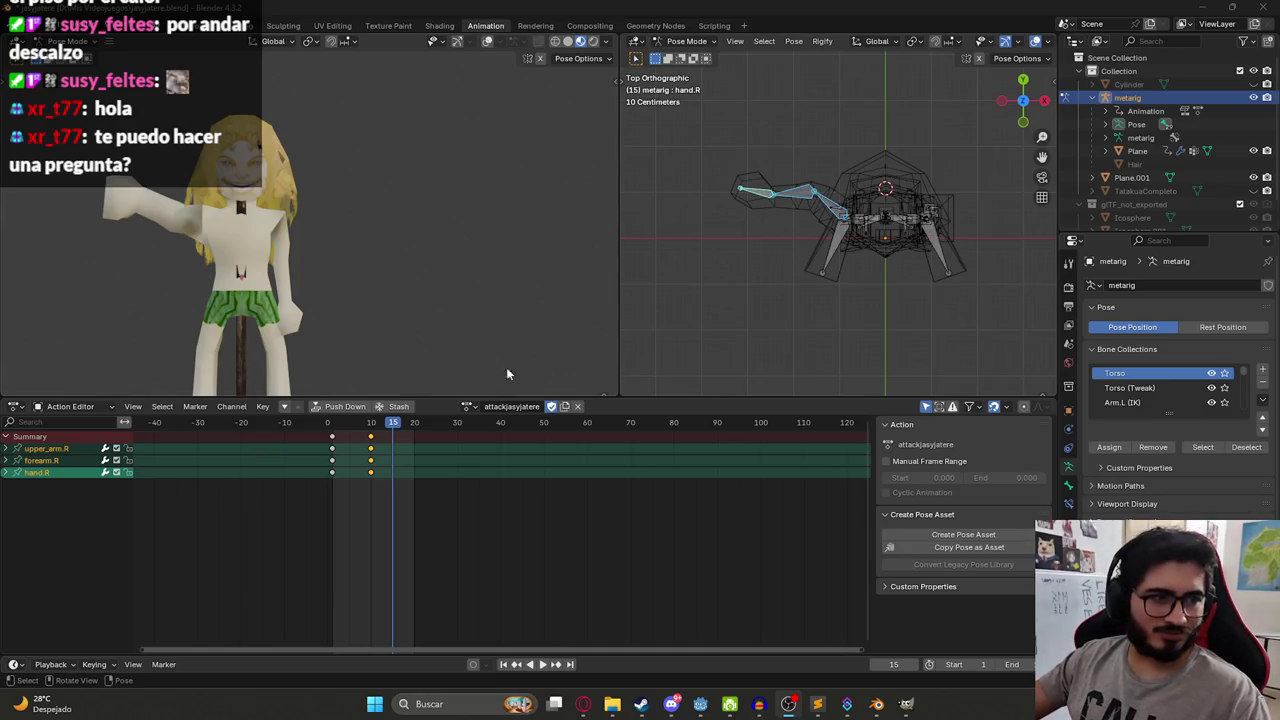
left_click_drag(810, 248, 797, 237)
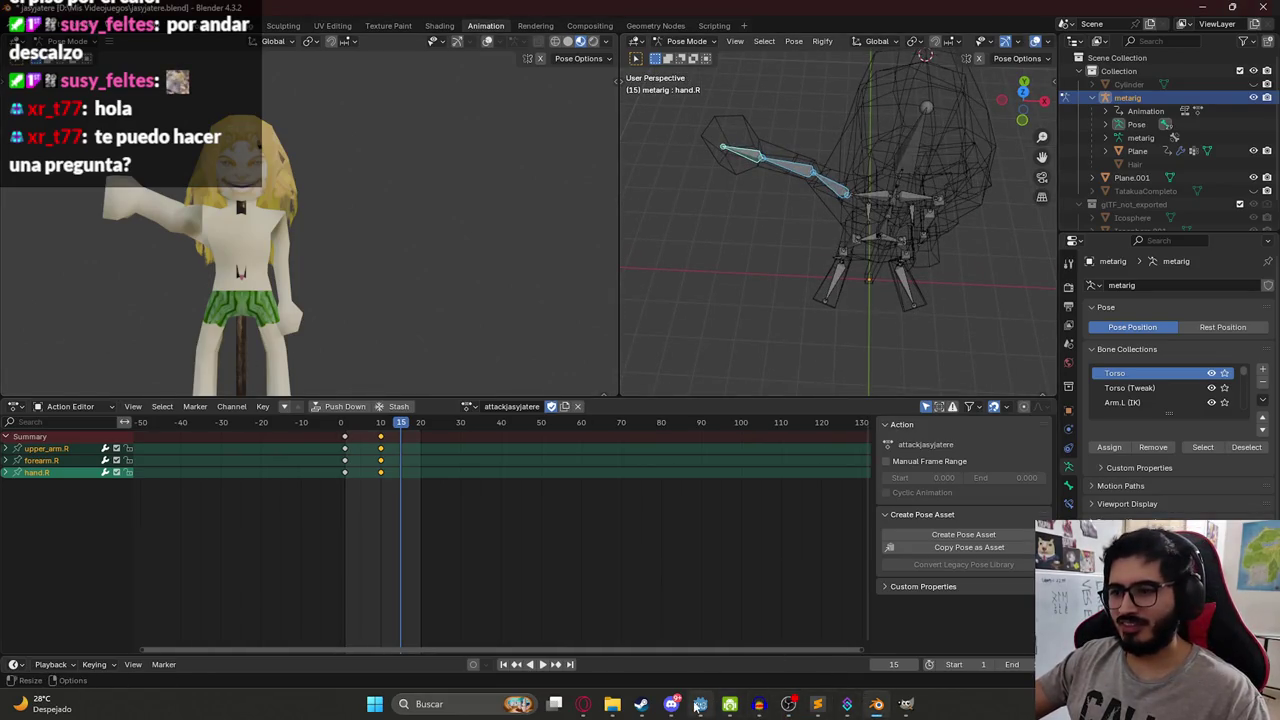
left_click(847, 703)
left_click(847, 703)
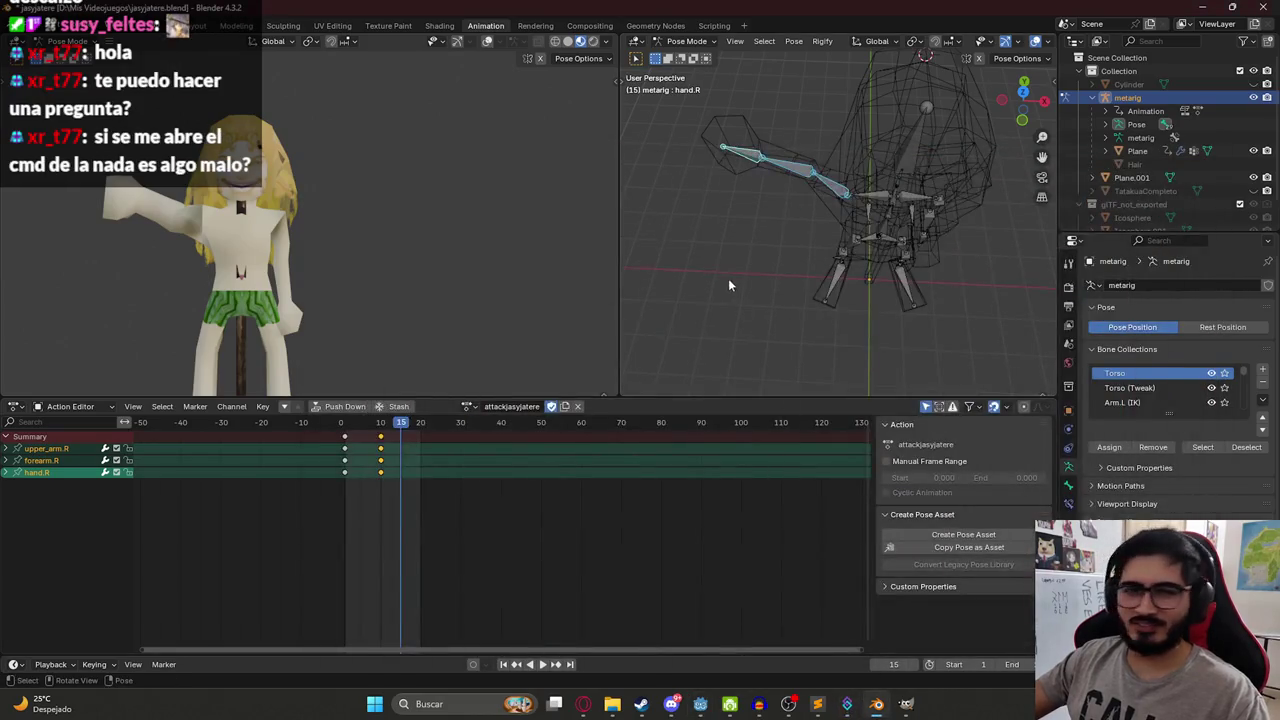
mouse_move(726, 289)
left_mouse_down()
mouse_move(802, 212)
mouse_move(825, 160)
mouse_move(856, 178)
left_mouse_up()
scroll(840, 160, "up", 2)
key("ctrl+c")
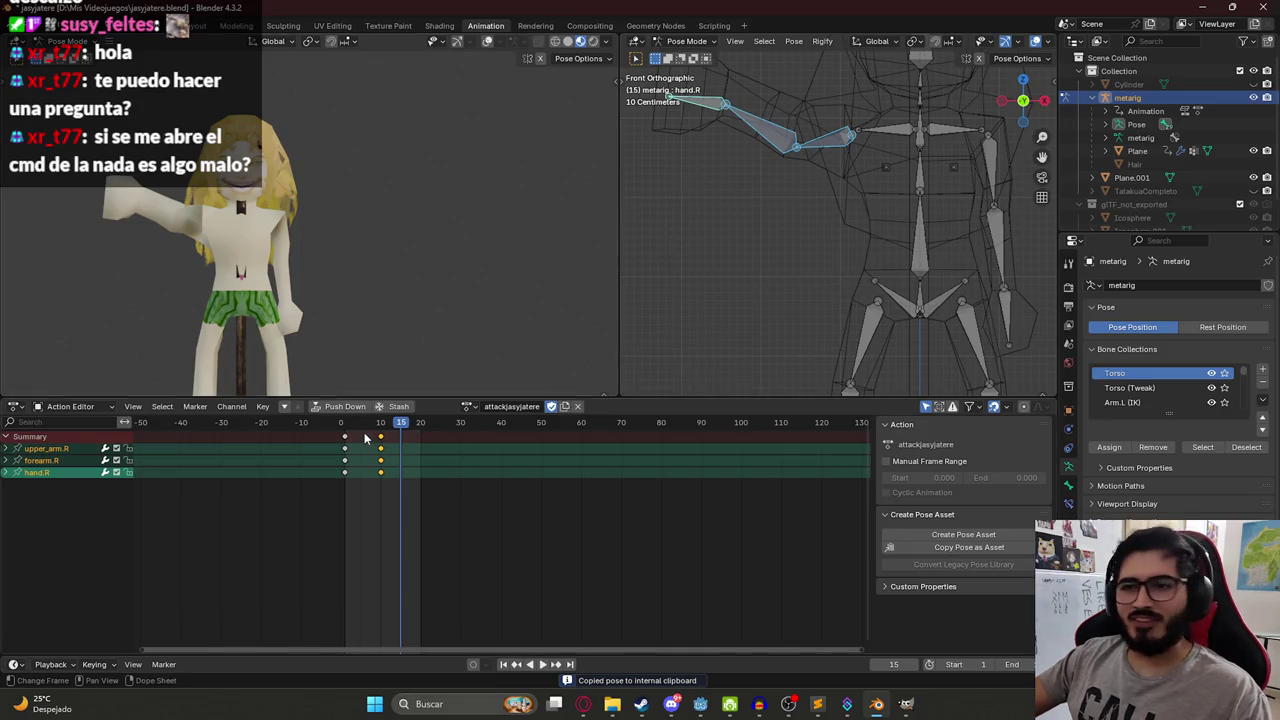
left_click_drag(343, 428, 381, 432)
At frame 10, re-angle the right forearm and hand from the top view and copy the arm pose.
key("ctrl+c")
scroll(721, 156, "down", 1)
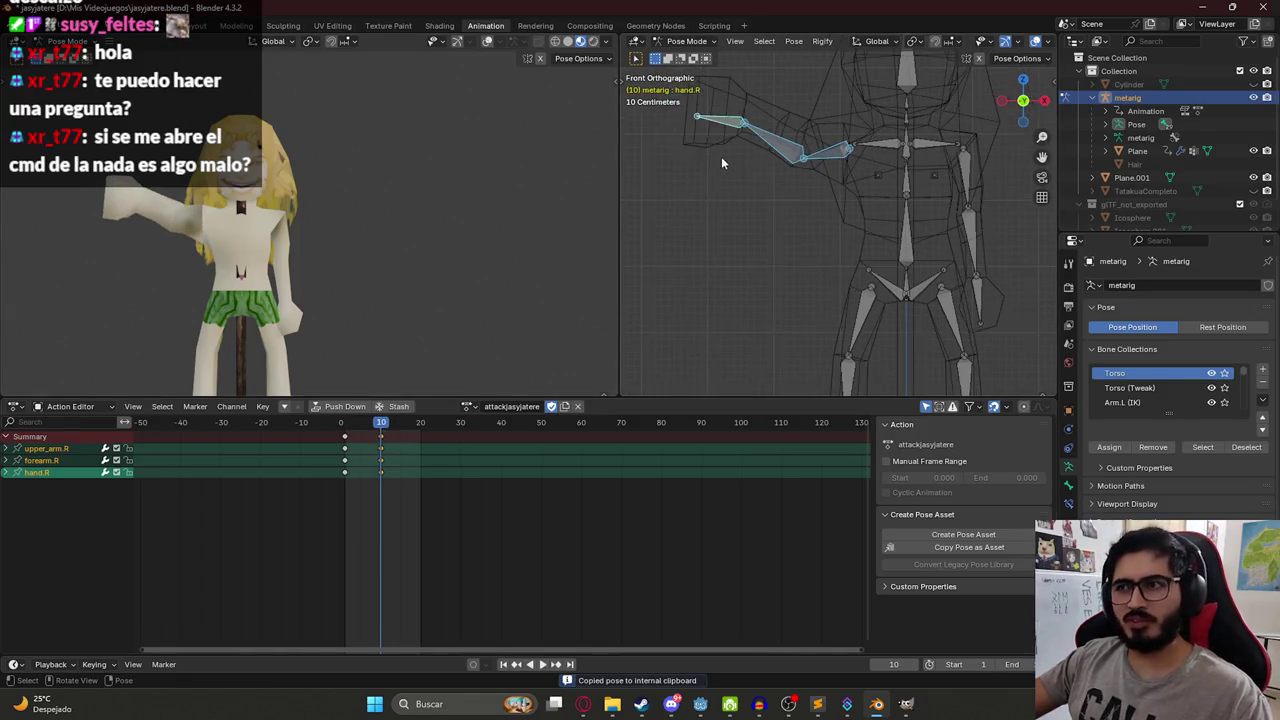
key("KP_7")
left_click(803, 178)
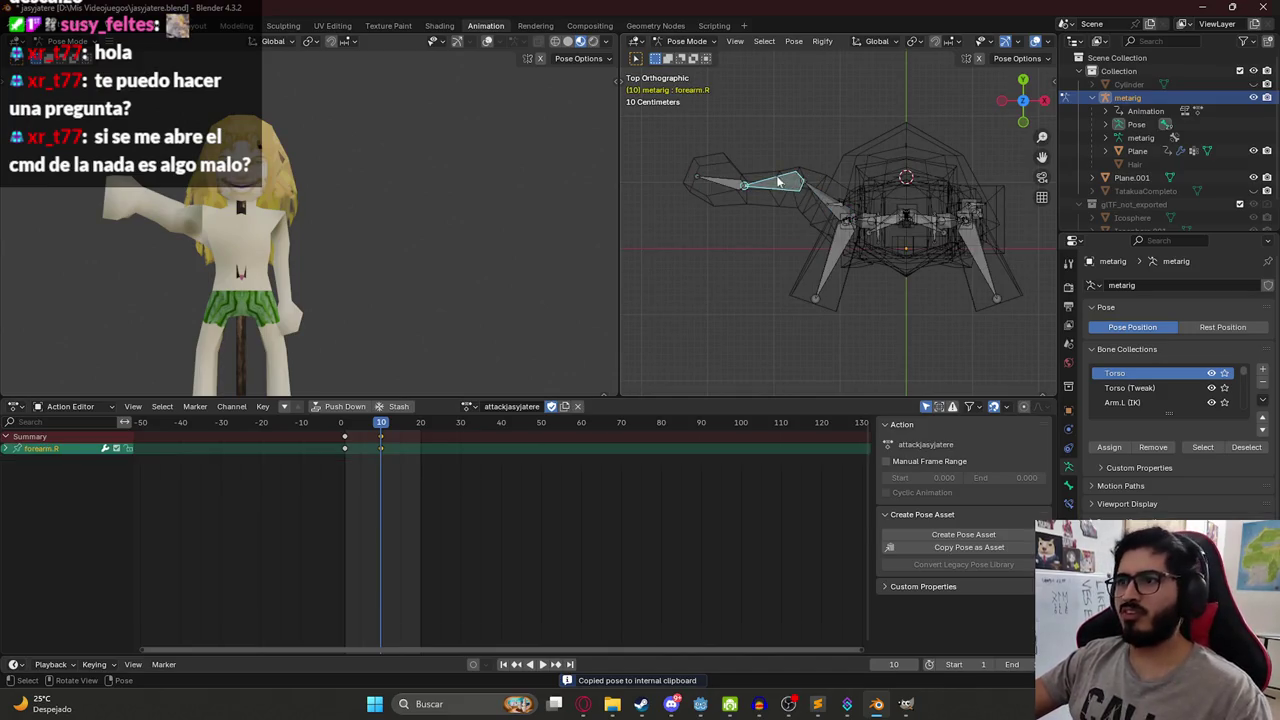
key("r")
left_click(783, 170)
left_click(735, 155)
key("r")
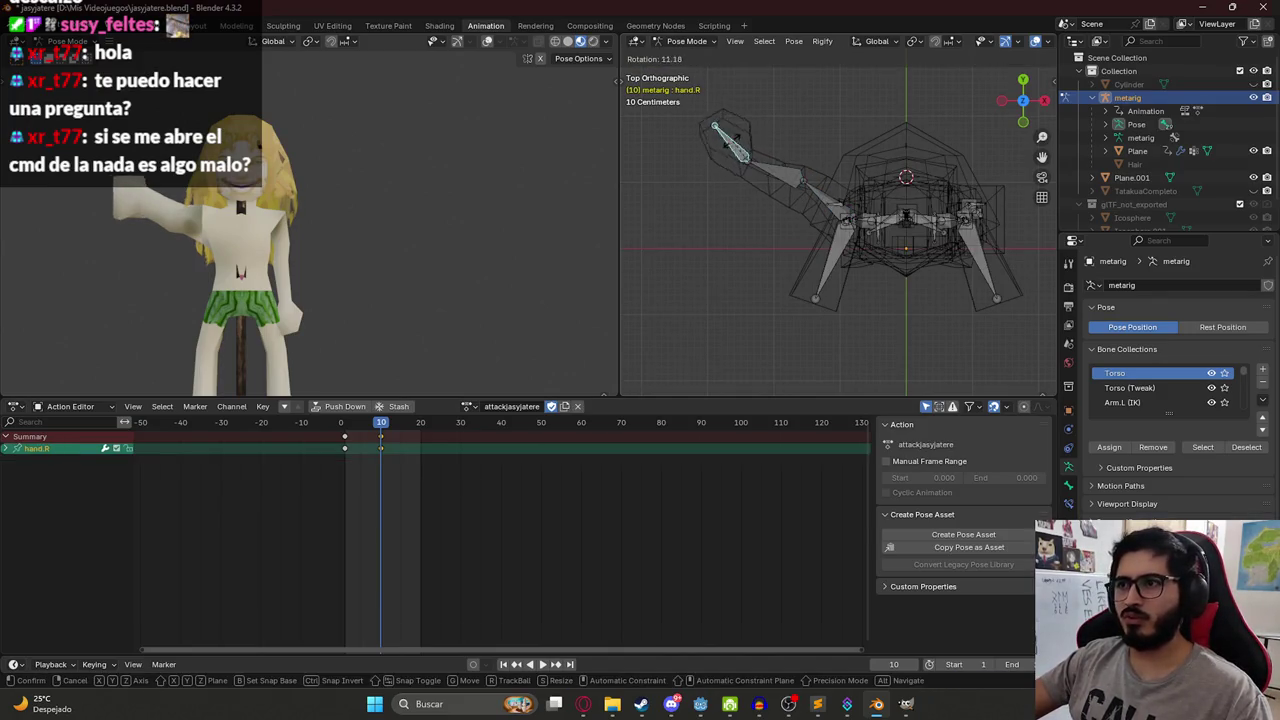
left_click(722, 150)
left_click(818, 200, "shift")
left_click(819, 200, "shift")
key("ctrl+c")
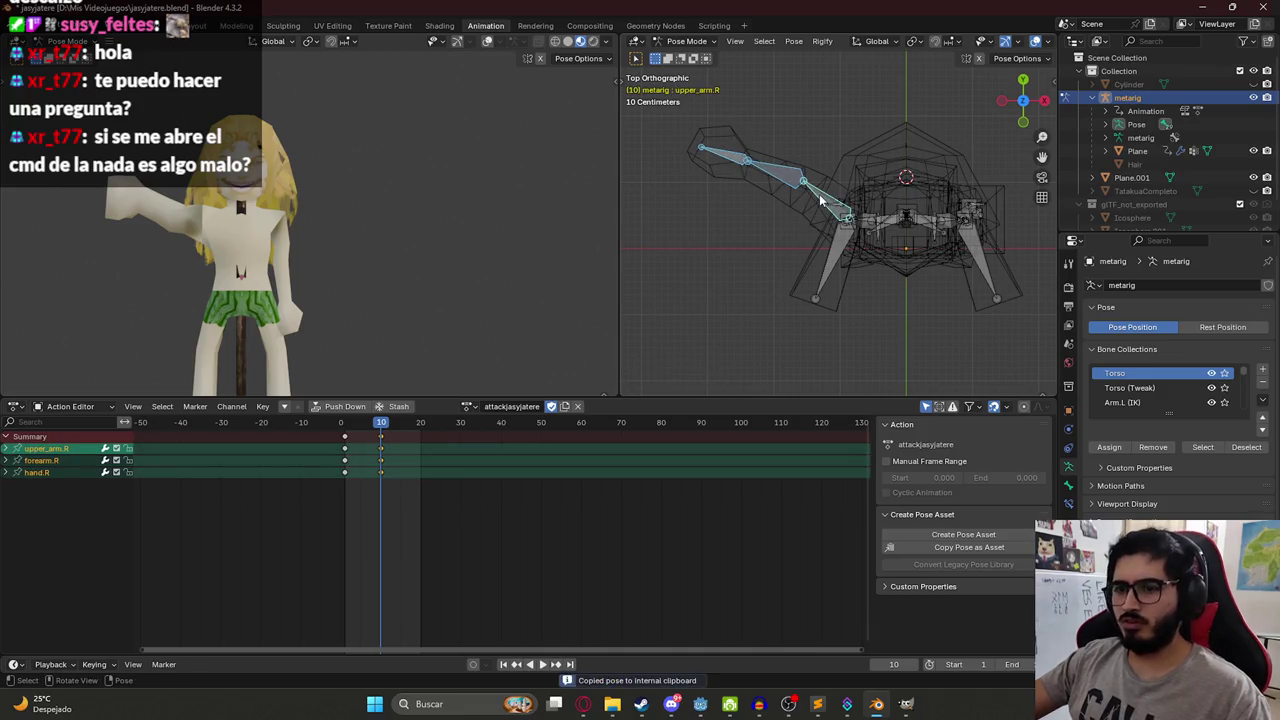
Play to frame 15, reset the right upper arm and swing it about Z by roughly 103.77°.
left_click(343, 425)
key("space")
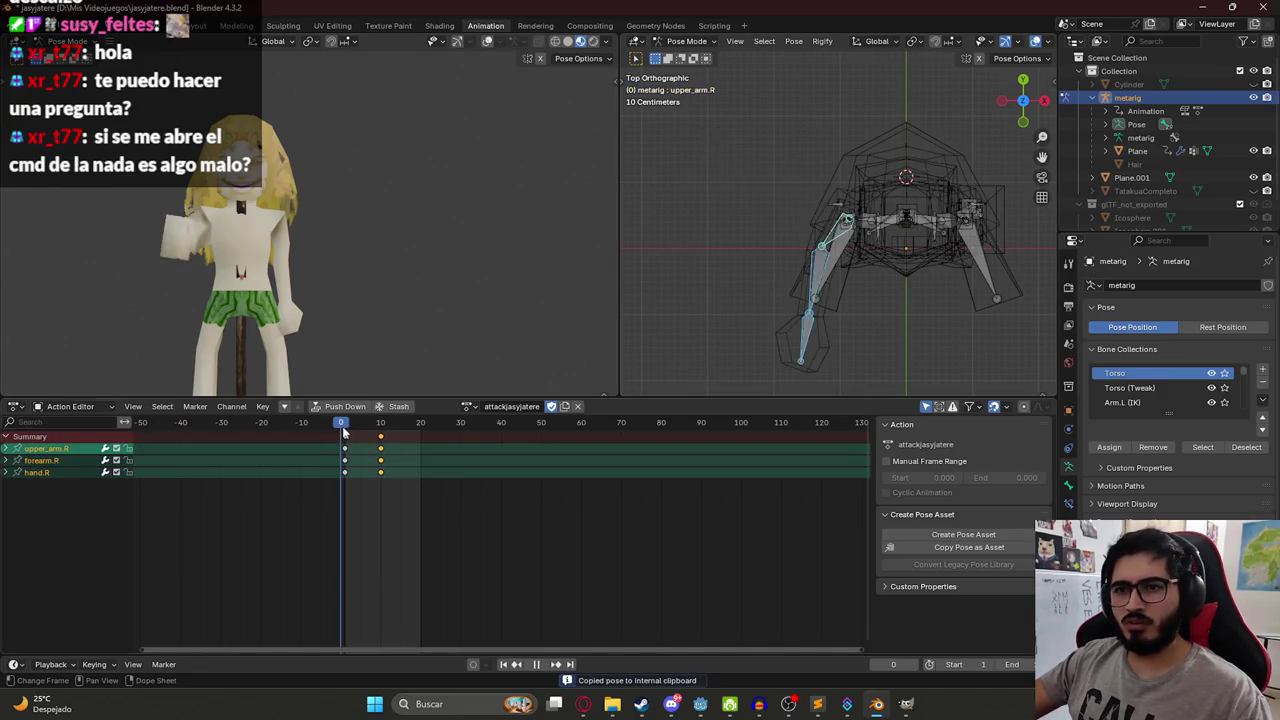
key("space")
key("alt+r")
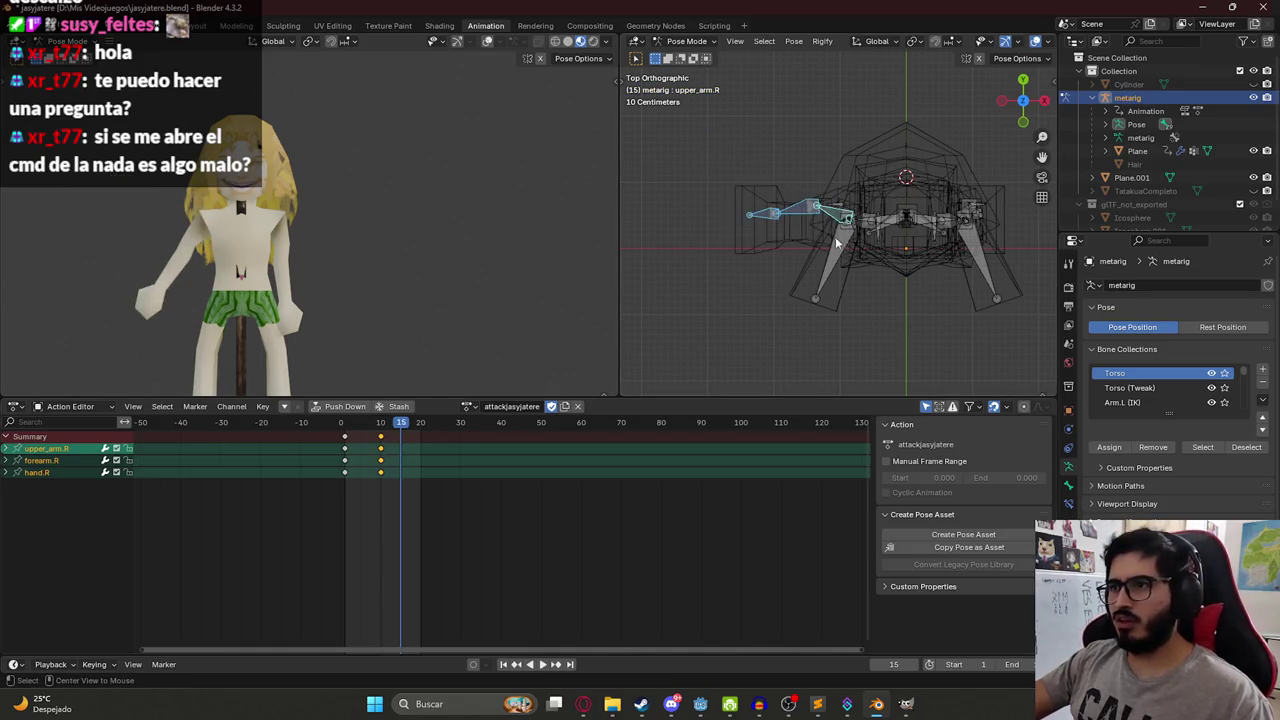
key("ctrl+z")
left_click(832, 226)
key("alt+r")
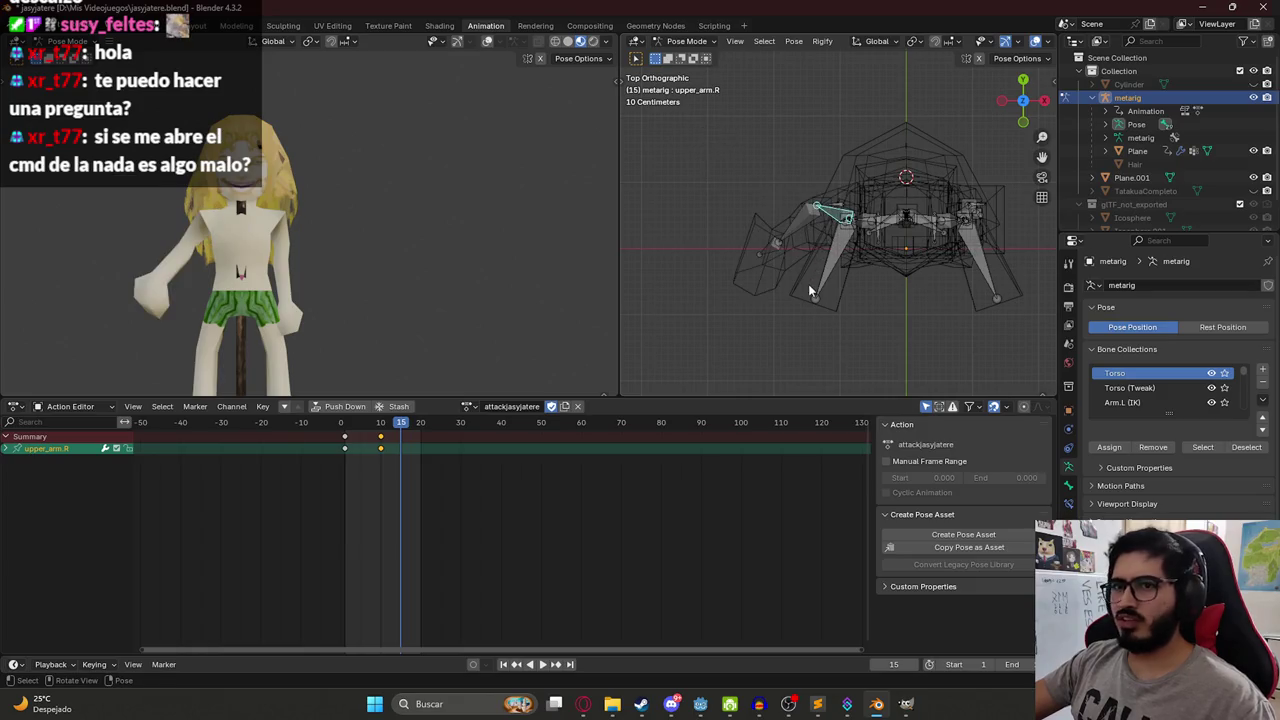
key("r")
key("z")
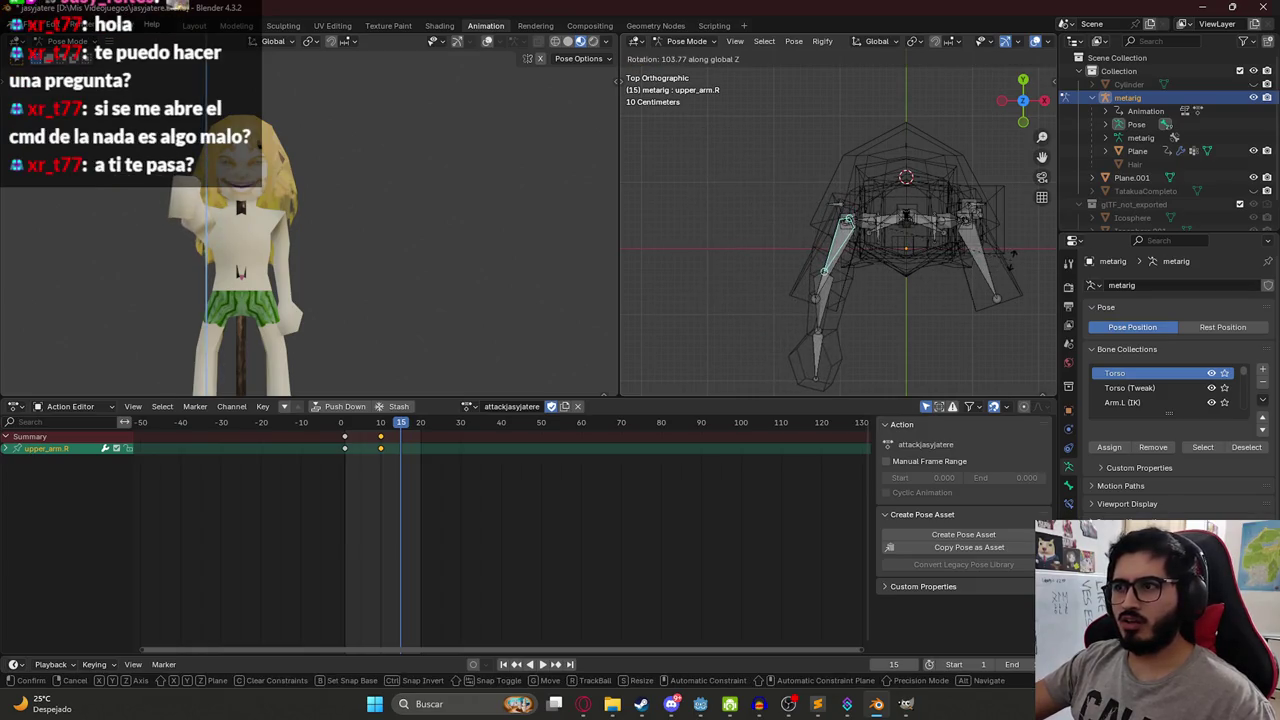
key("Return")
key("KP_3")
scroll(867, 185, "up", 3)
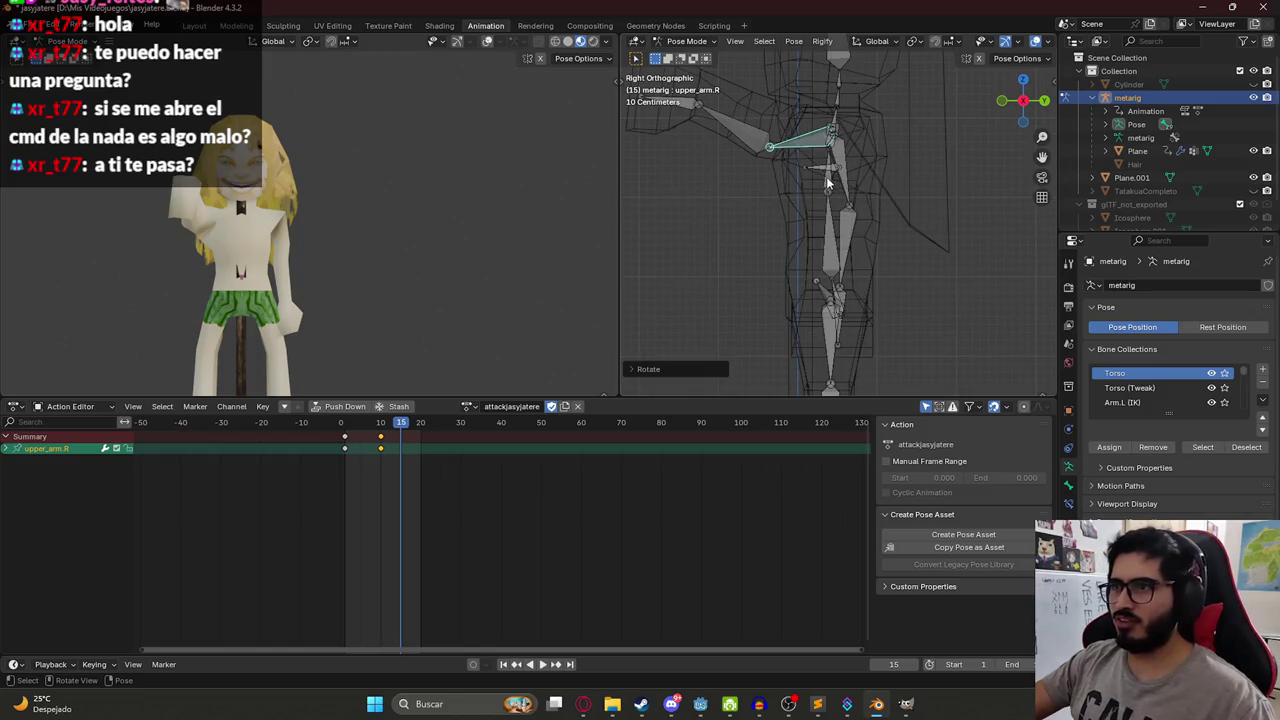
Bend spine.002 and spine.004 for the strike, undoing a trial spine.003 rotation.
left_click(826, 176)
key("r")
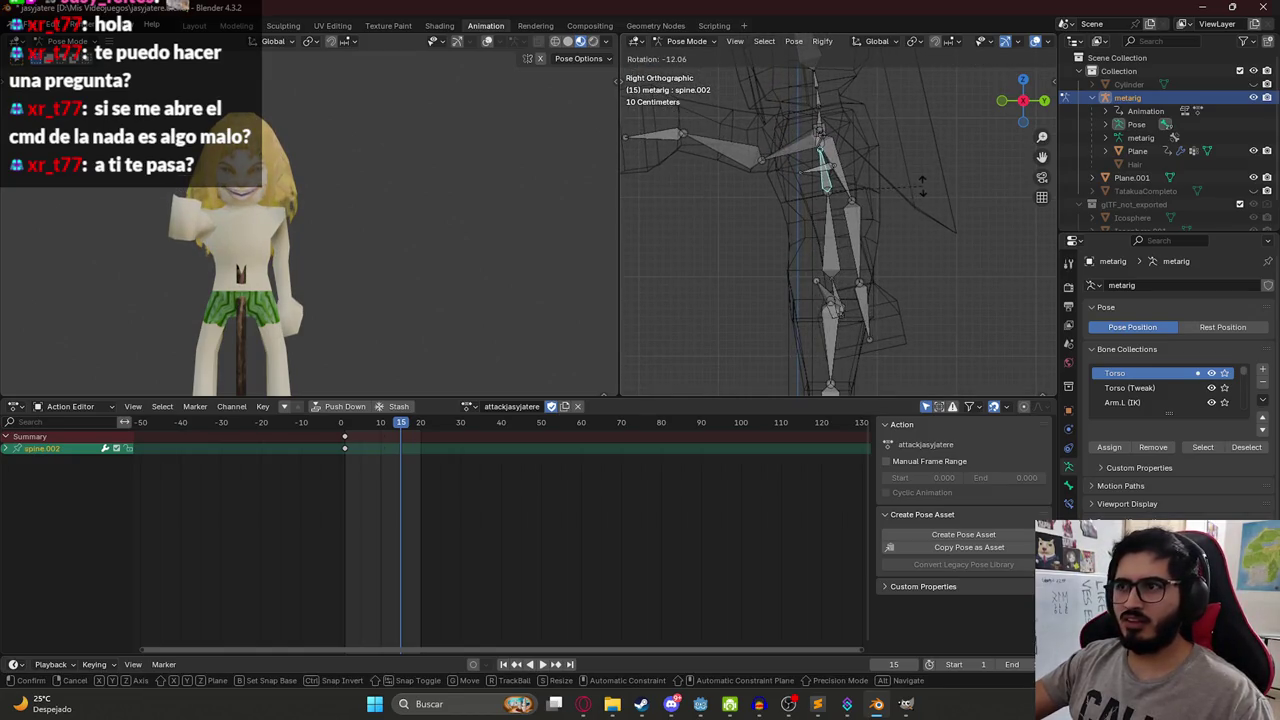
left_click(922, 186)
scroll(797, 158, "up", 2)
left_click(815, 147)
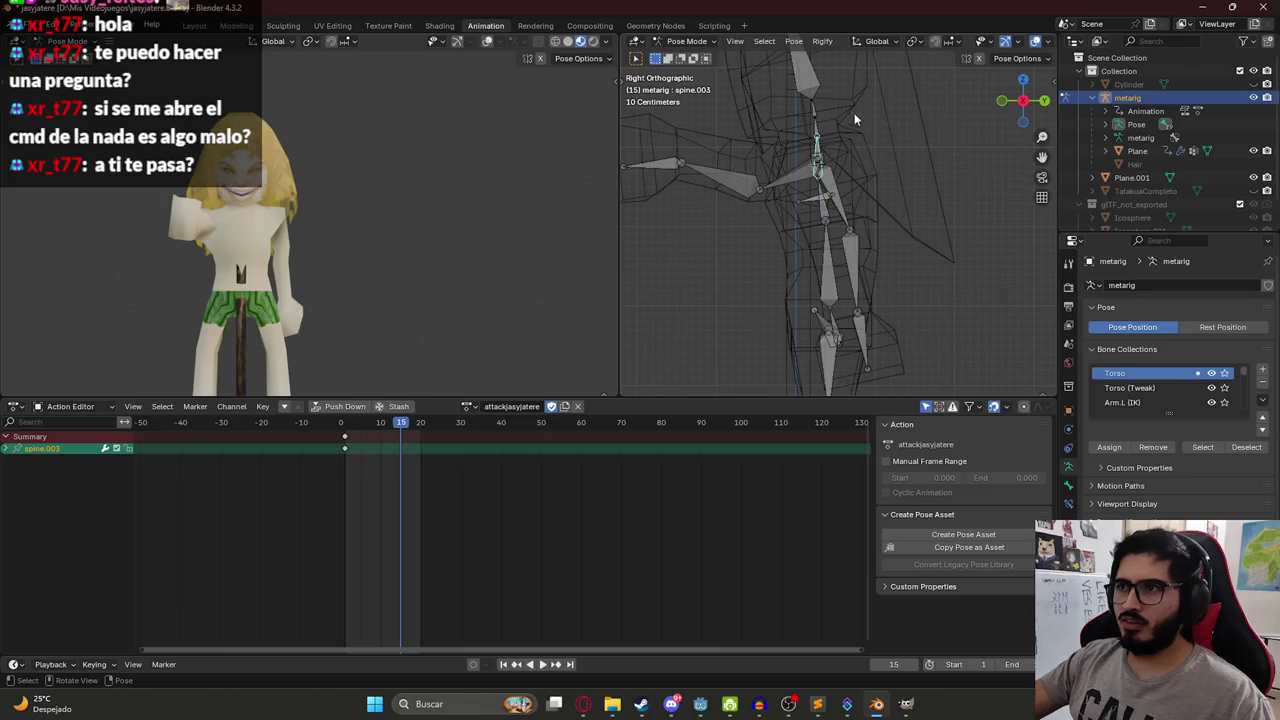
key("r")
left_click(847, 133)
key("ctrl+z")
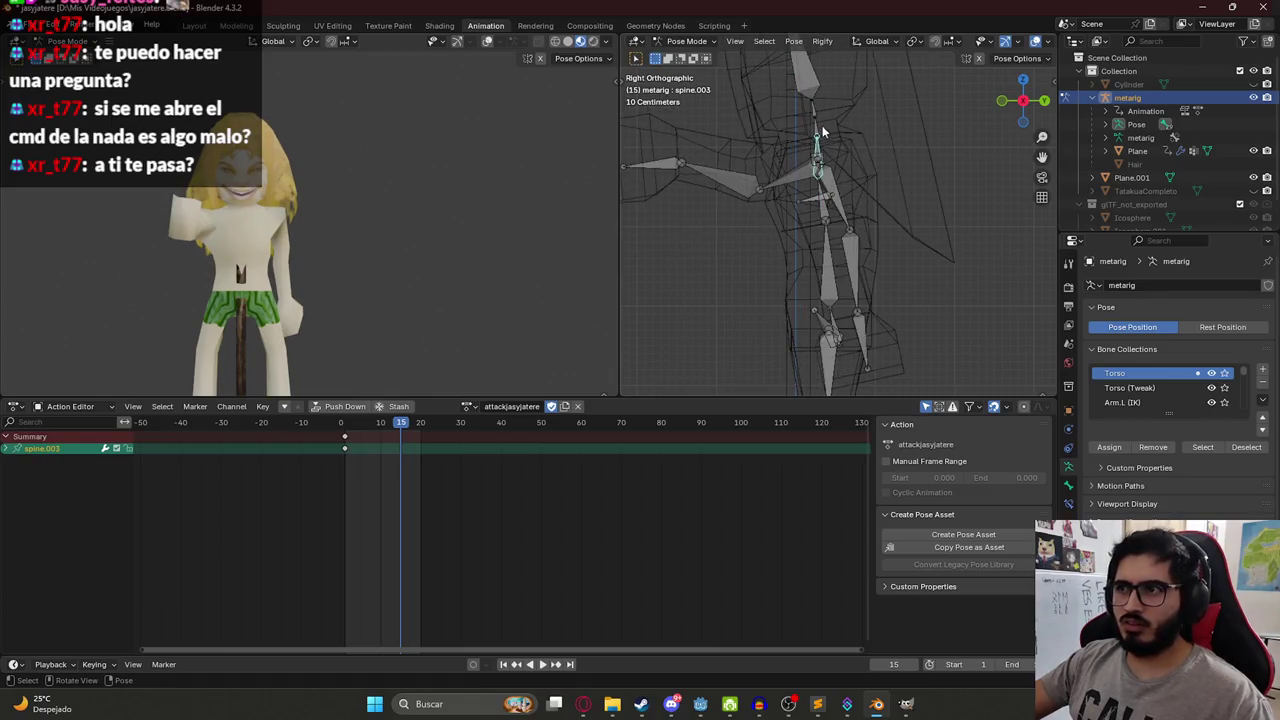
left_click(818, 124)
key("r")
left_click(837, 131)
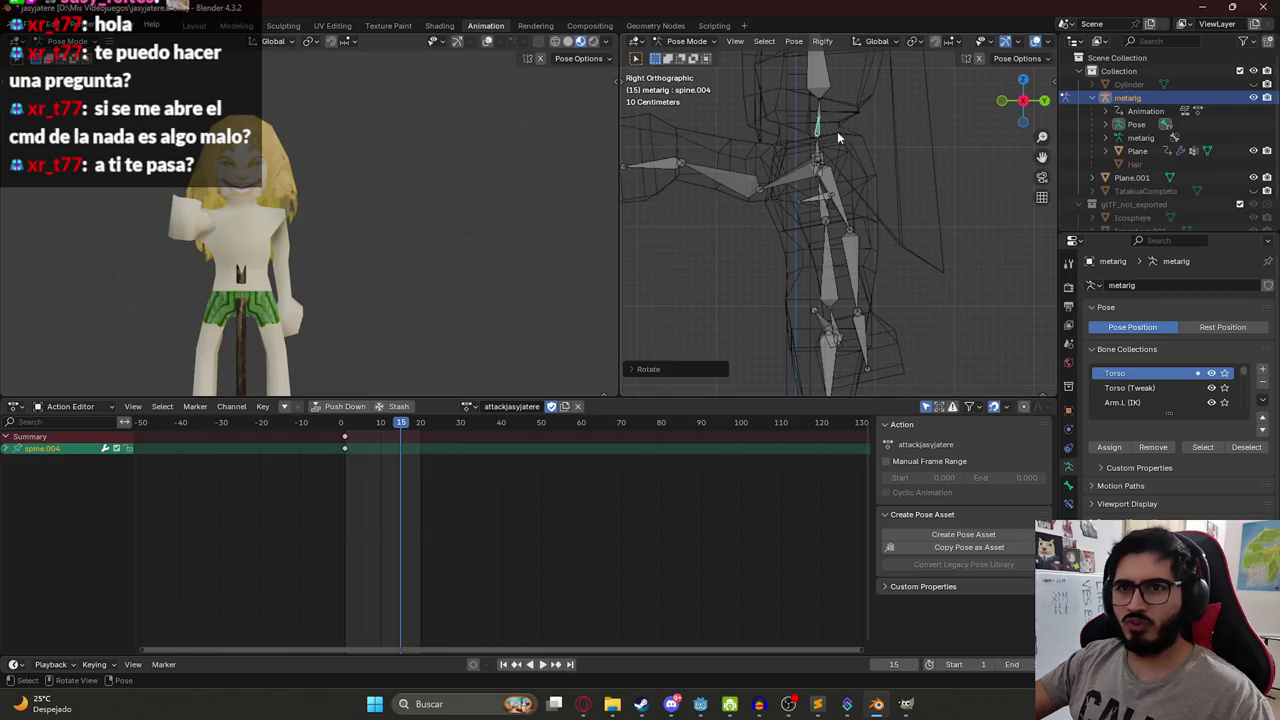
Key all bones at frame 15 and scrub and play through the strike to check it.
key("a")
key("i")
left_click(381, 425)
mouse_move(381, 427)
left_mouse_down()
mouse_move(400, 427)
mouse_move(349, 428)
mouse_move(383, 427)
left_mouse_up()
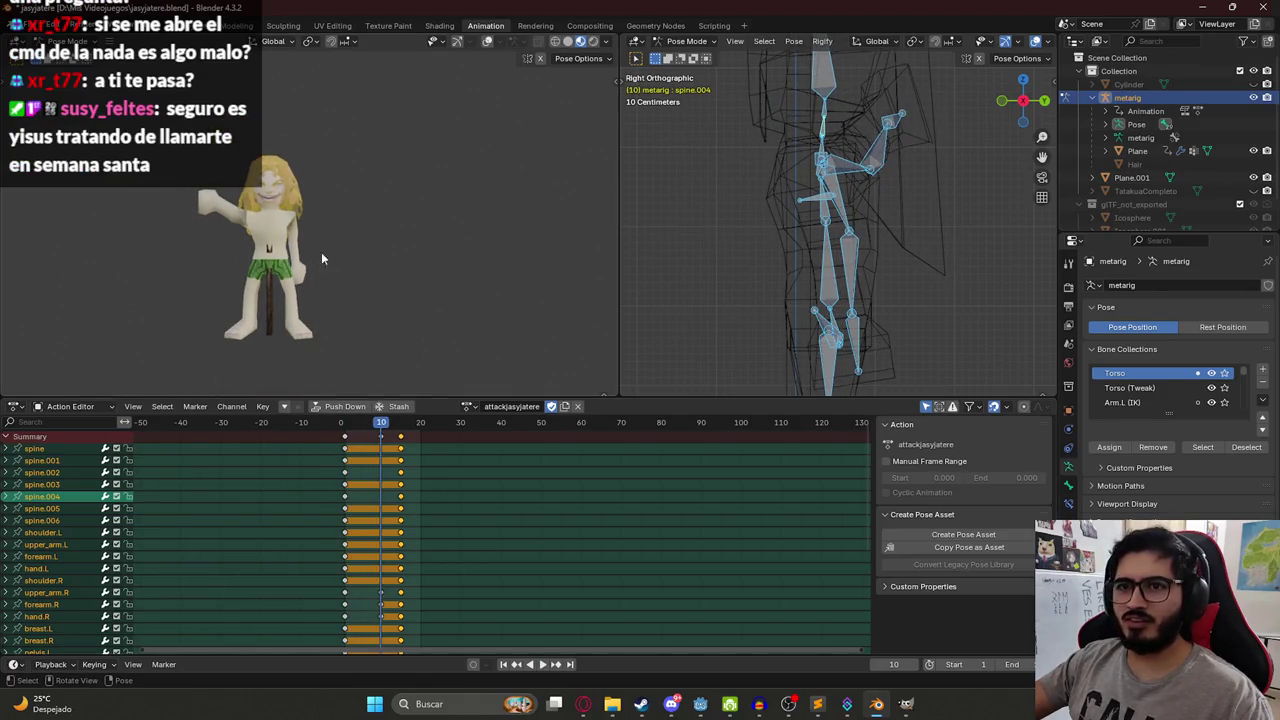
left_click(349, 430)
key("space")
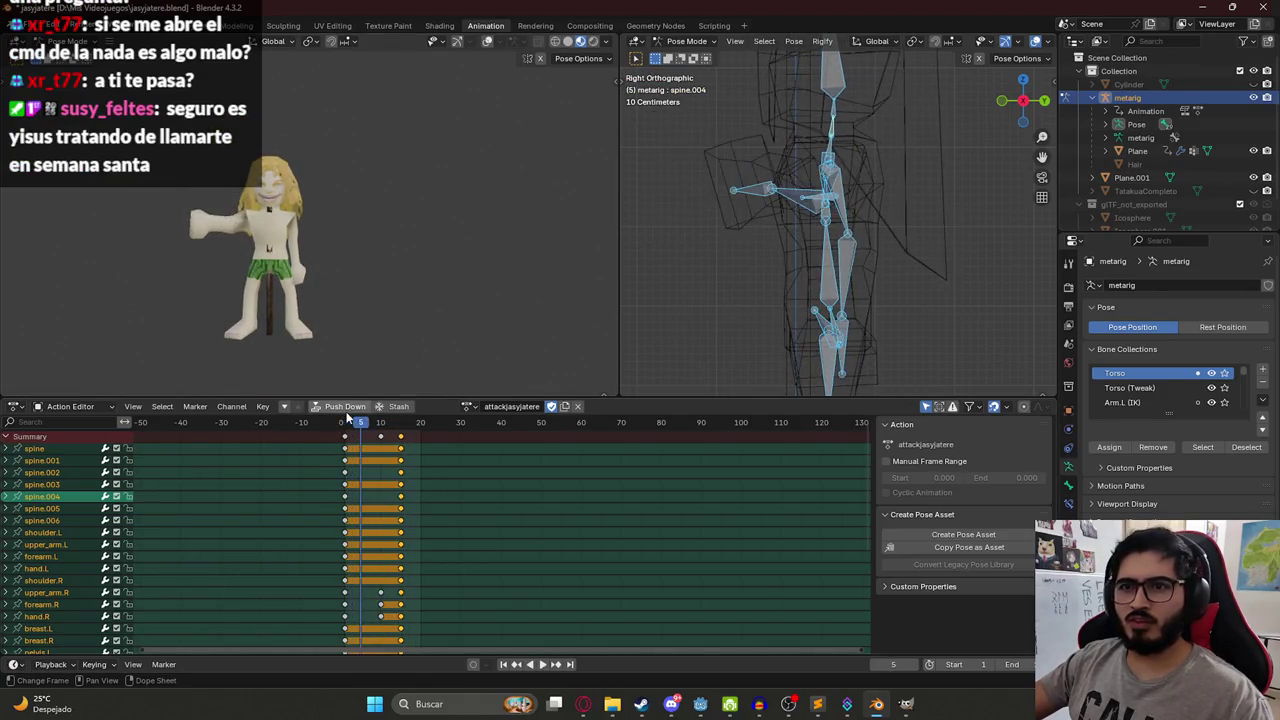
left_click_drag(349, 430, 400, 427)
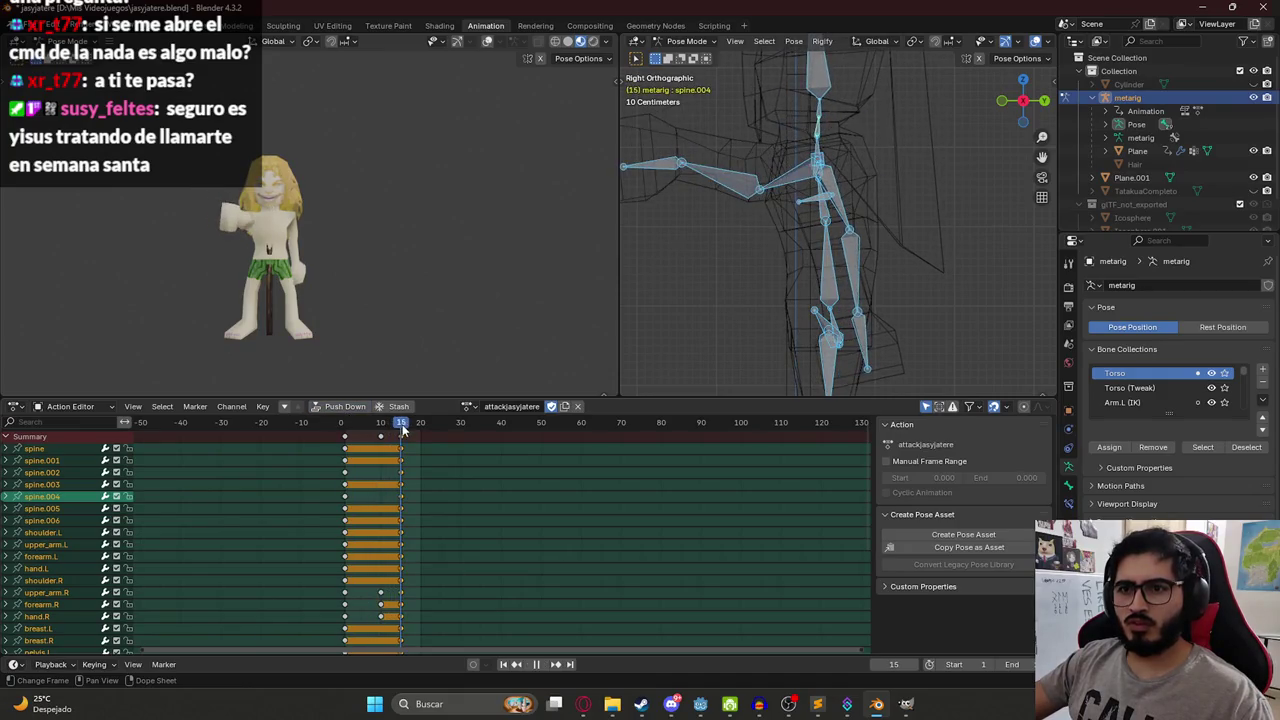
View the rig from above and select the spine.001 bone.
key("KP_7")
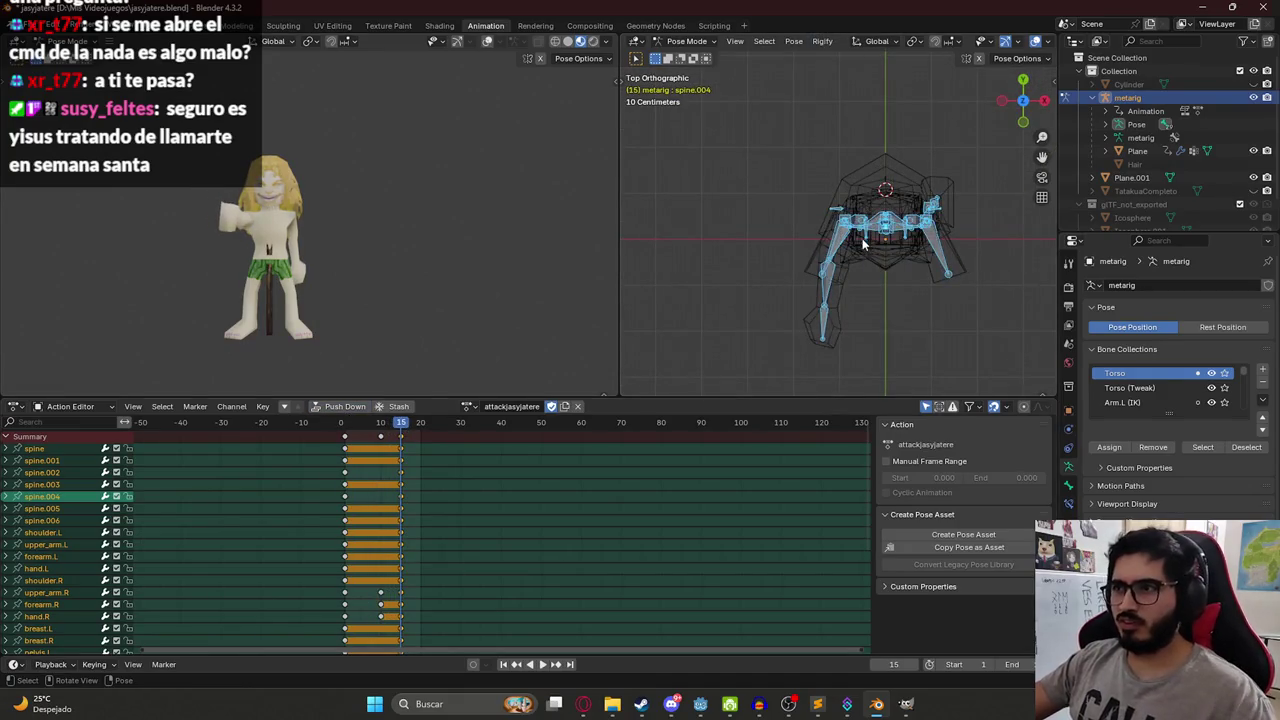
left_click_drag(846, 238, 898, 230)
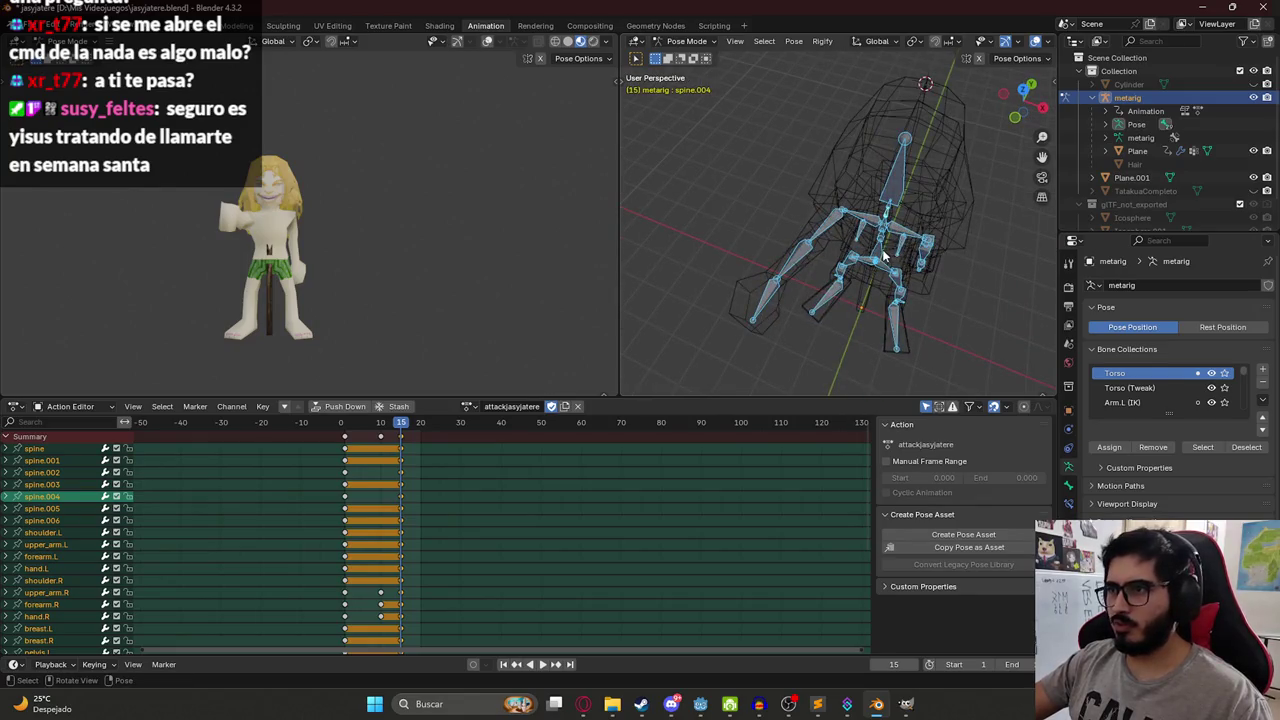
left_click(883, 256)
key("KP_7")
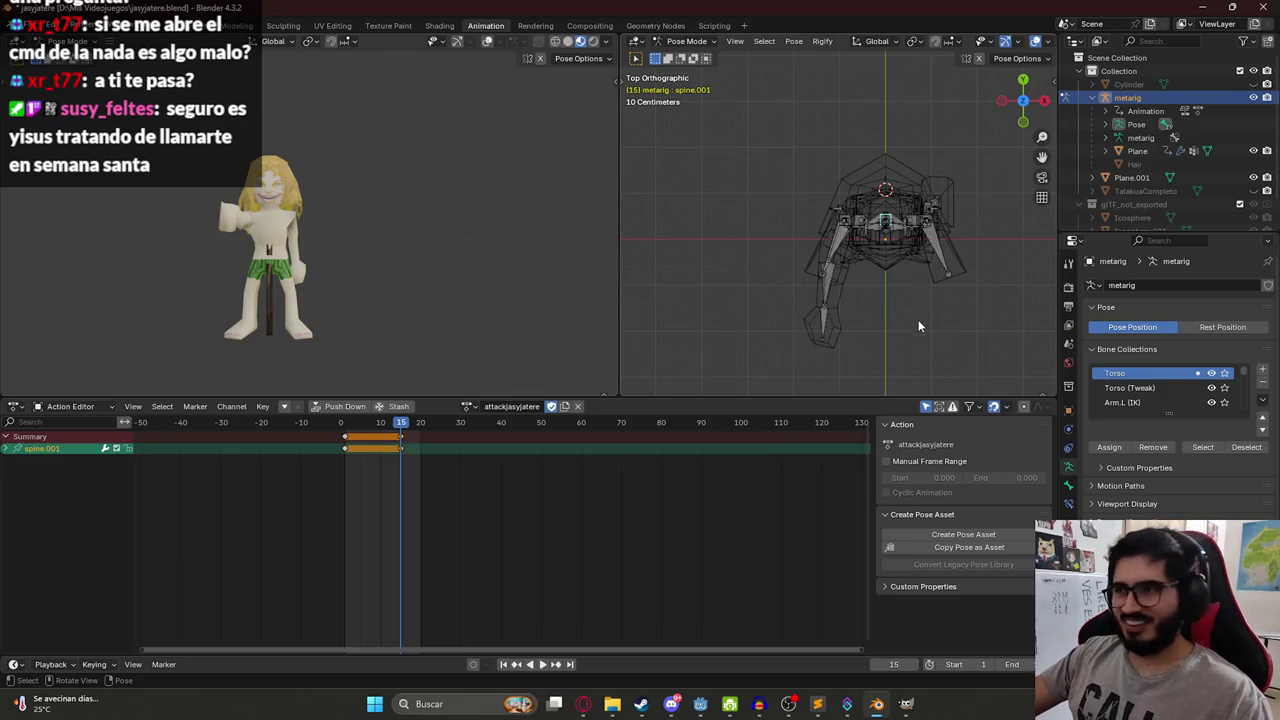
Twist the spine.001 torso around Z and re-angle the right forearm for the frame-15 strike.
key("r")
key("z")
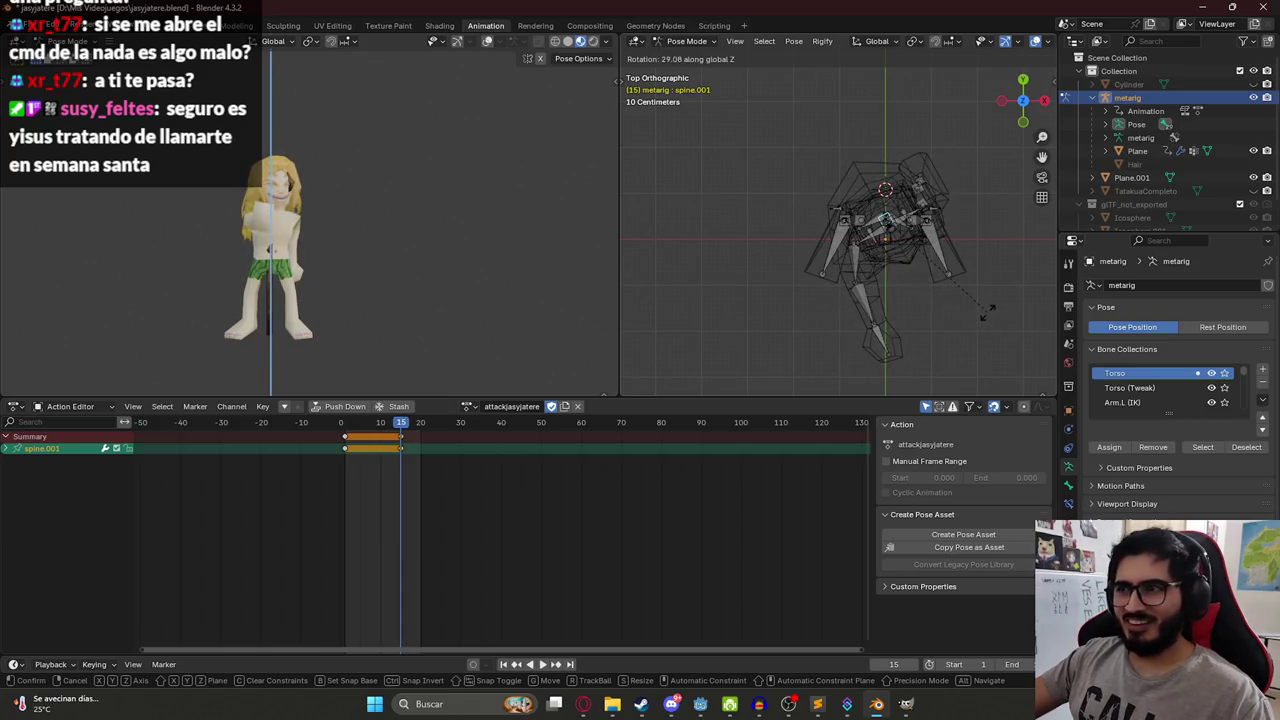
left_click(918, 297)
left_click(866, 303)
key("r")
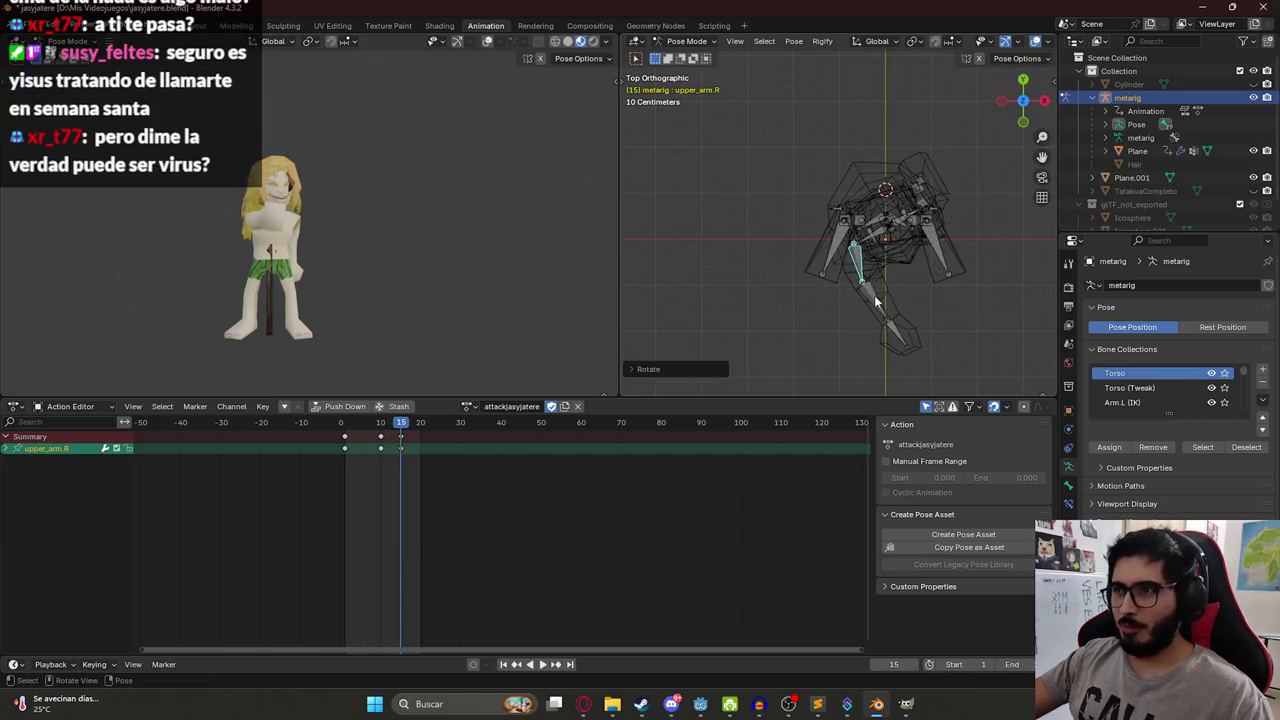
left_click(884, 261)
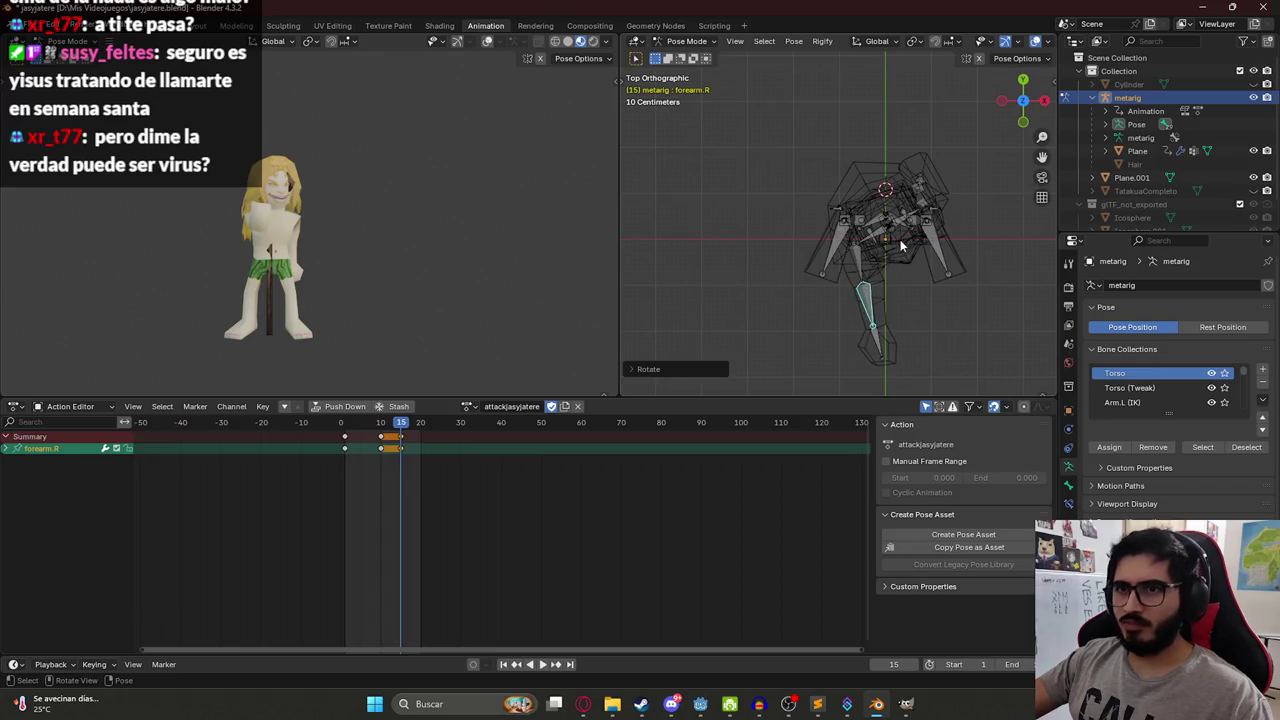
From the front view, tilt the spine.006 head bone and select all rig bones.
key("KP_1")
scroll(910, 120, "up", 4)
left_click(813, 168)
key("r")
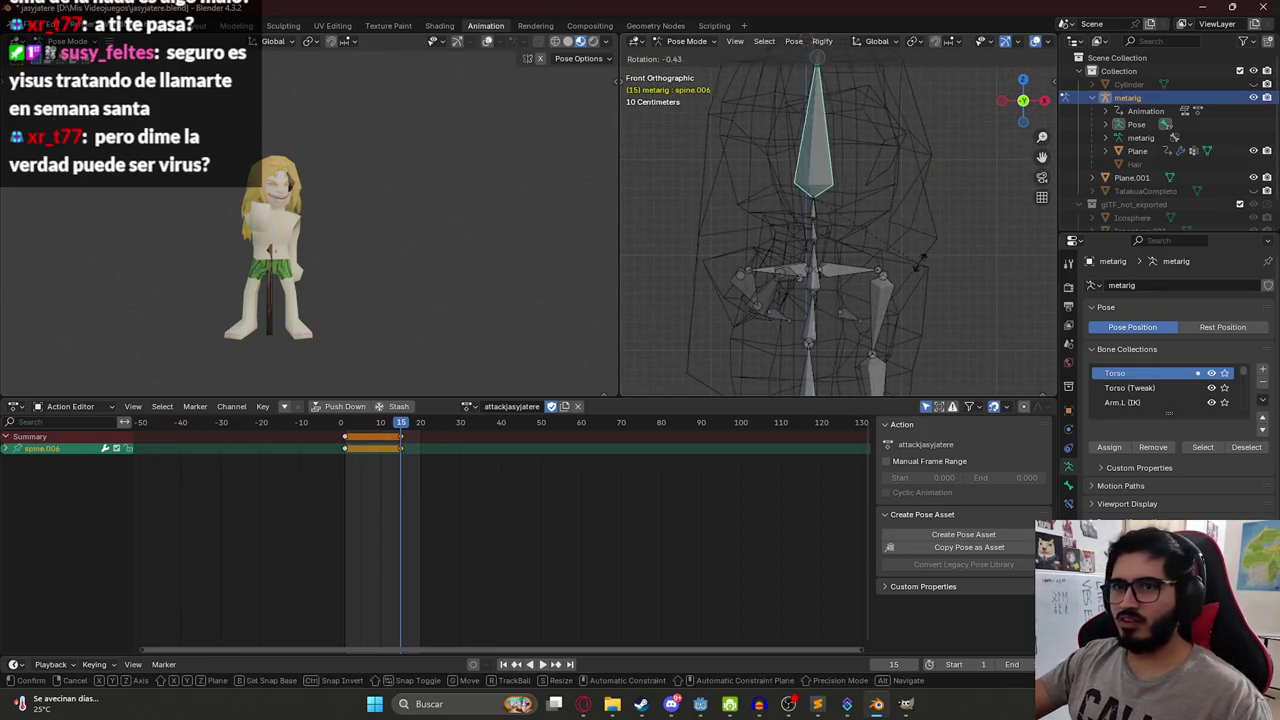
left_click(939, 228)
key("a")
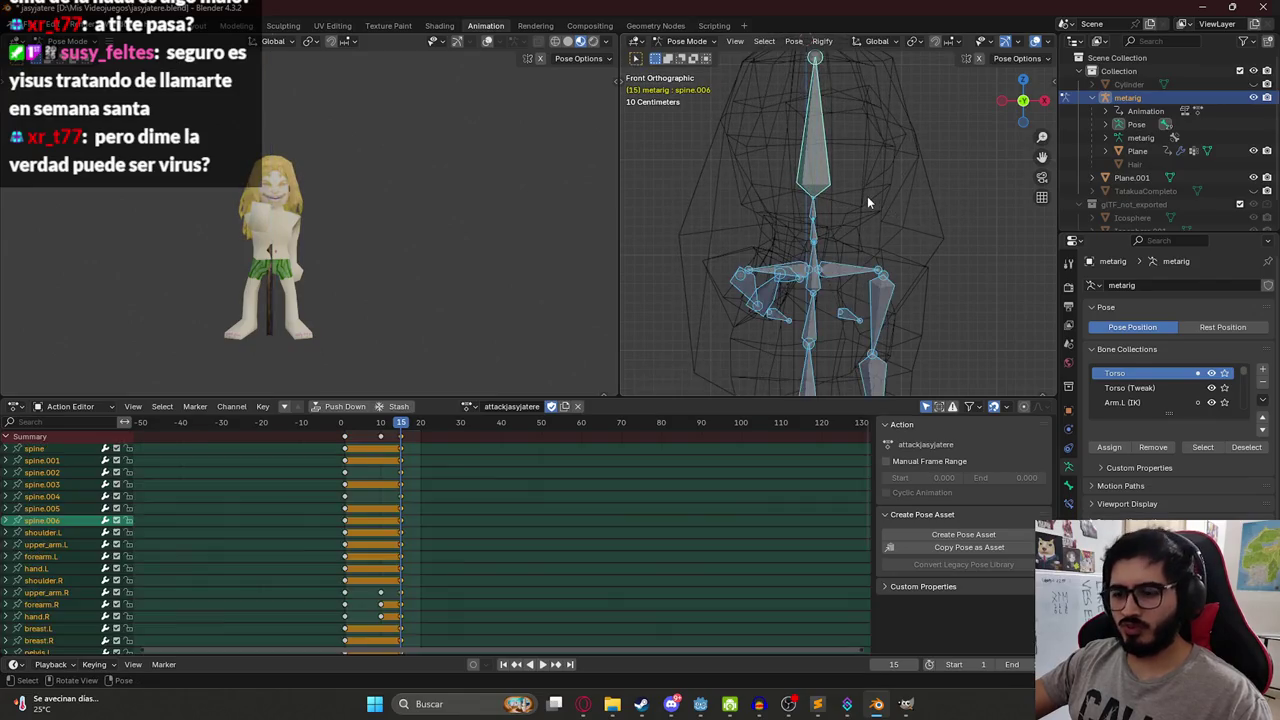
Play back and scrub the strike, then copy the starting pose at frame 1.
key("space")
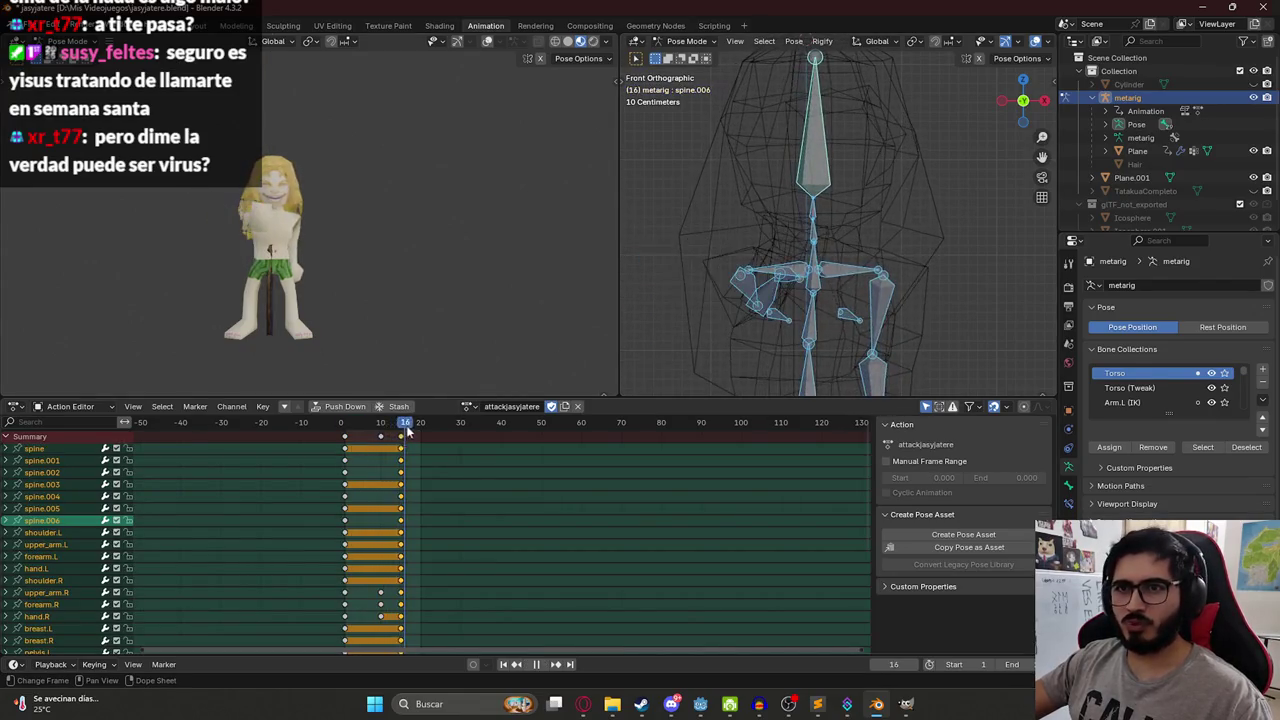
key("space")
left_click_drag(375, 428, 344, 428)
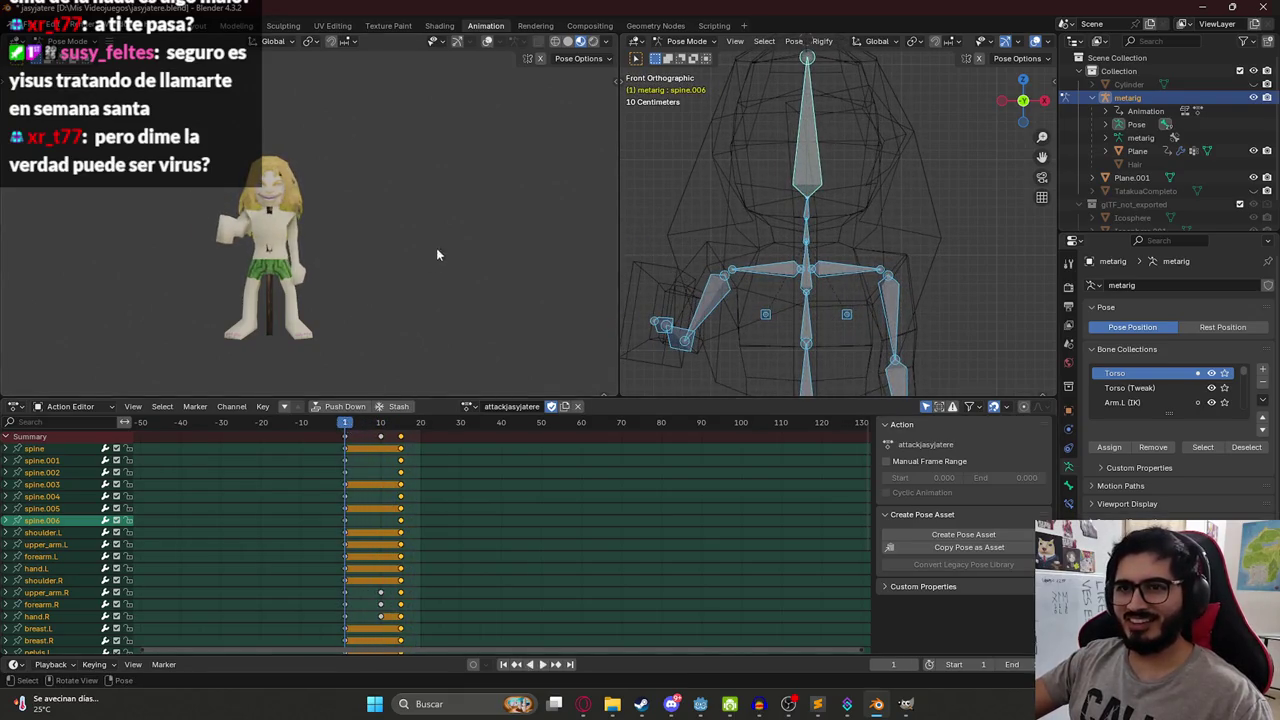
key("space")
left_click(342, 428)
mouse_move(342, 430)
left_mouse_down()
mouse_move(404, 438)
mouse_move(347, 446)
left_mouse_up()
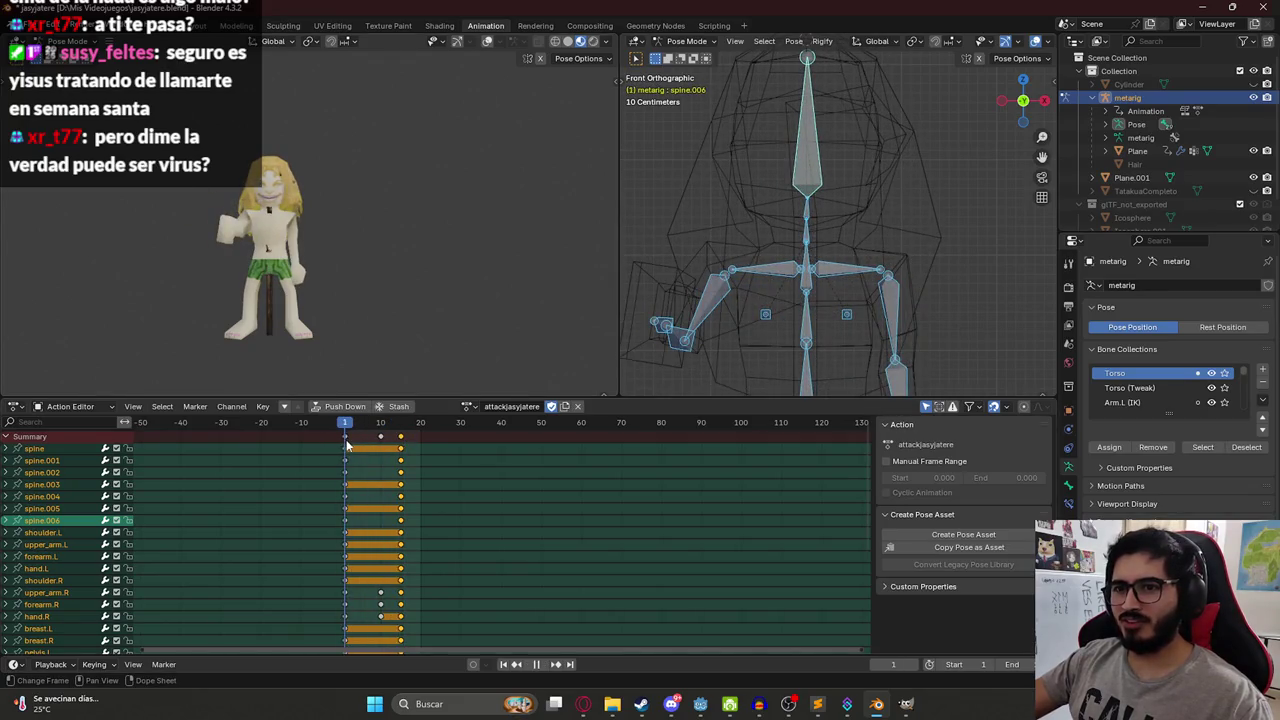
key("space")
key("ctrl+c")
Paste the starting pose on all bones at frame 20, key it, and replay from frame 1.
left_click(430, 424)
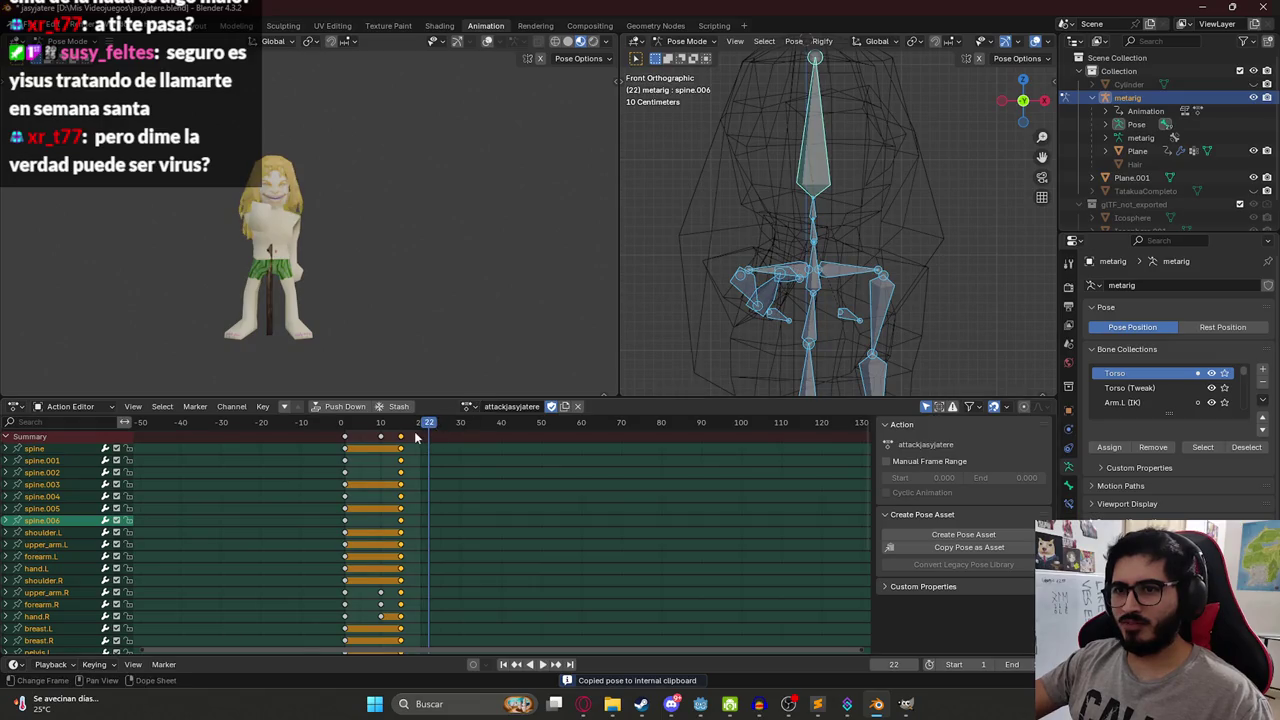
left_click(421, 426)
key("ctrl+v")
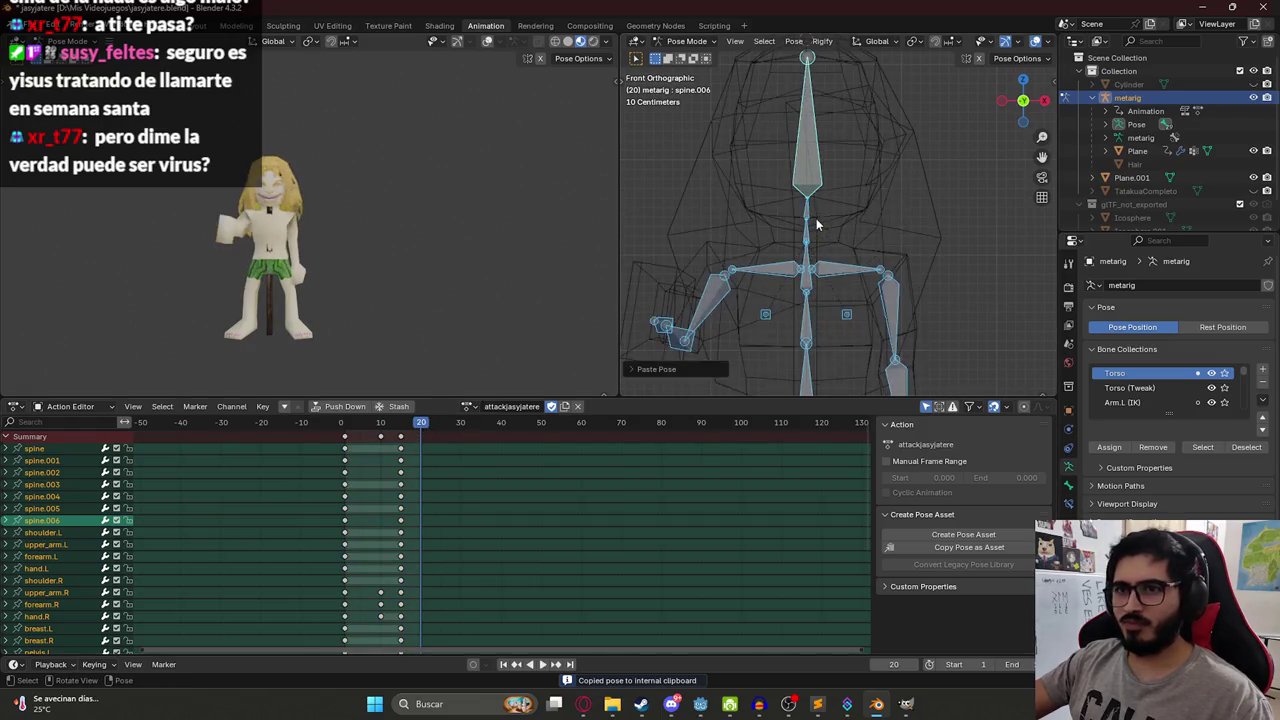
left_click(816, 224)
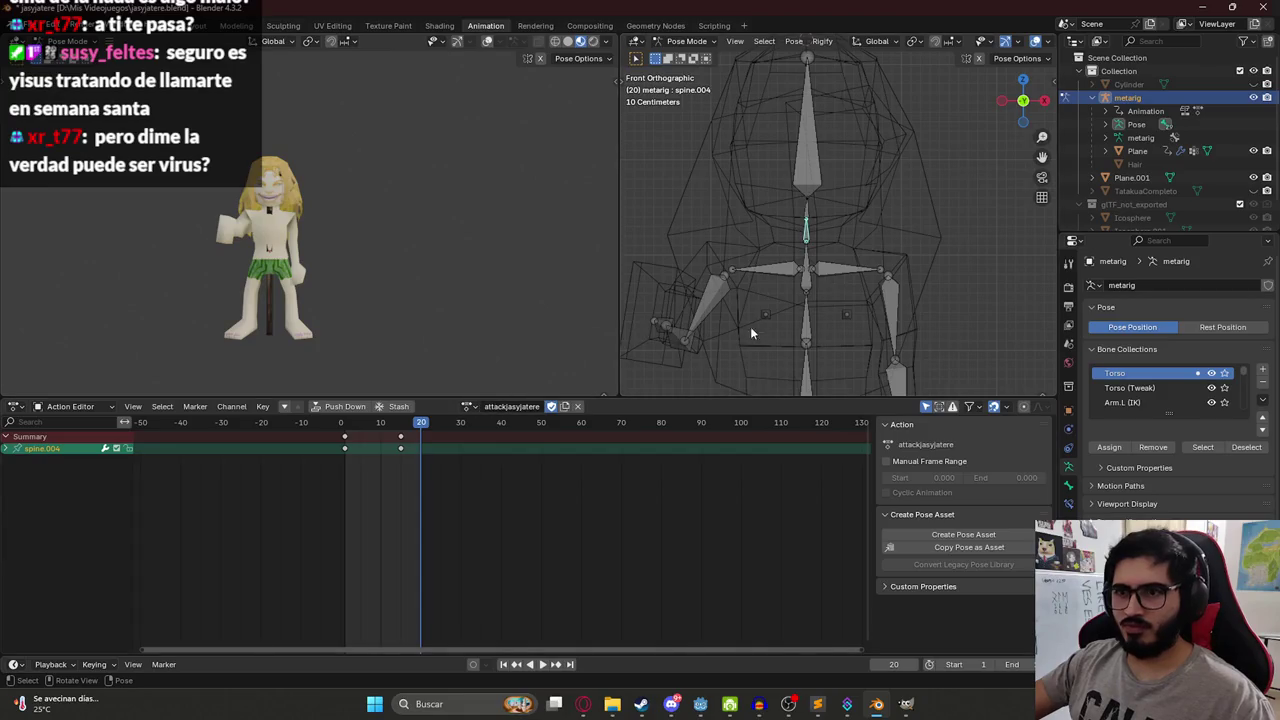
key("ctrl+a")
key("Escape")
key("a")
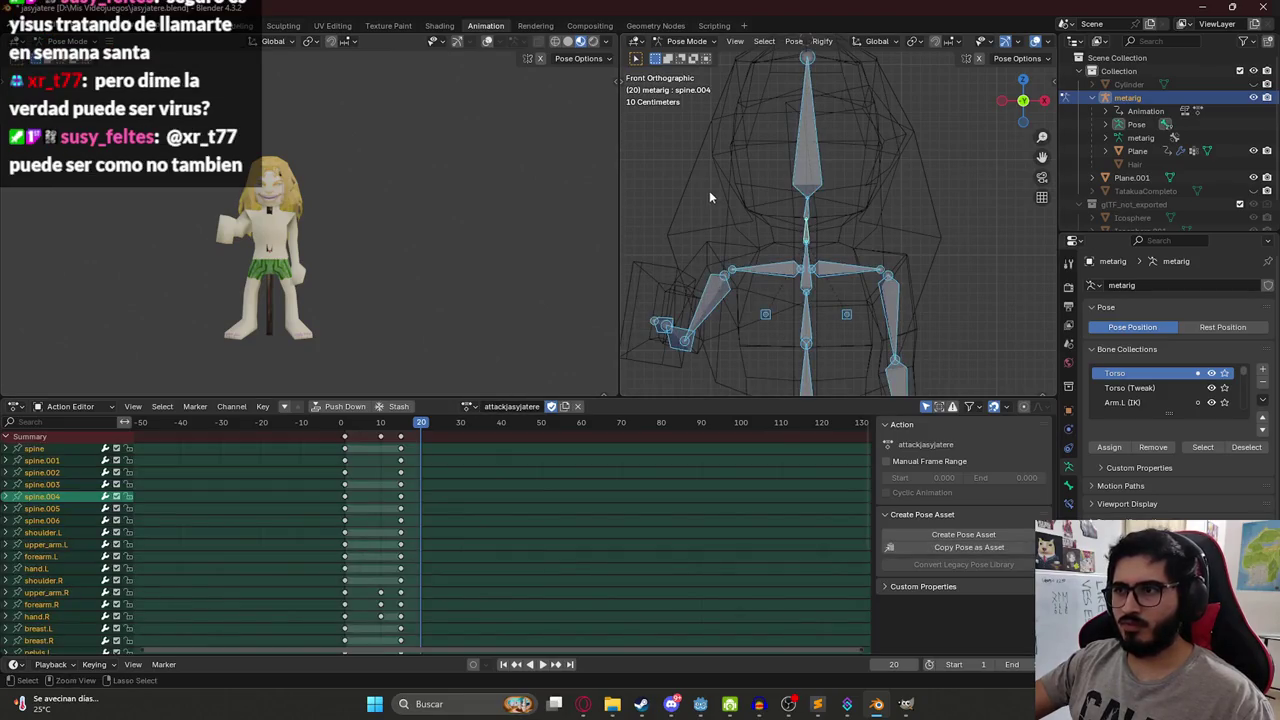
key("ctrl+v")
key("i")
left_click(345, 428)
key("space")
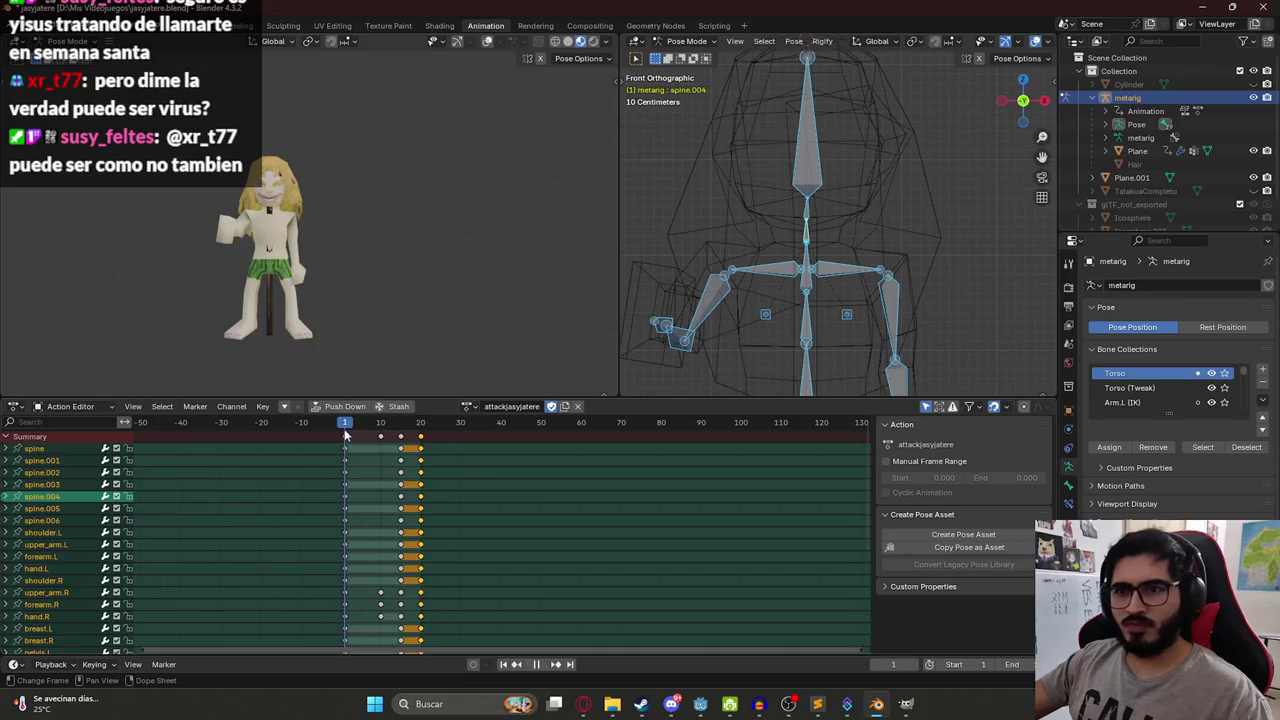
Play the strike animation, save jasyjatere.blend, and stop playback back at frame 0.
key("space")
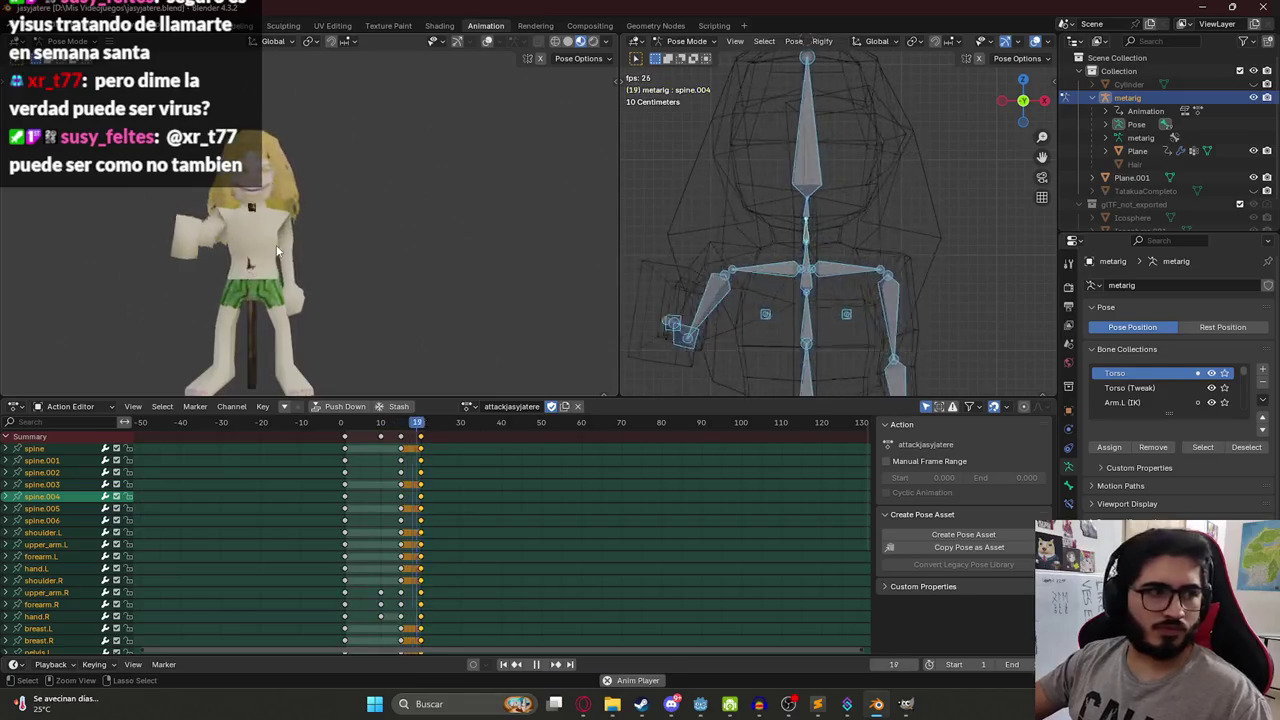
key("ctrl+s")
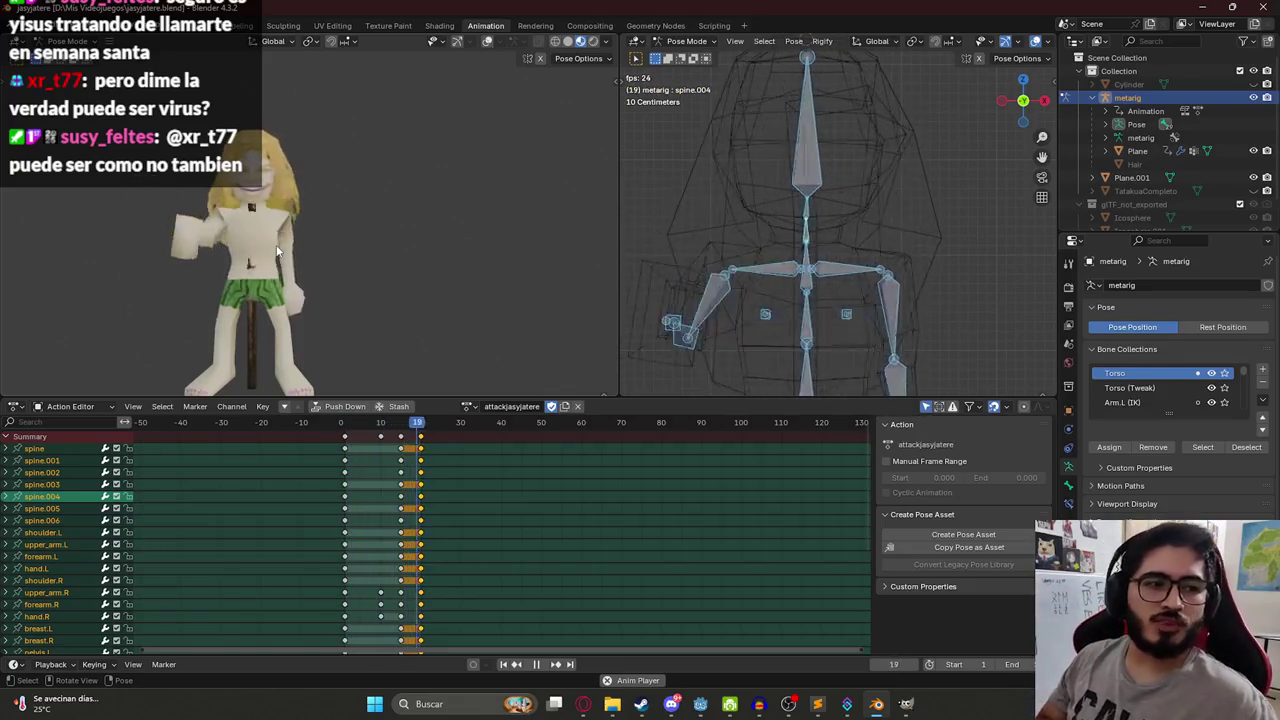
left_click(340, 424)
key("space")
Select all keyframes and shift them five frames earlier in the Action Editor.
key("a")
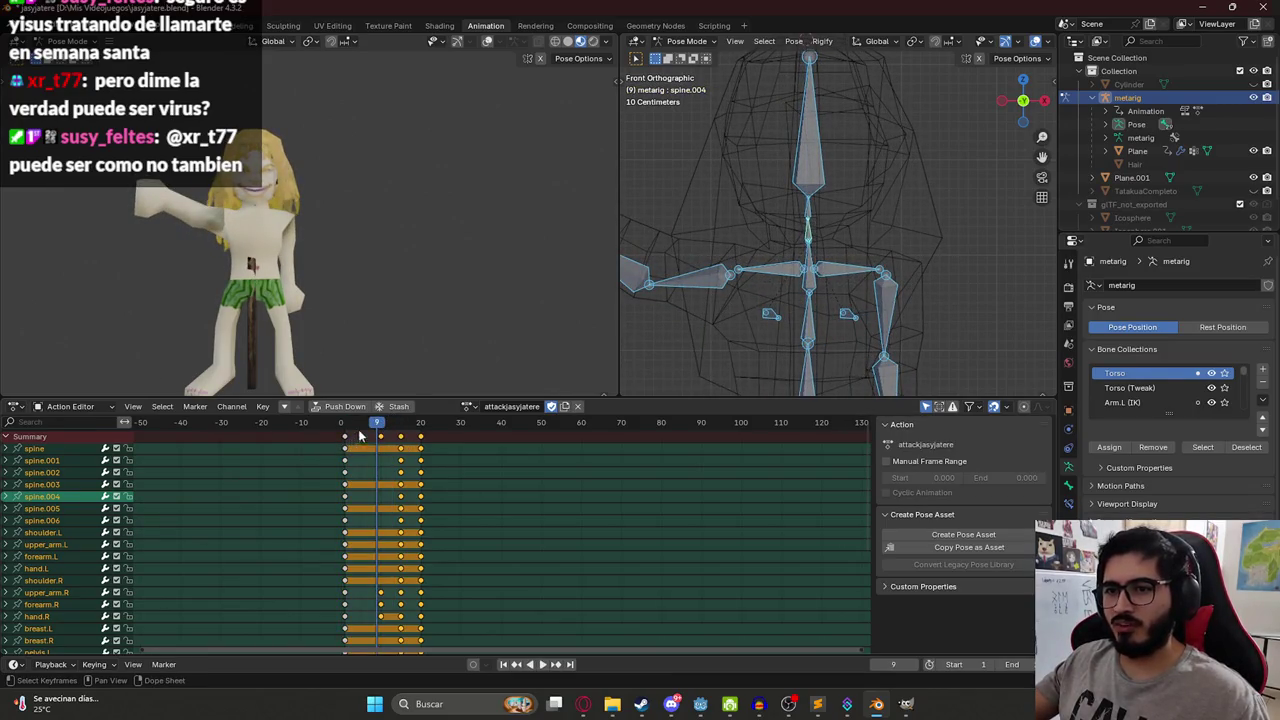
key("space")
left_click(365, 426)
left_click_drag(365, 428, 371, 429)
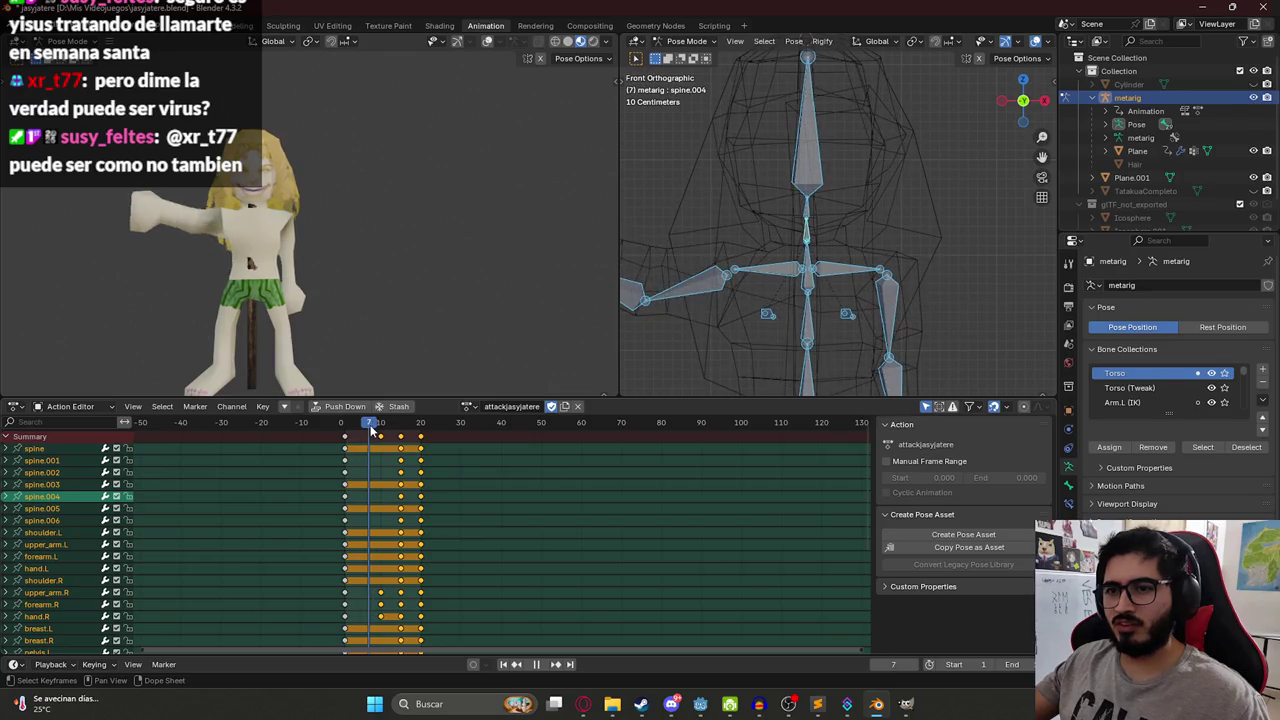
key("space")
key("g")
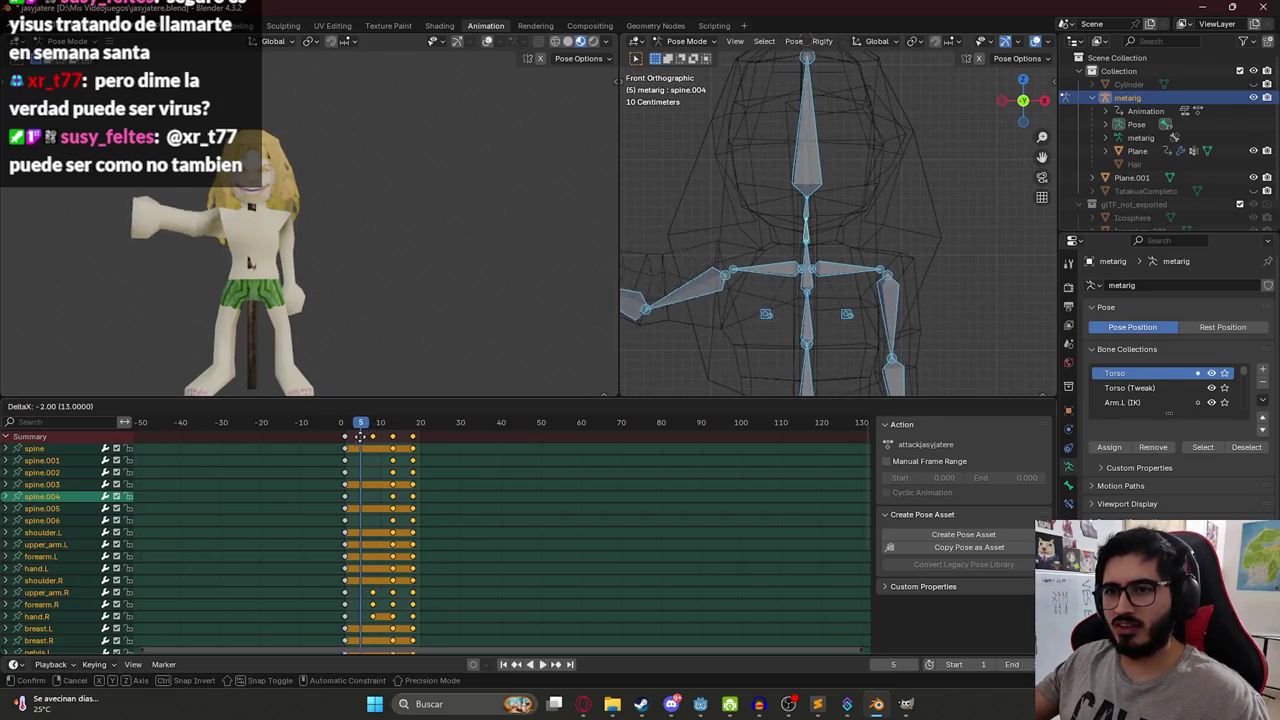
left_click(351, 447)
Replay the retimed strike, save jasyjatere.blend, and orbit the left view to the character's side.
key("space")
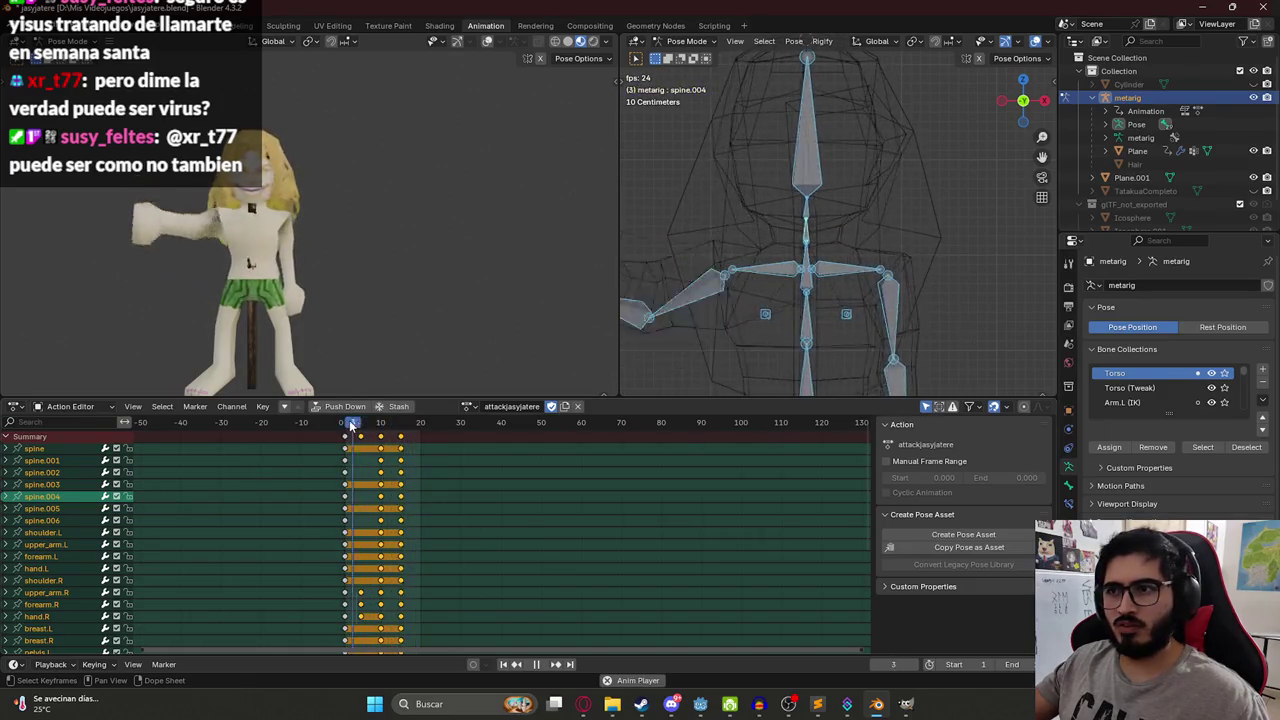
left_click_drag(350, 427, 377, 433)
key("space")
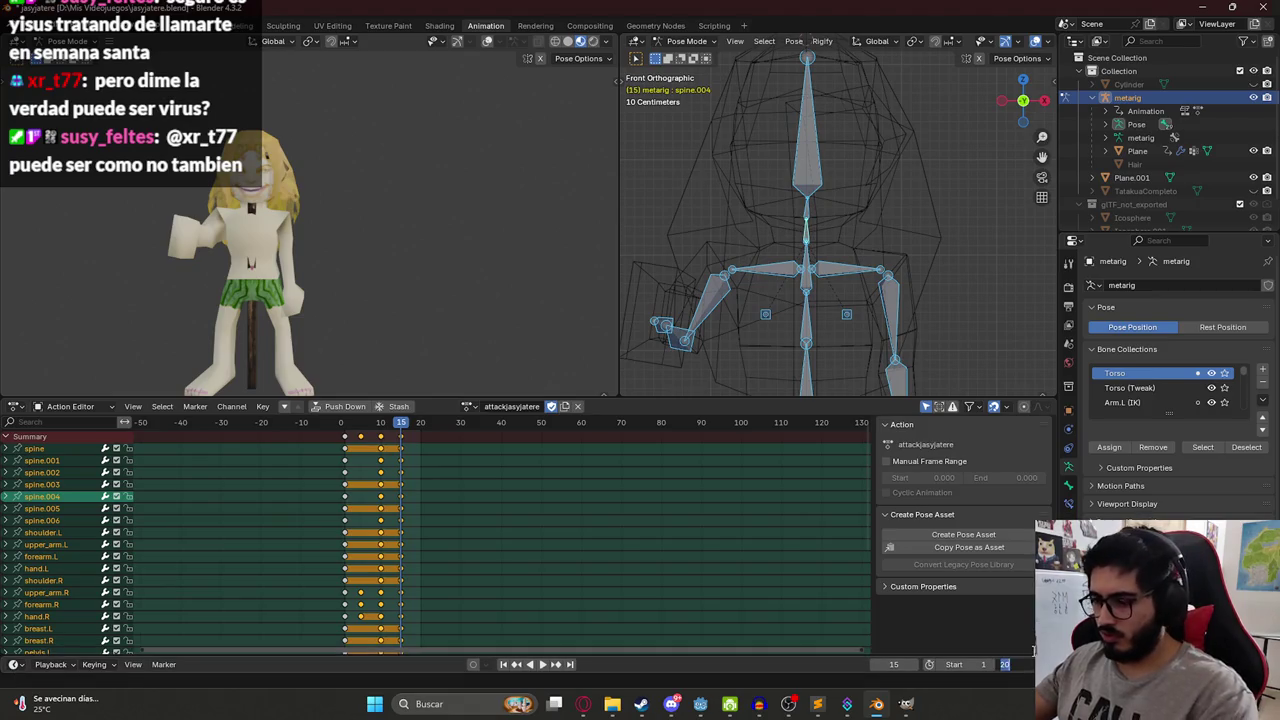
key("space")
key("ctrl+s")
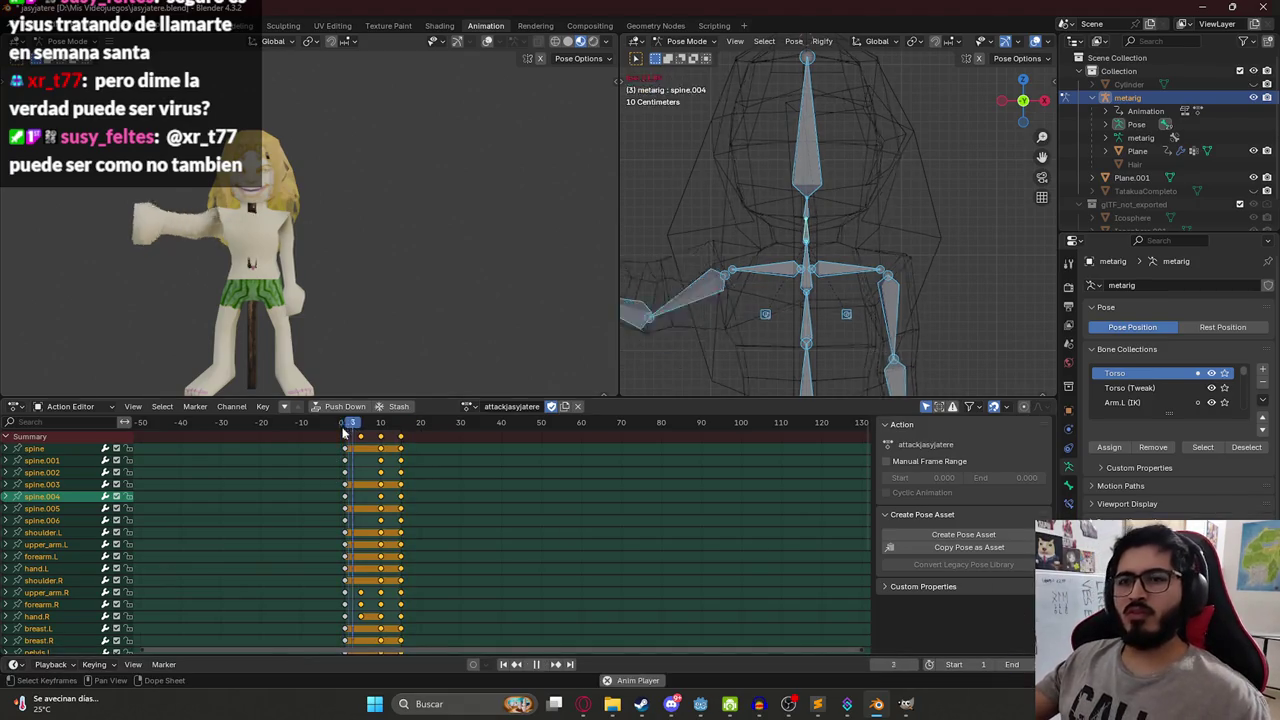
mouse_move(256, 300)
left_mouse_down()
mouse_move(259, 200)
mouse_move(396, 195)
mouse_move(414, 220)
left_mouse_up()
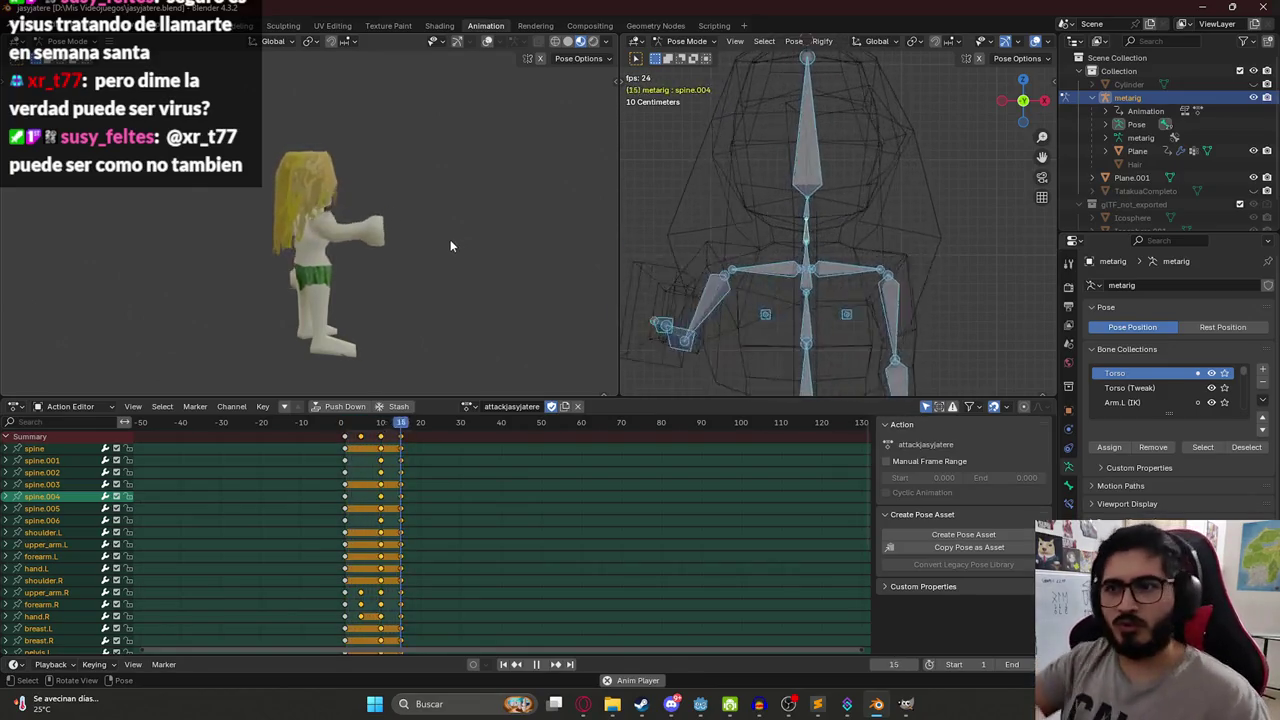
mouse_move(450, 245)
left_mouse_down()
mouse_move(394, 283)
mouse_move(305, 197)
mouse_move(325, 256)
left_mouse_up()
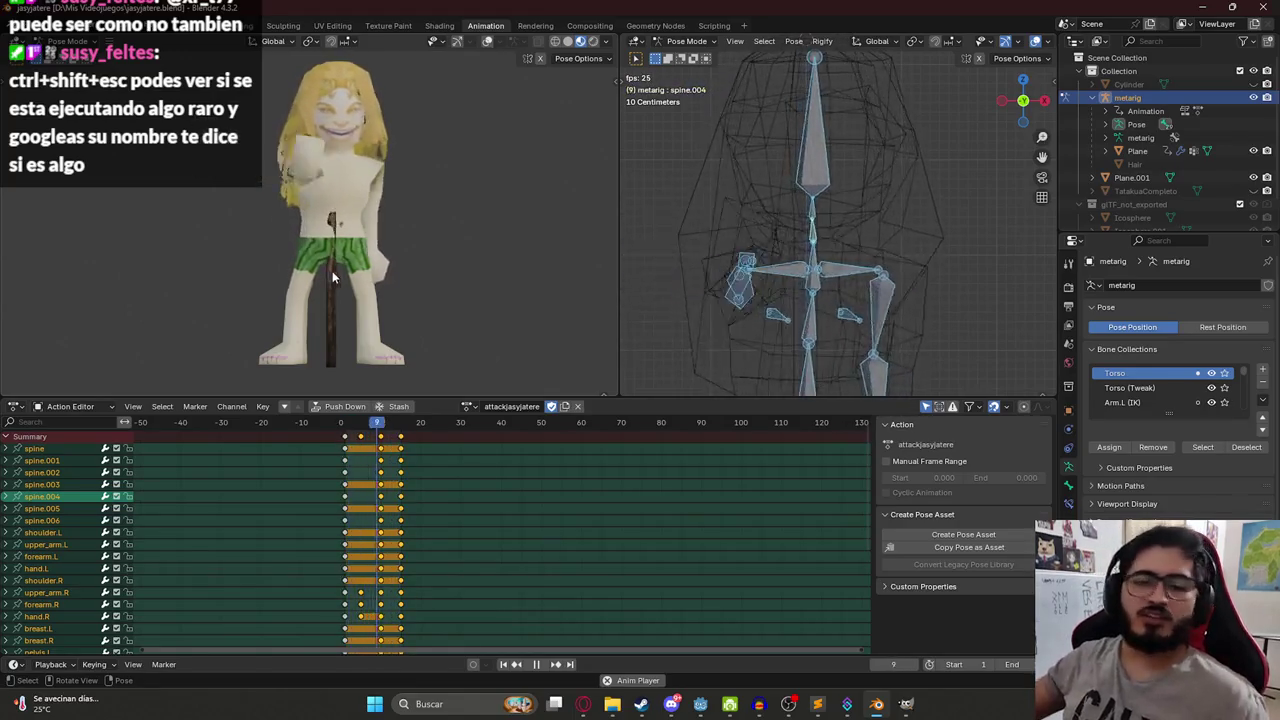
mouse_move(343, 424)
left_mouse_down()
mouse_move(400, 430)
mouse_move(347, 424)
left_mouse_up()
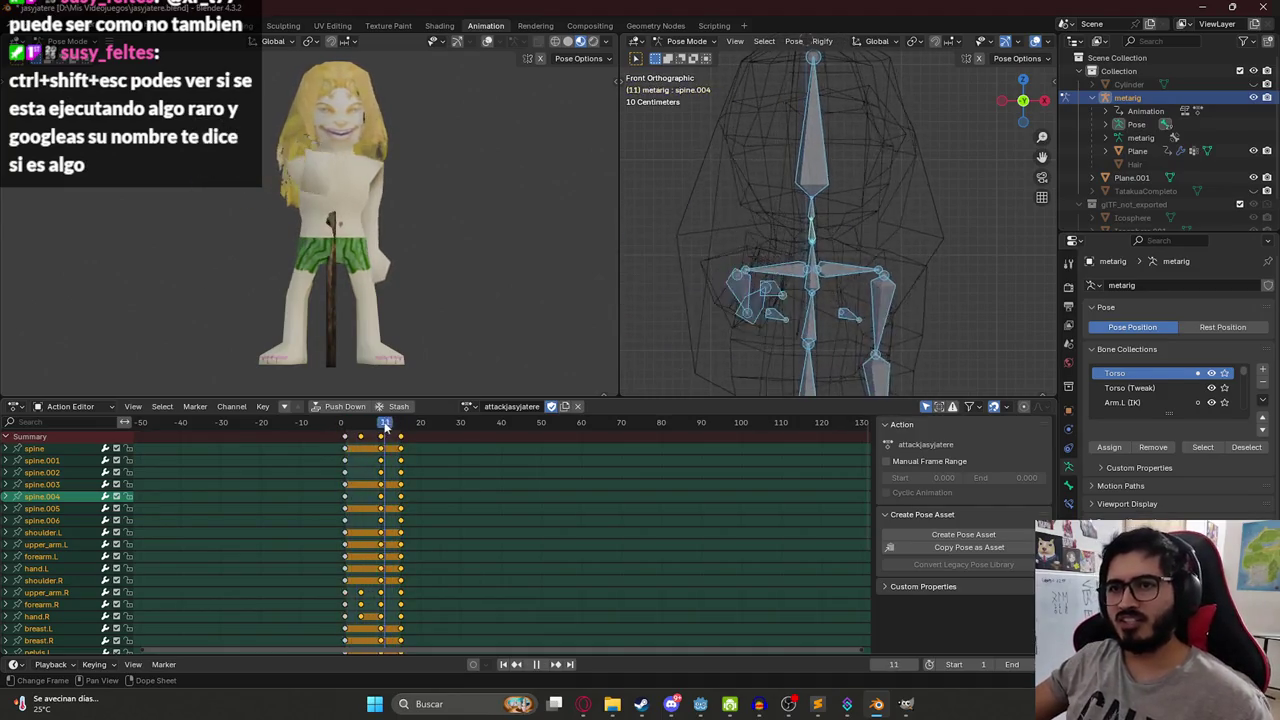
key("space")
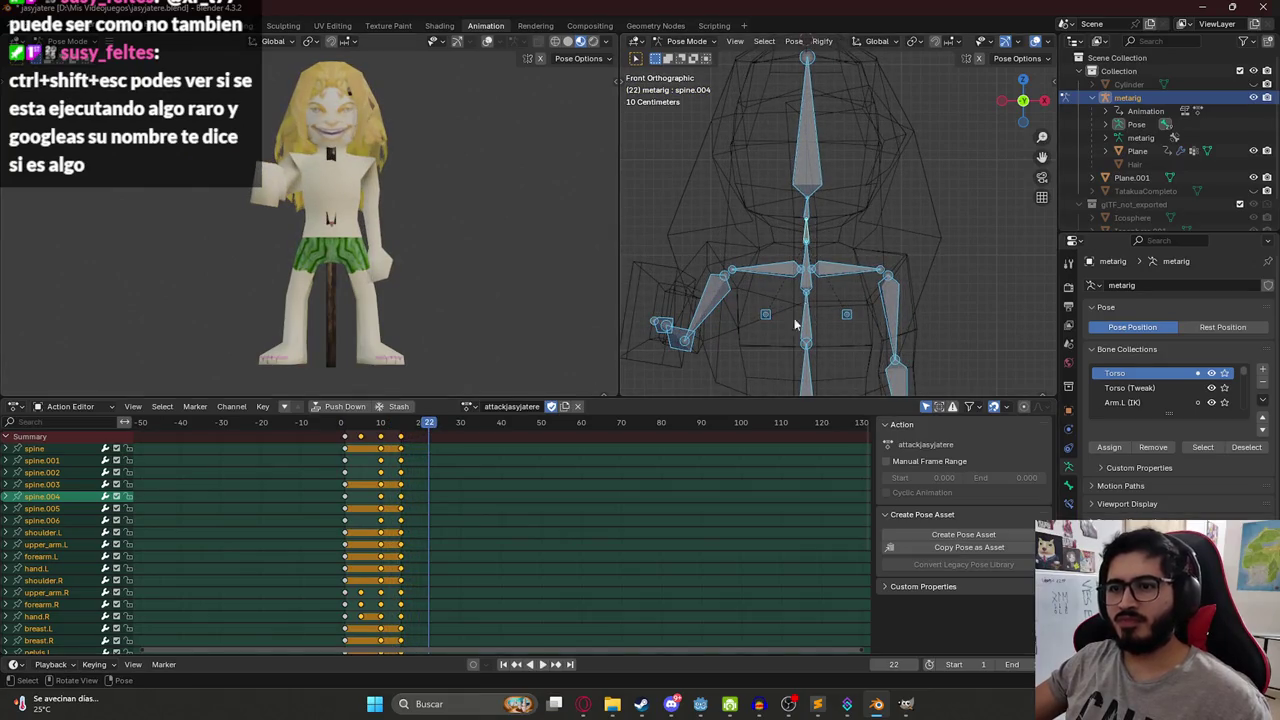
left_click(467, 406)
scroll(515, 500, "down", 5)
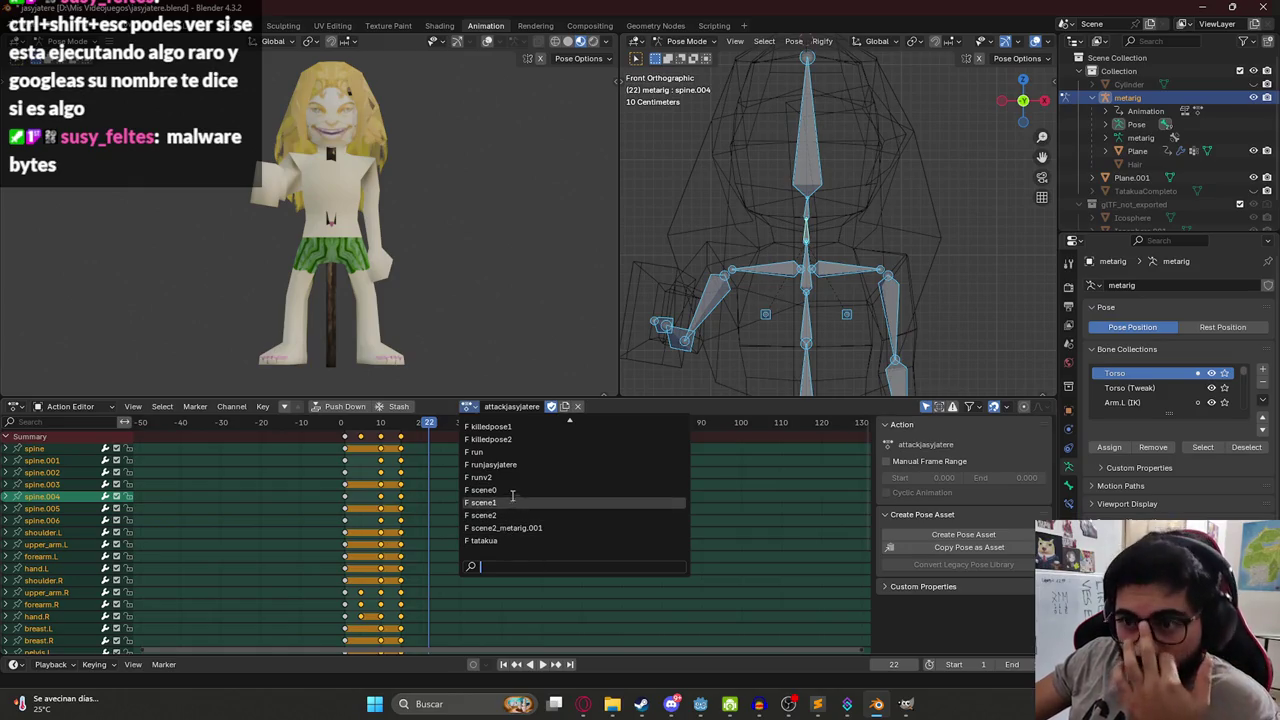
left_click(490, 477)
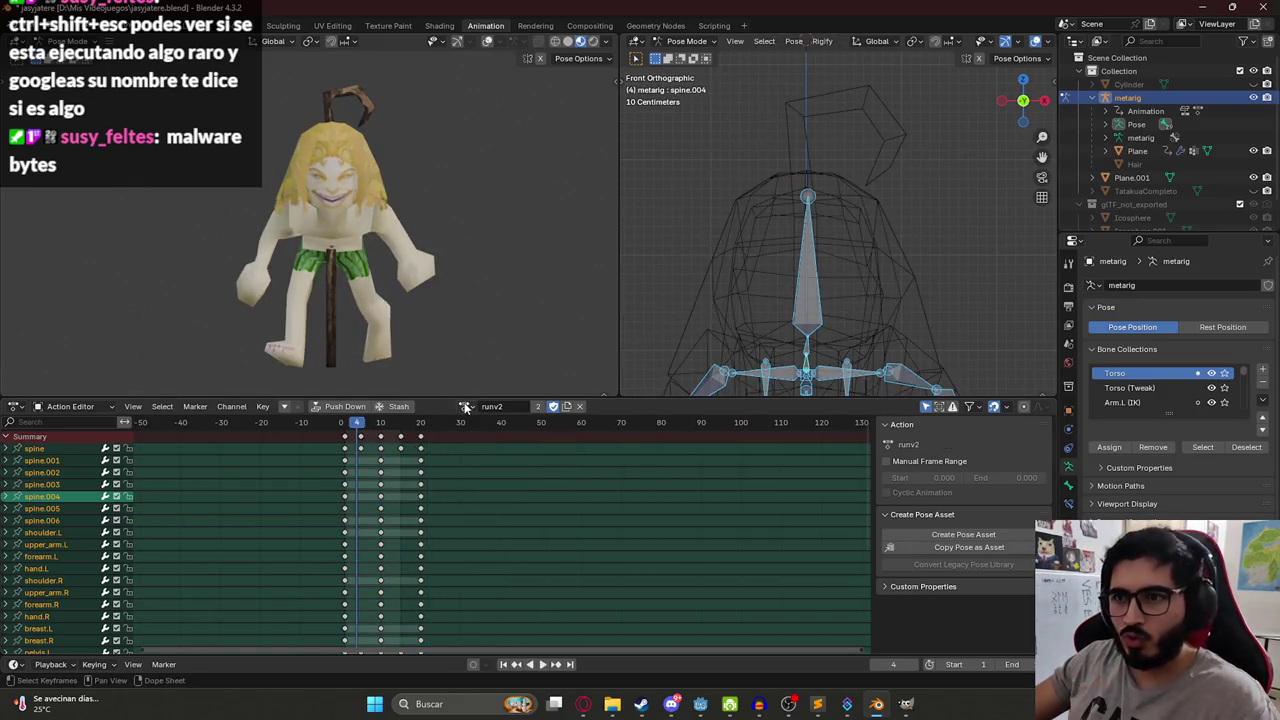
left_click(464, 406)
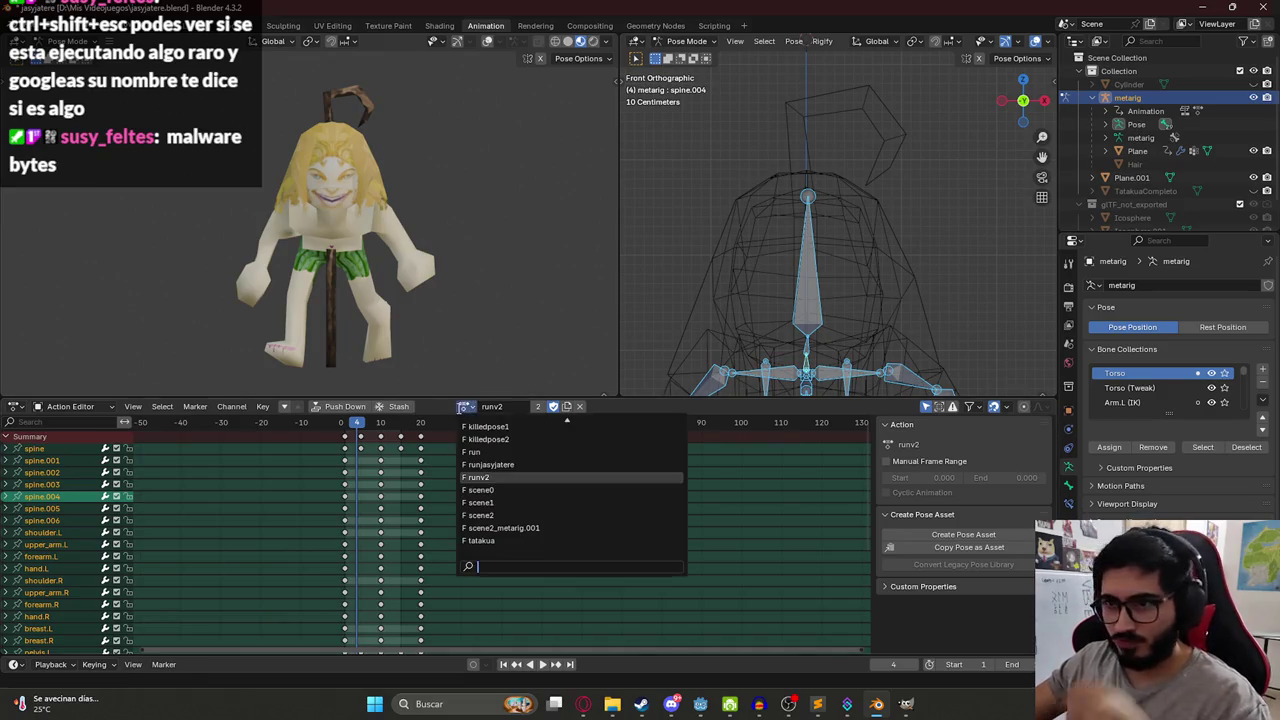
left_click(505, 465)
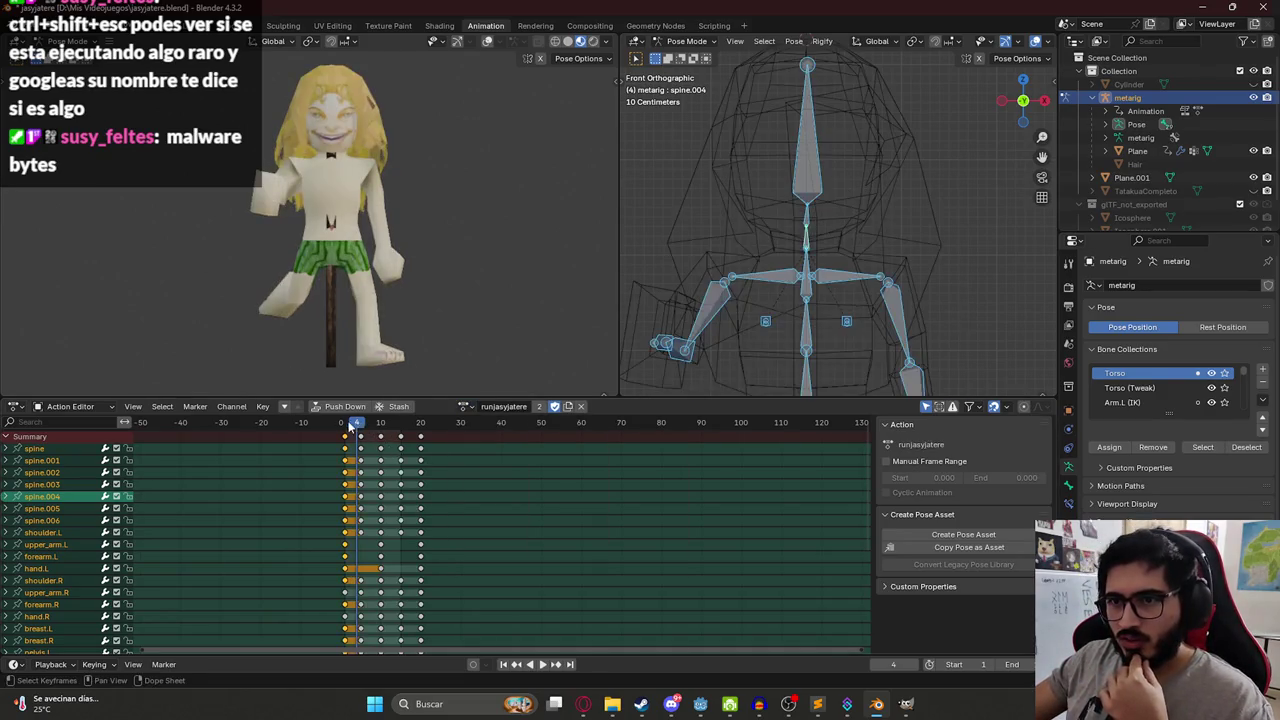
key("space")
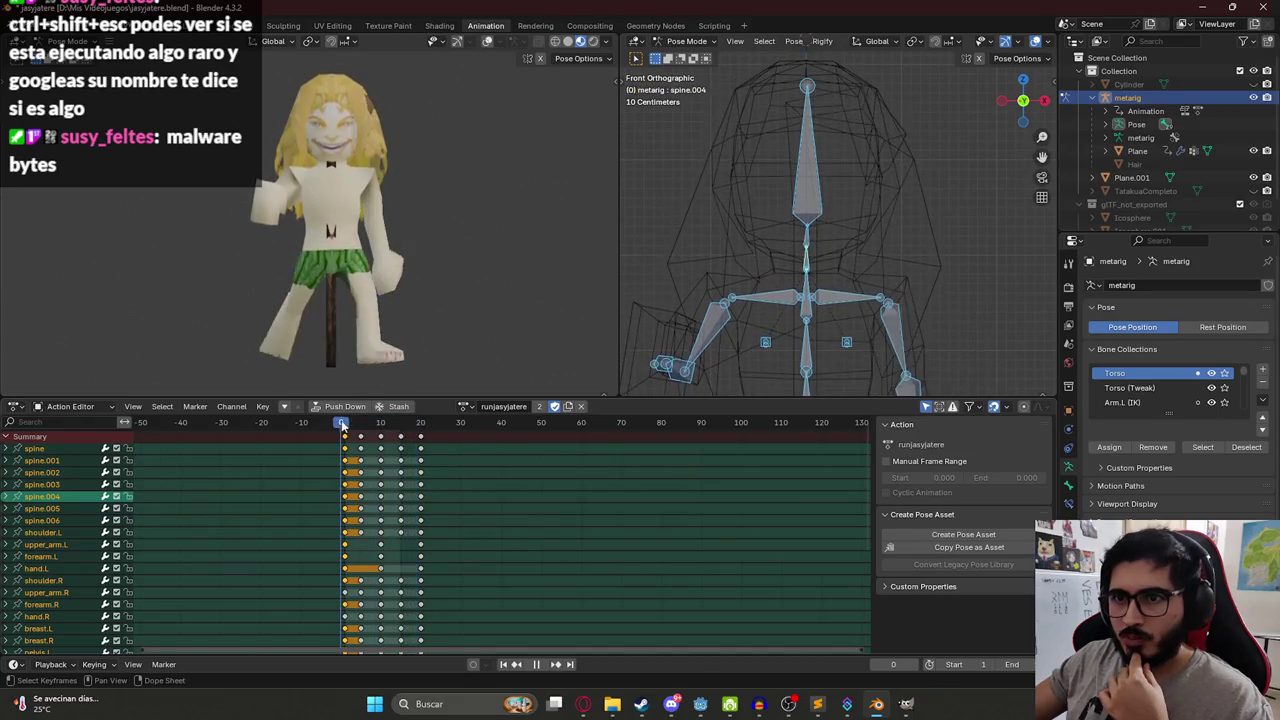
key("Escape")
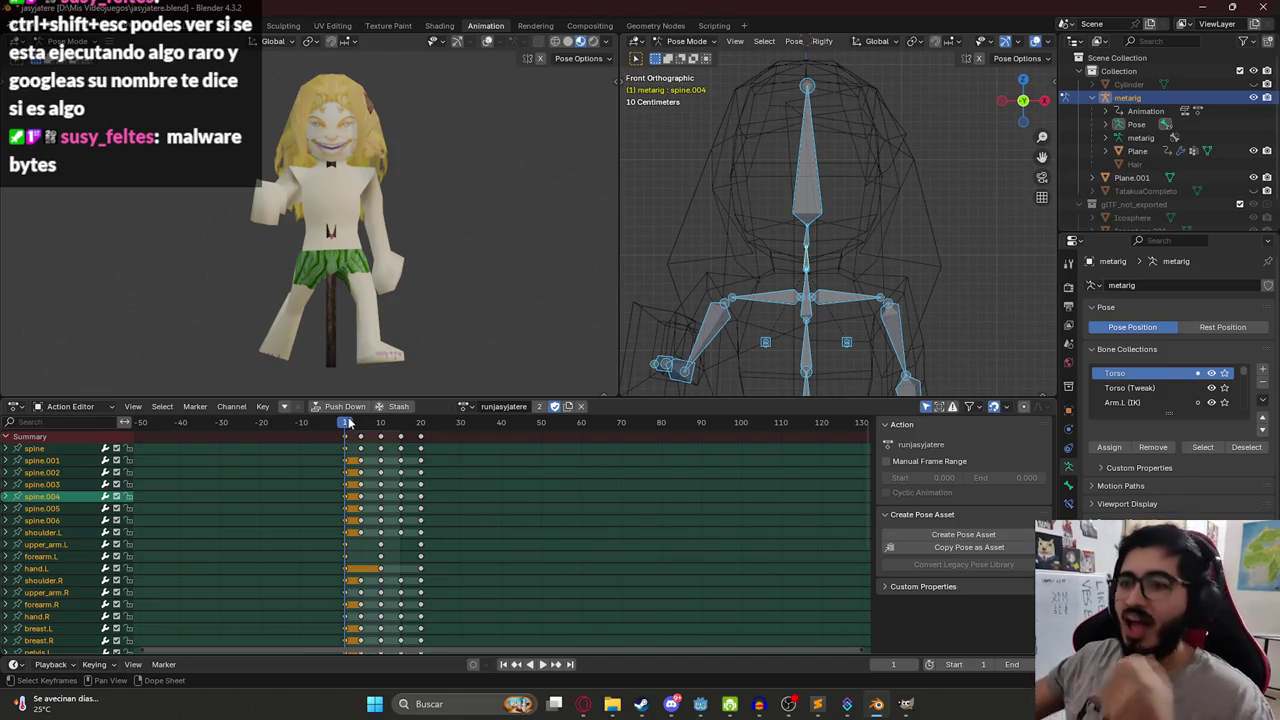
left_click(464, 406)
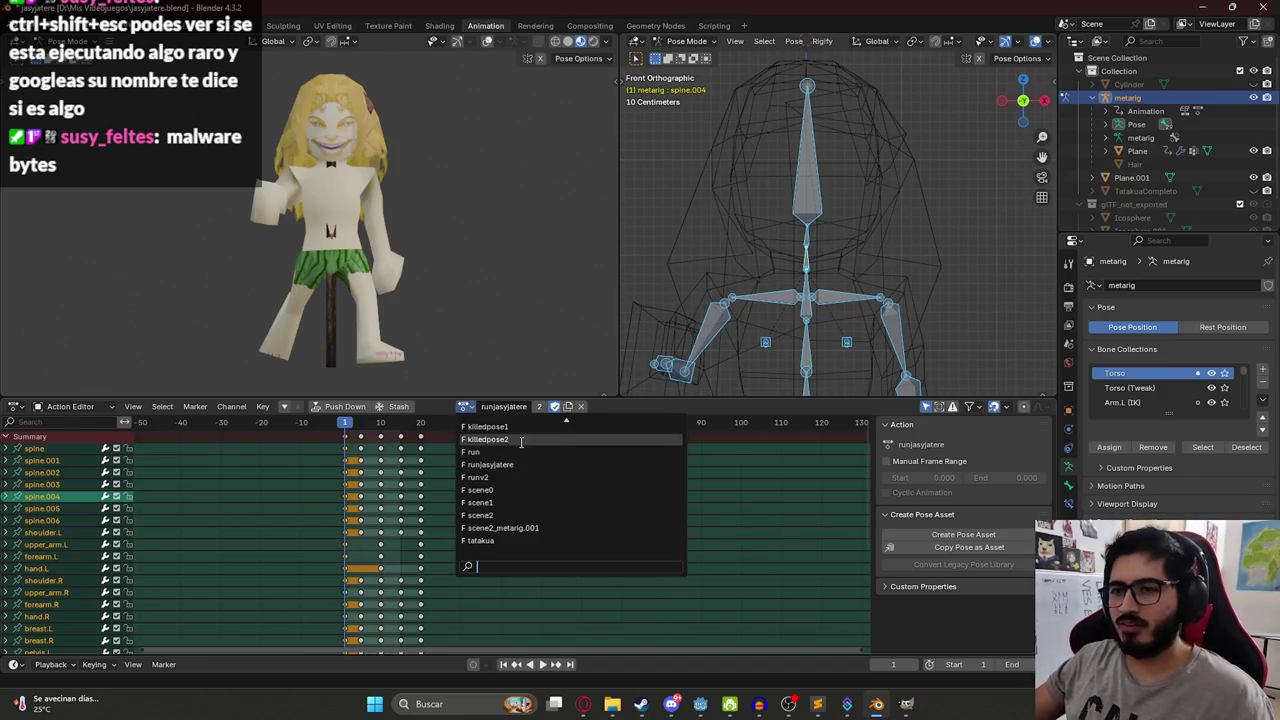
scroll(520, 435, "up", 6)
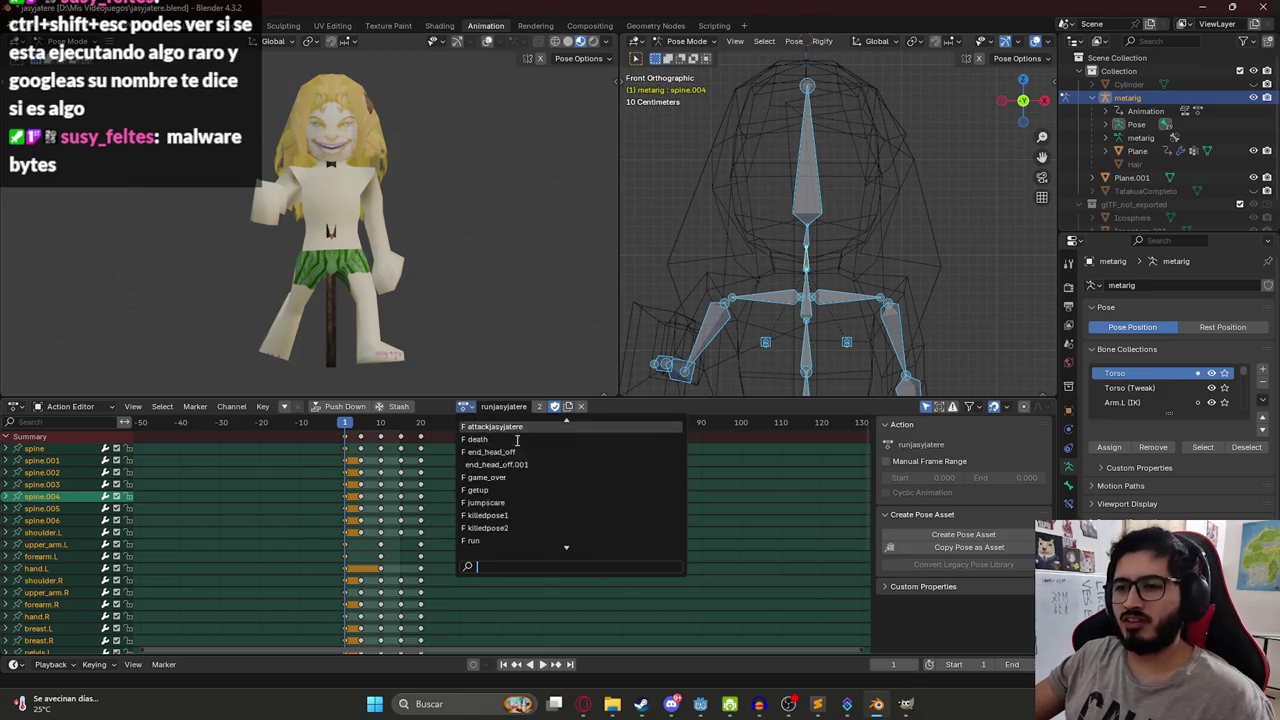
left_click(508, 465)
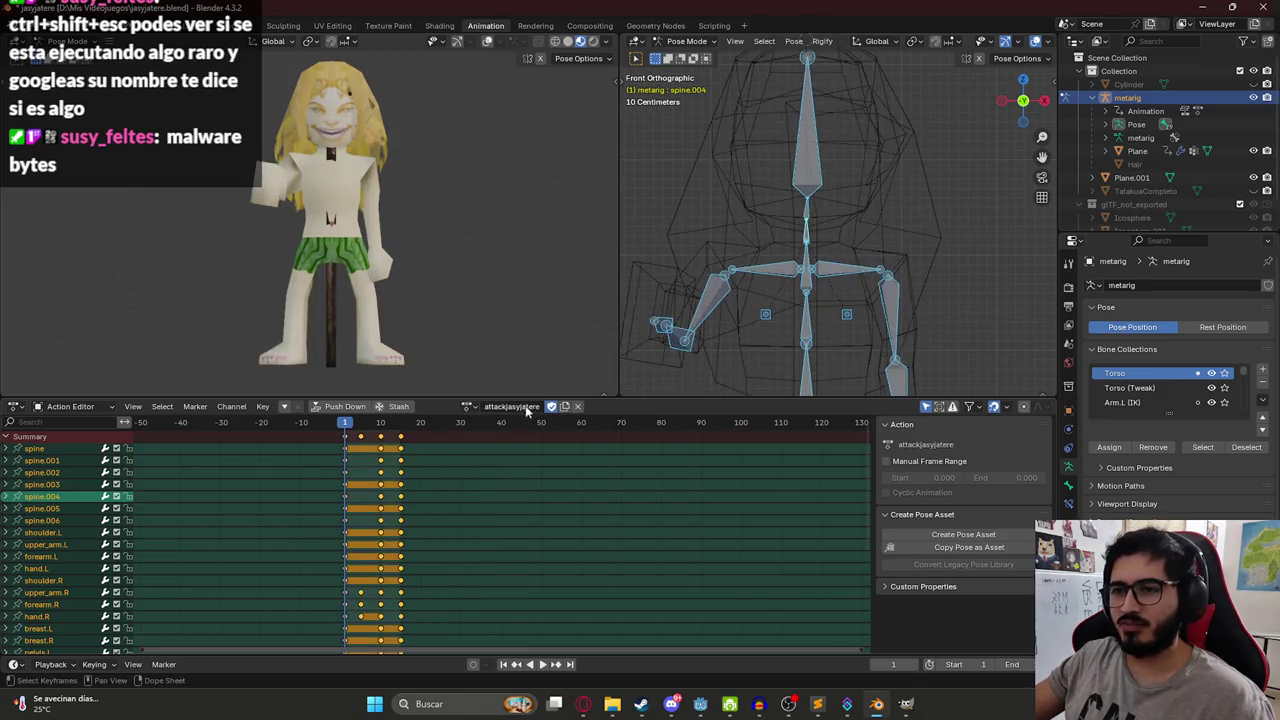
Duplicate the attack action, rename it idlejasyjatere, and enable Fake User.
left_click(563, 407)
double_click(508, 407)
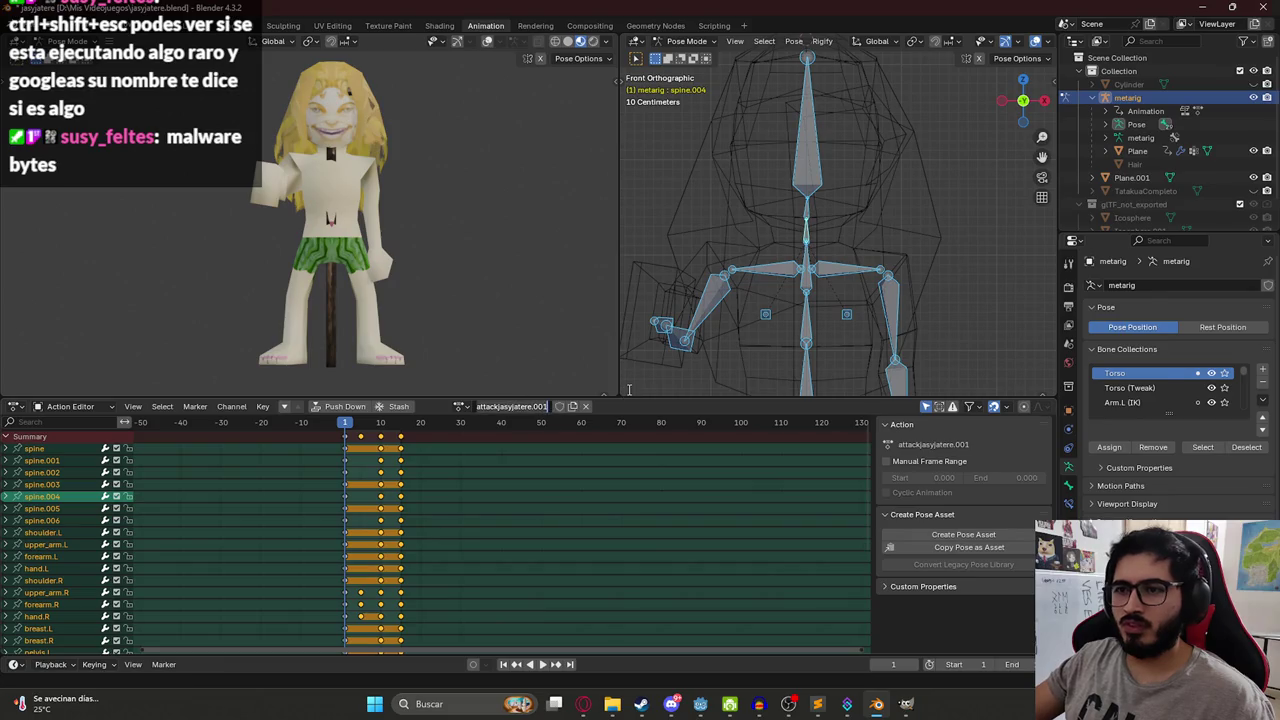
key("BackSpace")
type("idlejas")
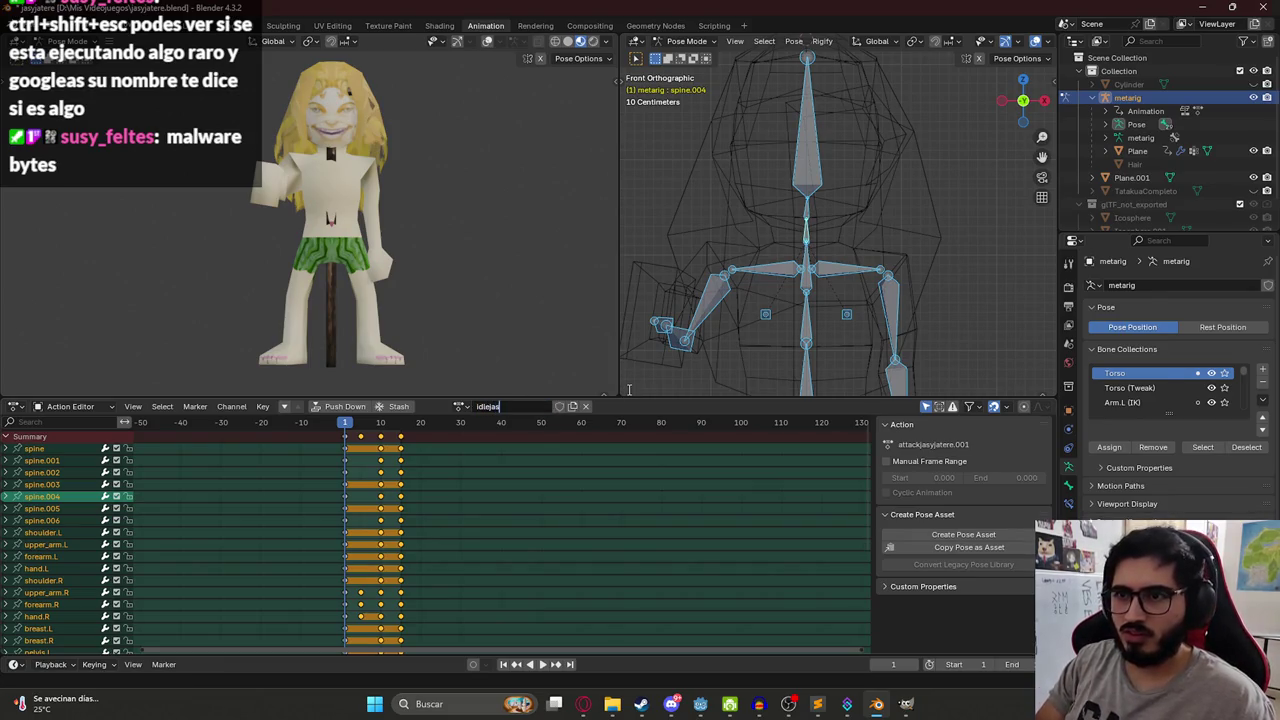
type("yjatere")
key("Return")
left_click(548, 407)
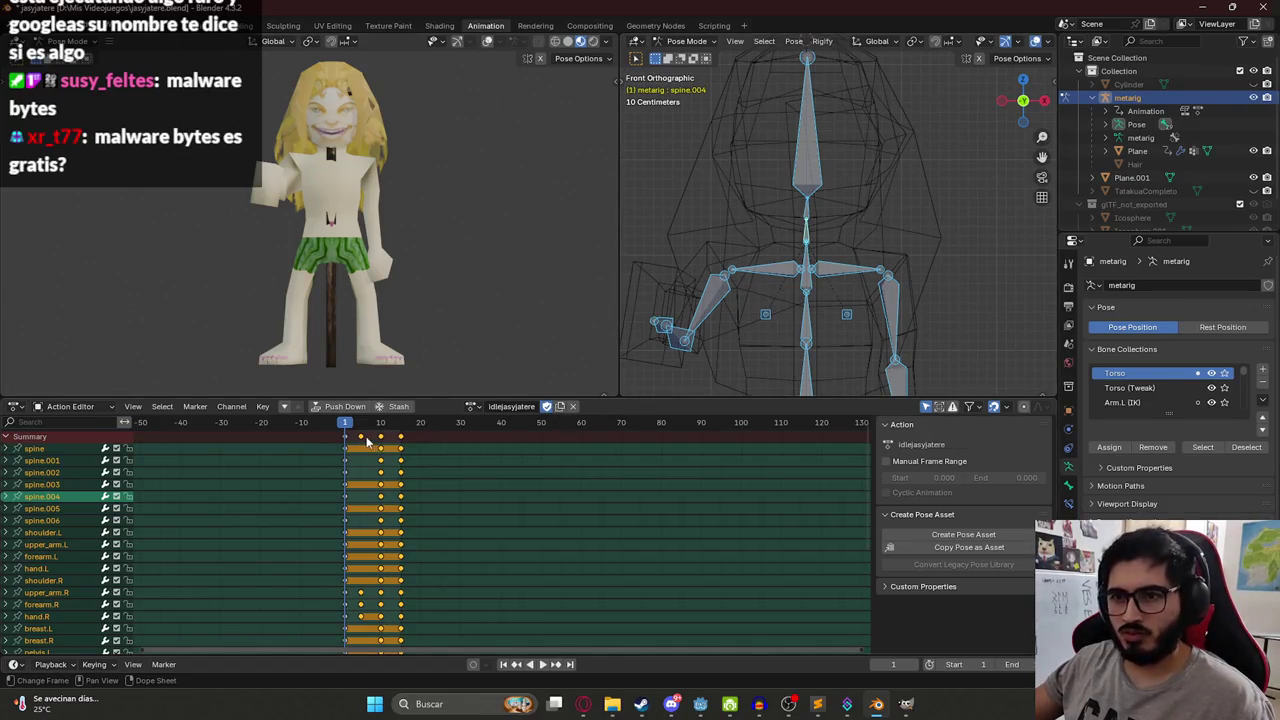
Select and delete all the copied keyframes in idlejasyjatere.
left_click(367, 441)
key("a")
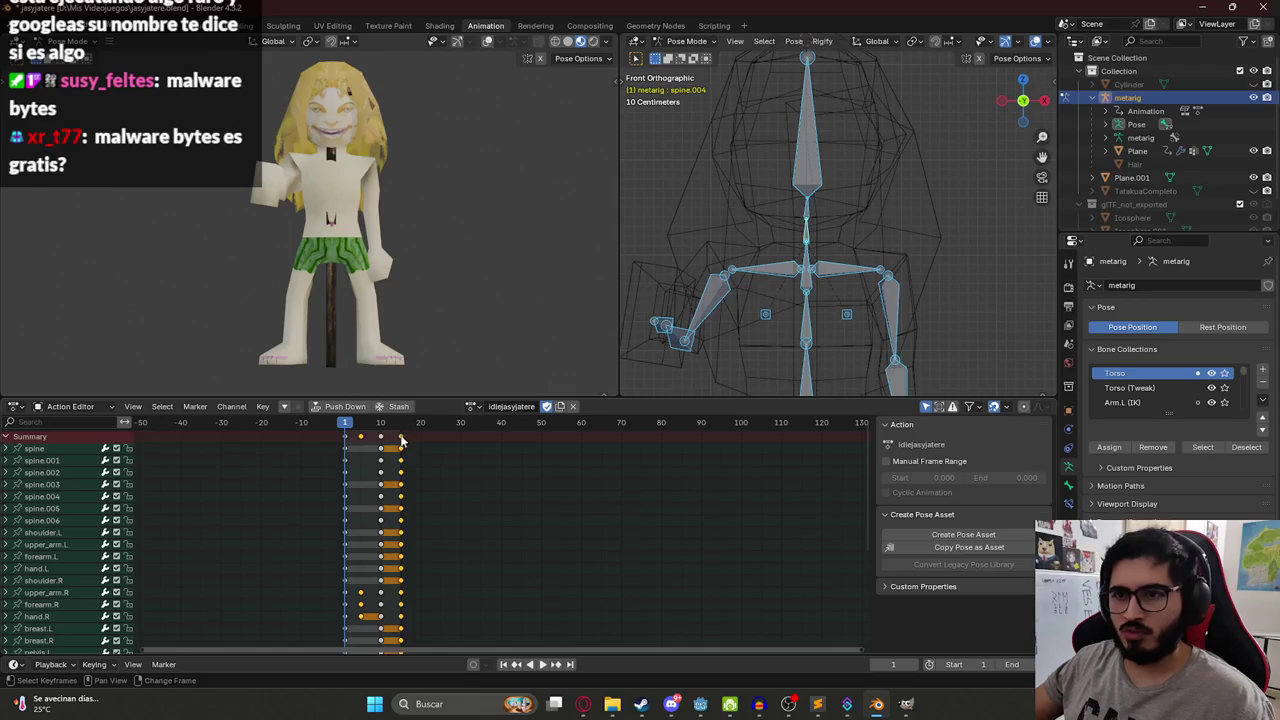
key("Delete")
key("space")
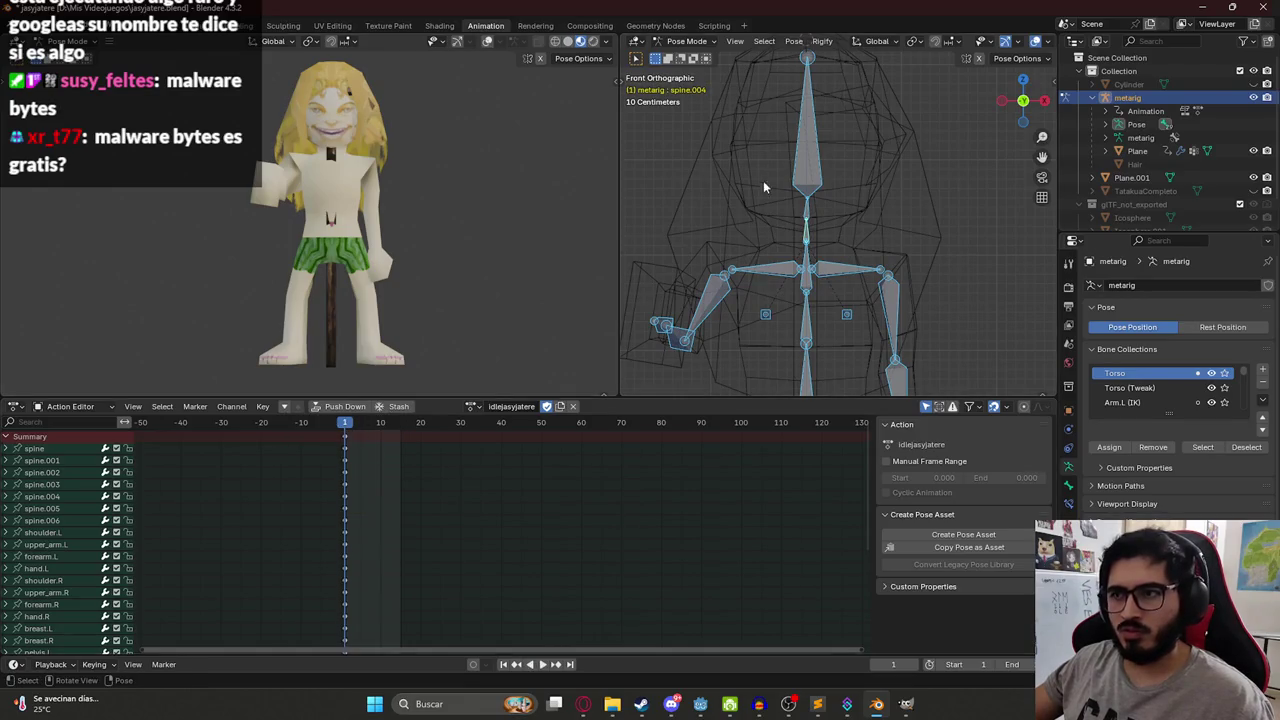
Frame the rig and set the animation end frame to 40.
key("a")
scroll(848, 195, "down", 3)
scroll(843, 267, "up", 1)
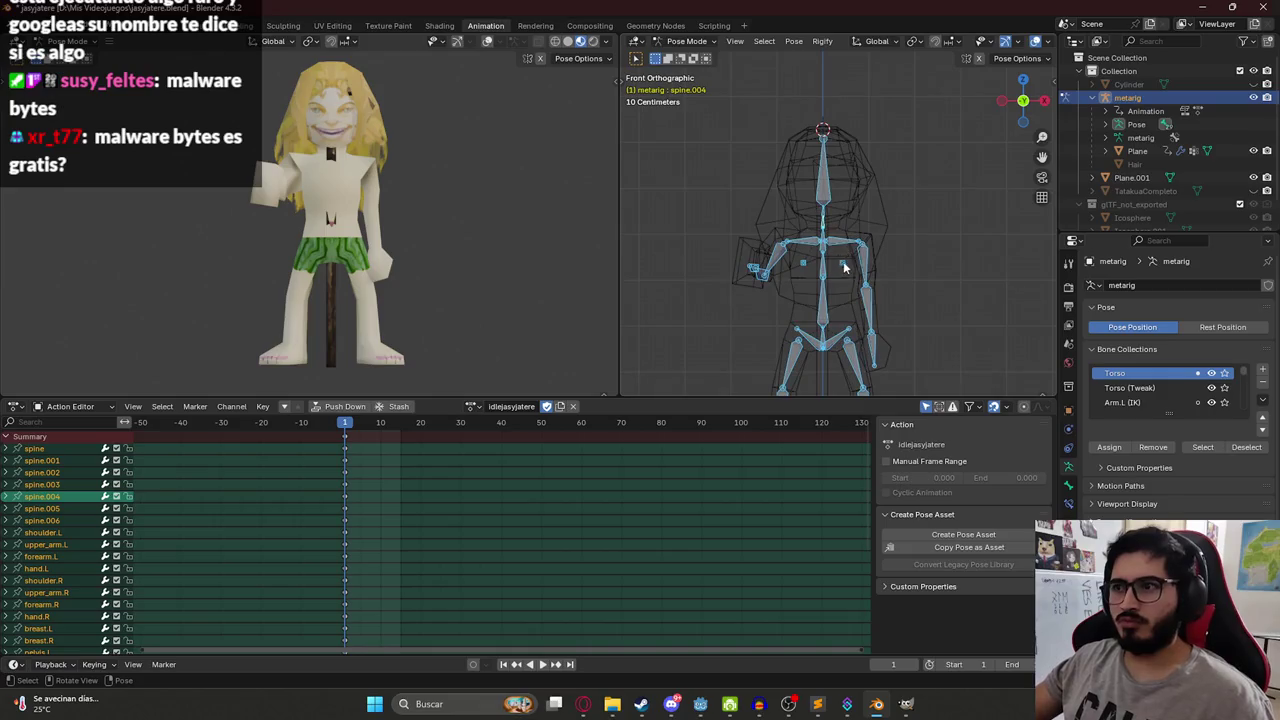
left_click(1028, 663)
type("0")
key("Return")
At frame 20, rotate the spine.002 bone from the right side view and key it.
left_click(420, 422)
key("KP_3")
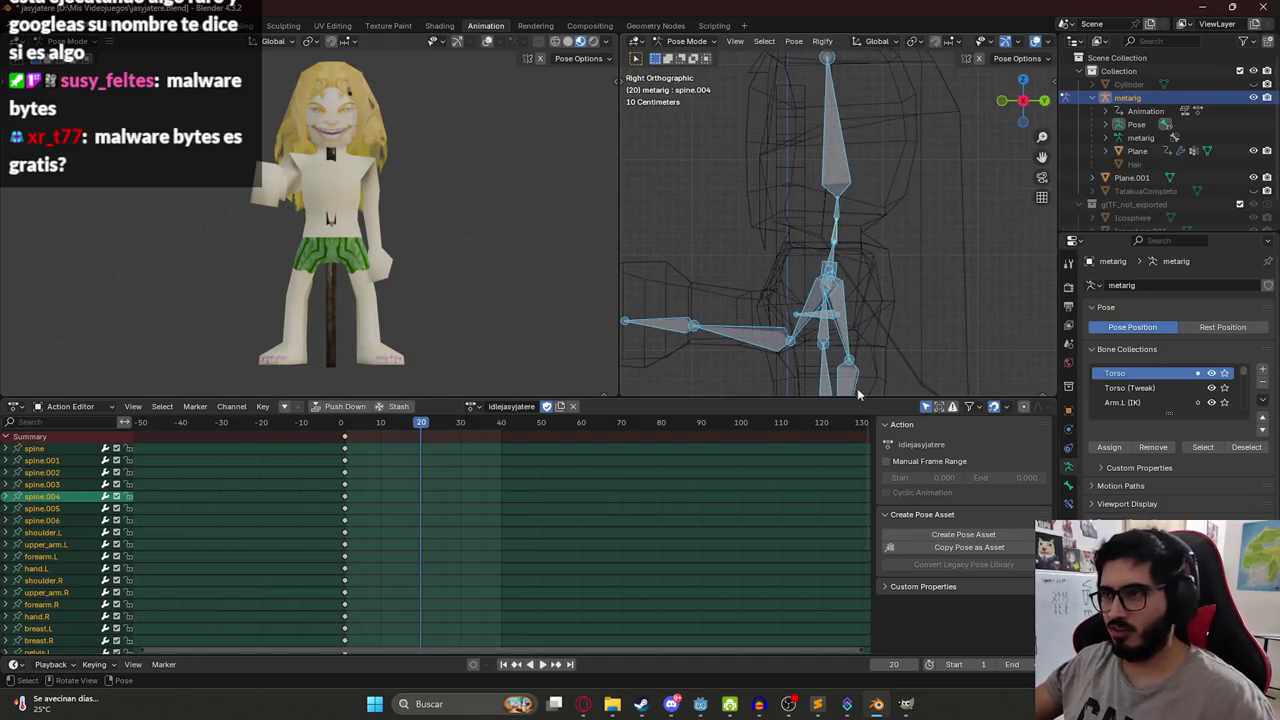
left_click(822, 340)
left_click(824, 325)
key("r")
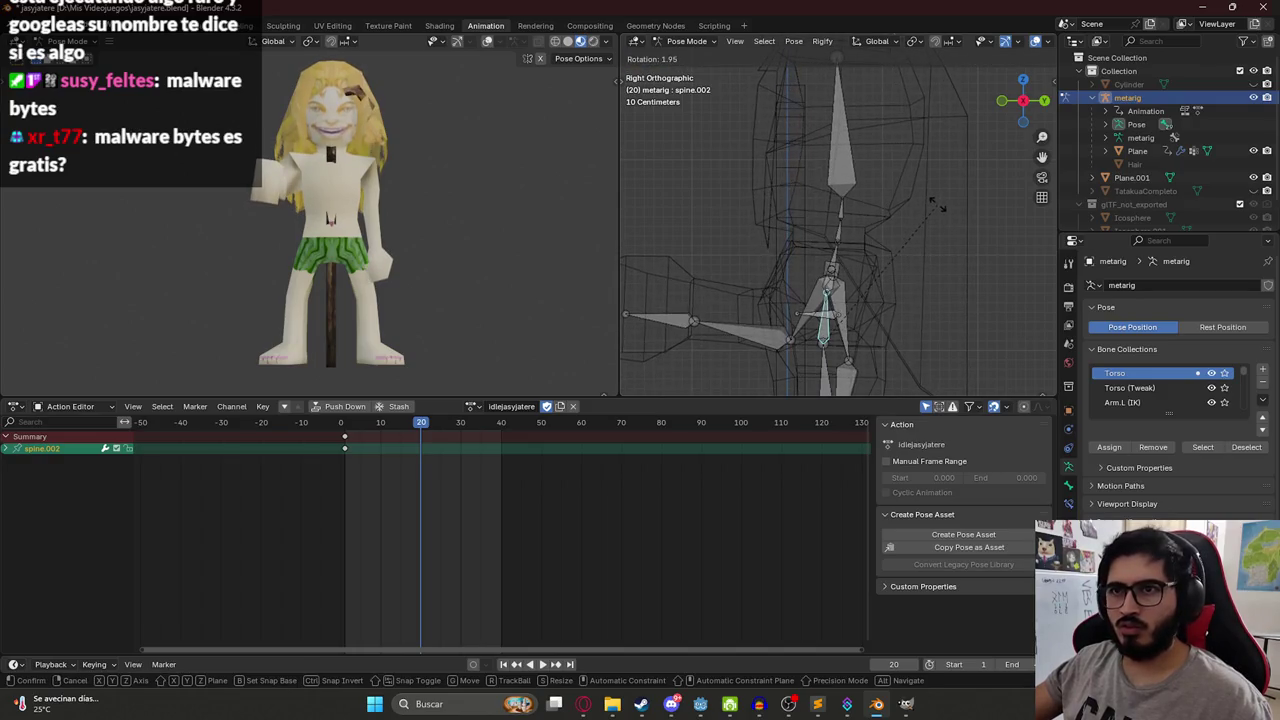
left_click(938, 204)
key("i")
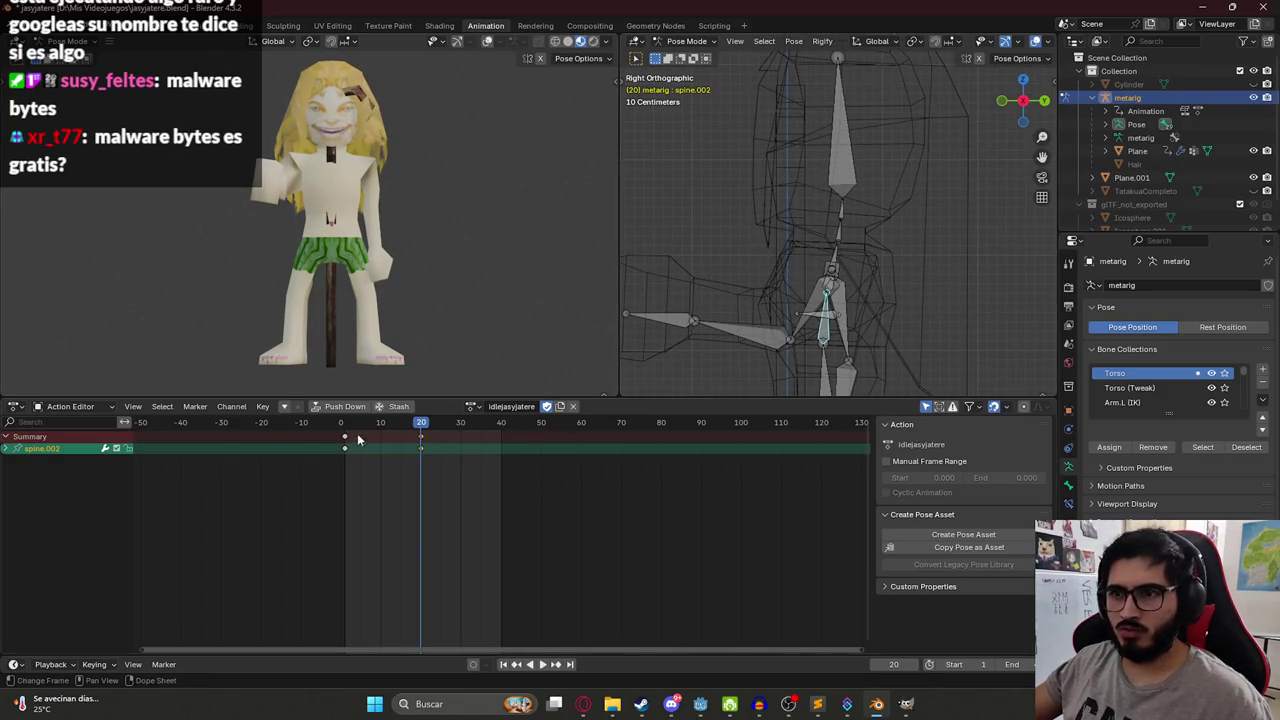
Copy the frame 1 pose, paste and key it at frame 40, then save jasyjatere.blend.
left_click(341, 426)
key("ctrl+c")
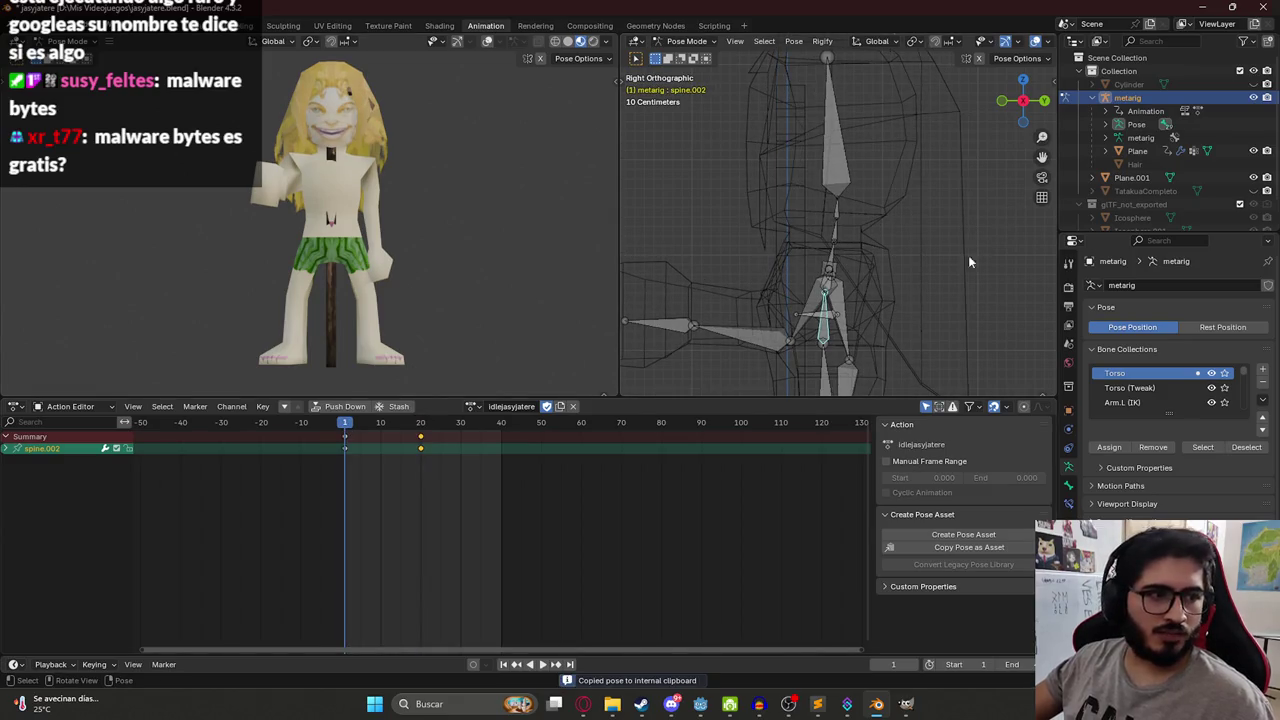
left_click_drag(494, 425, 502, 427)
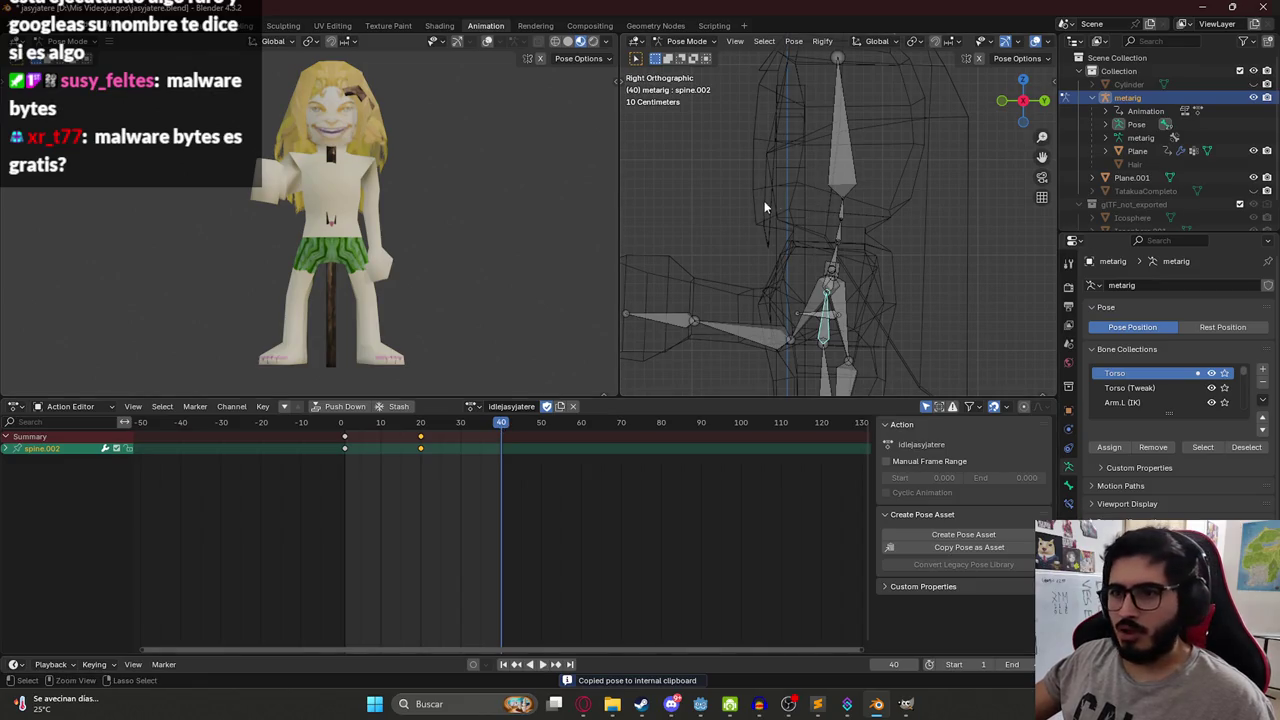
key("ctrl+v")
key("i")
left_click_drag(349, 424, 344, 420)
key("ctrl+s")
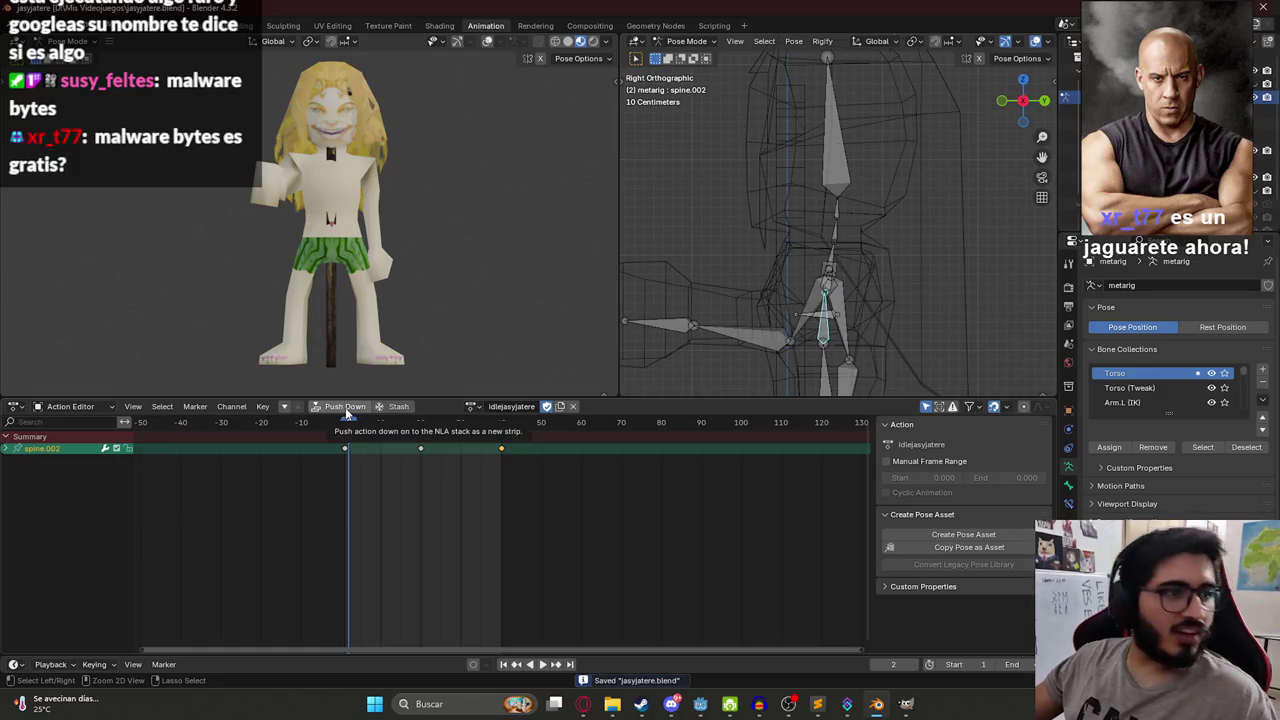
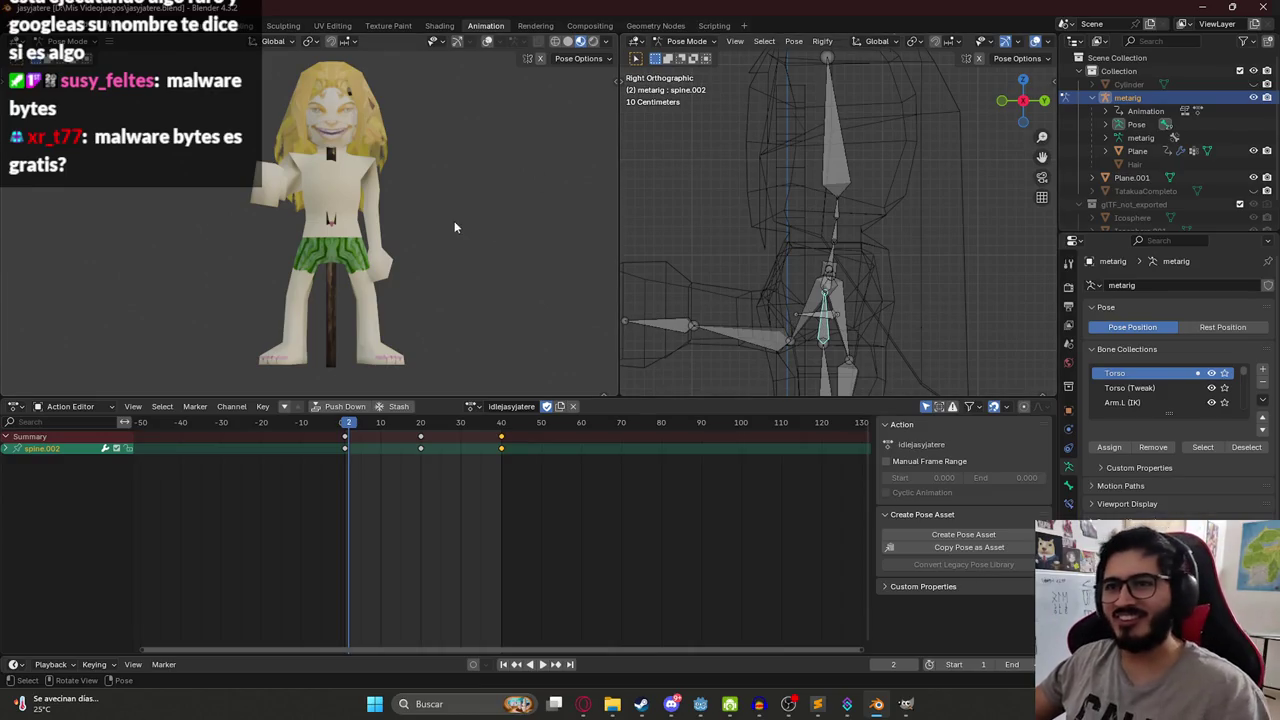
Save, preview the idle animation, and duplicate it as a new action named blockjasyjatere.
key("ctrl+s")
key("space")
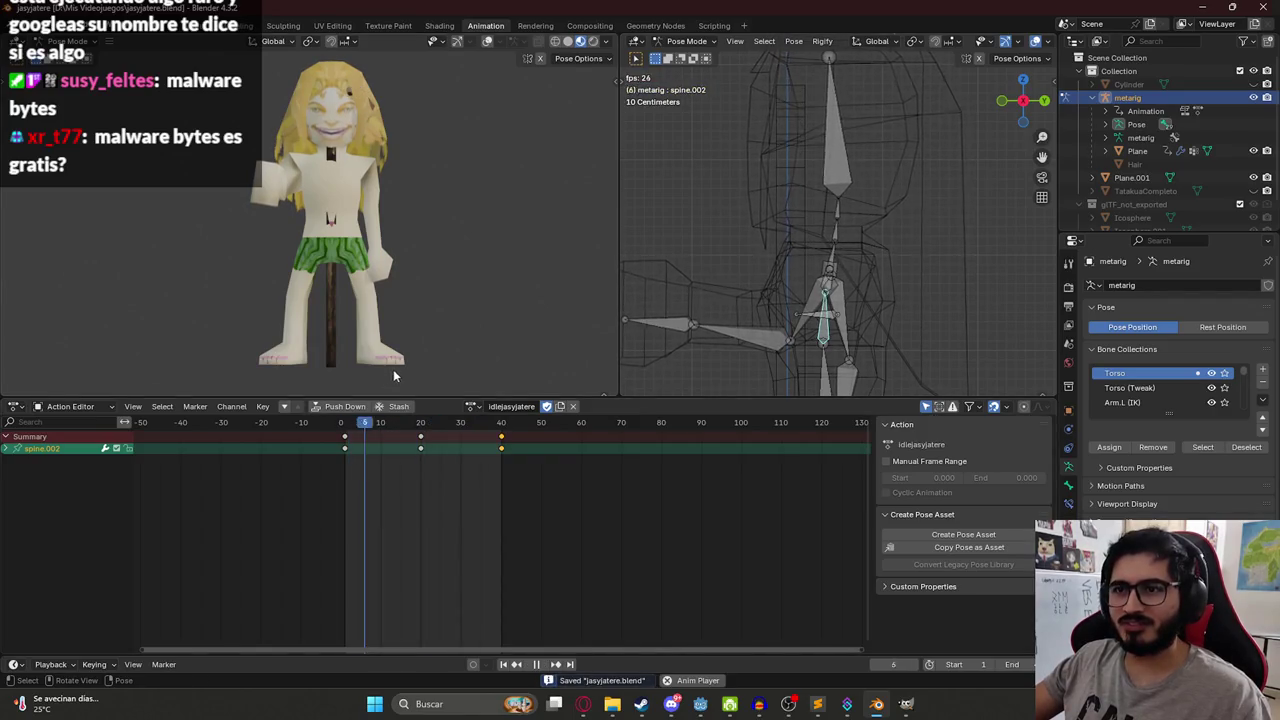
key("space")
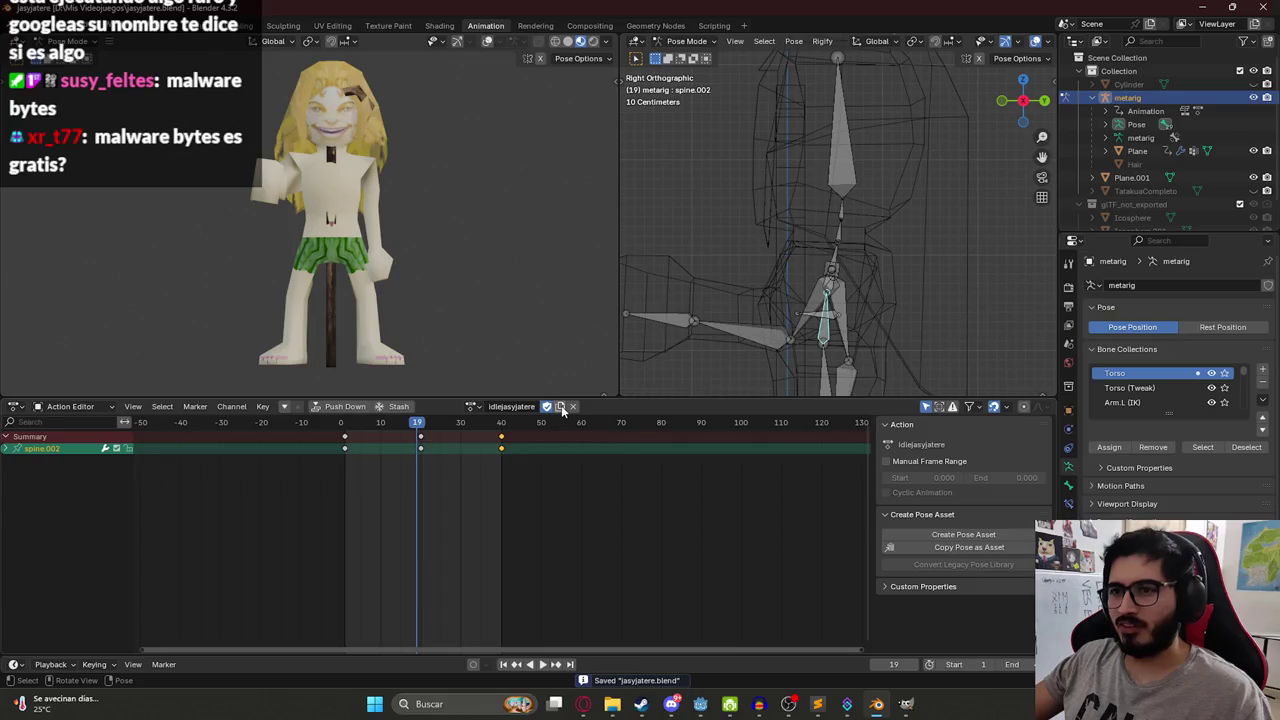
left_click(562, 409)
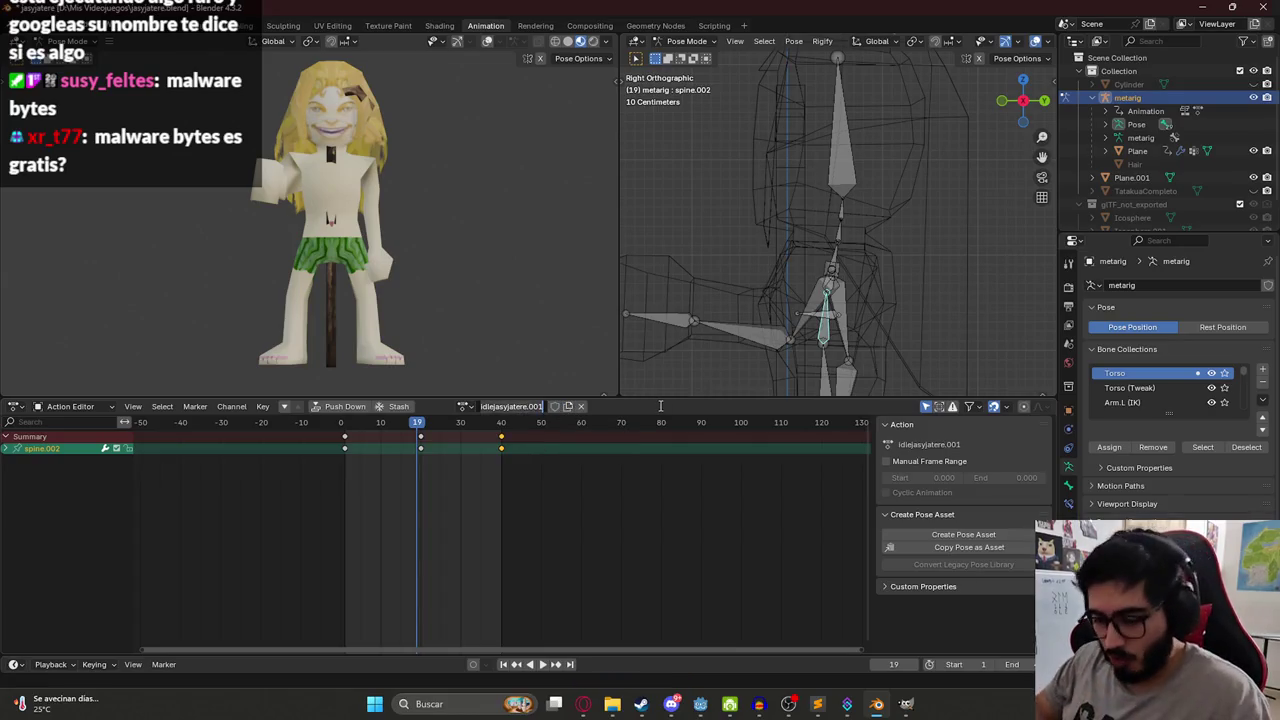
type("block")
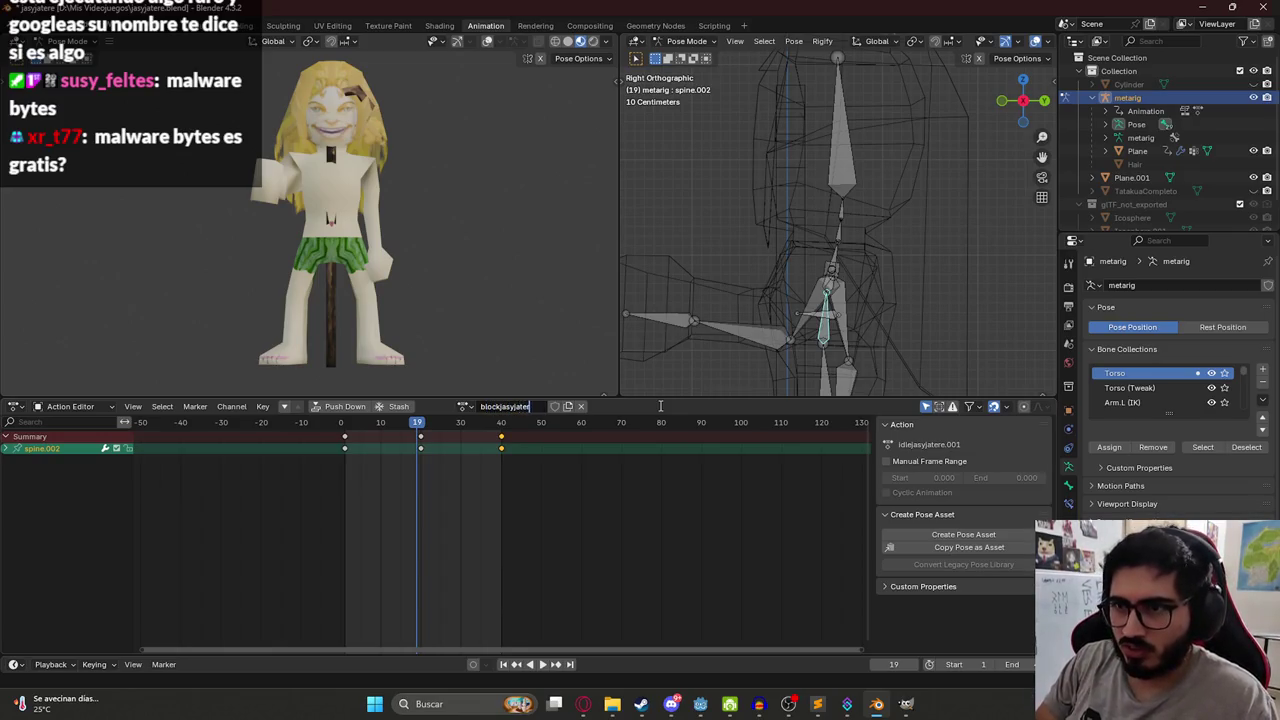
type("e")
key("Return")
Delete the keyframes at frames 19 and 40, keeping only the first, and replay from frame 1.
left_click_drag(400, 410, 584, 476)
key("x")
left_click(451, 440)
key("shift+Left")
key("space")
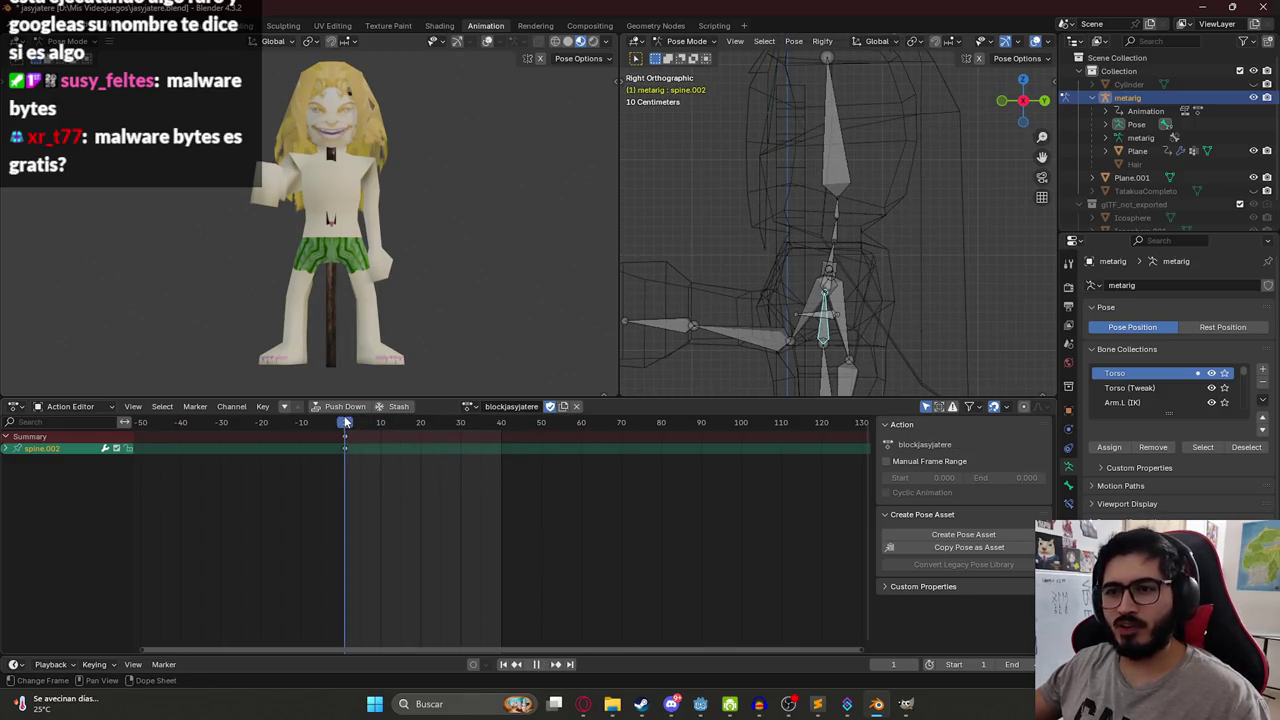
At frame 10, rotate upper_arm.R down in front view so the arm hangs.
key("space")
key("KP_1")
scroll(861, 232, "down", 2)
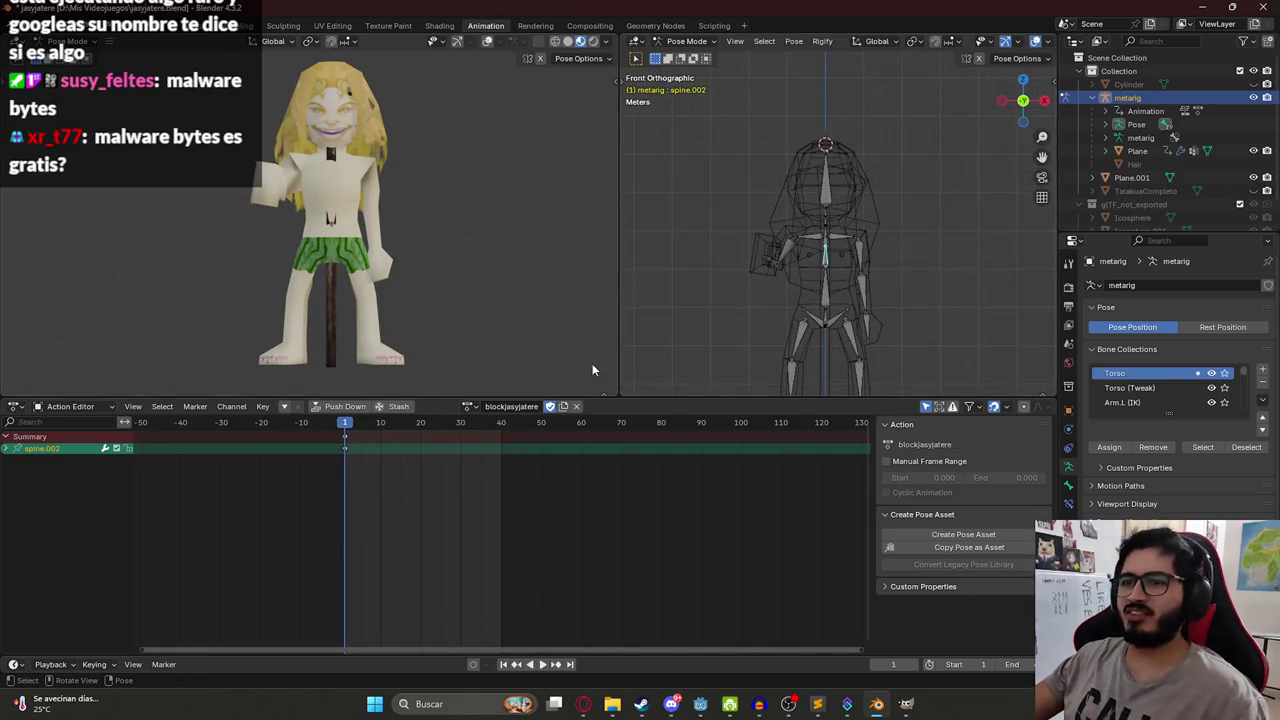
scroll(792, 280, "up", 3)
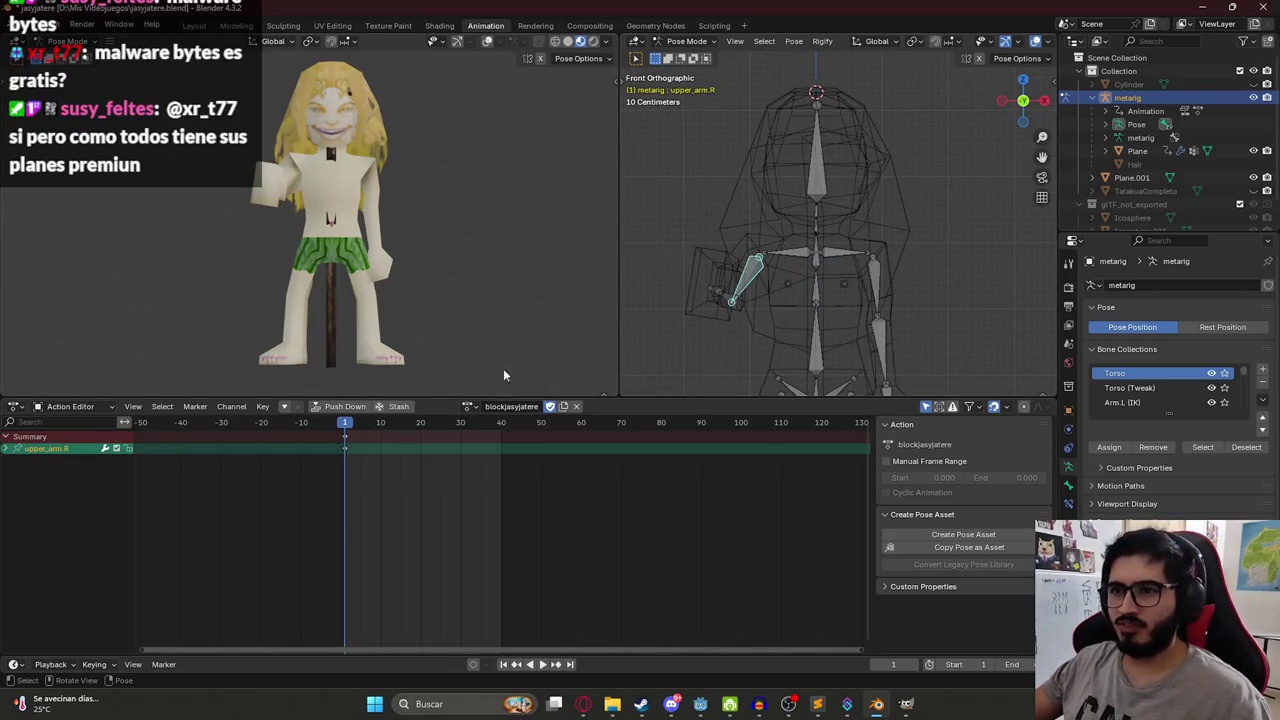
left_click(380, 422)
scroll(767, 258, "down", 2)
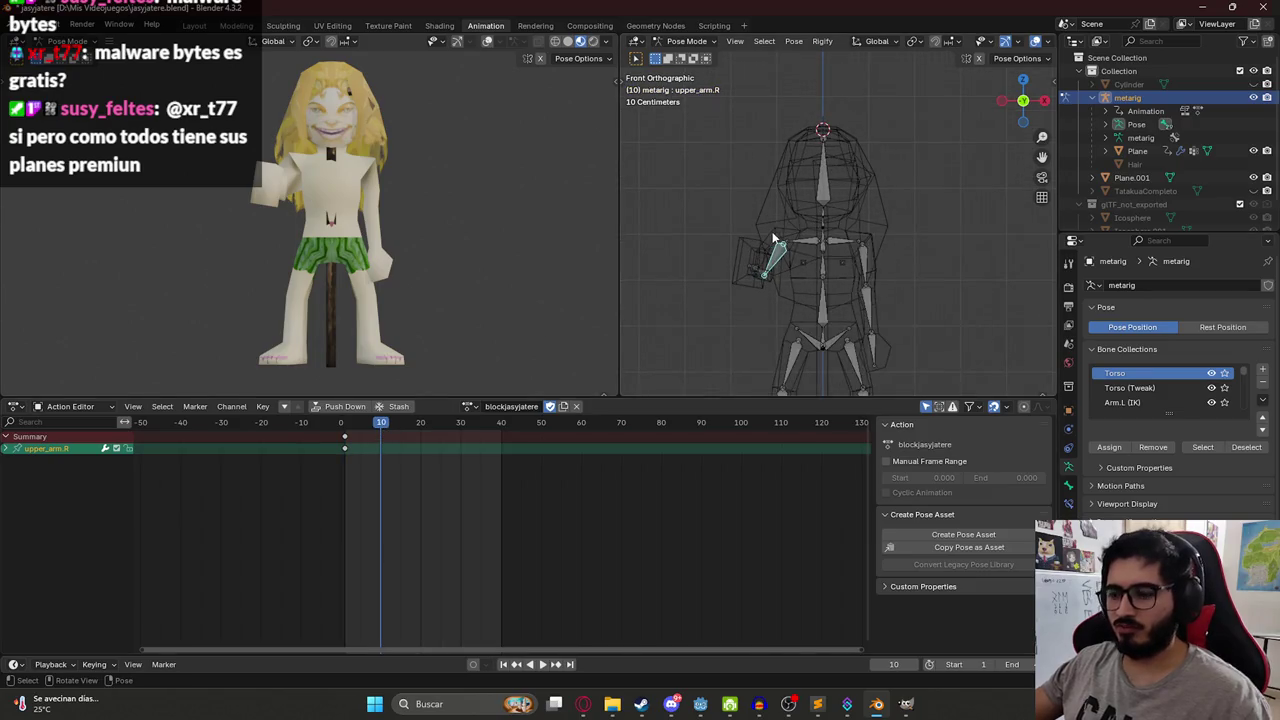
key("KP_7")
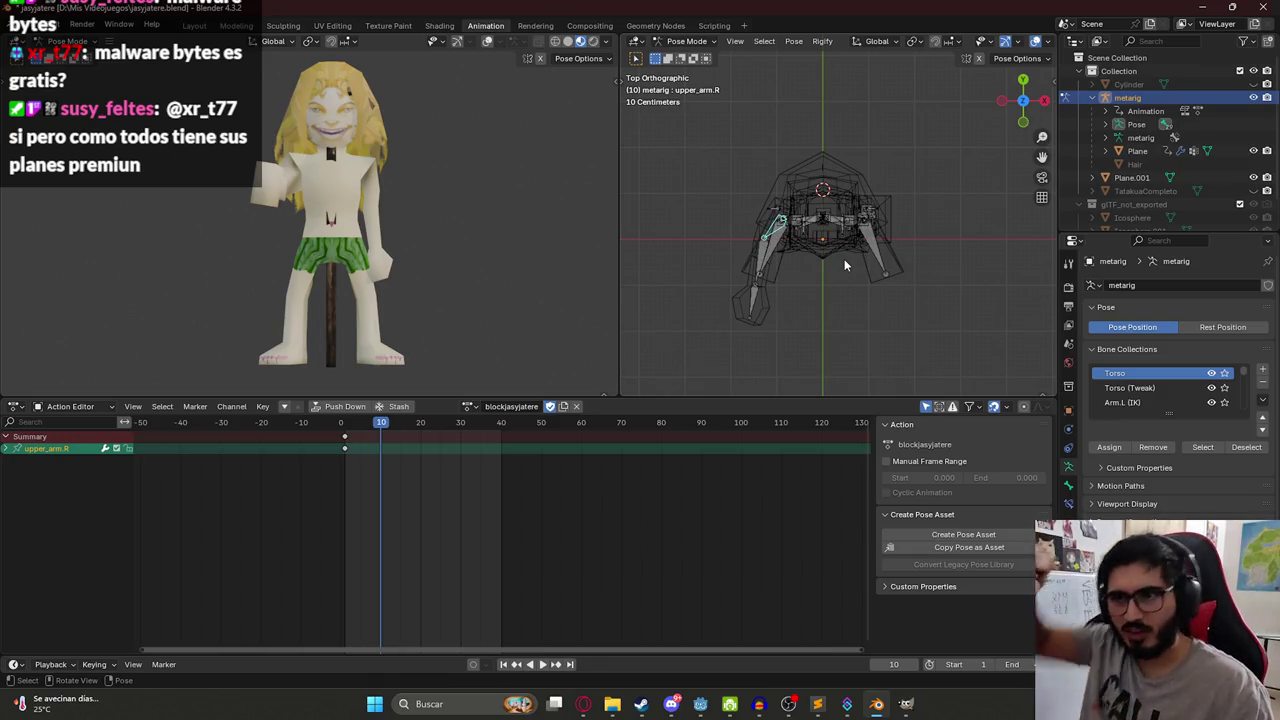
key("KP_1")
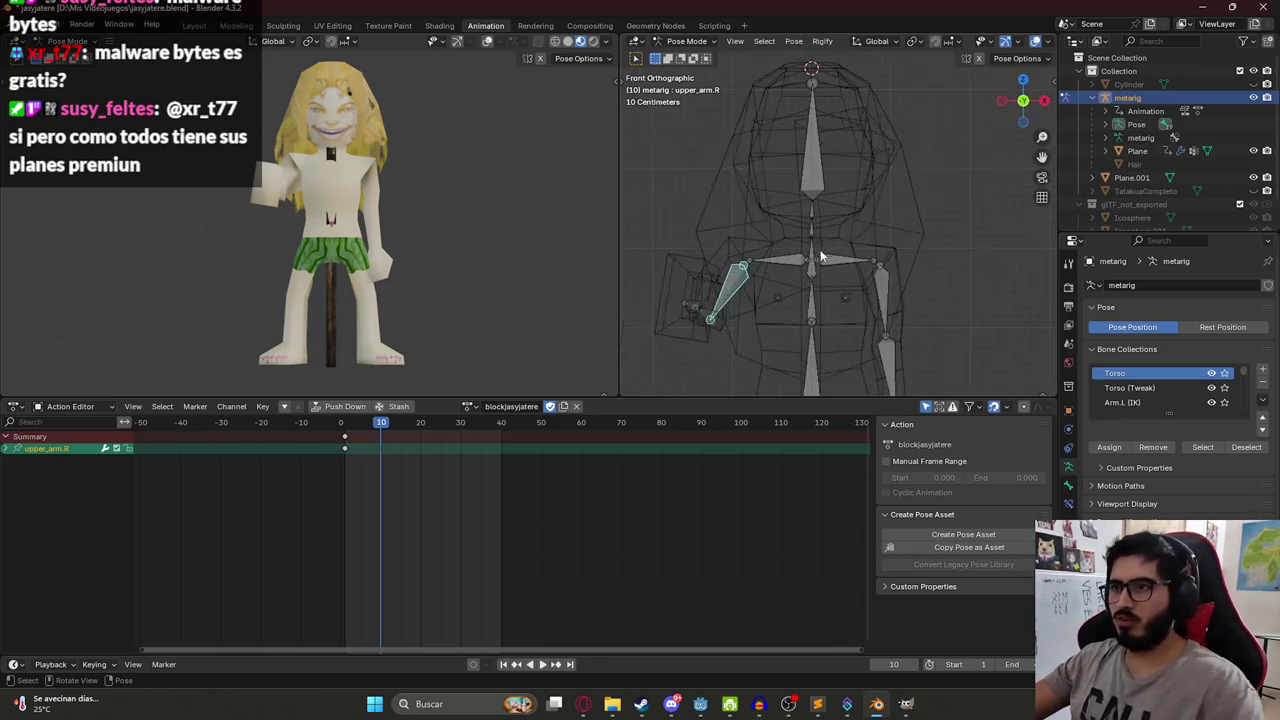
key("r")
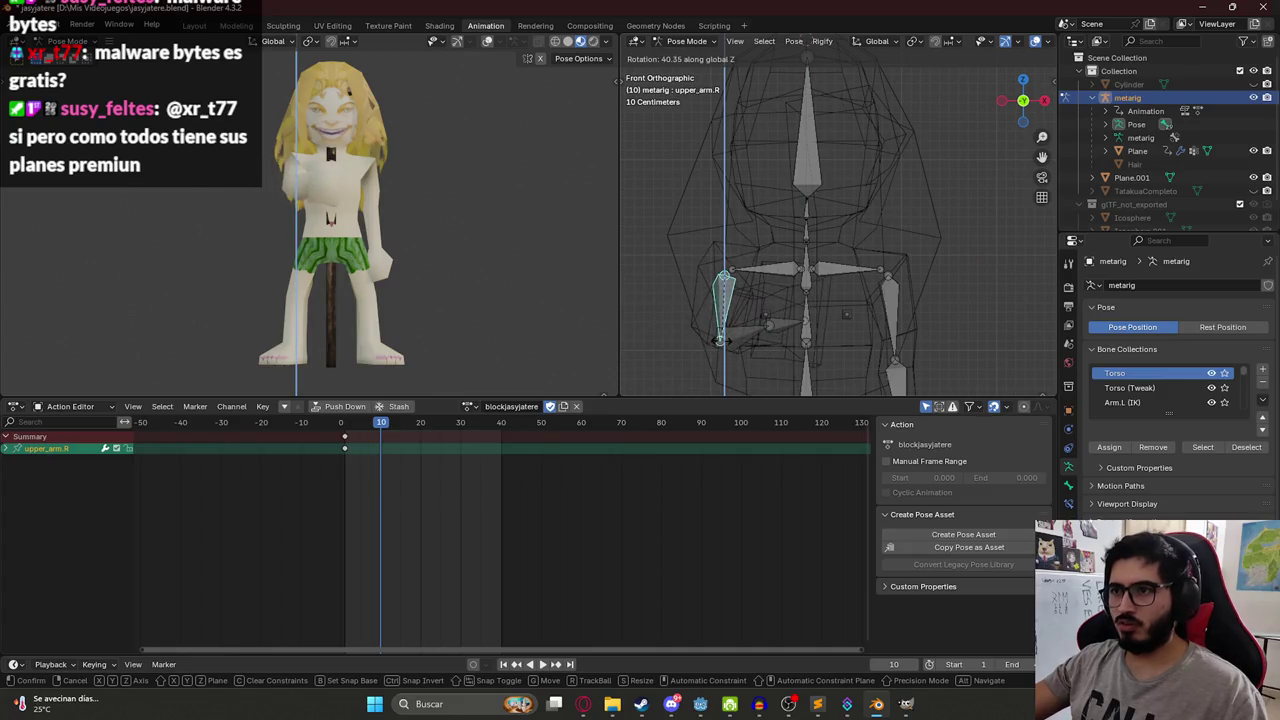
left_click(723, 345)
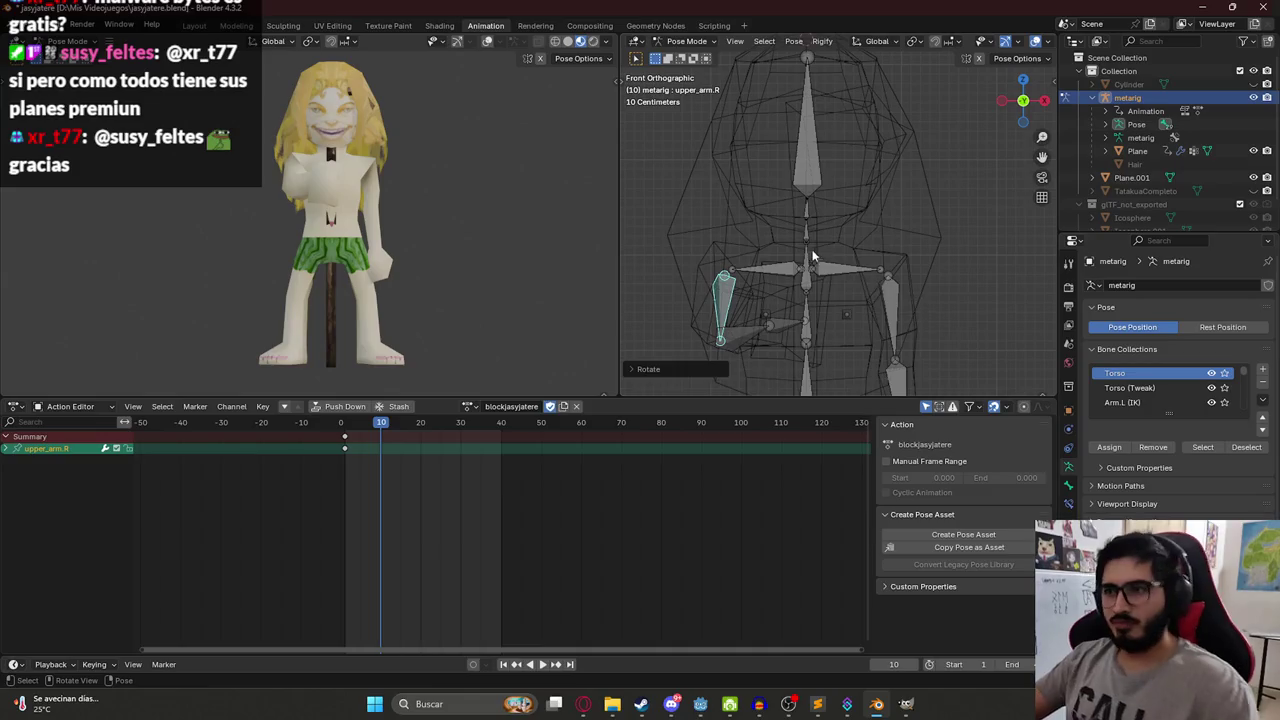
Swing the right upper arm outward, then raise it on the X axis.
key("KP_8")
key("KP_8")
key("KP_8")
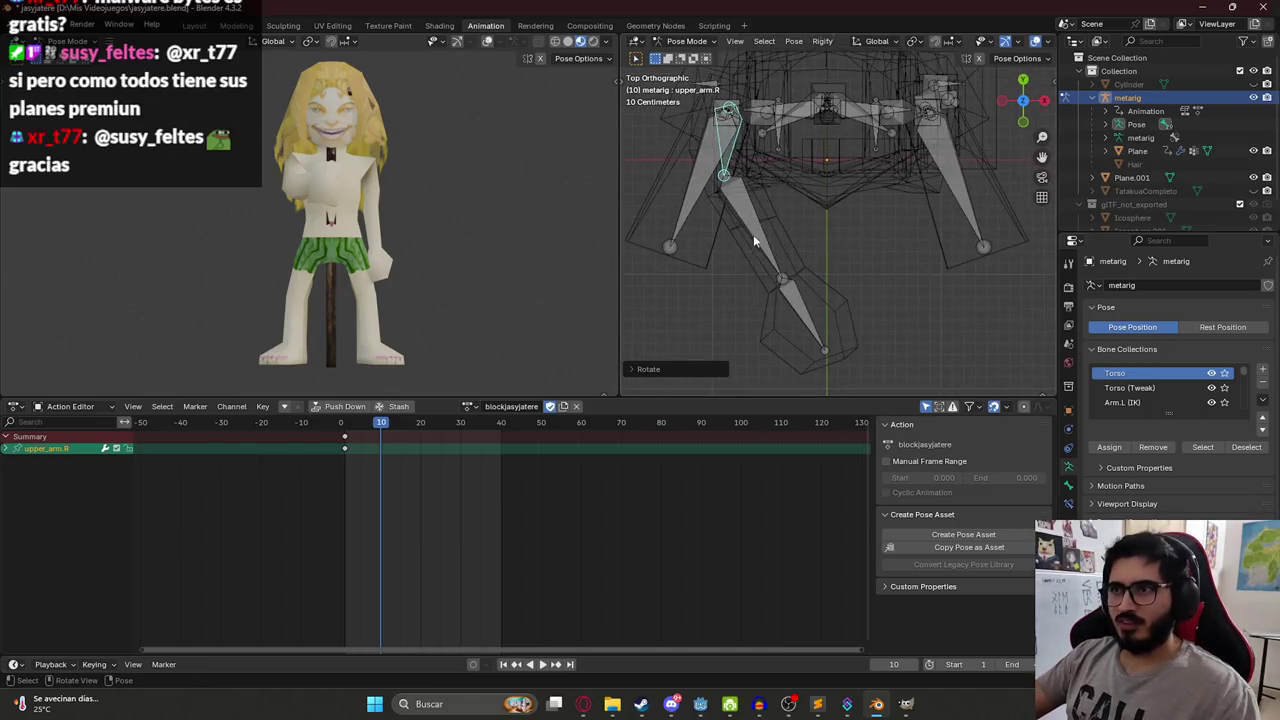
left_click(744, 217)
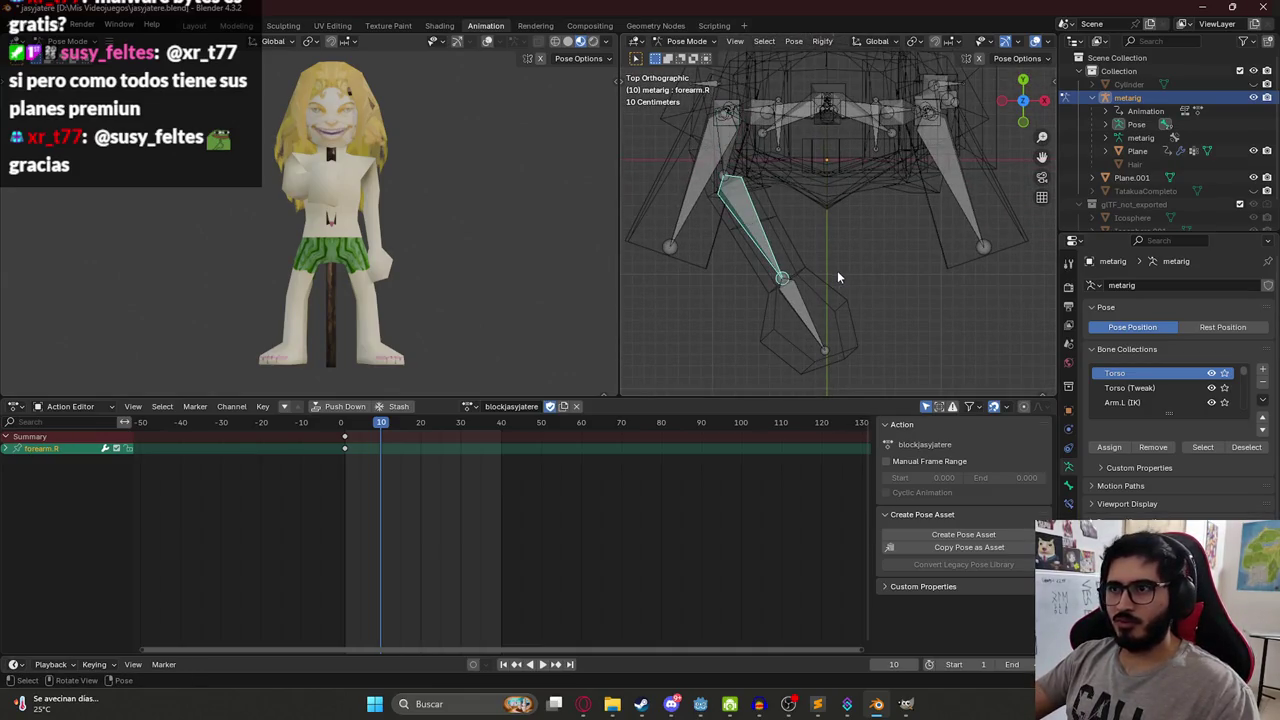
key("KP_2")
key("KP_2")
key("KP_2")
left_click(748, 302)
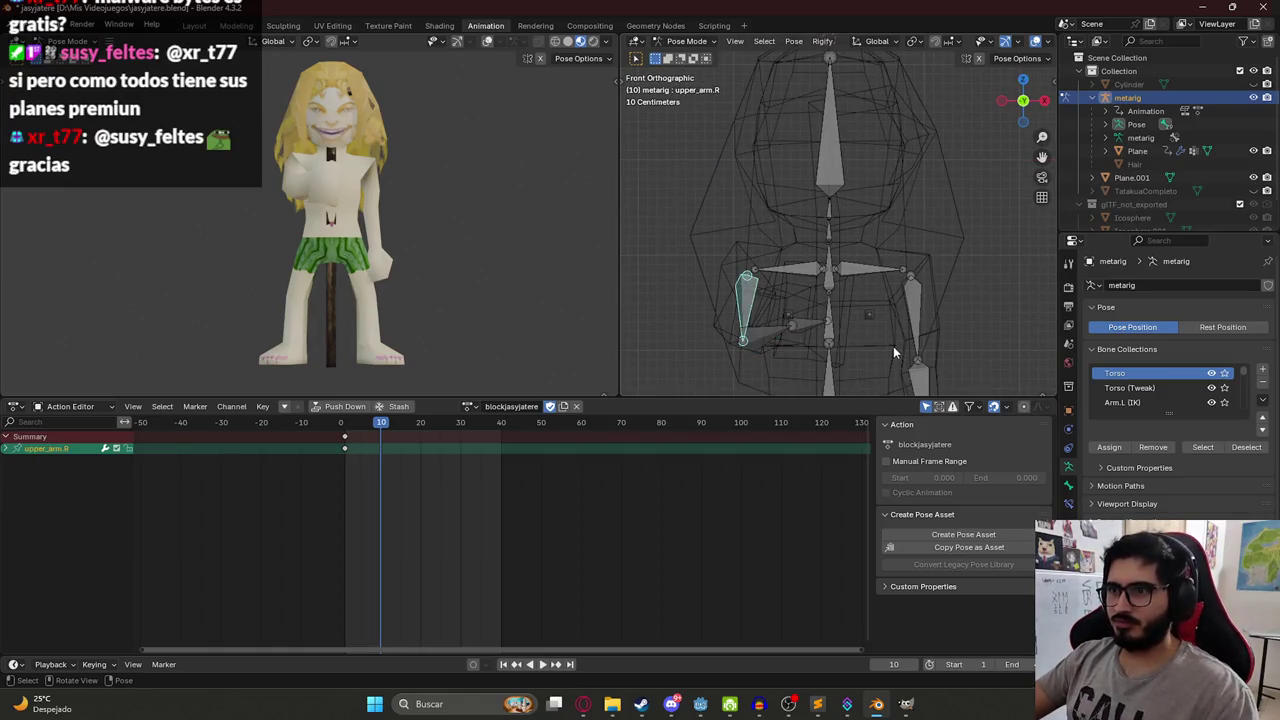
key("r")
left_click(837, 267)
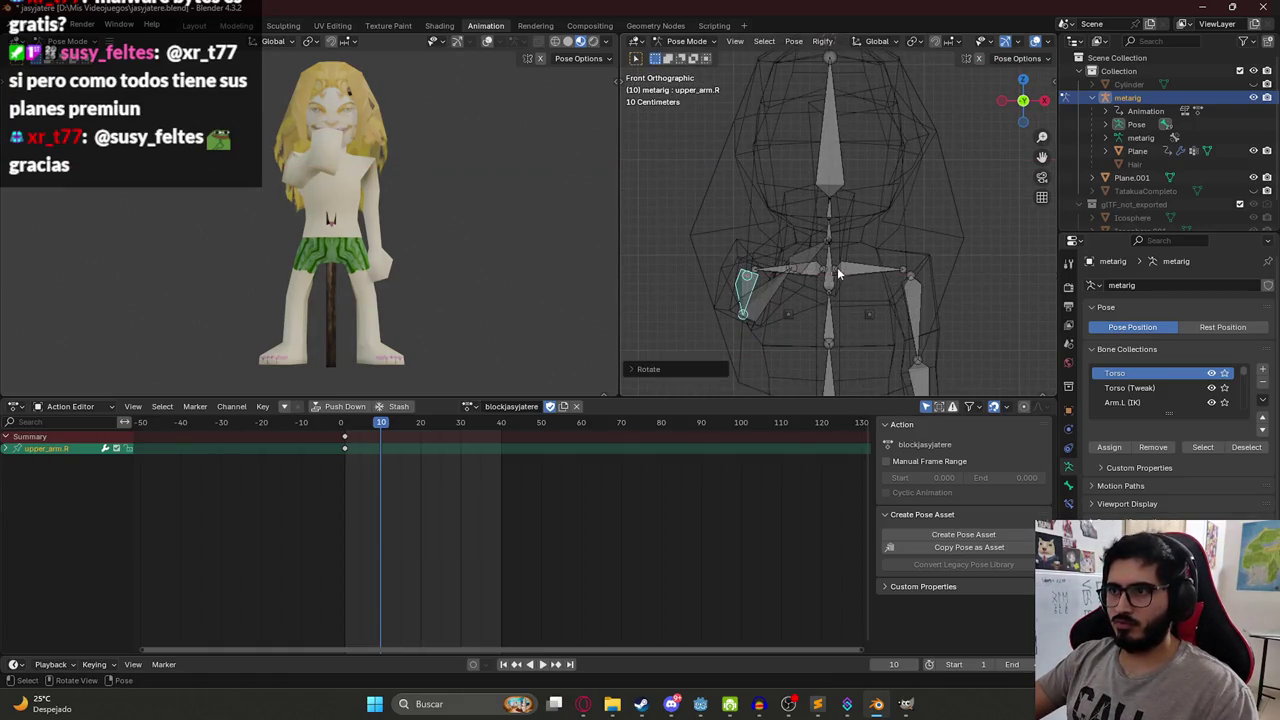
left_click(812, 264)
left_click(748, 295)
key("r")
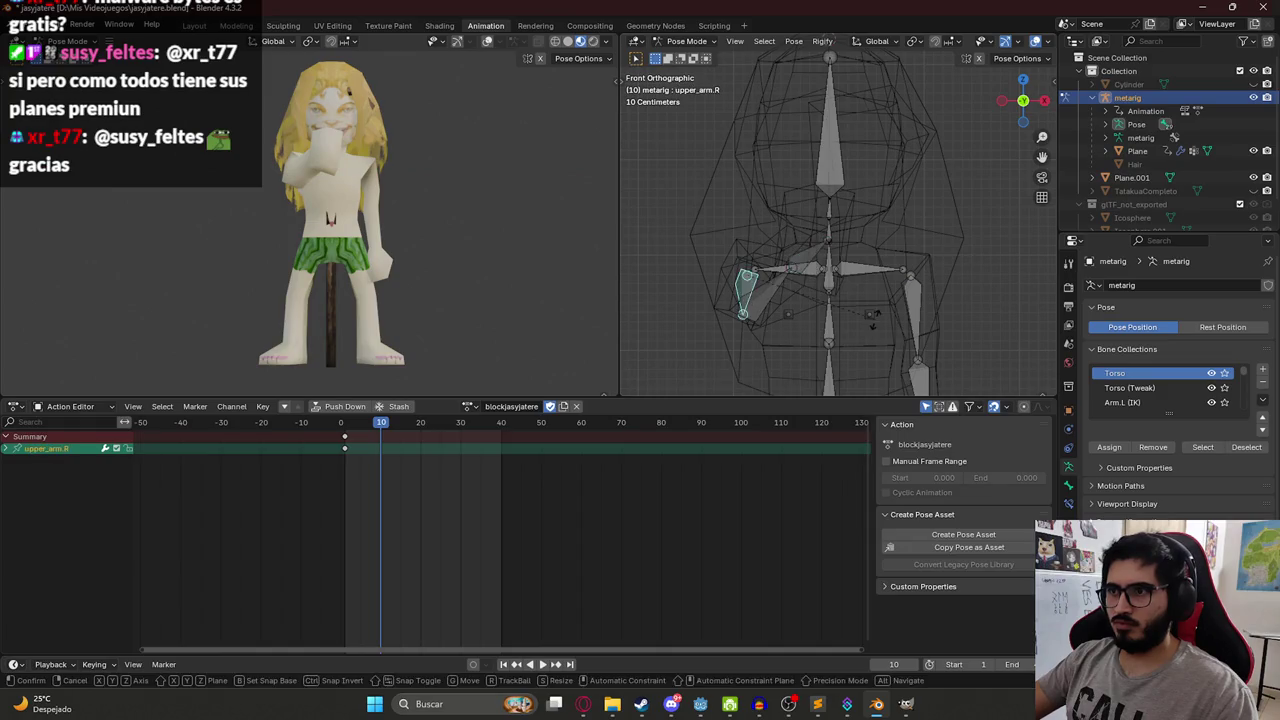
key("z")
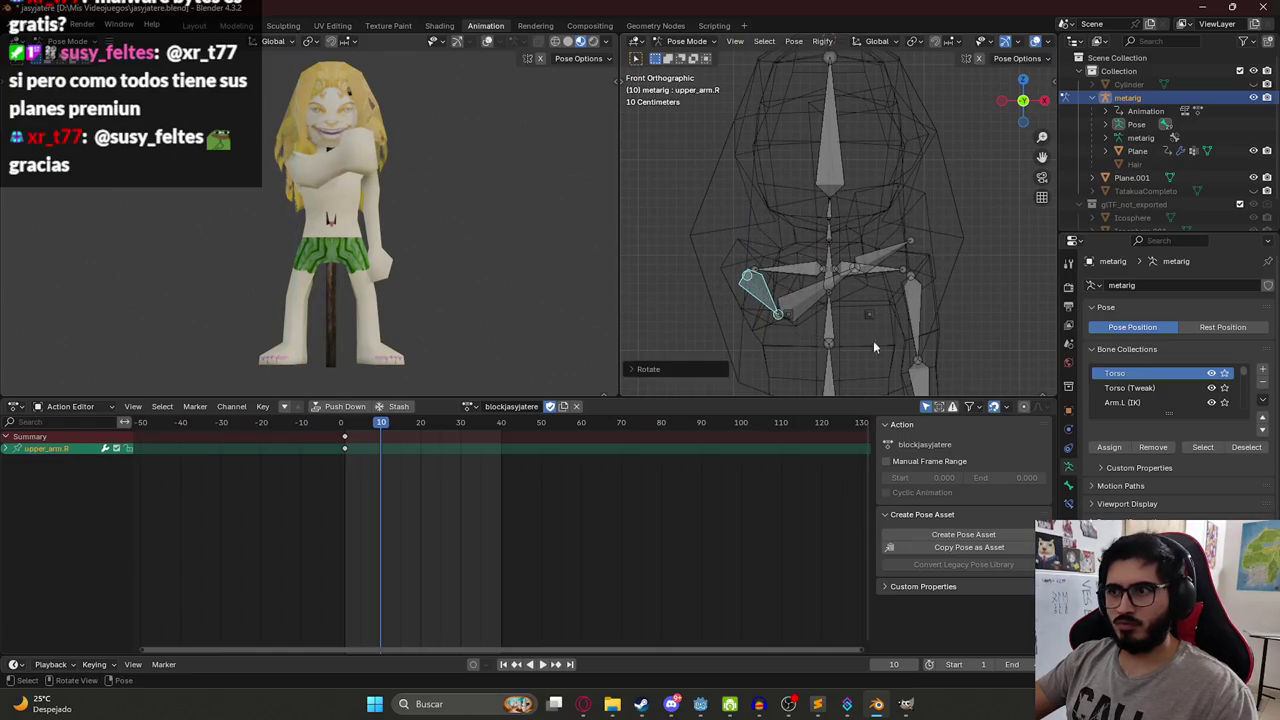
key("x")
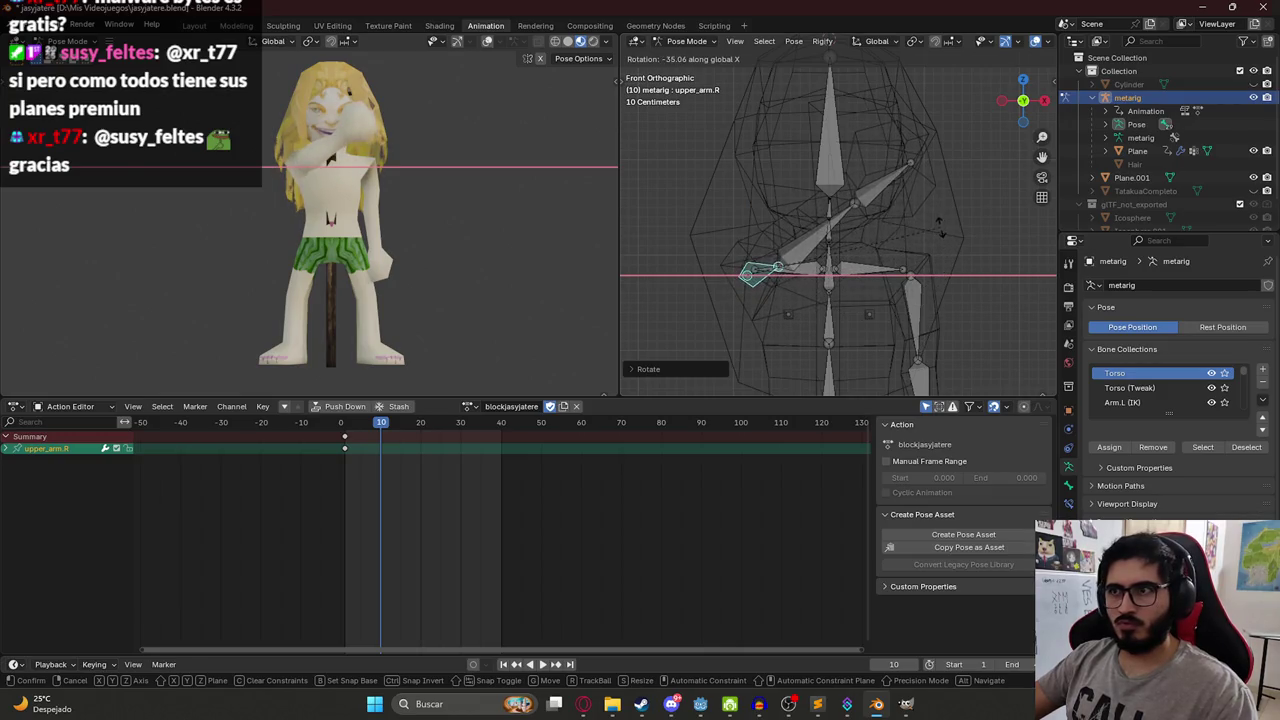
left_click(821, 237)
Bend the right forearm and twist it around its own Y axis.
left_click(821, 237)
key("r")
key("y")
key("y")
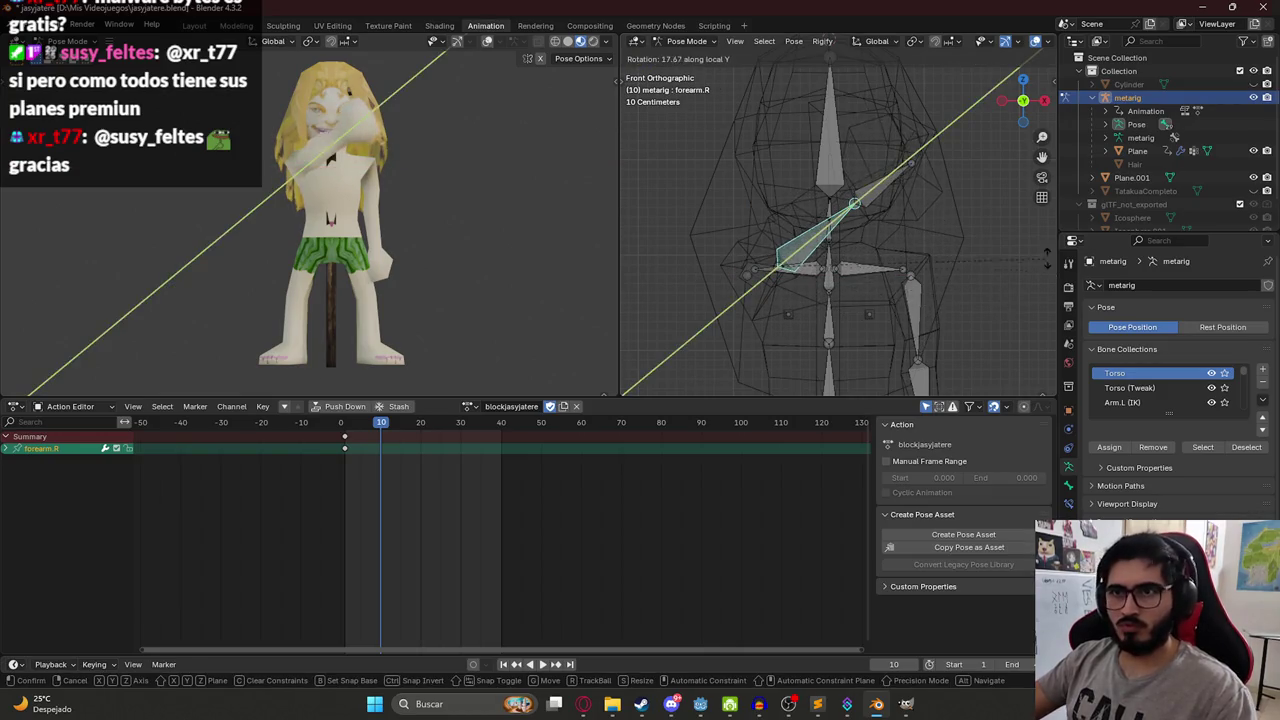
left_click(818, 235)
mouse_move(818, 235)
left_mouse_down()
mouse_move(795, 200)
mouse_move(968, 270)
left_mouse_up()
key("r")
key("y")
key("y")
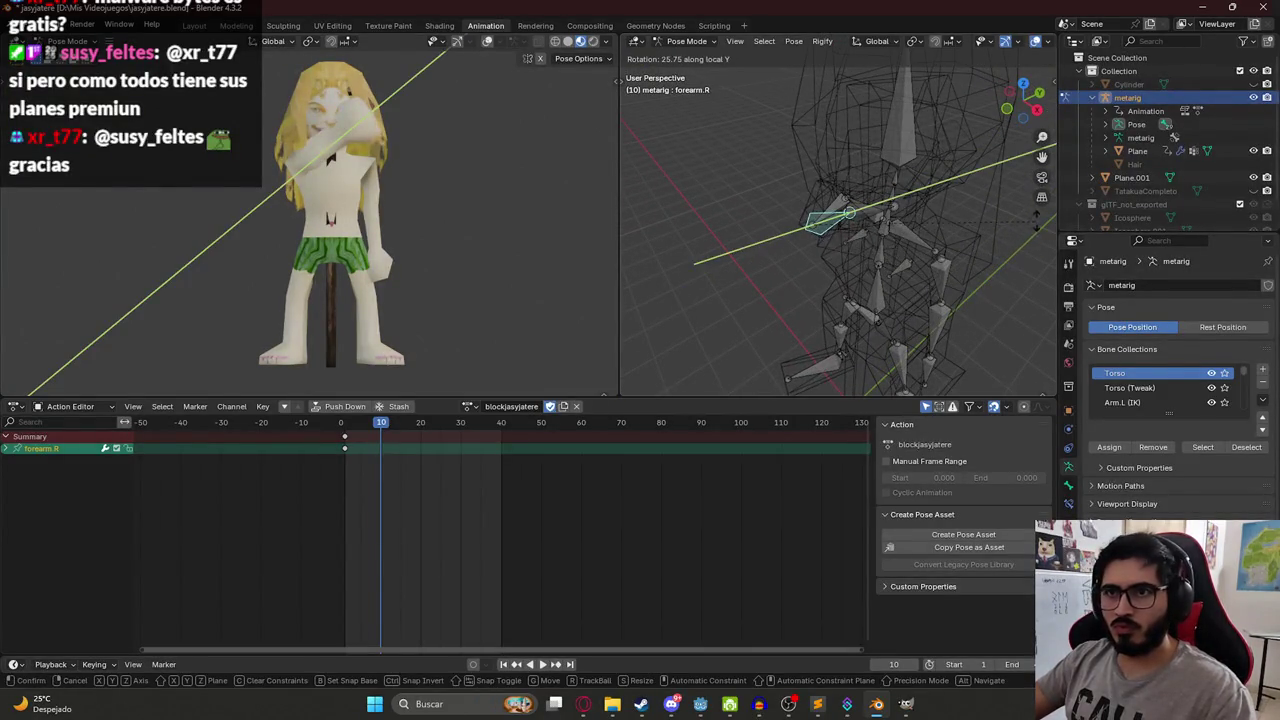
left_click(976, 260)
left_click_drag(974, 256, 881, 254)
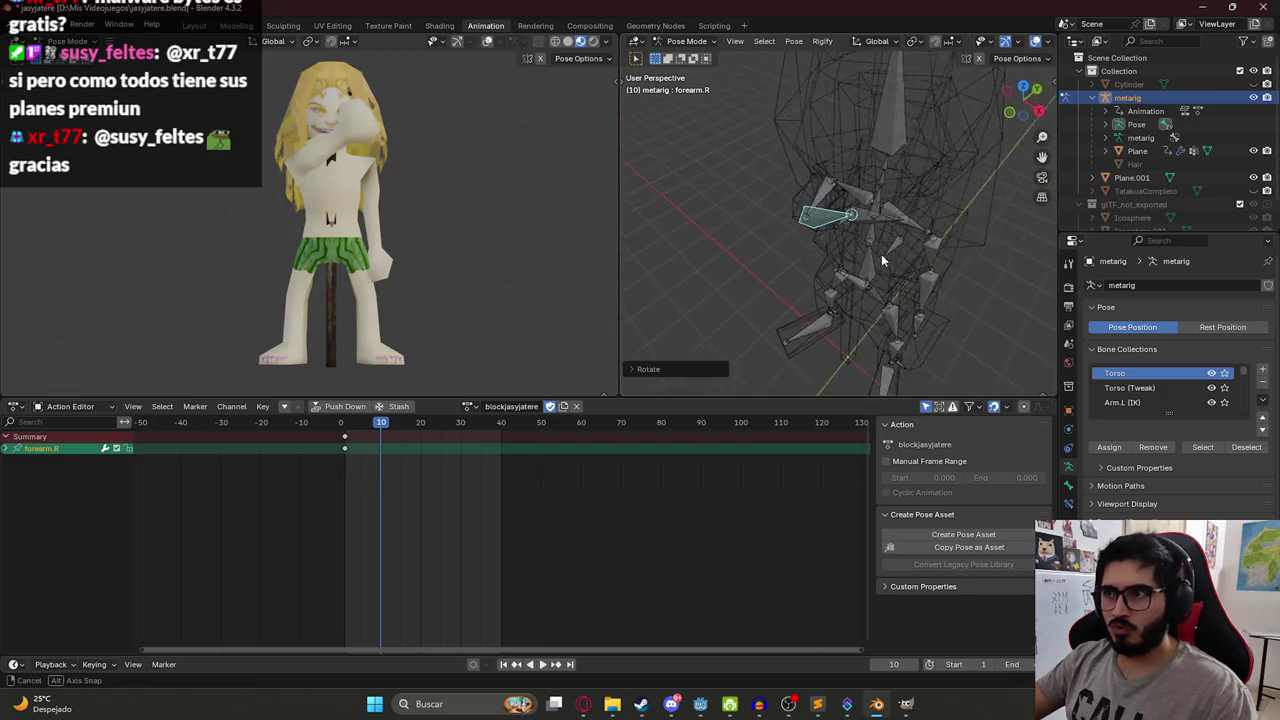
key("KP_7")
key("r")
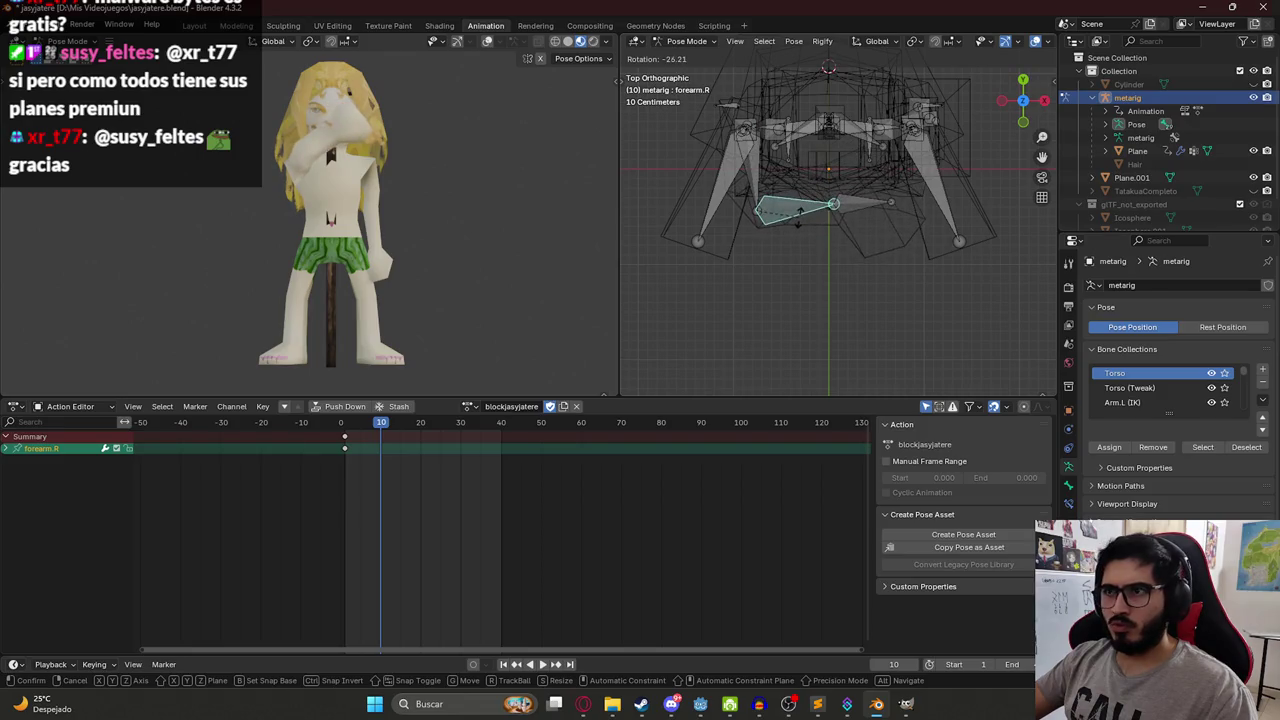
left_click(798, 216)
Rotate the right forearm on the X axis and tilt the right hand.
key("KP_1")
mouse_move(761, 241)
left_mouse_down()
mouse_move(836, 280)
mouse_move(858, 262)
left_mouse_up()
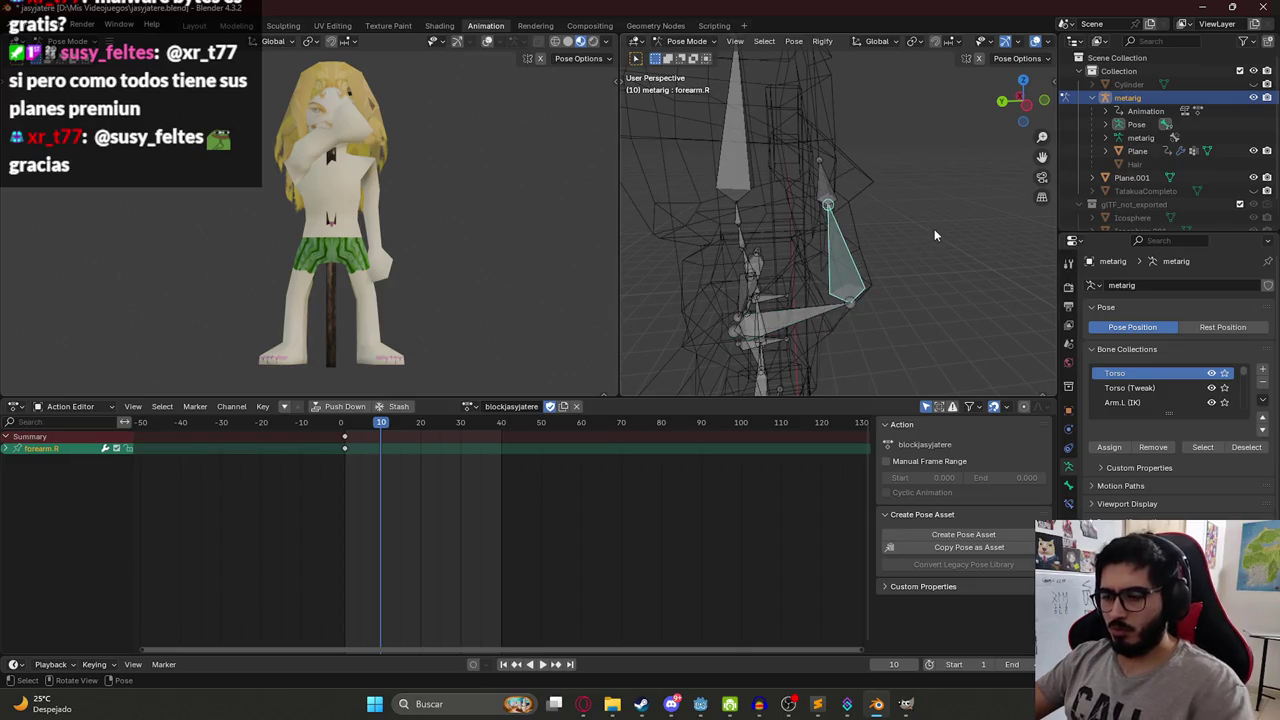
key("KP_1")
key("r")
key("x")
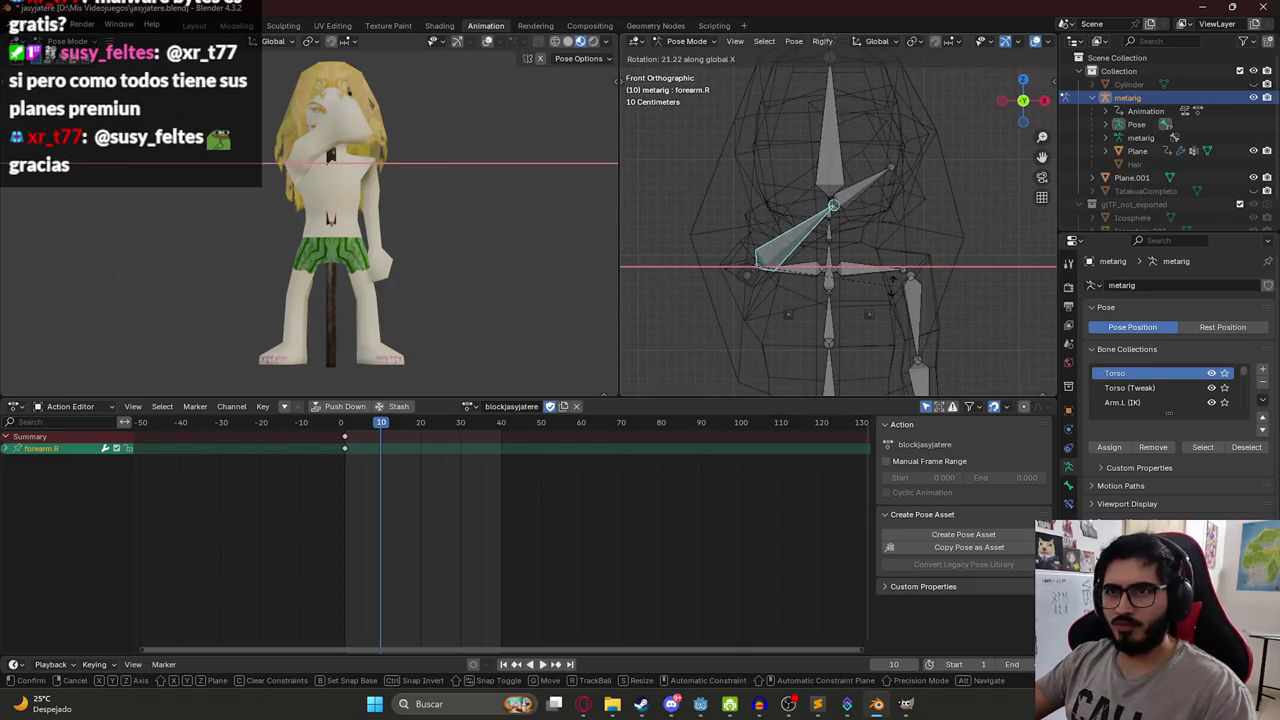
left_click(893, 291)
left_click(857, 195)
key("r")
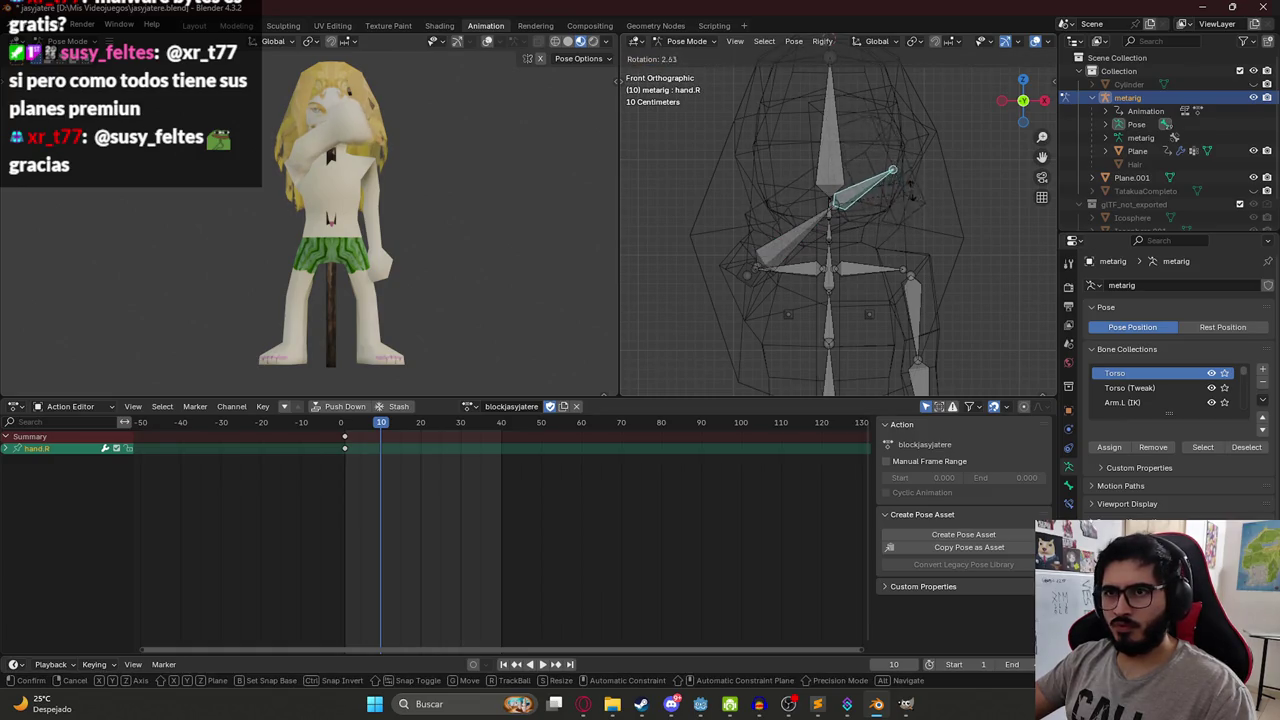
left_click(883, 200)
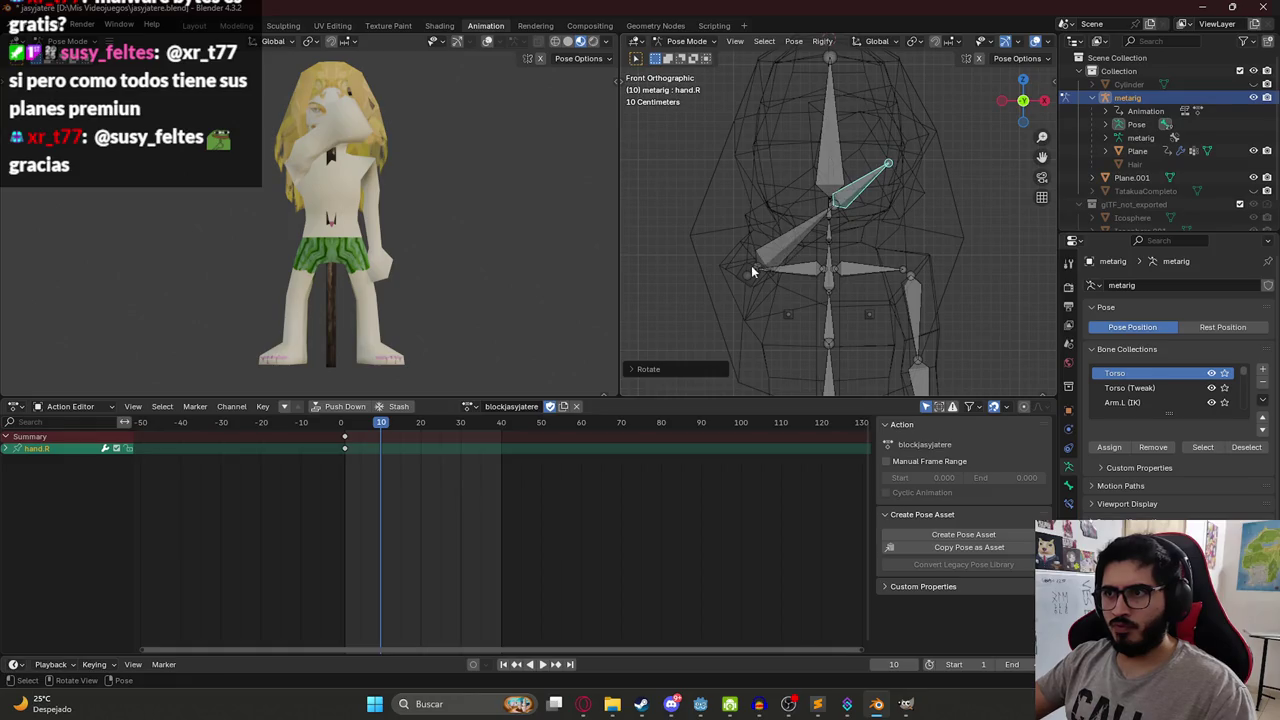
Readjust the right upper arm on X and the forearm on Y to bring the hand to the face.
left_click(753, 268)
key("r")
key("x")
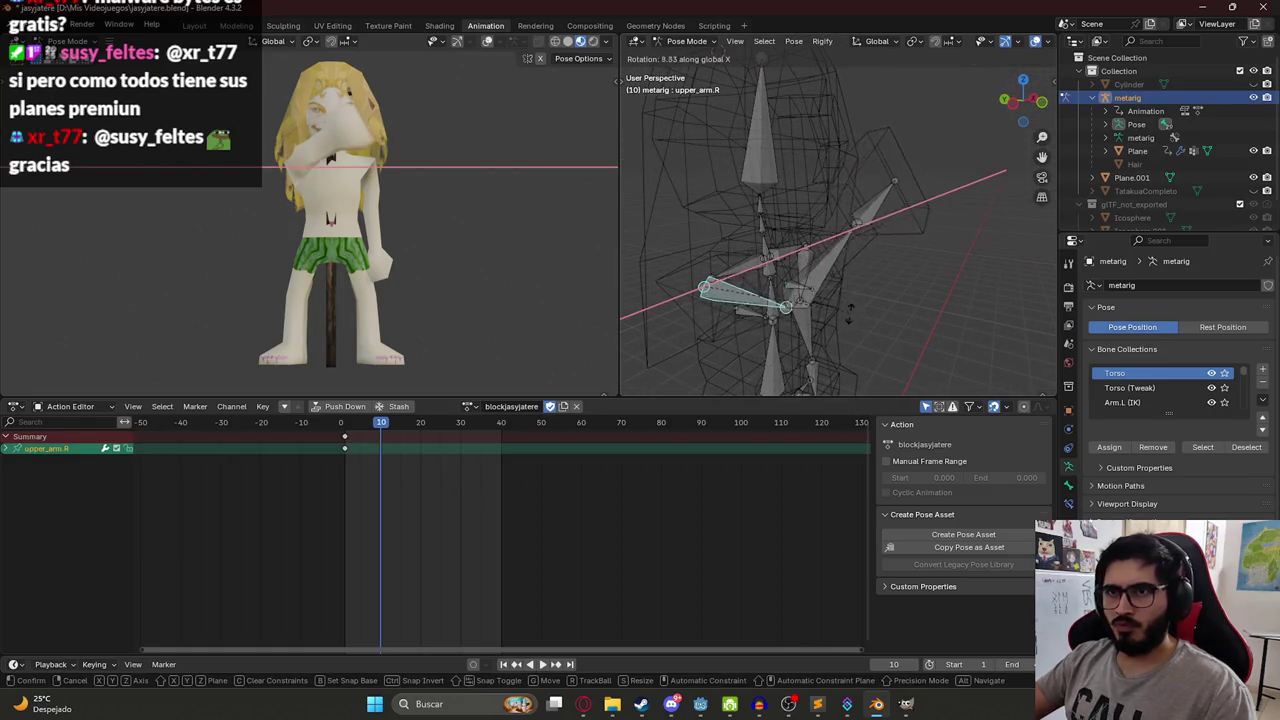
left_click(842, 345)
left_click(914, 313)
key("r")
key("x")
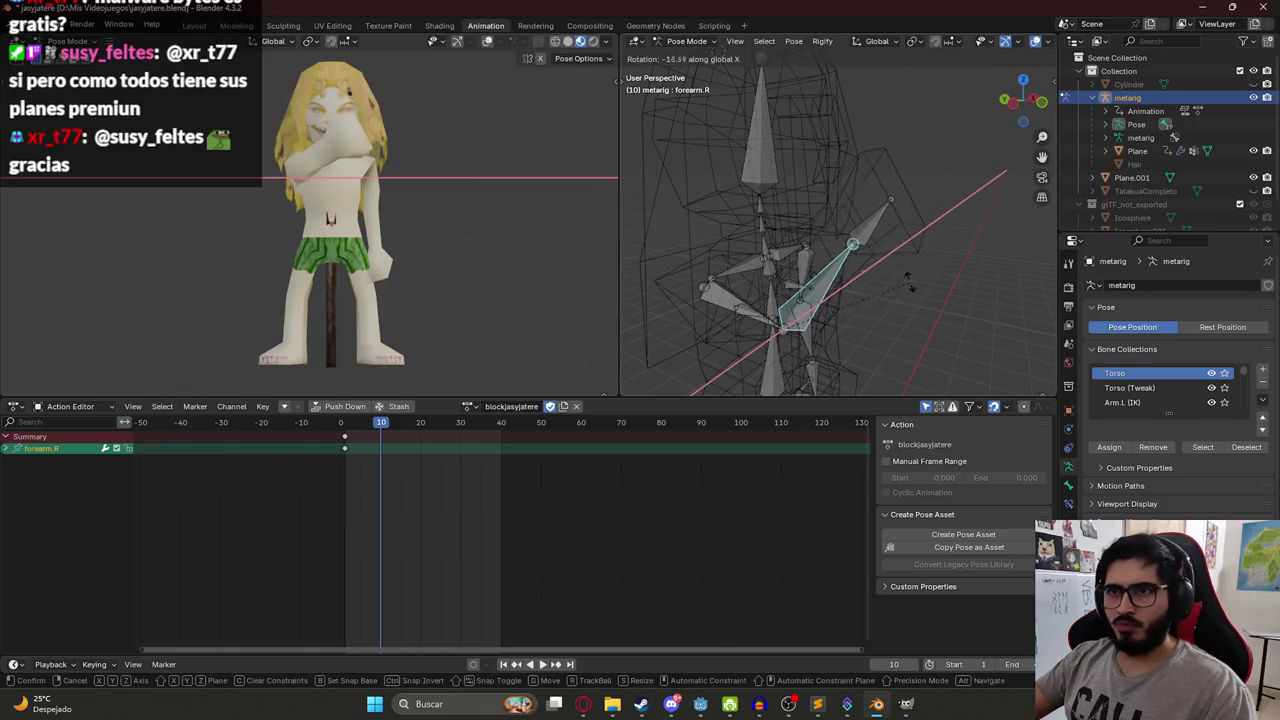
key("z")
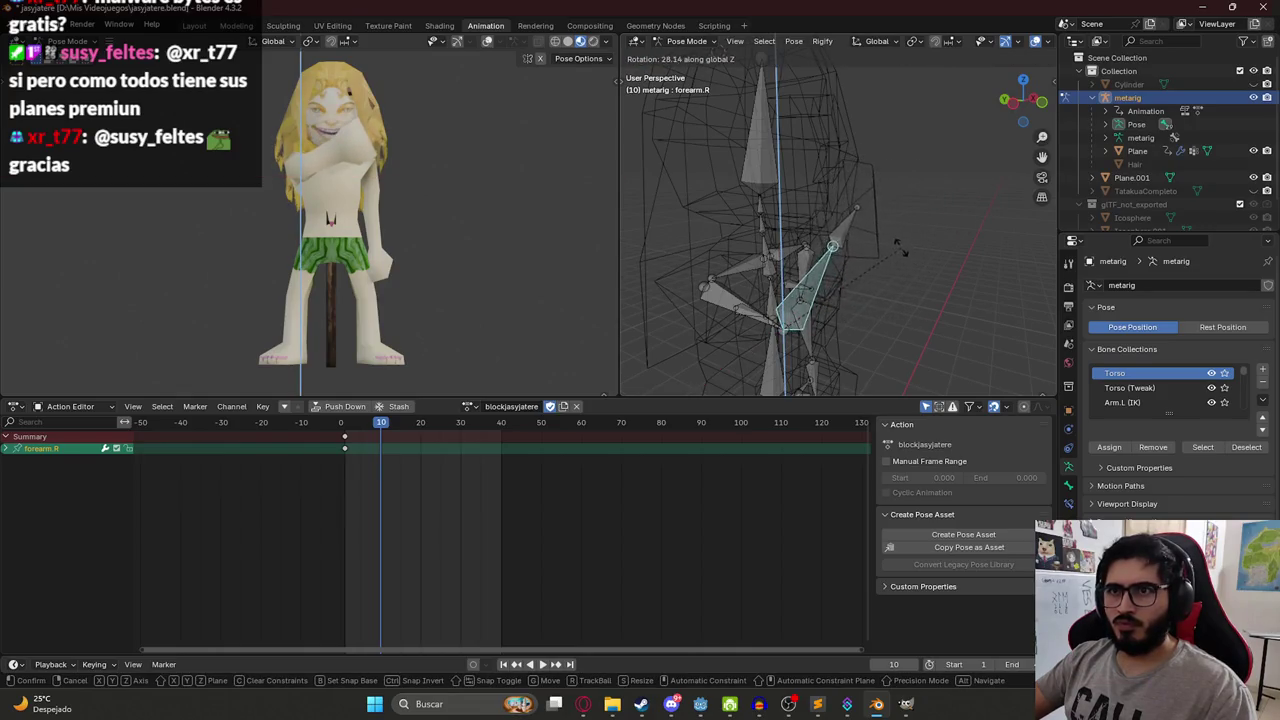
key("y")
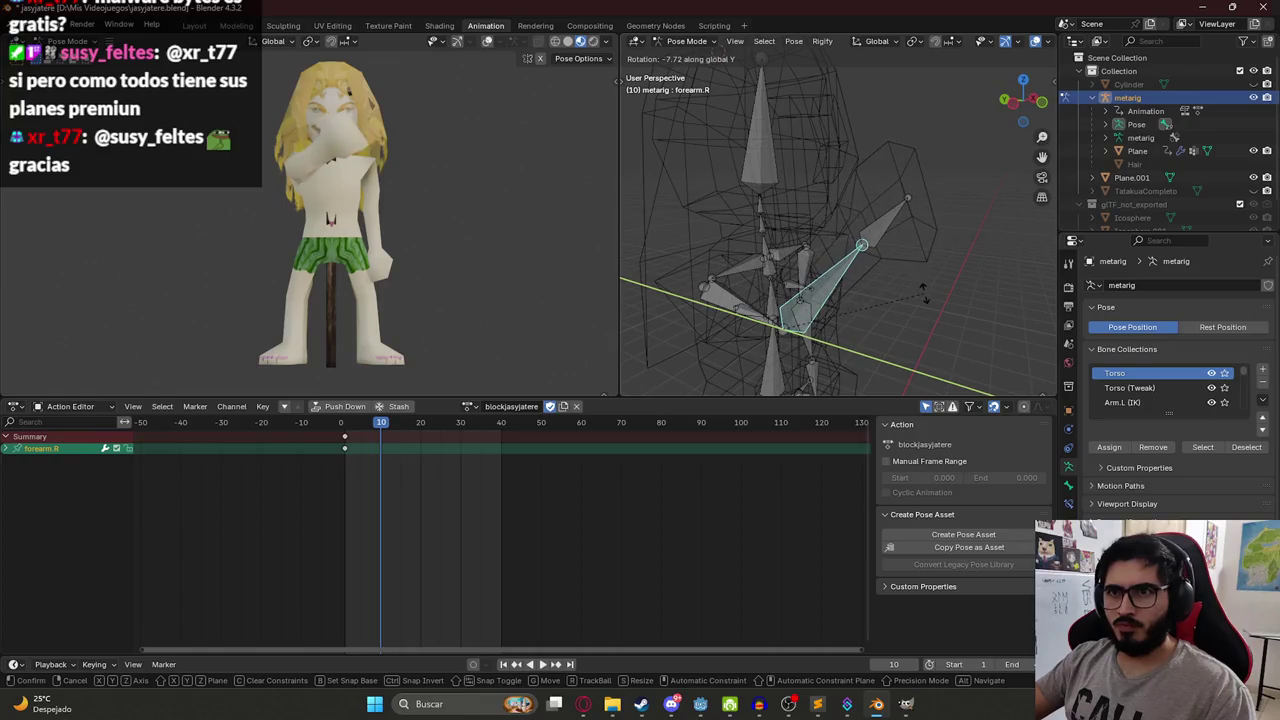
left_click(923, 290)
Keyframe the right shoulder, upper arm, forearm and hand at frame 10, then play it back.
mouse_move(923, 290)
left_mouse_down()
mouse_move(881, 264)
mouse_move(951, 318)
mouse_move(900, 300)
left_mouse_up()
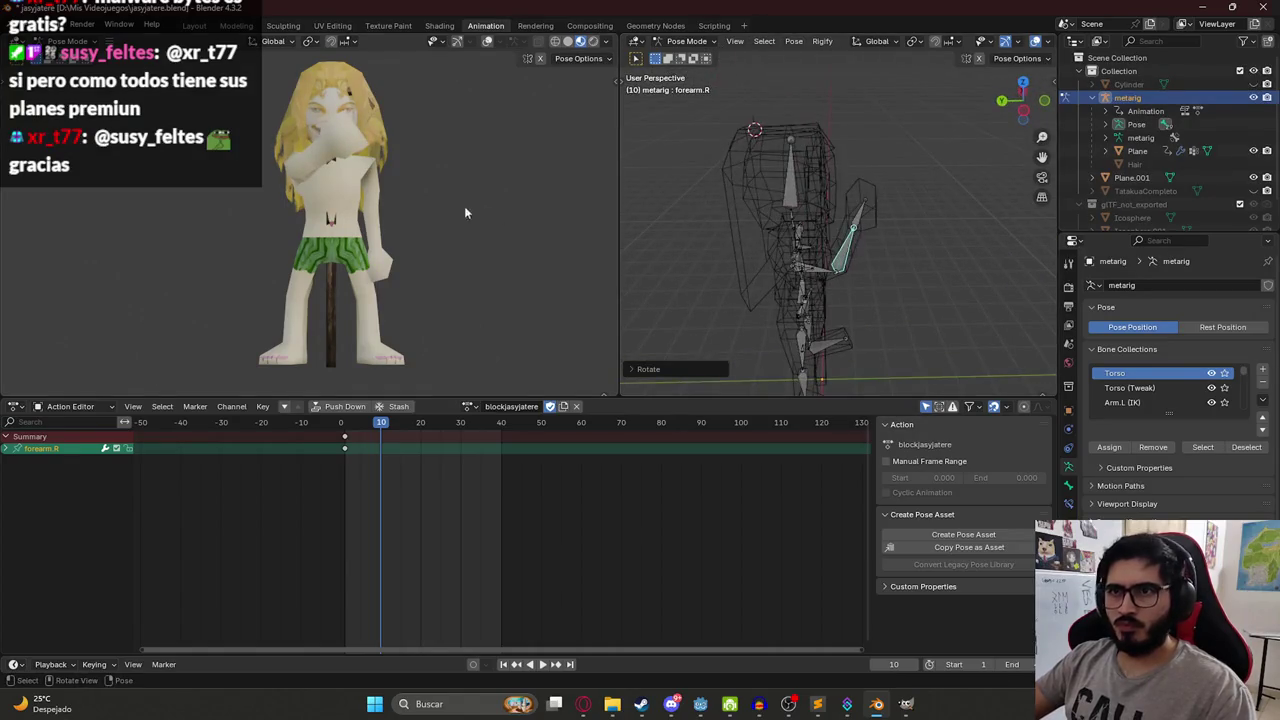
mouse_move(884, 227)
left_mouse_down()
mouse_move(820, 258)
mouse_move(808, 290)
mouse_move(820, 287)
mouse_move(777, 278)
mouse_move(785, 260)
left_mouse_up()
left_click(786, 275, "shift")
left_click(868, 213, "shift")
left_click(786, 252, "shift")
key("i")
key("space")
key("space")
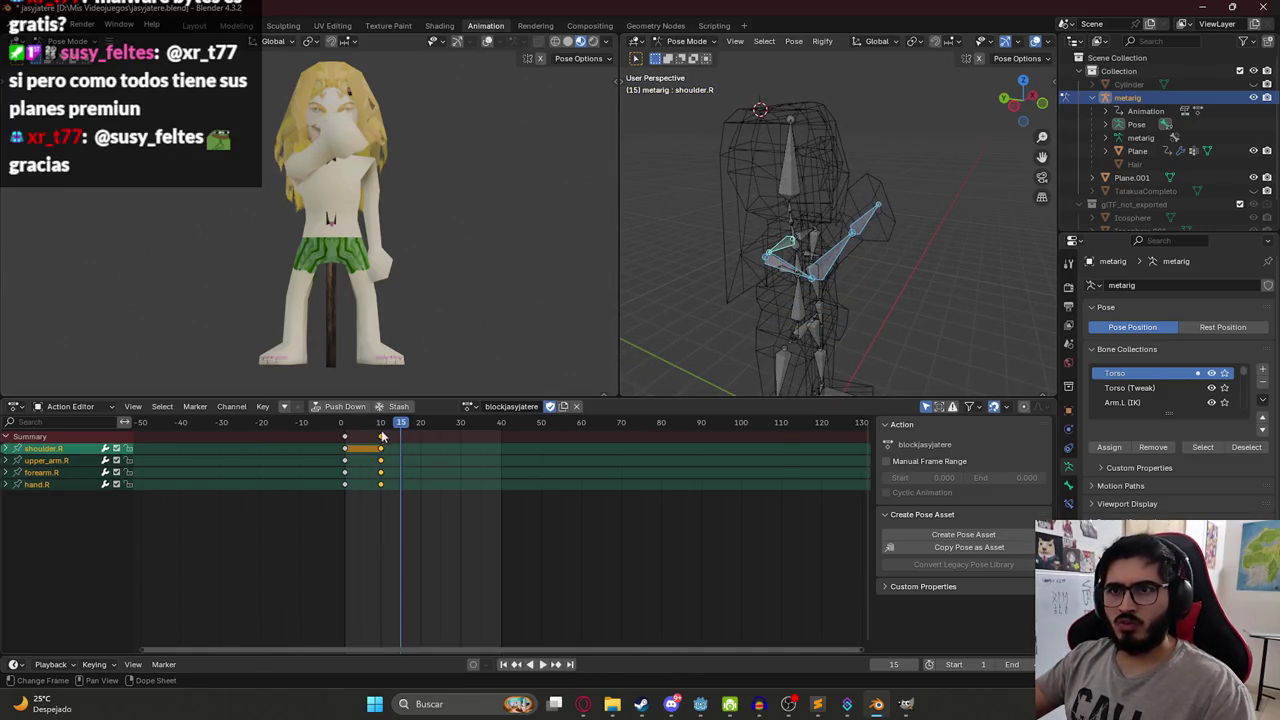
Move the right-arm keys from frame 10 to frame 5 and scrub back to frame 1.
mouse_move(377, 437)
left_mouse_down()
mouse_move(343, 423)
mouse_move(366, 380)
left_mouse_up()
key("Escape")
mouse_move(345, 423)
left_mouse_down()
mouse_move(390, 423)
mouse_move(345, 428)
left_mouse_up()
key("space")
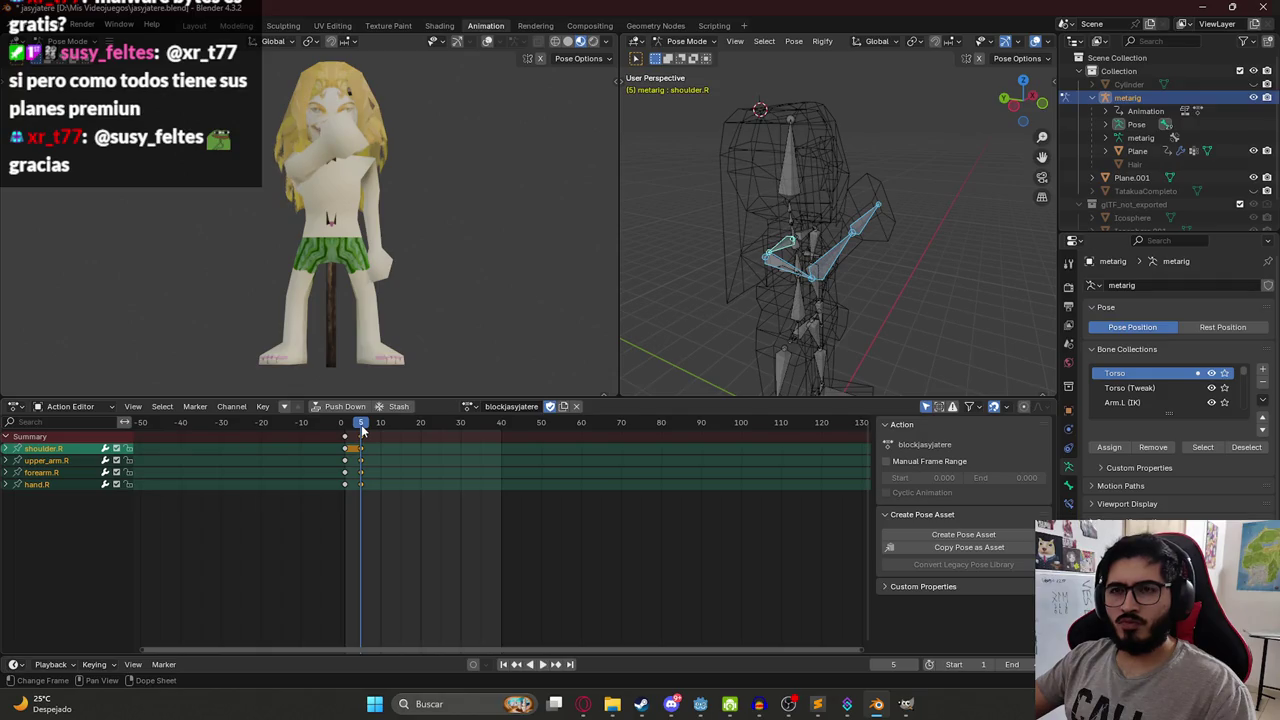
Rotate the right hand bone on its local X and Z axes.
mouse_move(355, 297)
left_mouse_down()
mouse_move(397, 178)
mouse_move(440, 172)
mouse_move(420, 163)
mouse_move(375, 228)
mouse_move(386, 271)
mouse_move(395, 265)
left_mouse_up()
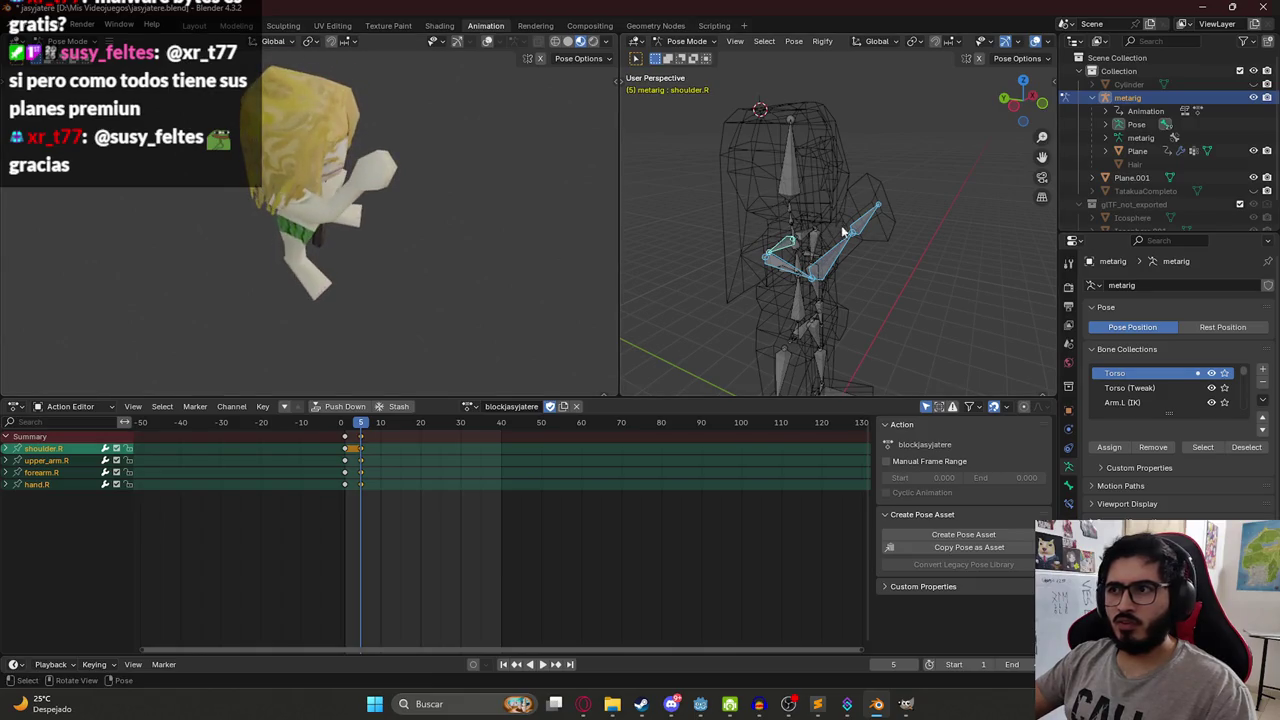
left_click(868, 214)
key("r")
key("x")
key("x")
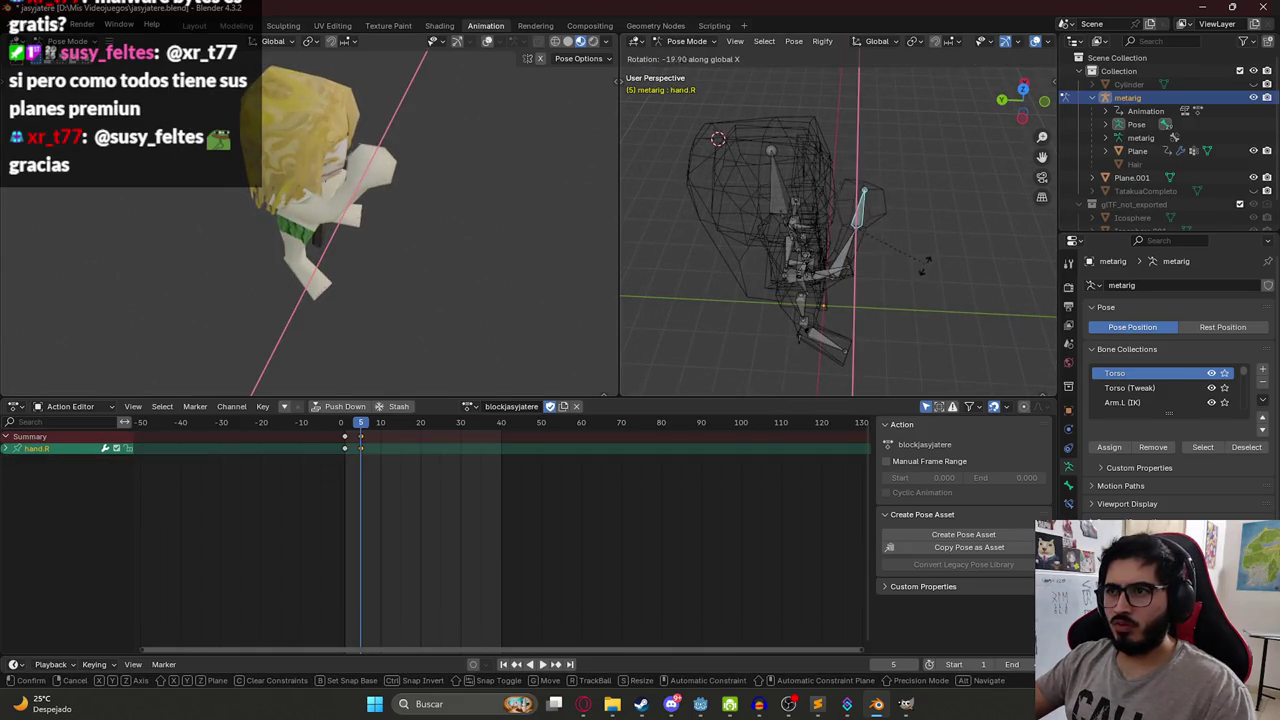
key("z")
key("z")
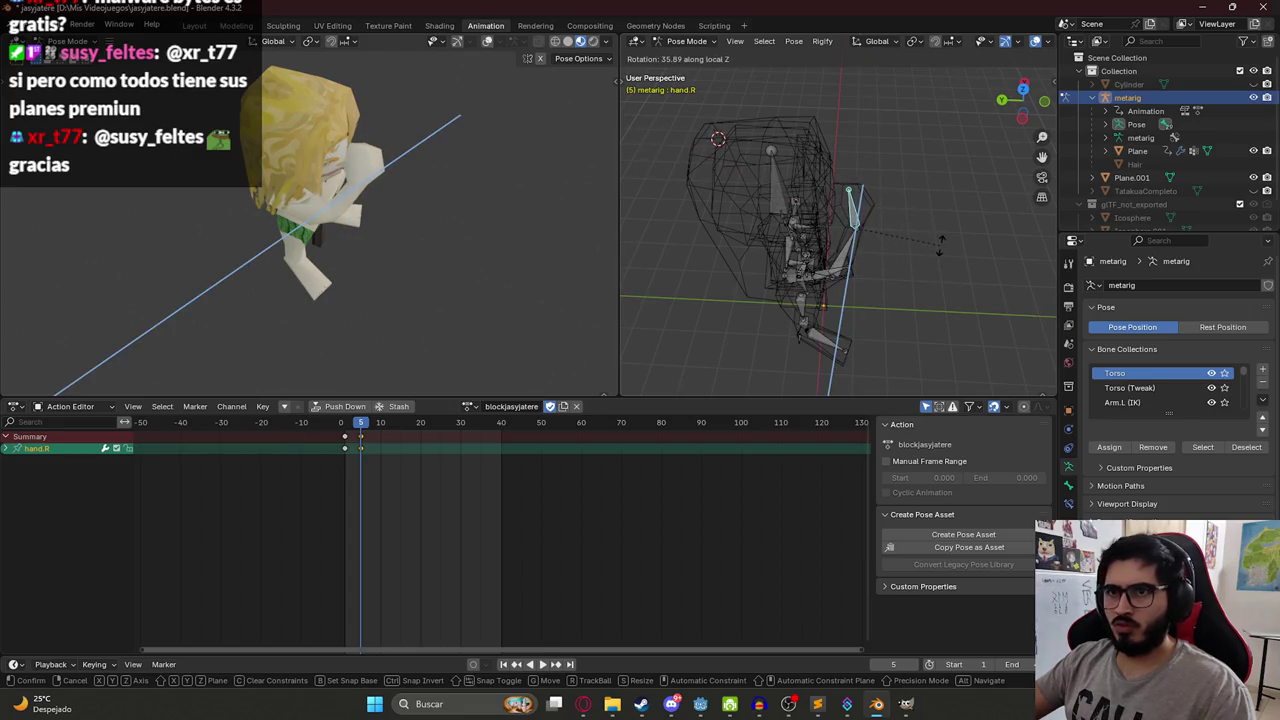
left_click(946, 260)
From the front view, rotate the hand further toward the face and play the animation.
mouse_move(530, 210)
left_mouse_down()
mouse_move(386, 156)
mouse_move(941, 220)
left_mouse_up()
key("KP_1")
key("r")
key("x")
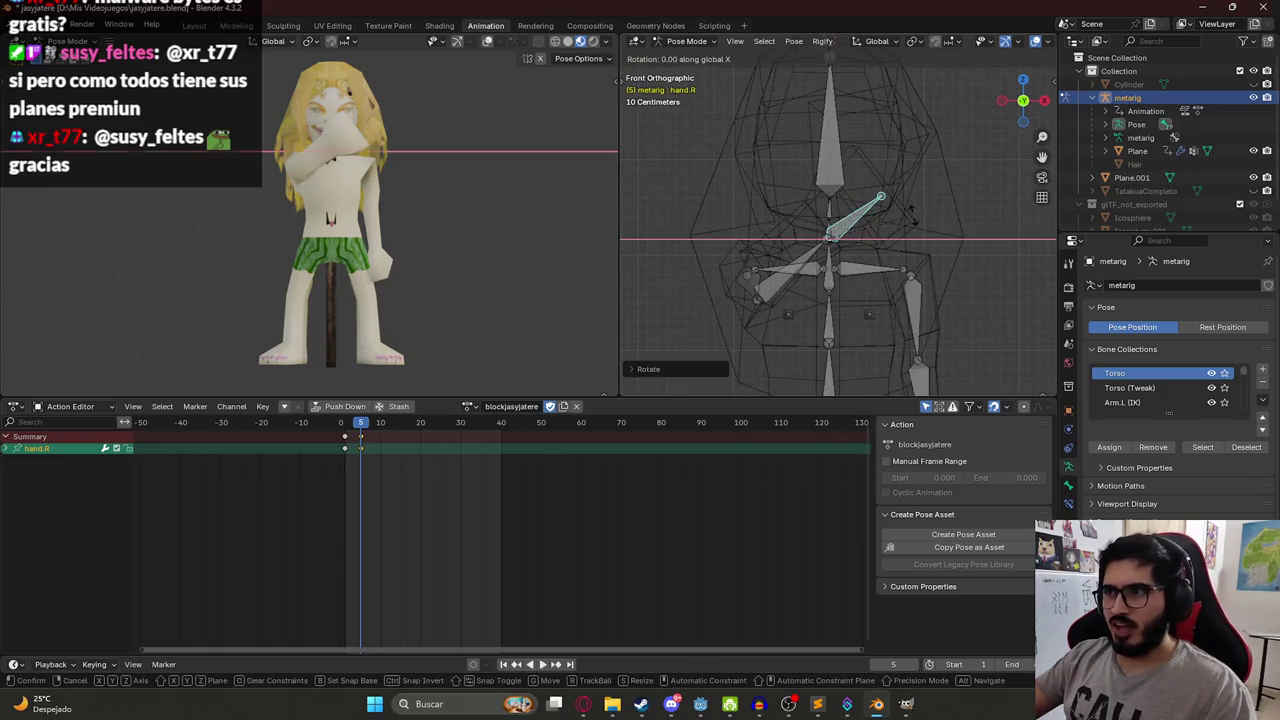
key("z")
key("z")
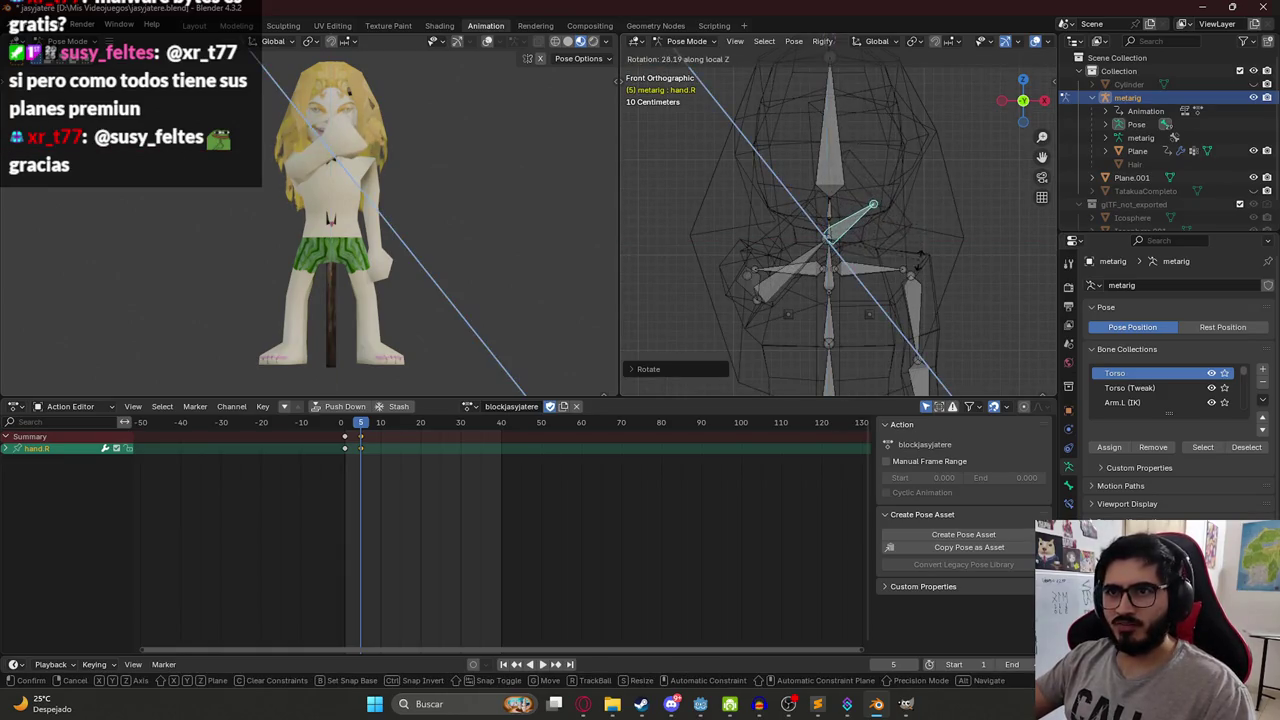
key("z")
left_click(921, 241)
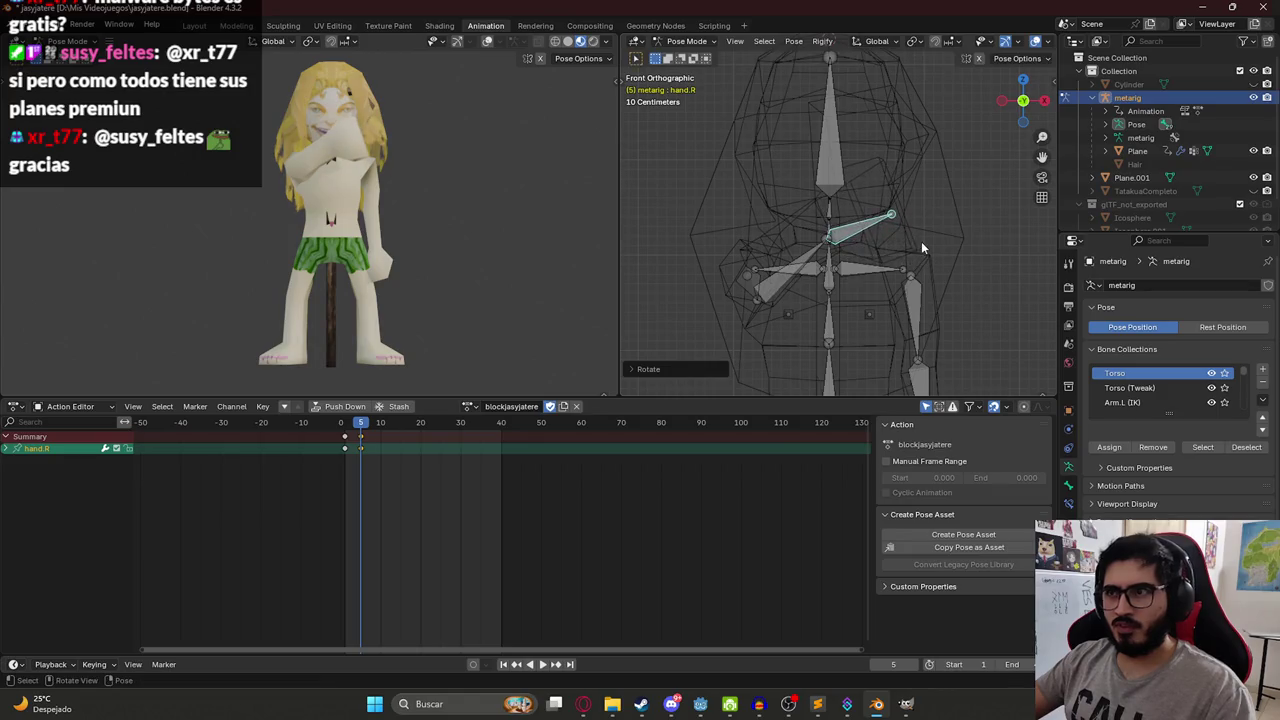
key("space")
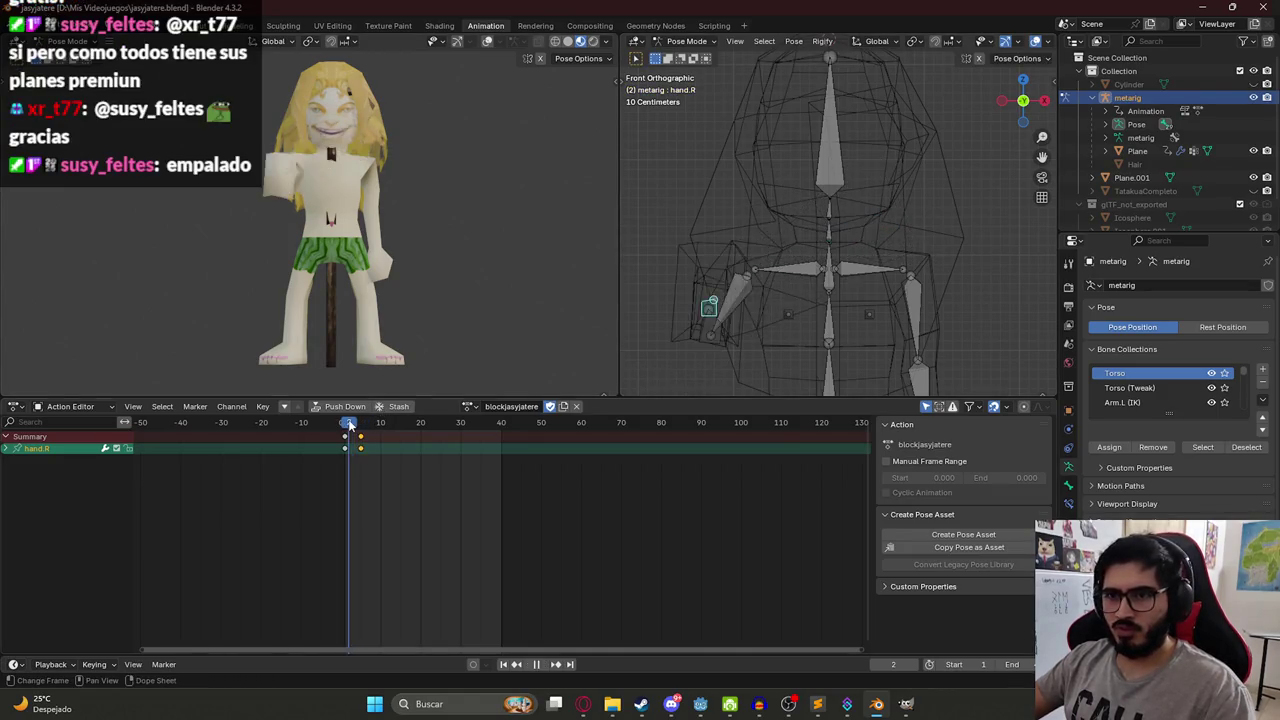
Stop playback, save jasyjatere.blend, and bring Discord forward.
key("Escape")
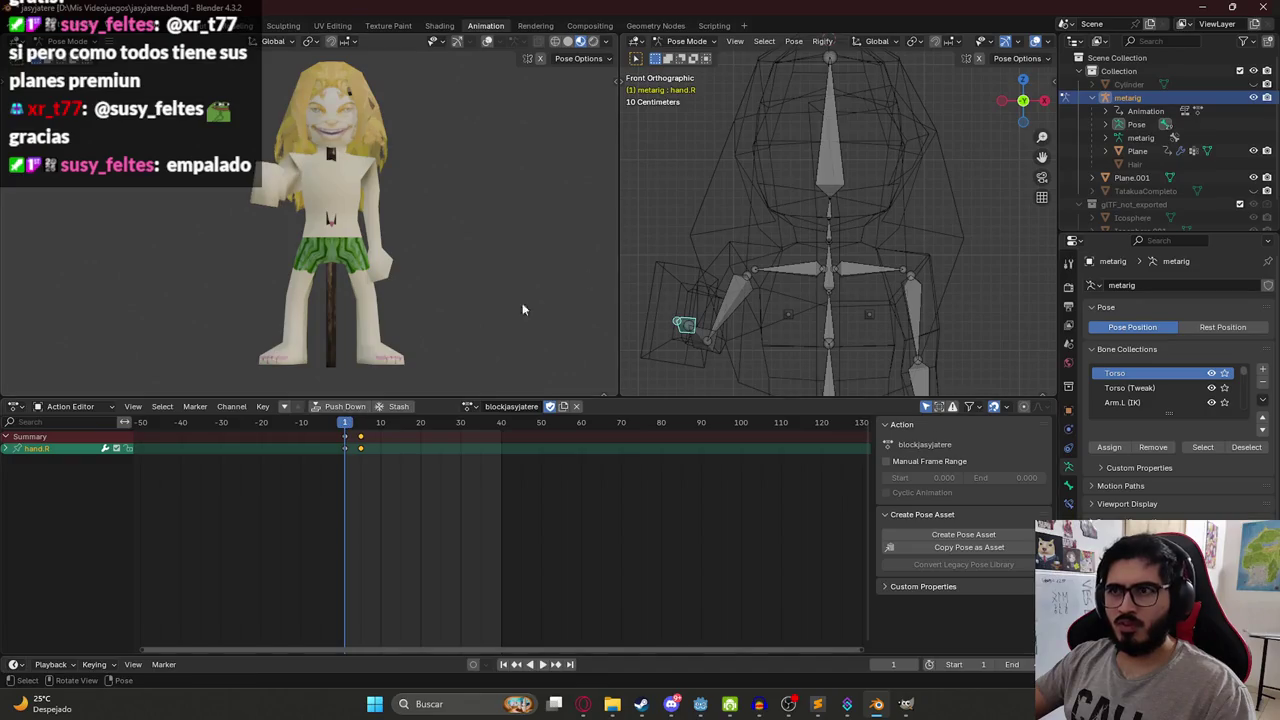
key("ctrl+s")
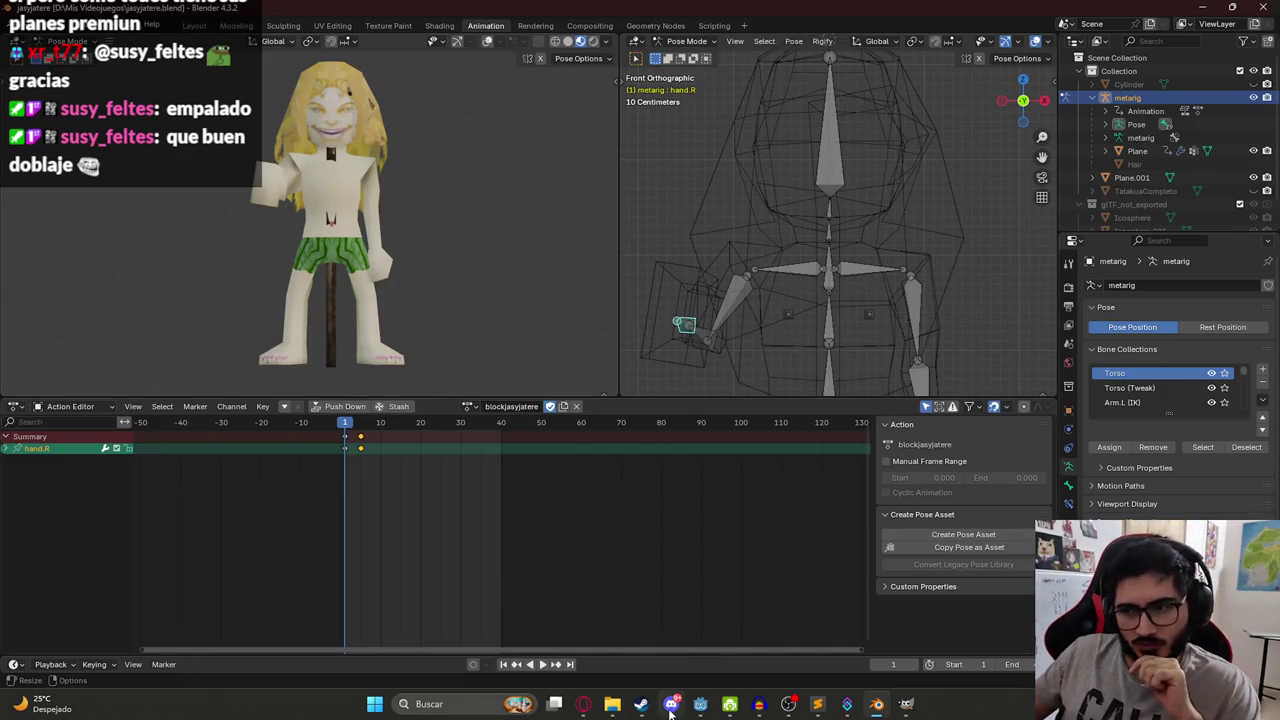
left_click(671, 706)
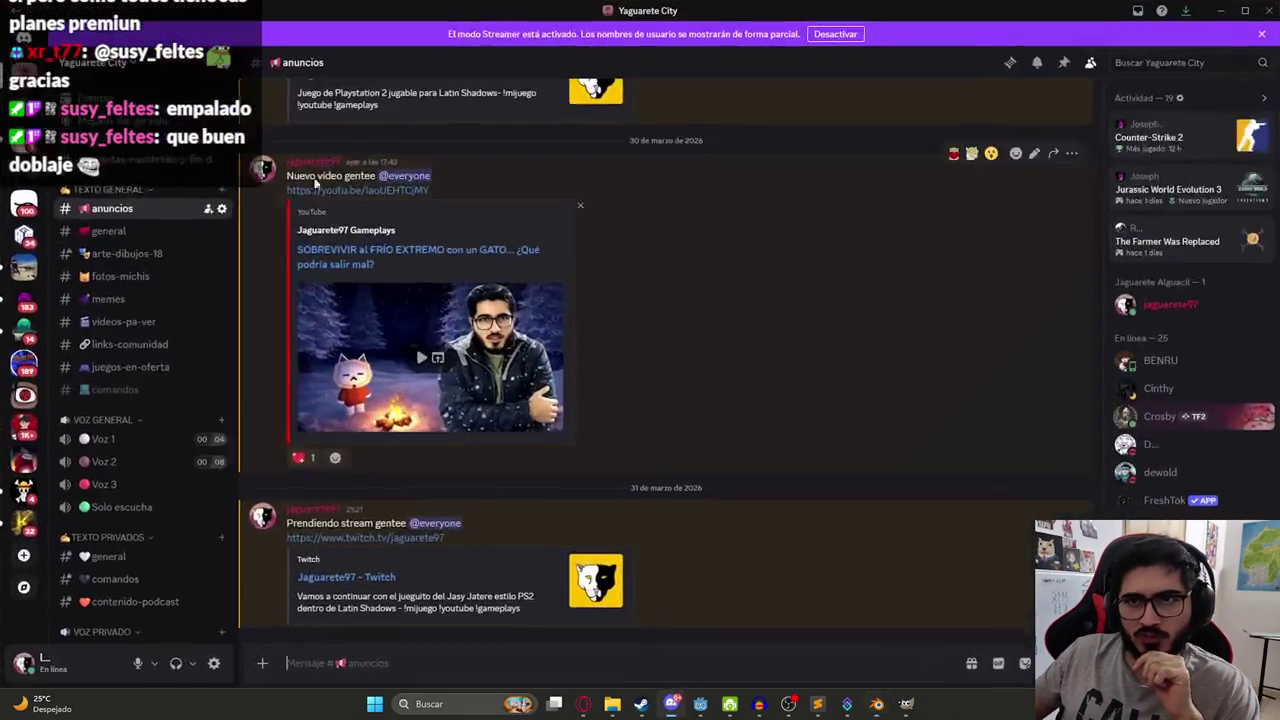
Browse Discord's #general and #arte-dibujos-18 channels, then return to Blender.
left_click(105, 237)
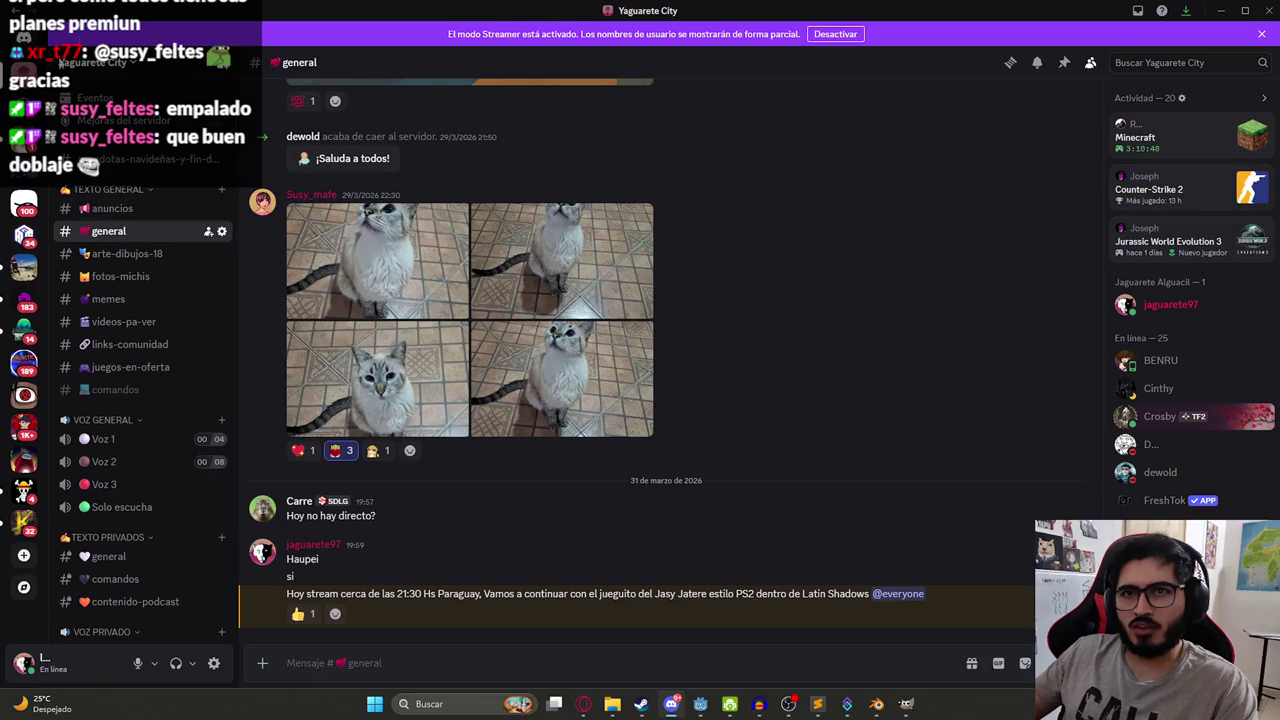
key("alt+Tab")
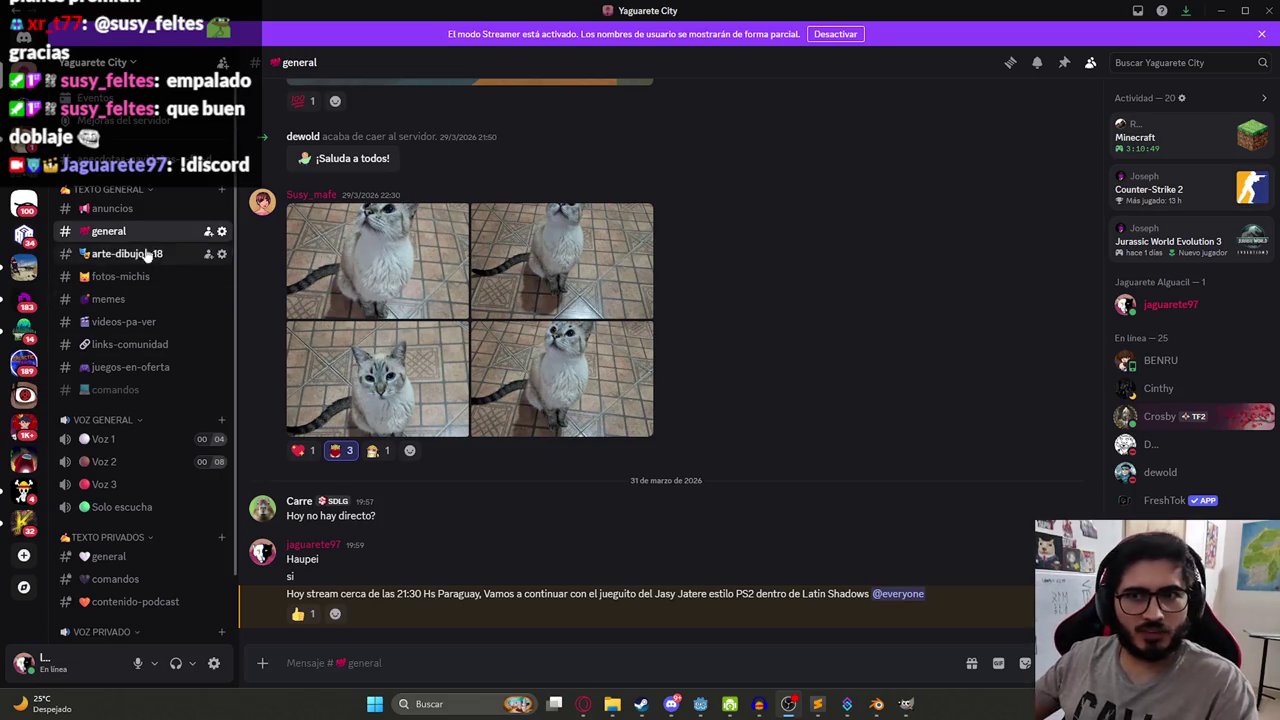
left_click(110, 256)
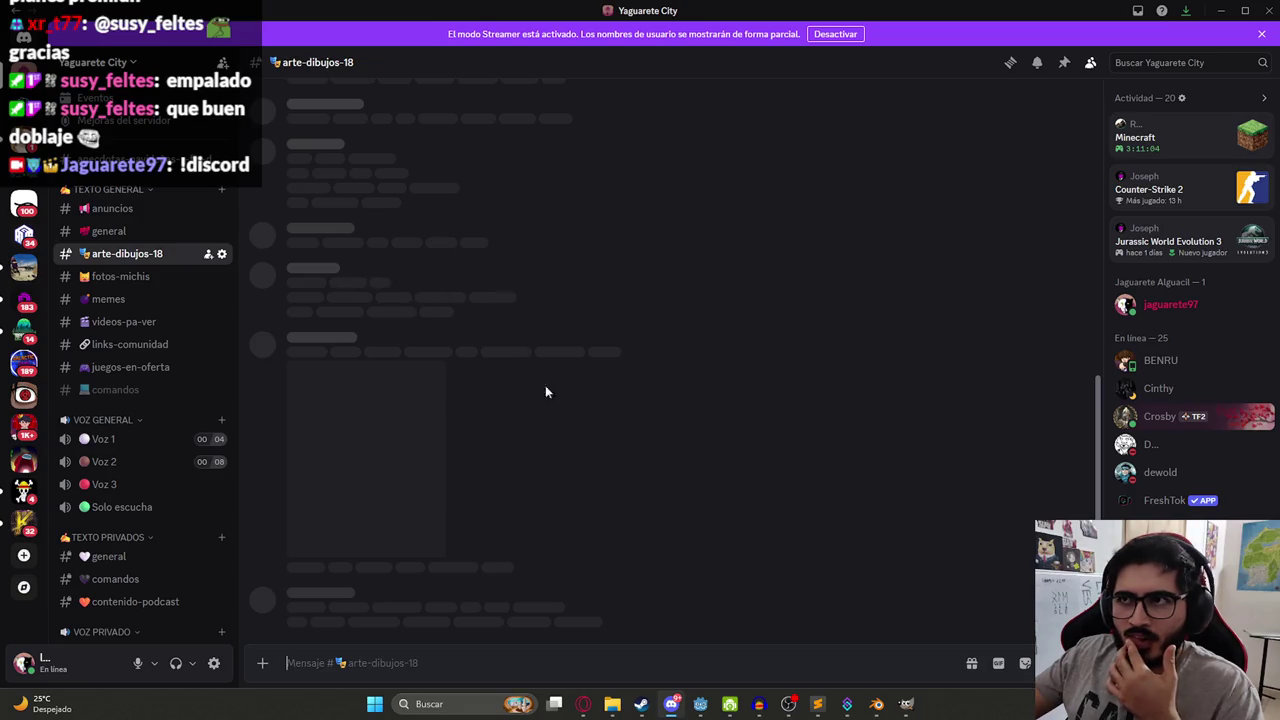
left_click(163, 230)
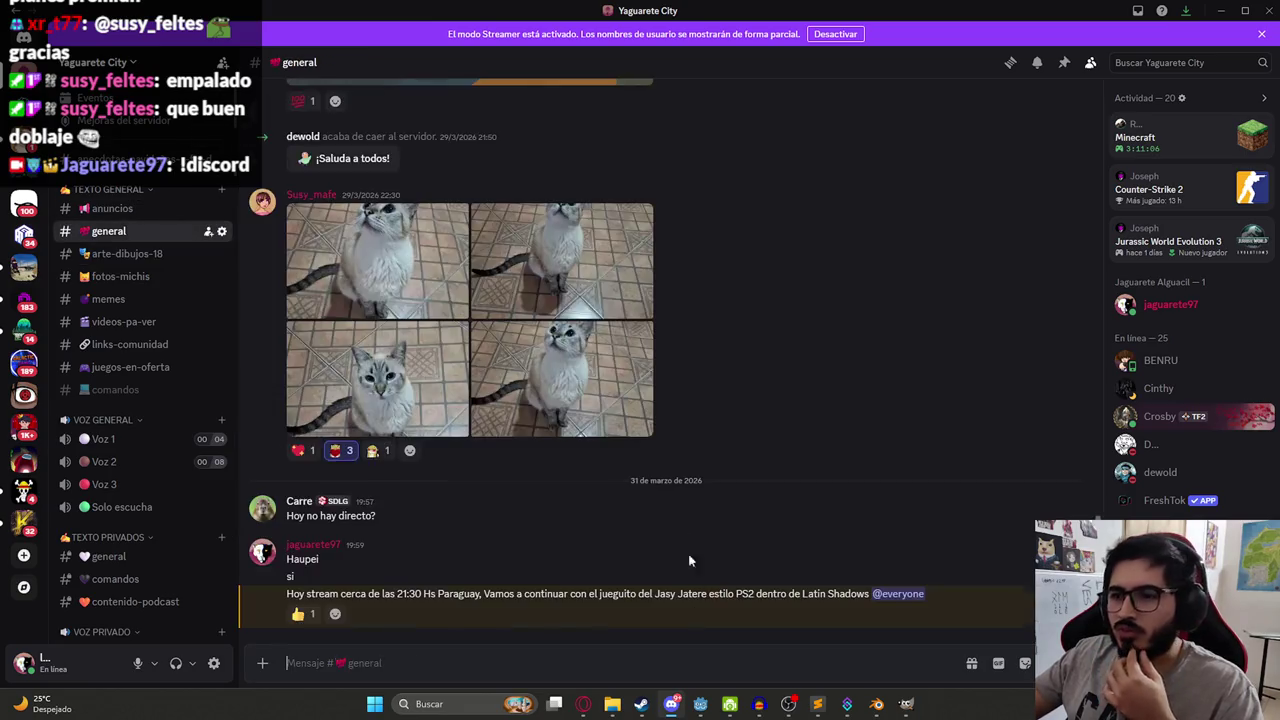
left_click(668, 708)
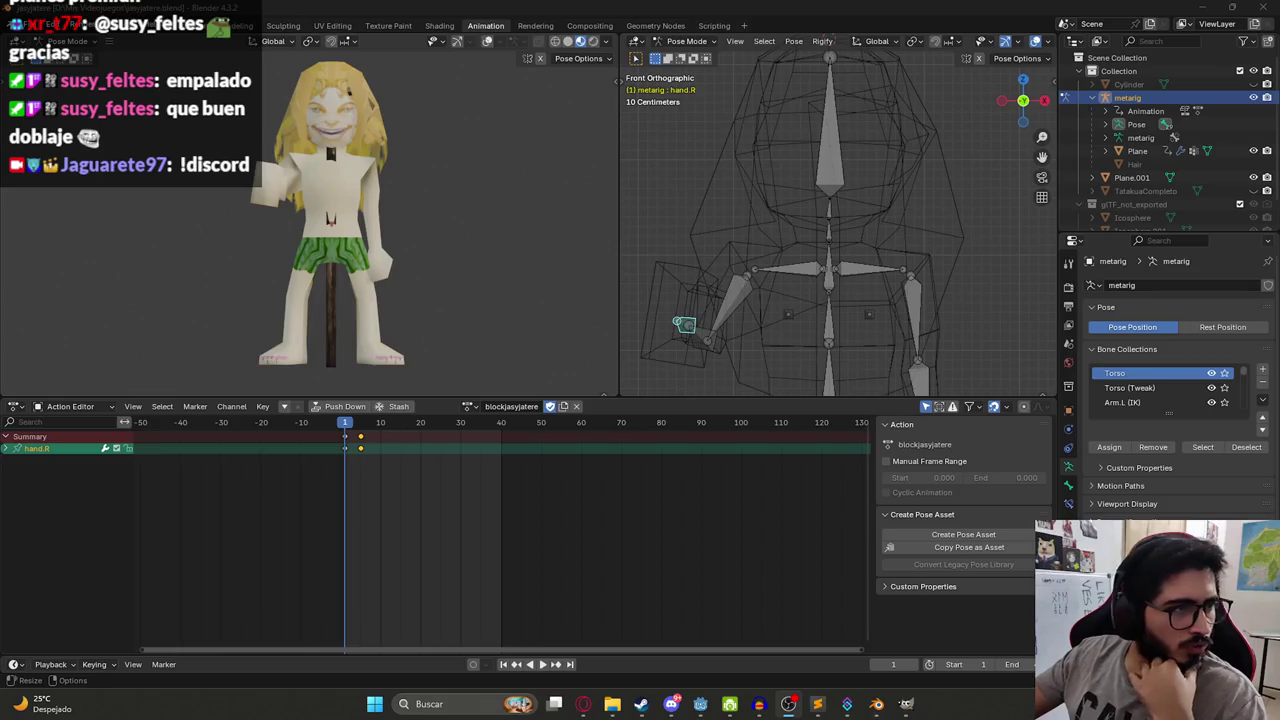
Replay the arm wave, save jasyjatere.blend, exit Pose Mode and go to the Layout workspace.
key("alt+Tab")
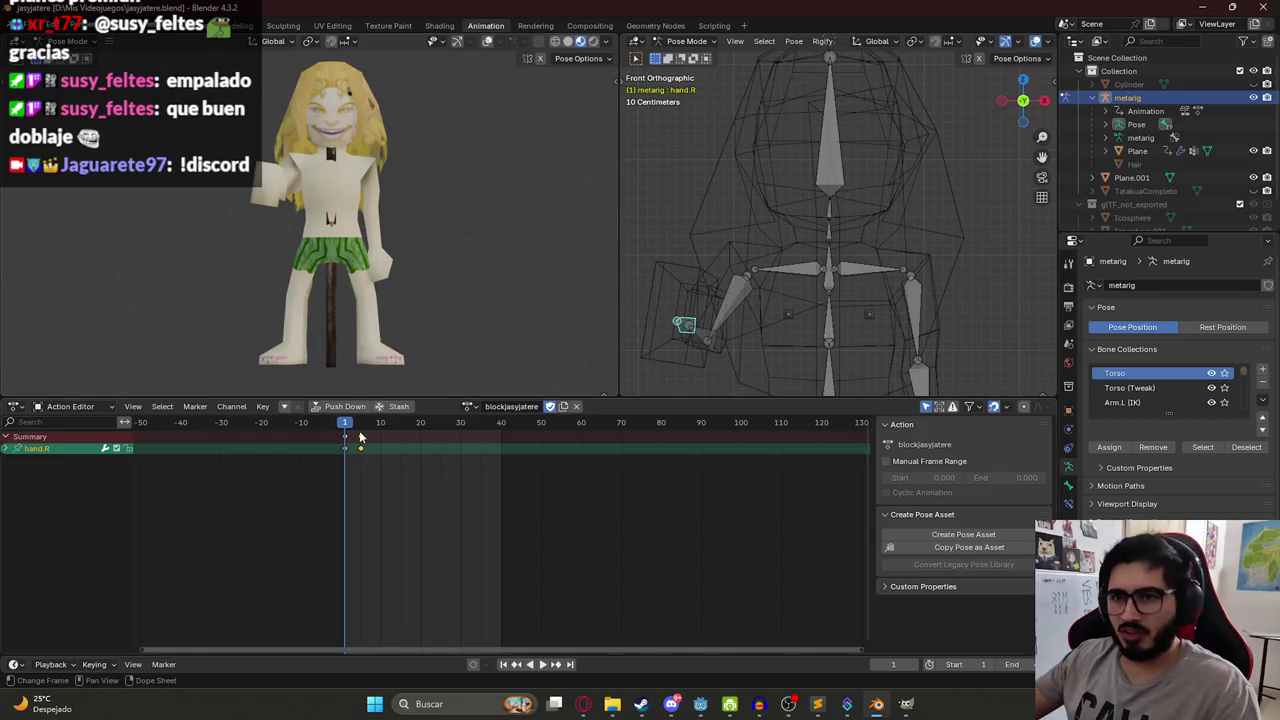
key("space")
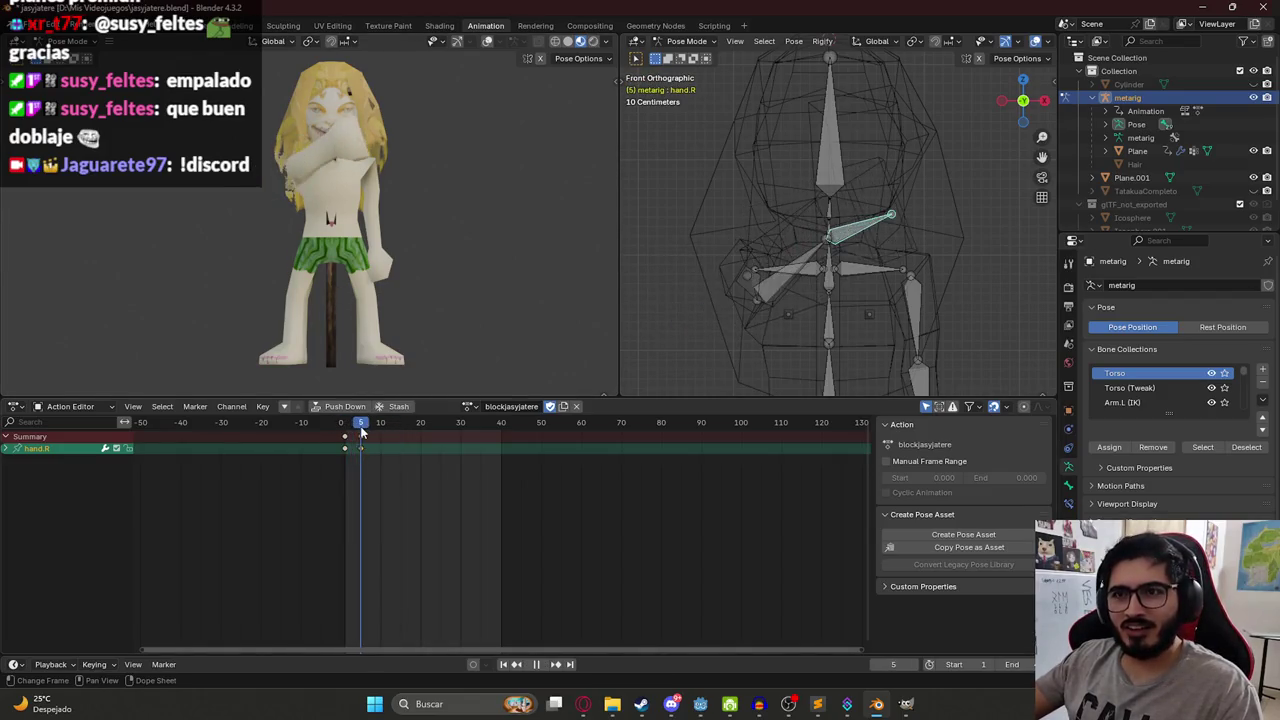
key("Escape")
key("ctrl+s")
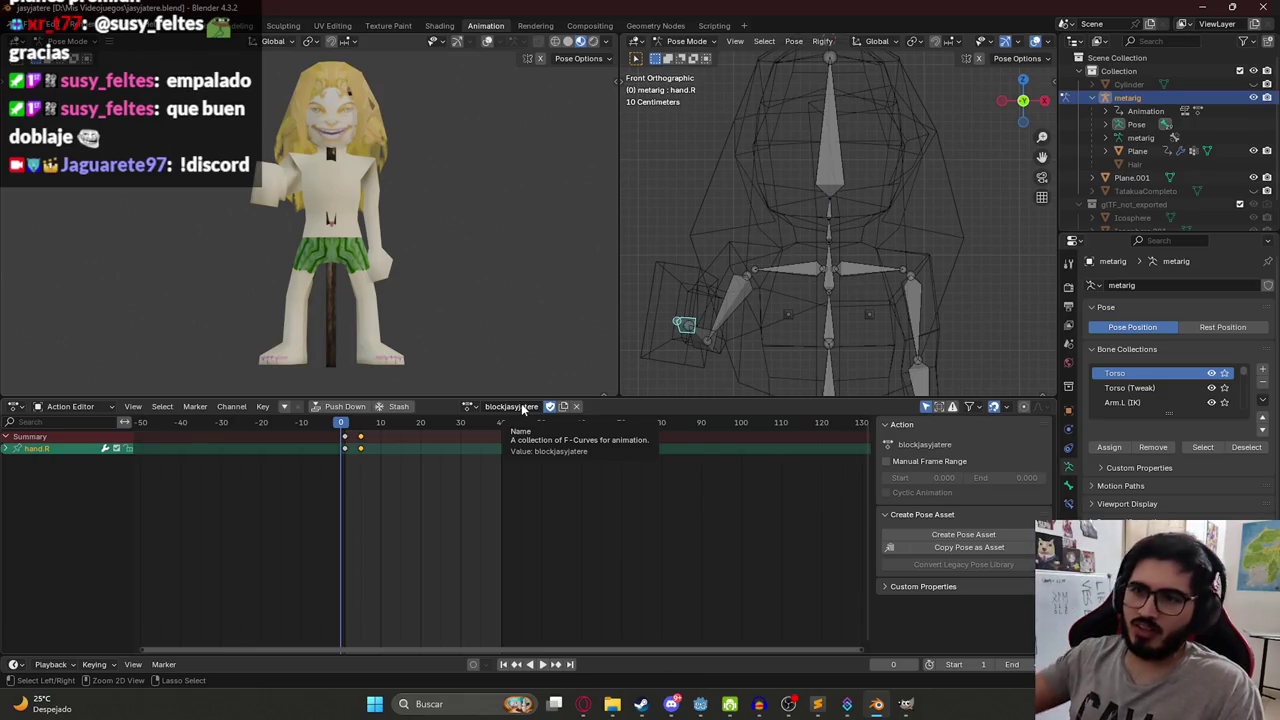
key("ctrl+Tab")
left_click(183, 25)
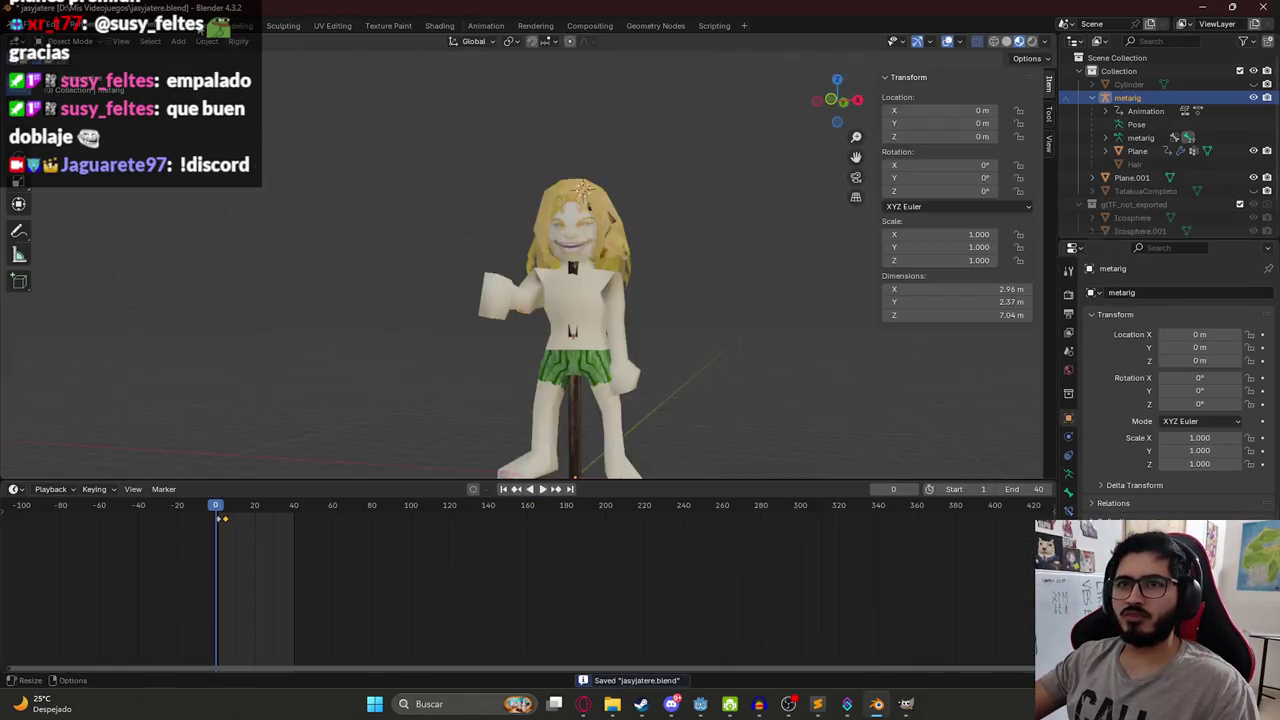
Box-select the character without the Plane.001 pole and switch to material preview shading.
mouse_move(434, 171)
left_mouse_down()
mouse_move(618, 334)
mouse_move(656, 436)
left_mouse_up()
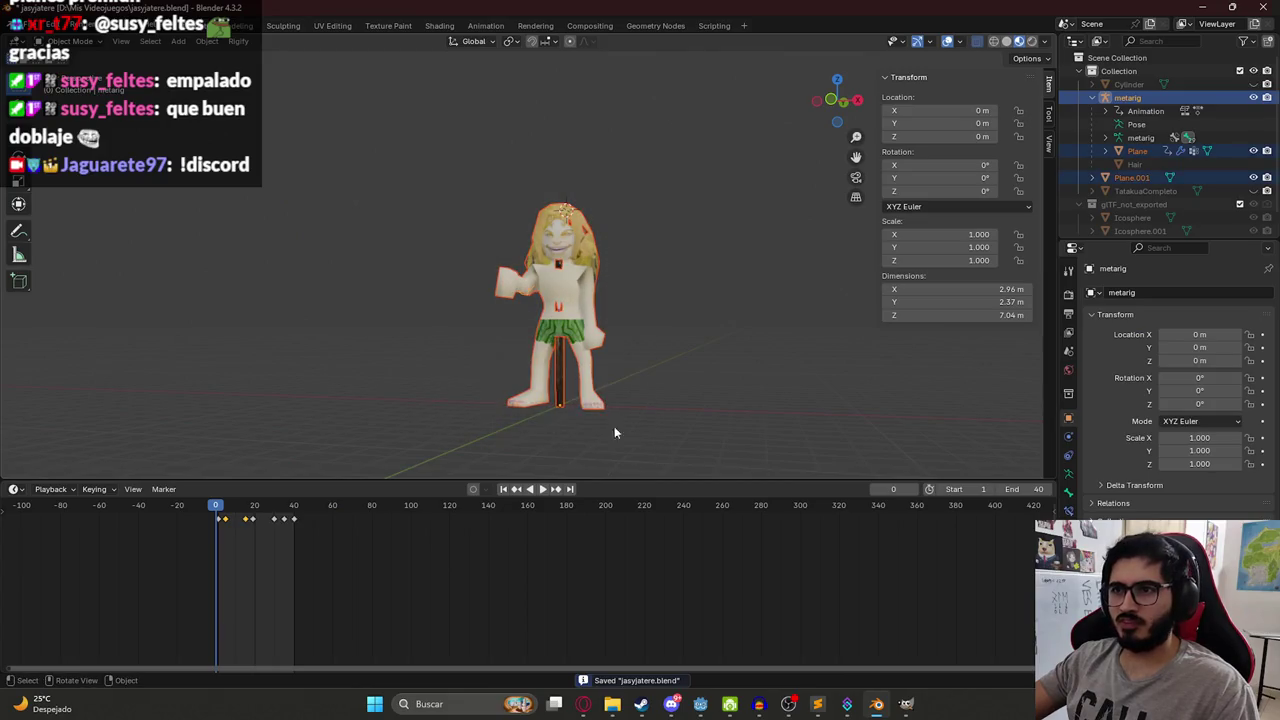
left_click(560, 397, "shift")
left_click(558, 397, "shift")
scroll(556, 323, "up", 4)
scroll(557, 312, "down", 3)
scroll(557, 312, "up", 4)
key("z")
left_click(412, 346)
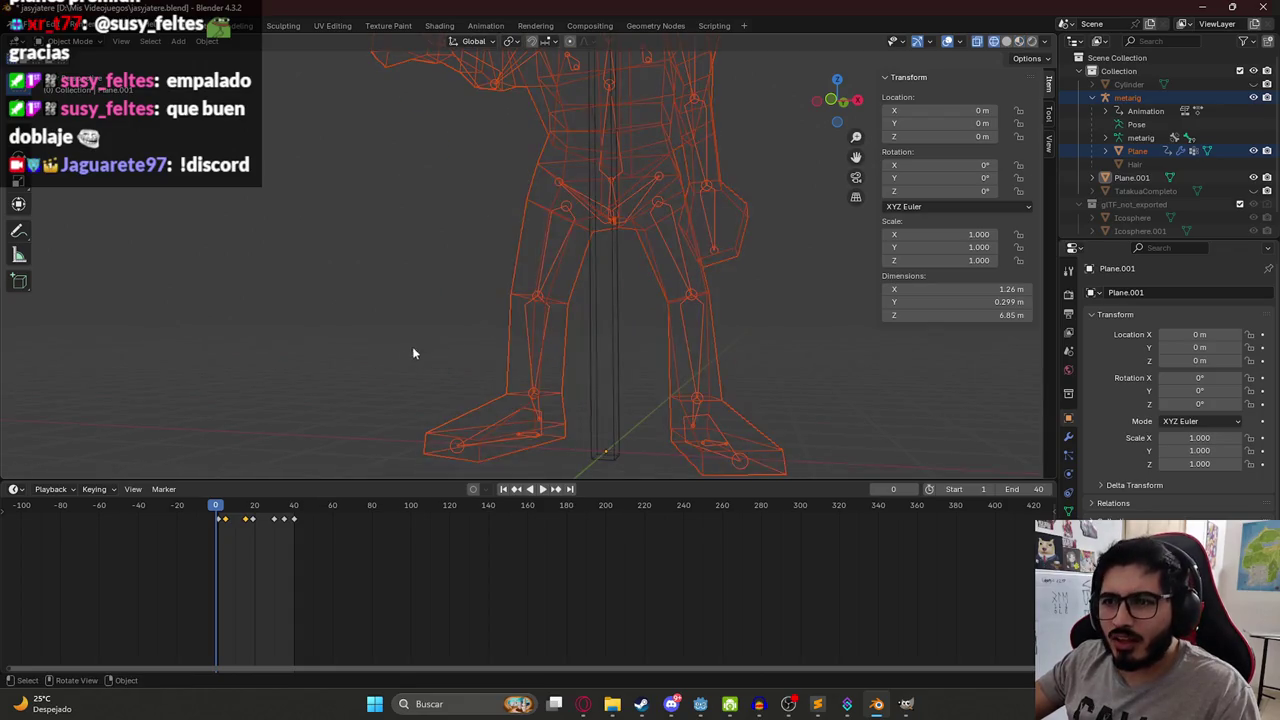
key("z")
left_click(565, 420)
Save, export the selection as glTF 2.0 over characters/jasyjatere.glb, then switch to the browser.
key("ctrl+s")
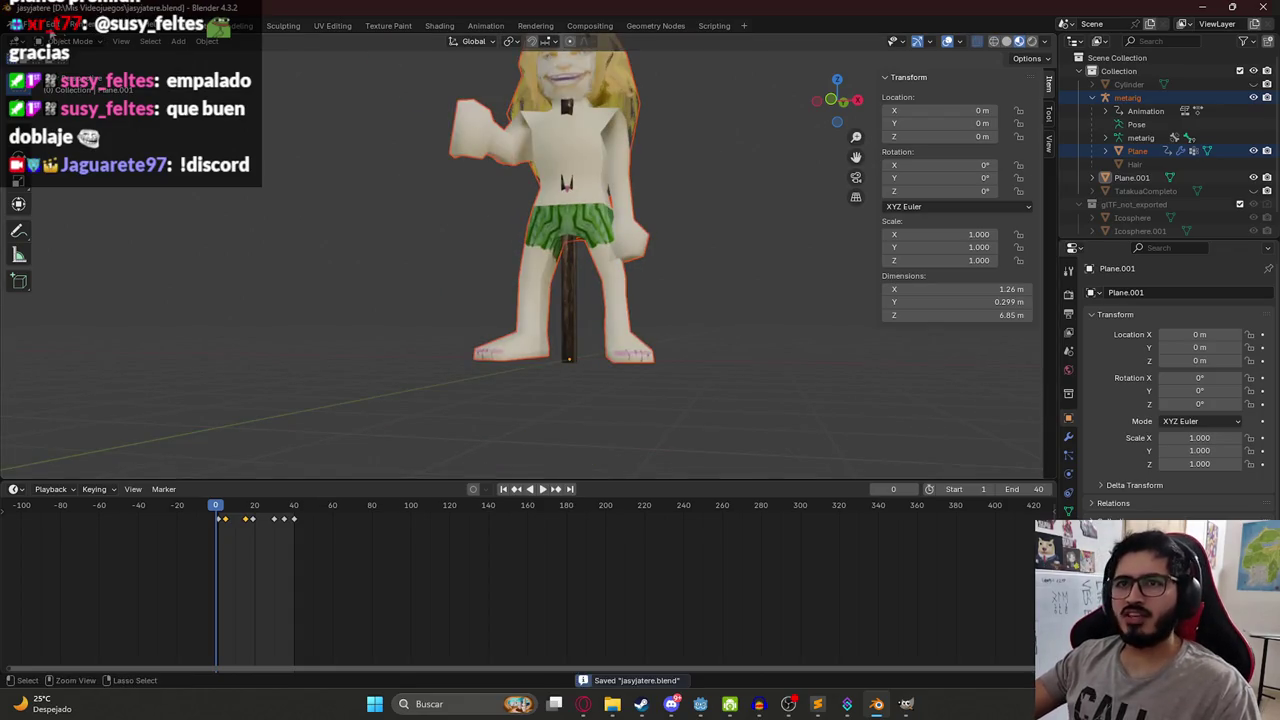
left_click(40, 26)
mouse_move(51, 226)
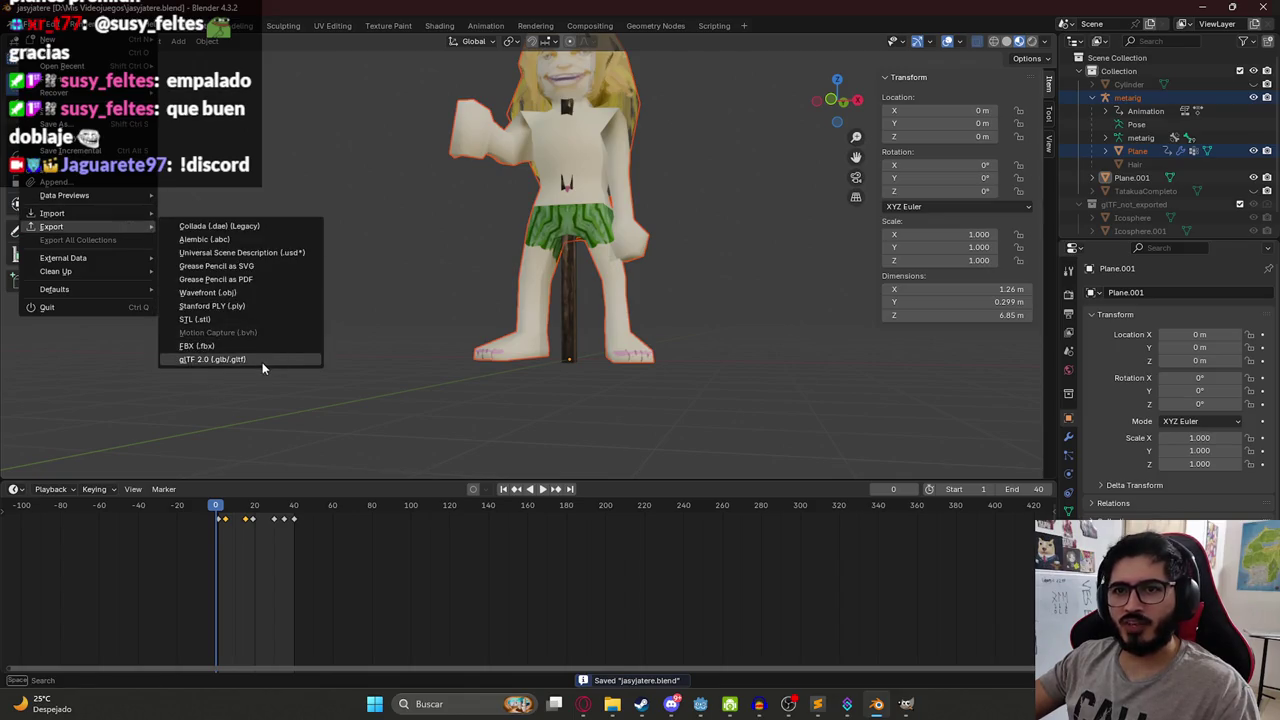
left_click(262, 362)
left_click(958, 278)
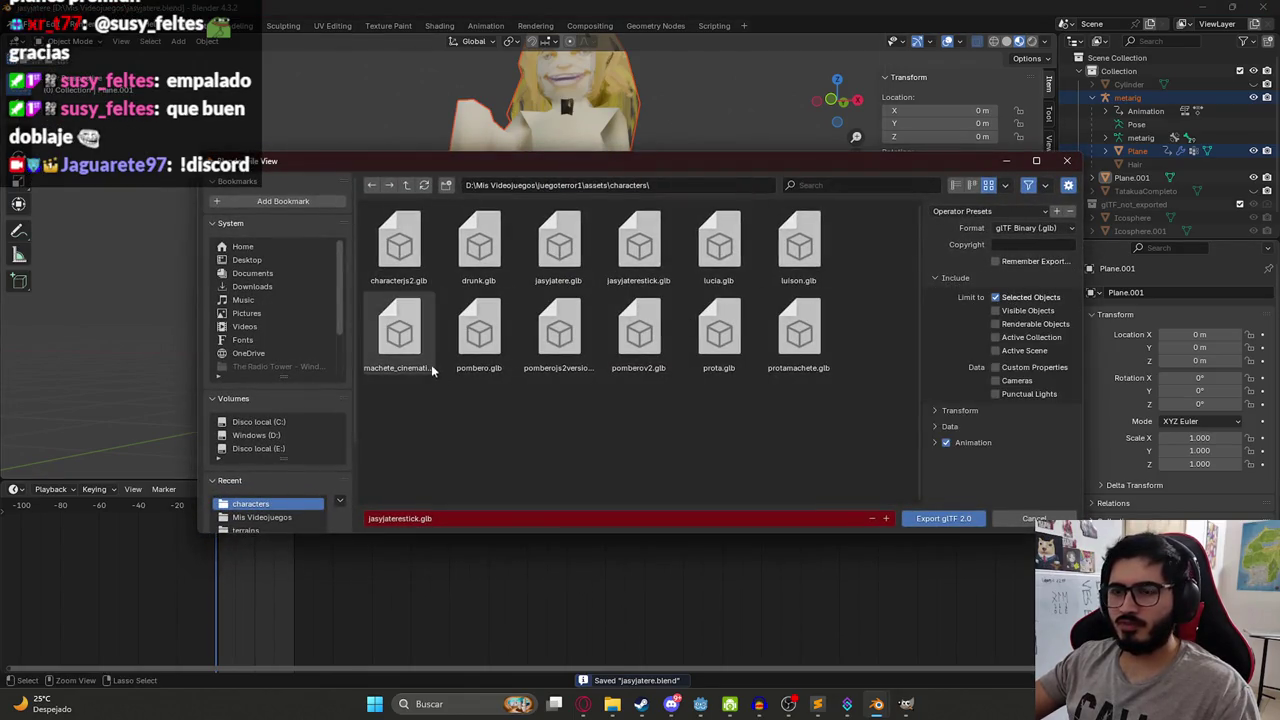
double_click(558, 265)
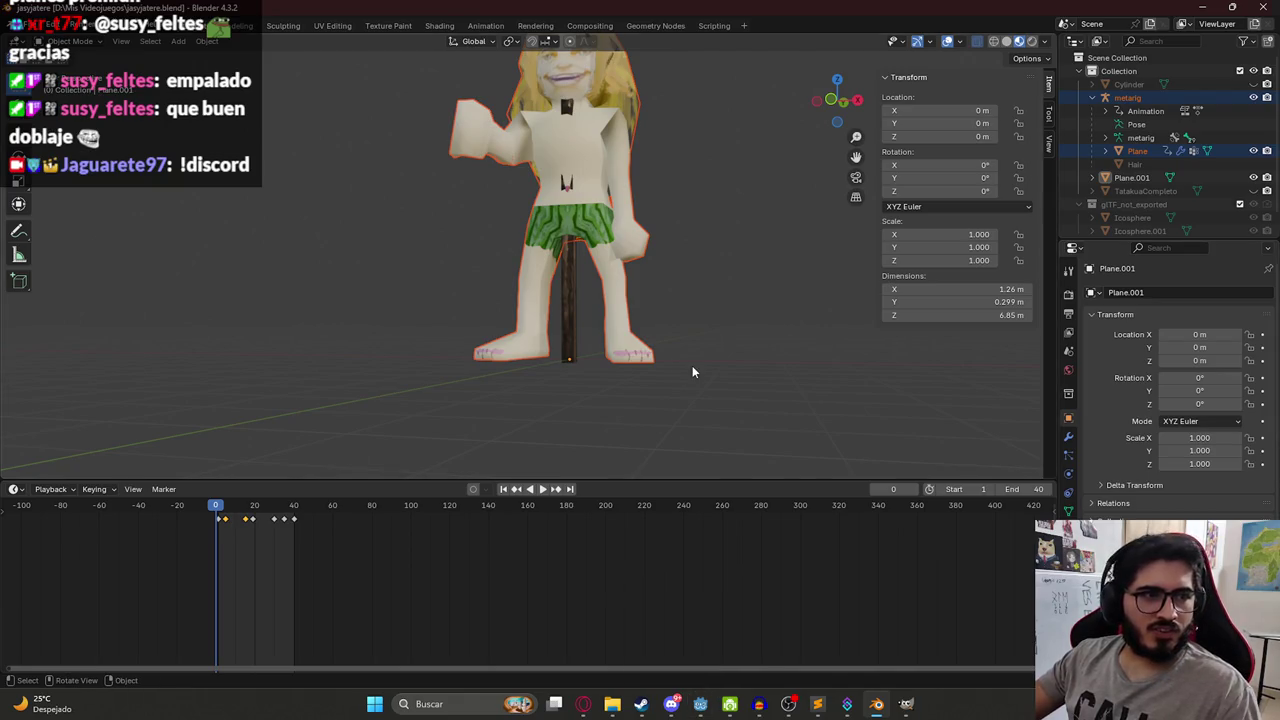
mouse_move(671, 704)
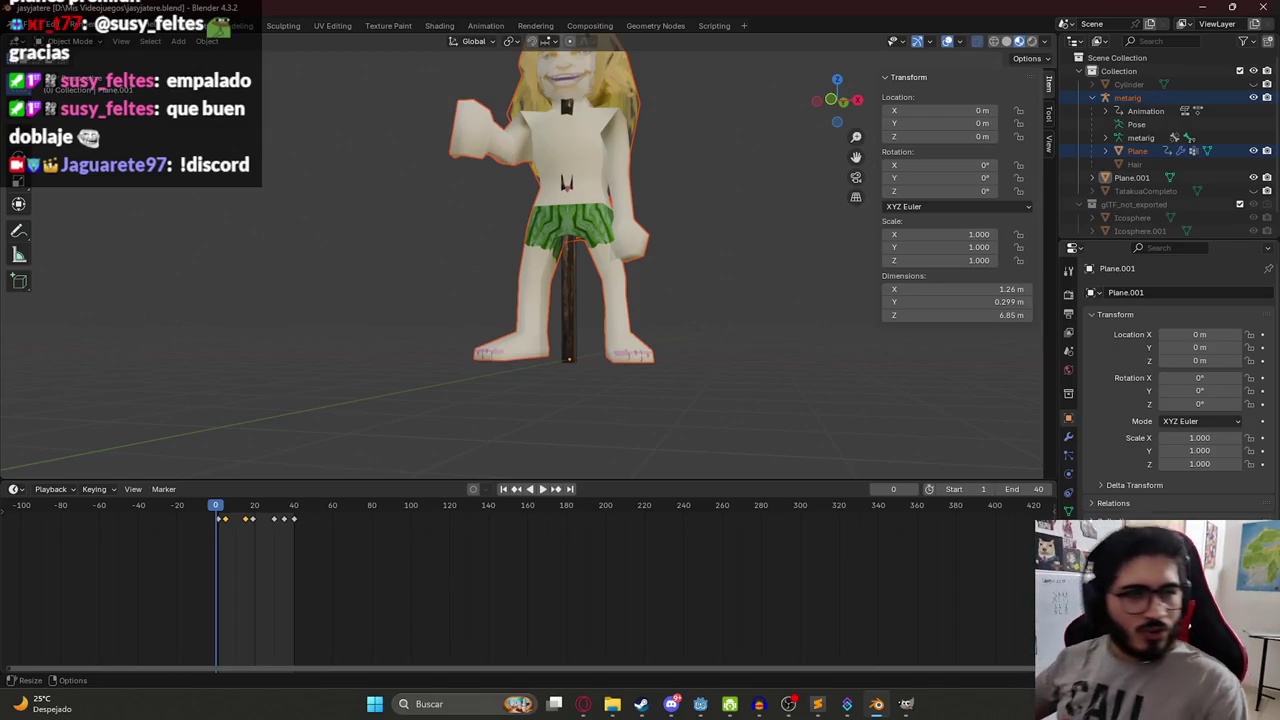
left_click(583, 704)
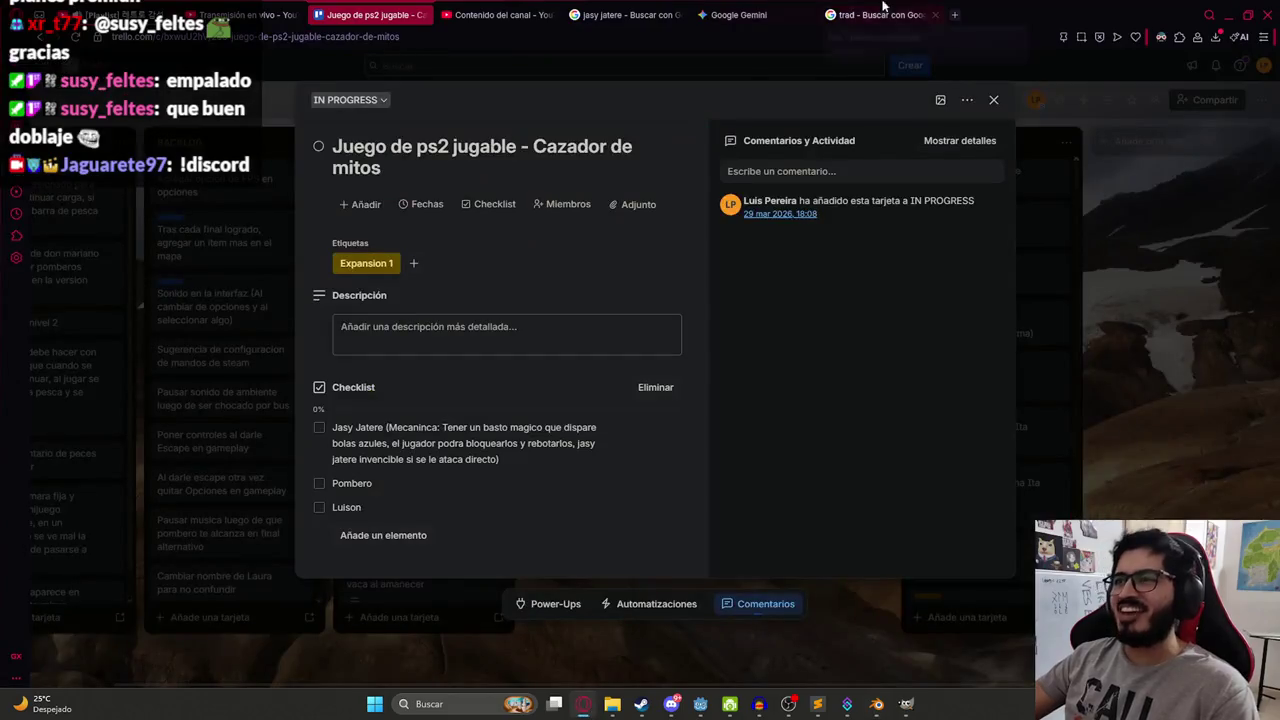
Search Google for 'beastars' and open the image results.
left_click(883, 10)
left_click(422, 75)
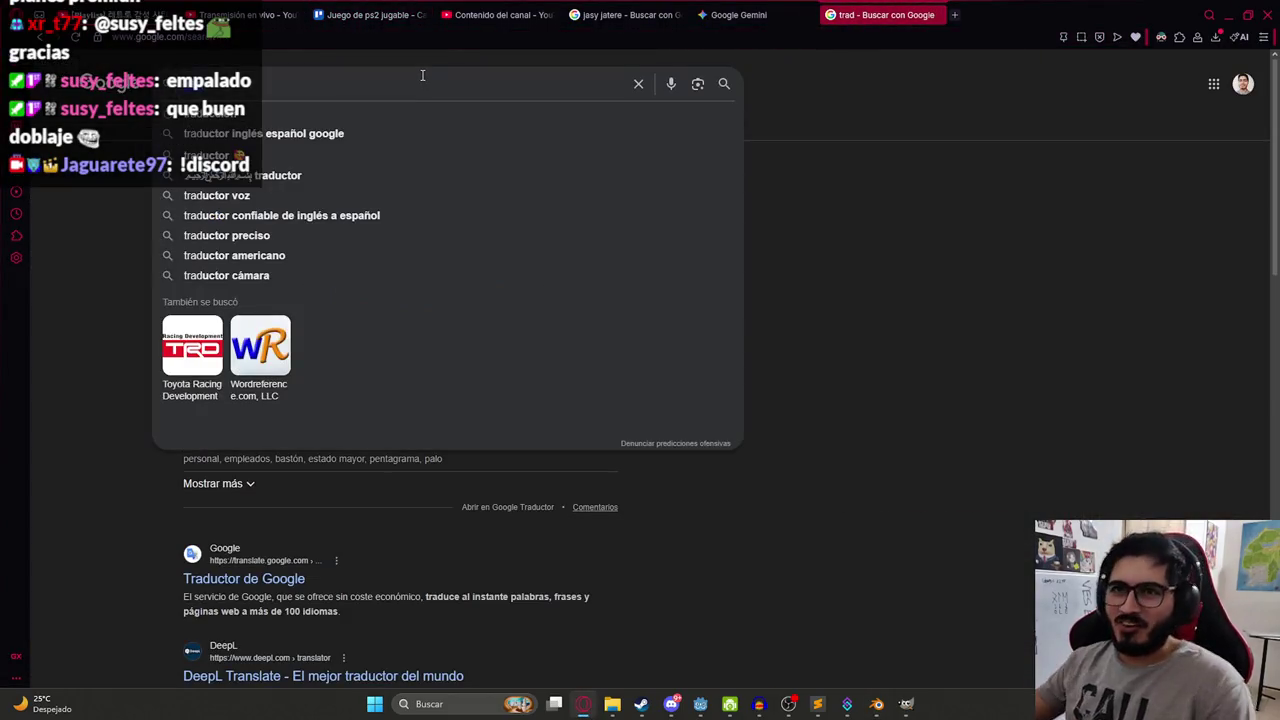
type("beastars")
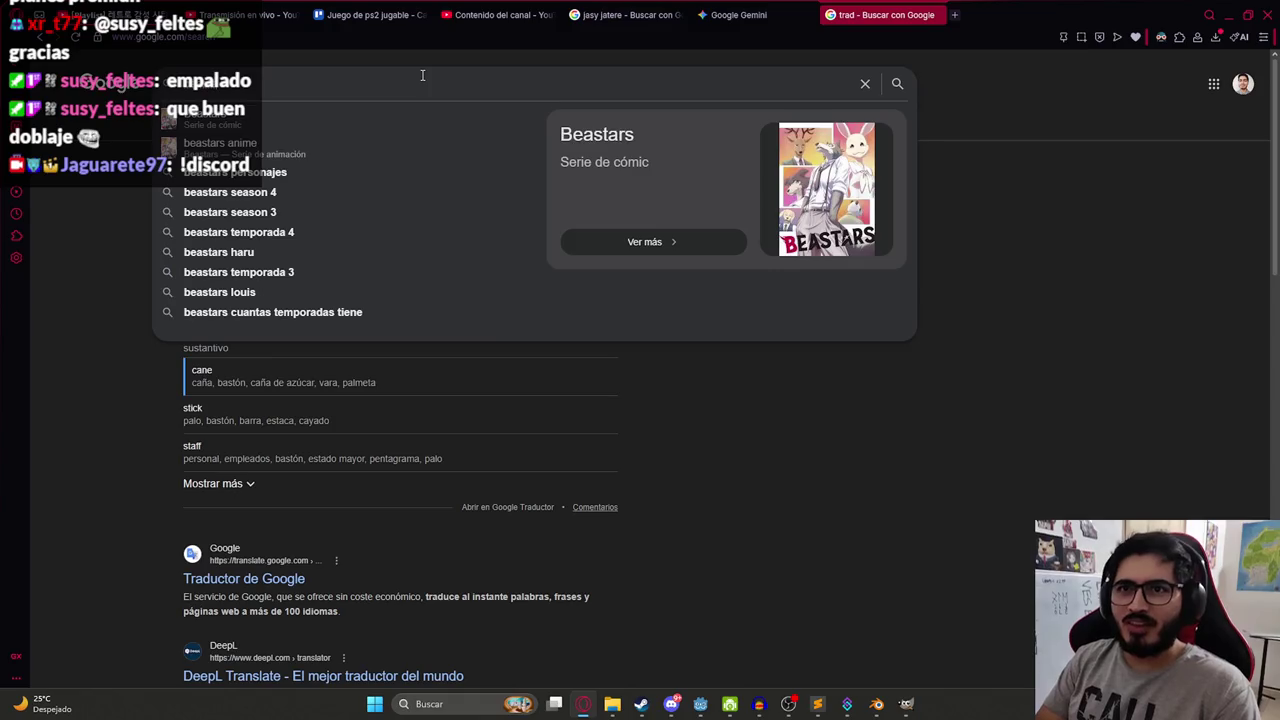
key("Return")
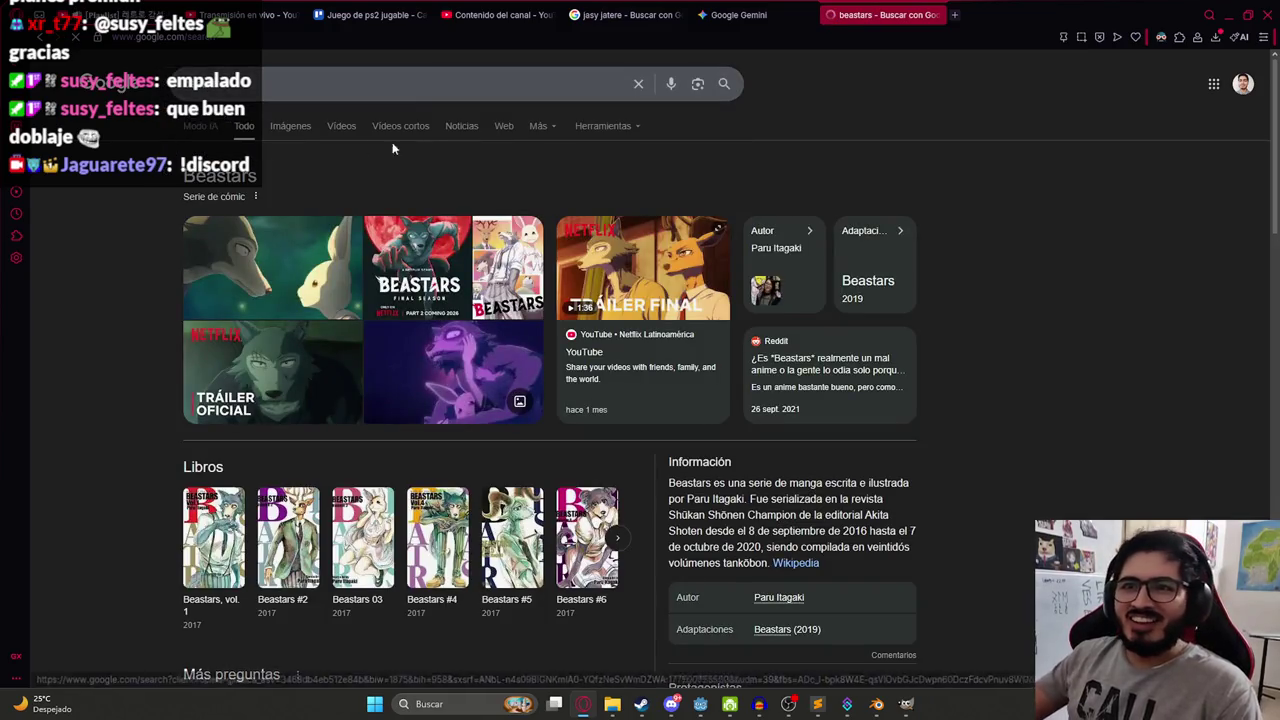
left_click(425, 288)
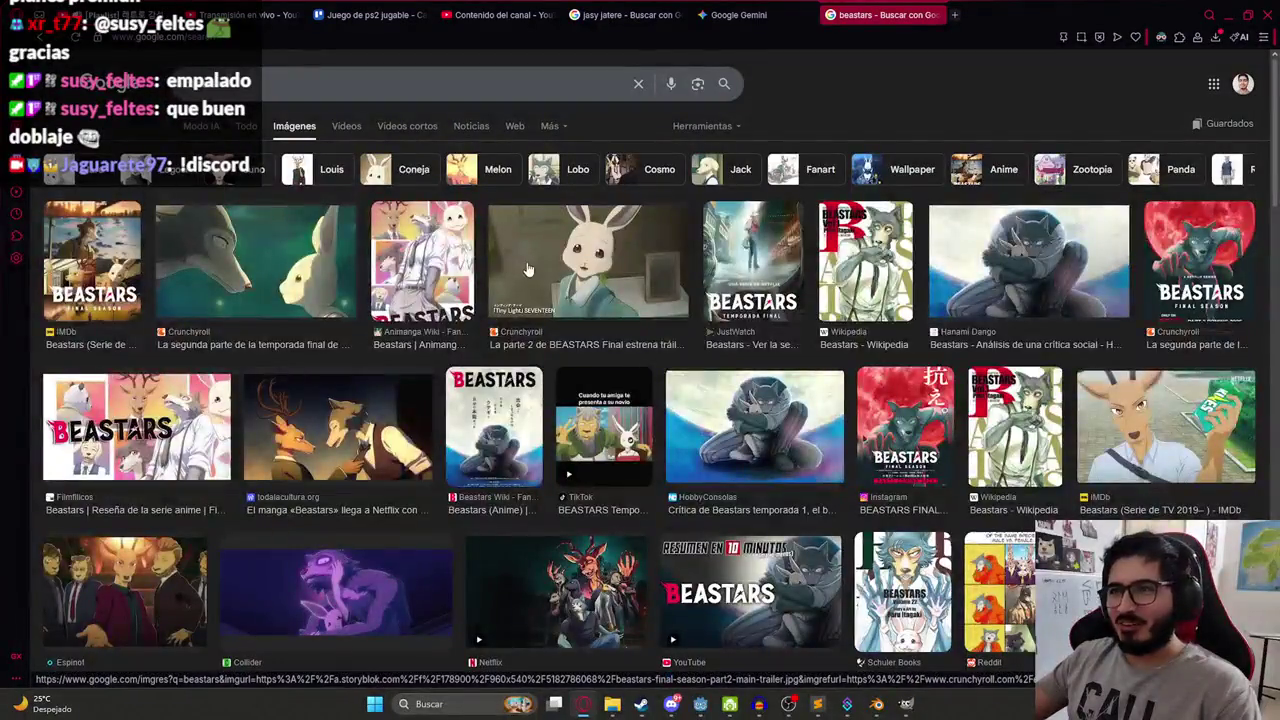
Preview the Hanami Dango and Netflix manga article images, then bring Discord forward.
left_click(1036, 253)
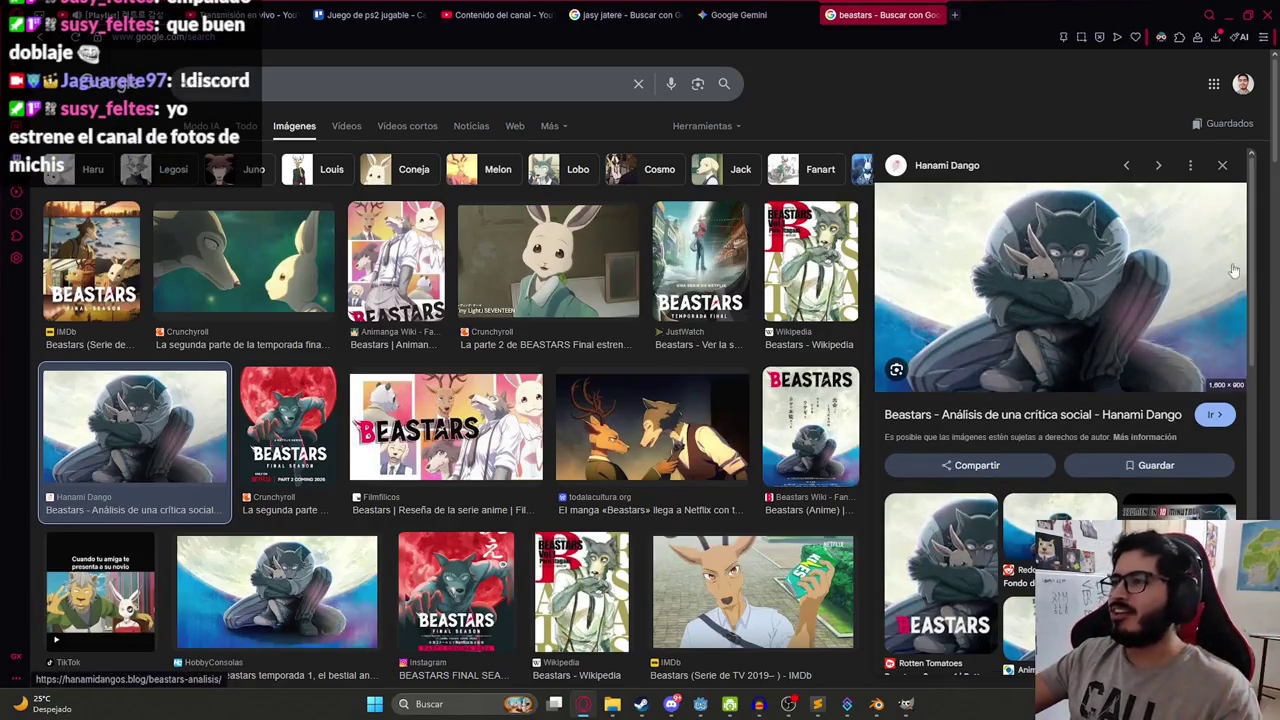
scroll(1135, 328, "down", 2)
scroll(1135, 328, "down", 2)
left_click(1036, 265)
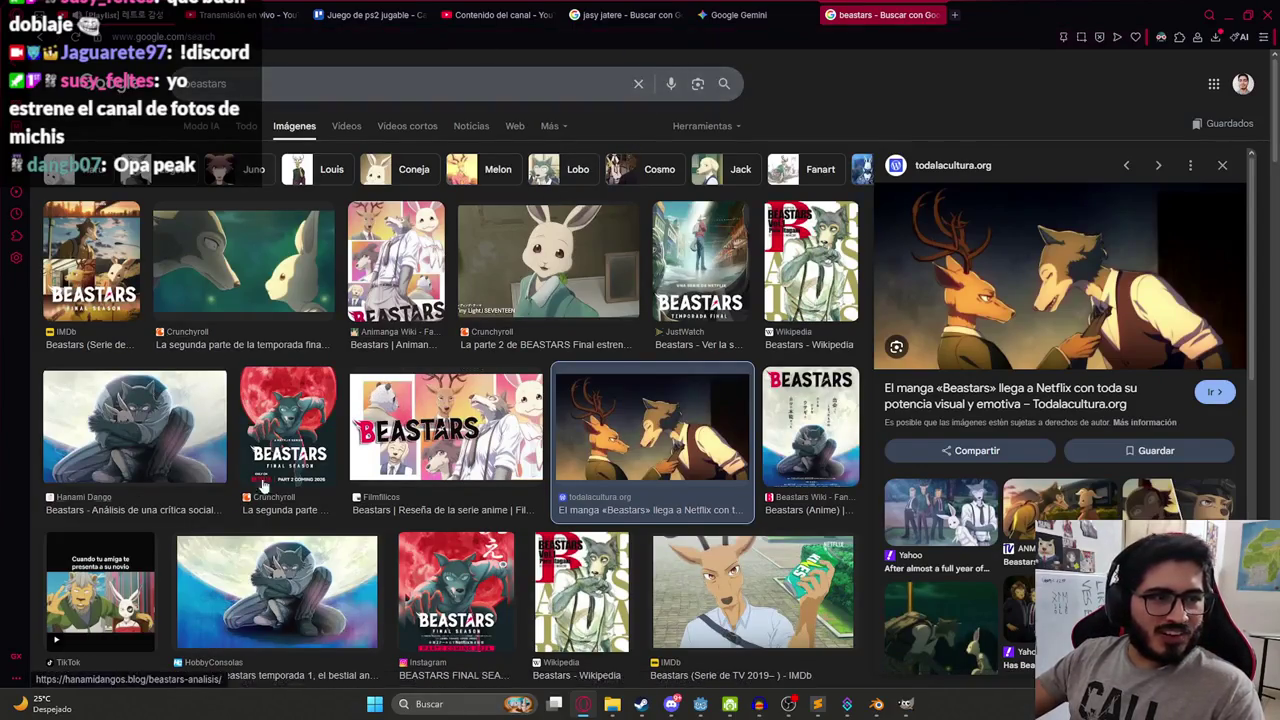
left_click(671, 704)
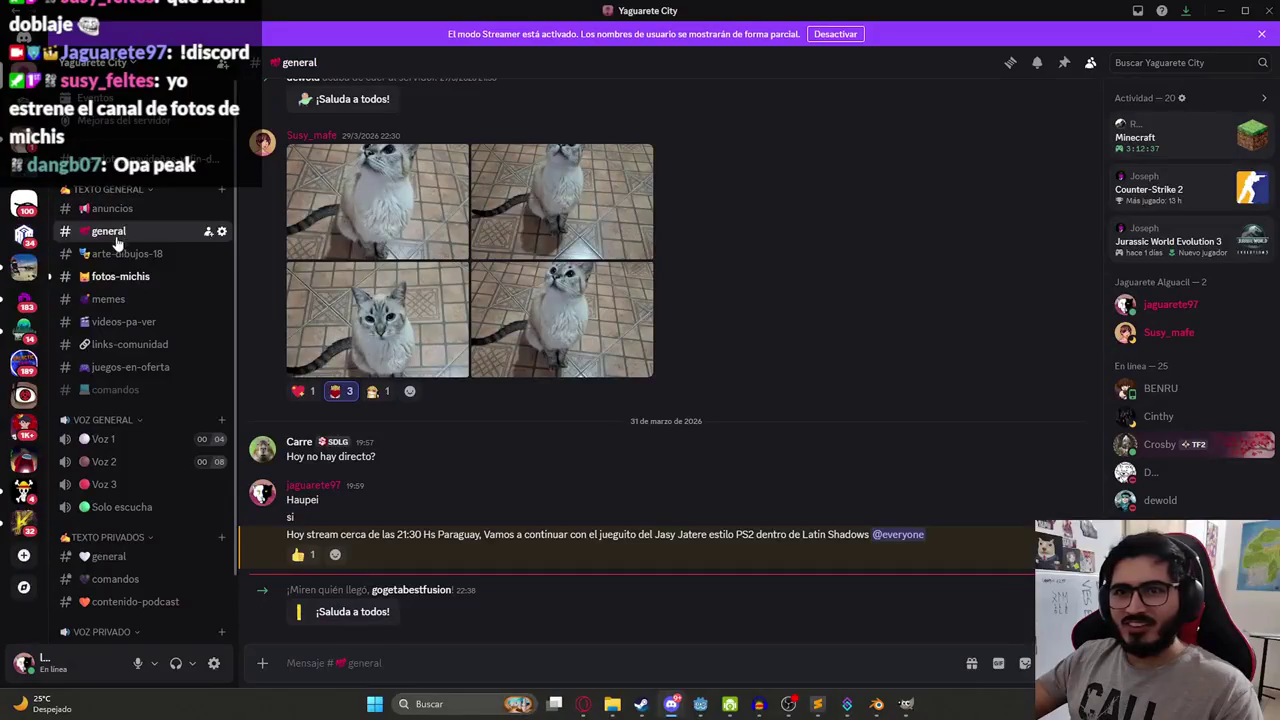
Open #fotos-michis and view the cat photo full size, zooming in and out before closing it.
left_click(115, 278)
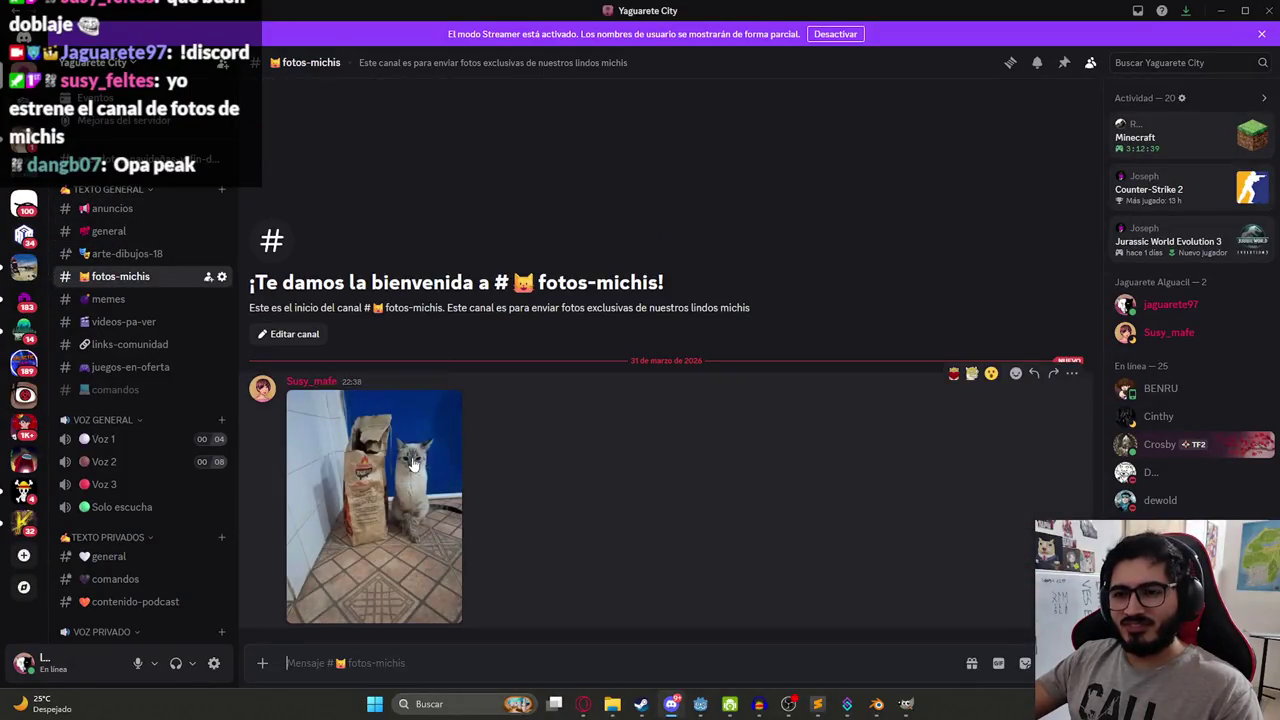
left_click(412, 462)
left_click(743, 336)
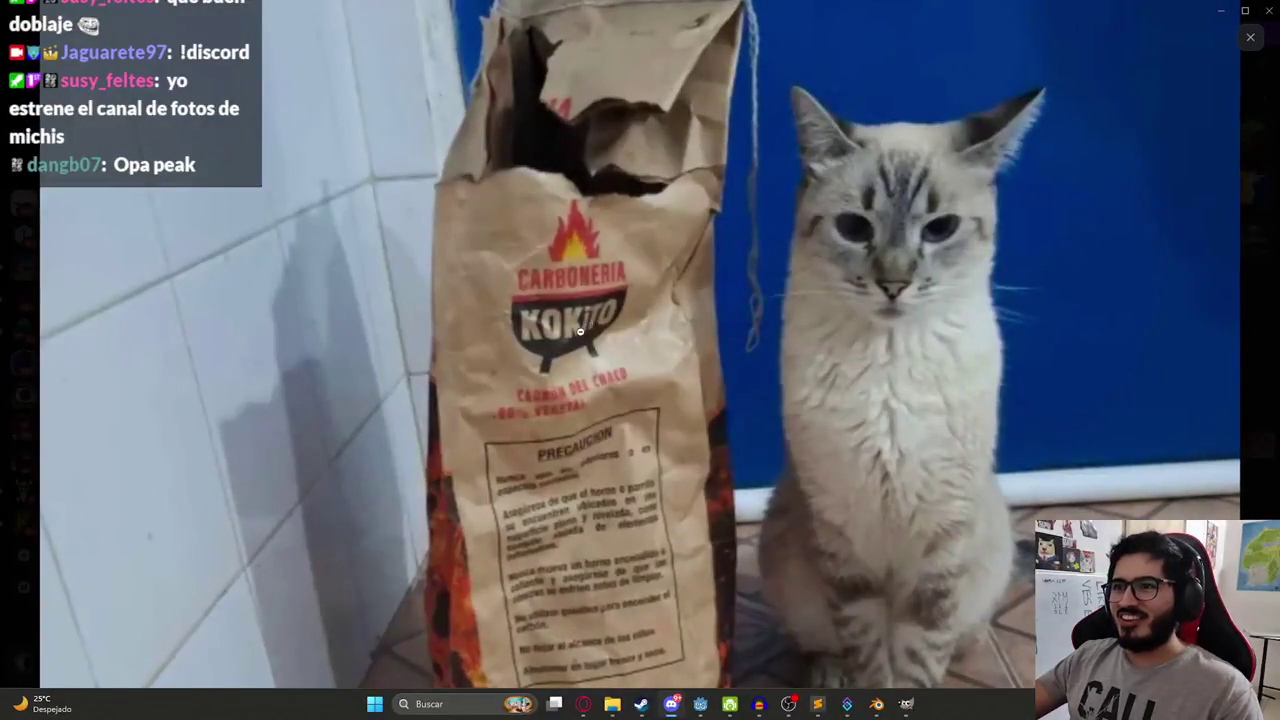
left_click(743, 336)
left_click(760, 300)
left_click(1066, 261)
left_click(1066, 261)
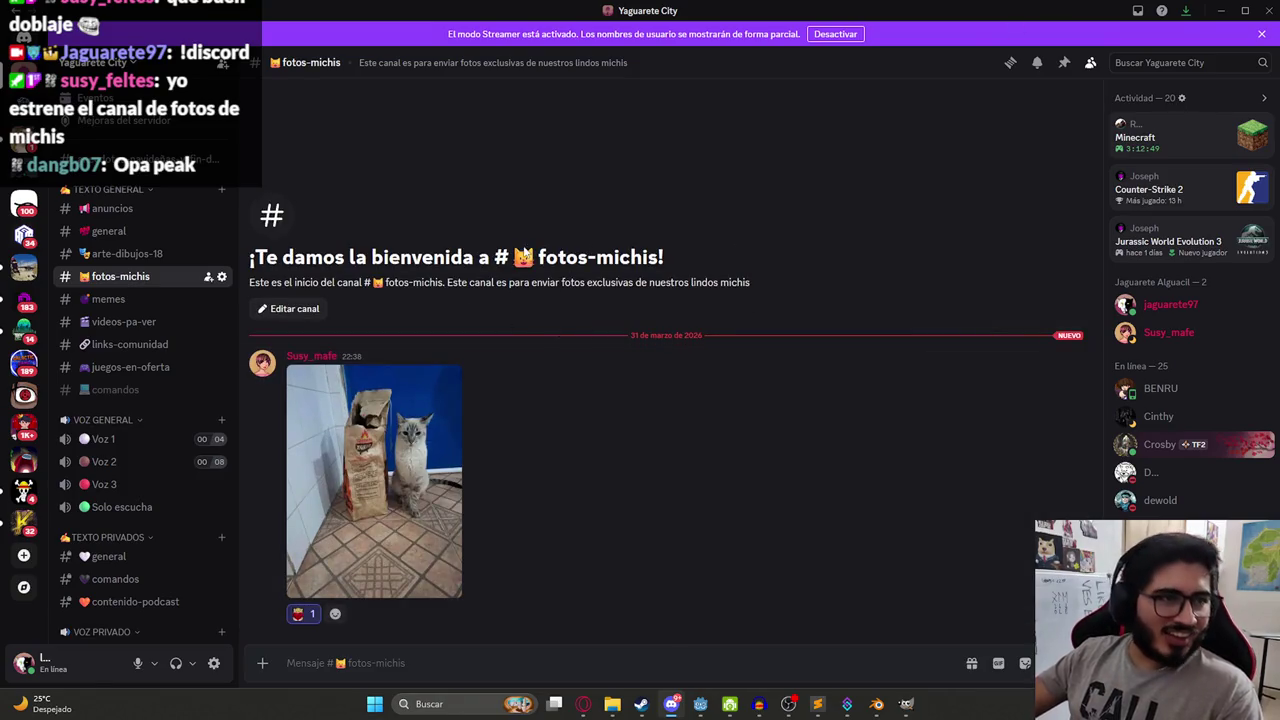
Minimize Discord and bring the Godot editor back to the front.
left_click(1221, 10)
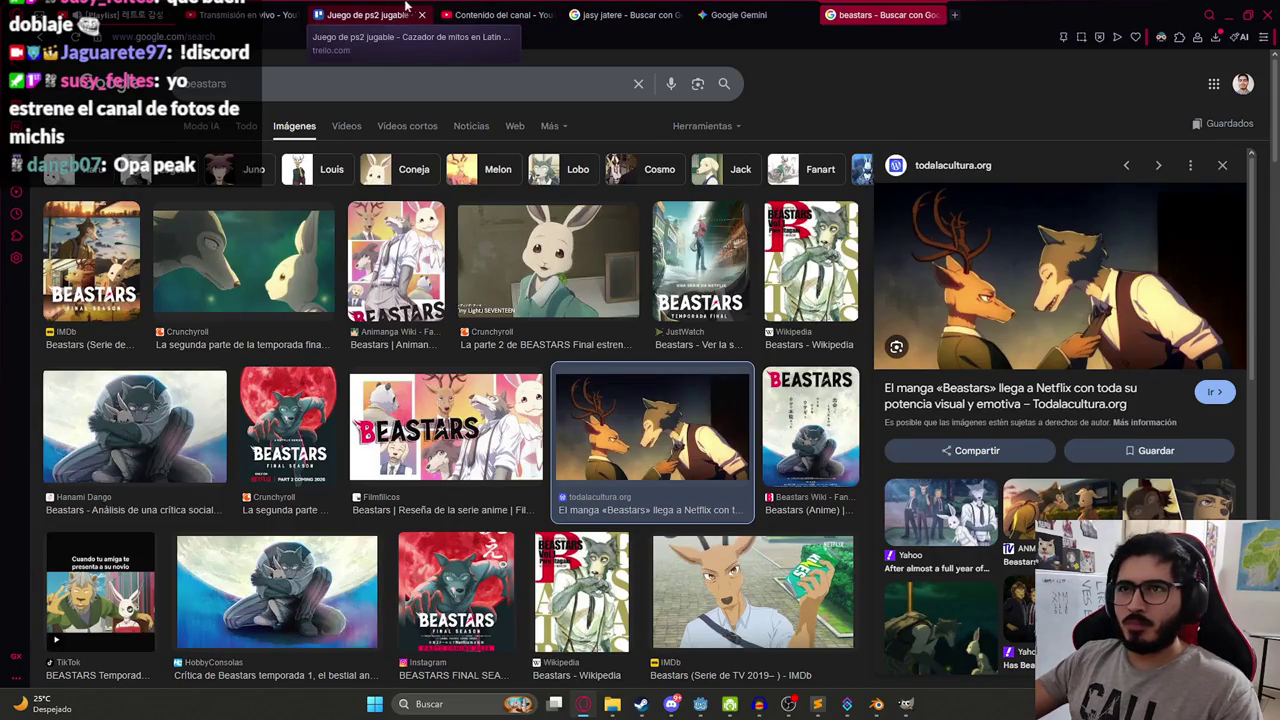
left_click(395, 14)
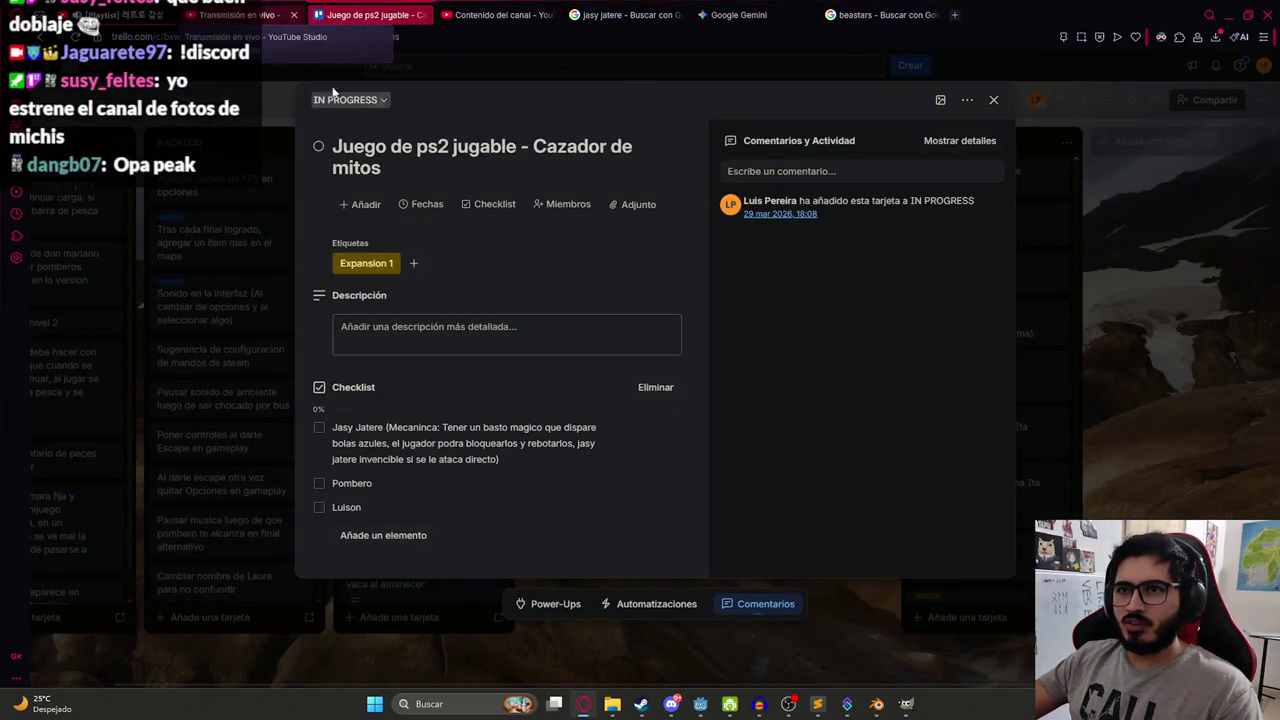
left_click(700, 704)
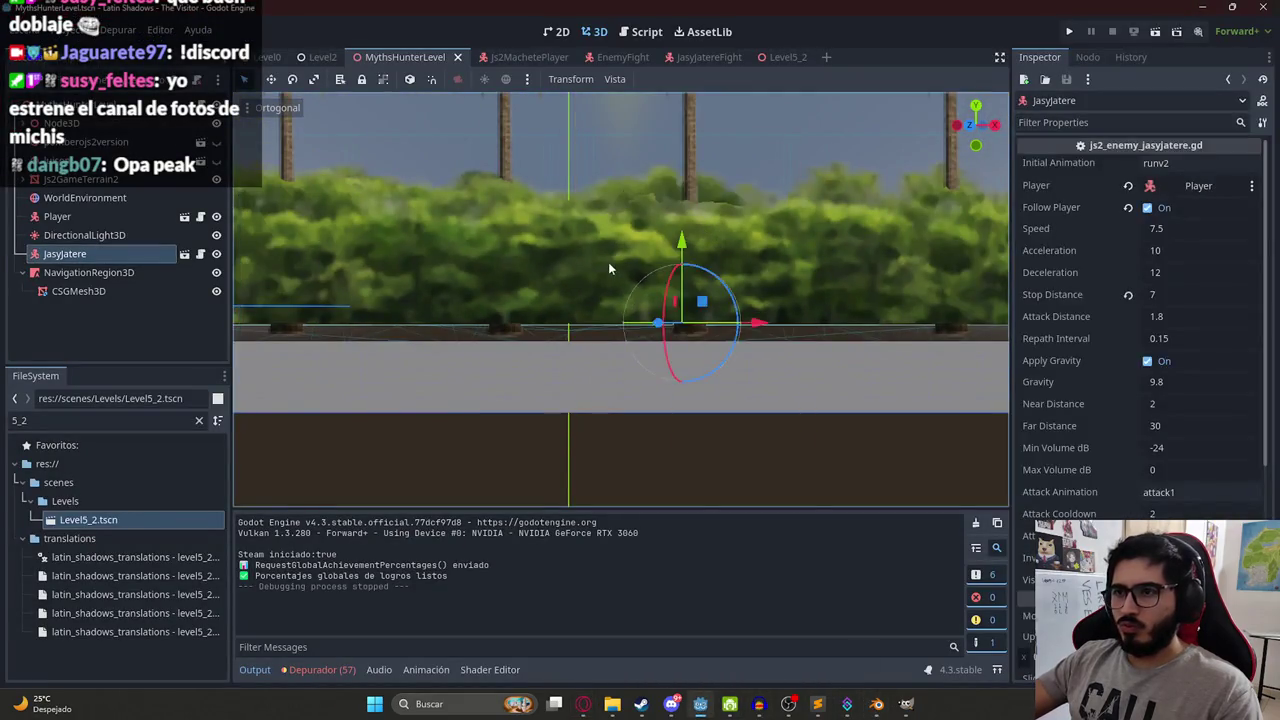
Inspect the JasyJatere model in the JasyJatereFight scene, then open js2_enemy_jasyjatere.gd in the Script workspace.
left_click_drag(608, 268, 600, 130)
scroll(598, 120, "up", 6)
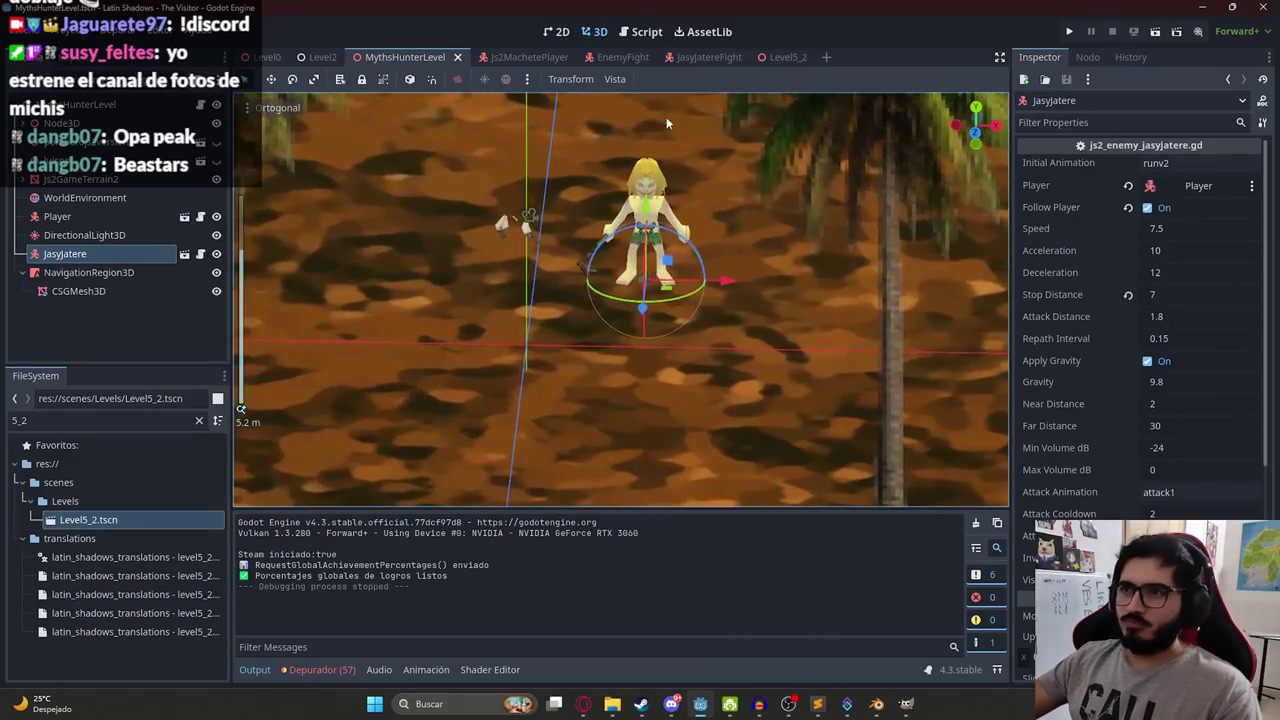
left_click(733, 58)
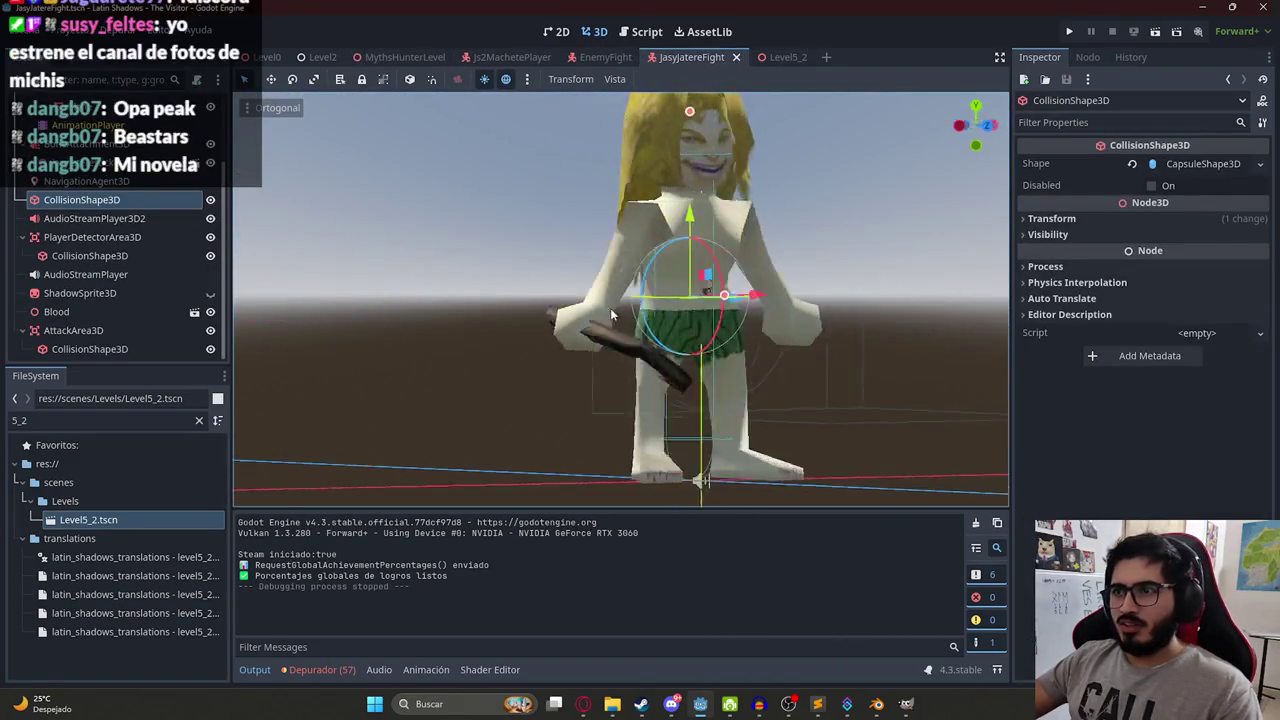
scroll(562, 320, "down", 3)
scroll(727, 330, "up", 8)
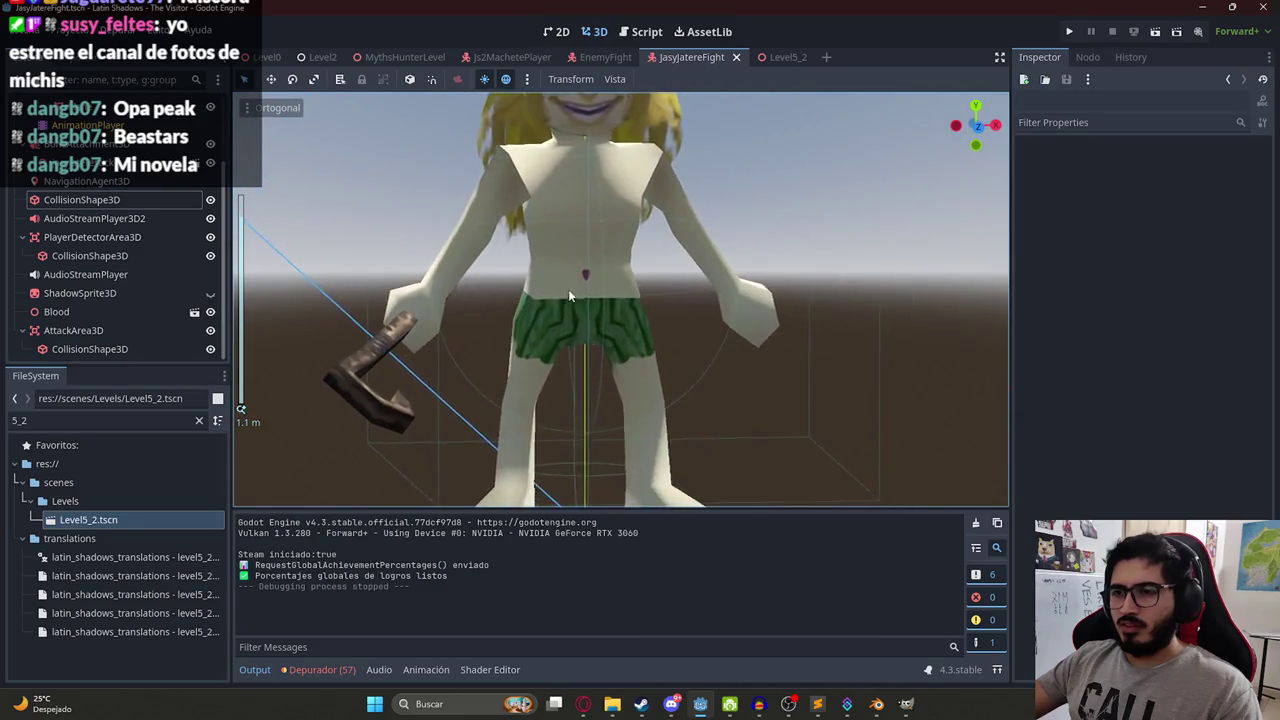
scroll(570, 296, "down", 3)
key("ctrl+F3")
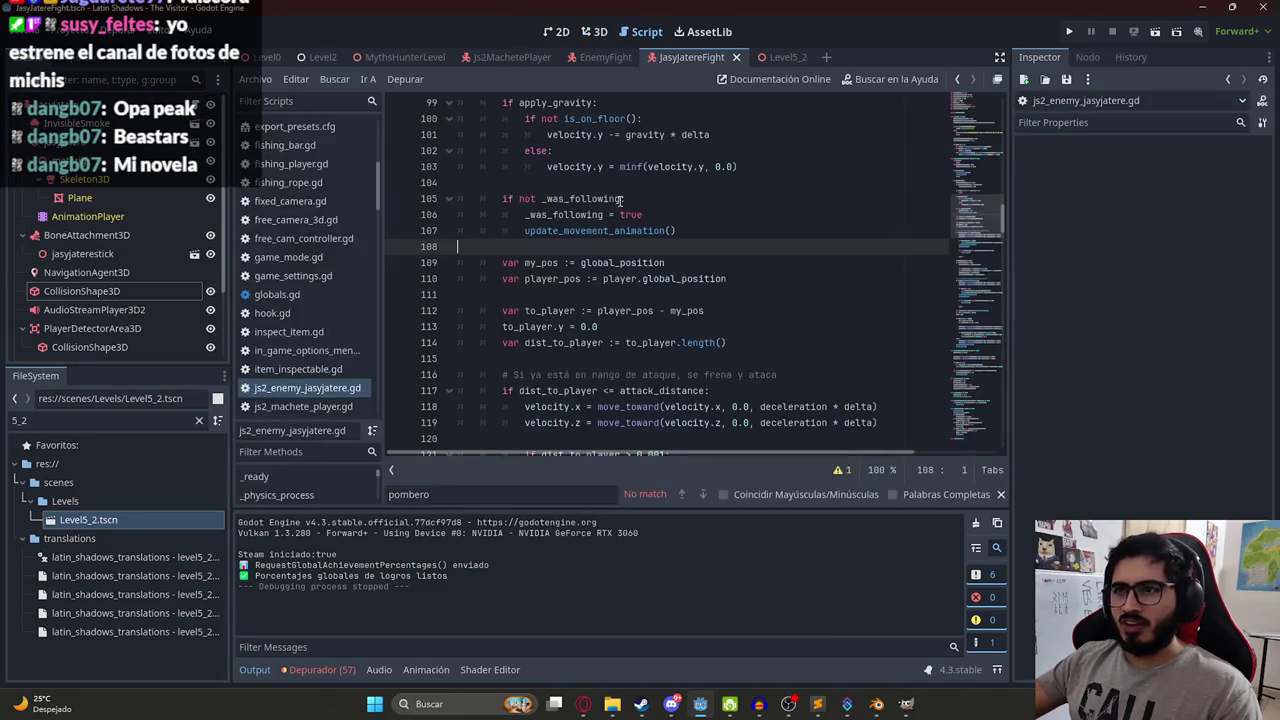
Rename the initial runv2 animation to 'runjasyjater' and attack1 to 'attackjasyjatere', then save.
scroll(959, 218, "up", 20)
left_click(787, 197)
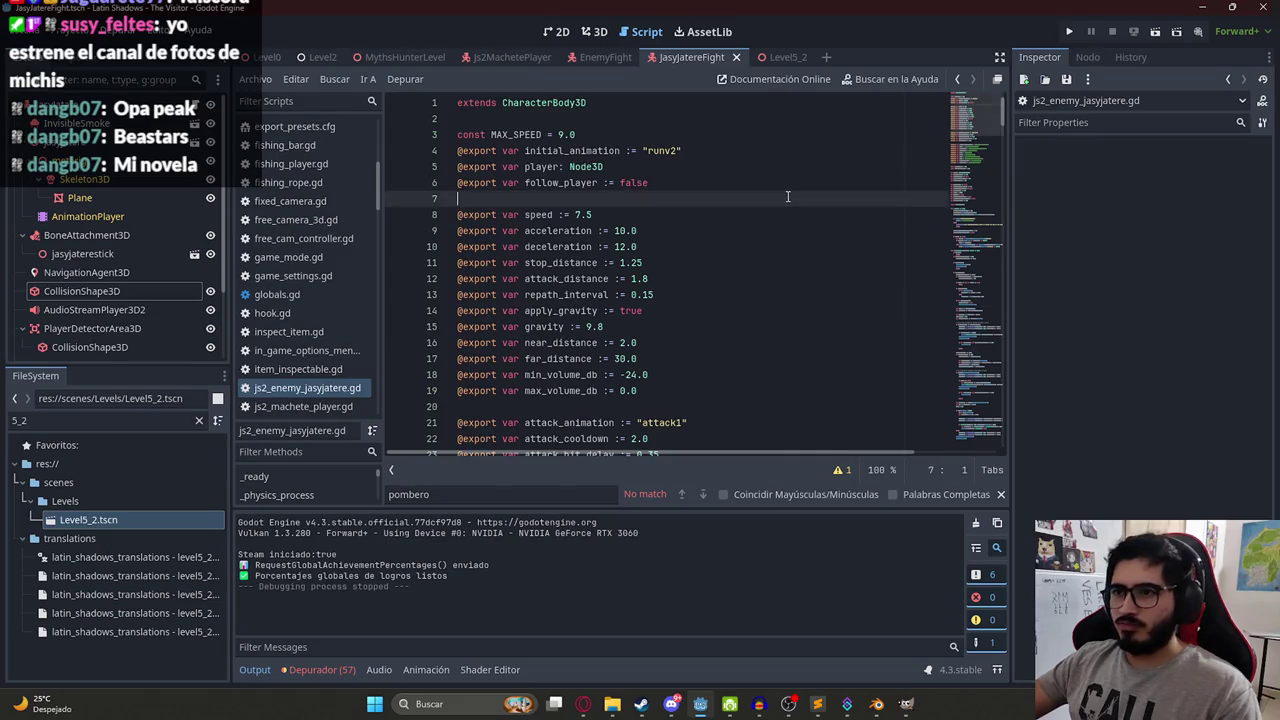
double_click(655, 150)
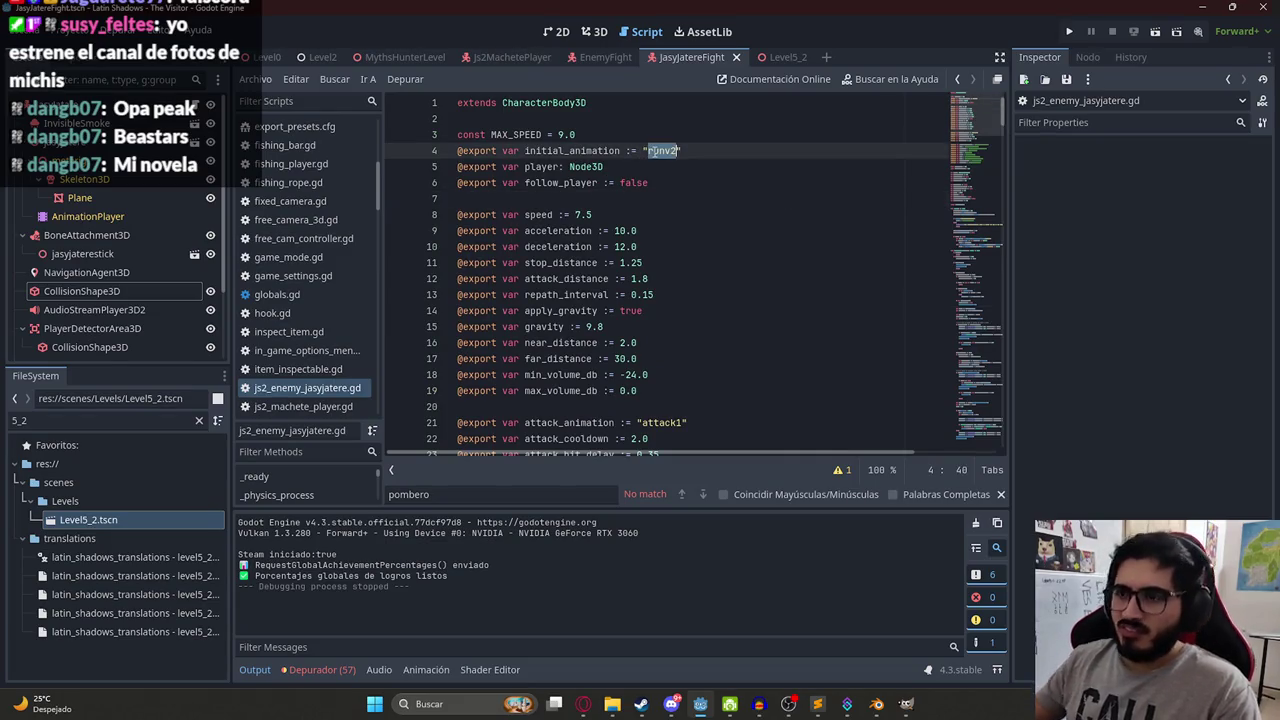
type("runjasyjatere")
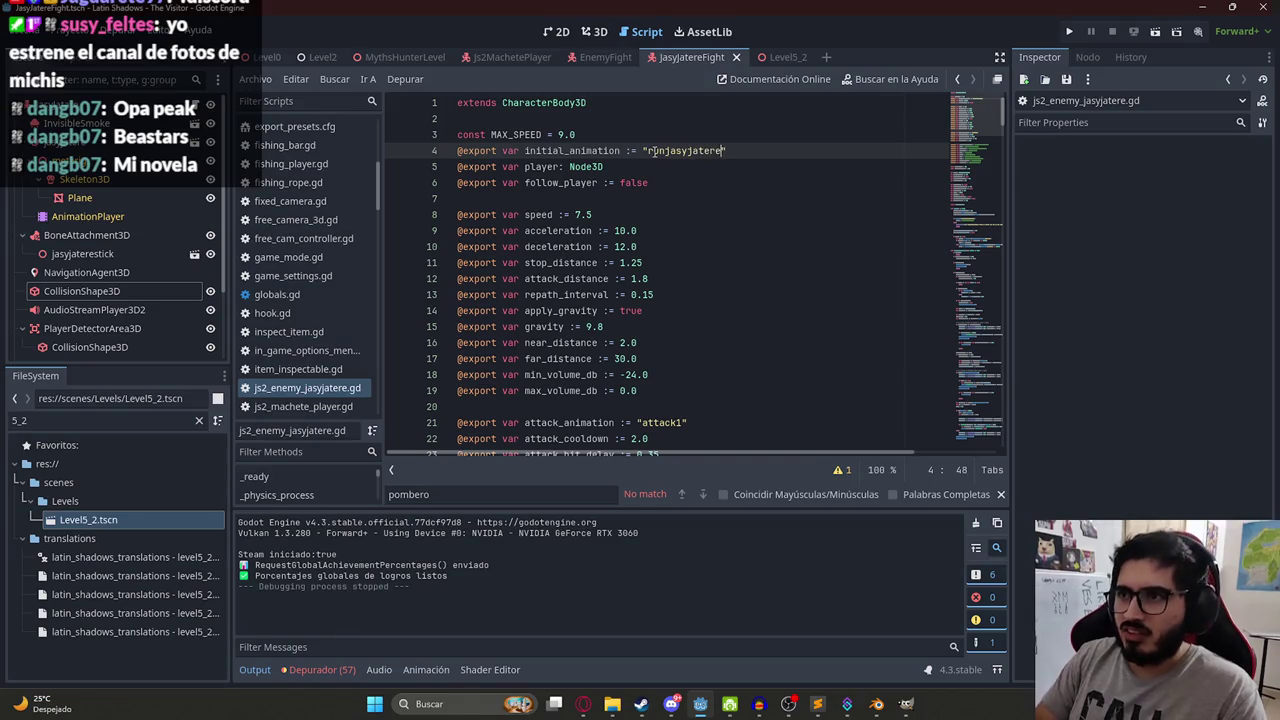
scroll(655, 150, "down", 1)
double_click(665, 374)
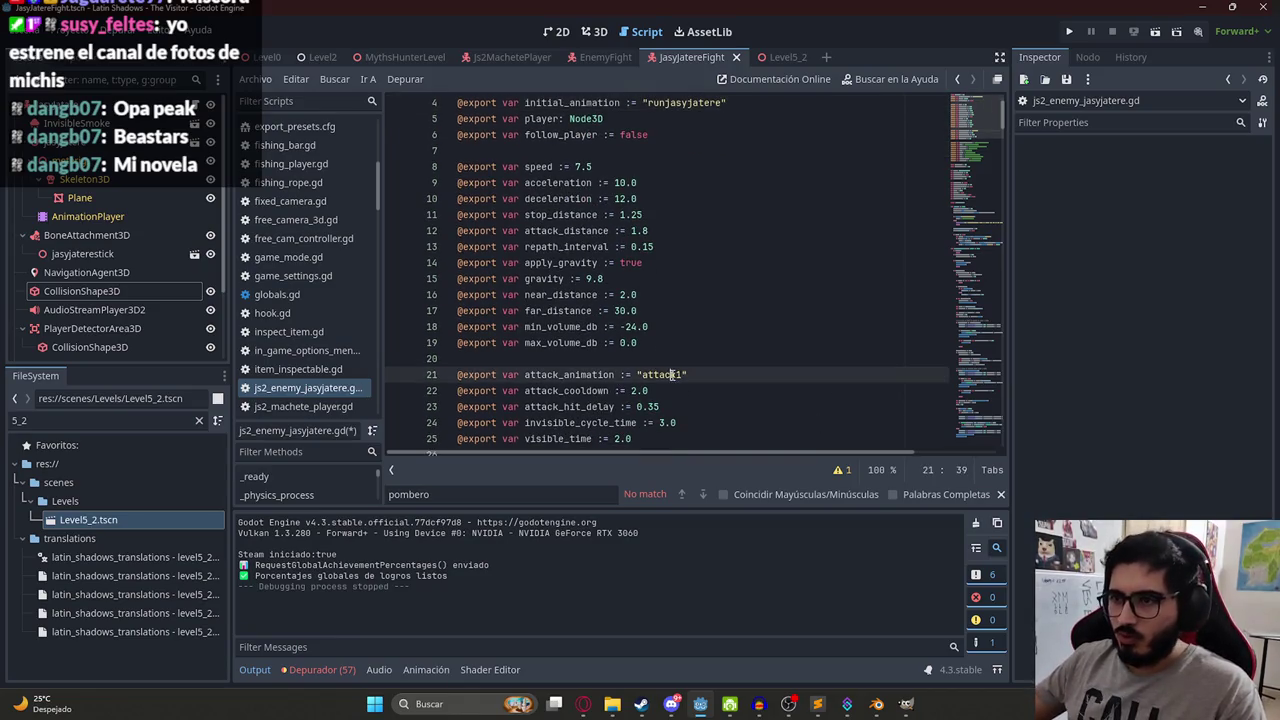
type("attackjasyjatere")
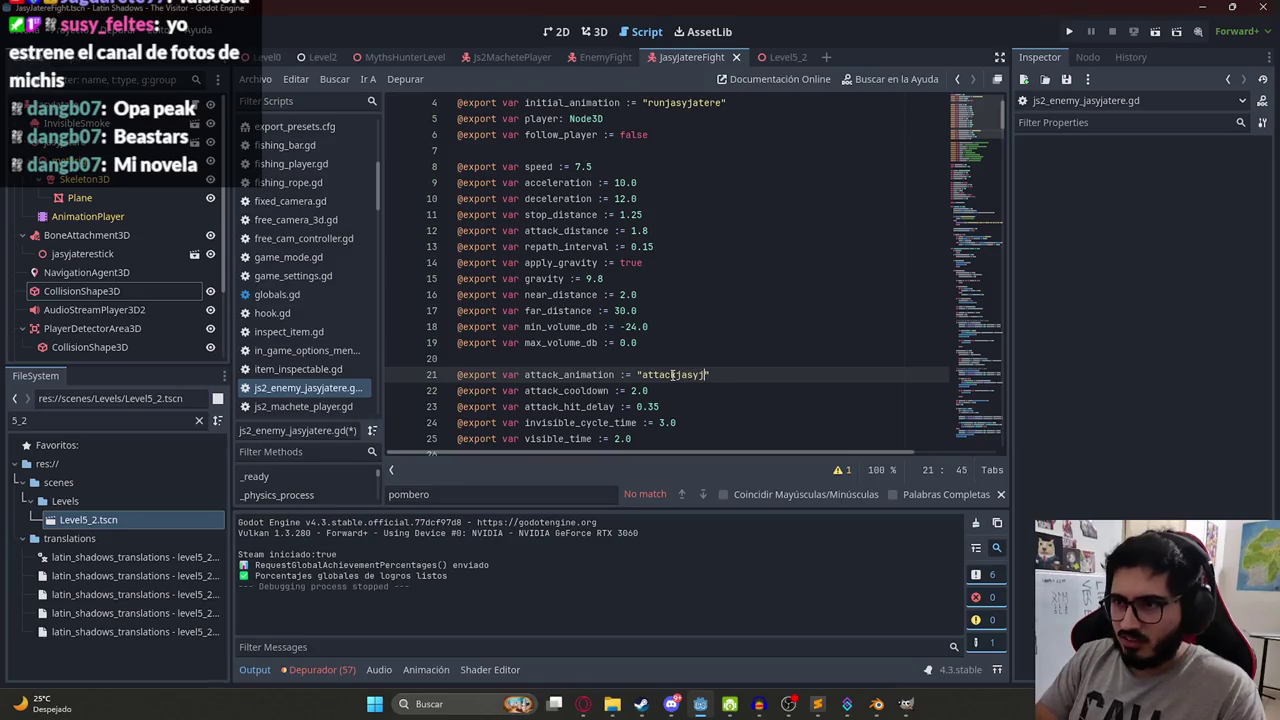
key("ctrl+s")
Replace attackidle with idlejasyjatere on lines 311 and 312, and save the script.
scroll(730, 324, "down", 10)
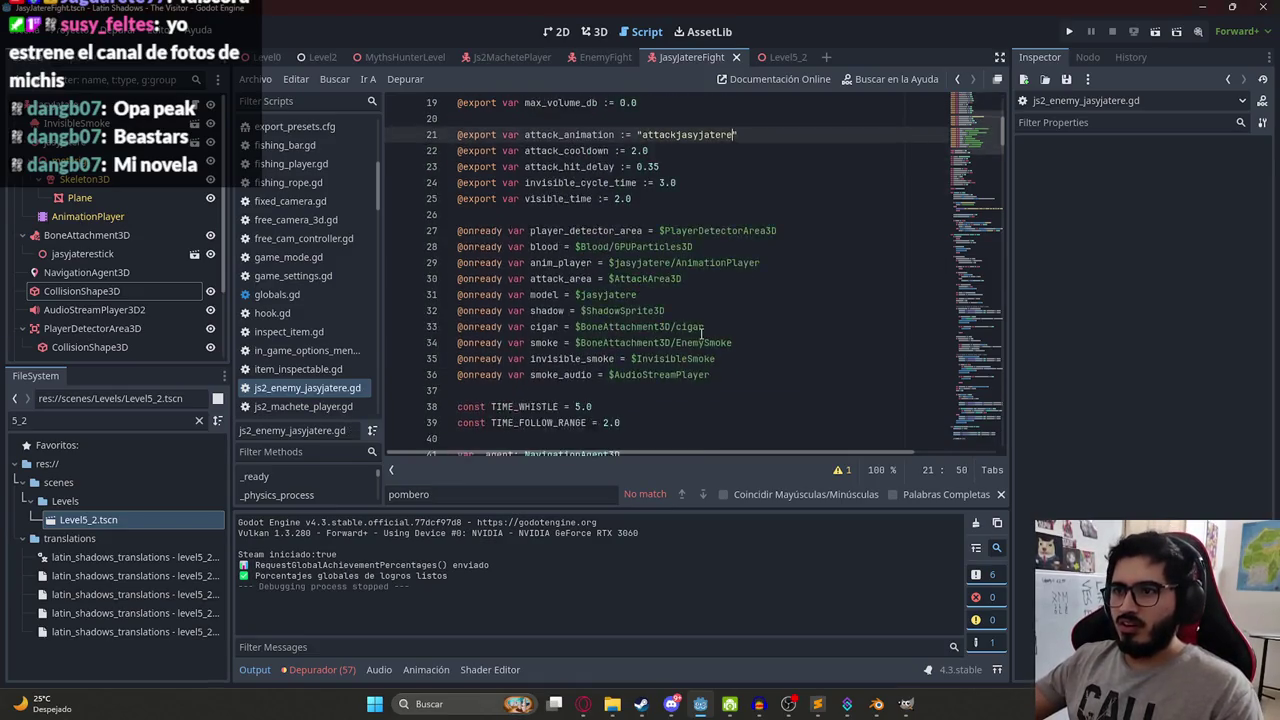
scroll(726, 290, "up", 11)
key("ctrl+f")
type("idle")
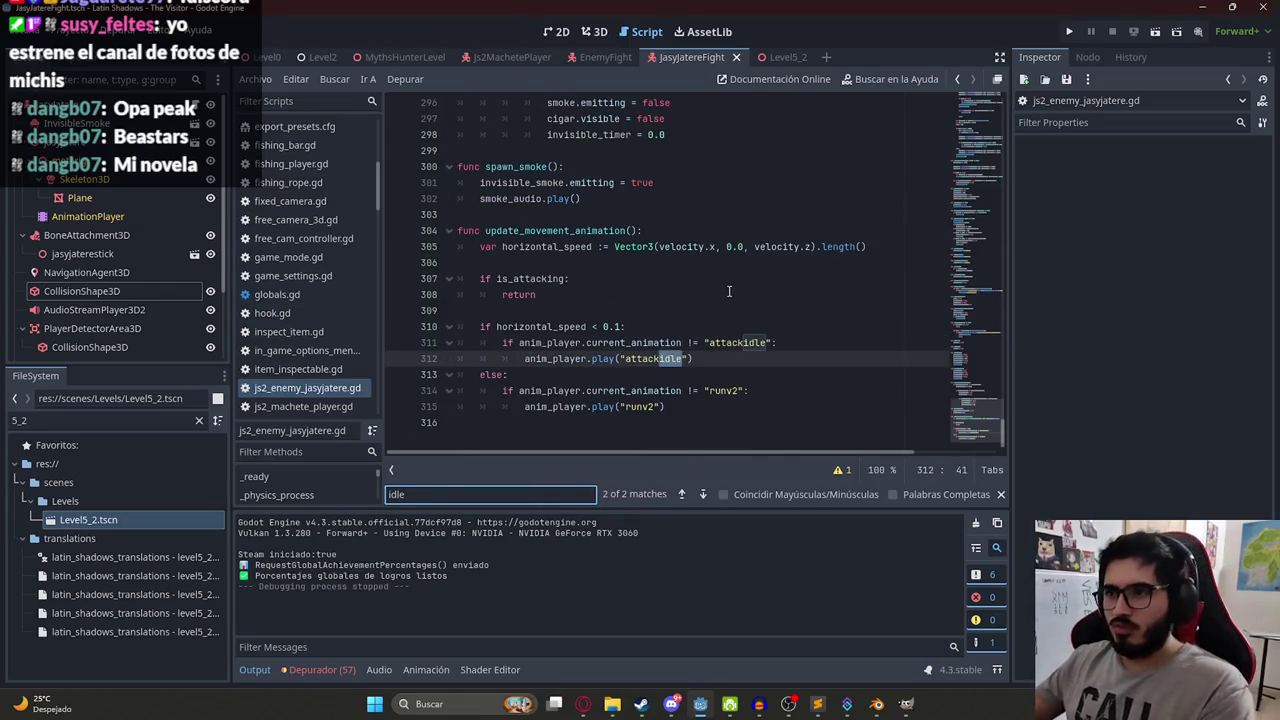
left_click(772, 297)
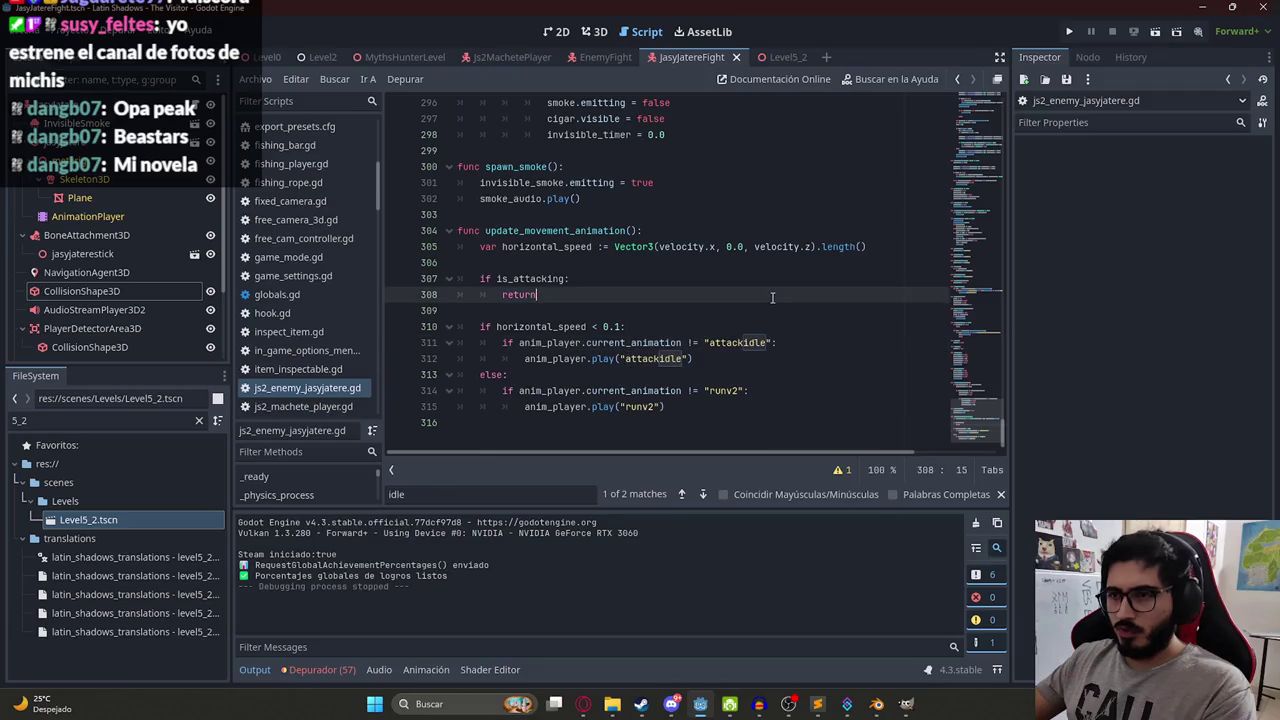
double_click(743, 342)
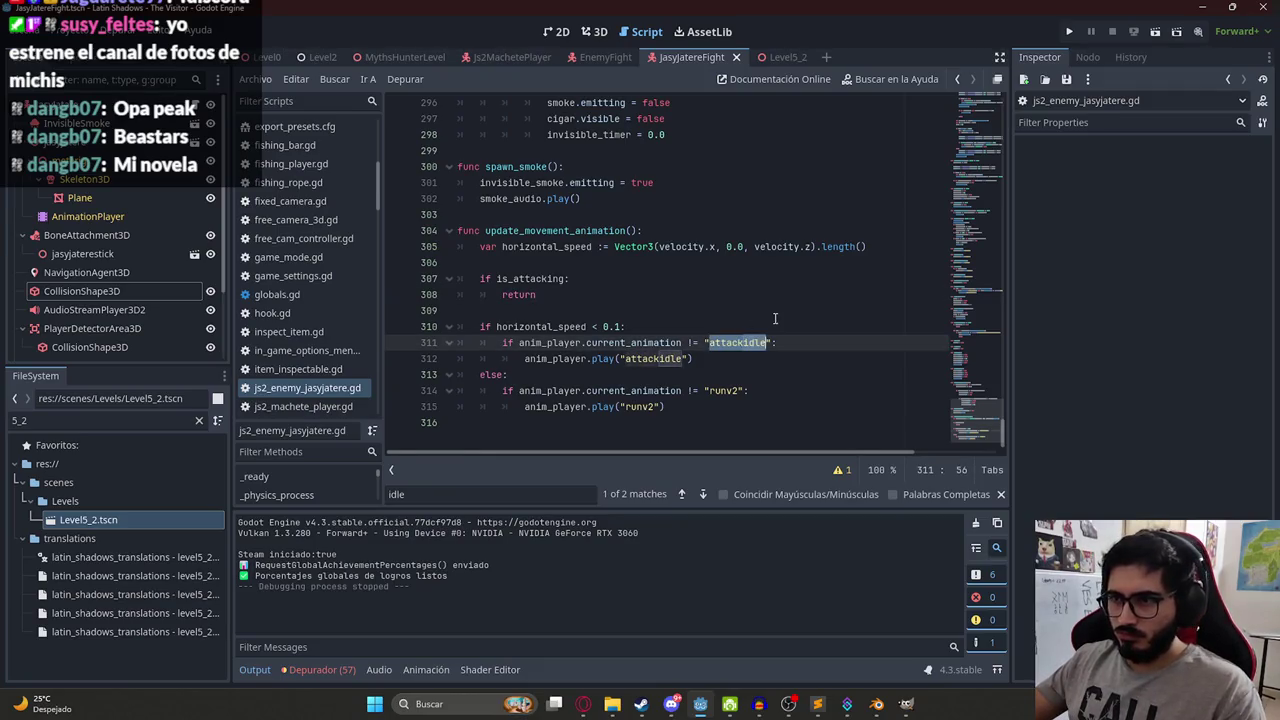
type("idlejasyjatere")
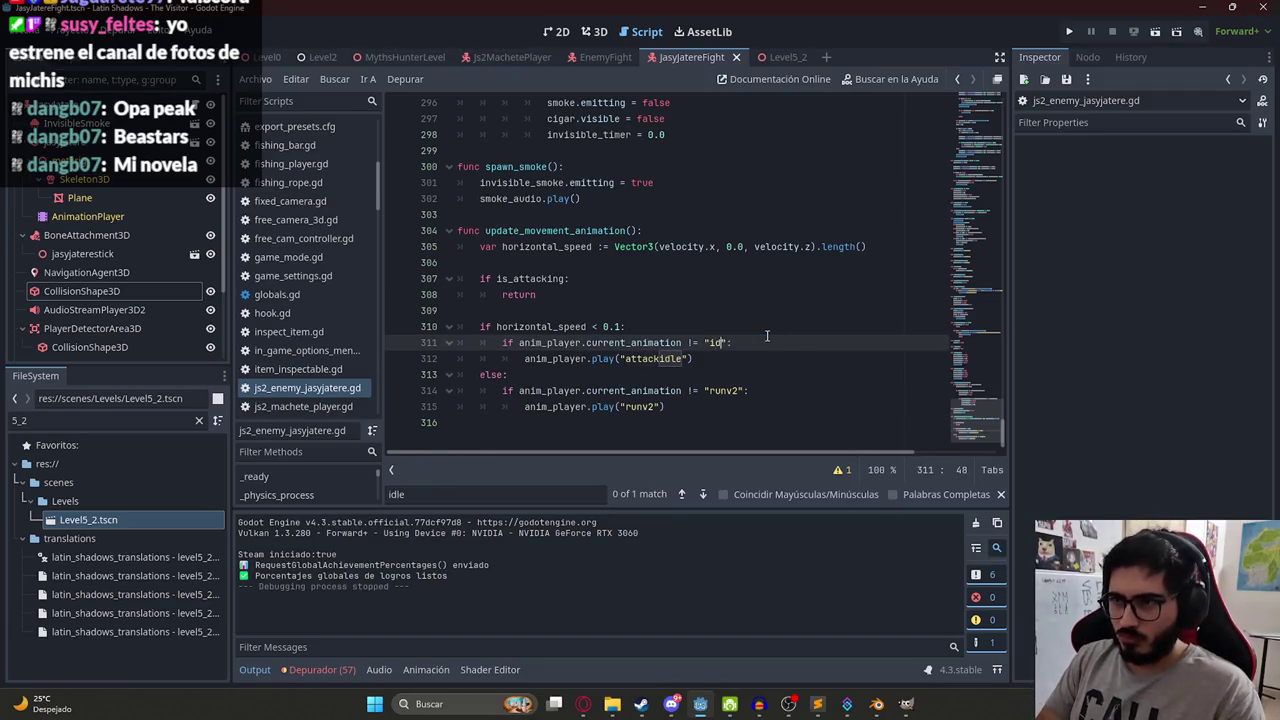
double_click(750, 342)
key("ctrl+c")
double_click(652, 358)
key("ctrl+v")
key("ctrl+s")
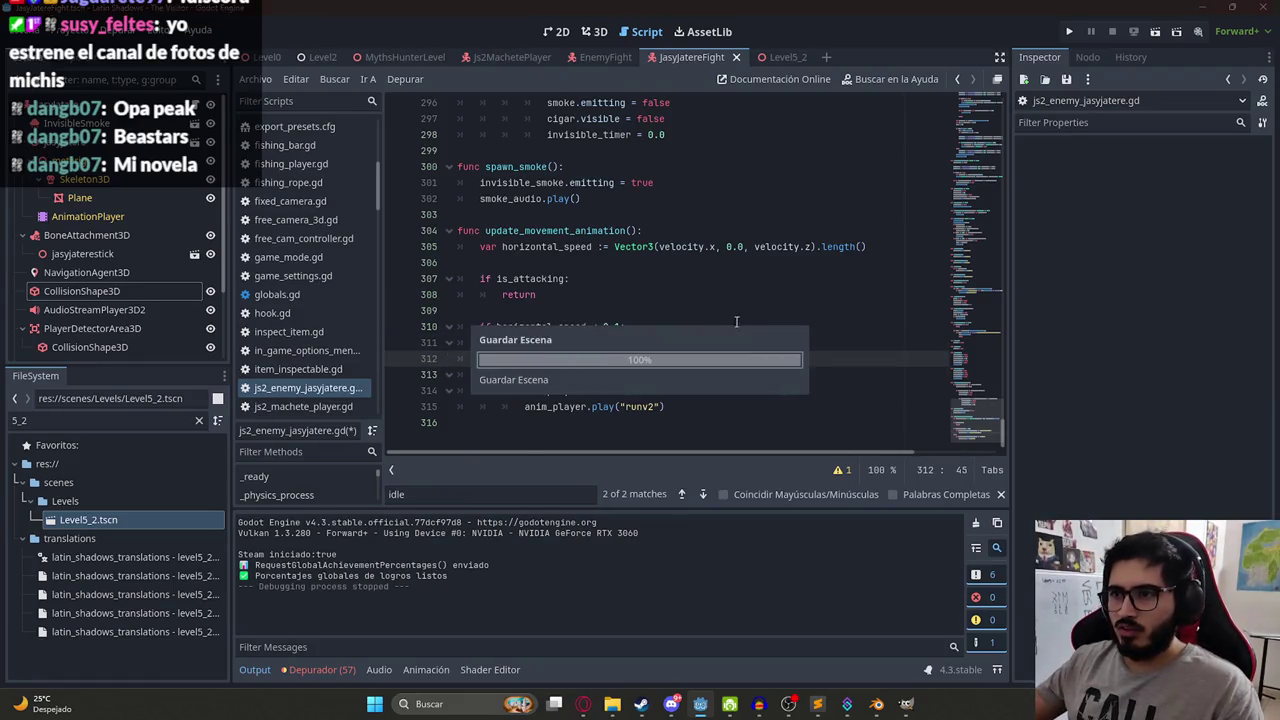
Replace runv2 with runjasyjatere on lines 314 and 315, and save the script.
double_click(724, 391)
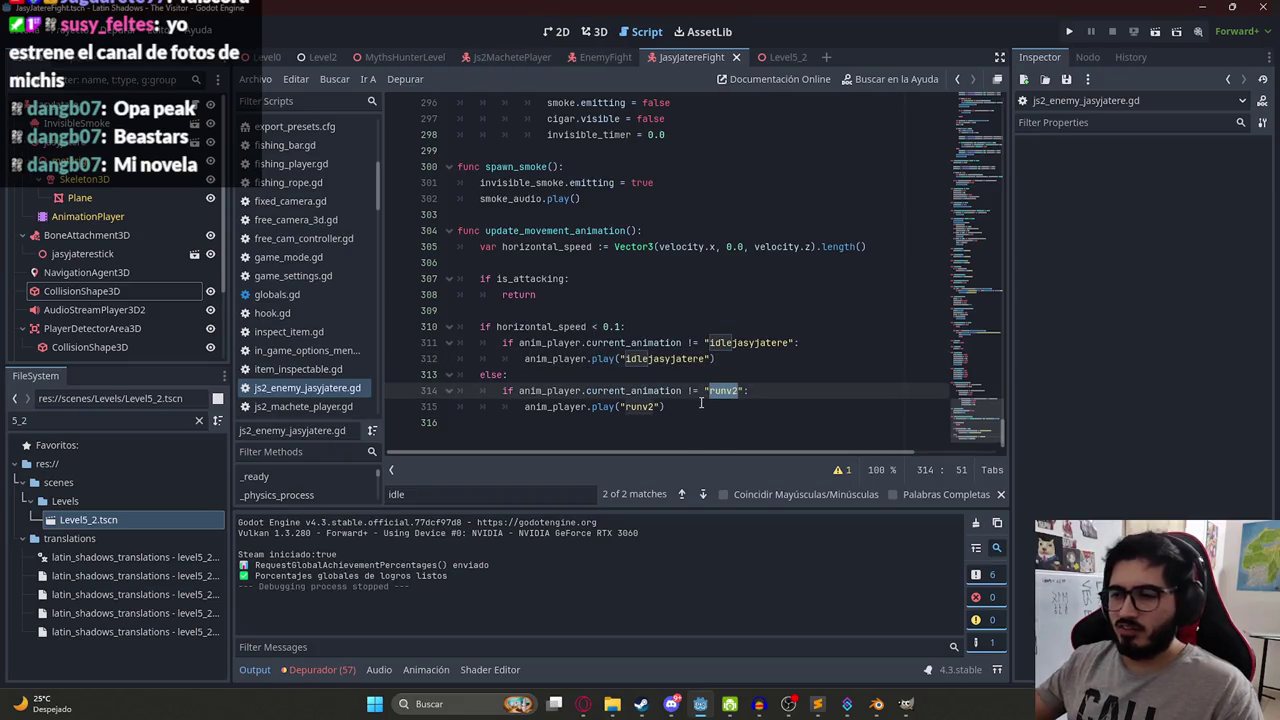
type("run")
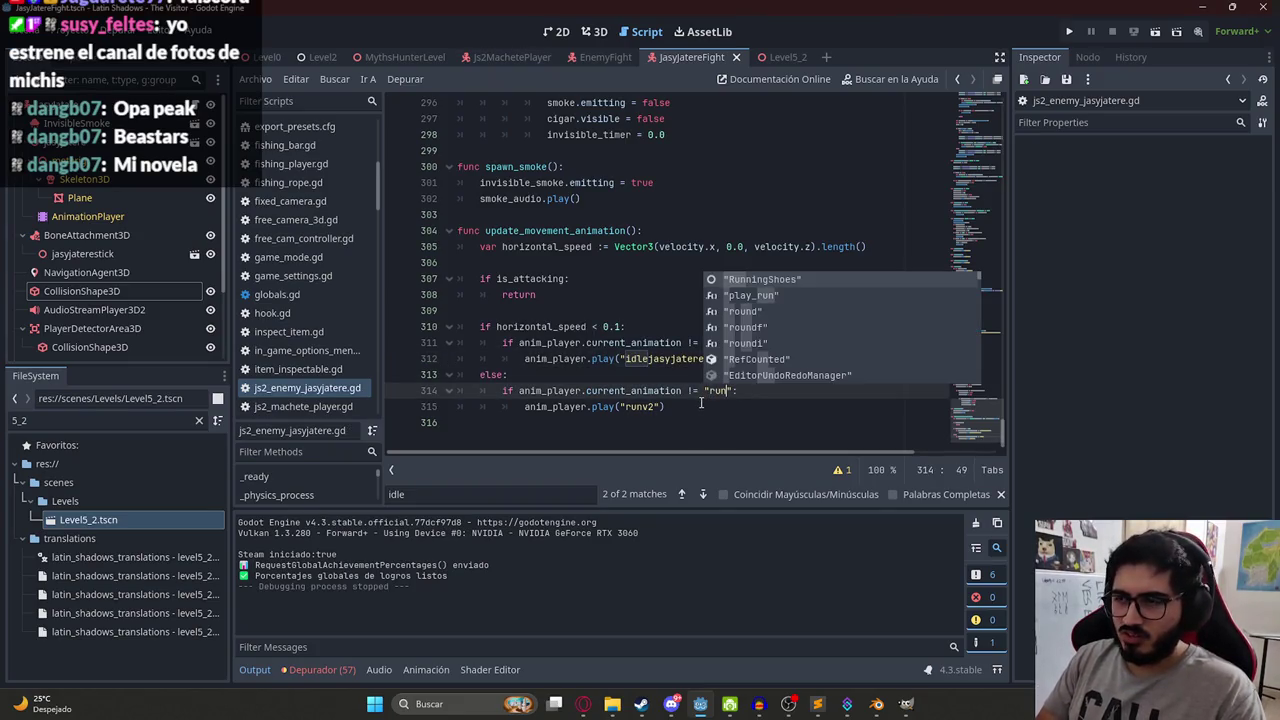
type("jasyjatere")
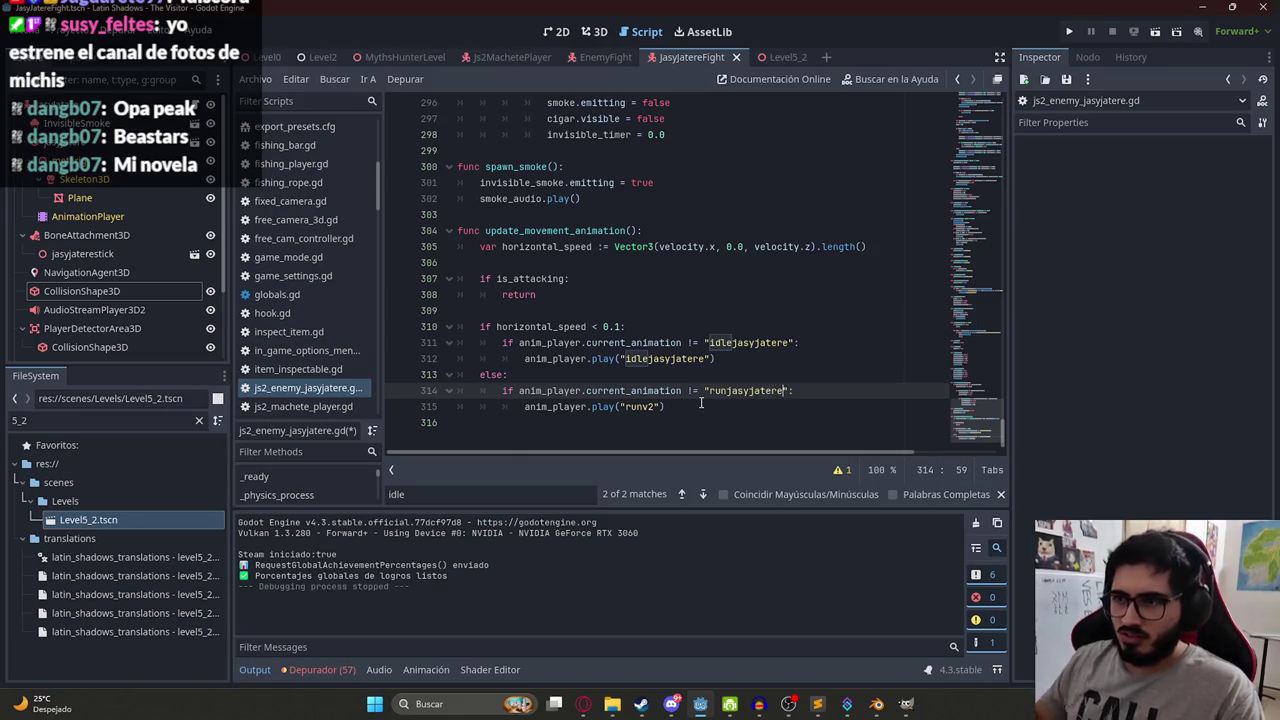
double_click(711, 391)
key("ctrl+c")
double_click(642, 407)
key("ctrl+v")
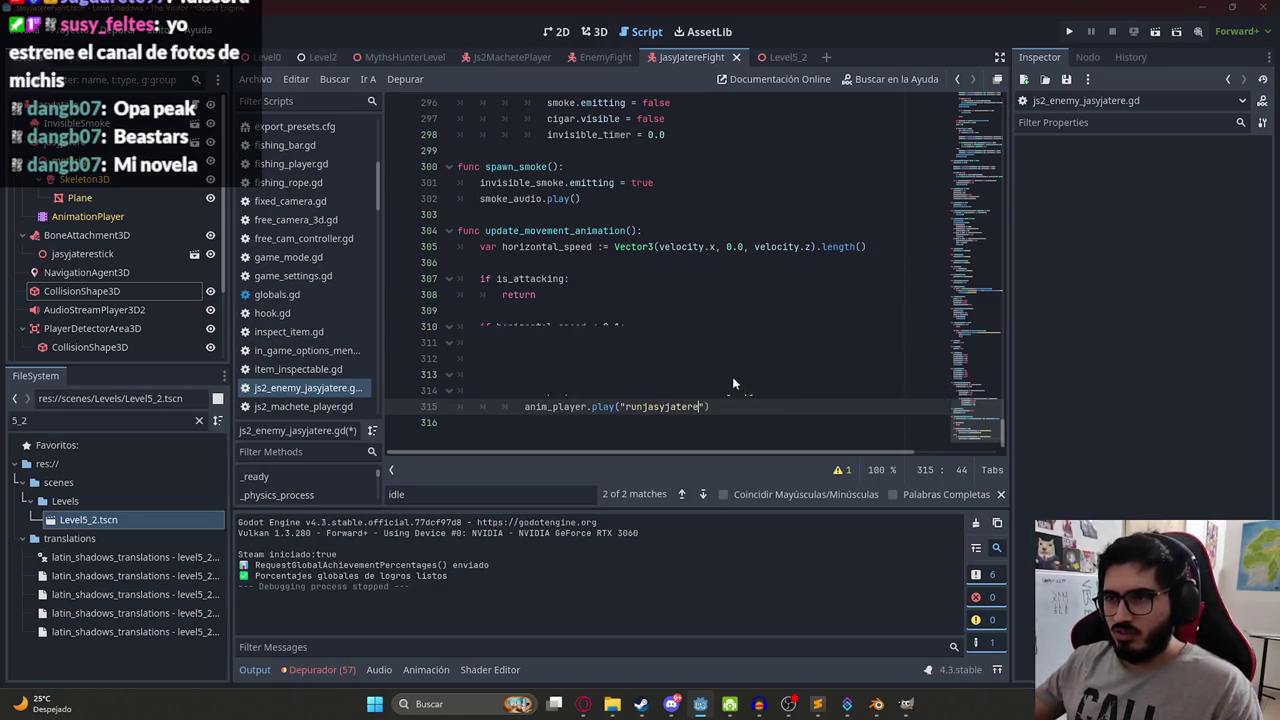
key("ctrl+s")
double_click(739, 391)
scroll(888, 300, "up", 20)
left_click(718, 134)
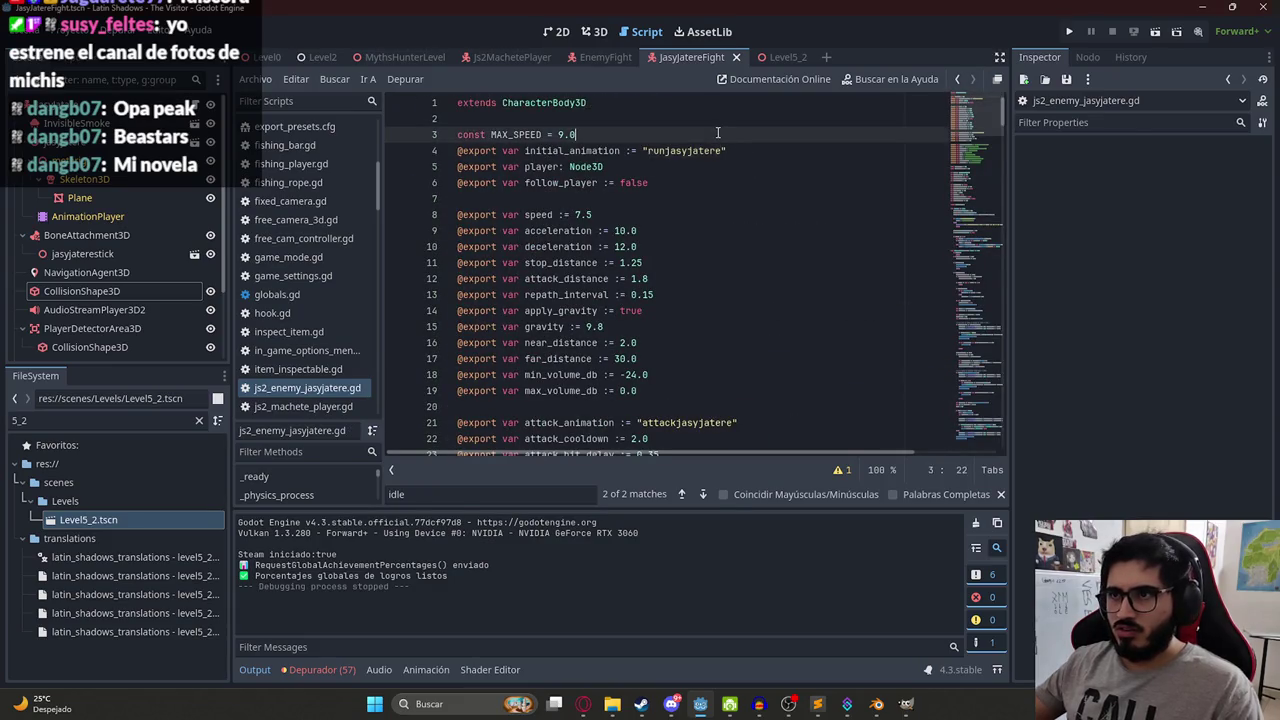
Add const RUN_ANIMATION = "runjasyjatere" below MAX_SPEED and begin the IDLE_JASYJATERE constant line.
key("Return")
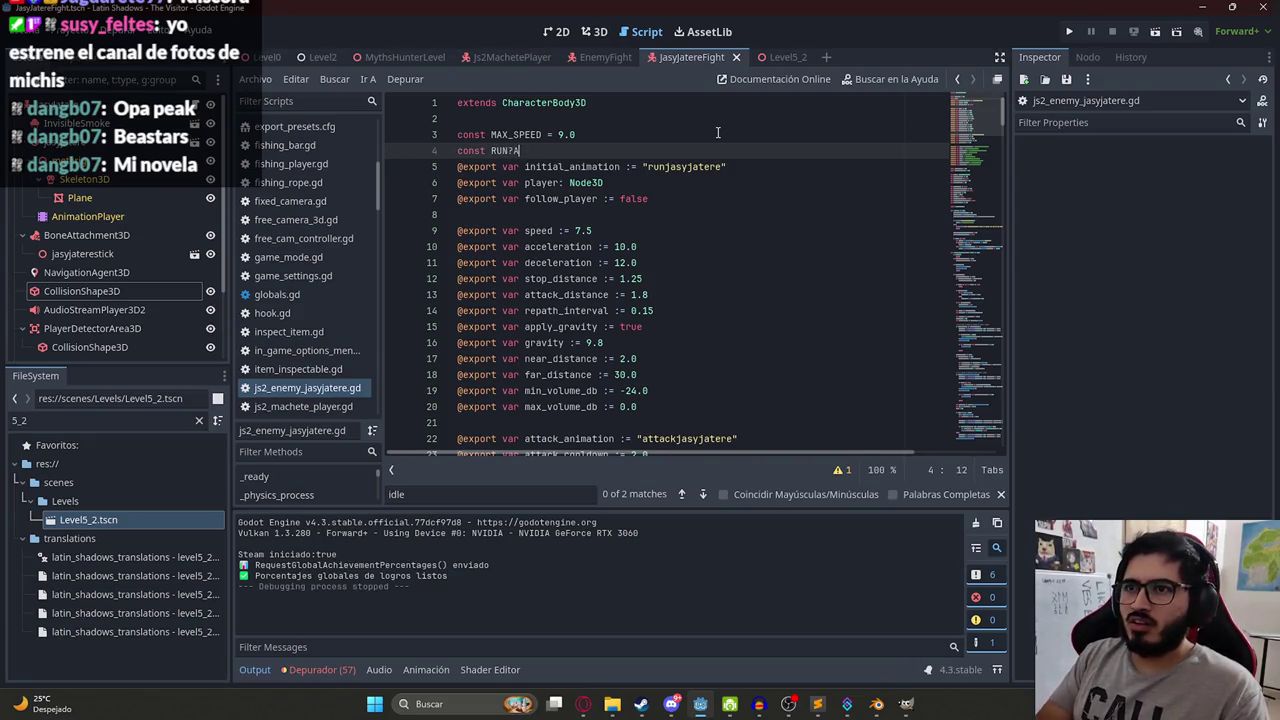
type("NIMATION")
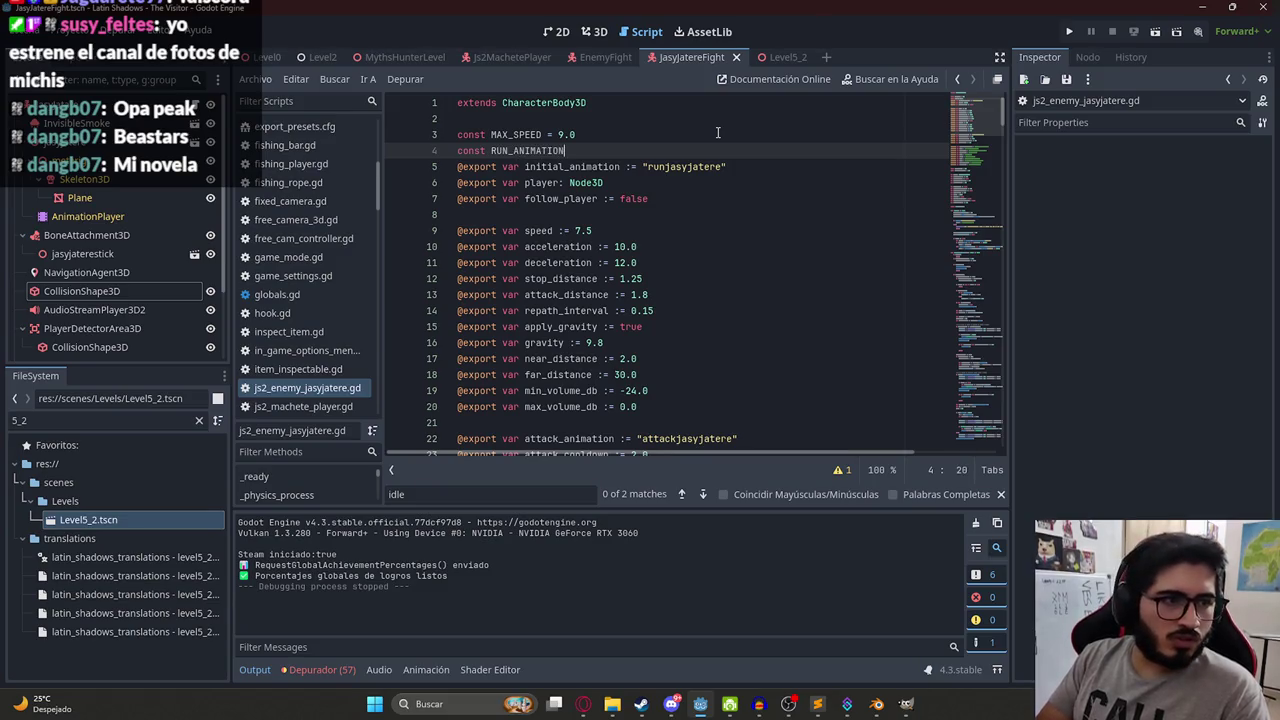
key("super")
key("super")
type(" = \"runjasyjatere")
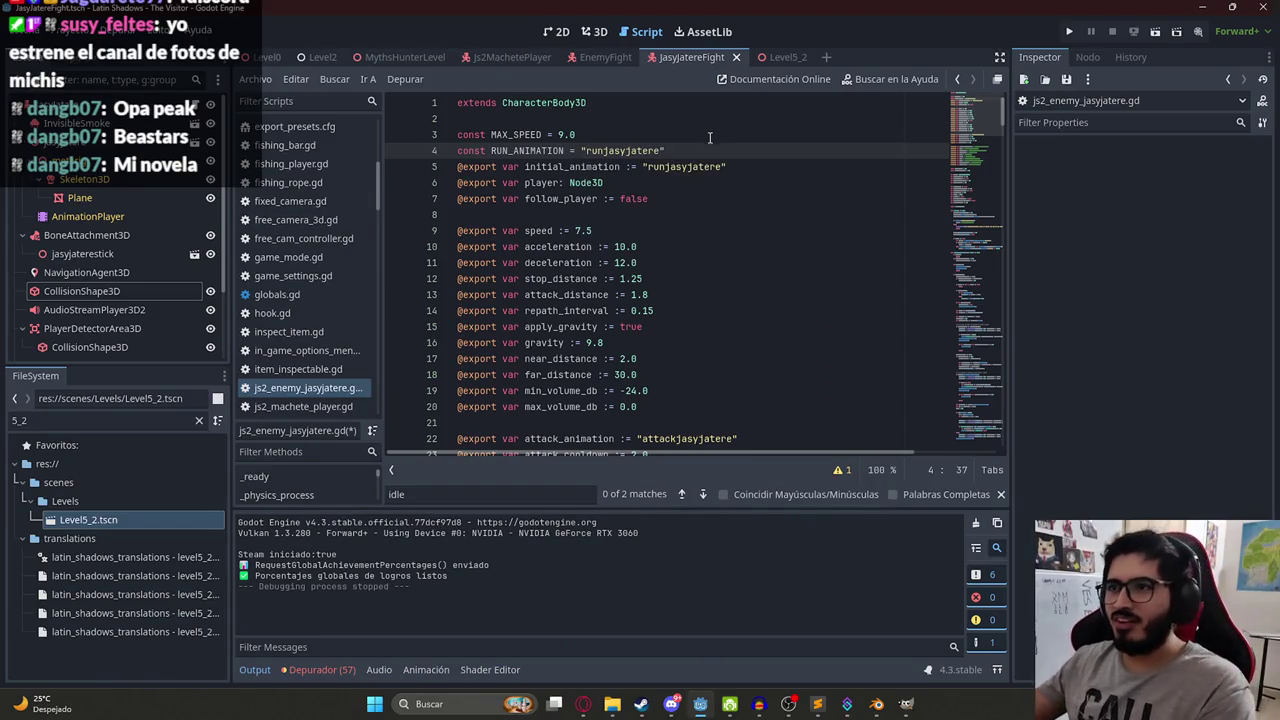
key("End")
key("Return")
key("BackSpace")
key("BackSpace")
type("const")
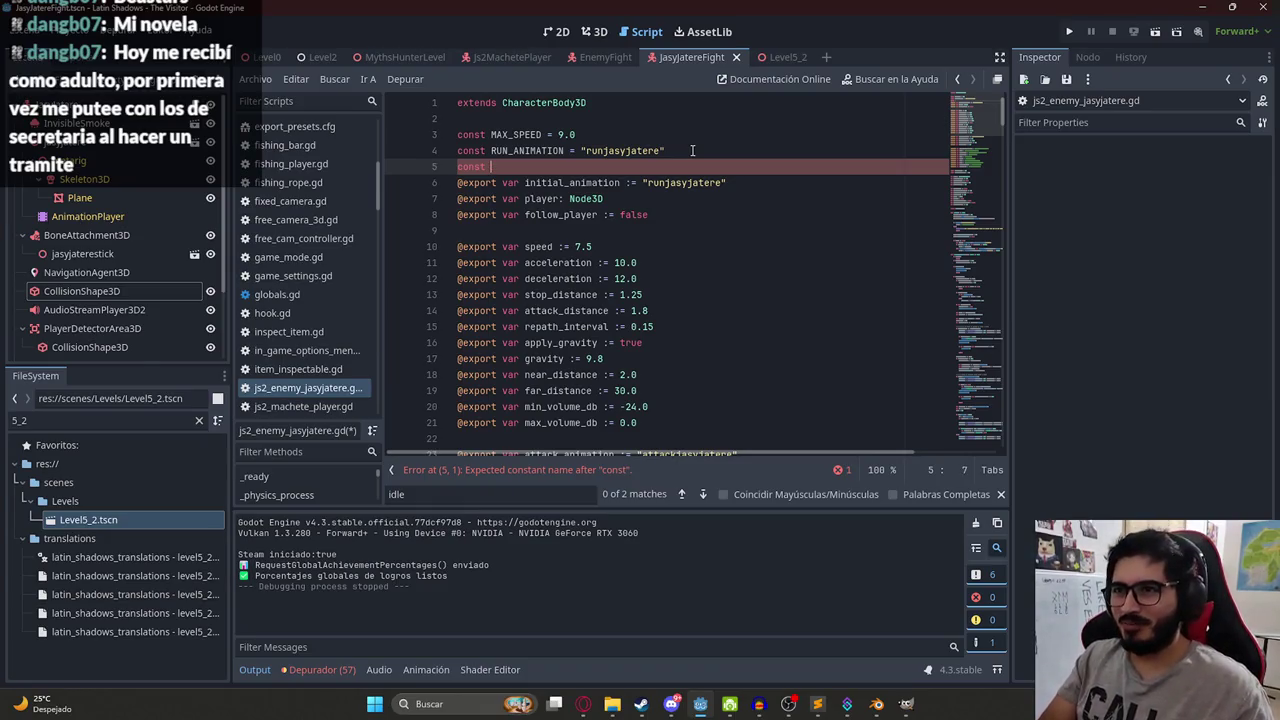
key("BackSpace")
key("BackSpace")
type("LE__")
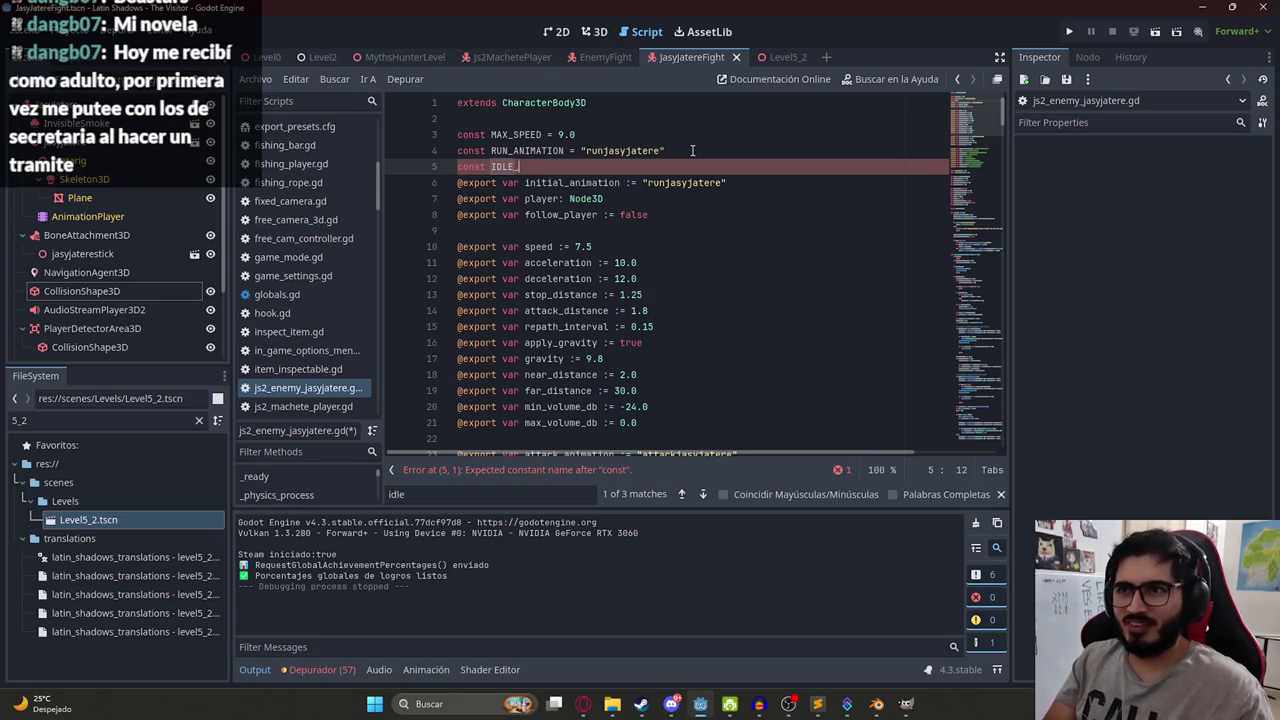
type("TERE = \"")
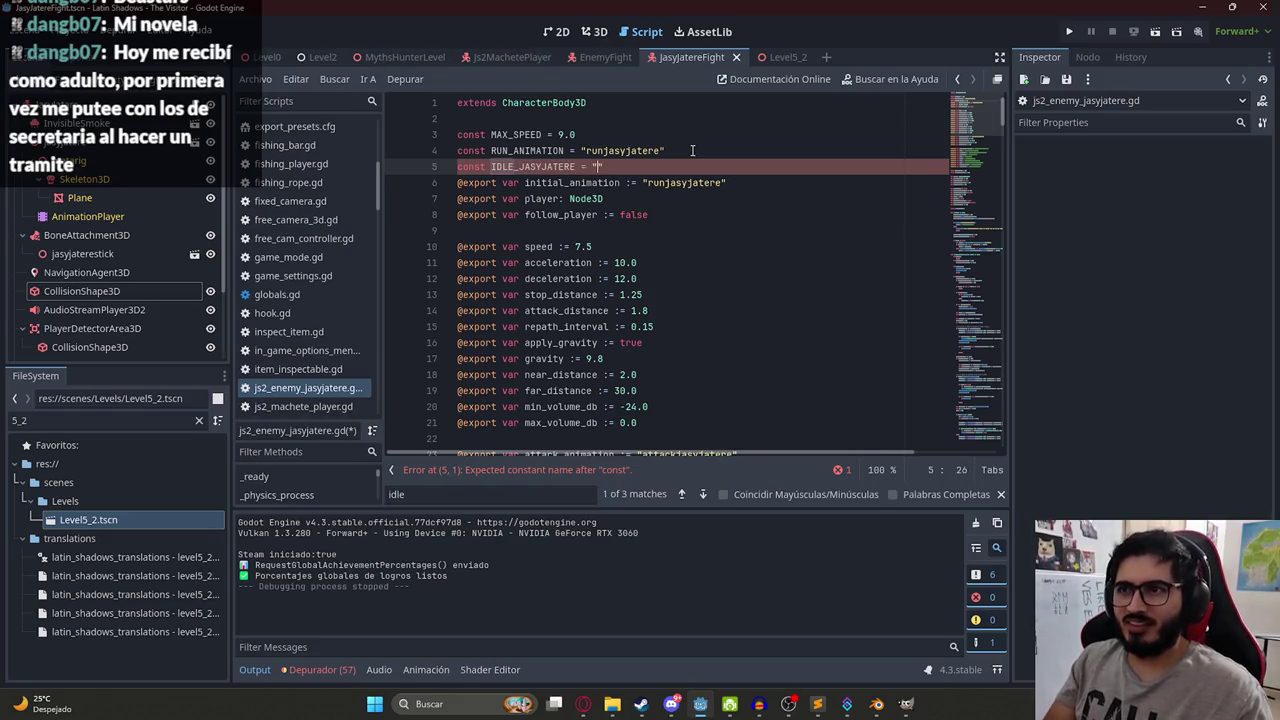
Give IDLE_JASYJATERE the value "idlejasyjatere", pasted from the animation code.
left_click(995, 435)
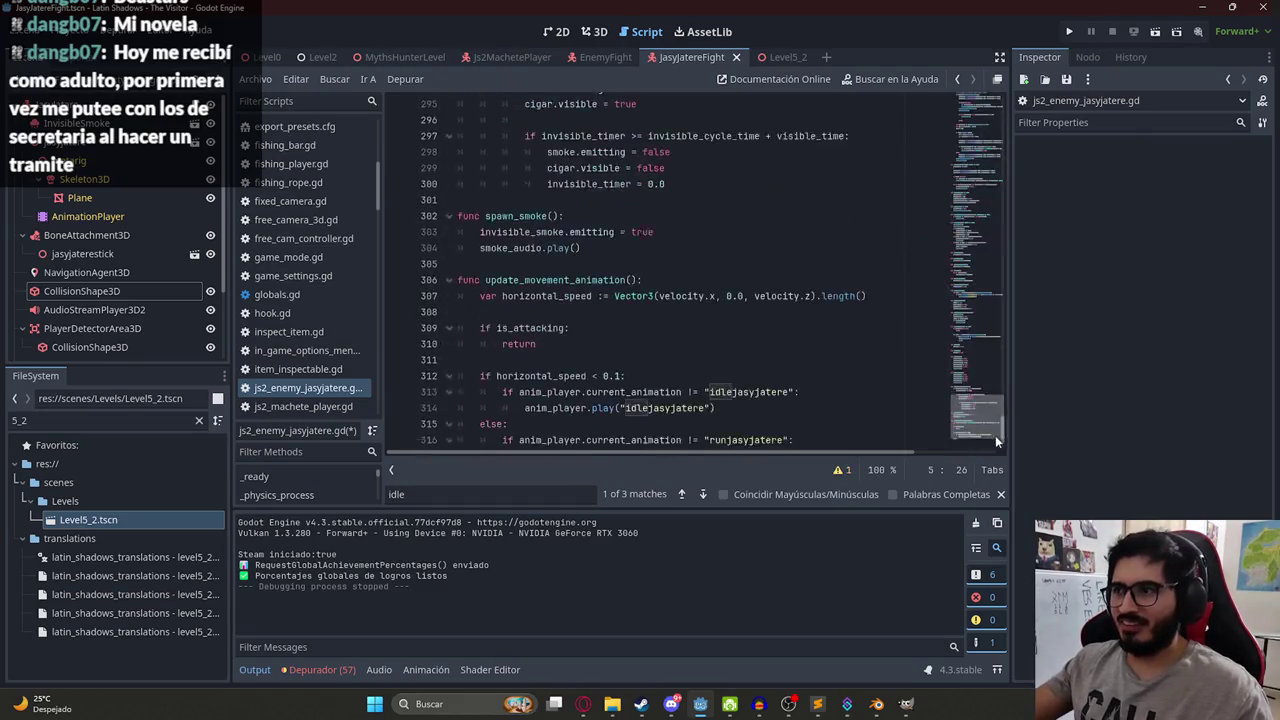
double_click(750, 344)
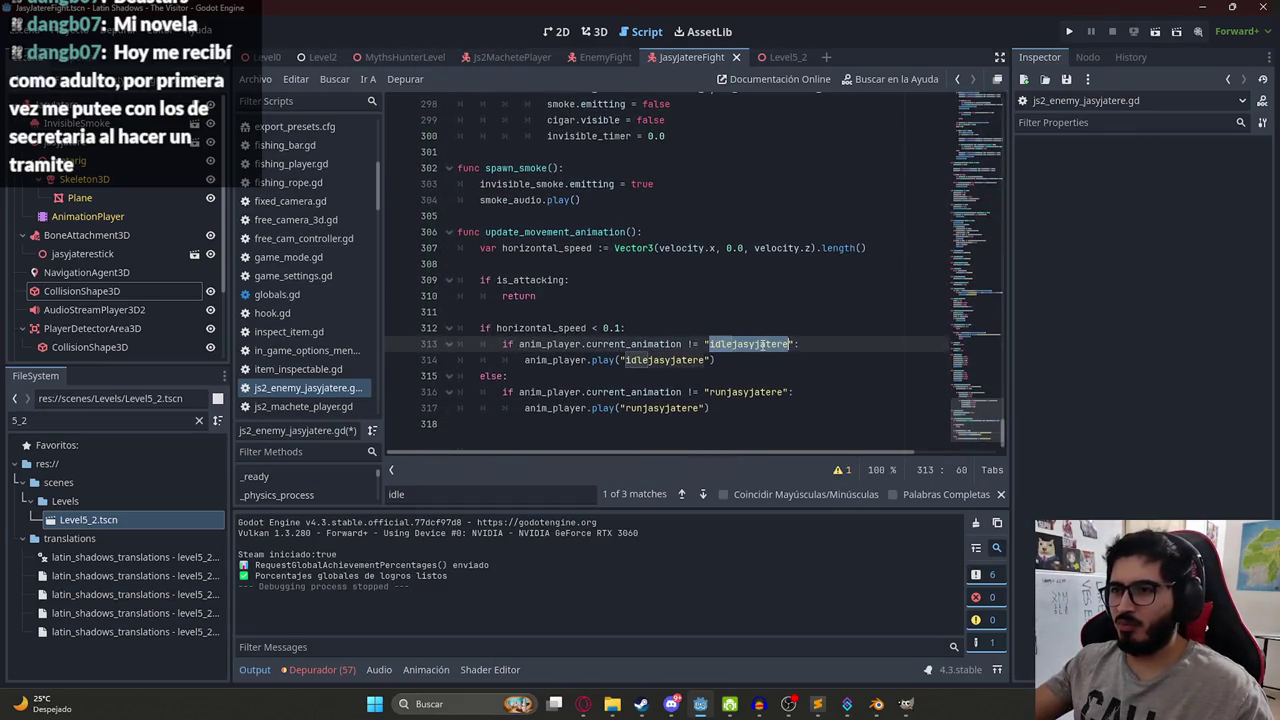
left_click_drag(975, 420, 957, 80)
left_click(599, 167)
key("ctrl+v")
key("Return")
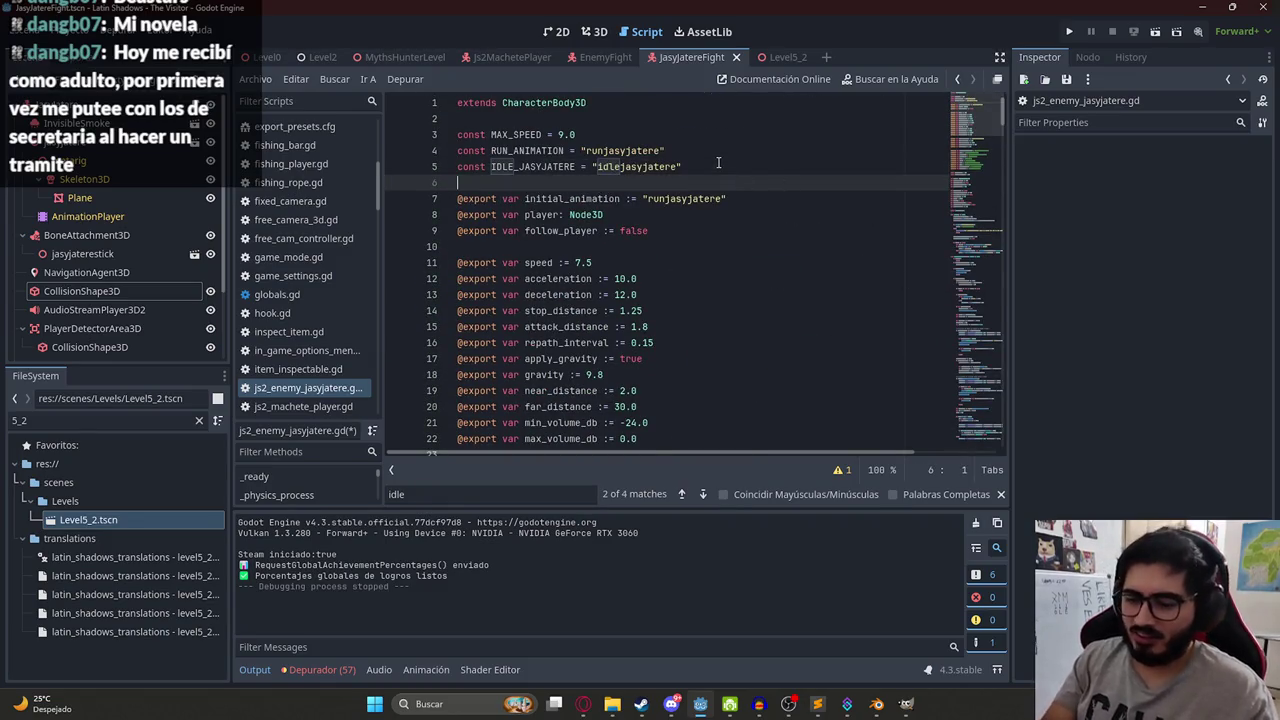
type("const")
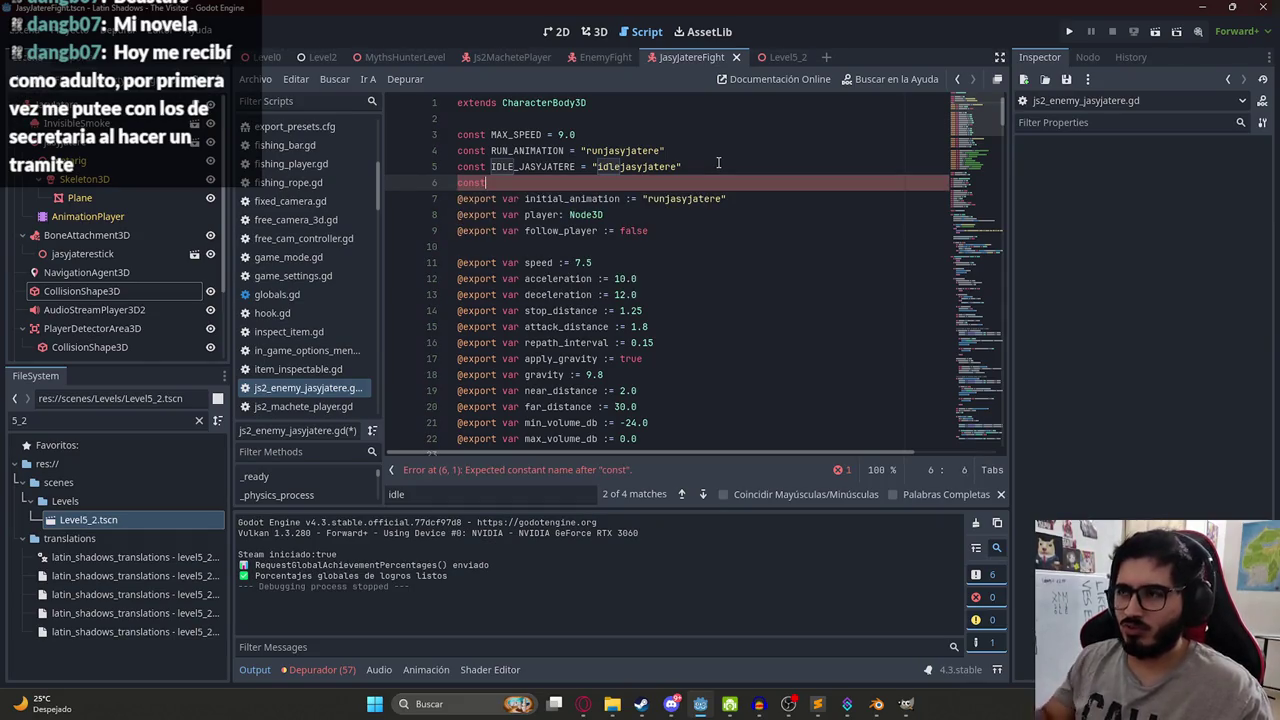
Check the animation names in the code, then delete the stray unfinished const line 6.
mouse_move(994, 128)
left_mouse_down()
mouse_move(1011, 200)
mouse_move(1014, 440)
left_mouse_up()
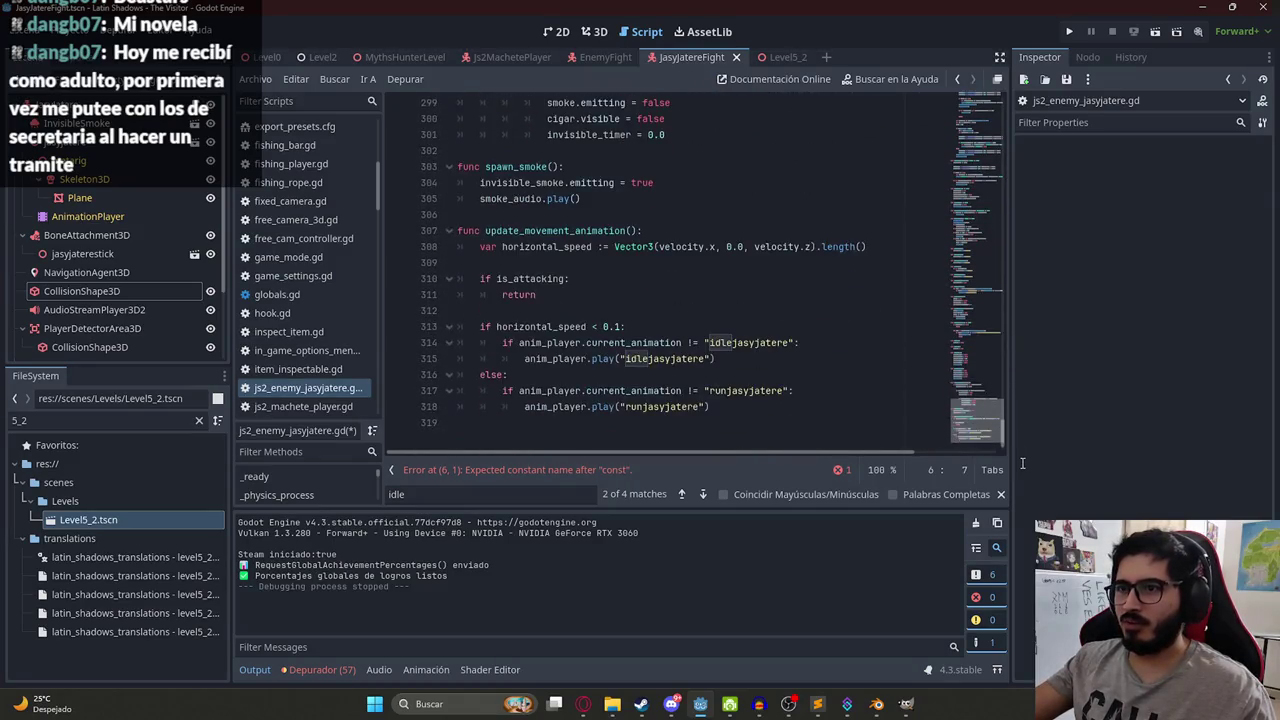
double_click(688, 360)
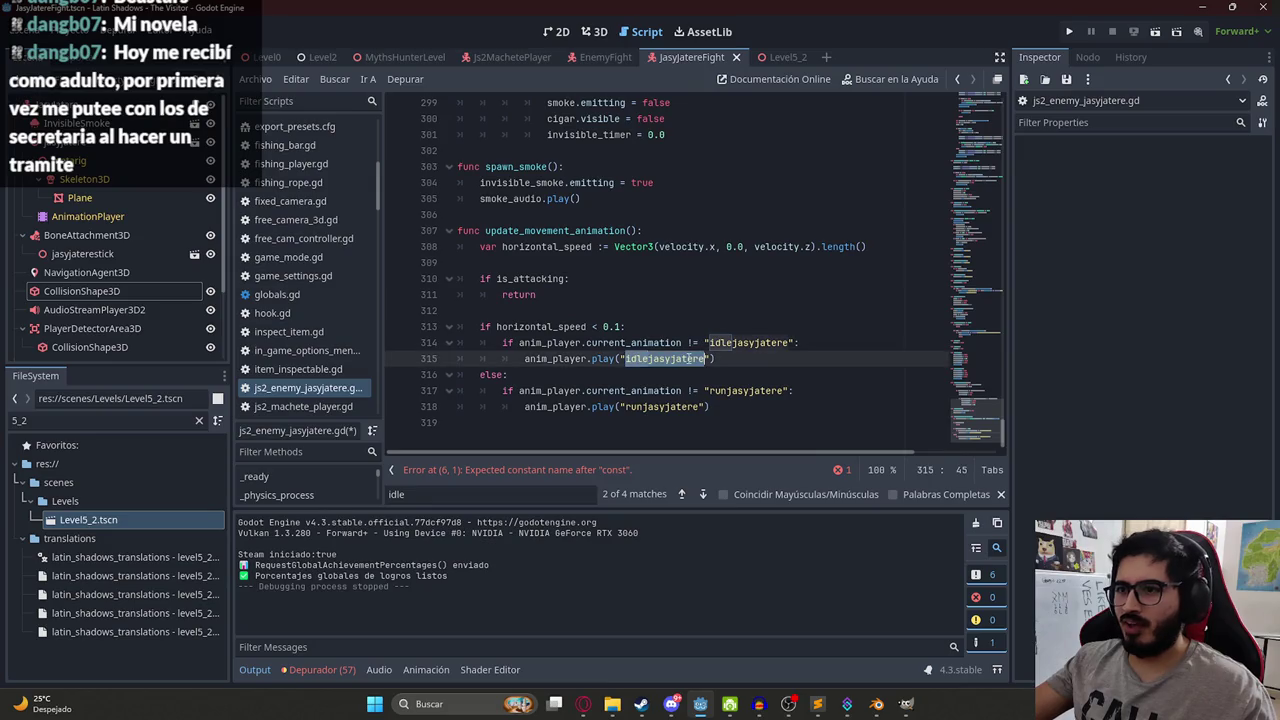
double_click(668, 407)
scroll(828, 139, "up", 20)
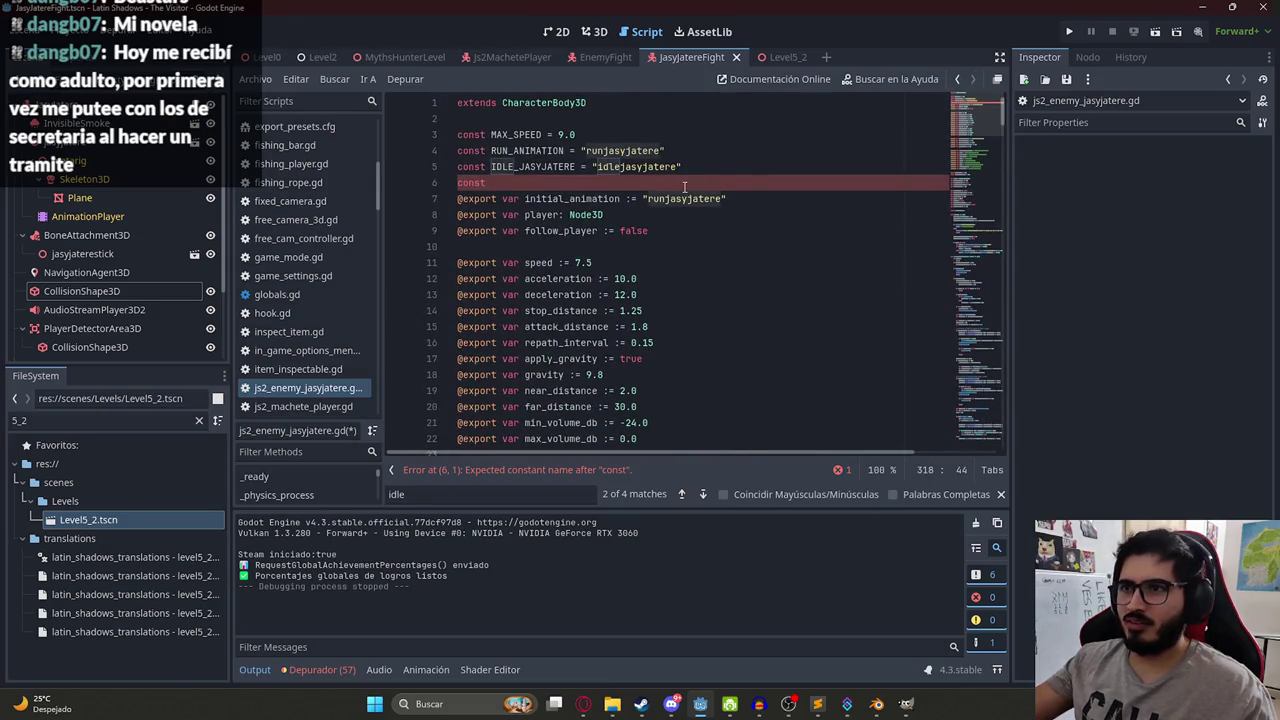
left_click(525, 182)
left_click_drag(980, 115, 1001, 428)
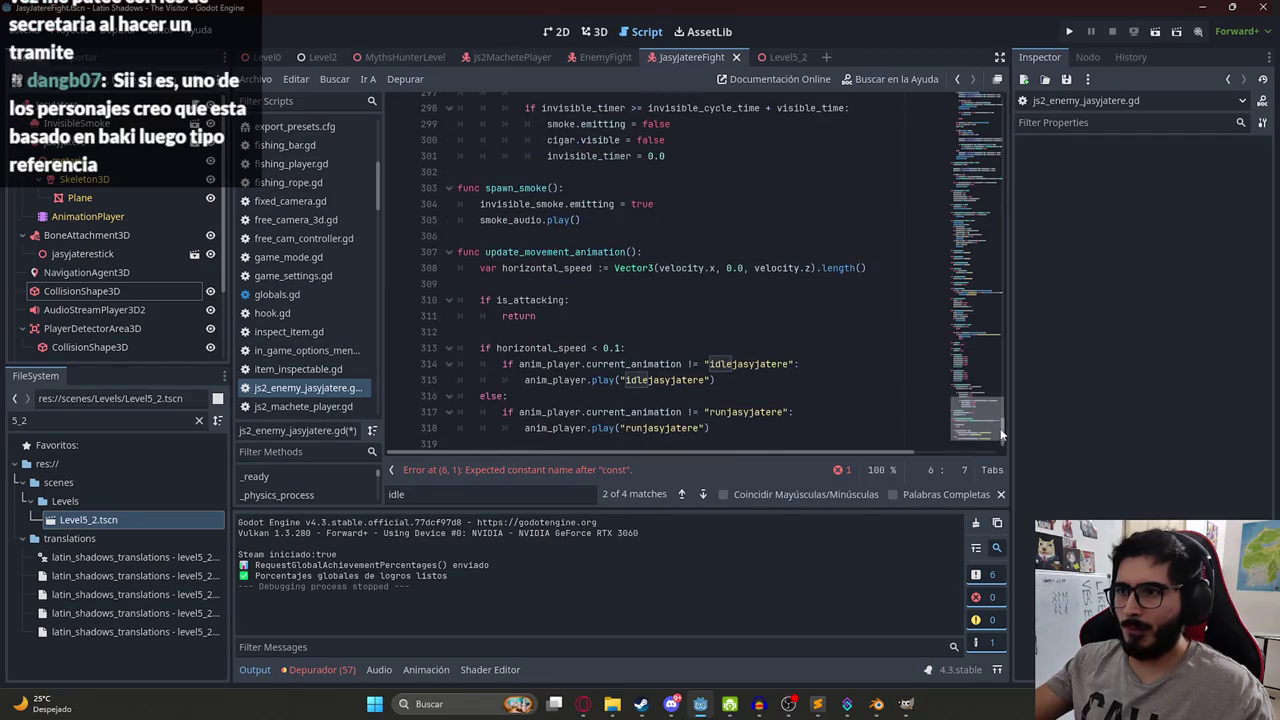
double_click(712, 366)
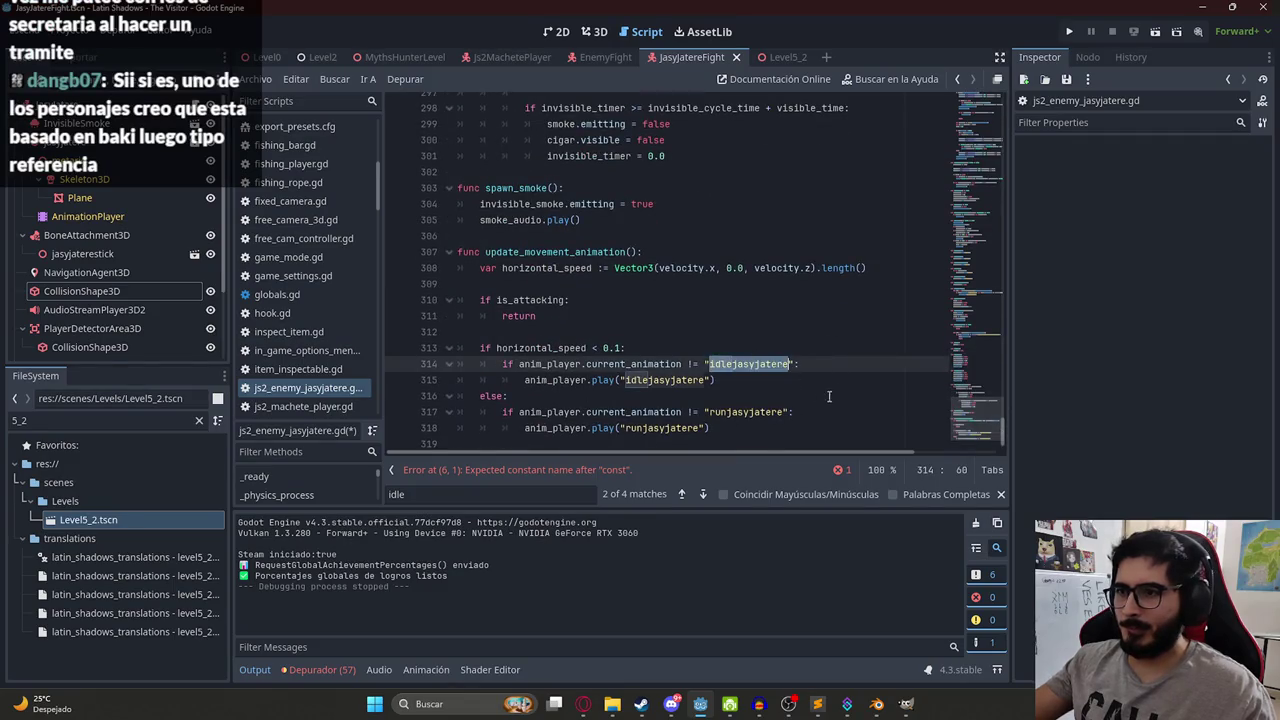
left_click(762, 400)
left_click_drag(965, 420, 965, 100)
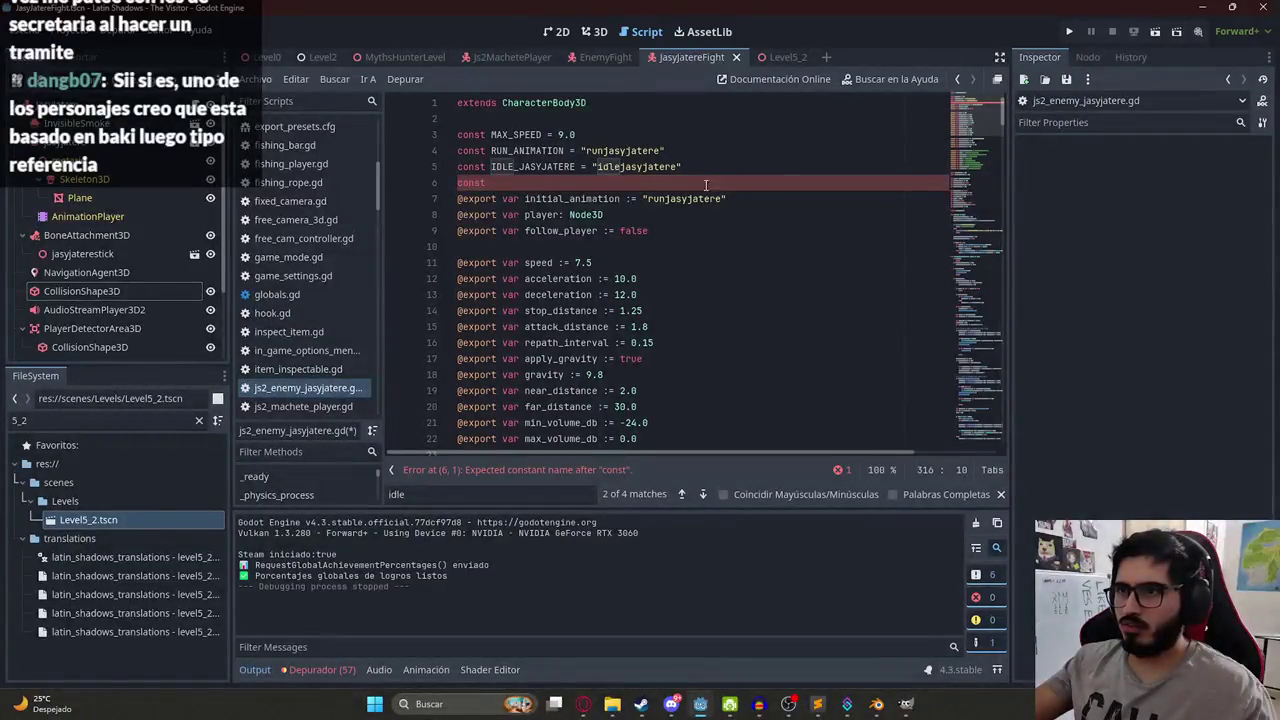
left_click(528, 183)
key("ctrl+shift+k")
double_click(511, 148)
key("ctrl+c")
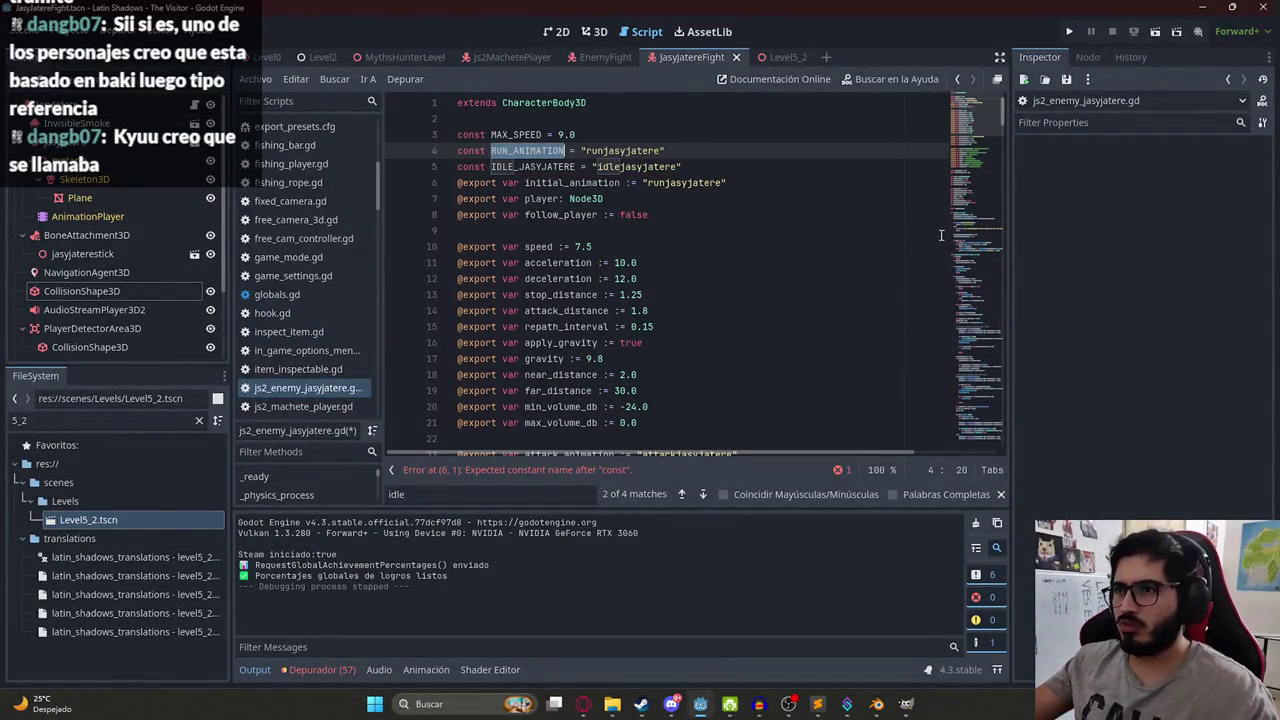
Replace the runjasyjatere strings on lines 316–317 with RUN_ANIMATION and line 313's idle string with IDLE_ANIMATION.
key("ctrl+f")
left_click_drag(975, 112, 986, 463)
mouse_move(988, 389)
left_mouse_down()
mouse_move(962, 100)
mouse_move(976, 440)
left_mouse_up()
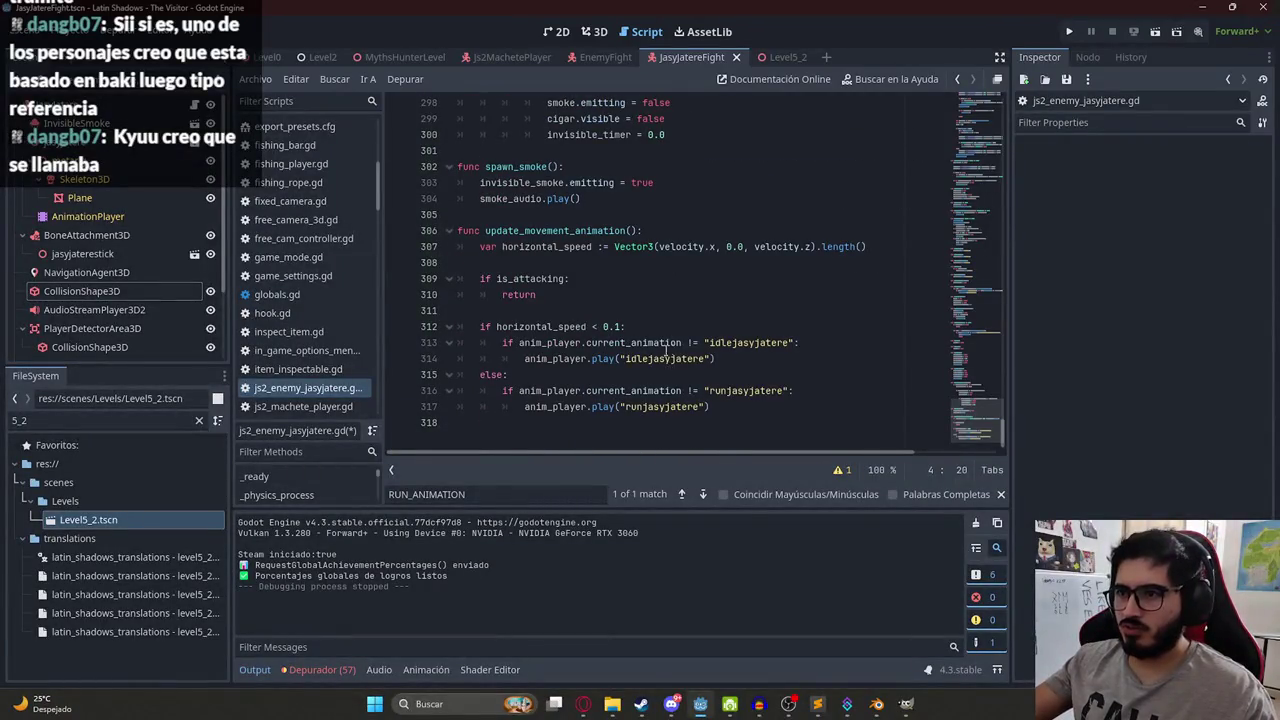
left_click(733, 343)
left_click_drag(707, 407, 620, 407)
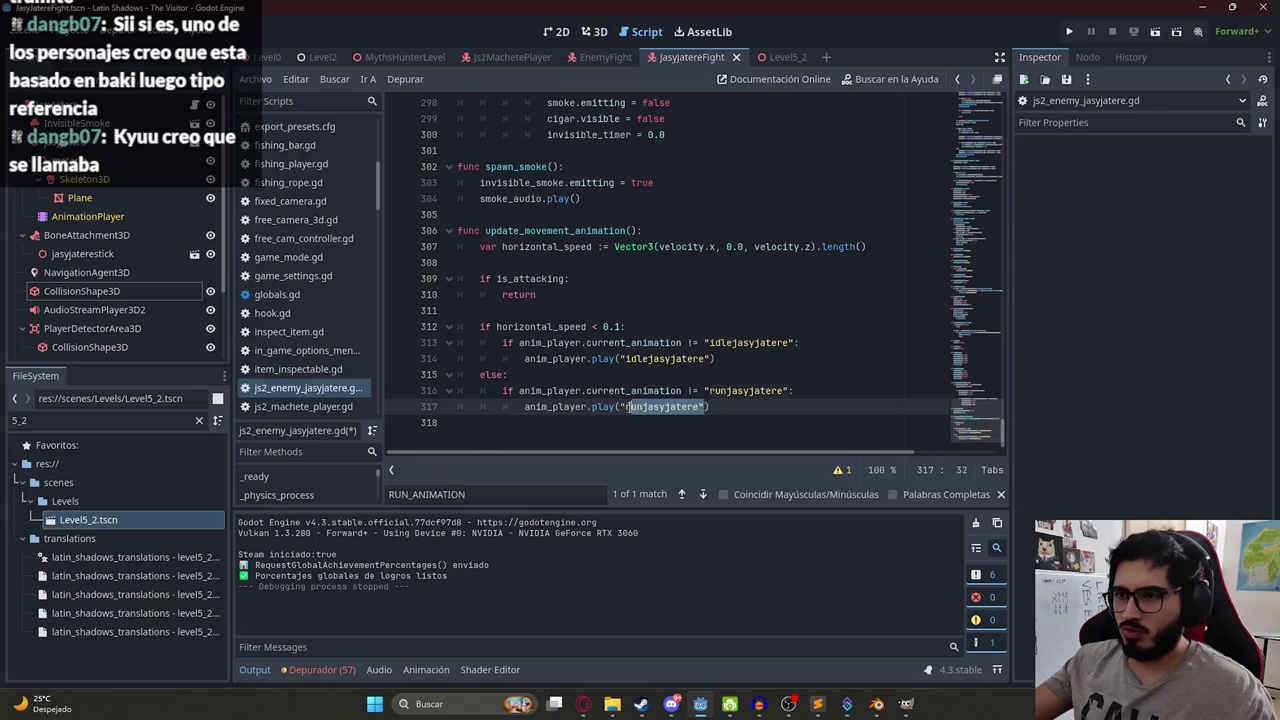
key("ctrl+v")
left_click_drag(790, 390, 703, 390)
key("ctrl+v")
left_click_drag(797, 343, 704, 343)
type("IDL")
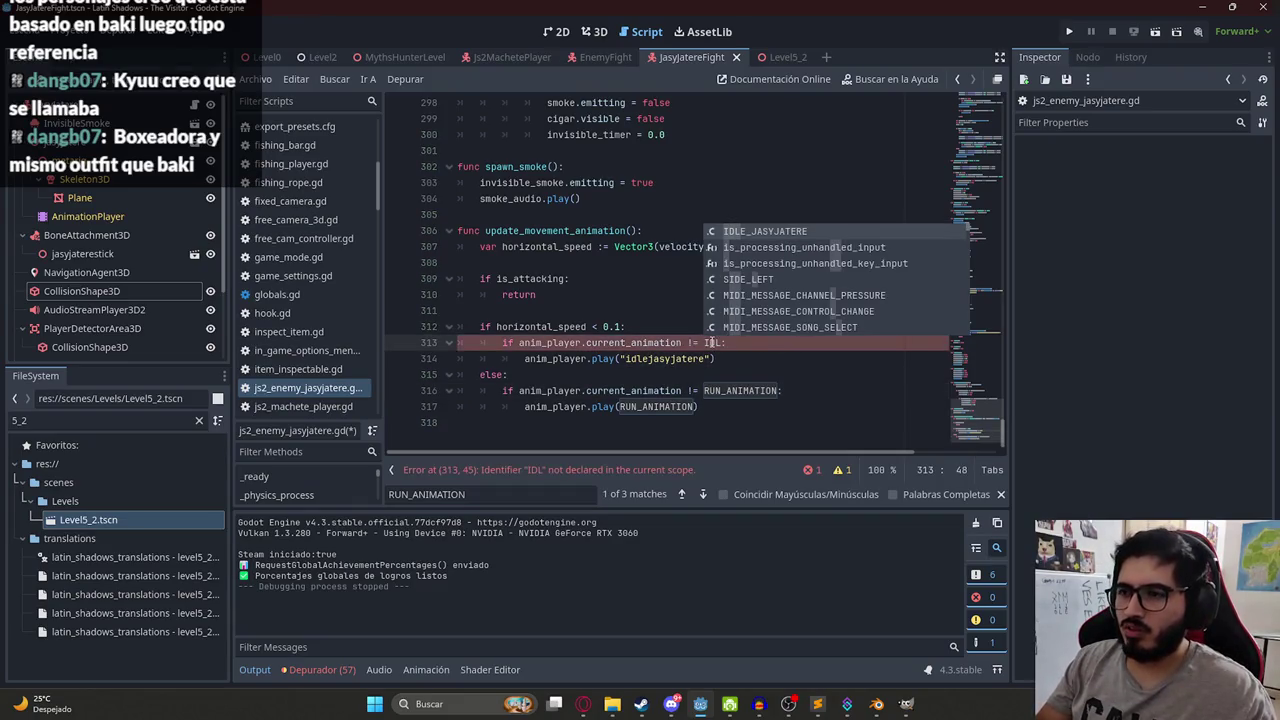
type("E_ANIMATION")
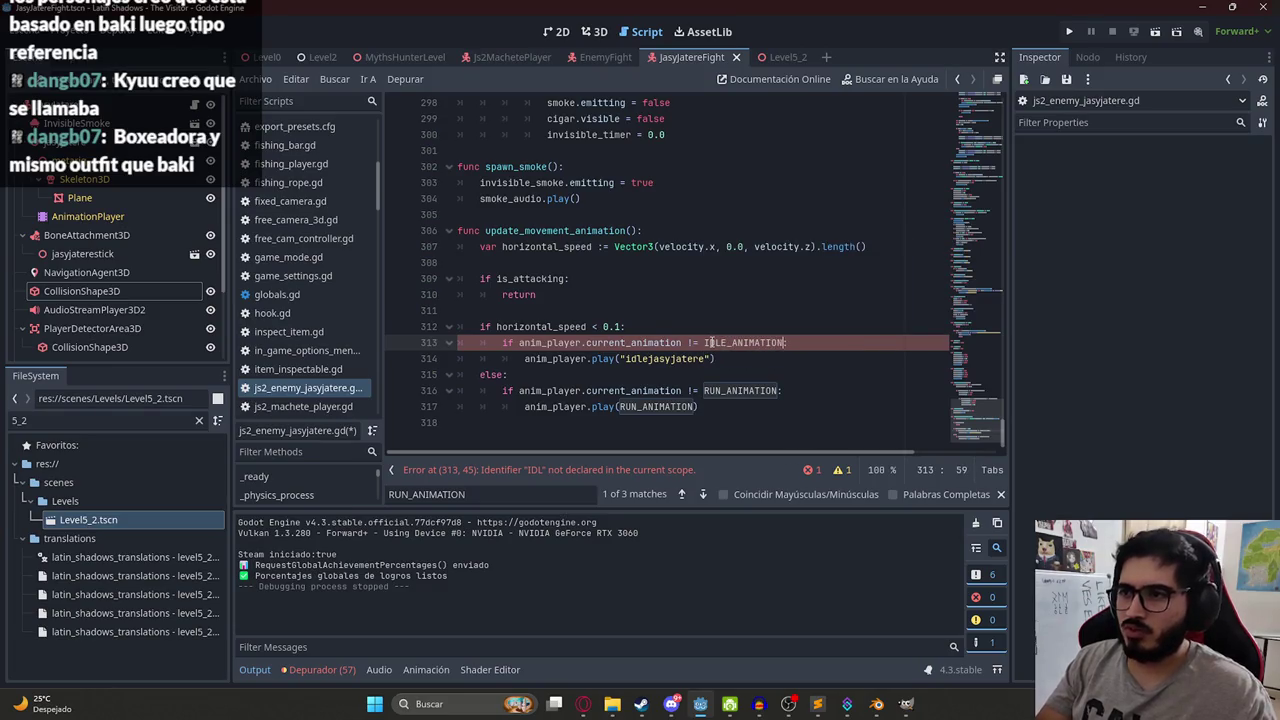
Jump to the constant definitions and select the IDLE_JASYJATERE constant name.
left_click_drag(708, 358, 621, 358)
left_click(657, 406, "ctrl")
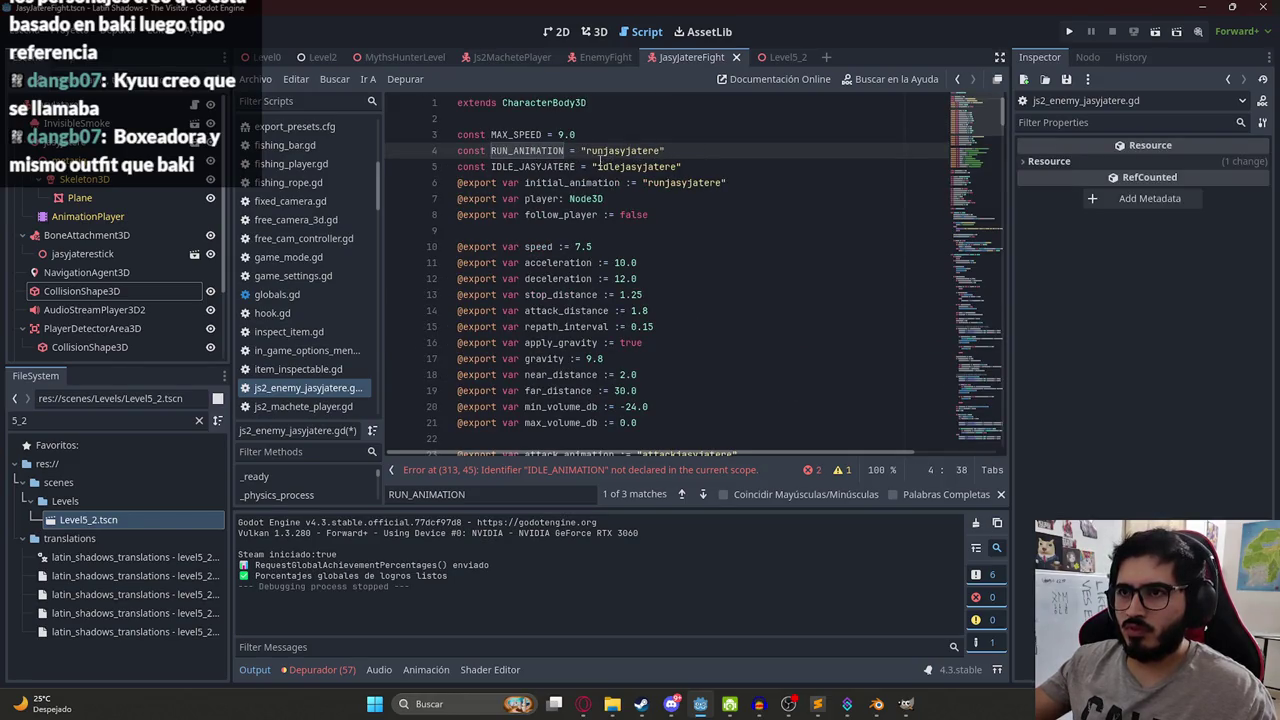
left_click_drag(592, 166, 687, 166)
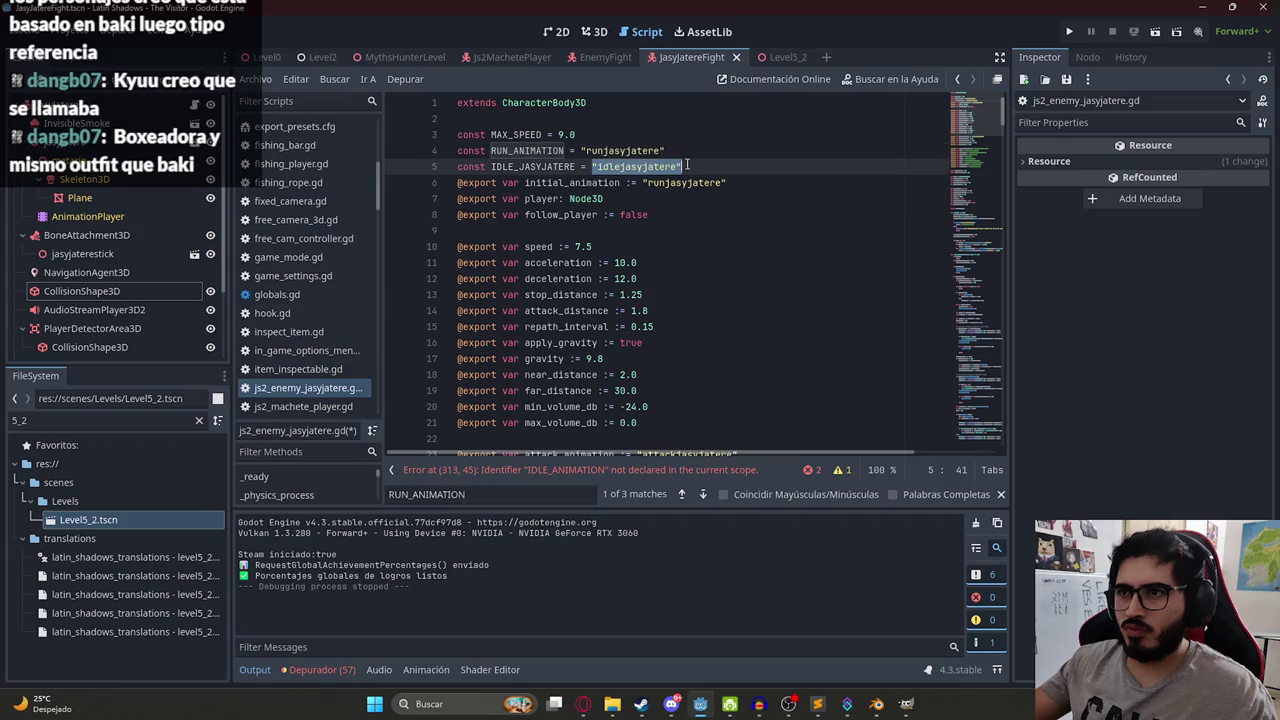
double_click(545, 167)
left_click_drag(984, 105, 980, 188)
mouse_move(981, 207)
left_mouse_down()
mouse_move(978, 322)
mouse_move(963, 356)
left_mouse_up()
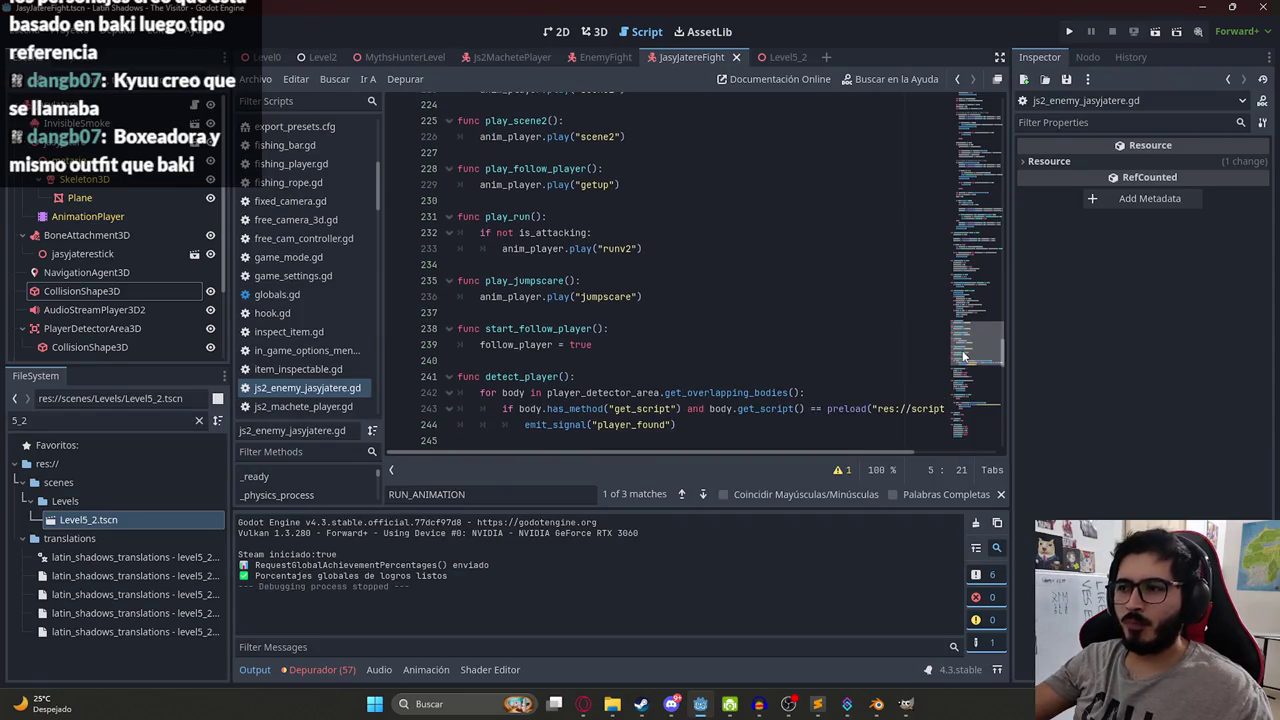
Replace "runv2" in play_run with the RUN_ANIMATION constant via autocomplete.
scroll(963, 356, "up", 1)
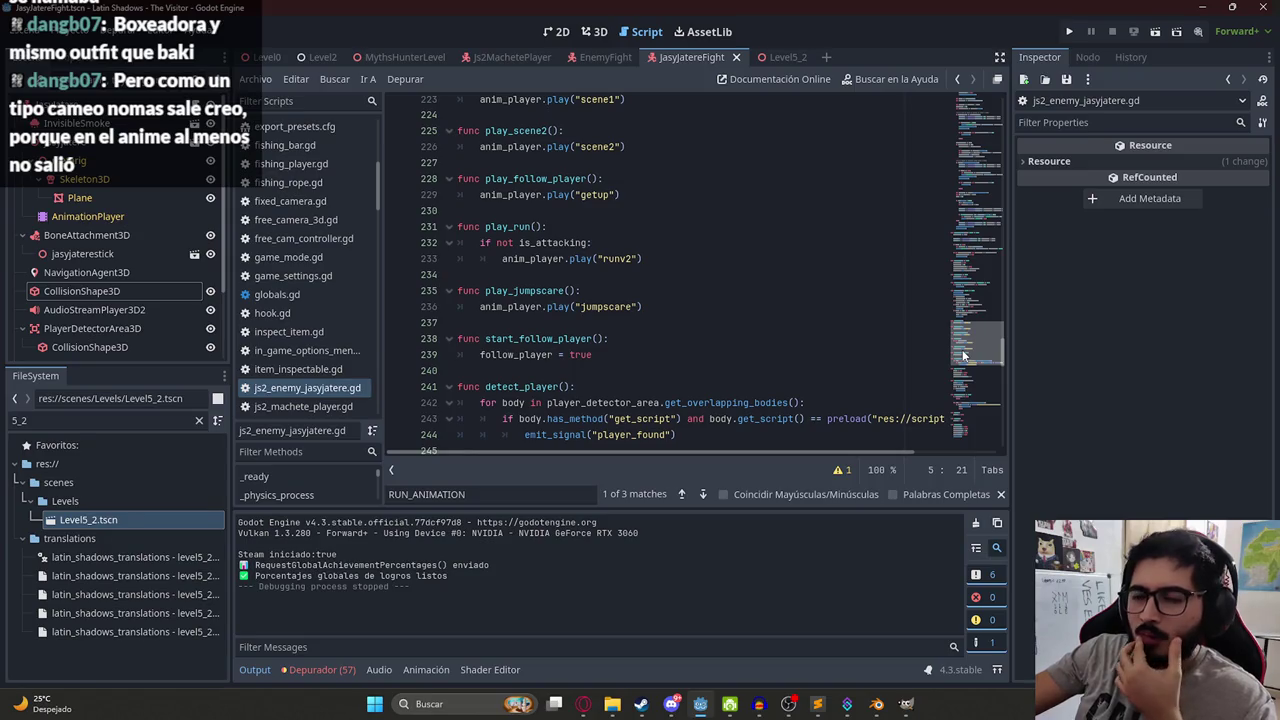
left_click(639, 258)
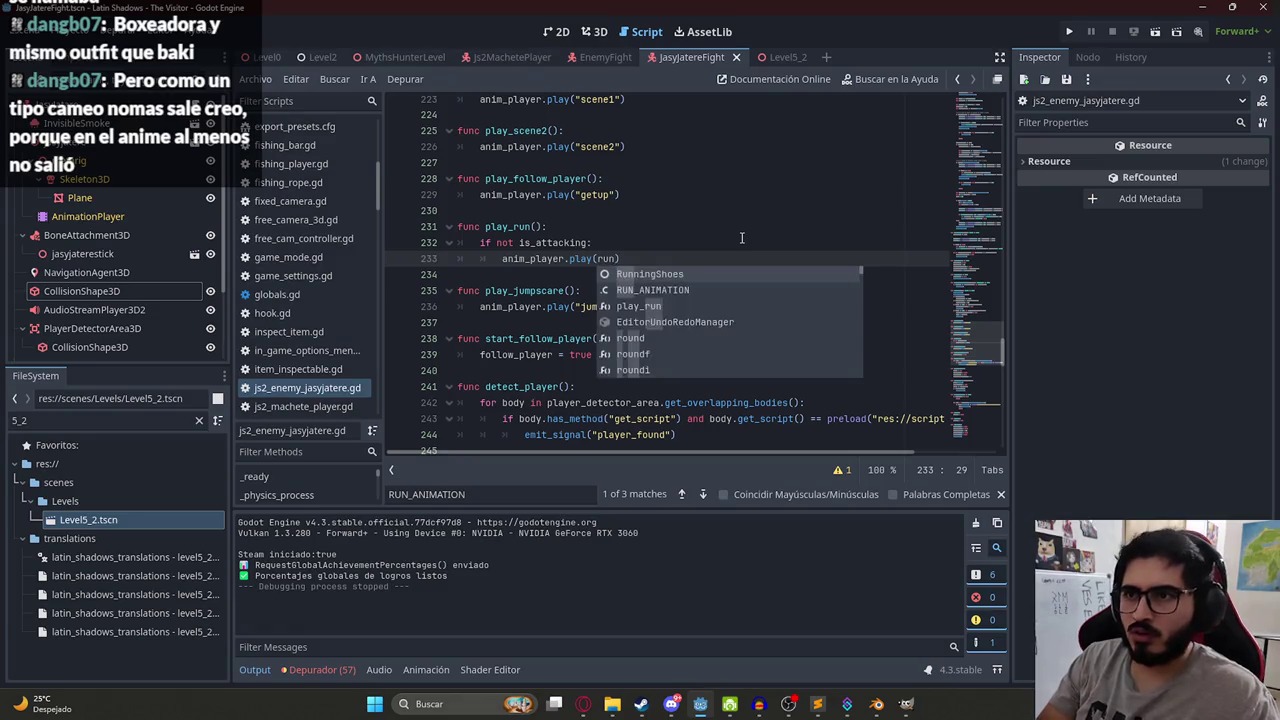
key("Down")
key("Return")
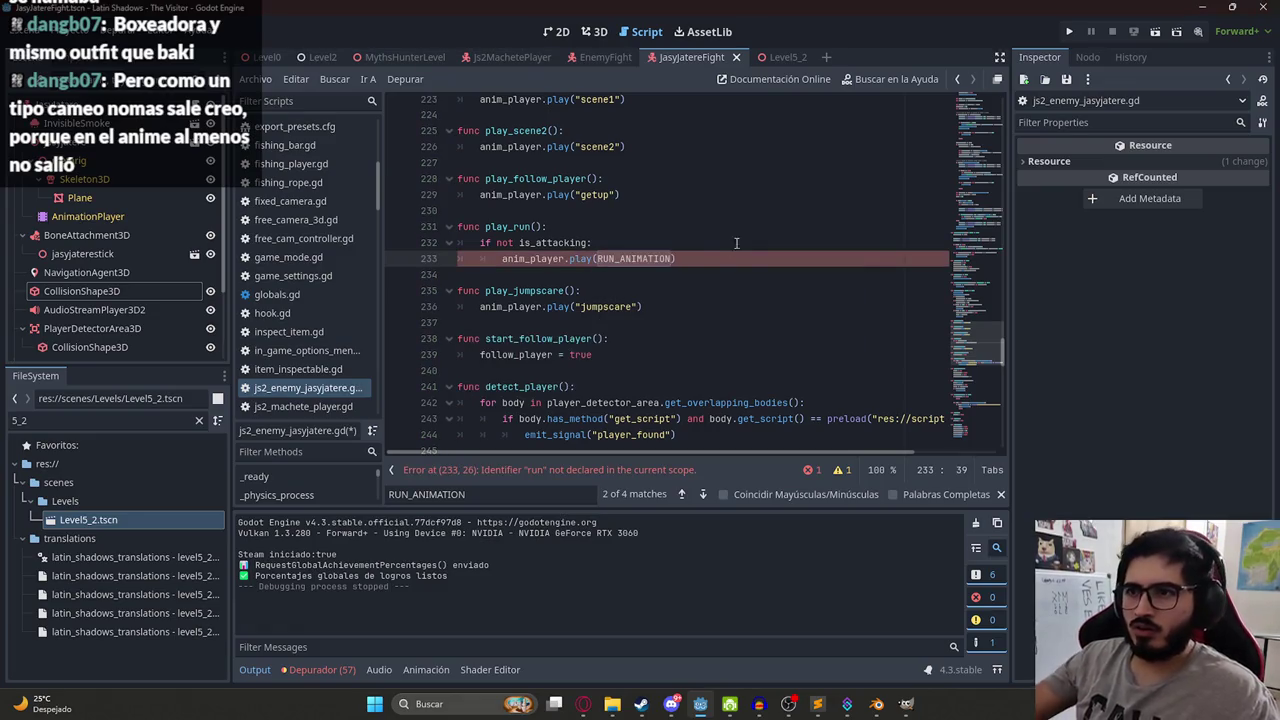
double_click(655, 259)
Review the end of the script and switch to the MythsHunterLevel scene.
scroll(604, 202, "up", 2)
scroll(764, 242, "down", 5)
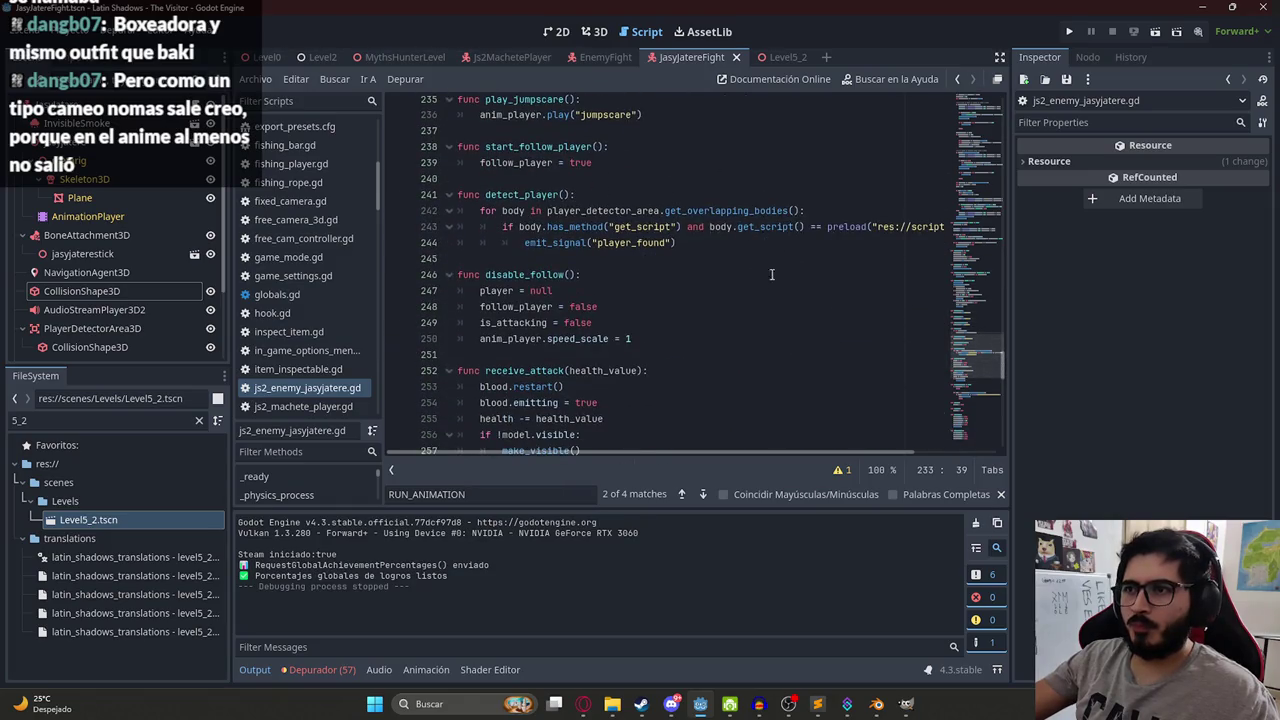
scroll(776, 288, "down", 6)
scroll(786, 311, "down", 15)
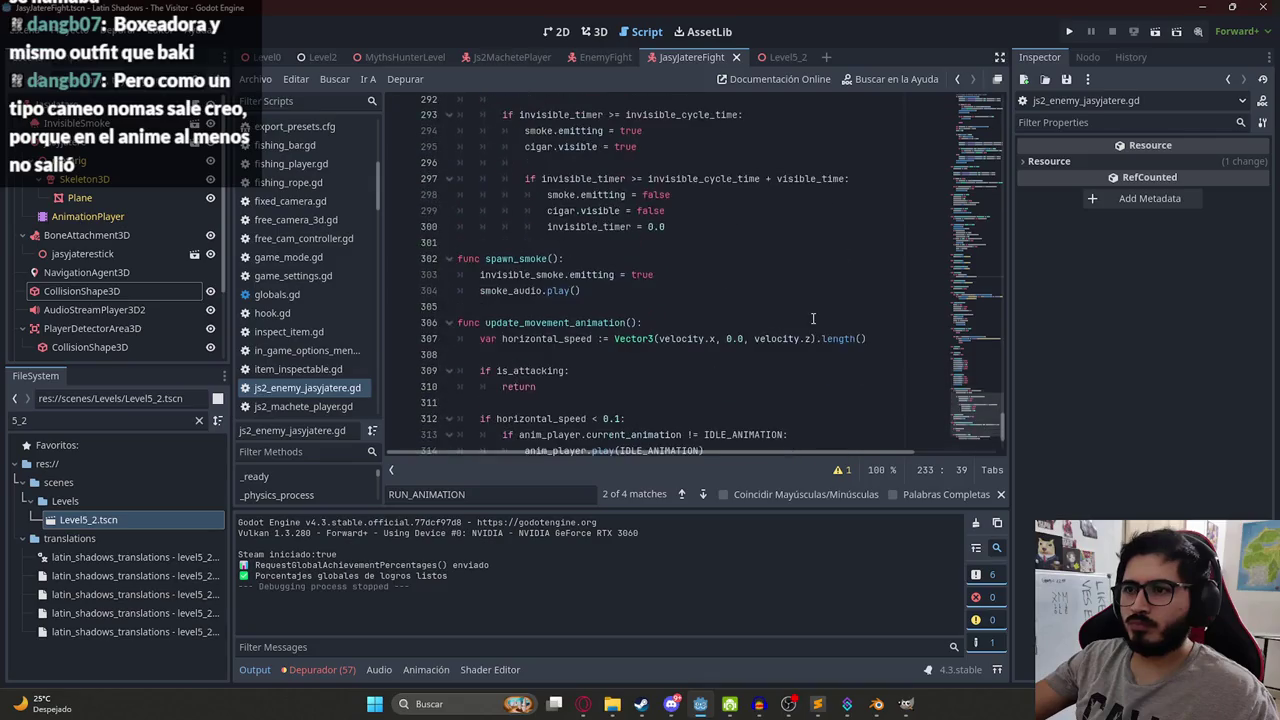
left_click(405, 57)
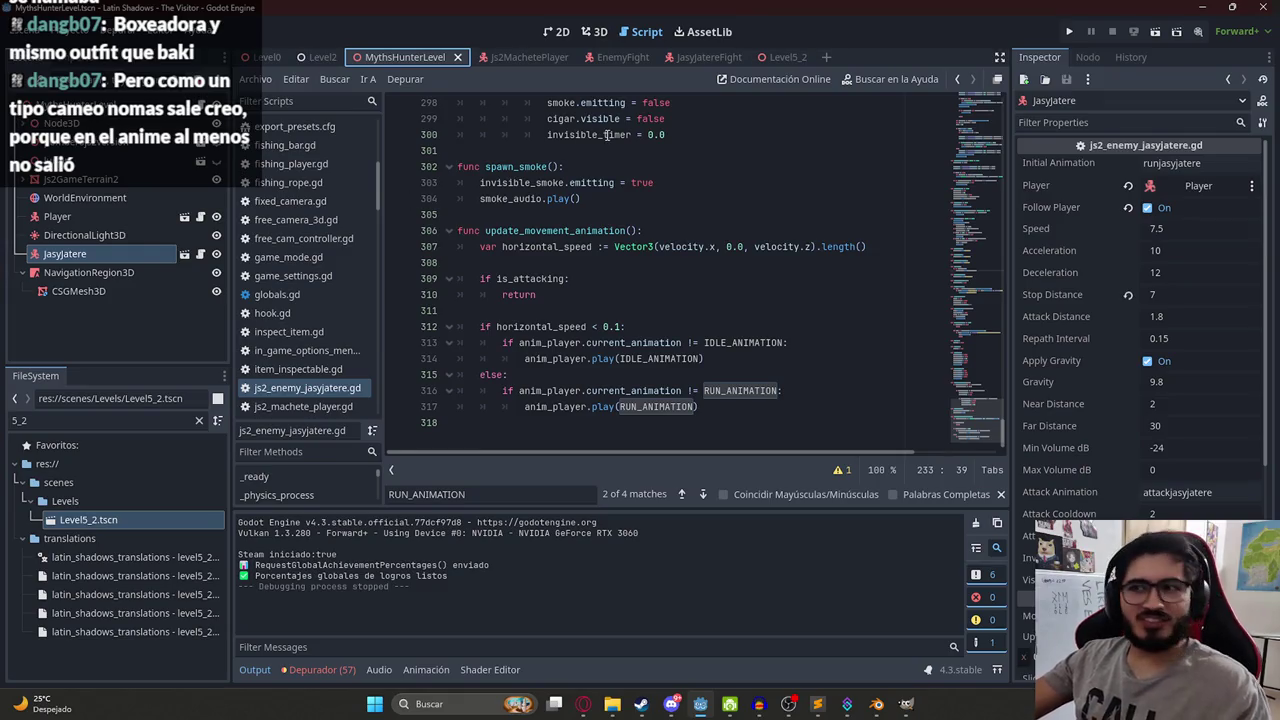
Launch MythsHunterLevel with Play This Scene to playtest against the Jasy Jatere enemy.
left_click(654, 200)
left_click(750, 343)
right_click(353, 59)
left_click(432, 170)
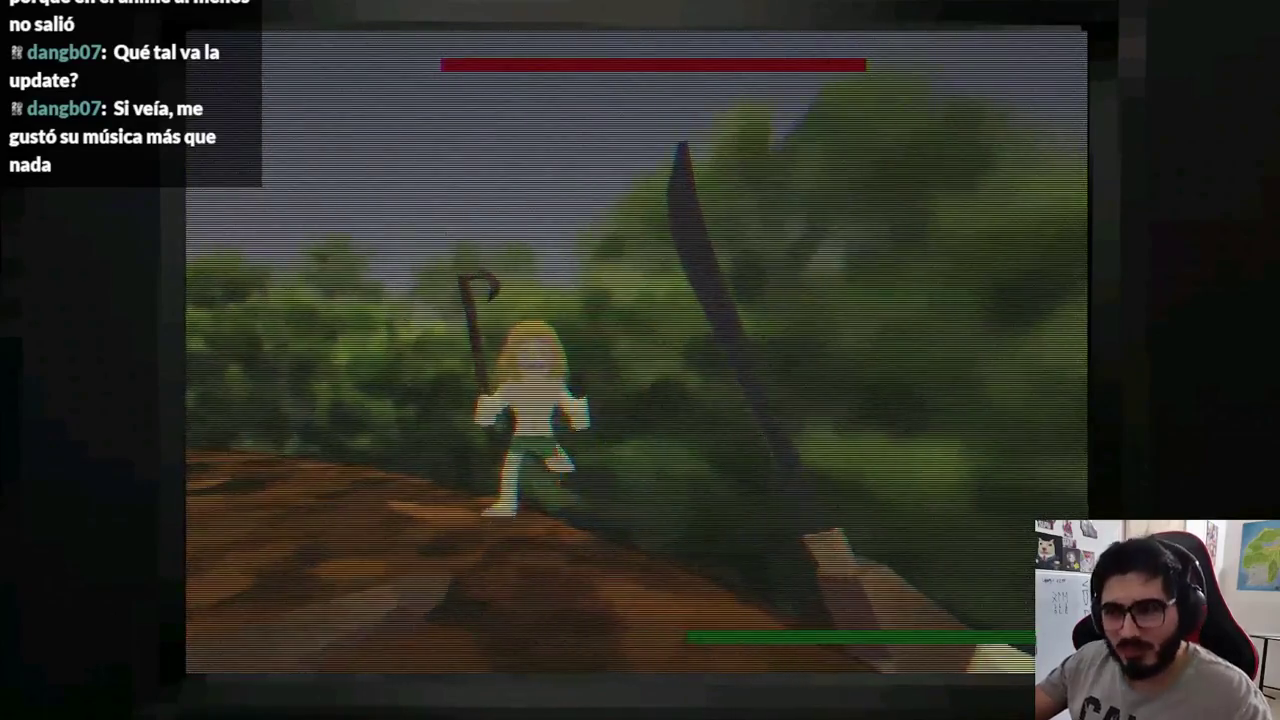
Stop the playtest and browse the level's nodes in the 3D view.
key("F8")
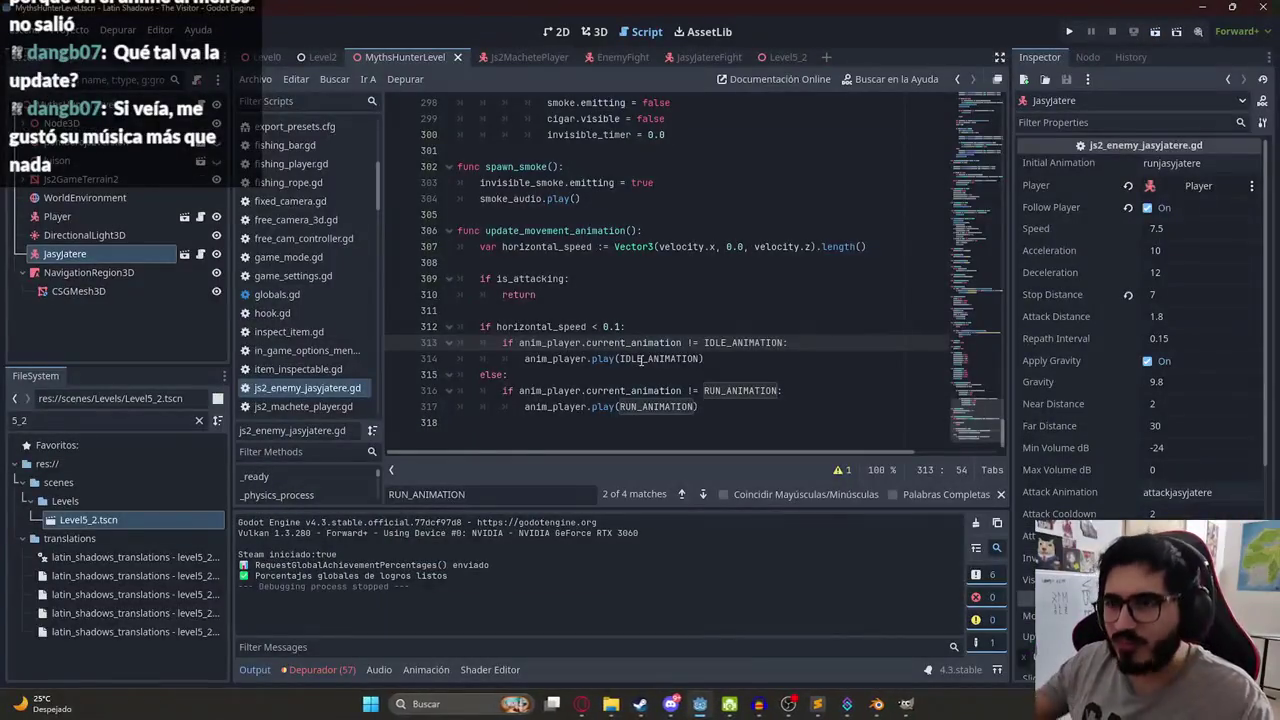
left_click(595, 31)
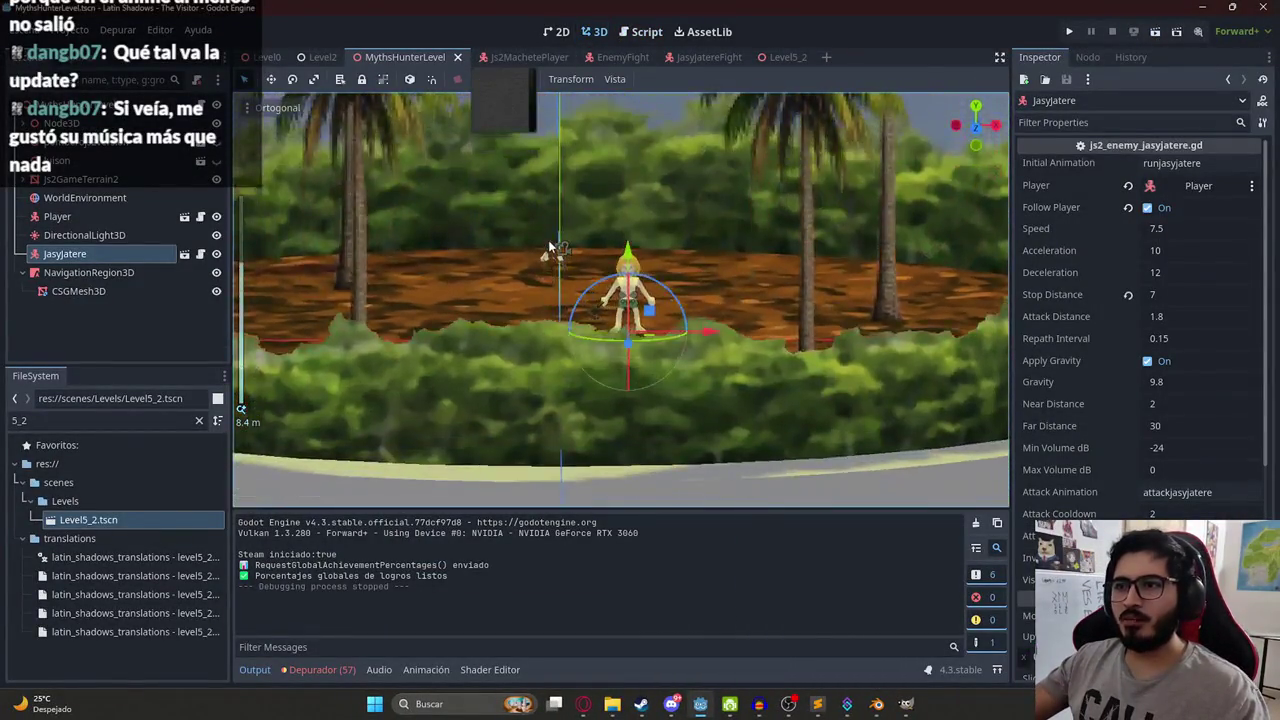
mouse_move(470, 230)
left_mouse_down()
mouse_move(420, 204)
mouse_move(400, 237)
mouse_move(419, 301)
mouse_move(590, 395)
left_mouse_up()
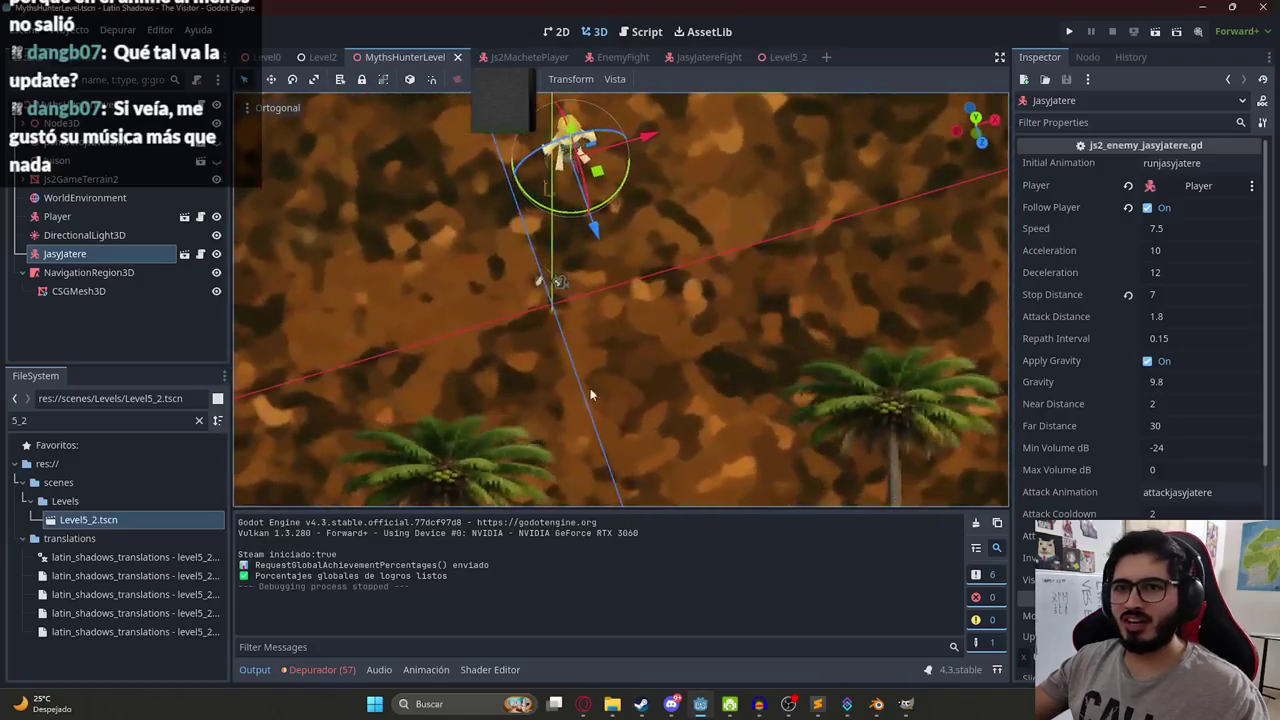
left_click(80, 179)
left_click(85, 197)
left_click(84, 235)
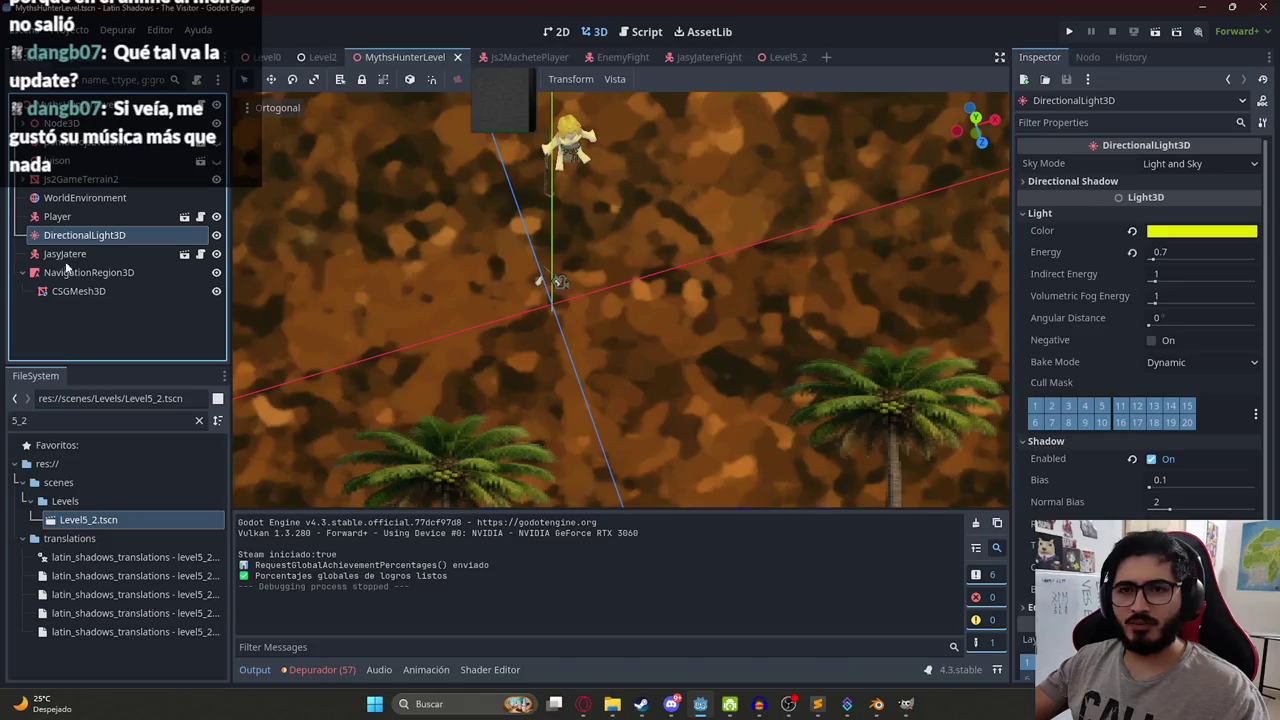
left_click(65, 148)
Select the Js2GameTerrain2 mesh and try lowering it, then undo the move.
scroll(305, 277, "down", 10)
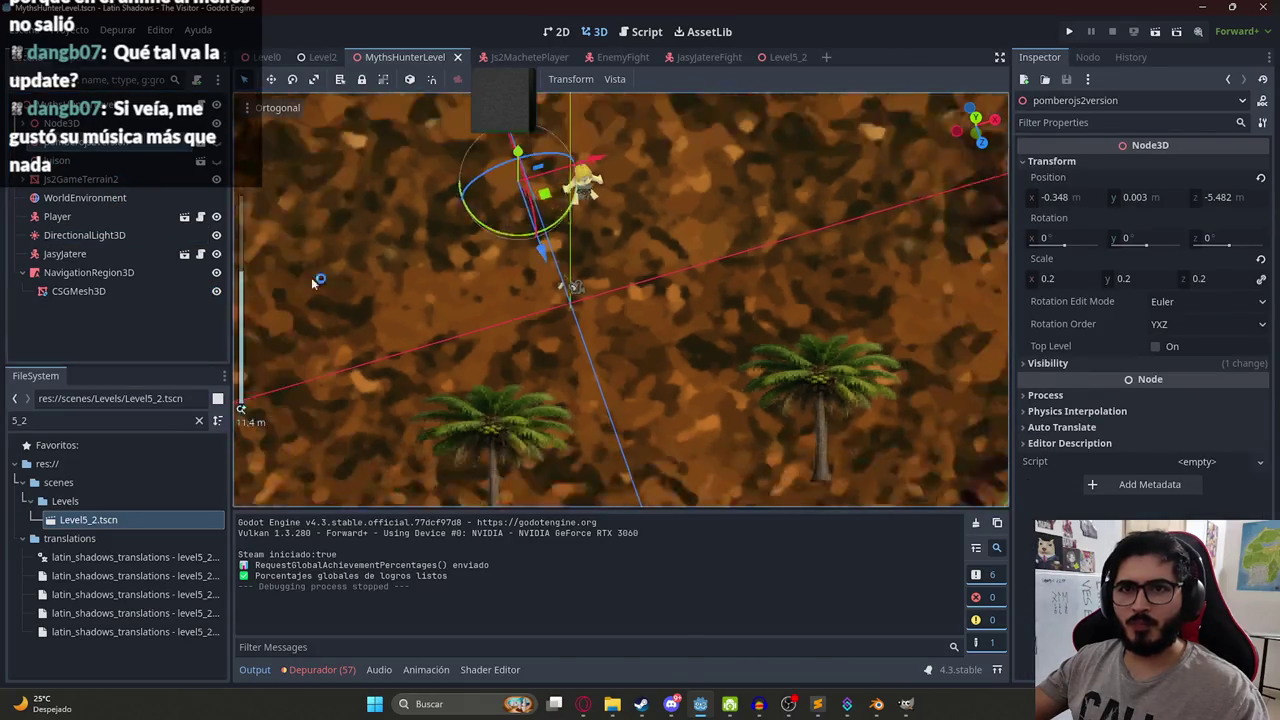
left_click(604, 188)
scroll(526, 211, "up", 5)
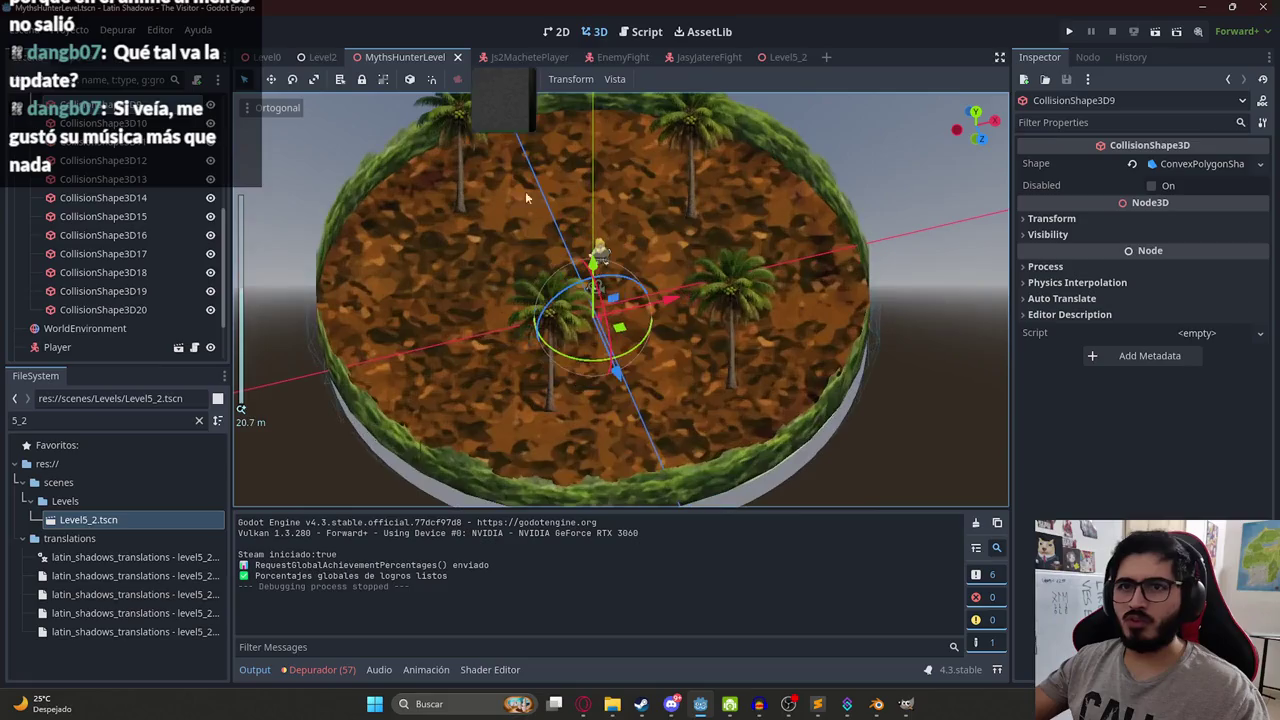
scroll(115, 153, "up", 5)
left_click(166, 182)
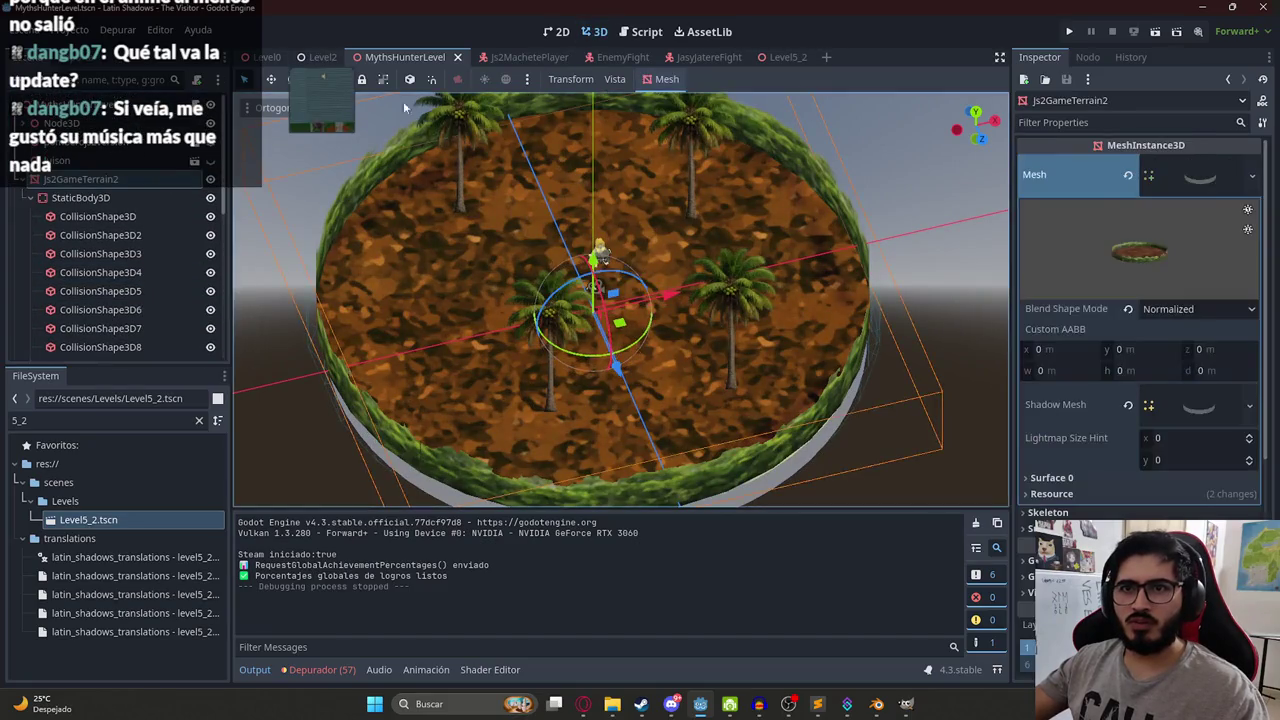
scroll(771, 210, "up", 3)
left_click_drag(705, 205, 382, 176)
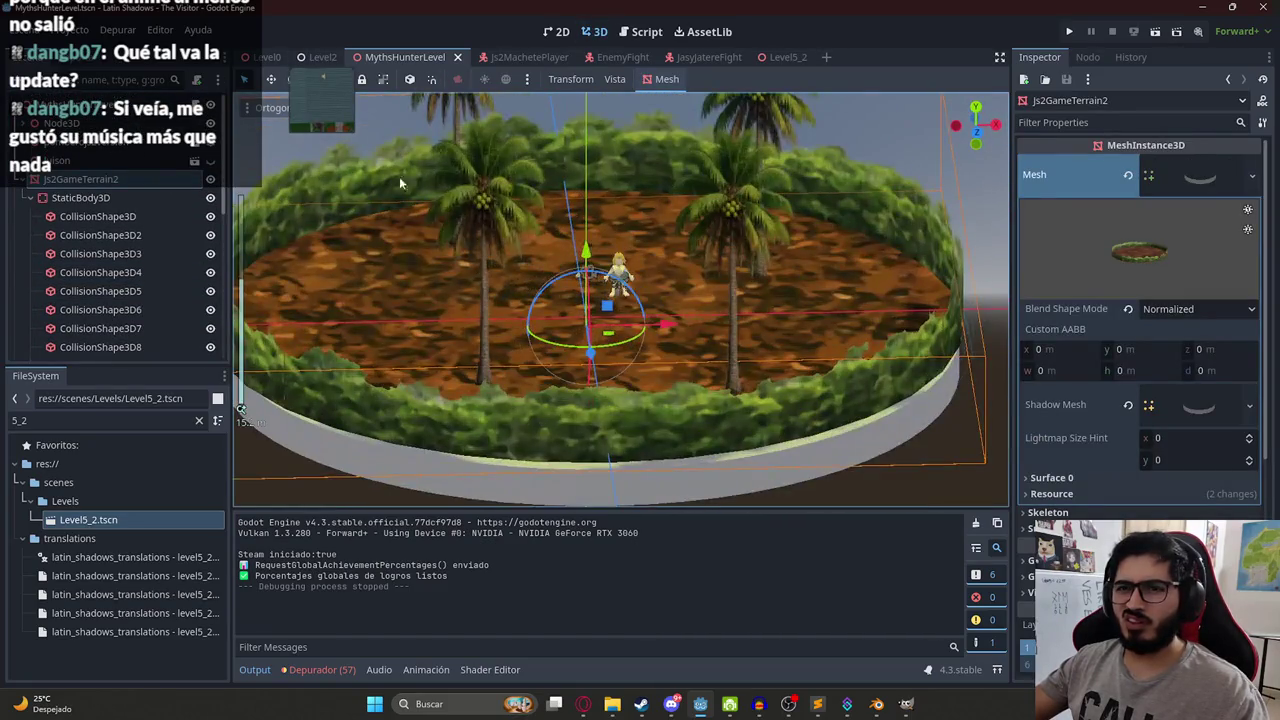
left_click_drag(583, 248, 570, 360)
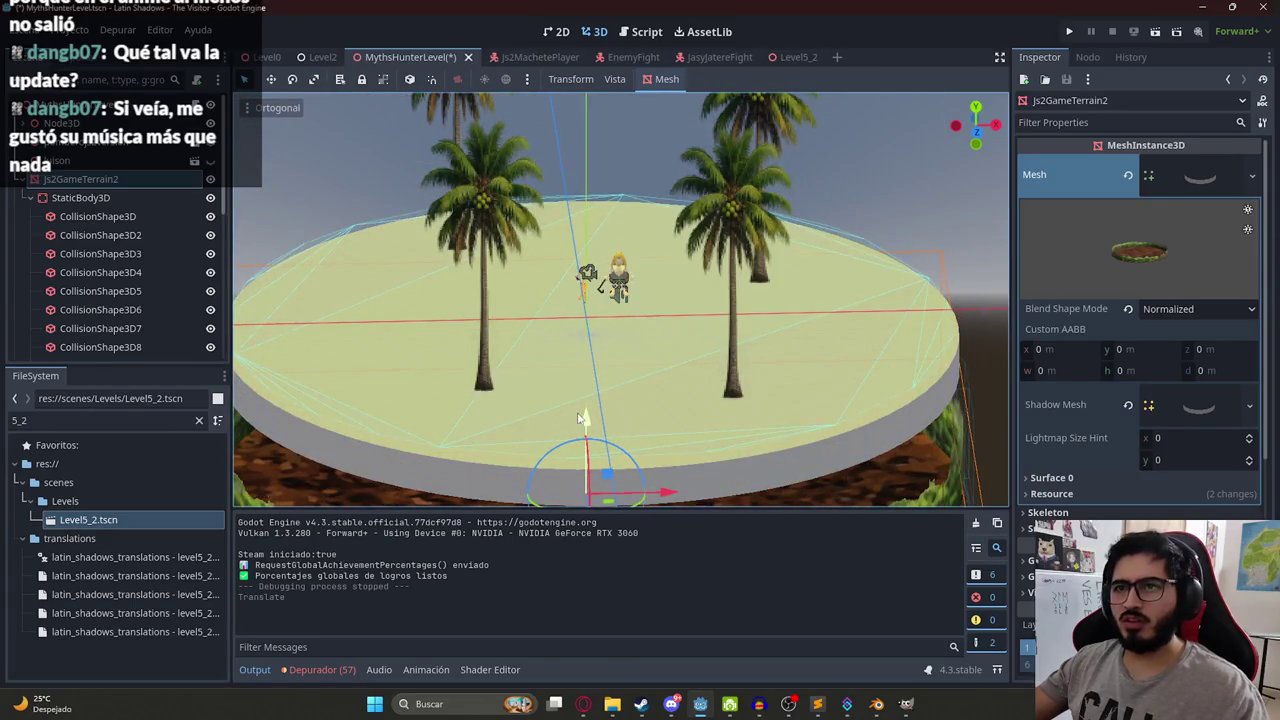
scroll(553, 368, "down", 1)
key("ctrl+z")
Hide Js2GameTerrain2 and select StaticBody3D to check its collision shapes.
left_click(211, 180)
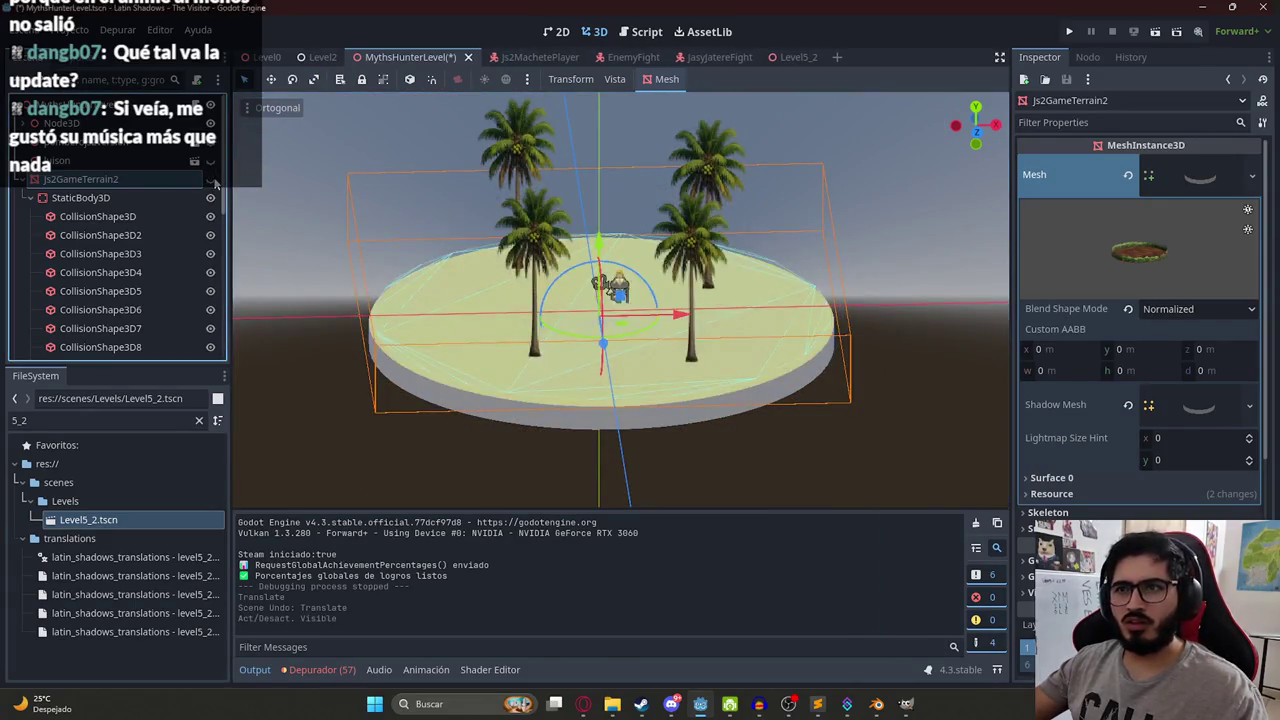
left_click(114, 198)
left_click(114, 217)
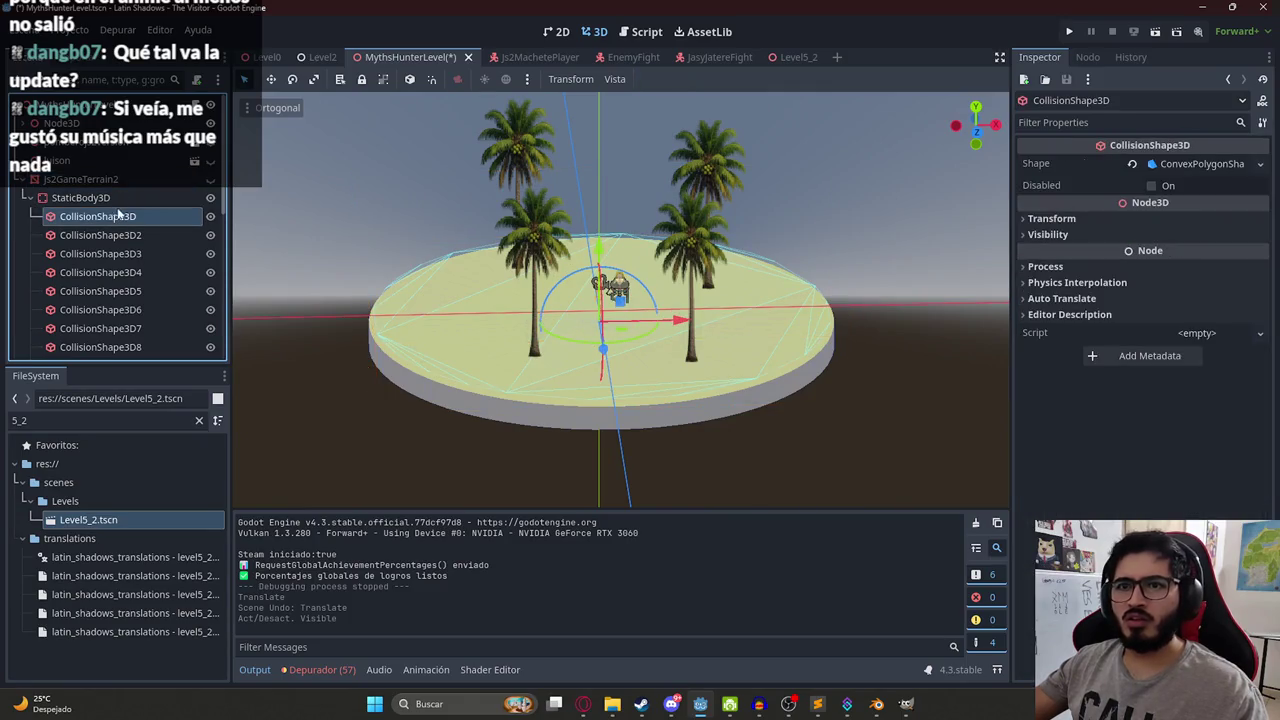
left_click(114, 198)
left_click(596, 252)
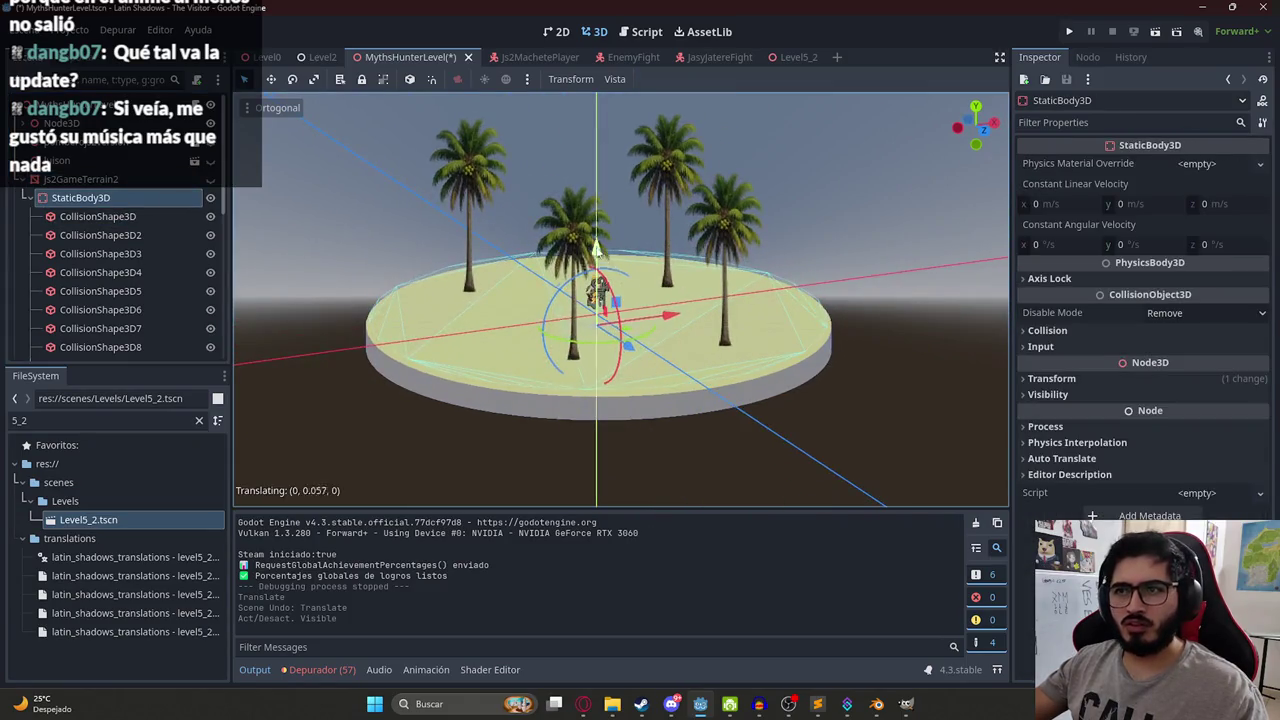
left_click_drag(604, 158, 604, 158)
key("ctrl+z")
Move StaticBody3D out from under Js2GameTerrain2 in the Scene dock and collapse its children.
left_click_drag(140, 185, 100, 180)
scroll(390, 348, "up", 2)
scroll(506, 265, "down", 2)
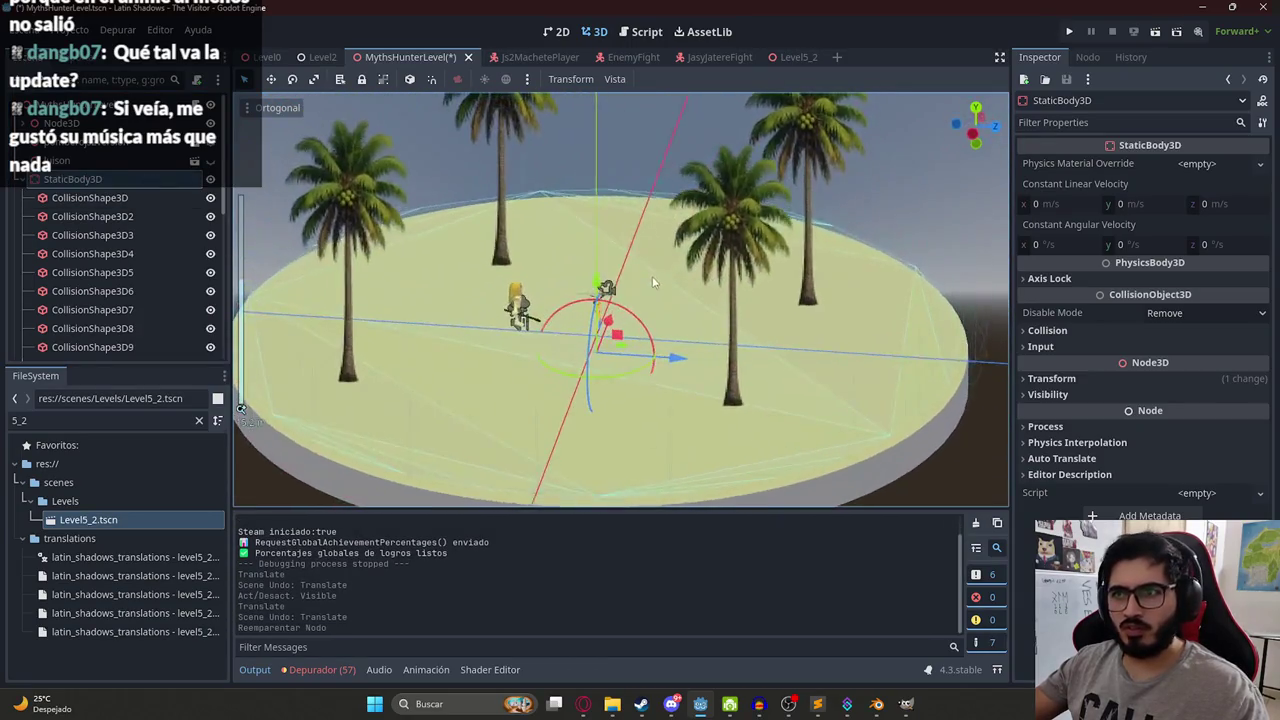
mouse_move(598, 300)
left_mouse_down()
mouse_move(605, 218)
mouse_move(548, 226)
left_mouse_up()
scroll(641, 202, "down", 2)
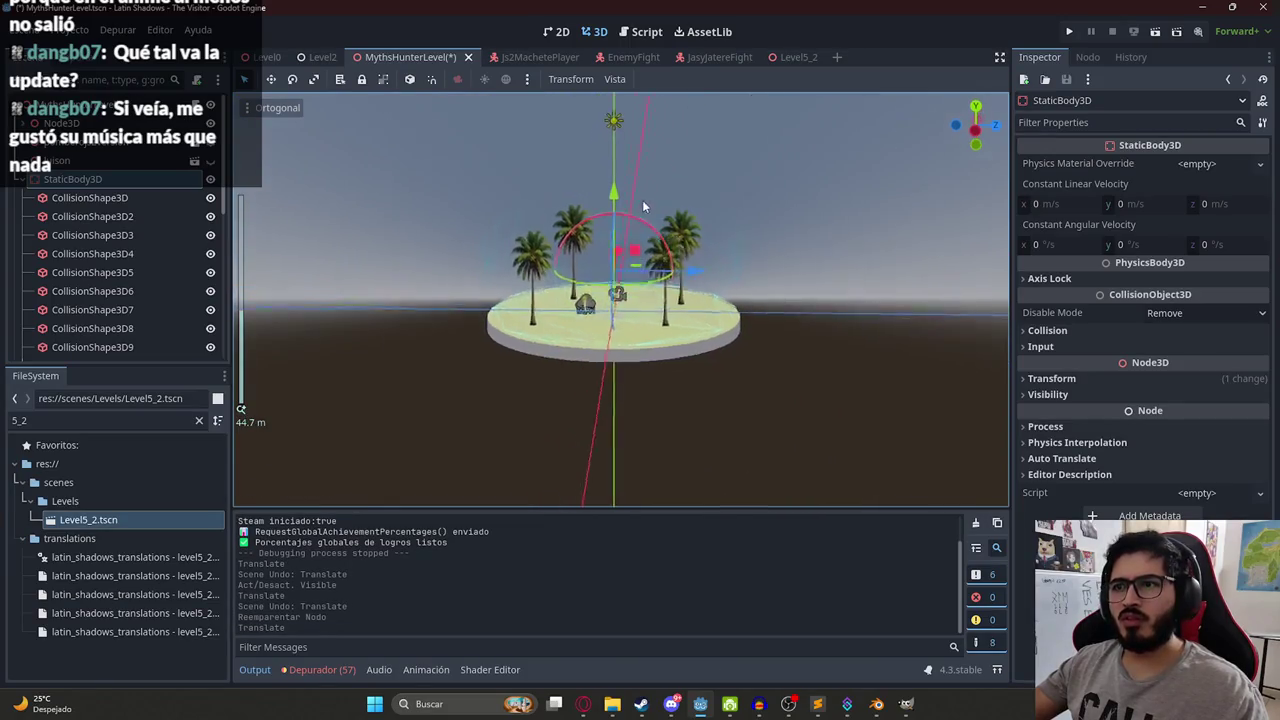
key("ctrl+z")
scroll(533, 273, "up", 4)
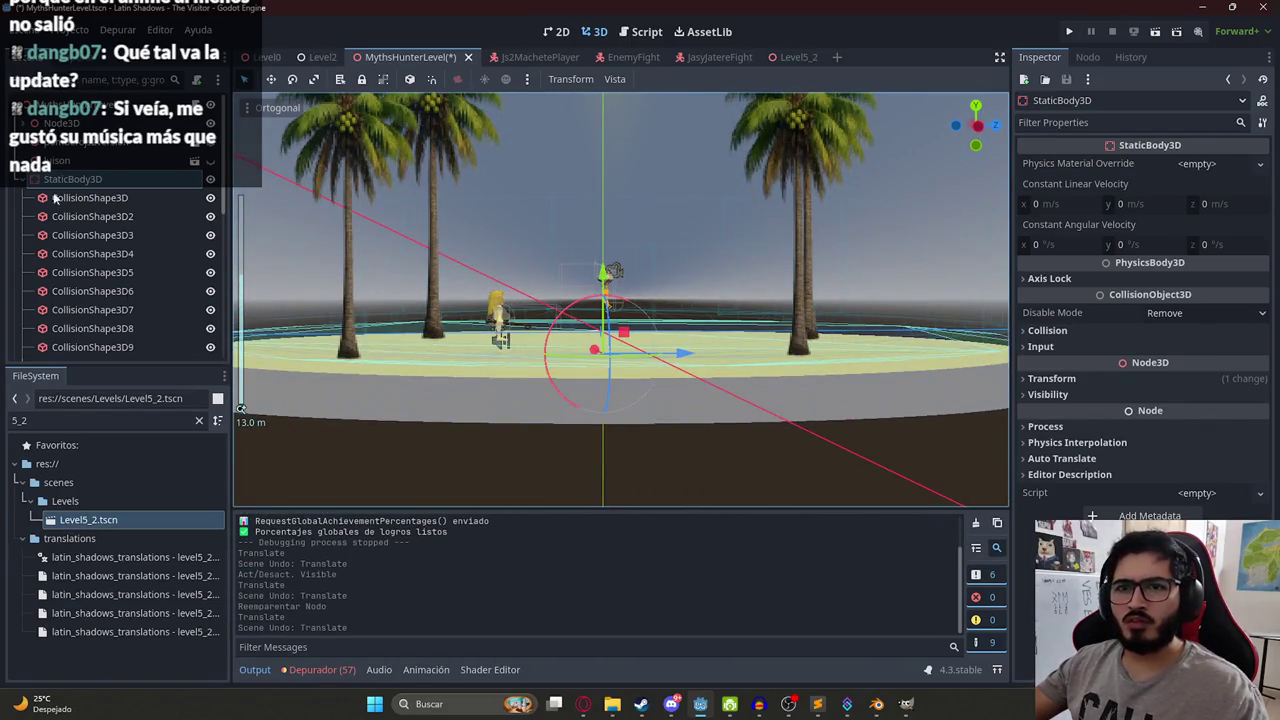
left_click(22, 180)
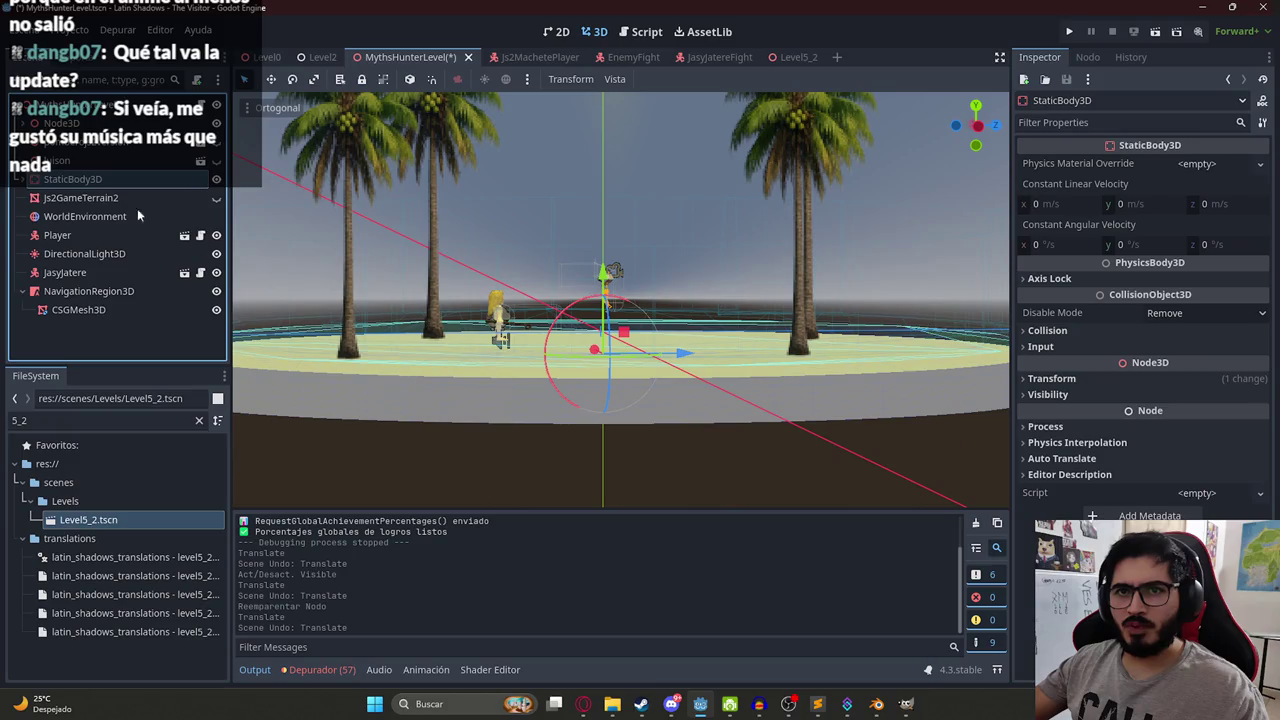
Hide the NavigationRegion3D ground mesh and orbit among the palms to inspect the collision.
left_click(216, 293)
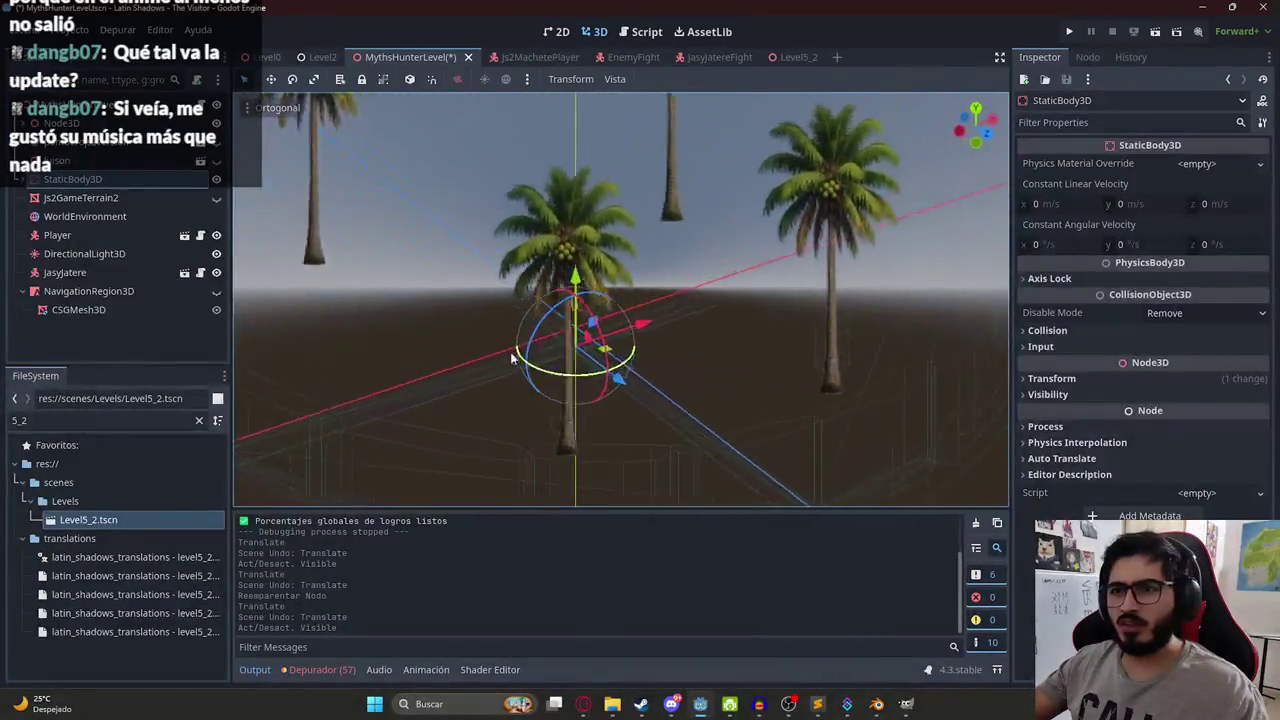
mouse_move(597, 316)
left_mouse_down()
mouse_move(688, 384)
mouse_move(503, 355)
mouse_move(788, 298)
mouse_move(700, 290)
left_mouse_up()
left_click_drag(520, 251, 297, 281)
mouse_move(530, 353)
left_mouse_down()
mouse_move(643, 391)
mouse_move(606, 363)
mouse_move(614, 331)
mouse_move(672, 337)
mouse_move(723, 281)
mouse_move(740, 316)
mouse_move(700, 363)
left_mouse_up()
scroll(700, 363, "down", 5)
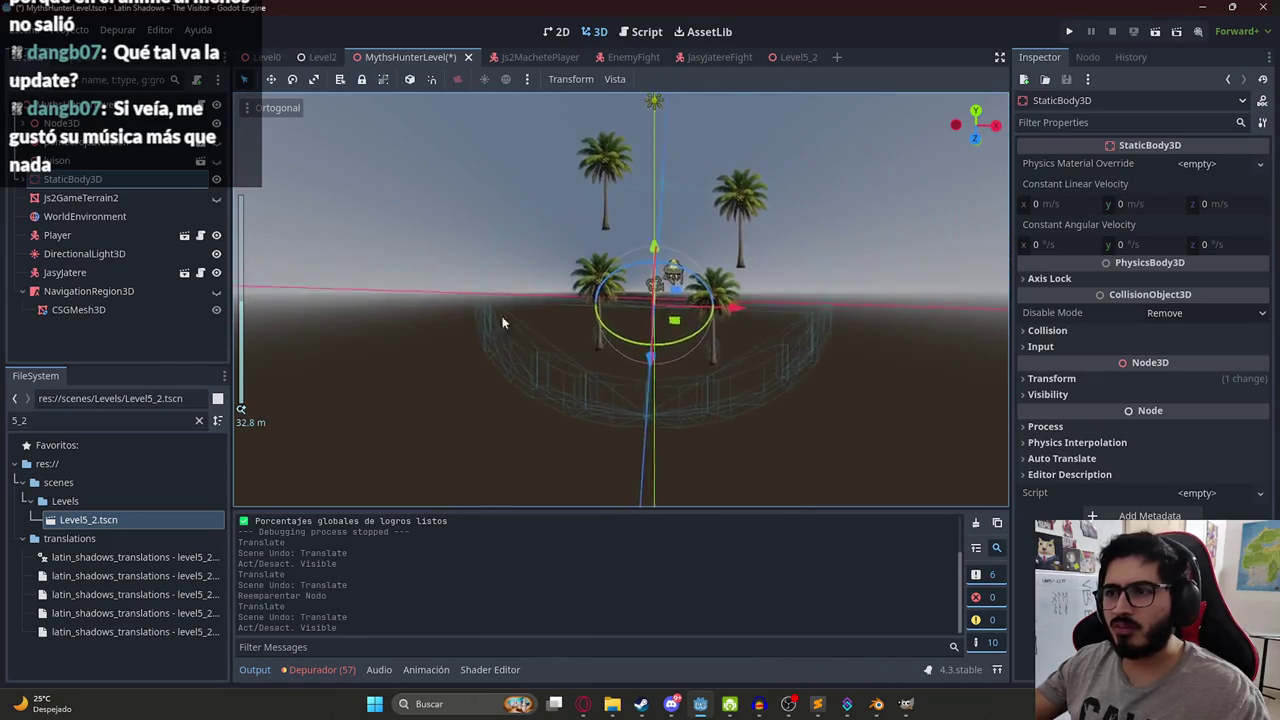
Delete the old StaticBody3D and show NavigationRegion3D and Js2GameTerrain2 again.
right_click(58, 181)
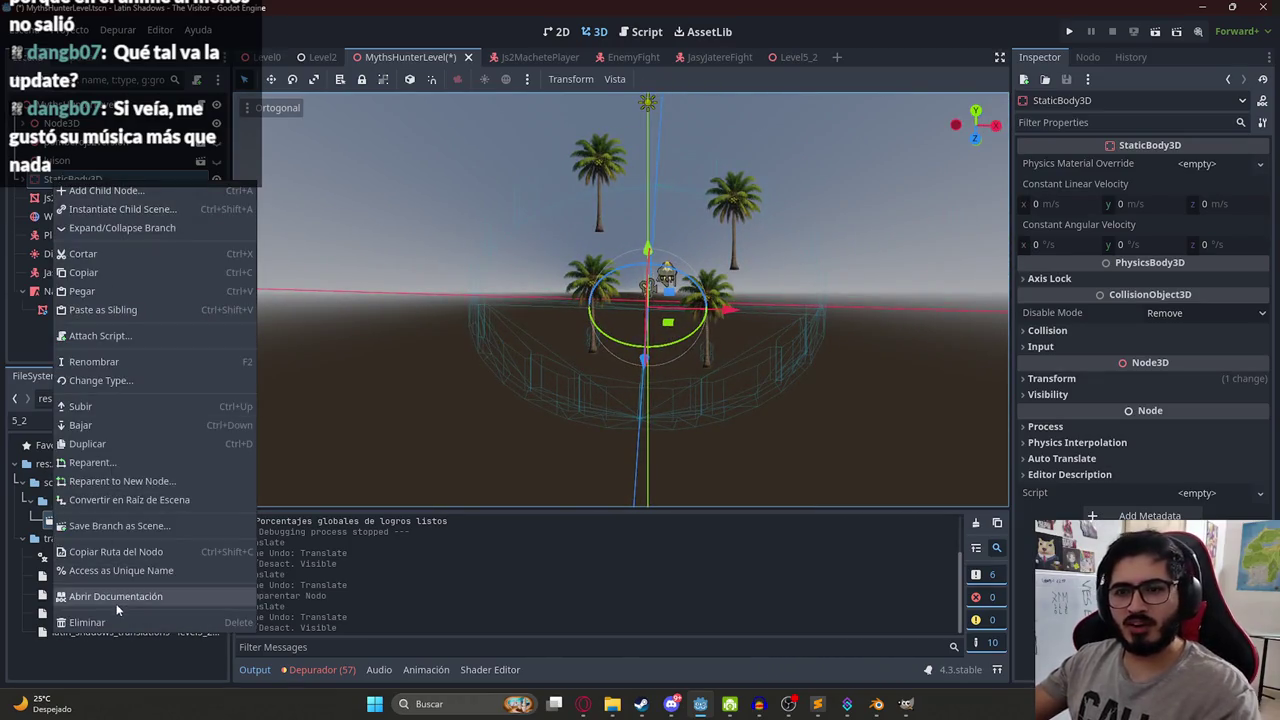
left_click(116, 621)
key("Return")
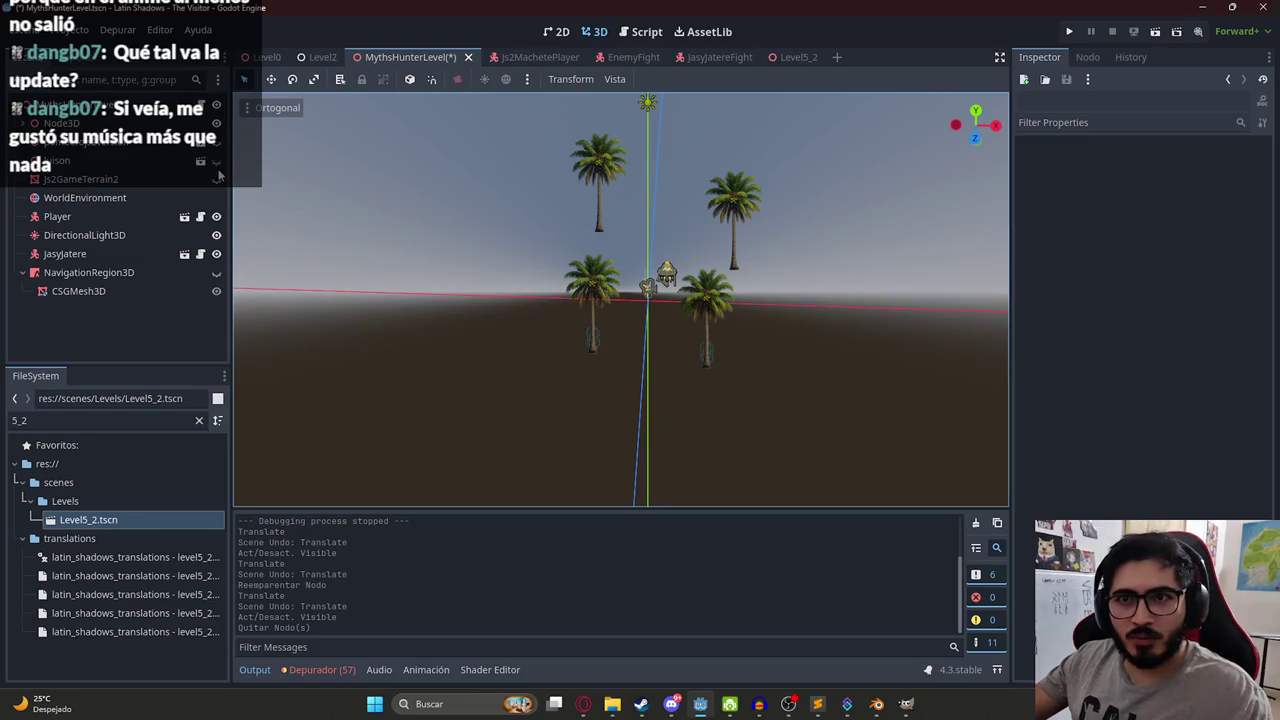
left_click(216, 176)
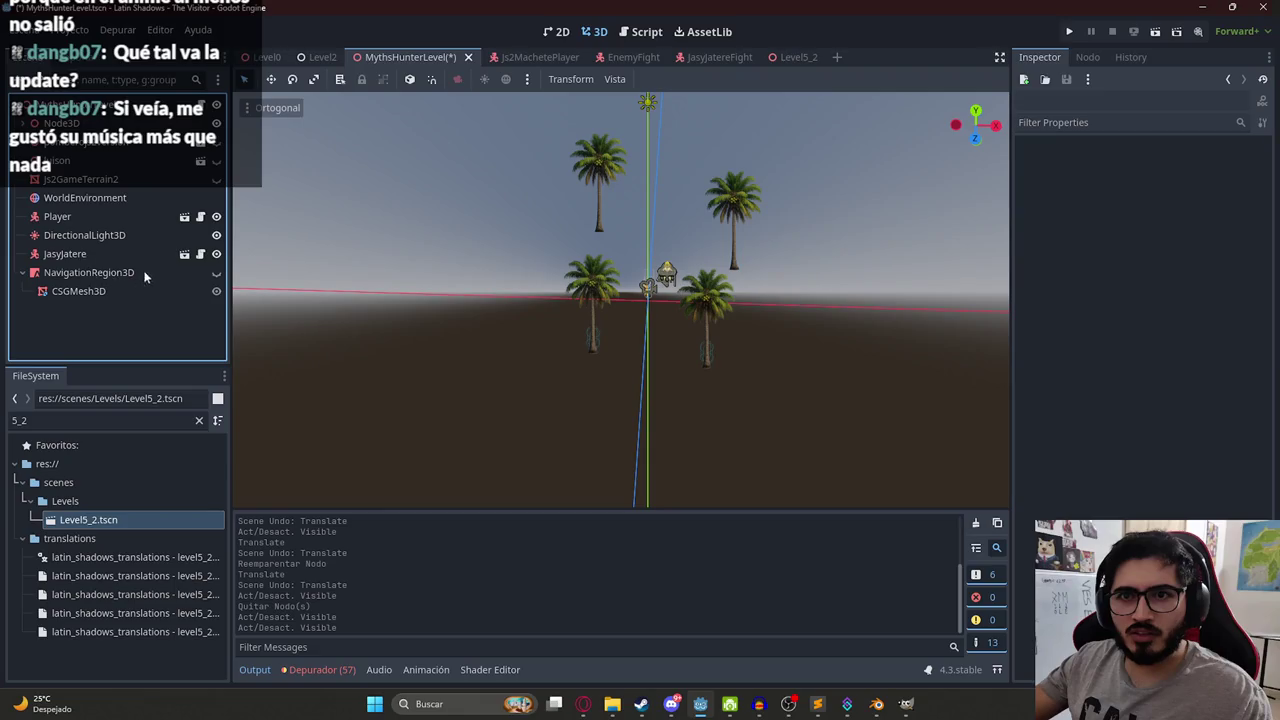
left_click(216, 273)
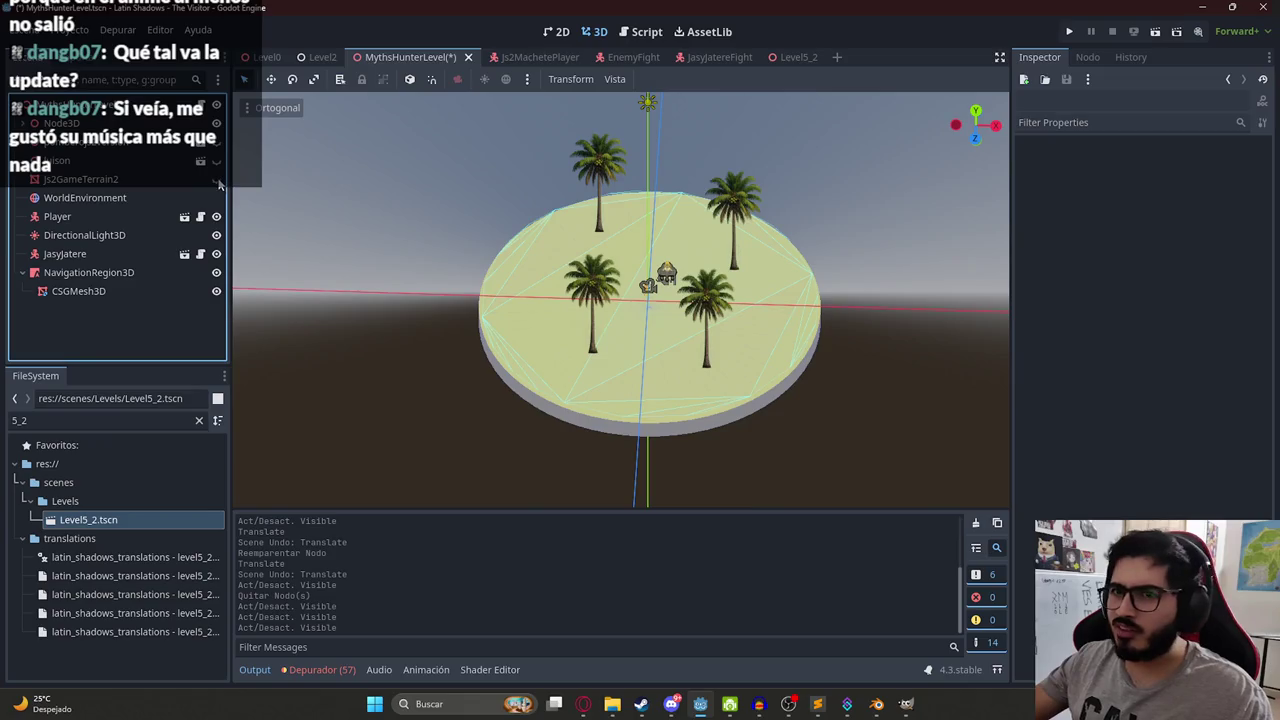
left_click(216, 179)
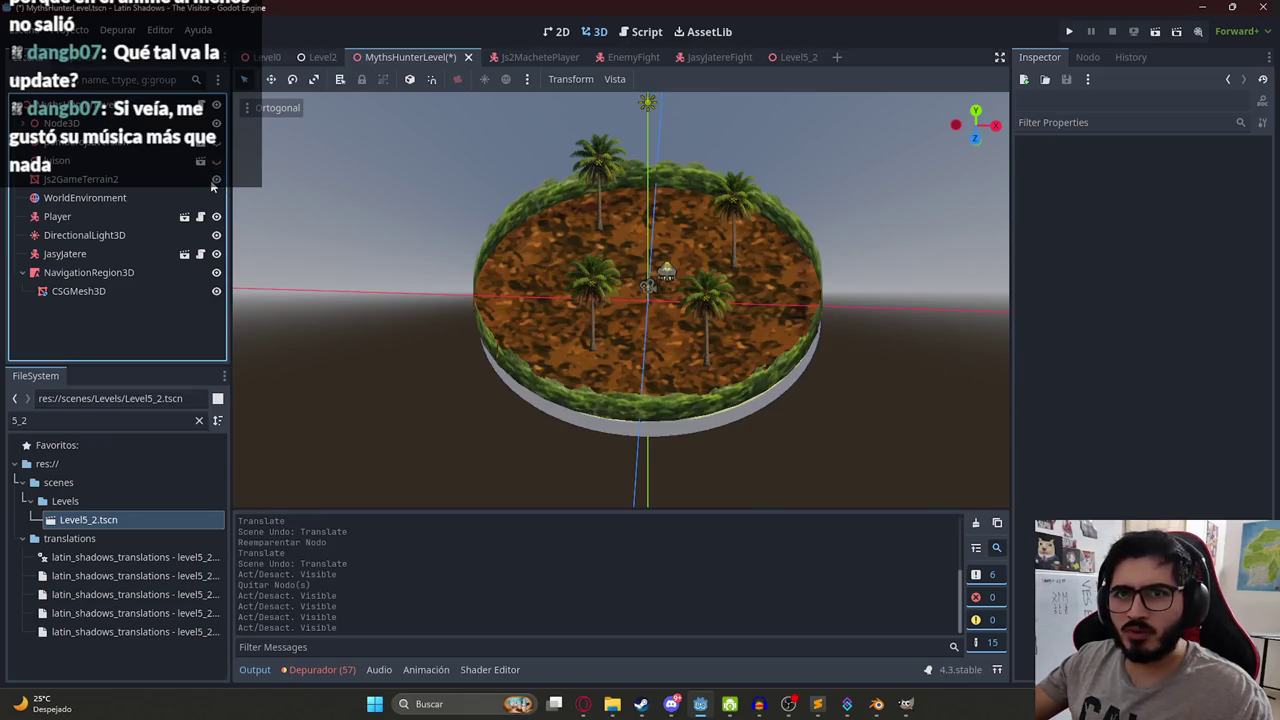
Playtest the scene with Reproducir Esta Escena, stop it, and begin adding a root child.
right_click(410, 57)
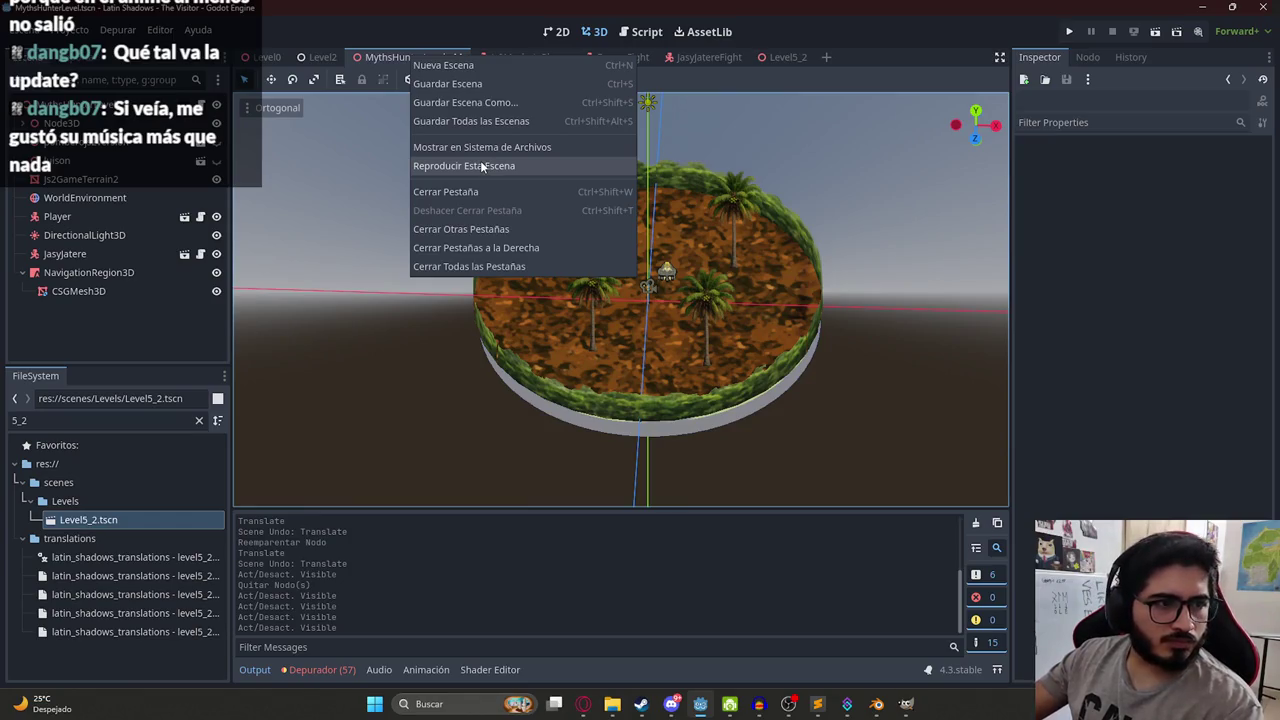
left_click(482, 167)
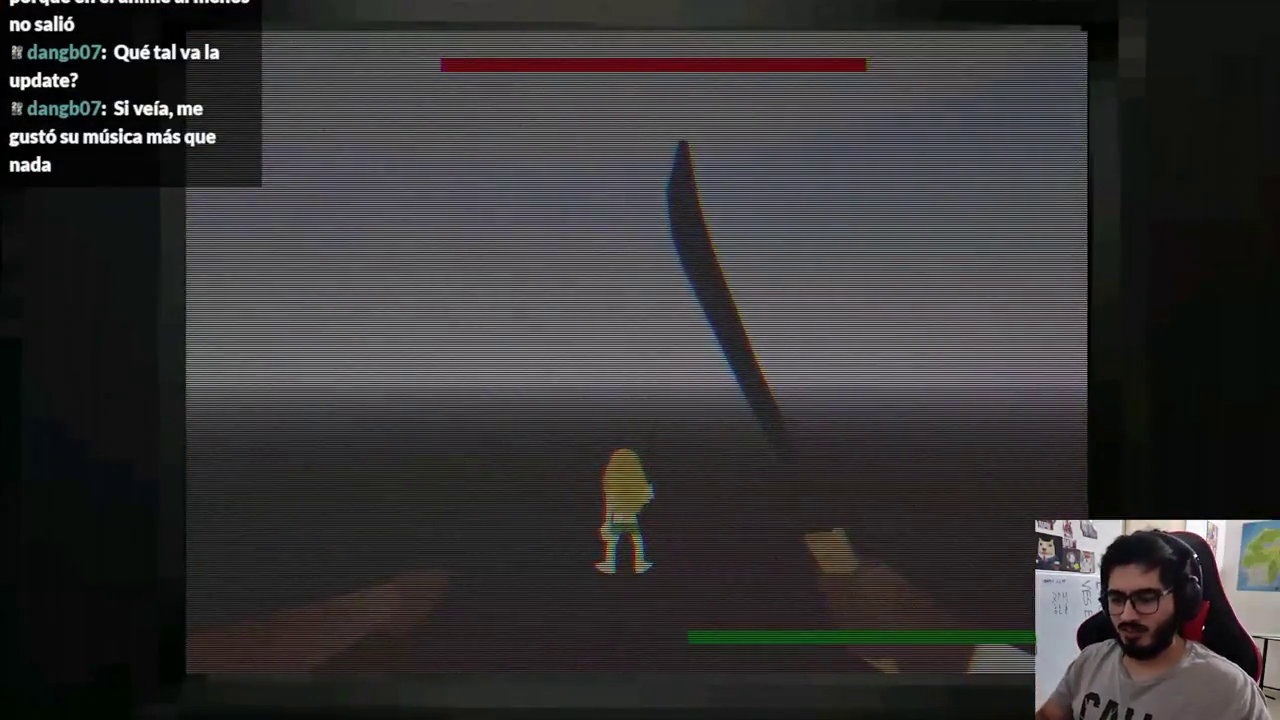
key("F8")
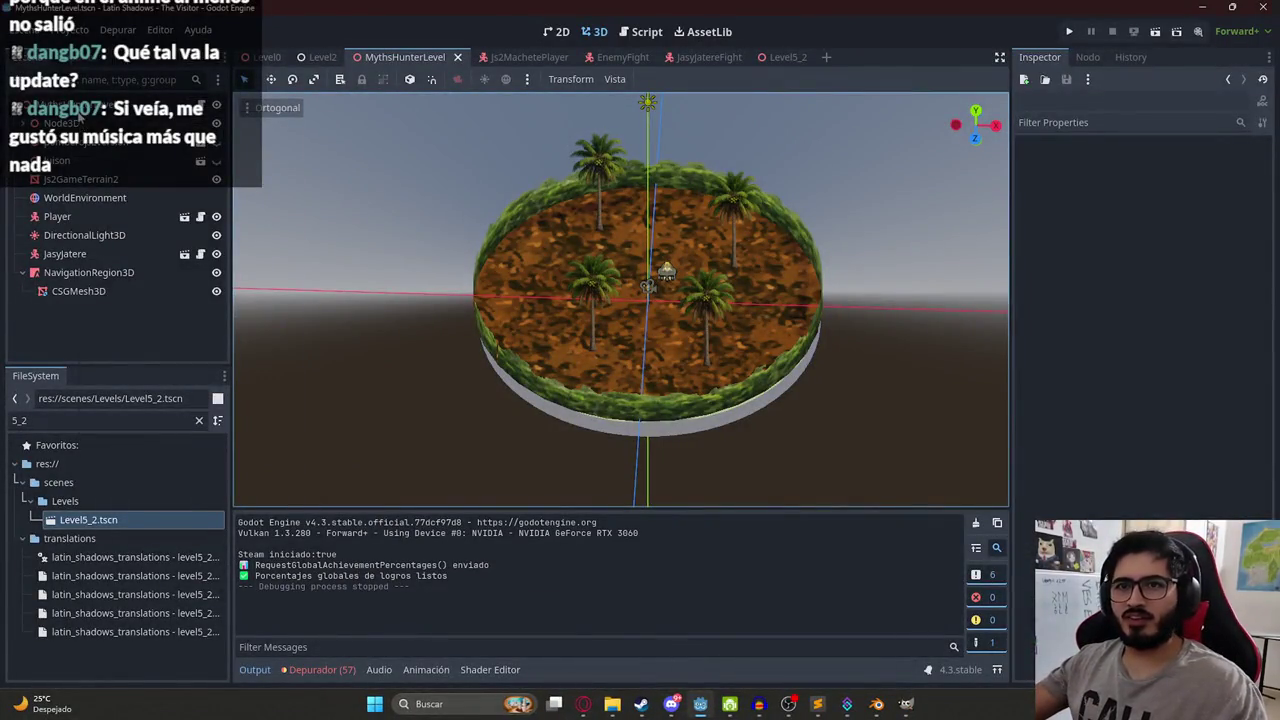
right_click(80, 118)
left_click(107, 150)
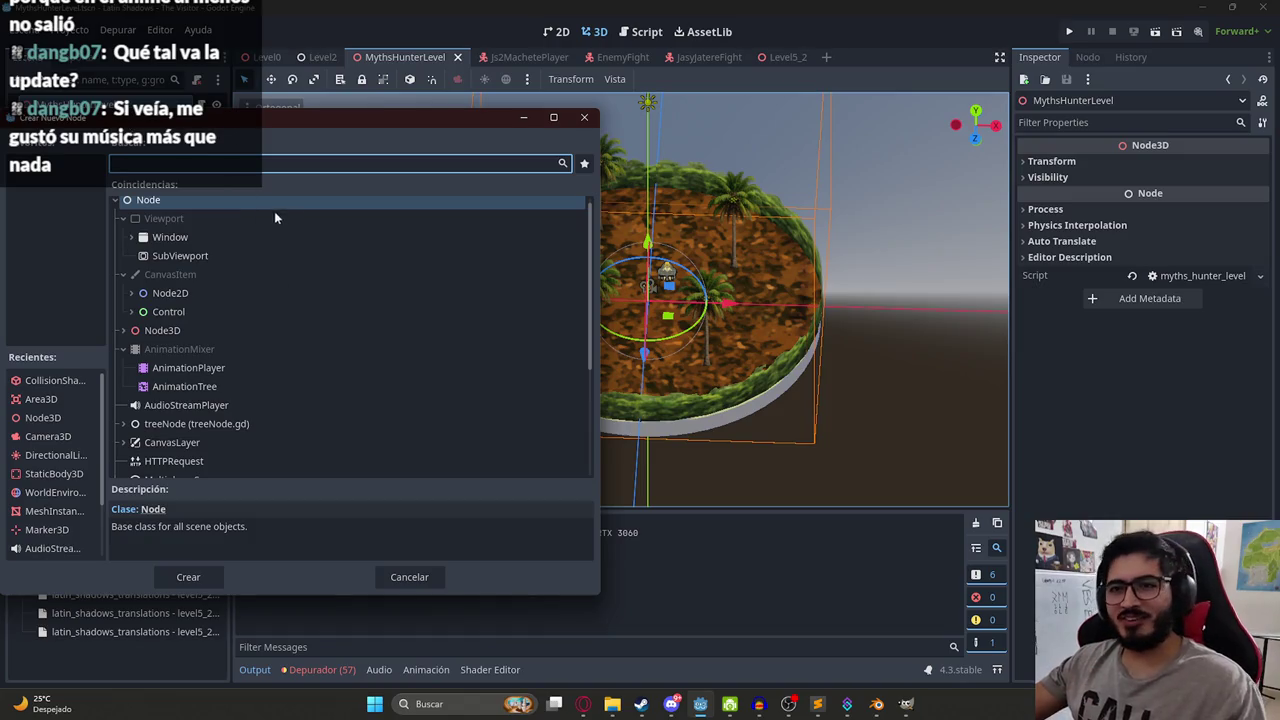
Search 'staticbody' in the node picker and create a StaticBody3D under the root.
left_click_drag(265, 125, 451, 108)
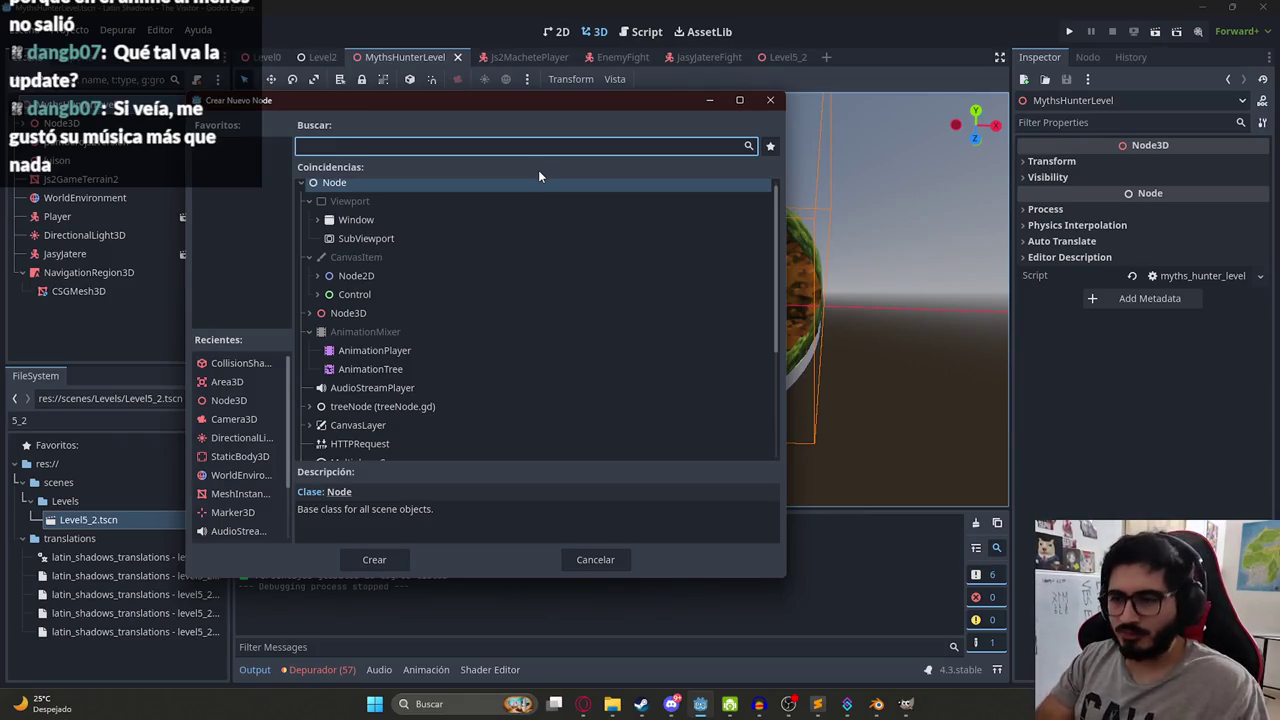
type("staticbody")
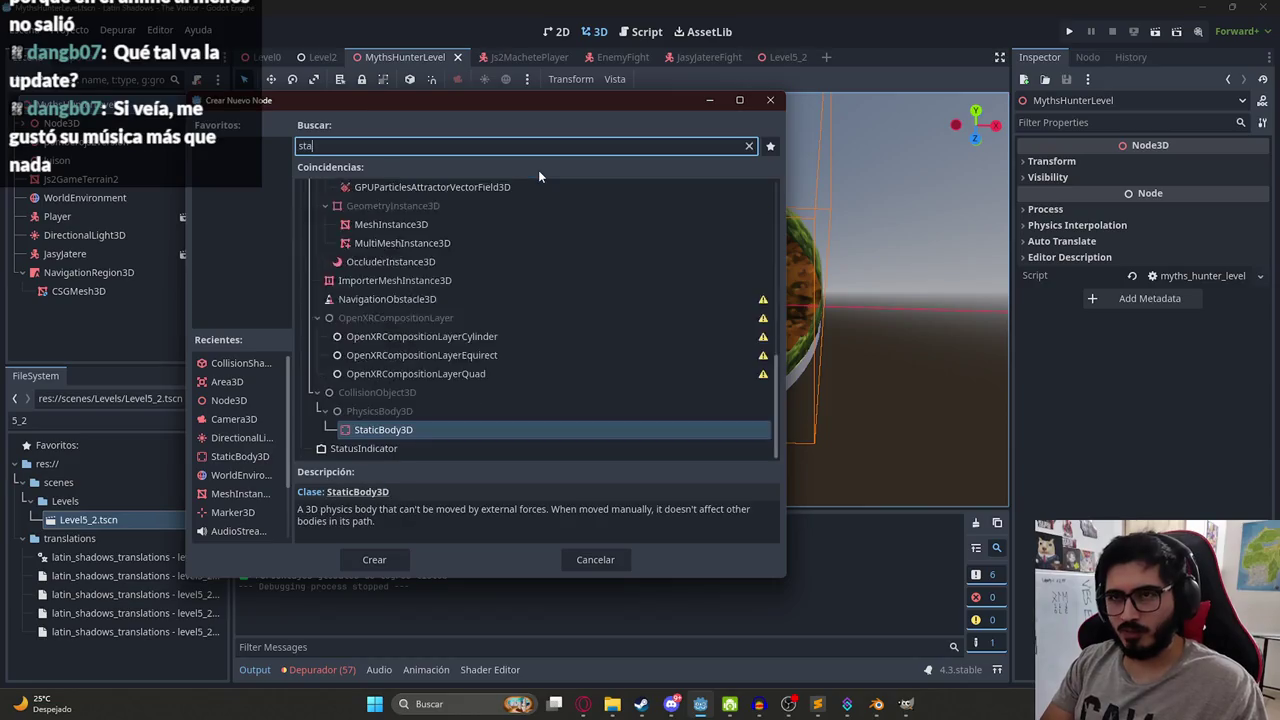
key("Return")
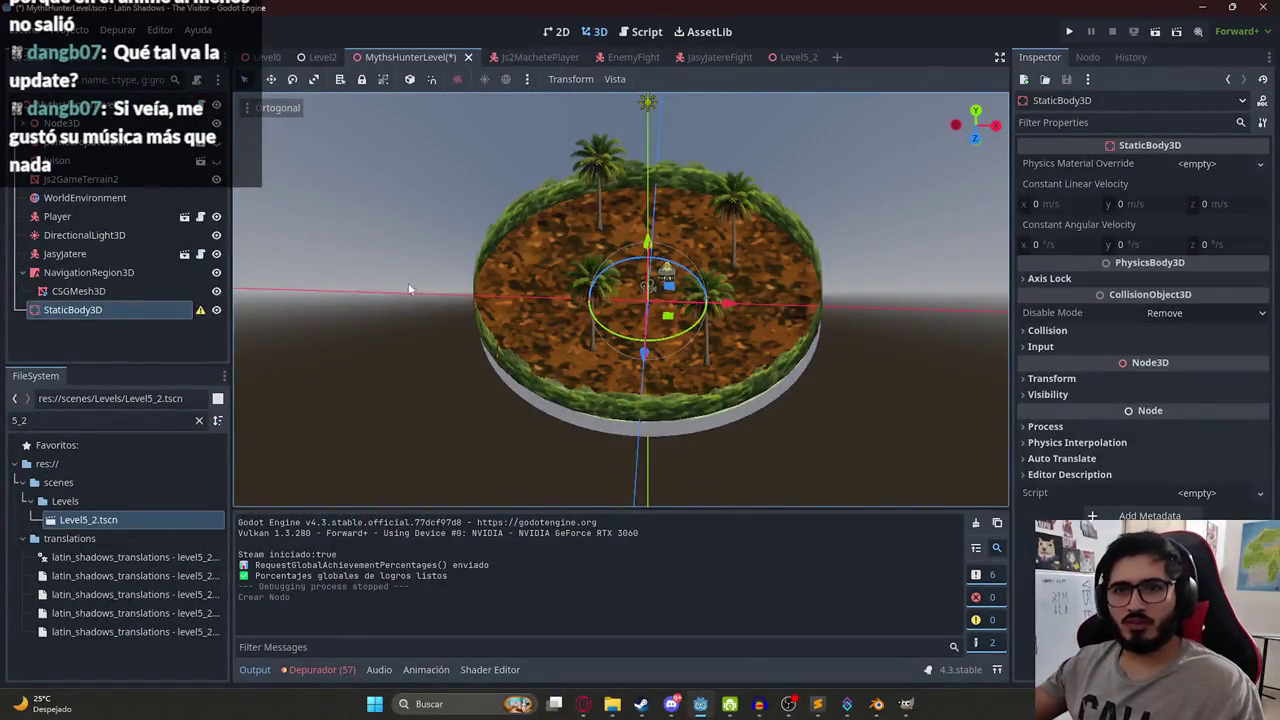
right_click(144, 316)
Add a CollisionShape3D under StaticBody3D and give it a new CylinderShape3D.
left_click(205, 247)
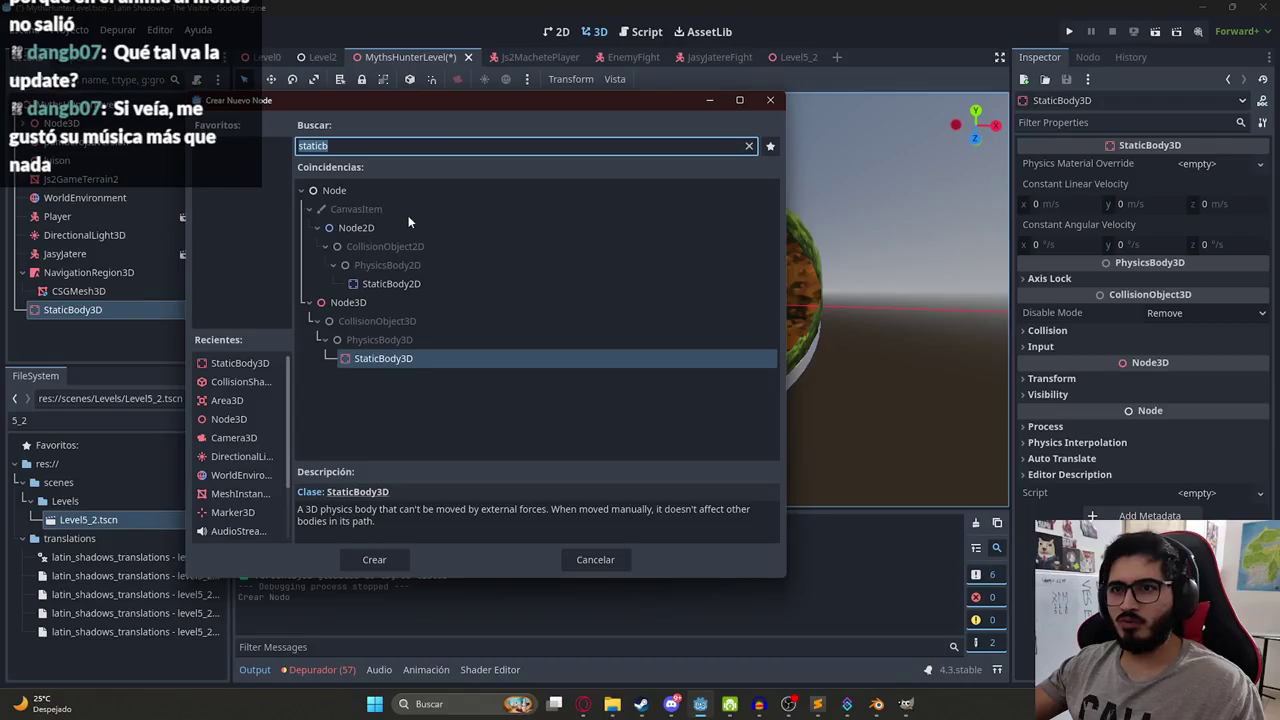
type("collisi")
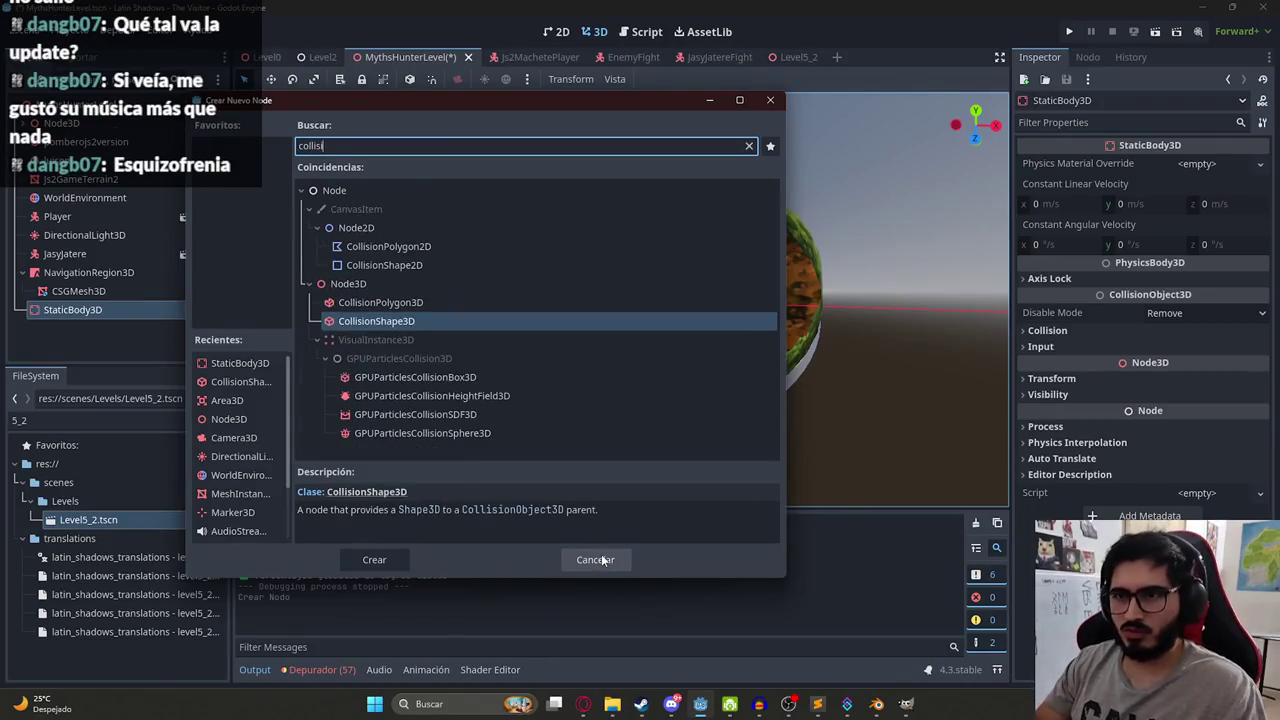
type("onshape")
key("Return")
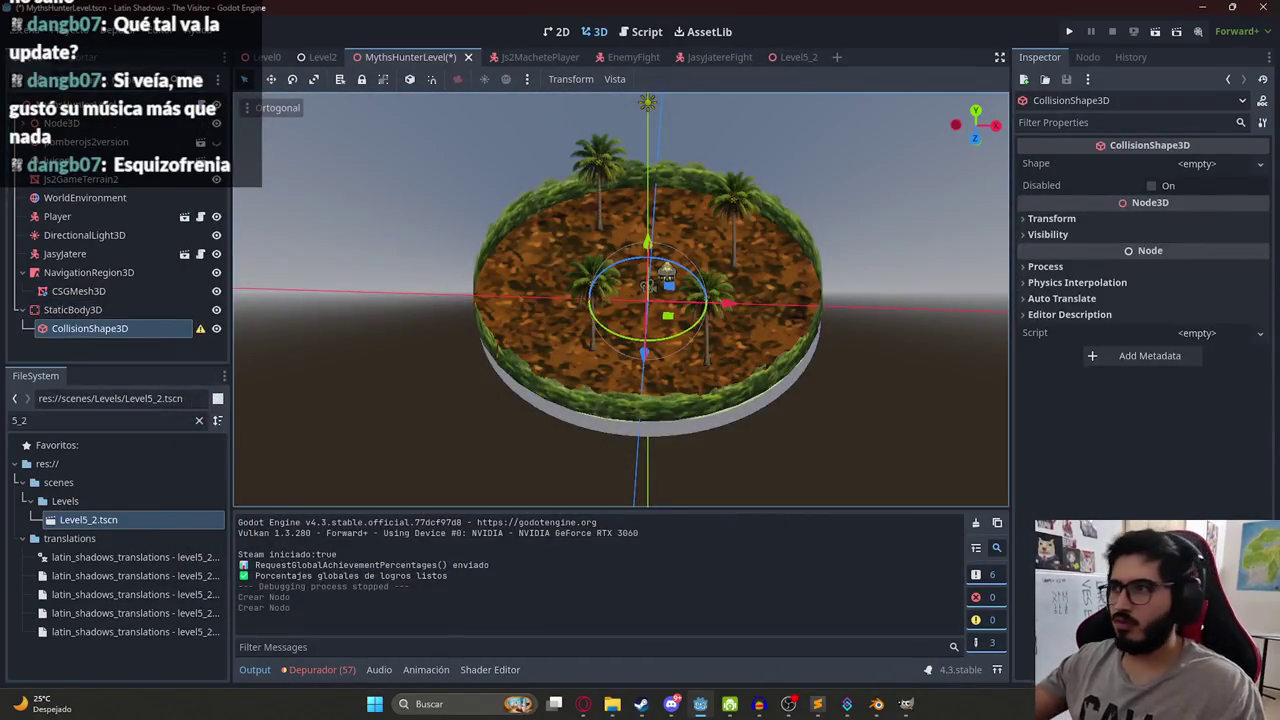
left_click(1219, 163)
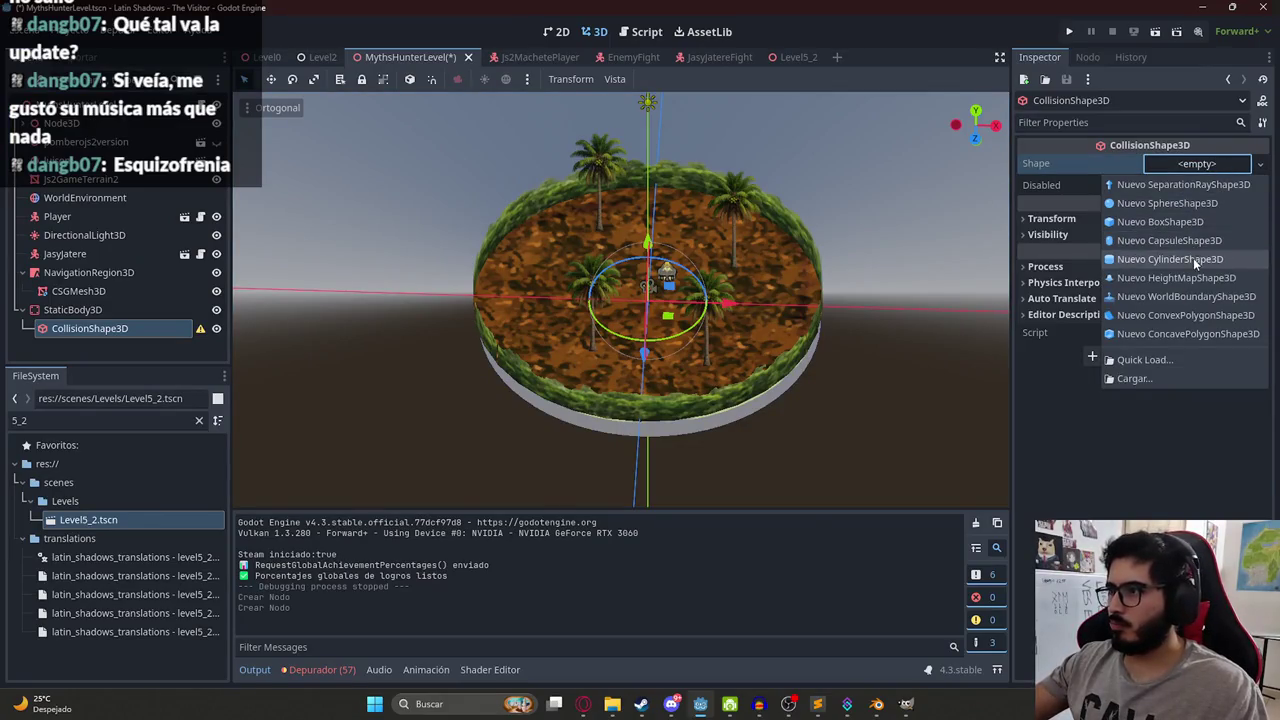
left_click(1193, 258)
In top view, widen the cylinder radius to about 19.13 to cover the arena disc.
left_click(975, 111)
scroll(700, 300, "down", 6)
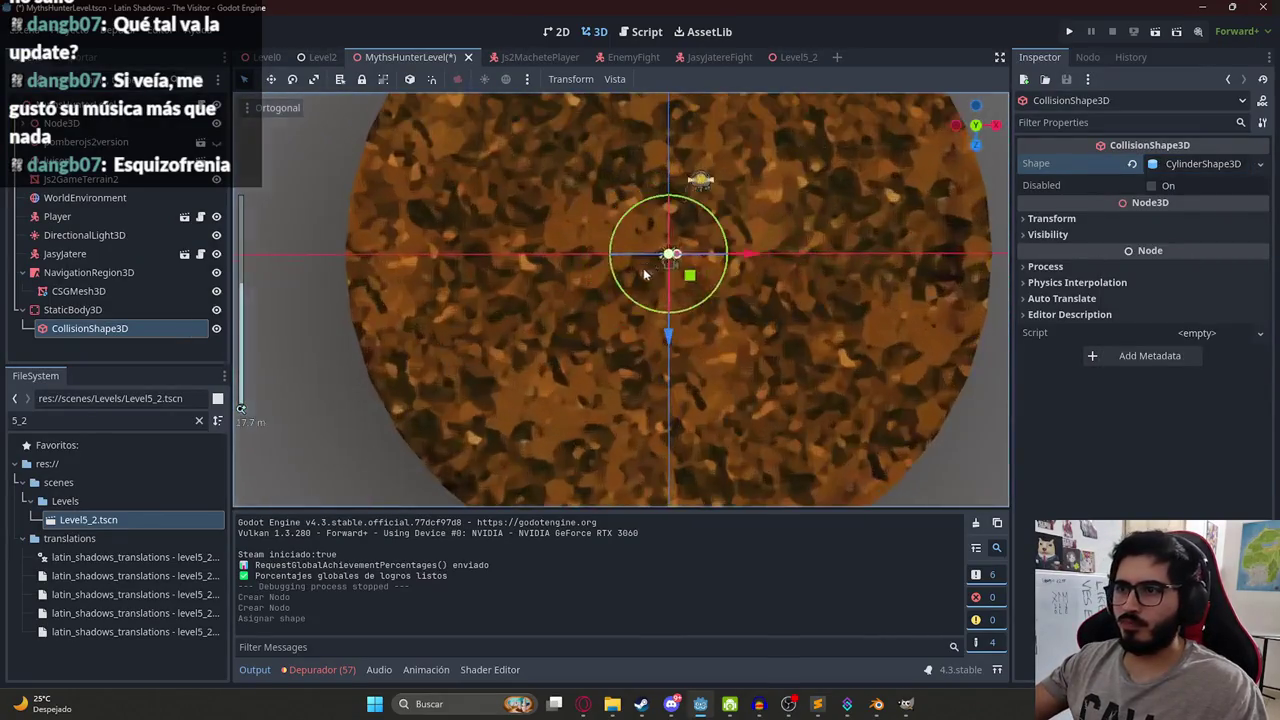
left_click_drag(724, 215, 946, 218)
scroll(728, 280, "down", 5)
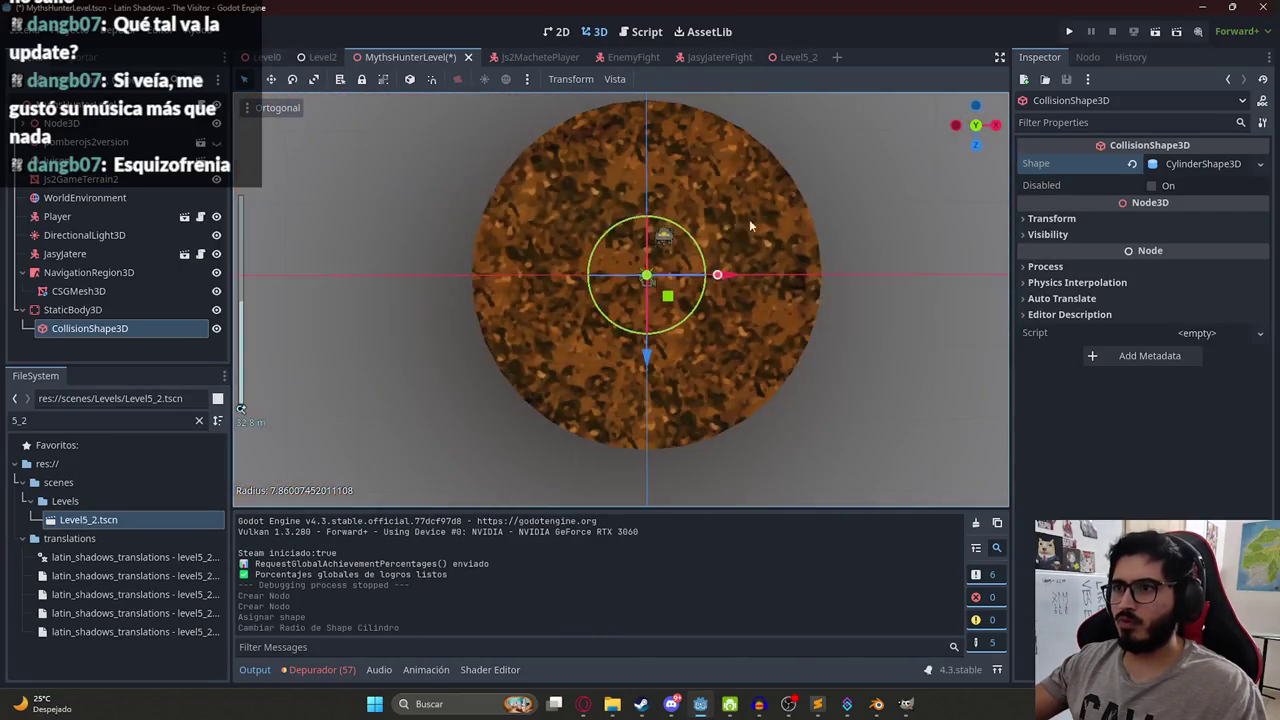
mouse_move(721, 276)
left_mouse_down()
mouse_move(851, 277)
mouse_move(820, 281)
mouse_move(672, 170)
mouse_move(641, 117)
mouse_move(658, 244)
mouse_move(682, 181)
left_mouse_up()
scroll(661, 277, "up", 2)
mouse_move(531, 306)
left_mouse_down()
mouse_move(698, 169)
mouse_move(728, 324)
mouse_move(691, 376)
left_mouse_up()
Save the scene and playtest it with Reproducir Esta Escena.
key("ctrl+s")
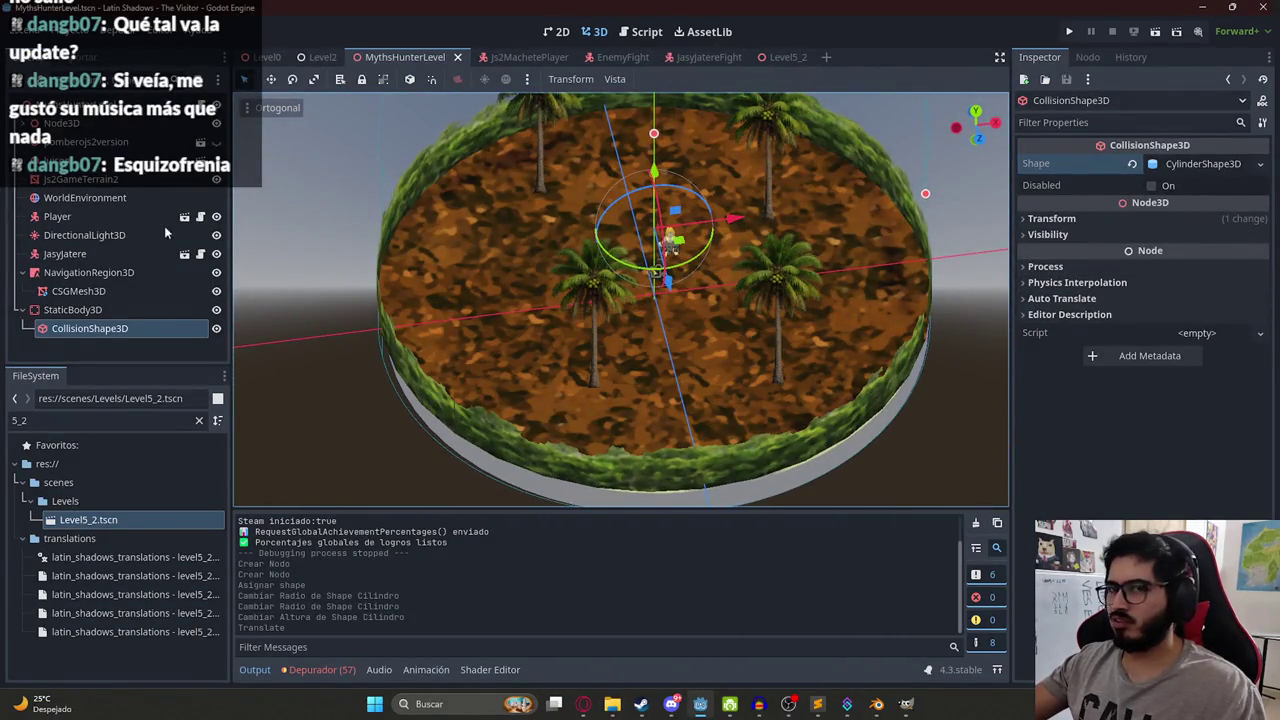
left_click(128, 312)
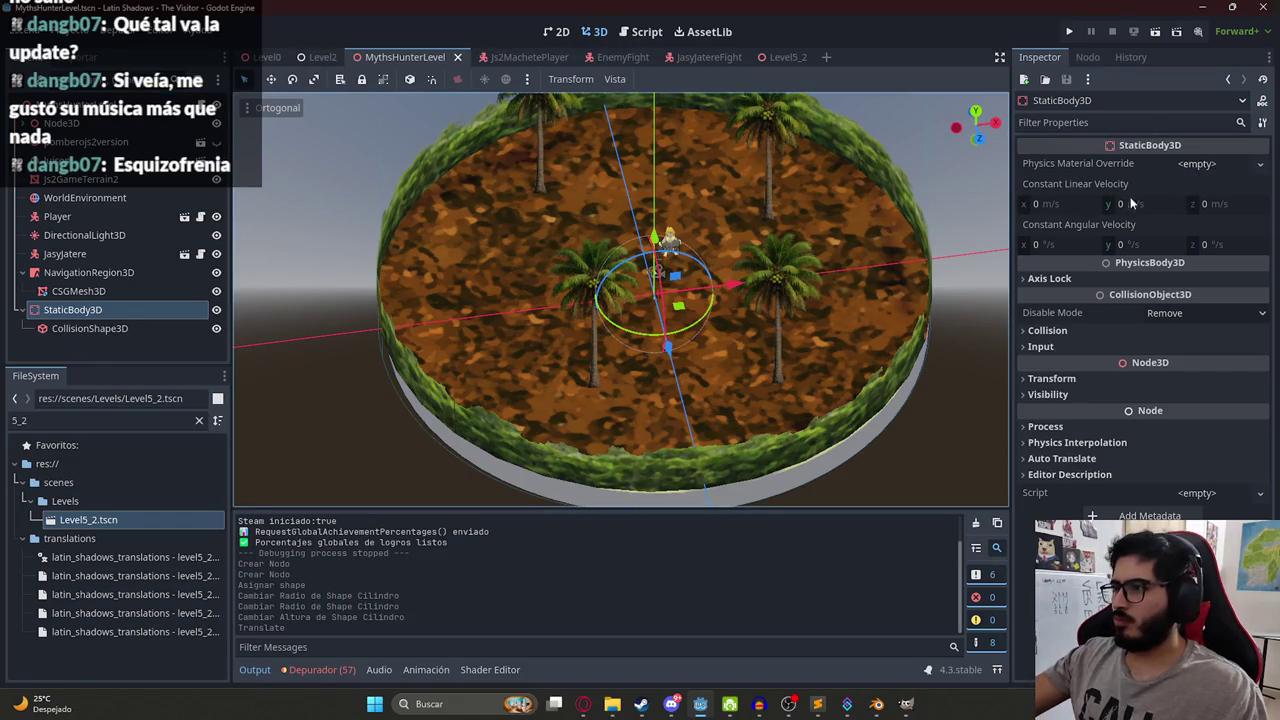
left_click(1076, 278)
left_click(1069, 279)
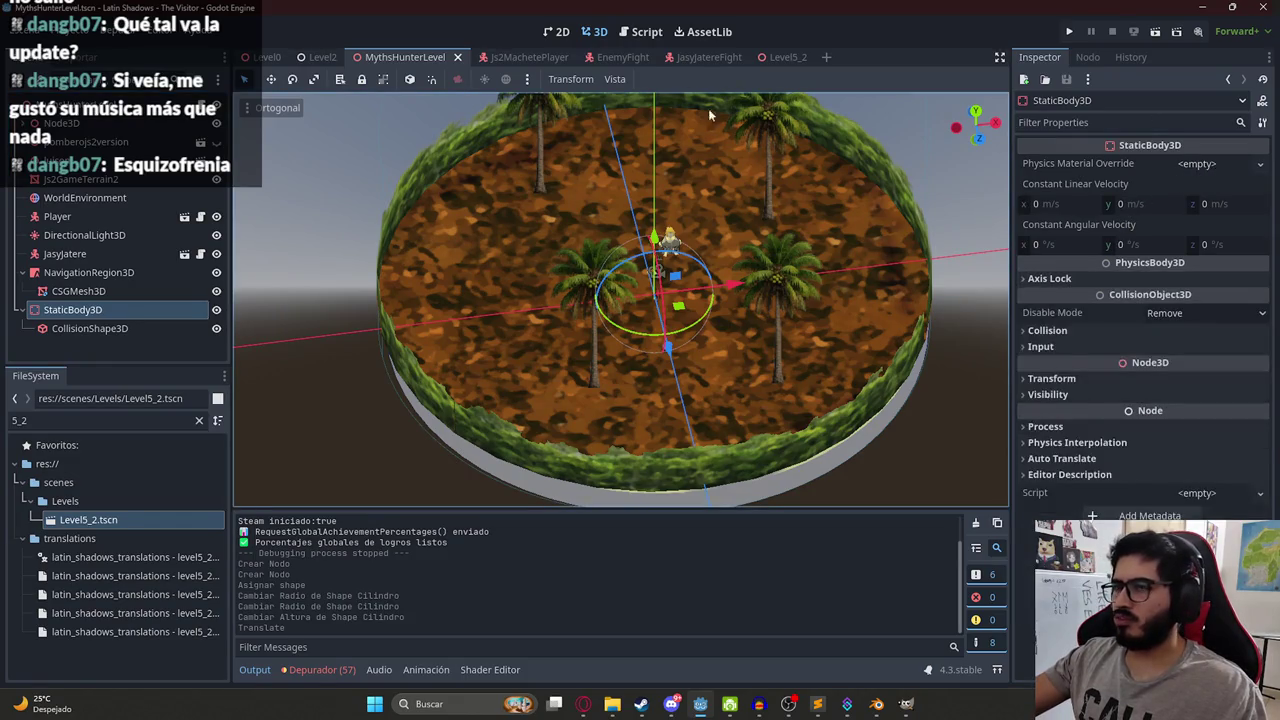
right_click(390, 57)
left_click(432, 164)
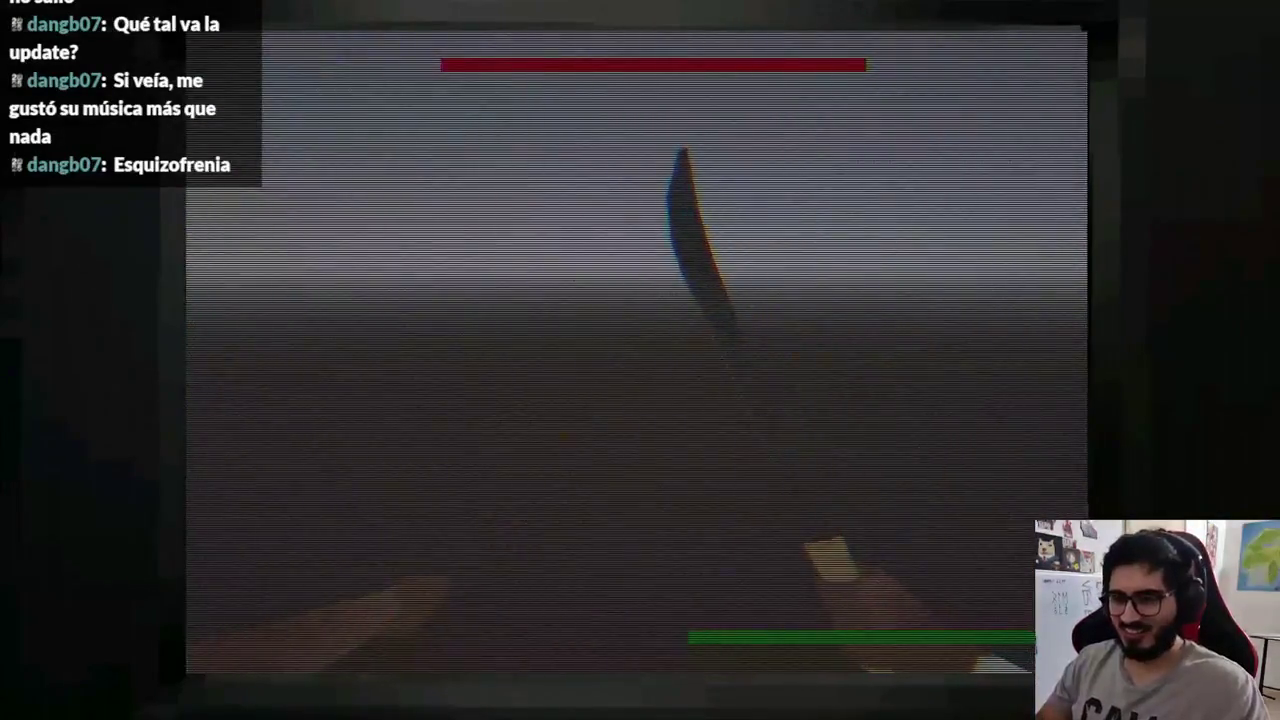
key("alt+F4")
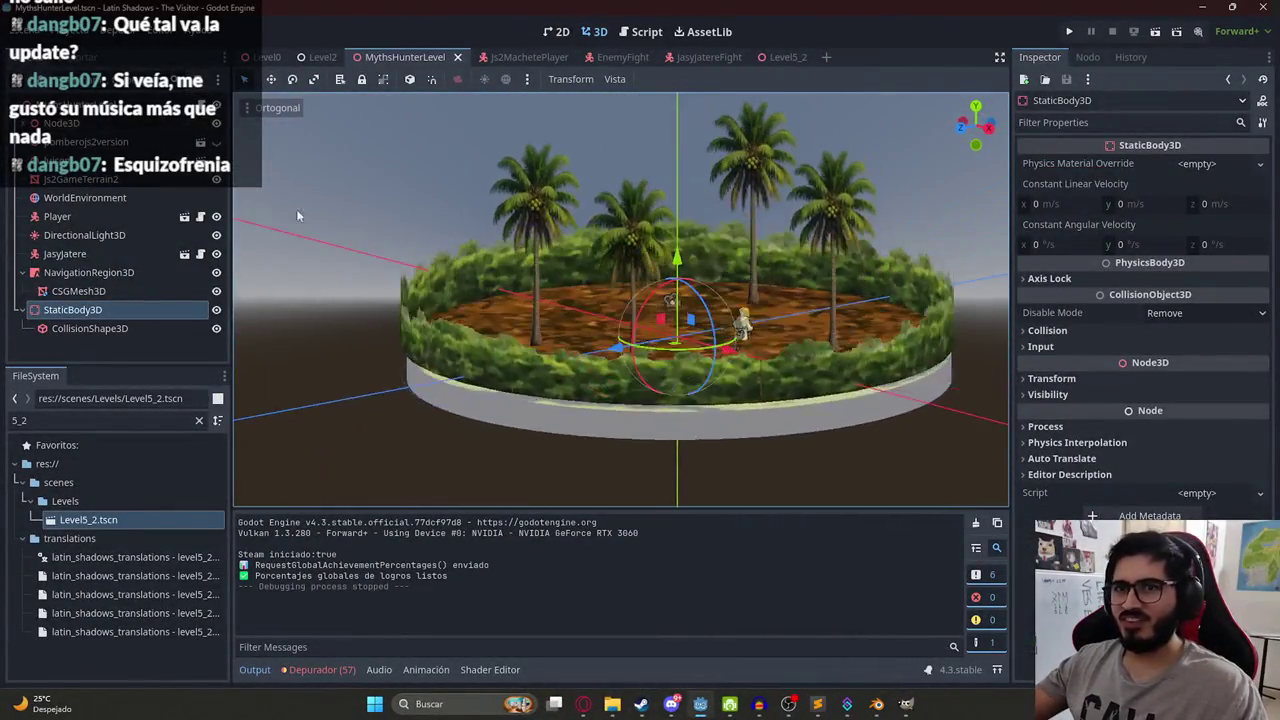
left_click(133, 328)
left_click(133, 328)
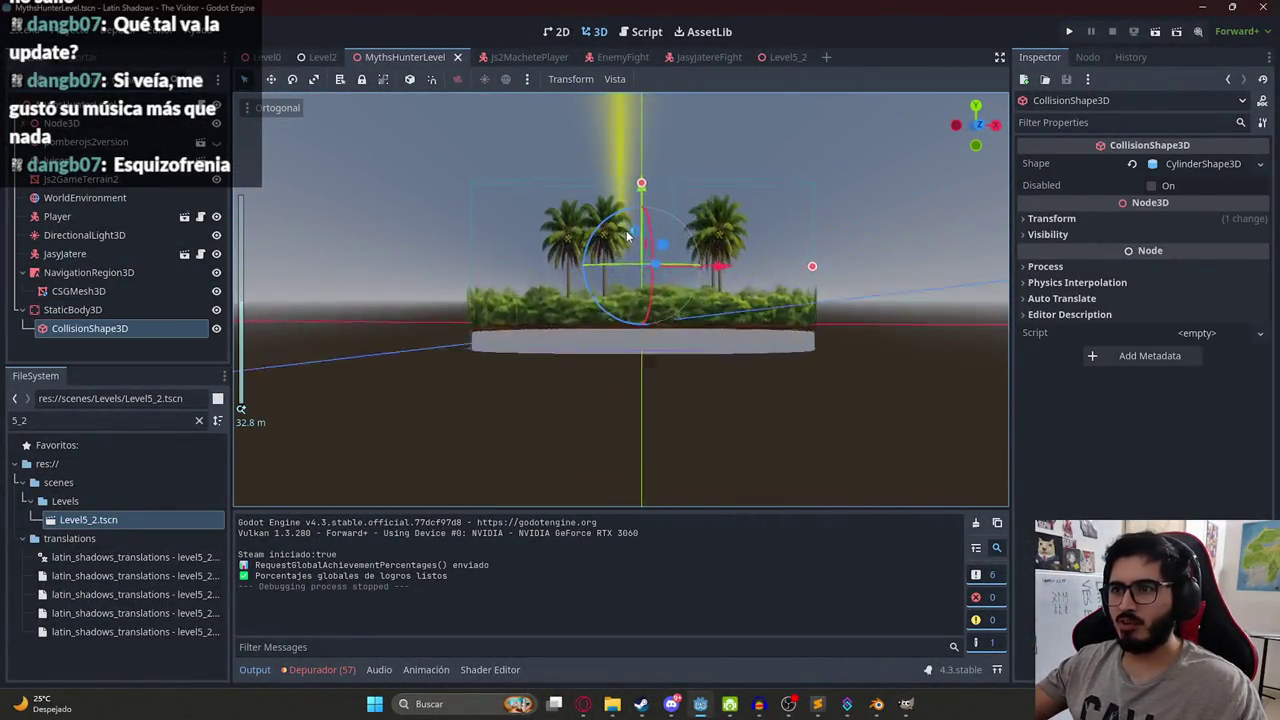
left_click_drag(829, 232, 632, 354)
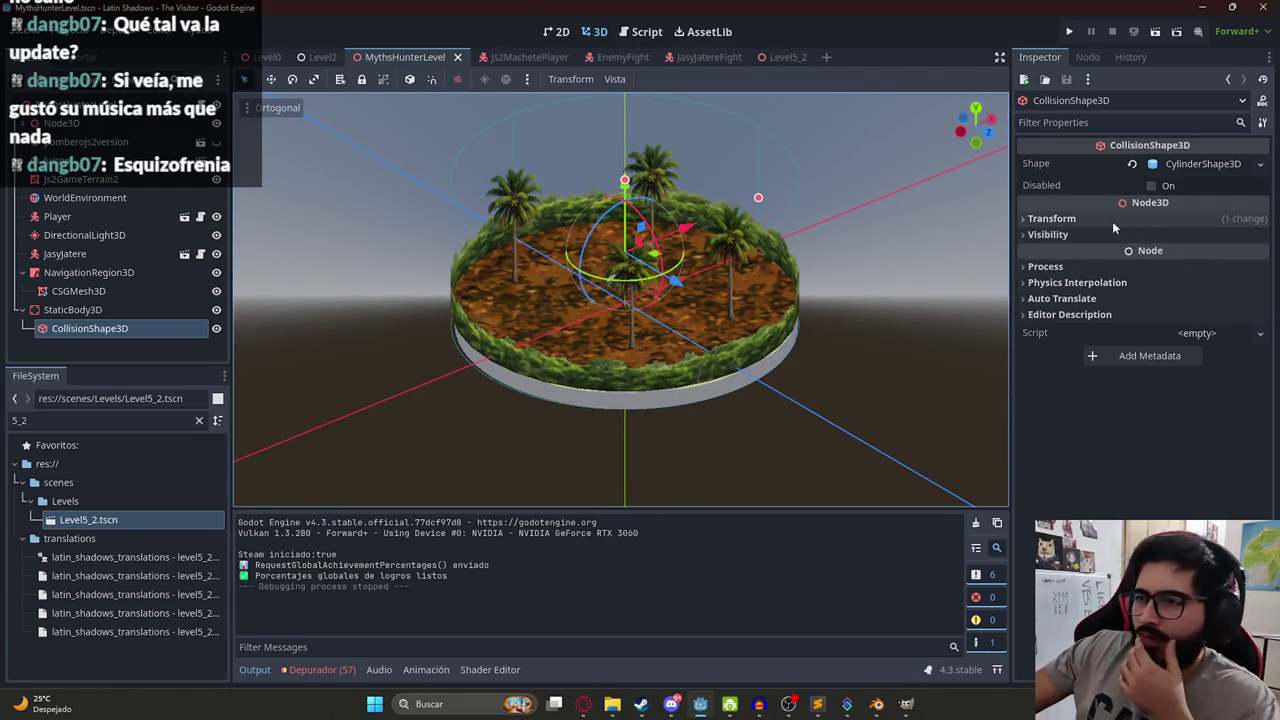
left_click(1075, 218)
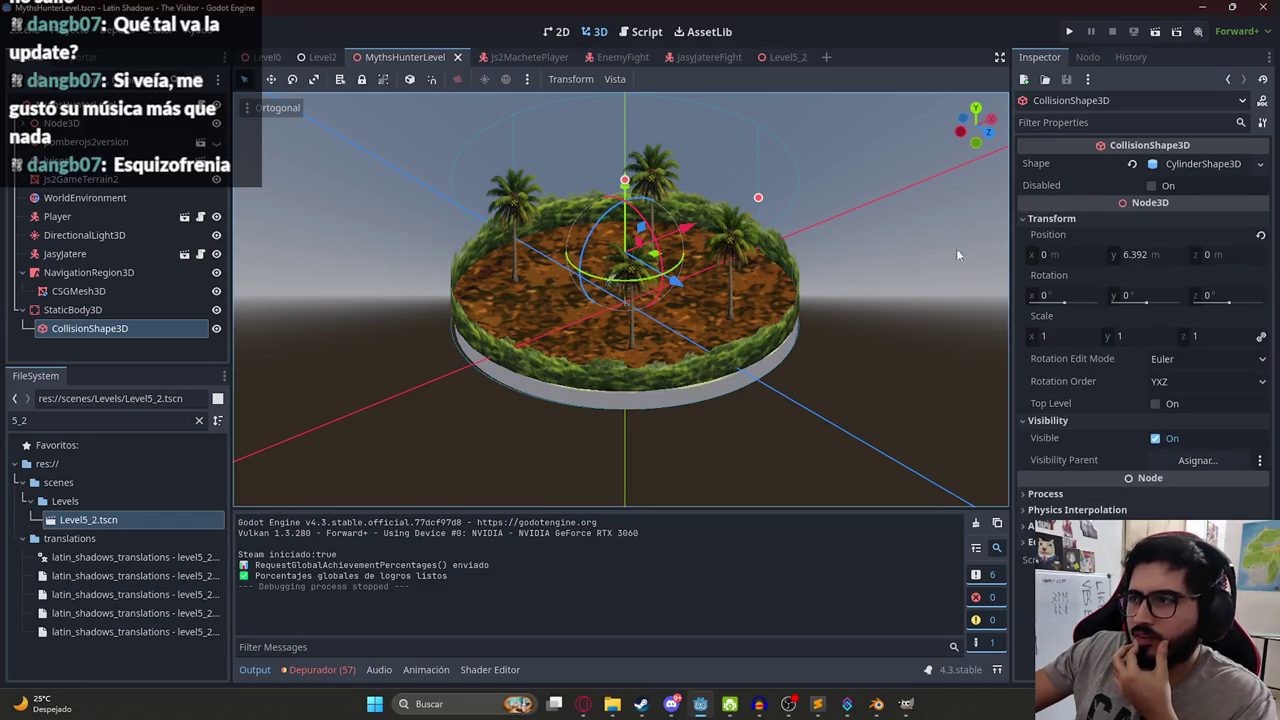
left_click(108, 310)
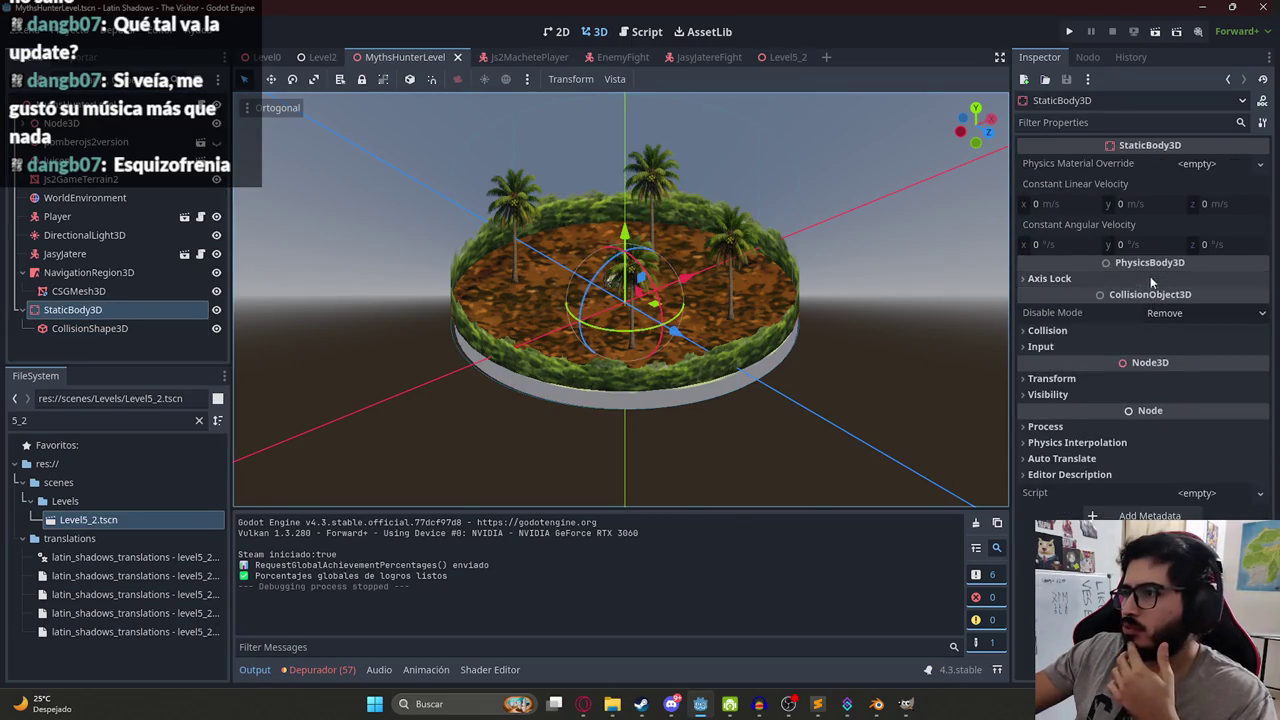
right_click(80, 291)
Add a second CollisionShape3D under StaticBody3D with a BoxShape3D.
key("Escape")
right_click(70, 309)
left_click(111, 246)
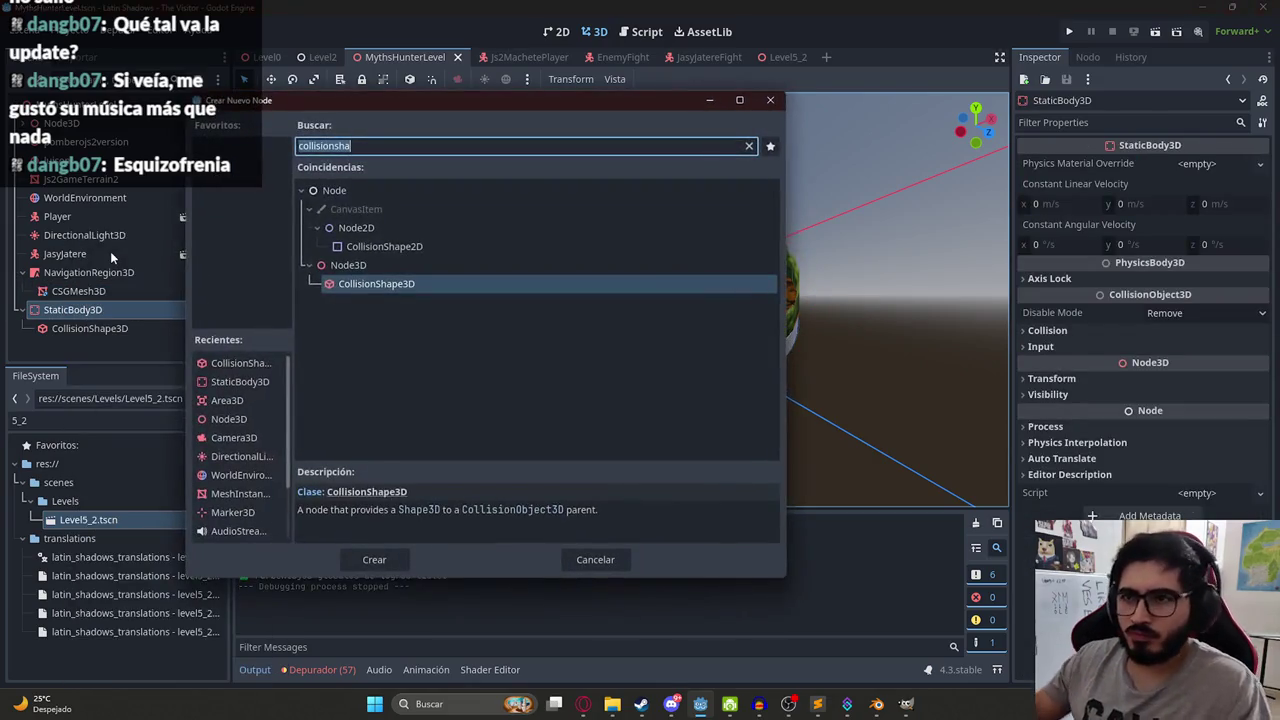
key("Return")
left_click(1220, 163)
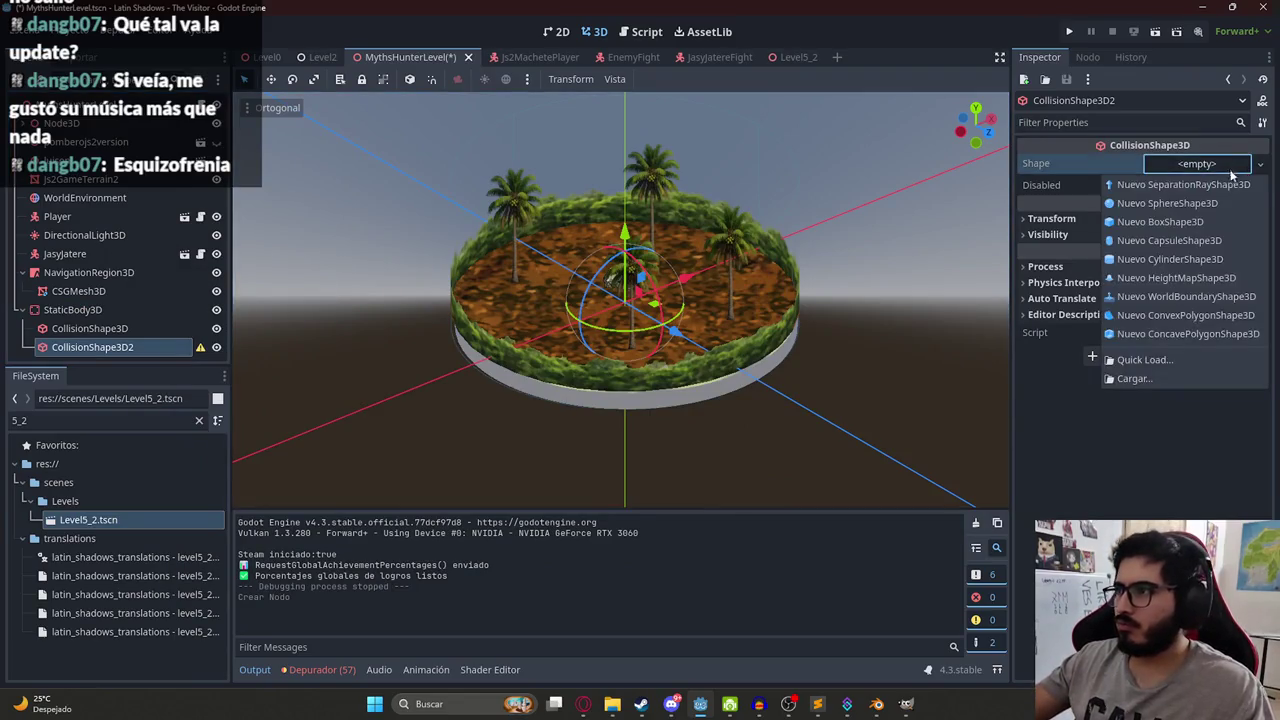
left_click(1202, 221)
In top view, stretch the box shape to about 40 m across the disc, undoing a stray move.
key("KP_7")
scroll(634, 369, "up", 3)
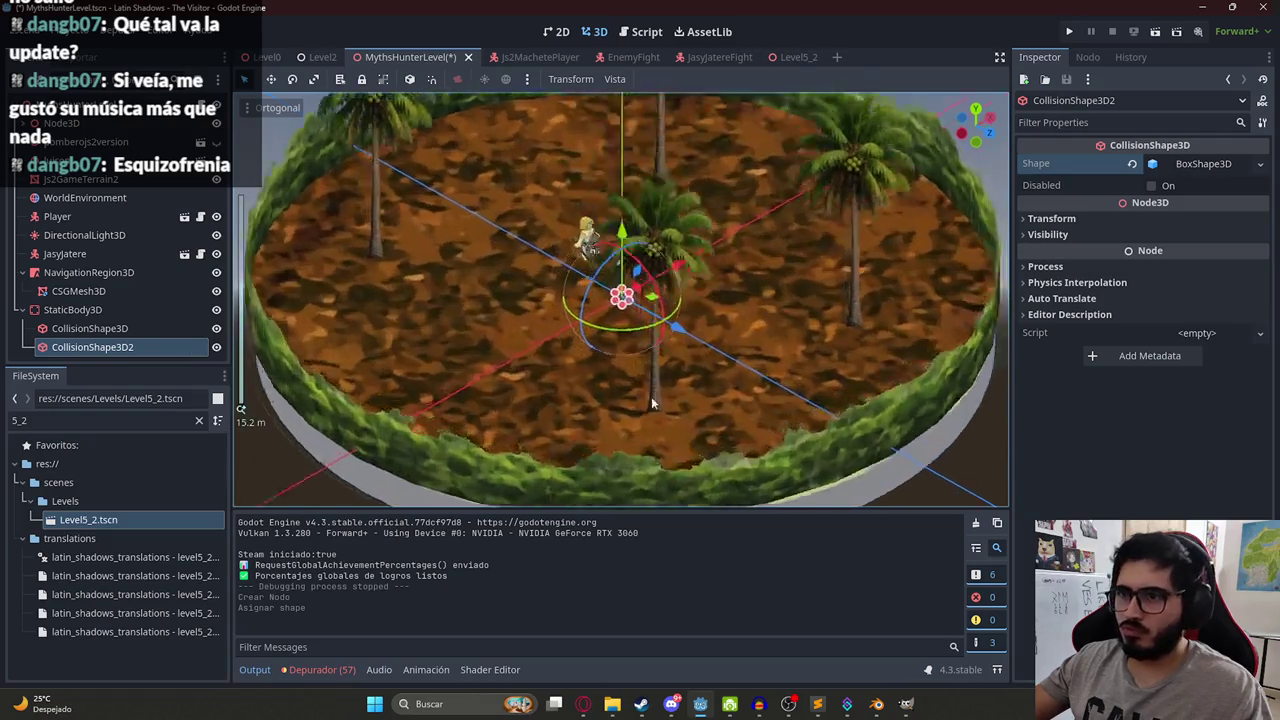
scroll(778, 226, "down", 3)
left_click_drag(600, 270, 816, 276)
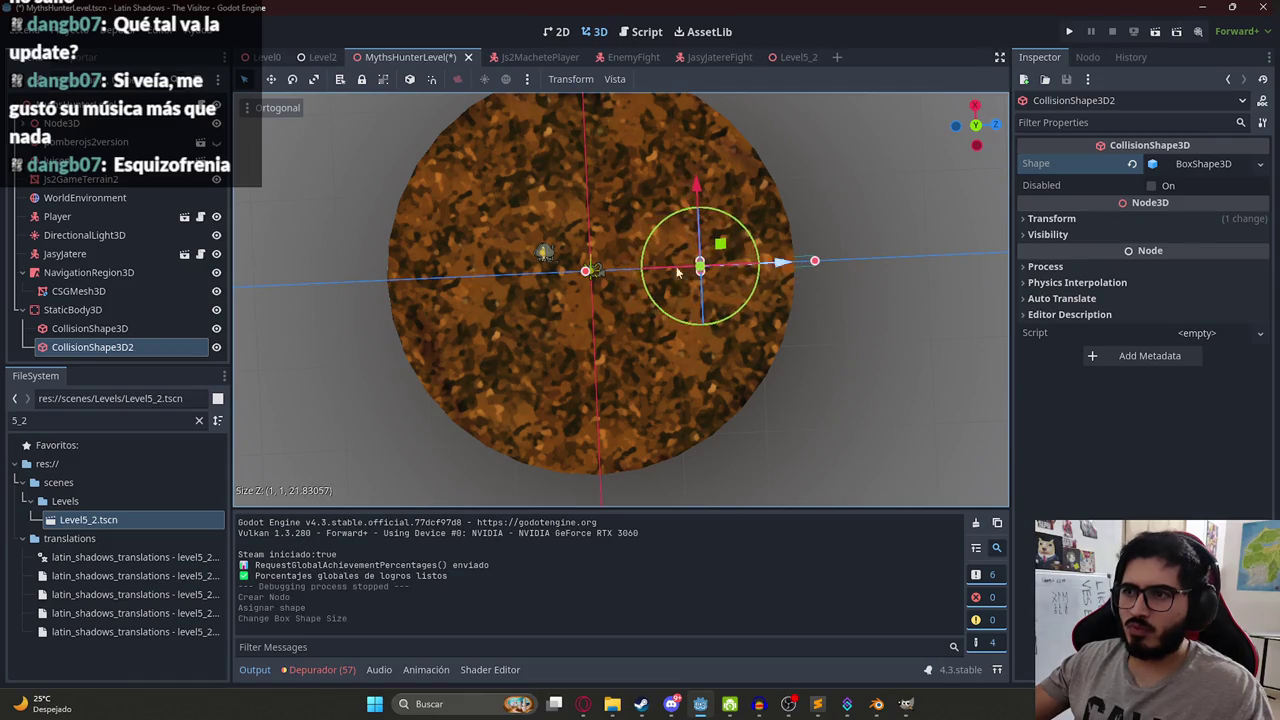
left_click_drag(590, 278, 374, 277)
left_click_drag(594, 270, 620, 463)
key("ctrl+z")
scroll(629, 355, "up", 5)
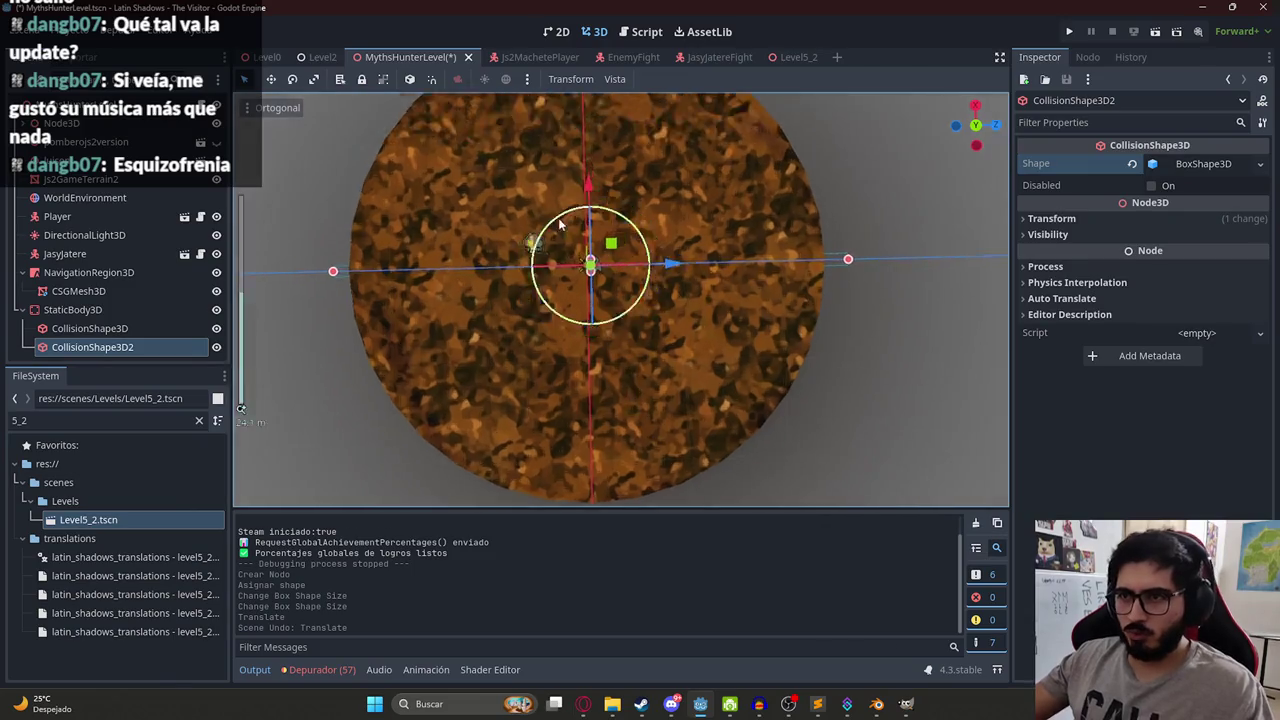
left_click_drag(579, 261, 580, 366)
scroll(580, 366, "down", 5)
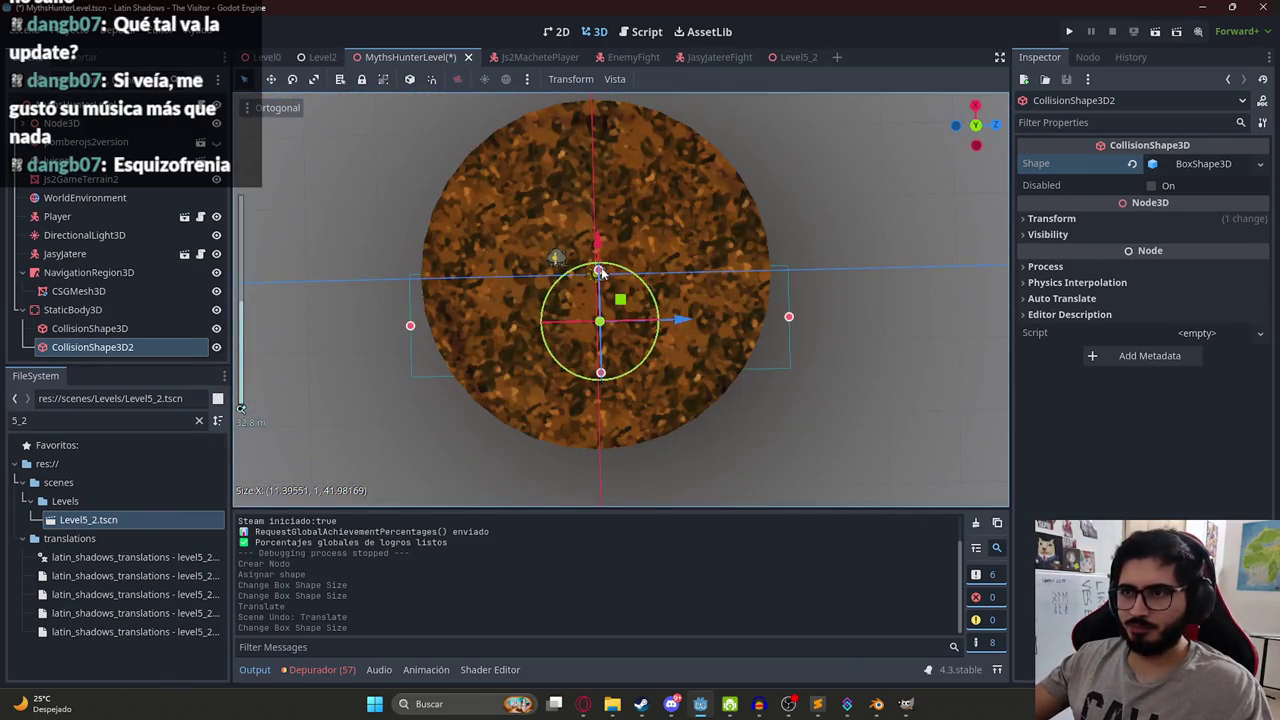
left_click(595, 97)
left_click_drag(600, 371, 612, 458)
Lower the box shape to the ground surface using front and left orthographic views.
key("KP_1")
scroll(494, 181, "up", 5)
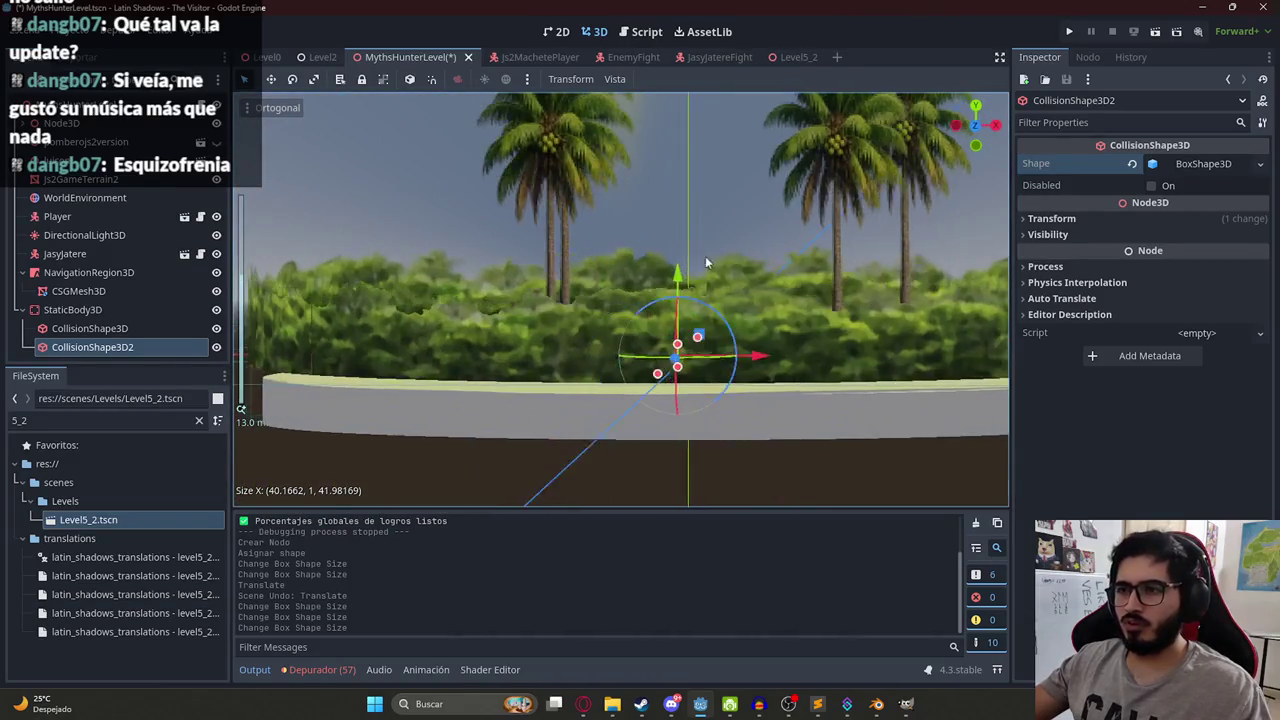
scroll(659, 188, "up", 4)
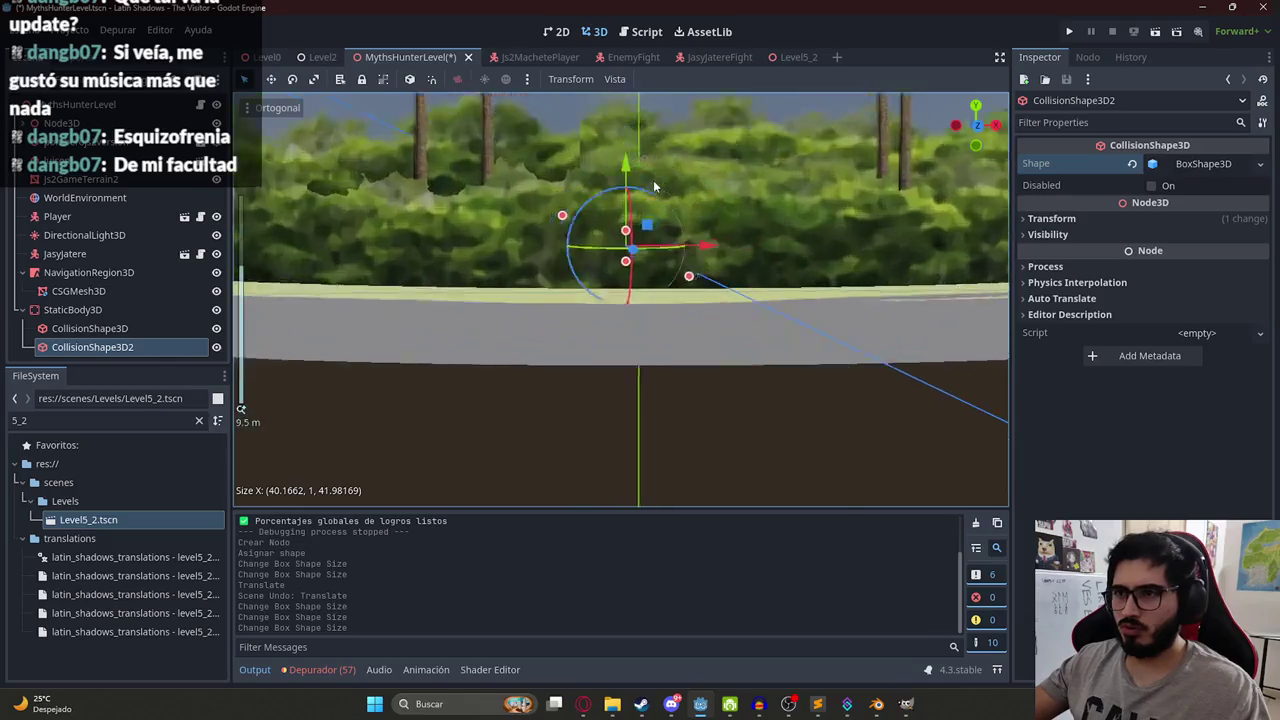
mouse_move(640, 158)
left_mouse_down()
mouse_move(644, 147)
mouse_move(645, 221)
mouse_move(650, 196)
left_mouse_up()
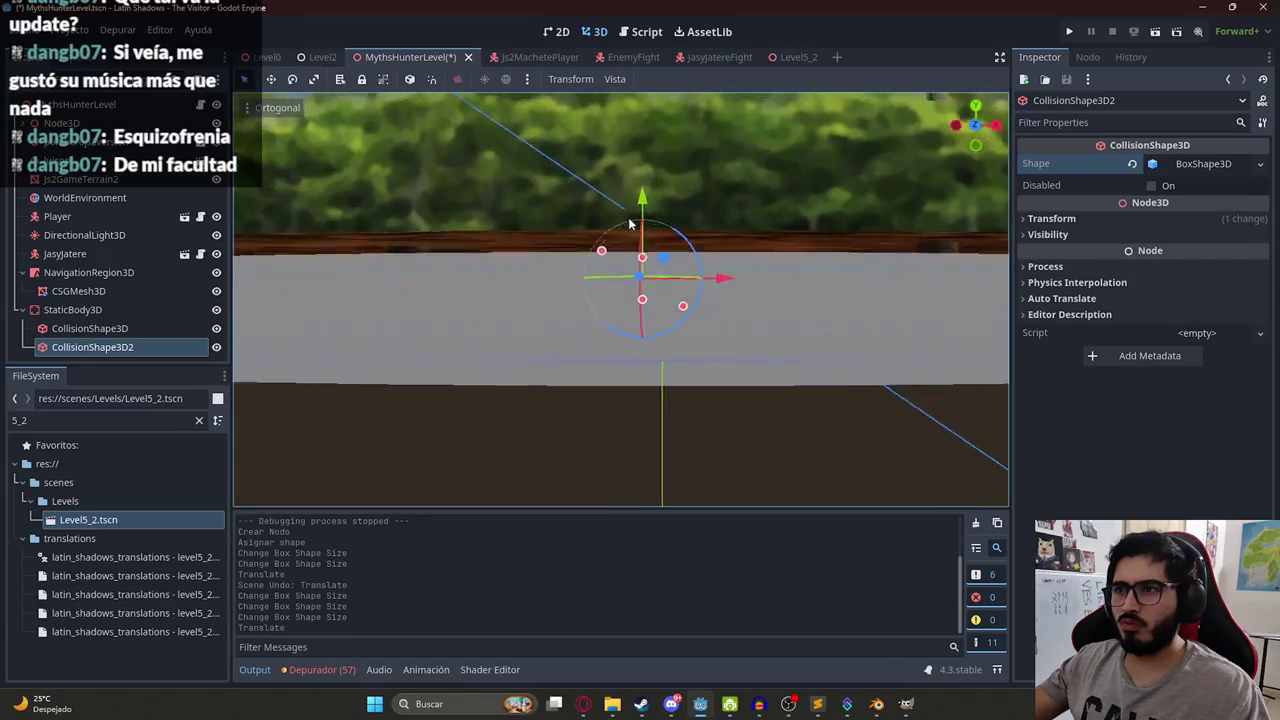
left_click(620, 80)
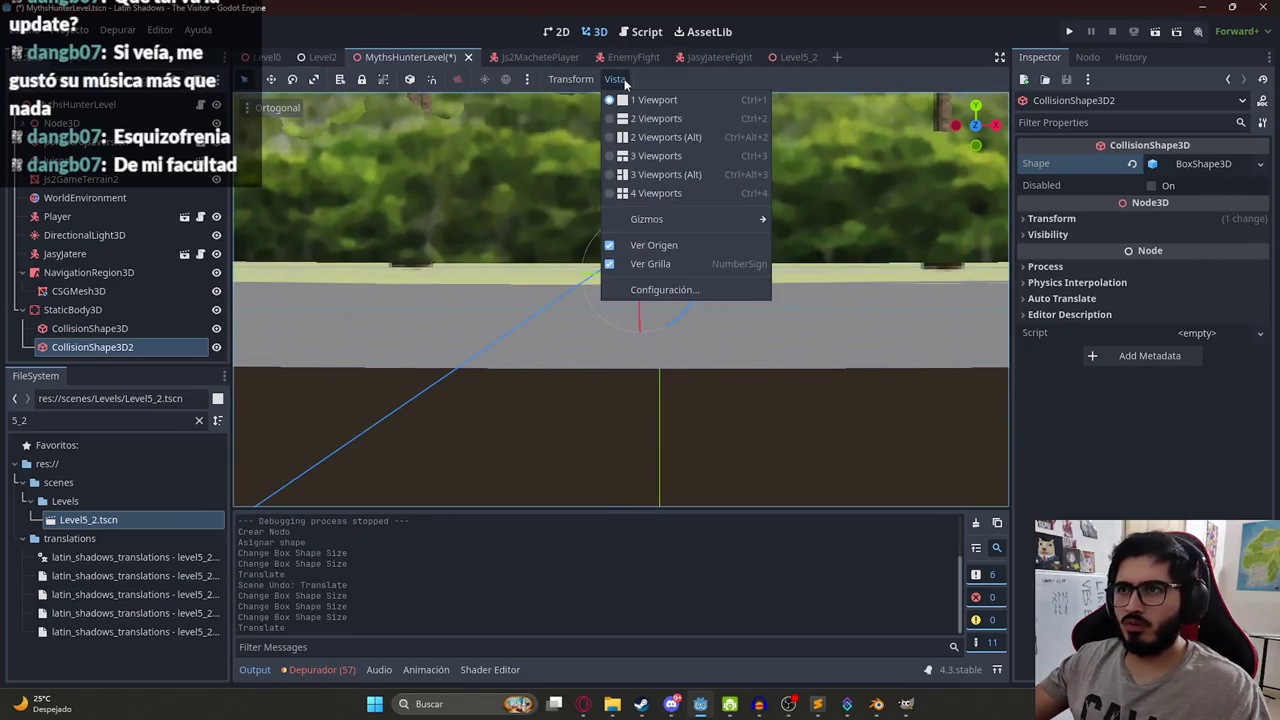
left_click(620, 80)
left_click(278, 107)
left_click(327, 116)
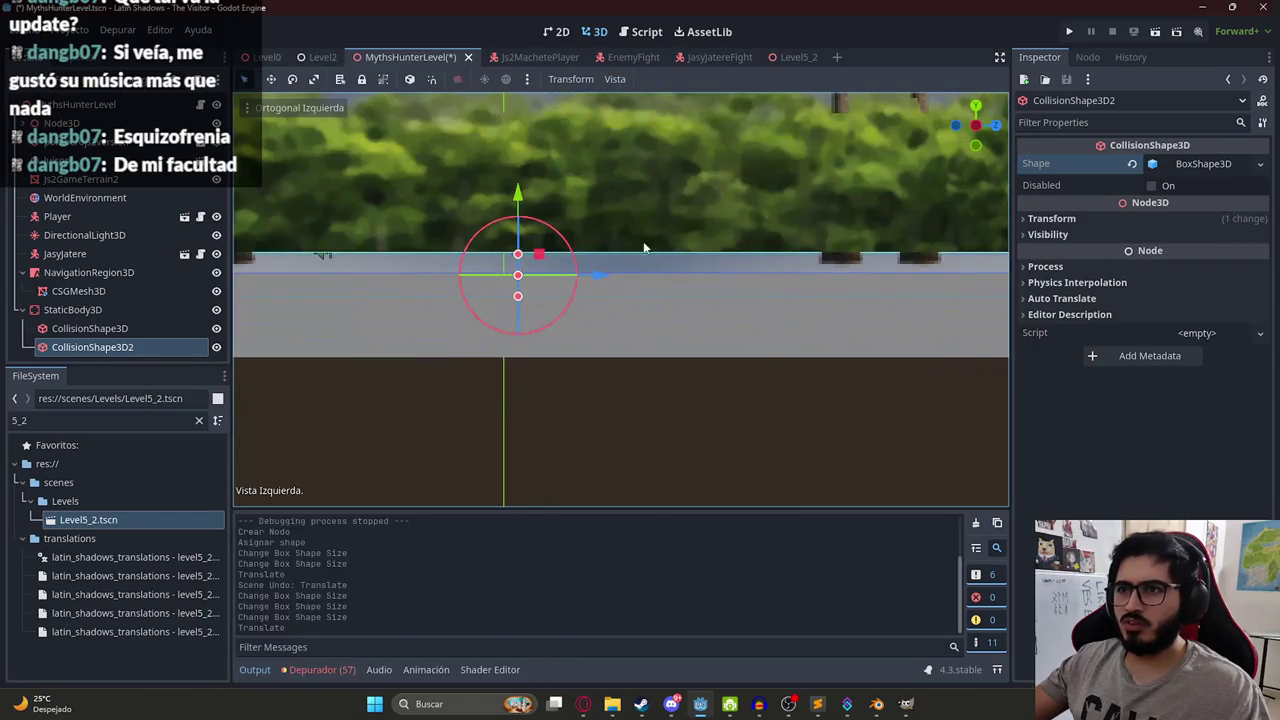
scroll(516, 253, "up", 4)
mouse_move(646, 197)
left_mouse_down()
mouse_move(647, 240)
mouse_move(656, 189)
mouse_move(911, 394)
left_mouse_up()
scroll(646, 217, "down", 5)
left_click(911, 394)
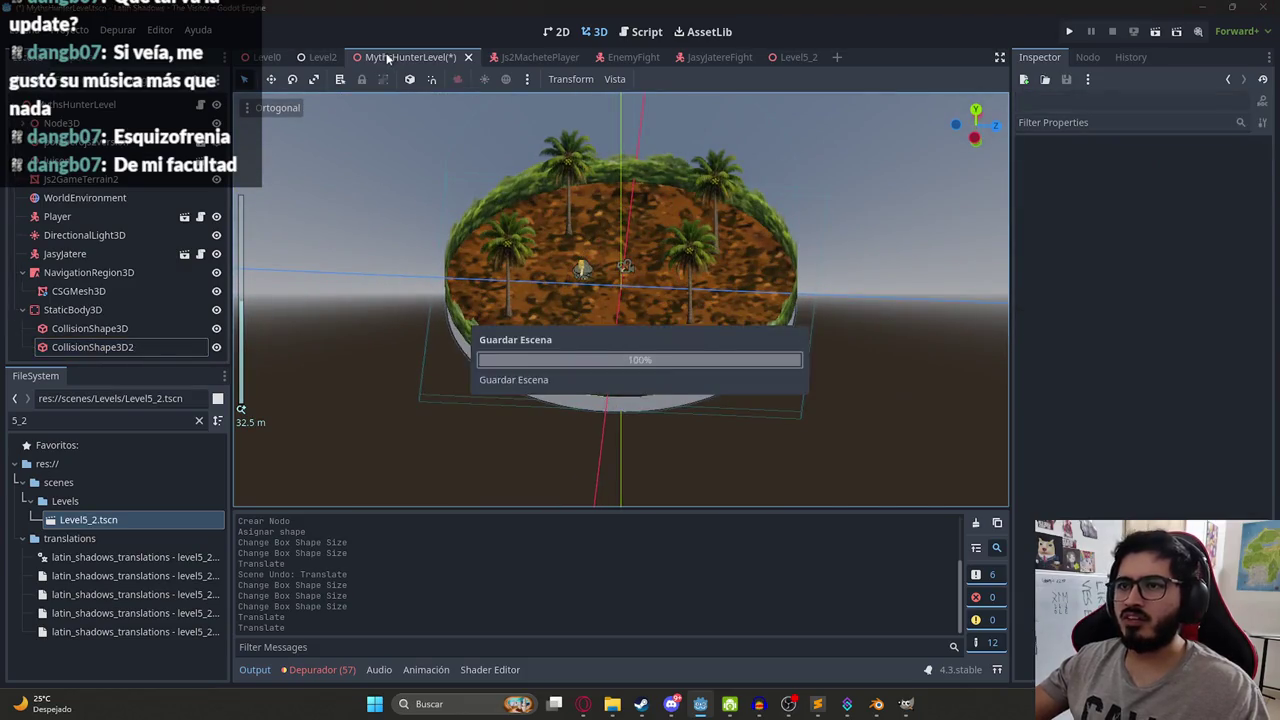
Run MythsHunterLevel alone with Reproducir Esta Escena, then stop it with F8.
right_click(388, 57)
left_click(478, 164)
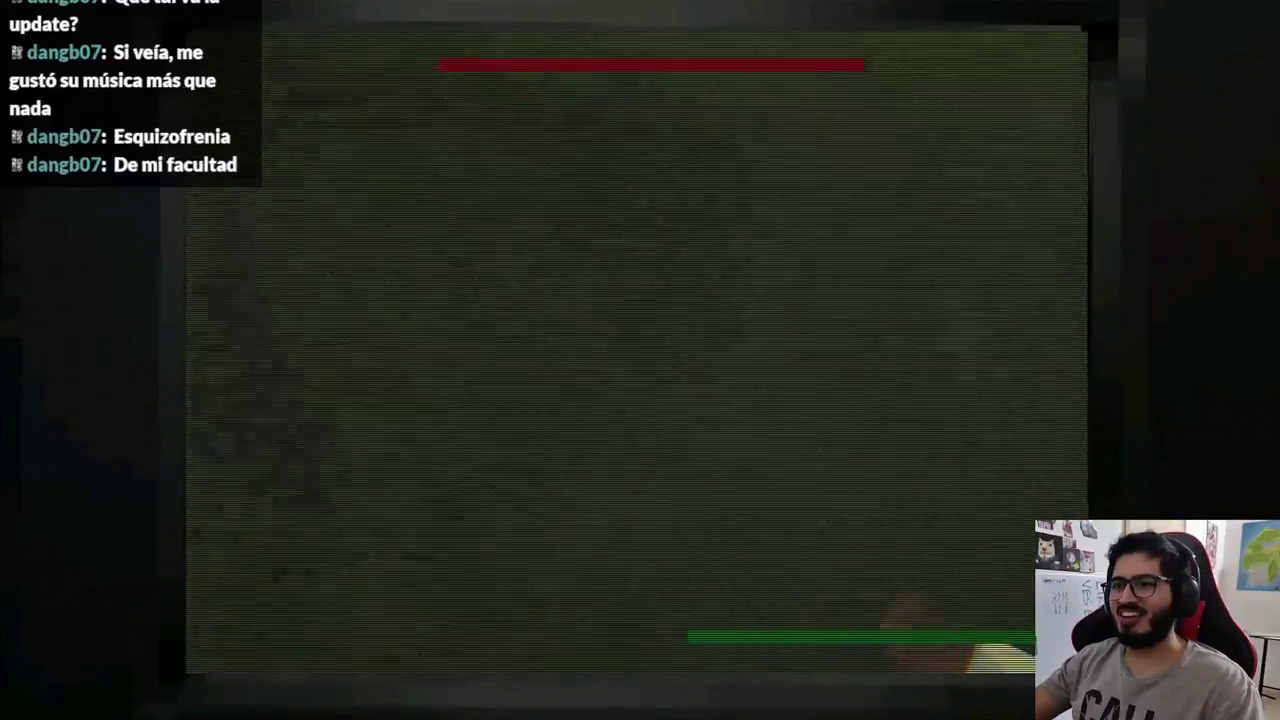
key("F8")
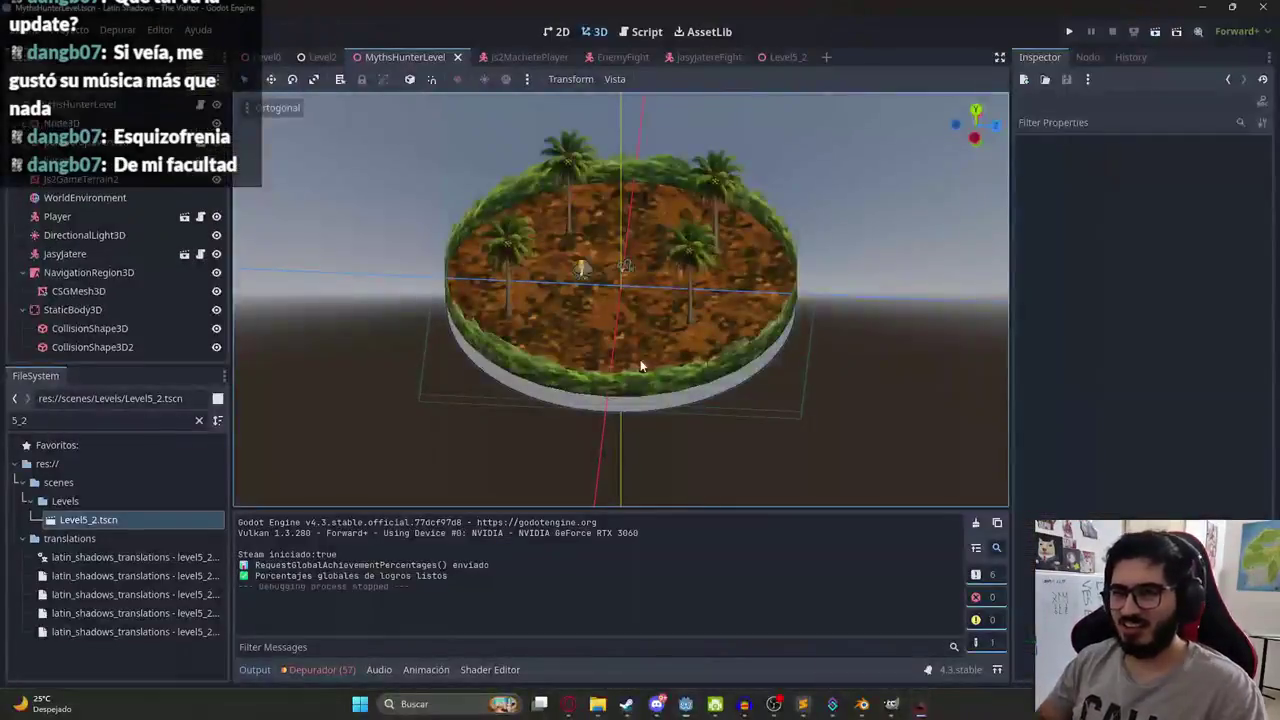
Enable Top Level on the cylinder CollisionShape3D, keep rotation order YXZ, and switch to the browser.
left_click(182, 328)
scroll(583, 177, "down", 2)
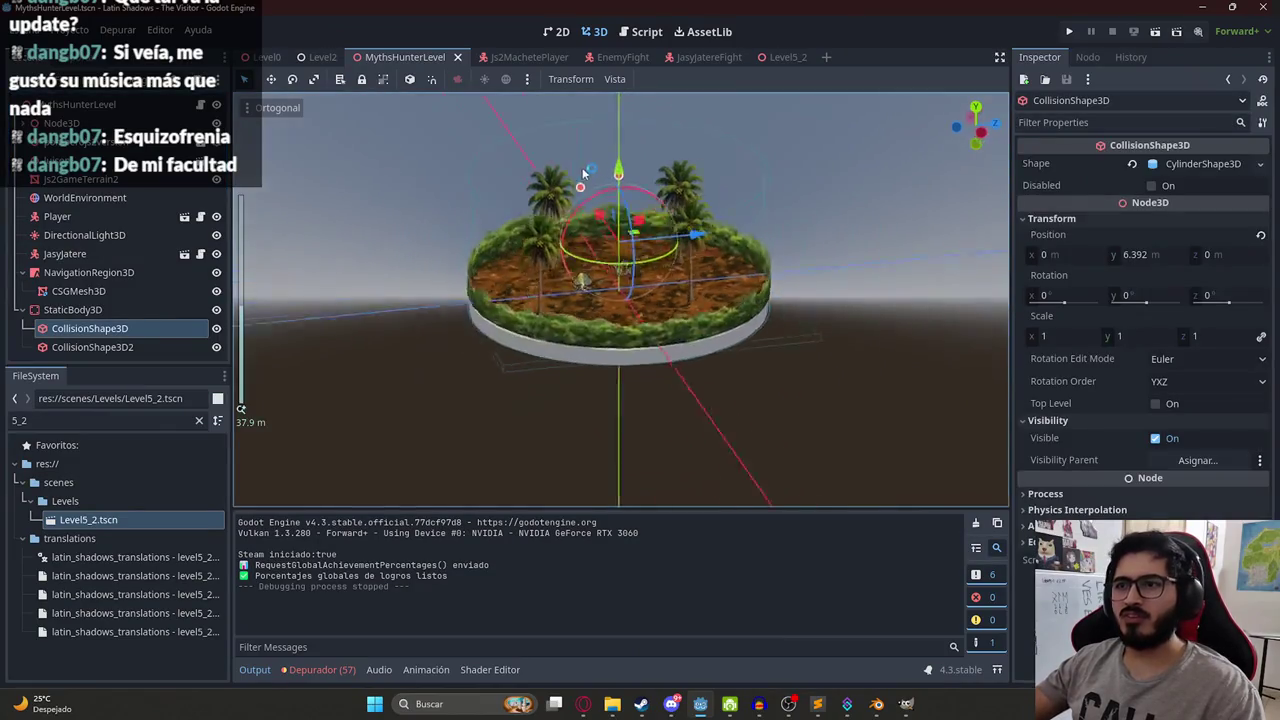
left_click_drag(583, 177, 797, 155)
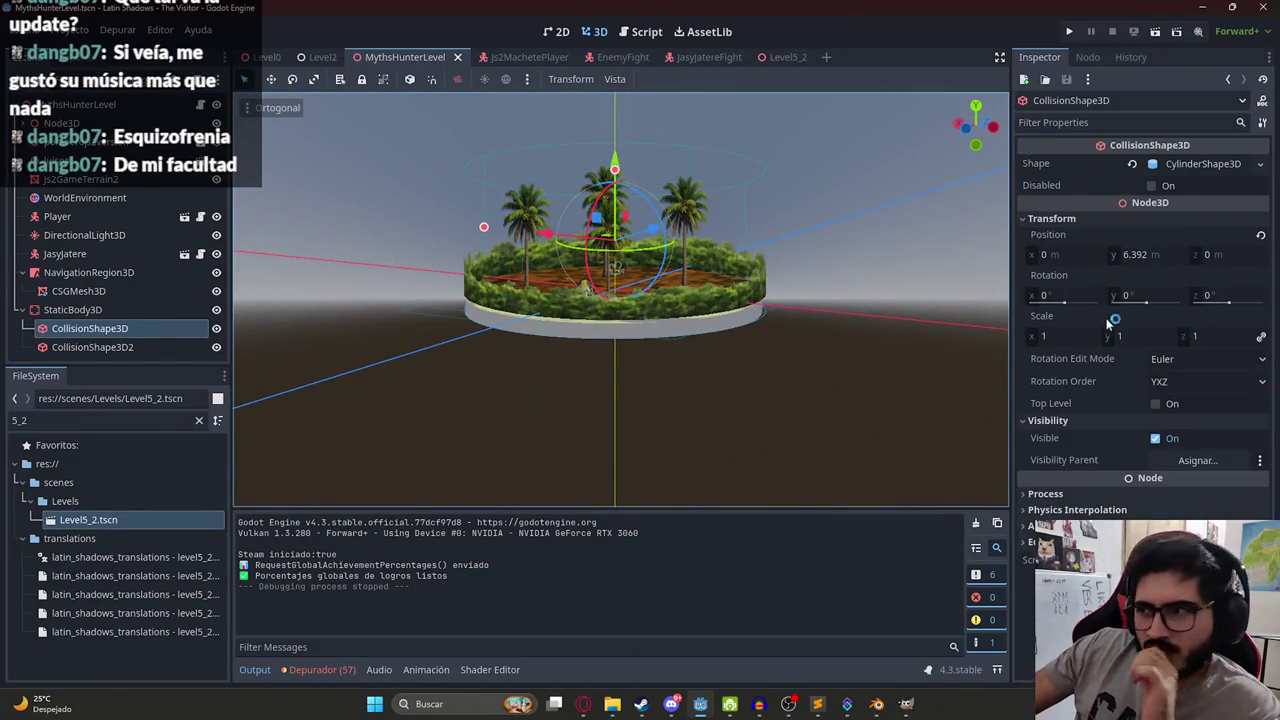
mouse_move(1062, 405)
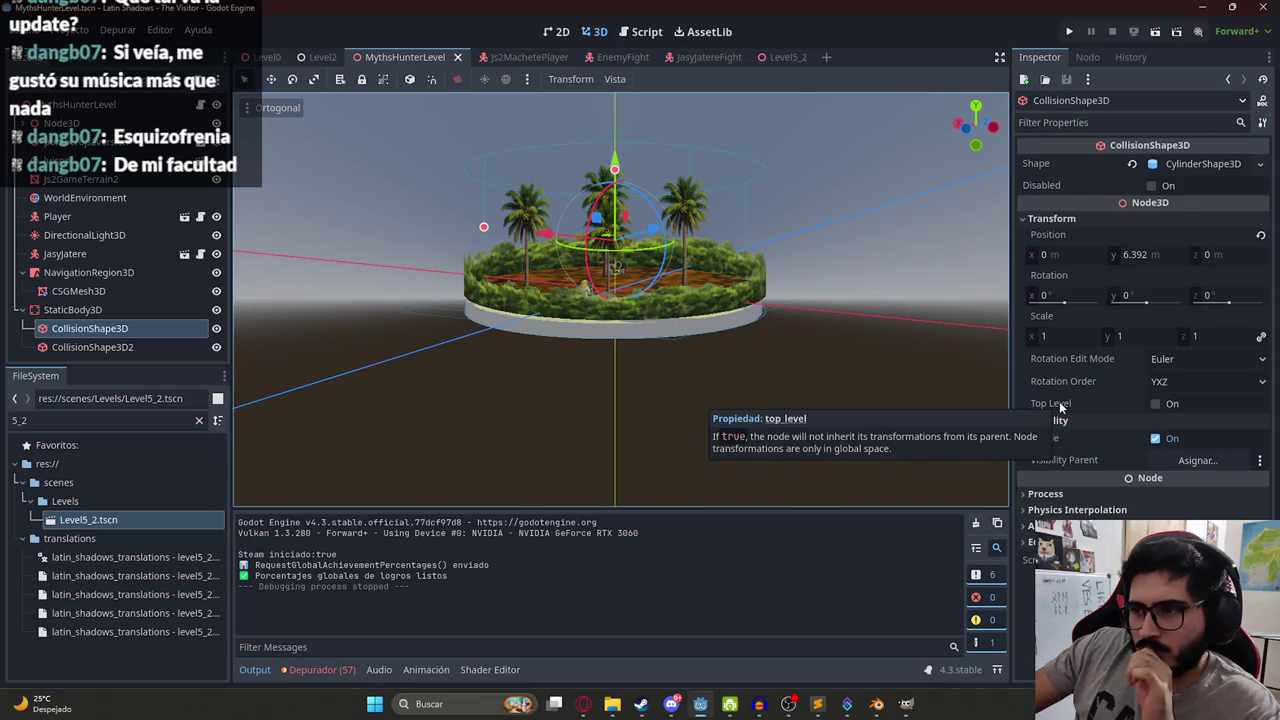
left_click(1160, 405)
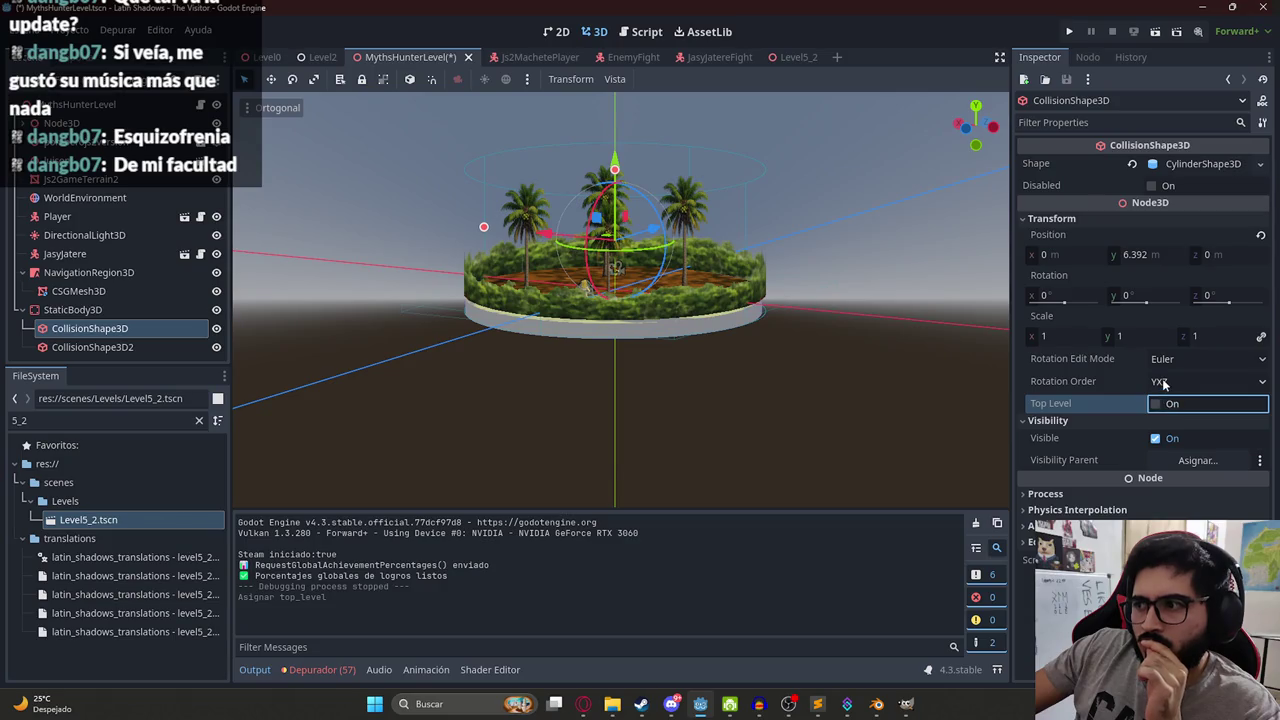
left_click(1163, 384)
left_click(1166, 386)
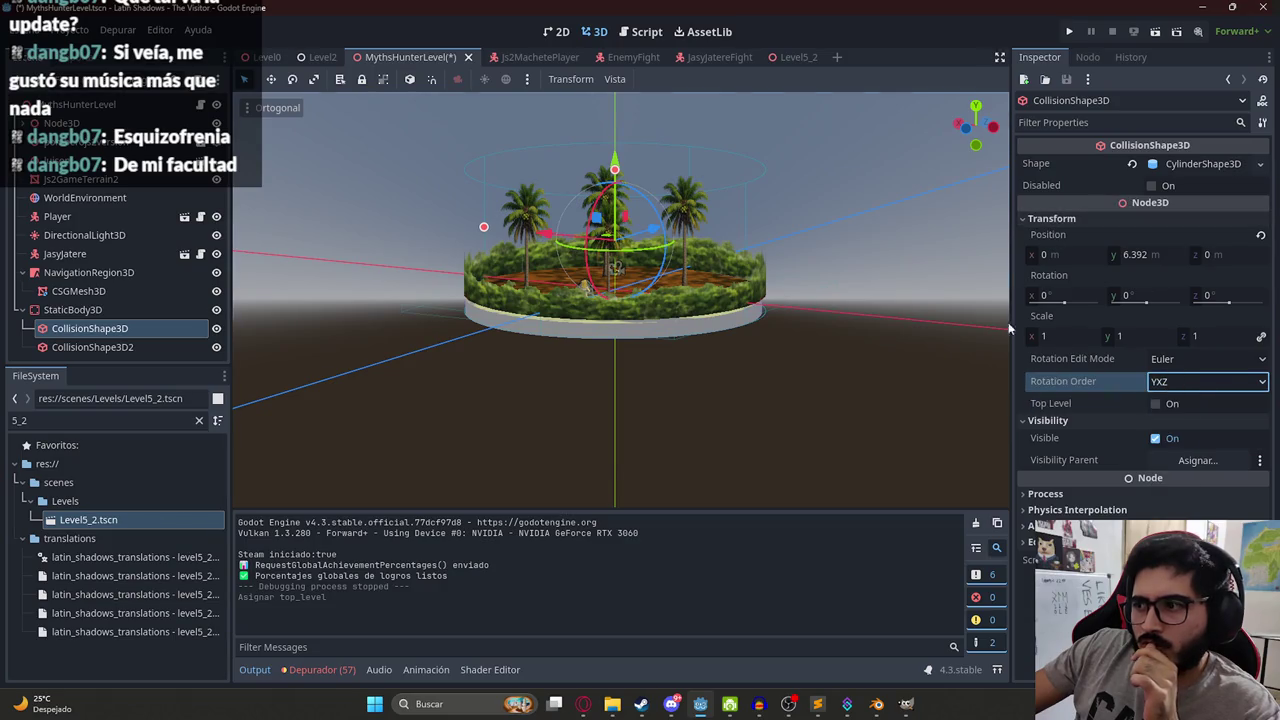
left_click(583, 704)
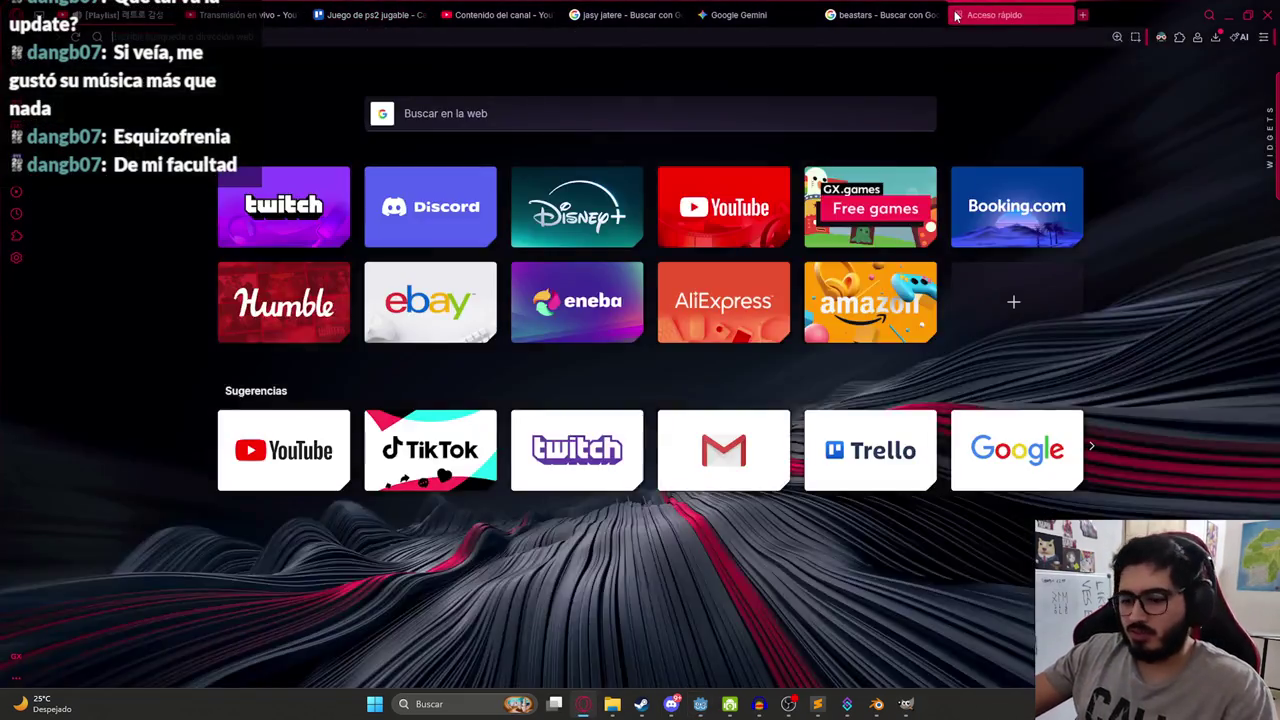
Open chatgpt.com in a new tab and ask how a Godot 4.3 cylinder can collide only on its walls.
left_click(954, 15)
type("ch")
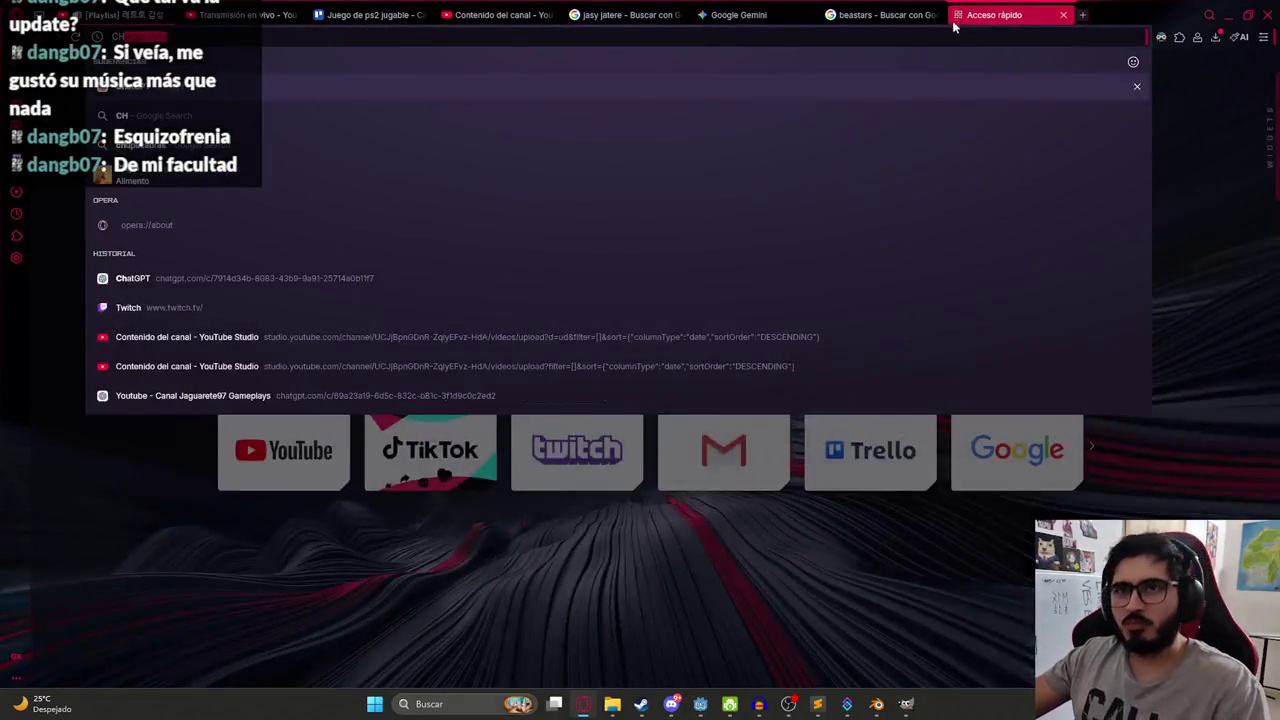
key("Return")
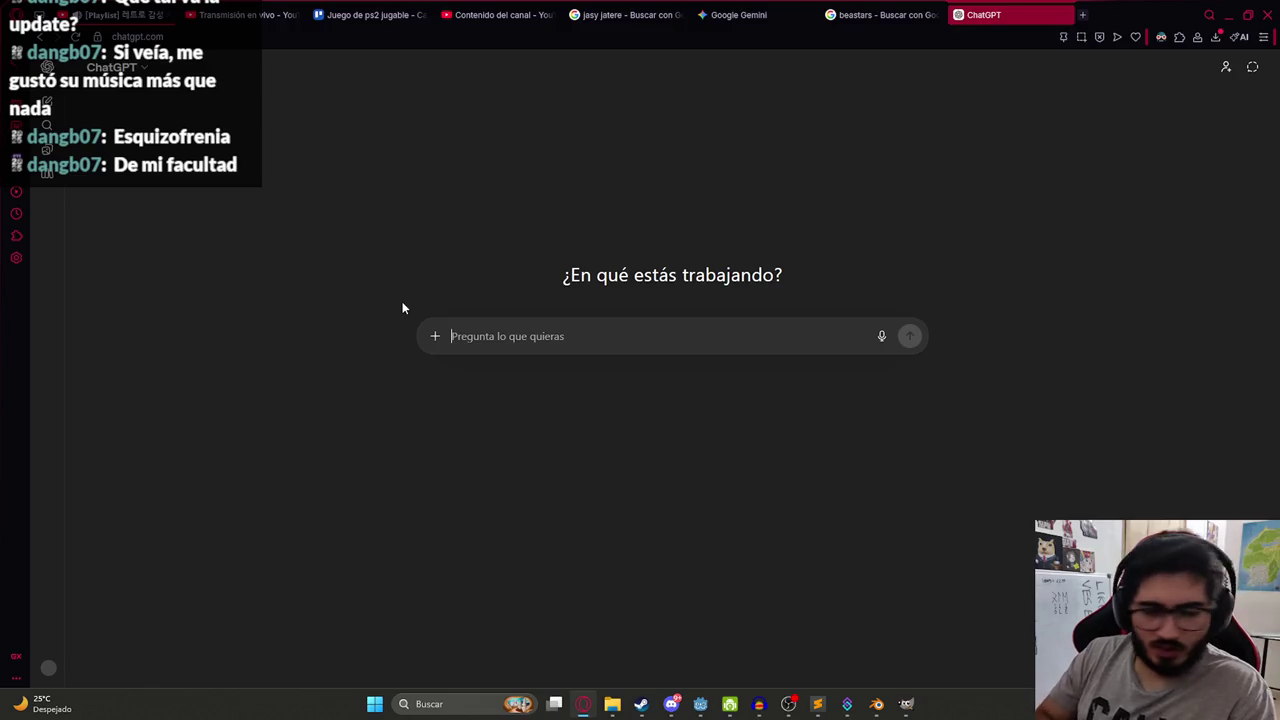
type("en")
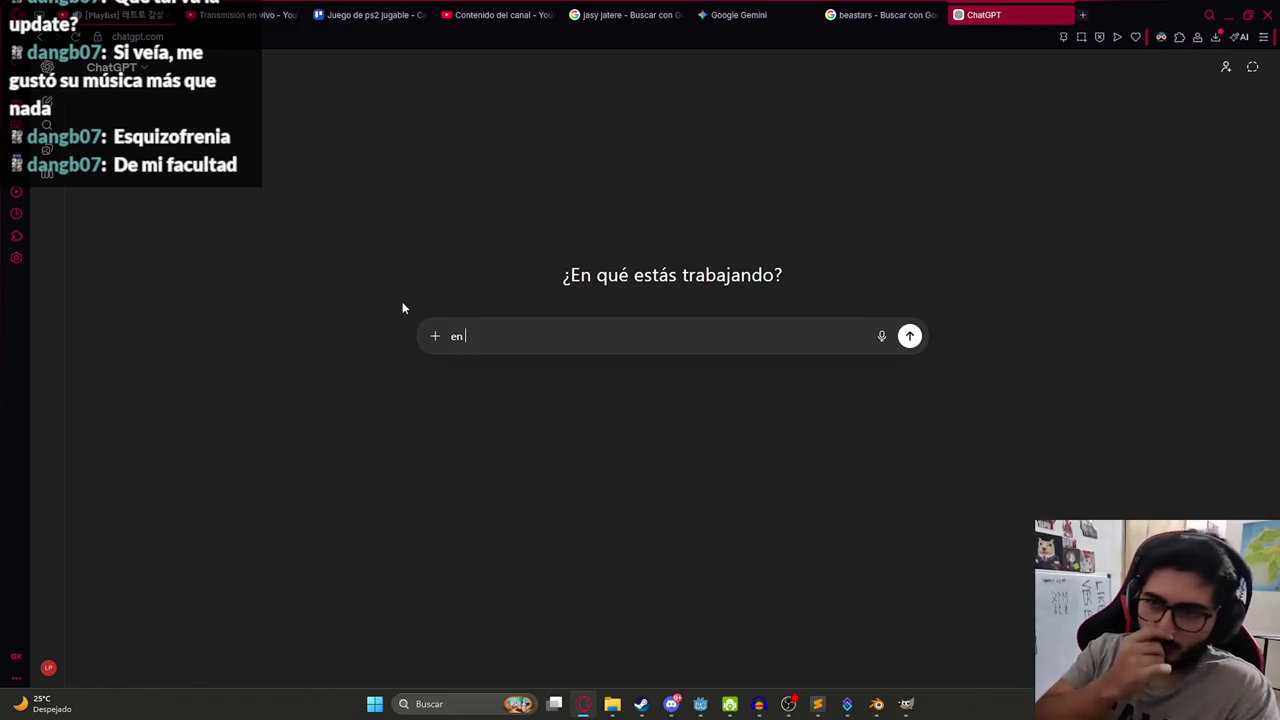
key("ctrl+a")
type("colision en godot 4")
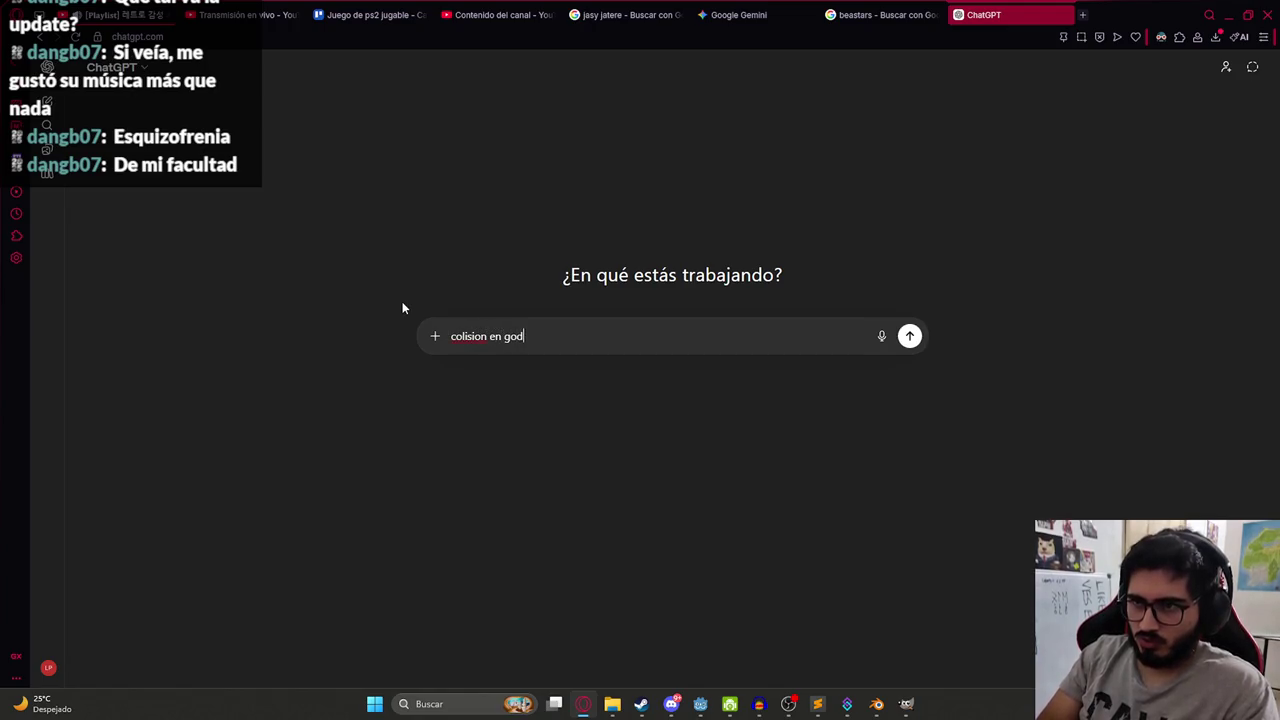
type(".3")
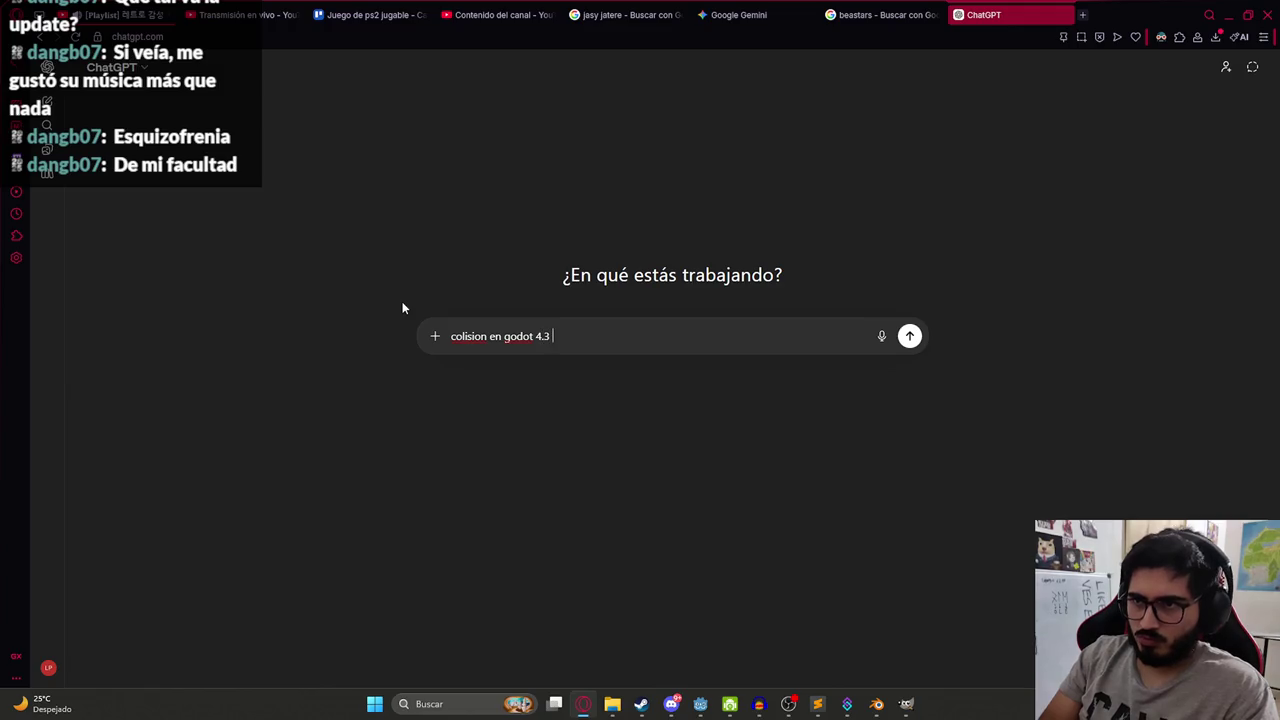
type(", quiero que ")
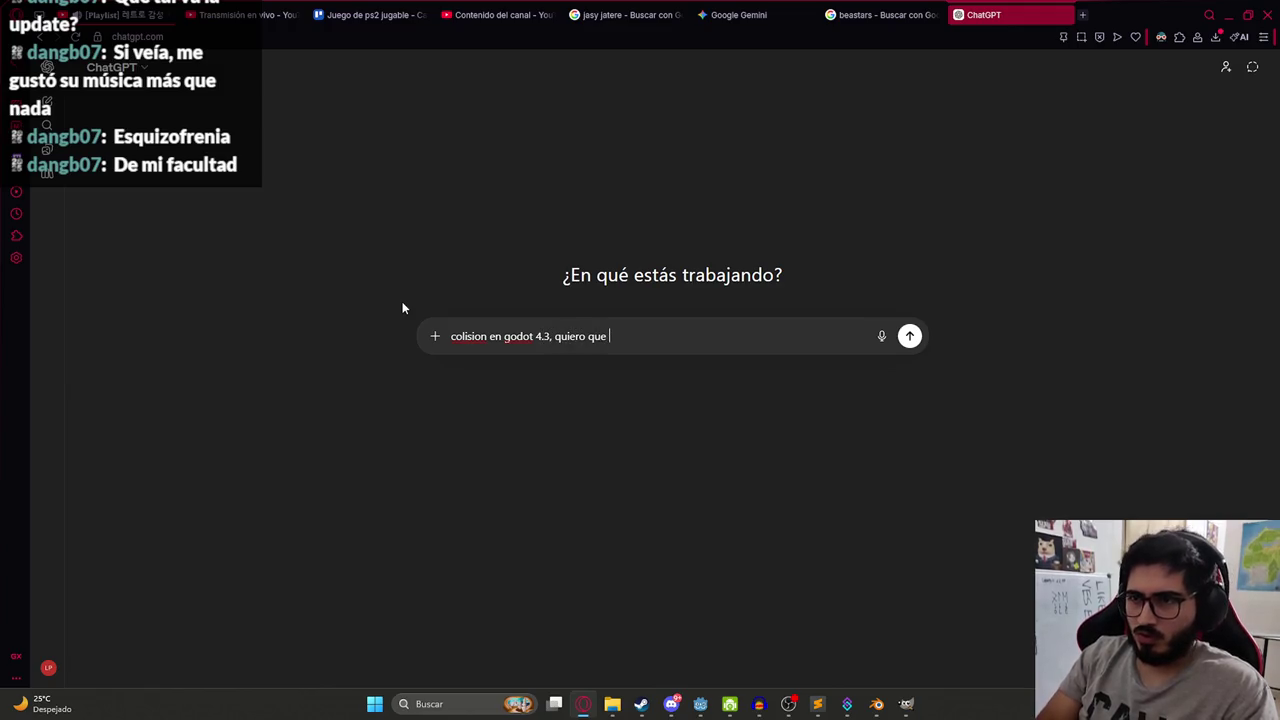
type("solo se colisione")
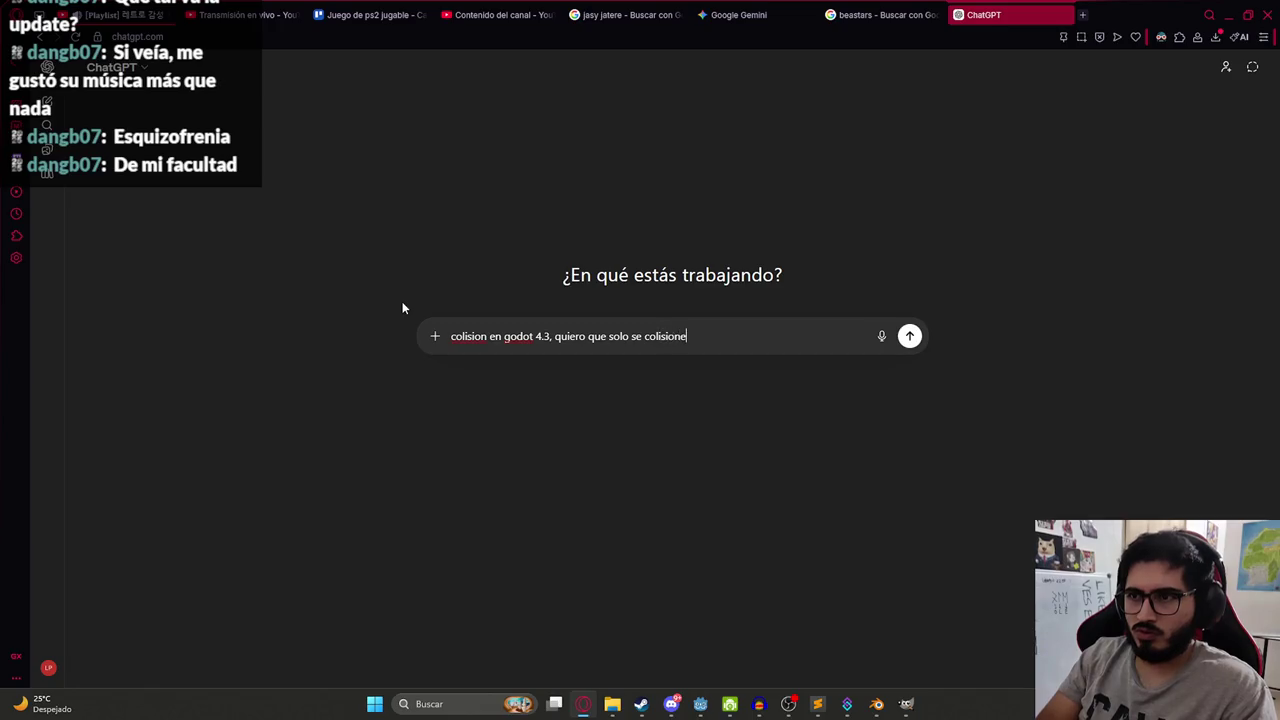
type("s las paredes")
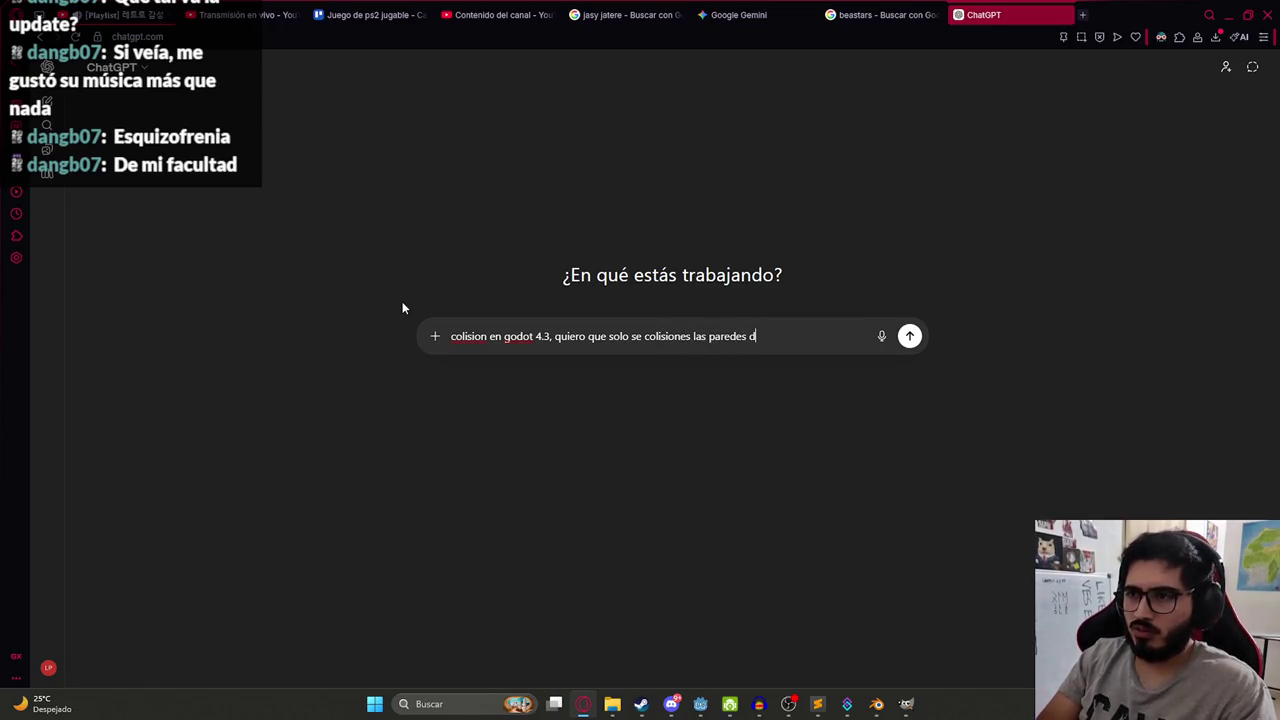
type("dentro")
key("Return")
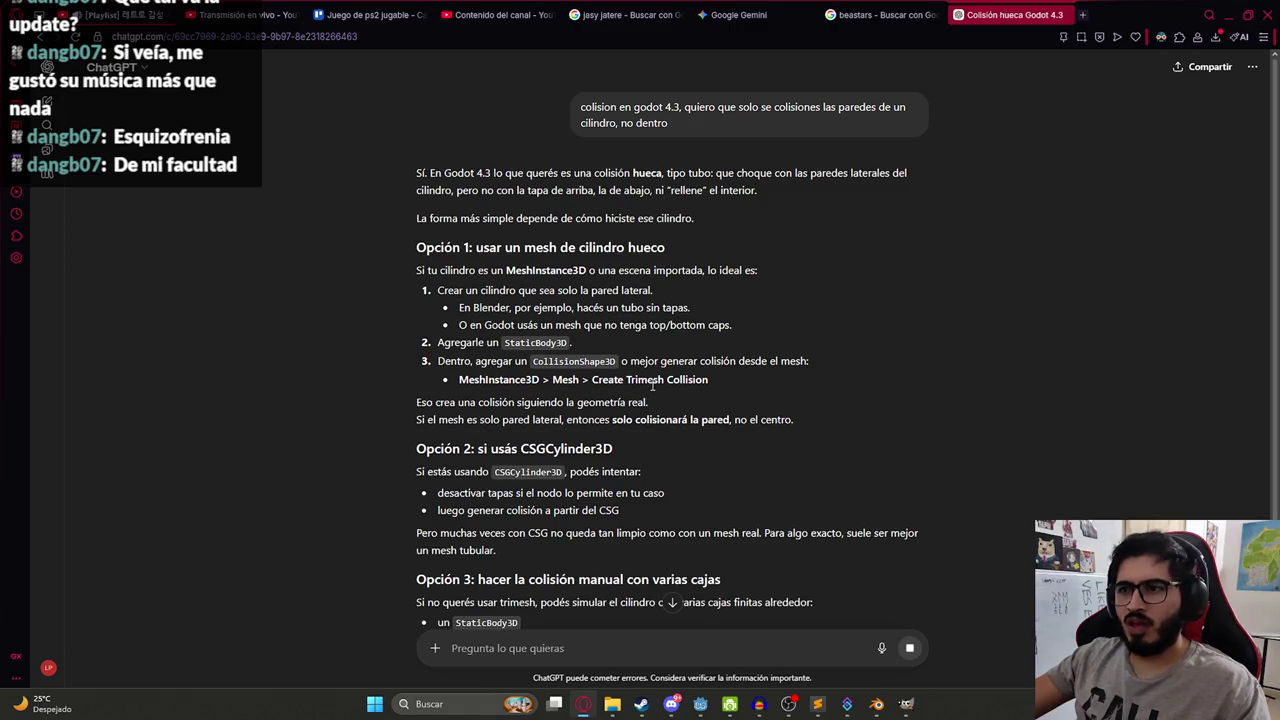
Revert CollisionShape3D's Shape to <empty>, removing the CylinderShape3D, and return to the browser.
key("alt+Tab")
left_click(1178, 168)
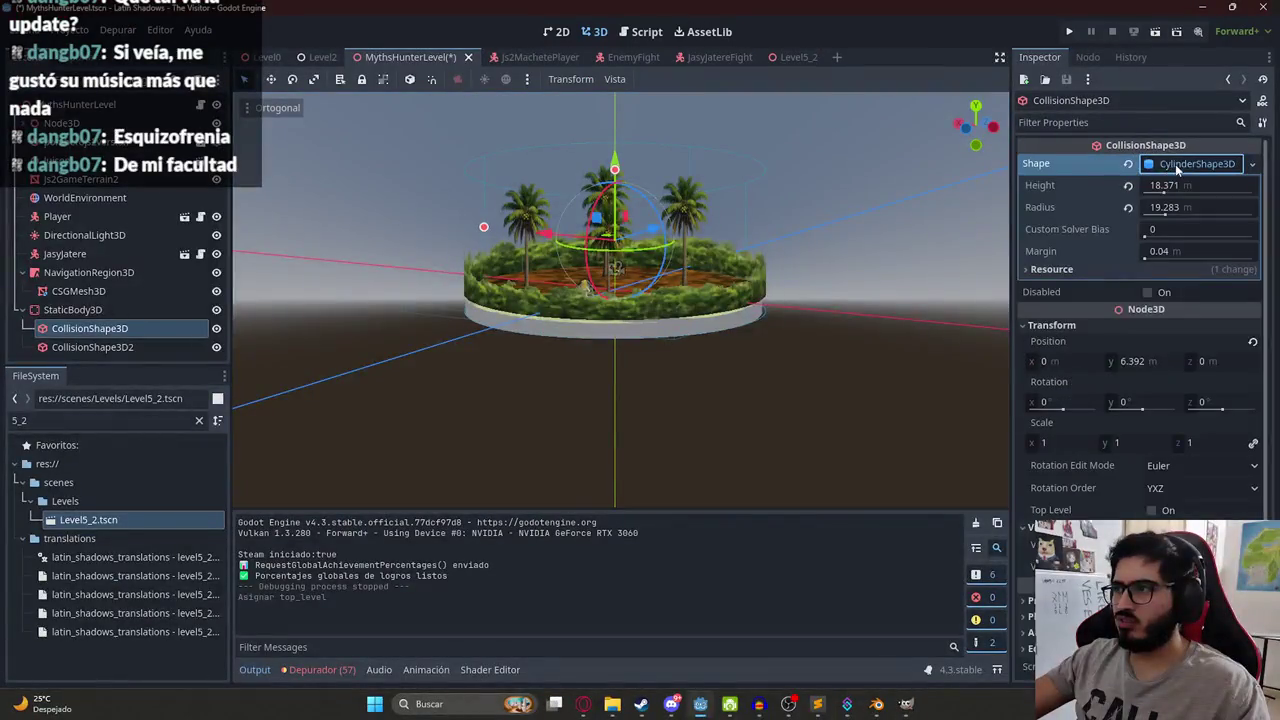
left_click(1128, 164)
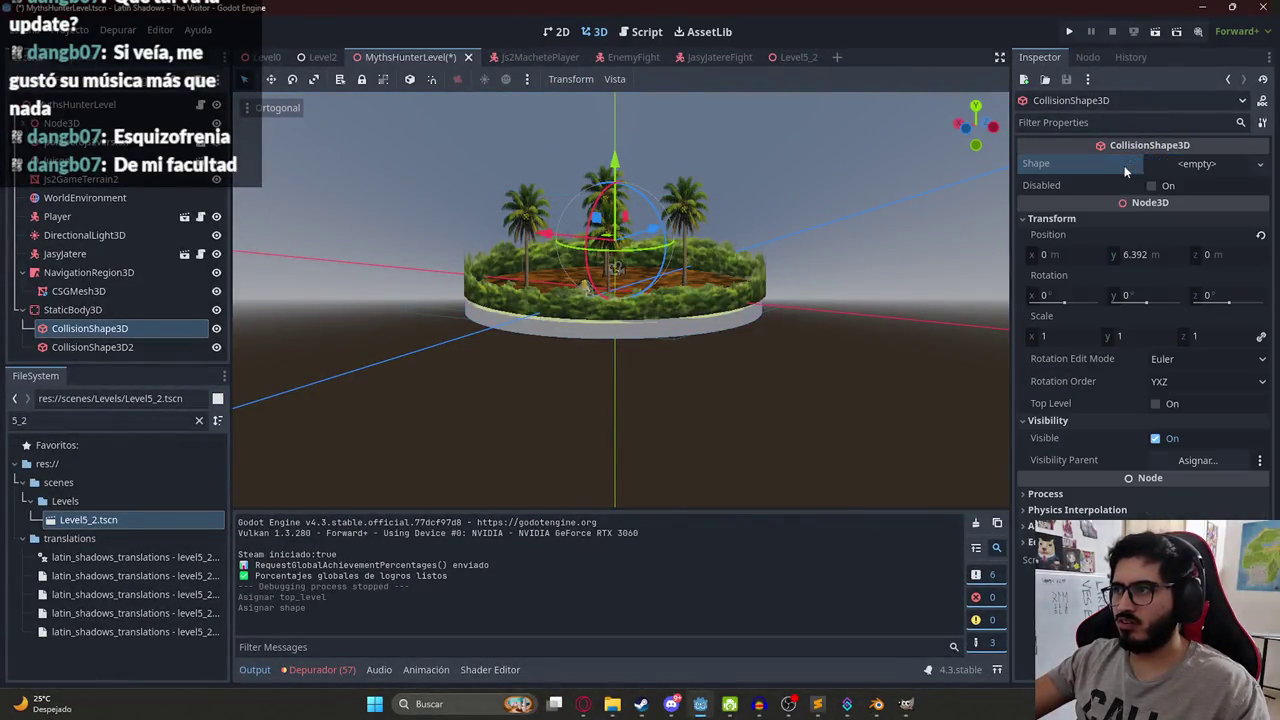
left_click(1196, 164)
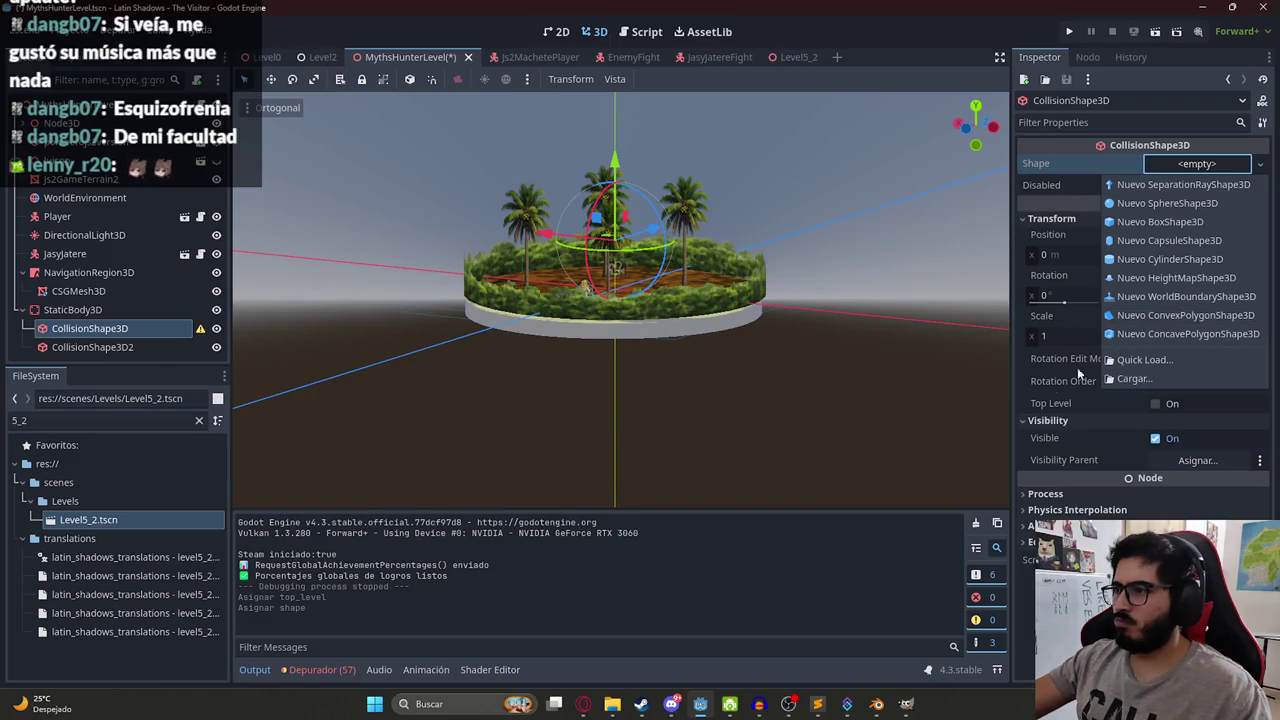
key("alt+Tab")
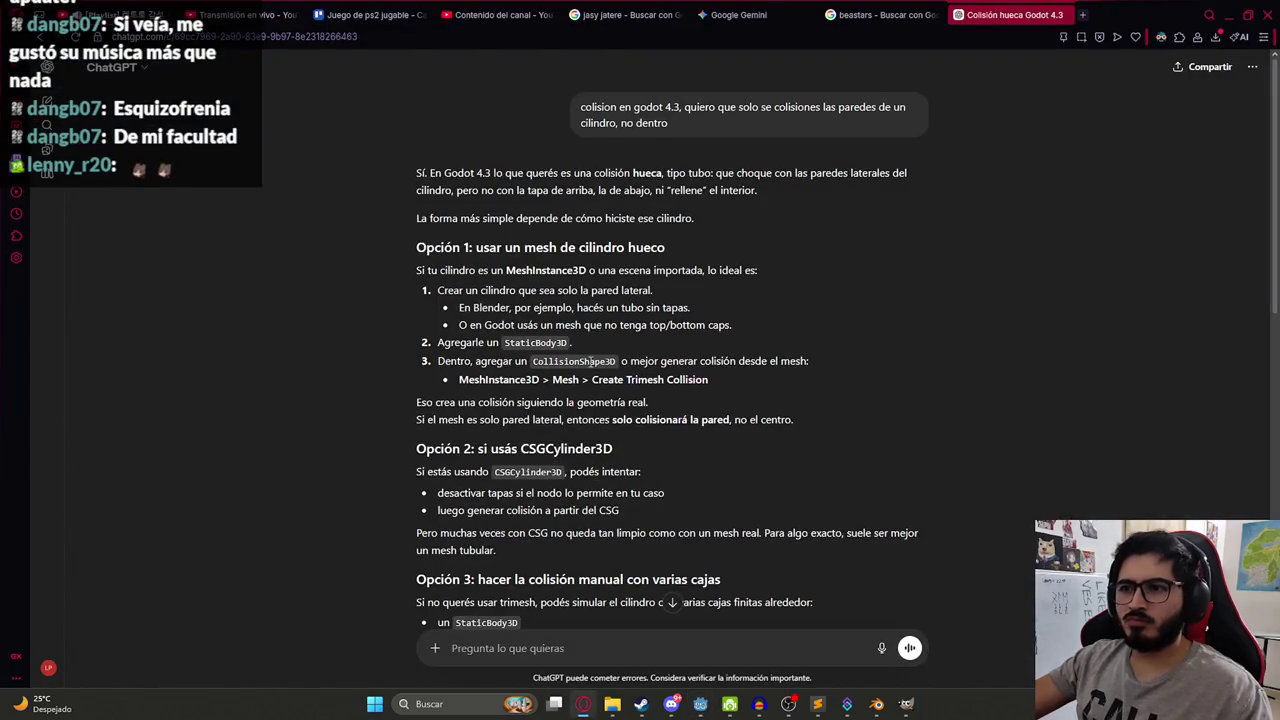
Read ChatGPT's reply down to 'Resumen rápido' and 'La mejor opción para tu caso'.
left_click_drag(577, 376, 650, 404)
left_click(475, 420)
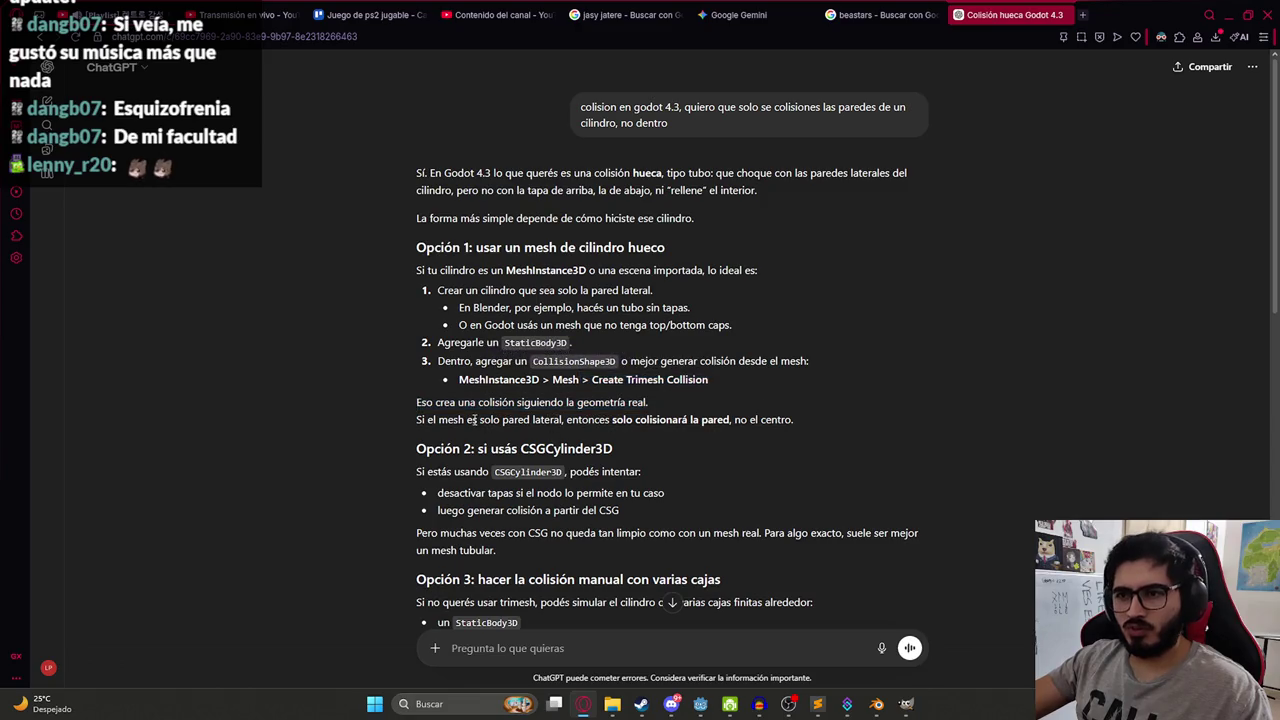
scroll(492, 420, "down", 2)
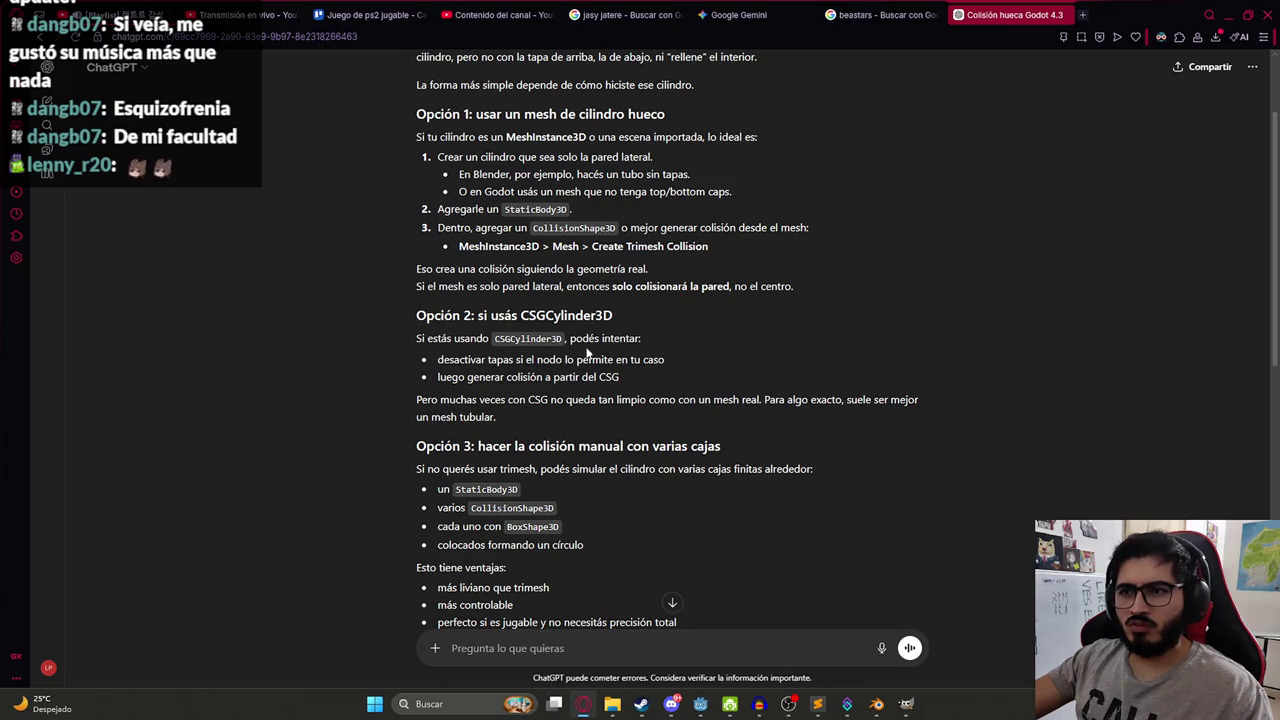
scroll(530, 395, "down", 3)
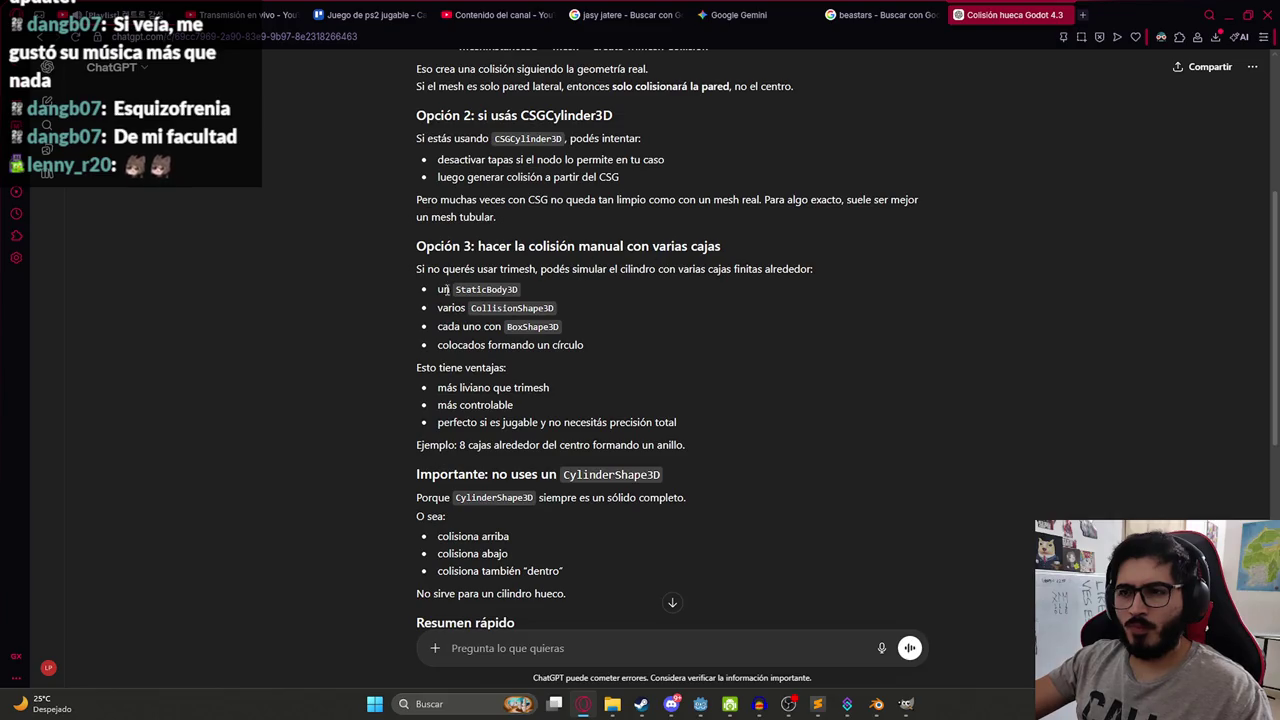
scroll(505, 347, "down", 4)
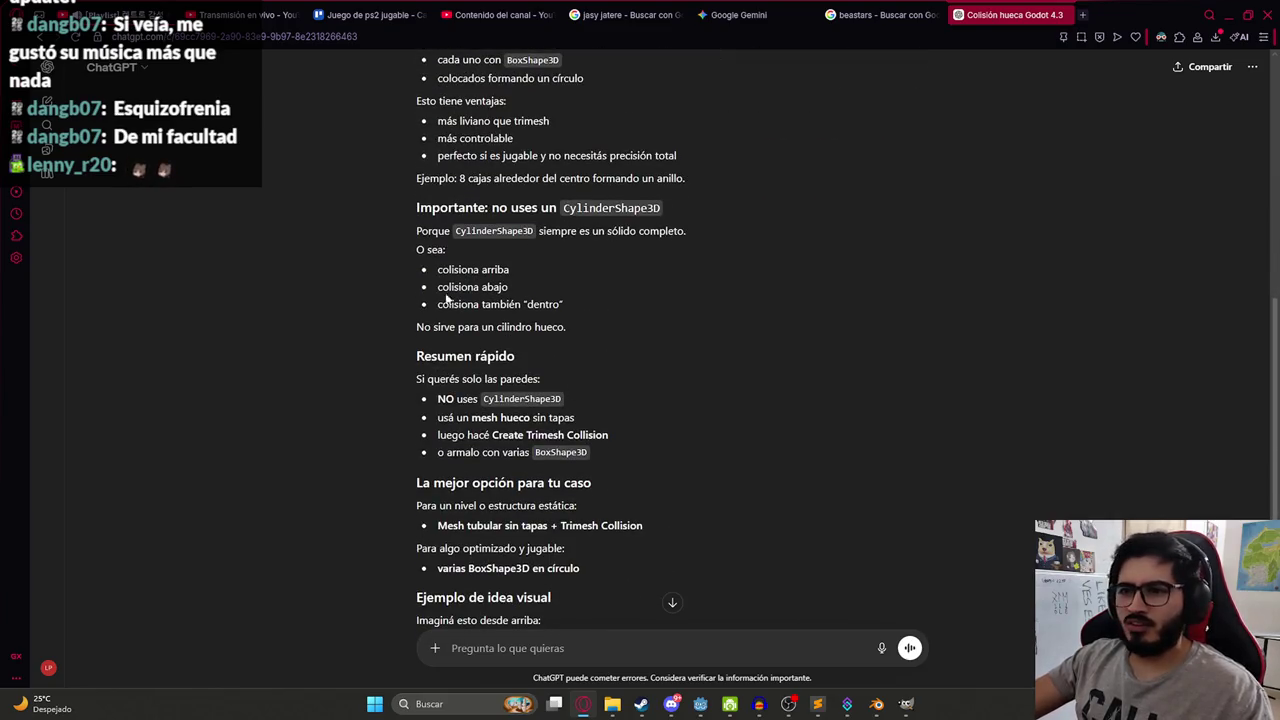
key("alt+Tab")
right_click(120, 330)
Delete the CollisionShape3D, then the StaticBody3D together with its children.
left_click(180, 676)
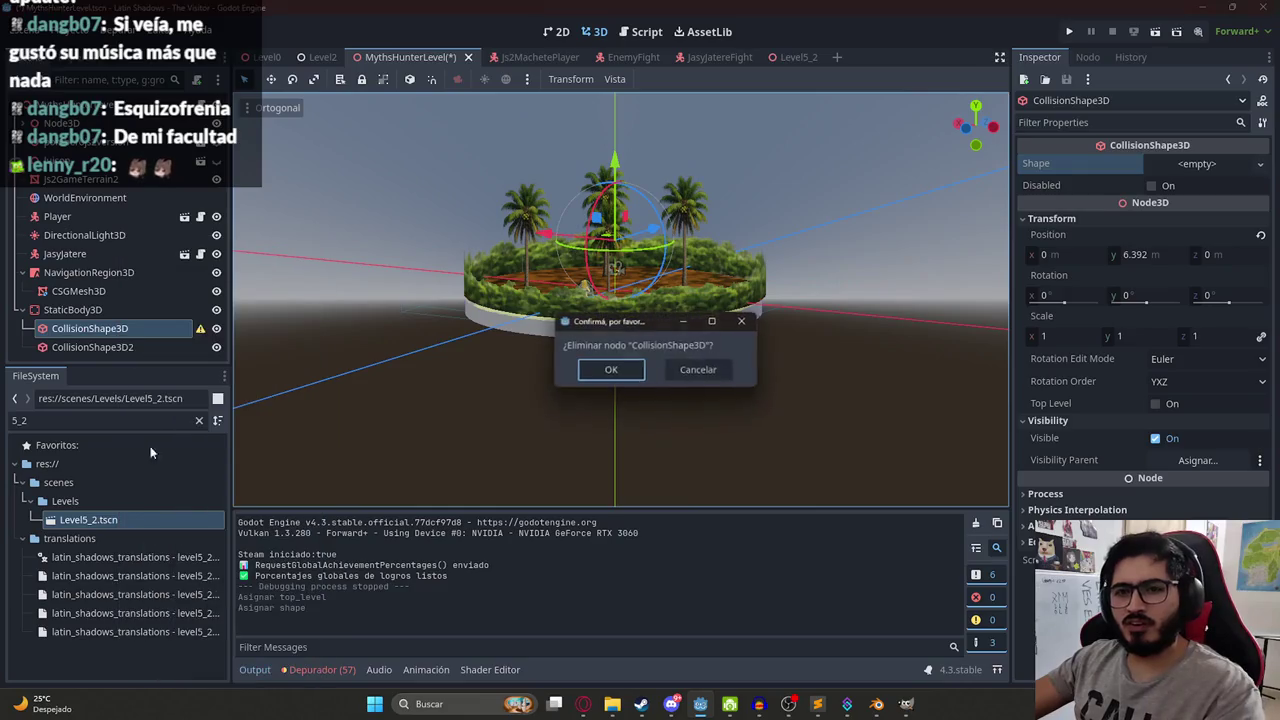
key("Return")
right_click(96, 309)
left_click(190, 676)
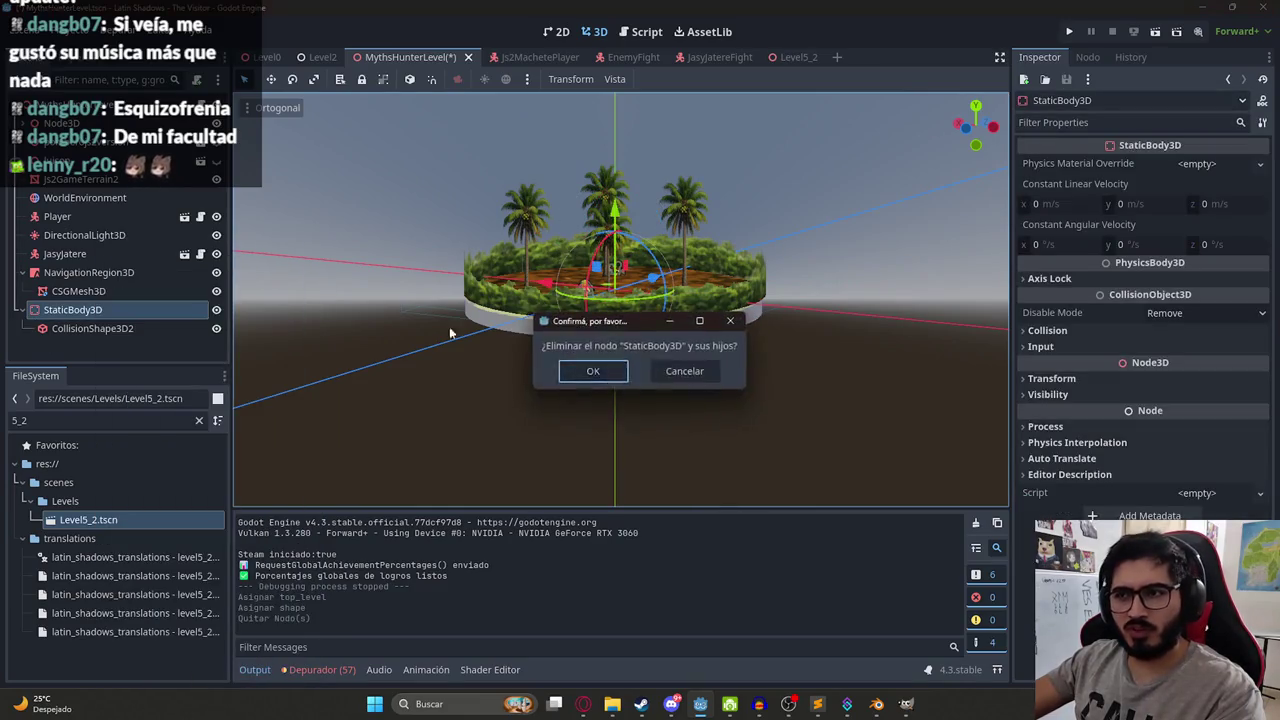
key("Return")
Rename the Js2GameTerrain2 terrain node to Js2GameTerrain.
scroll(547, 236, "up", 4)
left_click(307, 357)
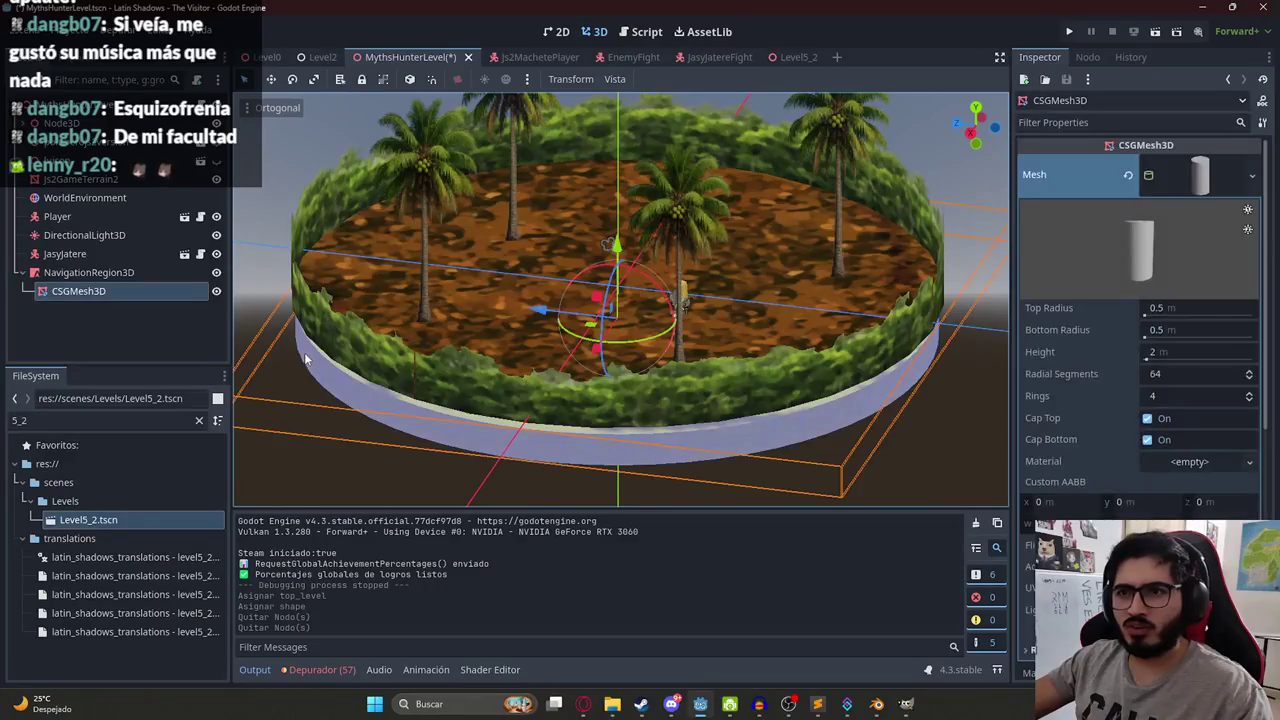
left_click_drag(388, 180, 845, 193)
double_click(148, 181)
key("BackSpace")
key("Return")
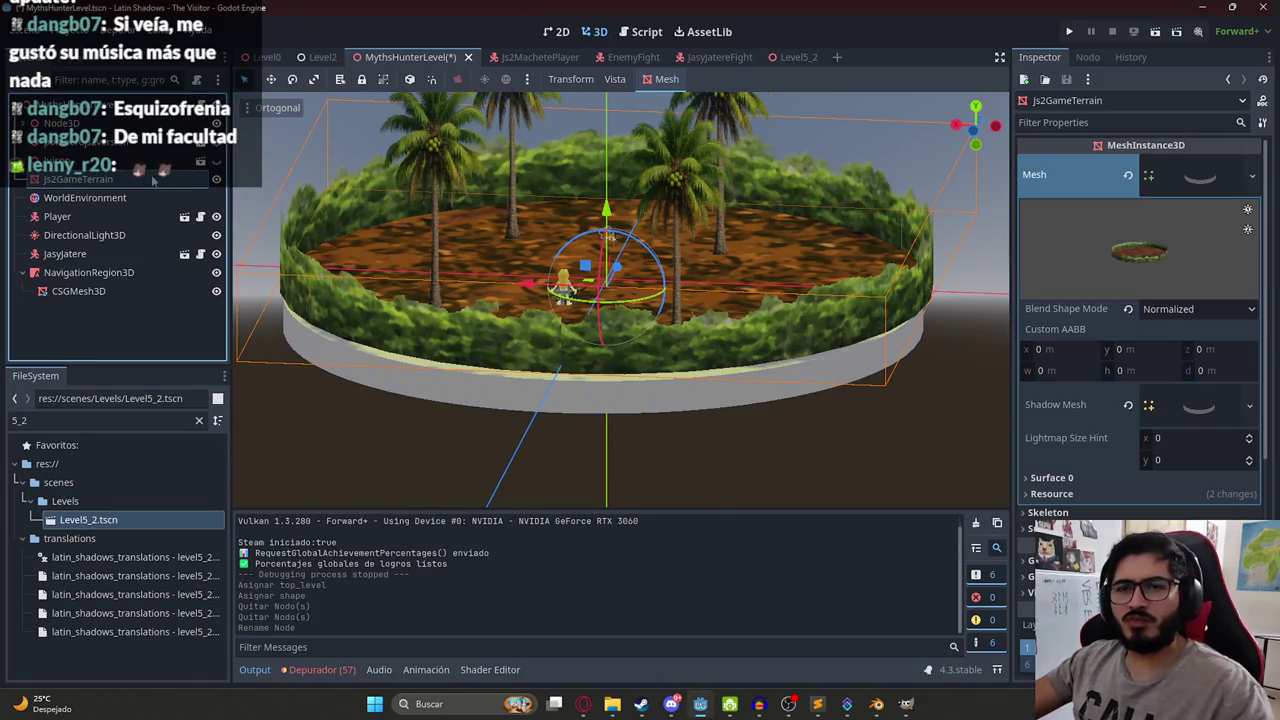
Start Create Collision Shape from the terrain's Mesh menu, keeping Sibling placement.
left_click(628, 78)
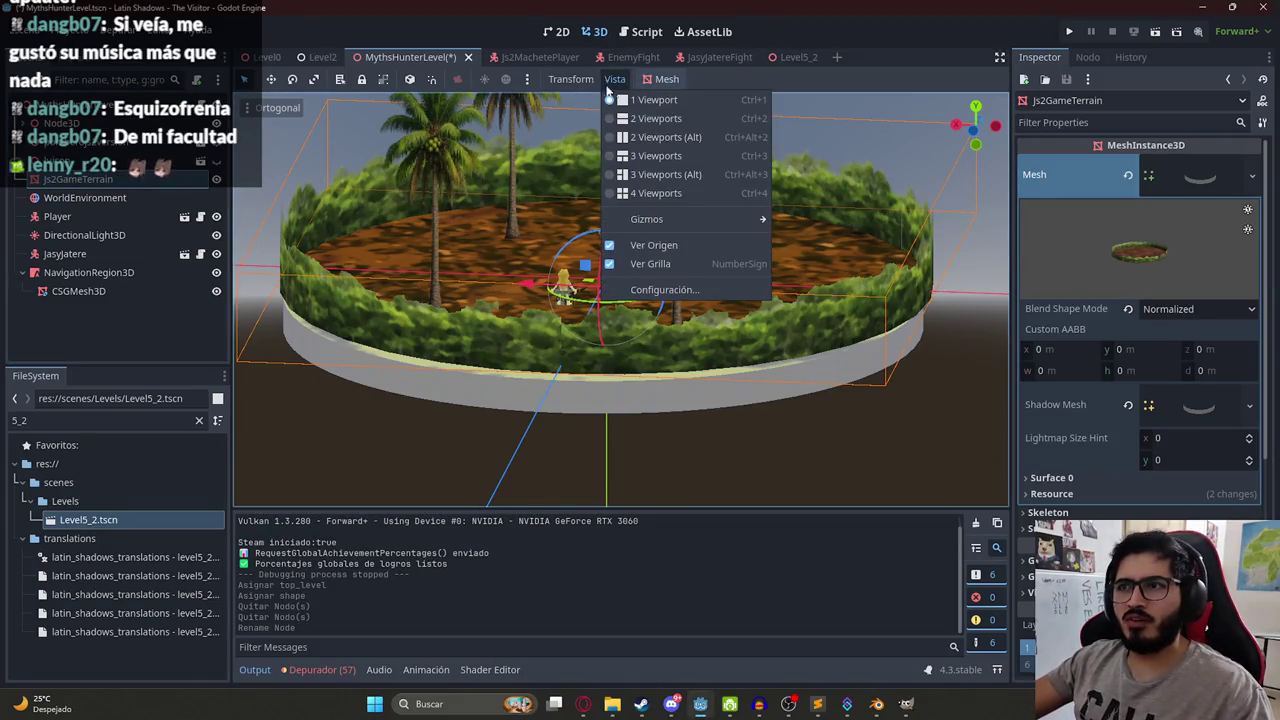
left_click(660, 82)
left_click(660, 82)
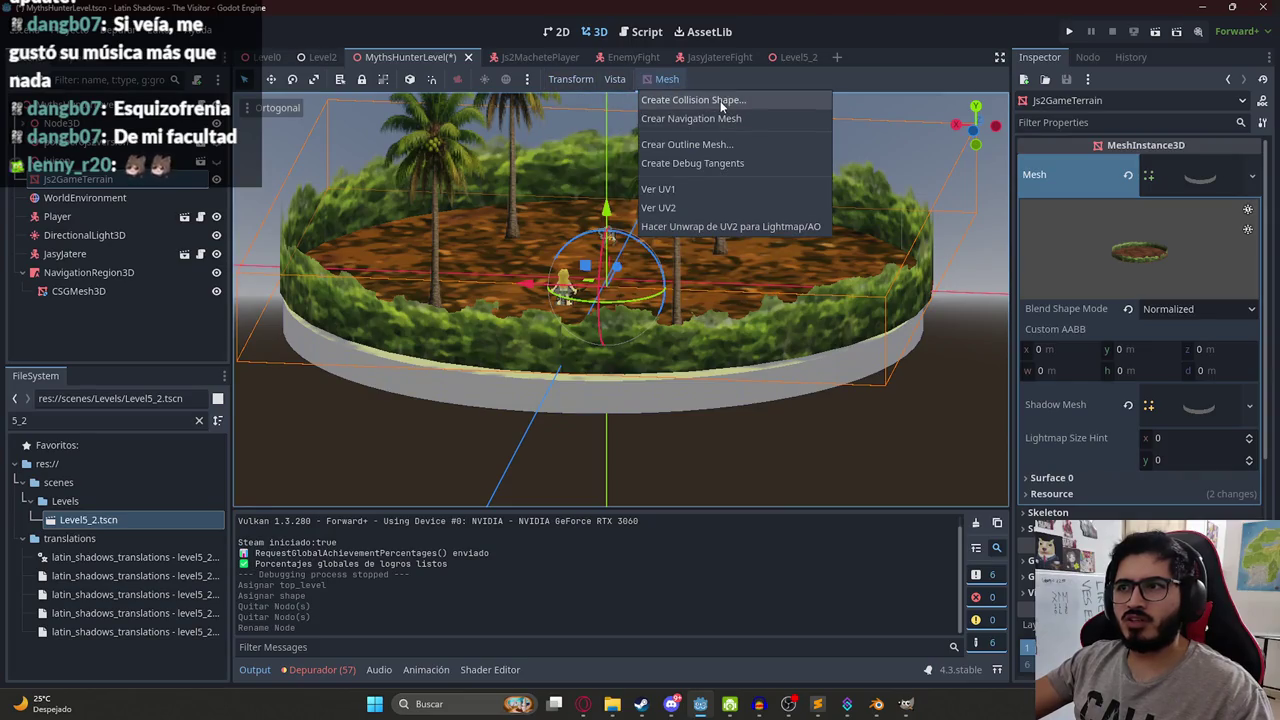
left_click(720, 100)
left_click(640, 336)
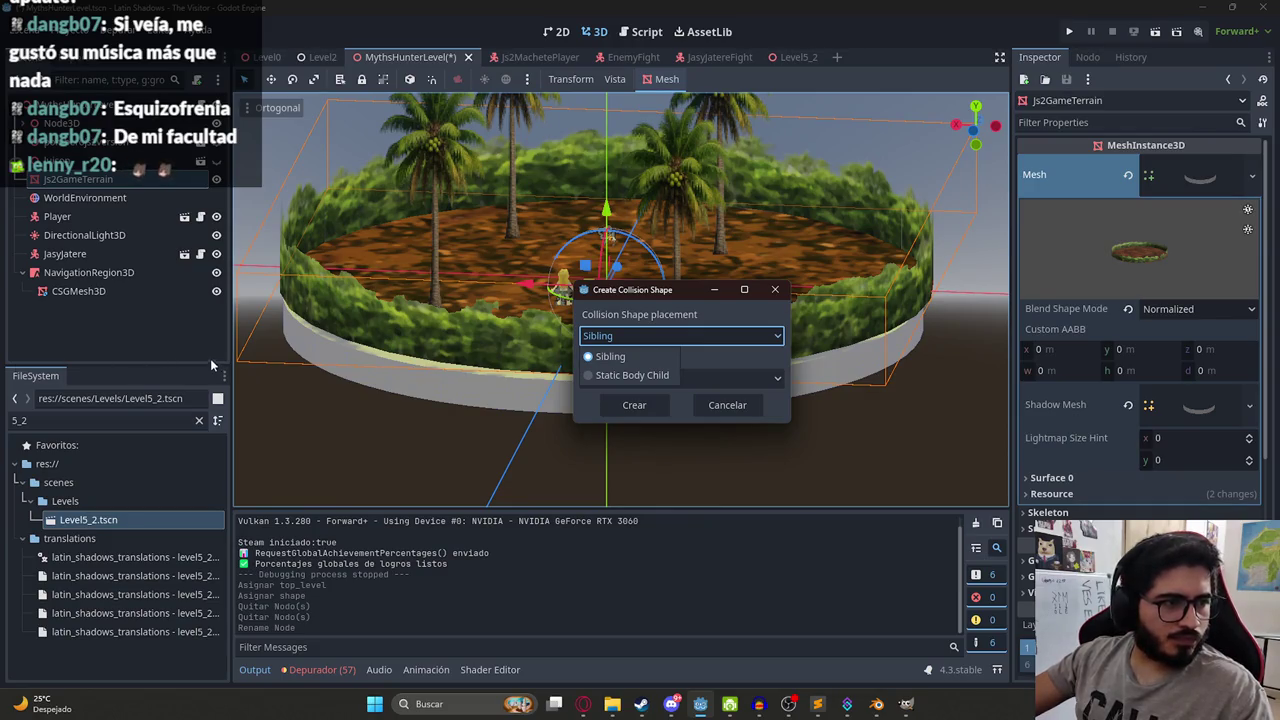
left_click(683, 317)
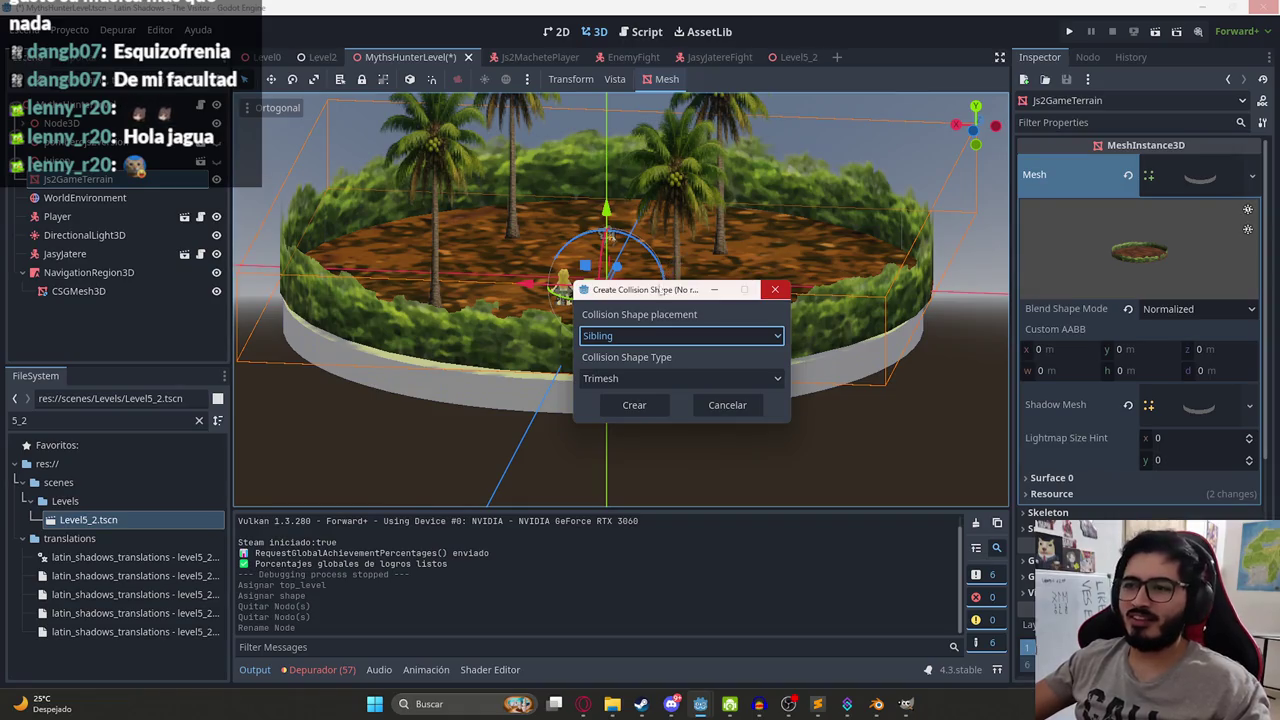
mouse_move(636, 298)
left_mouse_down()
mouse_move(610, 344)
mouse_move(624, 294)
left_mouse_up()
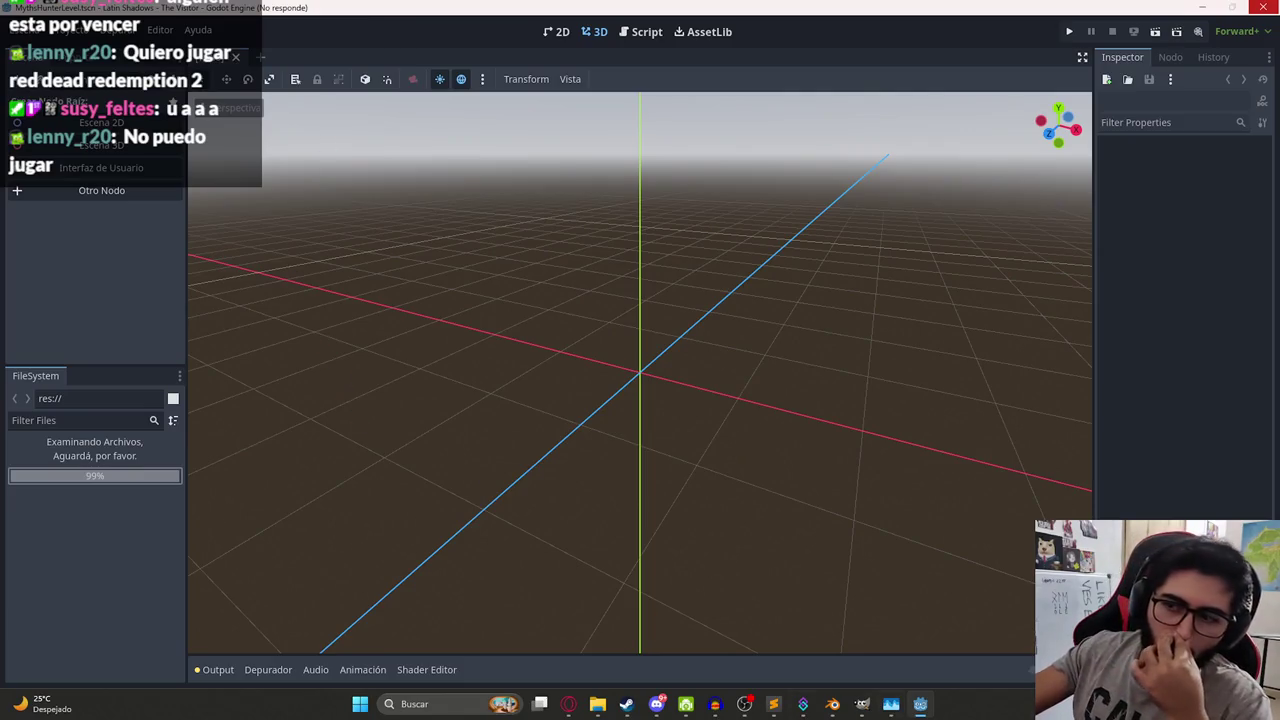
Minimize Blender and orbit the Godot viewport to look down on the island.
left_click(831, 703)
left_click(831, 703)
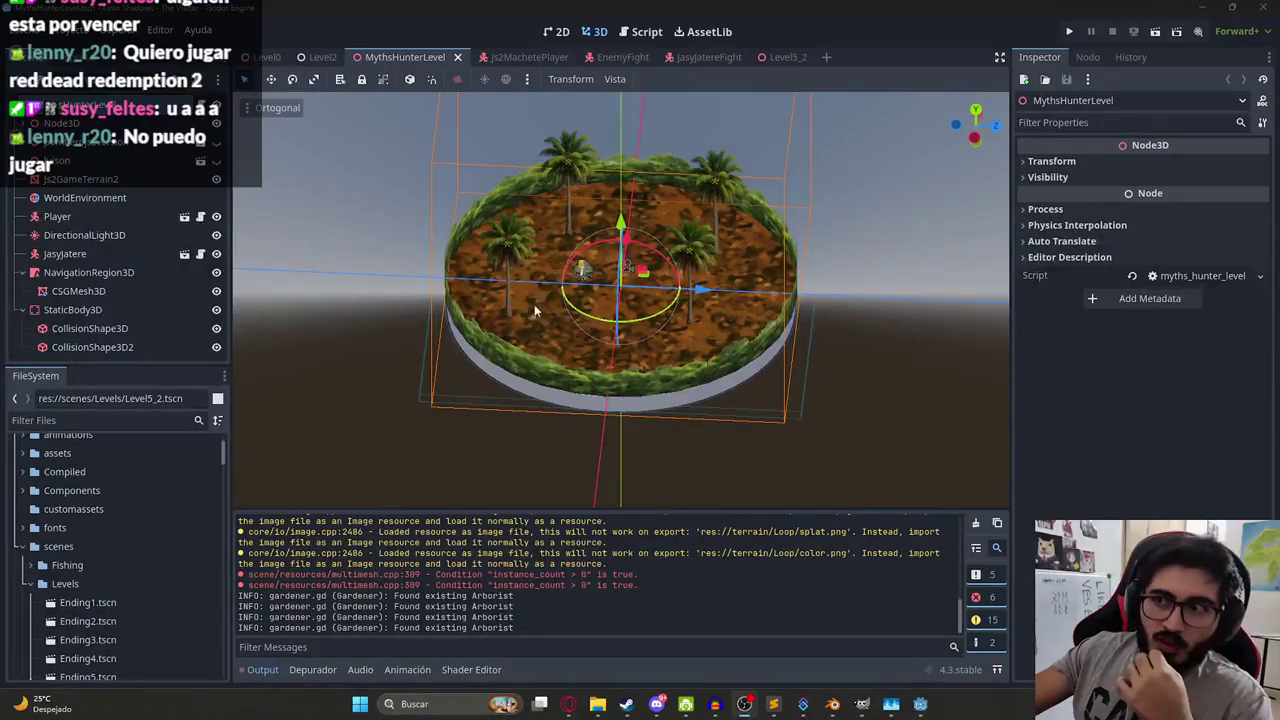
left_click_drag(539, 272, 530, 330)
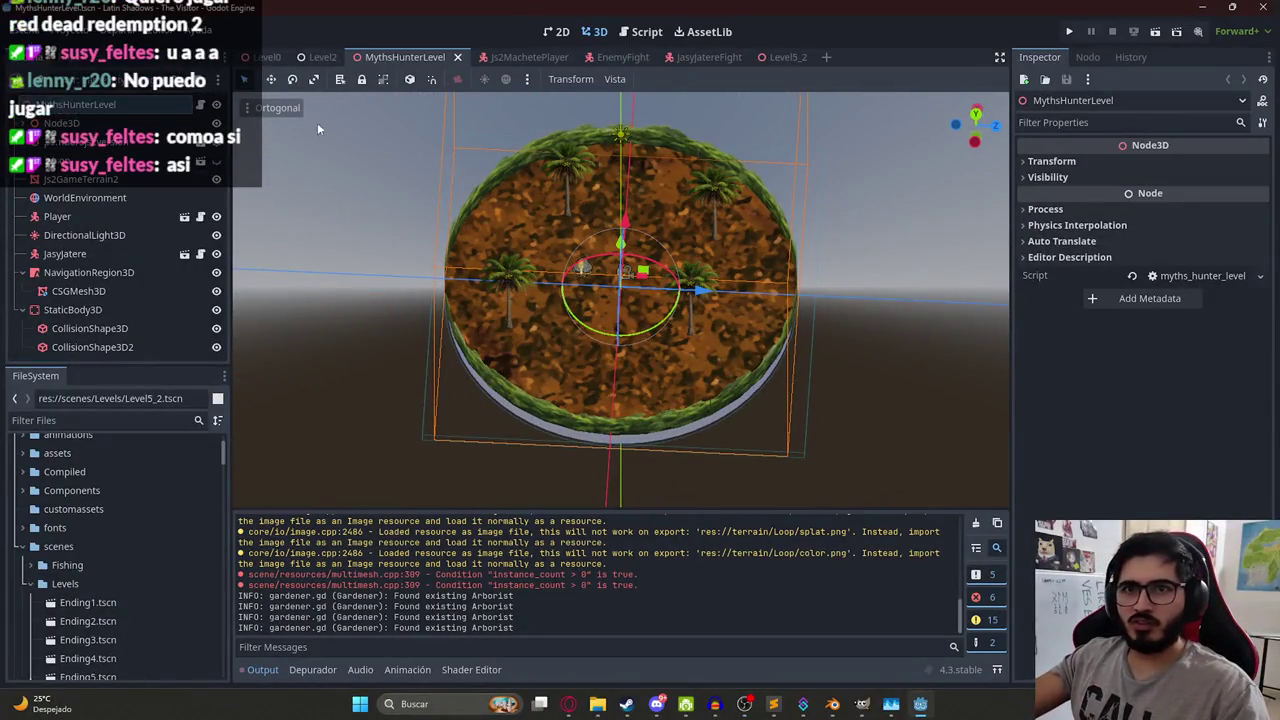
Select Js2GameTerrain2 and start Create Collision Shape from its Mesh menu.
left_click(111, 182)
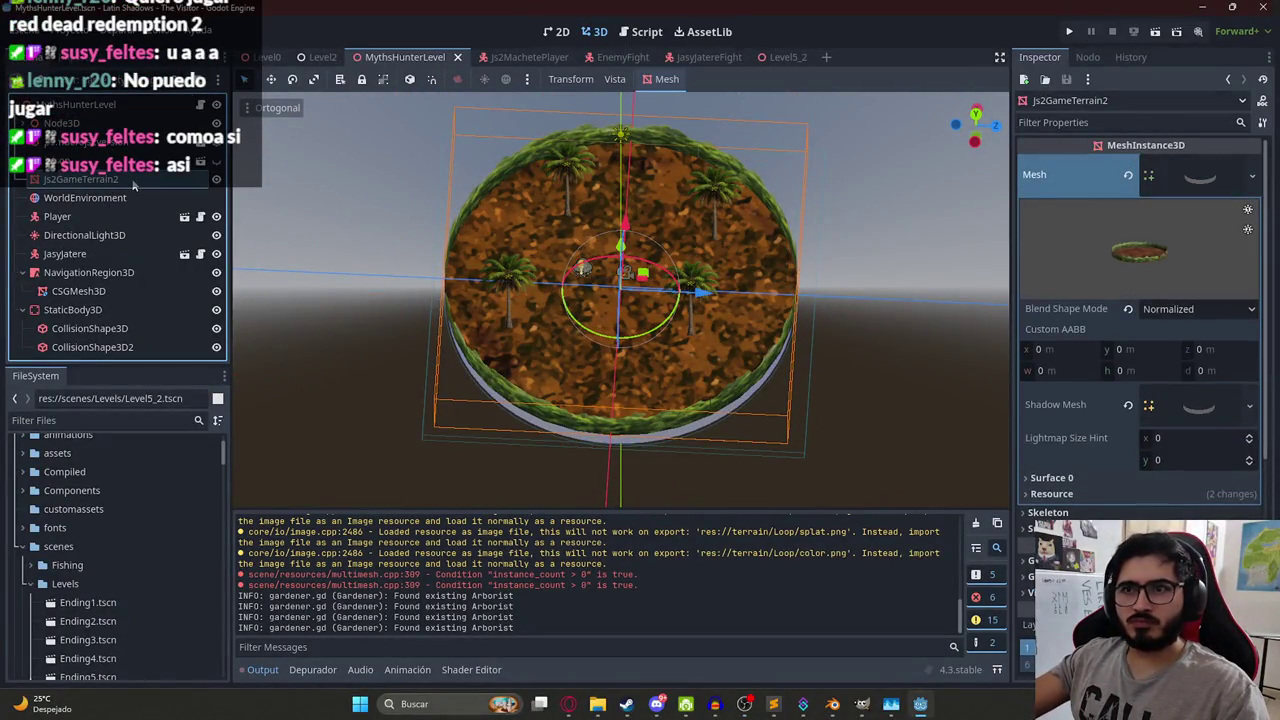
left_click(614, 79)
left_click(662, 82)
left_click(662, 82)
left_click(690, 99)
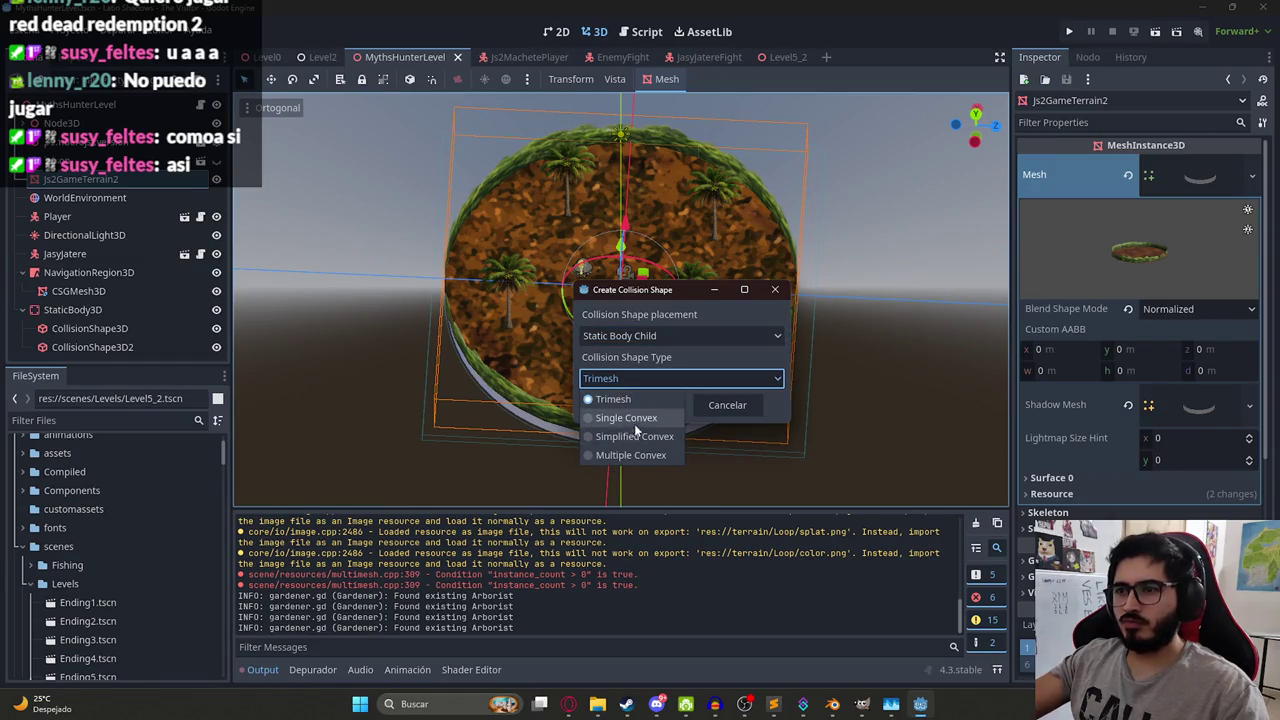
Generate a Single Convex collision body as a Static Body Child of the terrain.
left_click(634, 424)
left_click(628, 381)
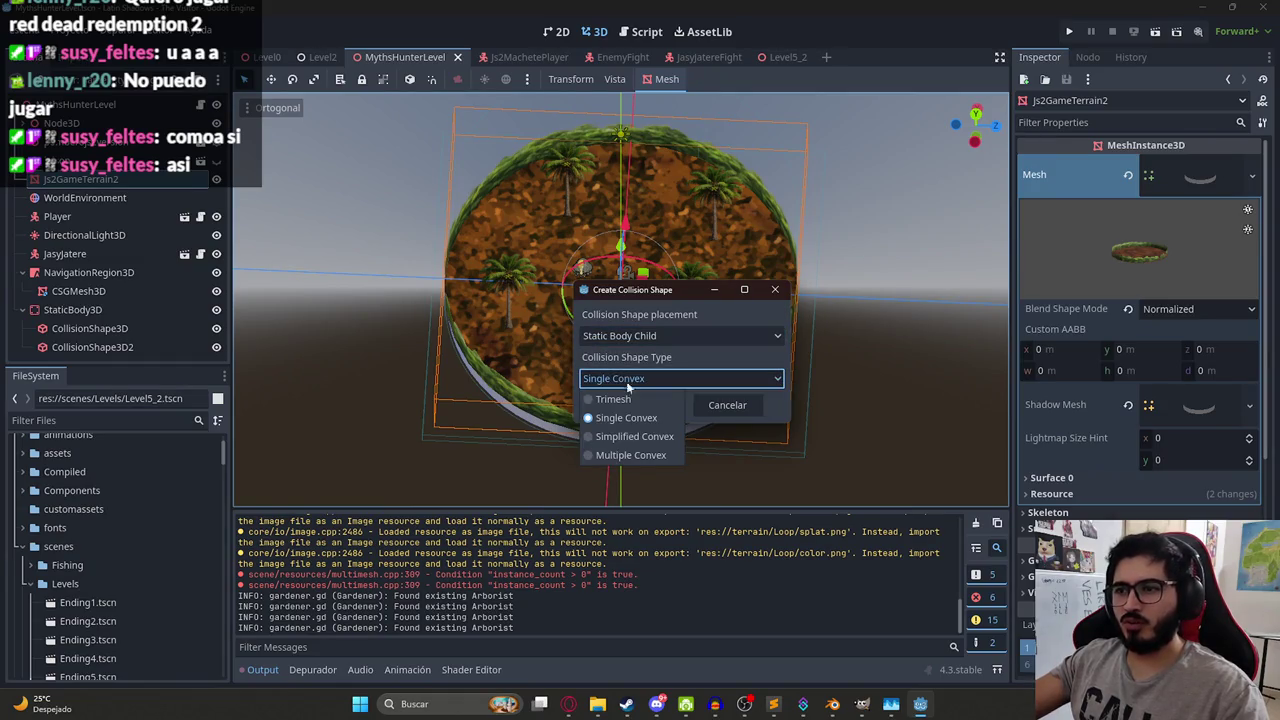
left_click(622, 435)
left_click(624, 407)
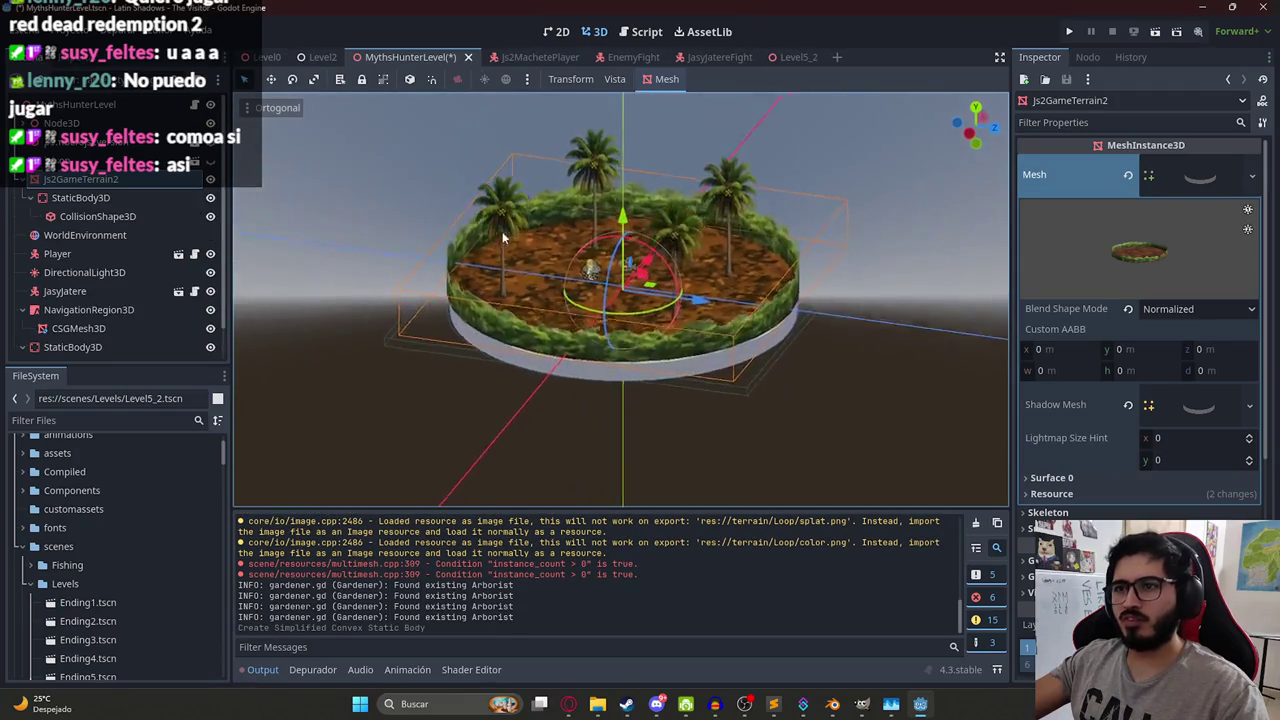
Select the new StaticBody3D and lift it about 15 m upward.
scroll(501, 231, "up", 5)
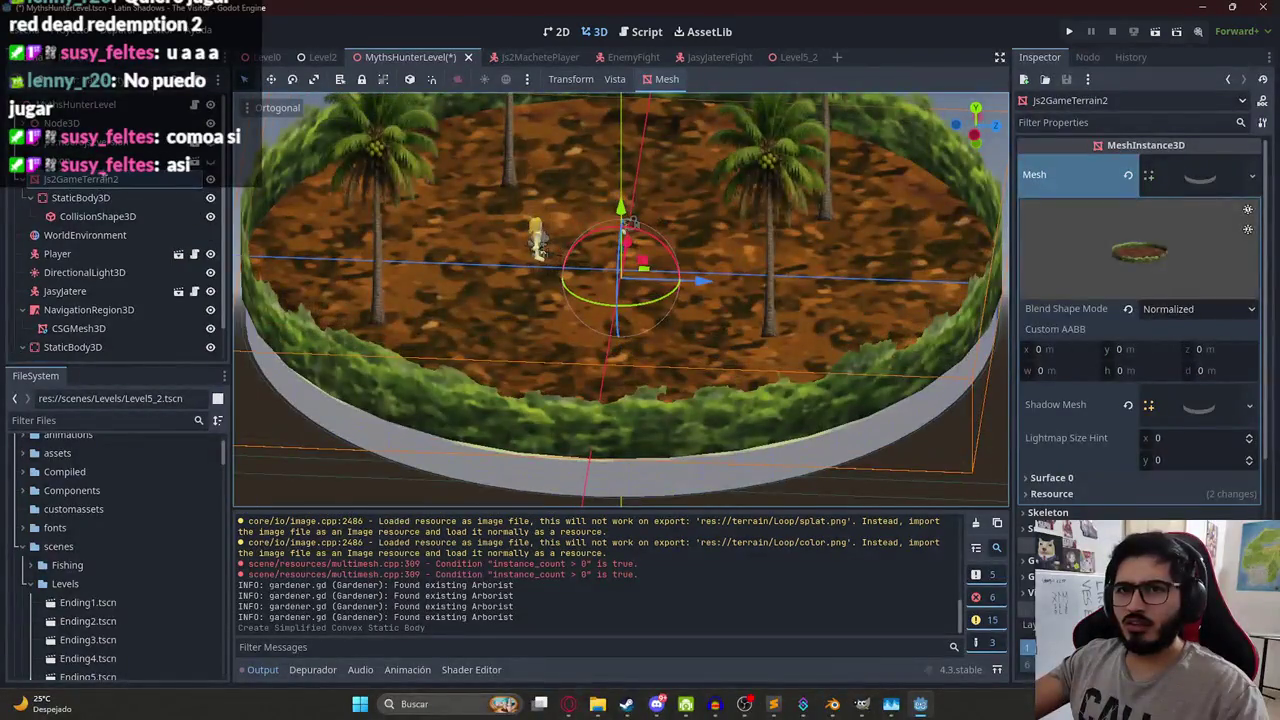
left_click(80, 197)
scroll(620, 290, "down", 5)
left_click_drag(624, 215, 629, 100)
scroll(620, 290, "down", 3)
scroll(606, 245, "up", 3)
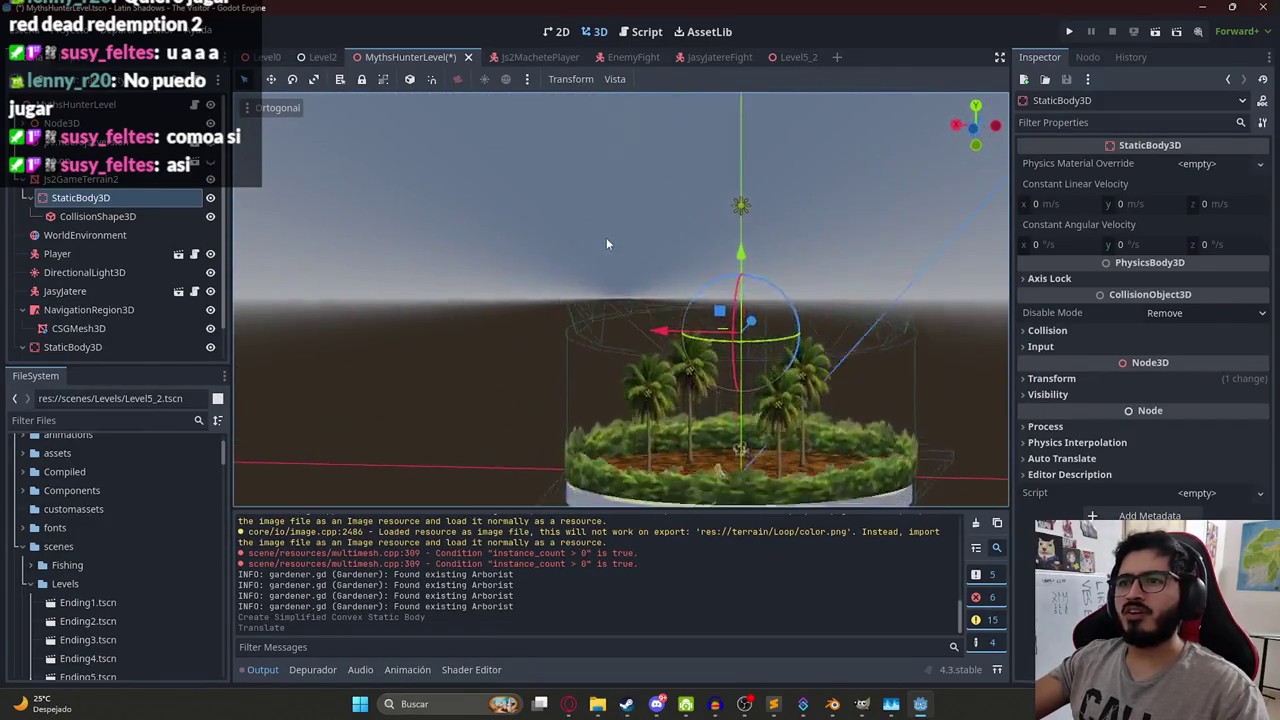
scroll(700, 280, "up", 3)
scroll(550, 190, "down", 3)
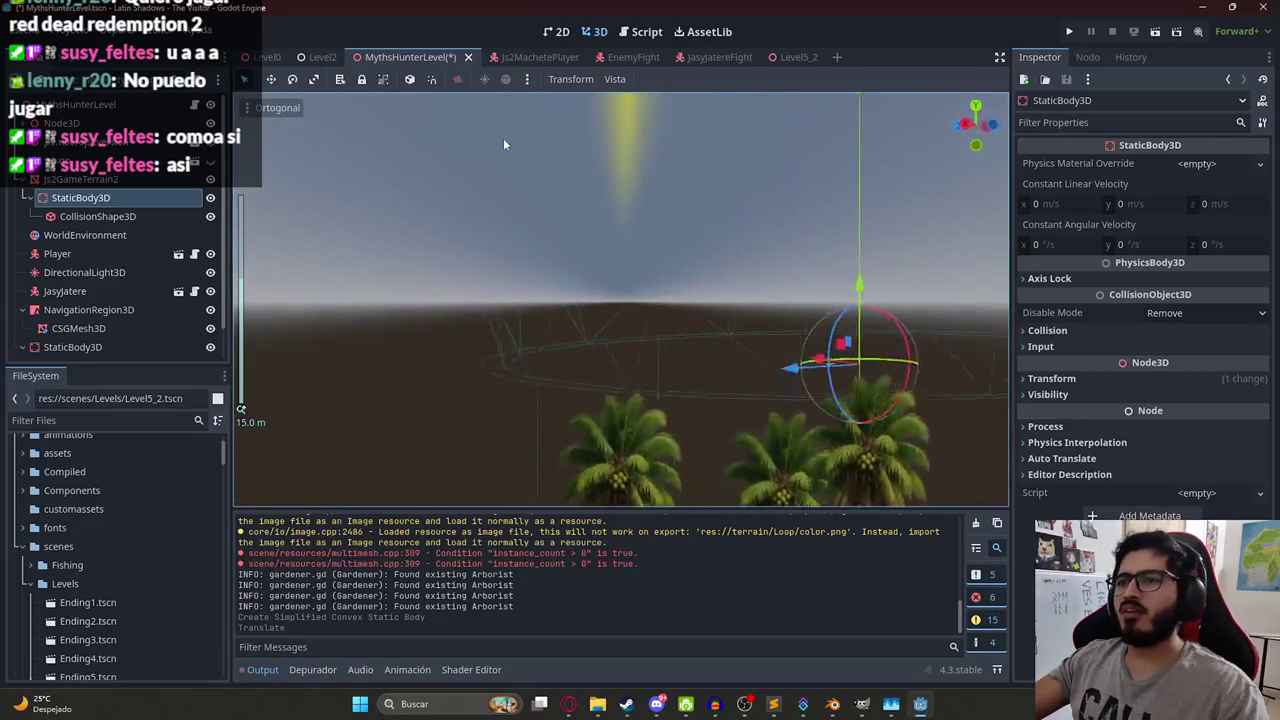
scroll(330, 121, "up", 3)
scroll(295, 166, "down", 3)
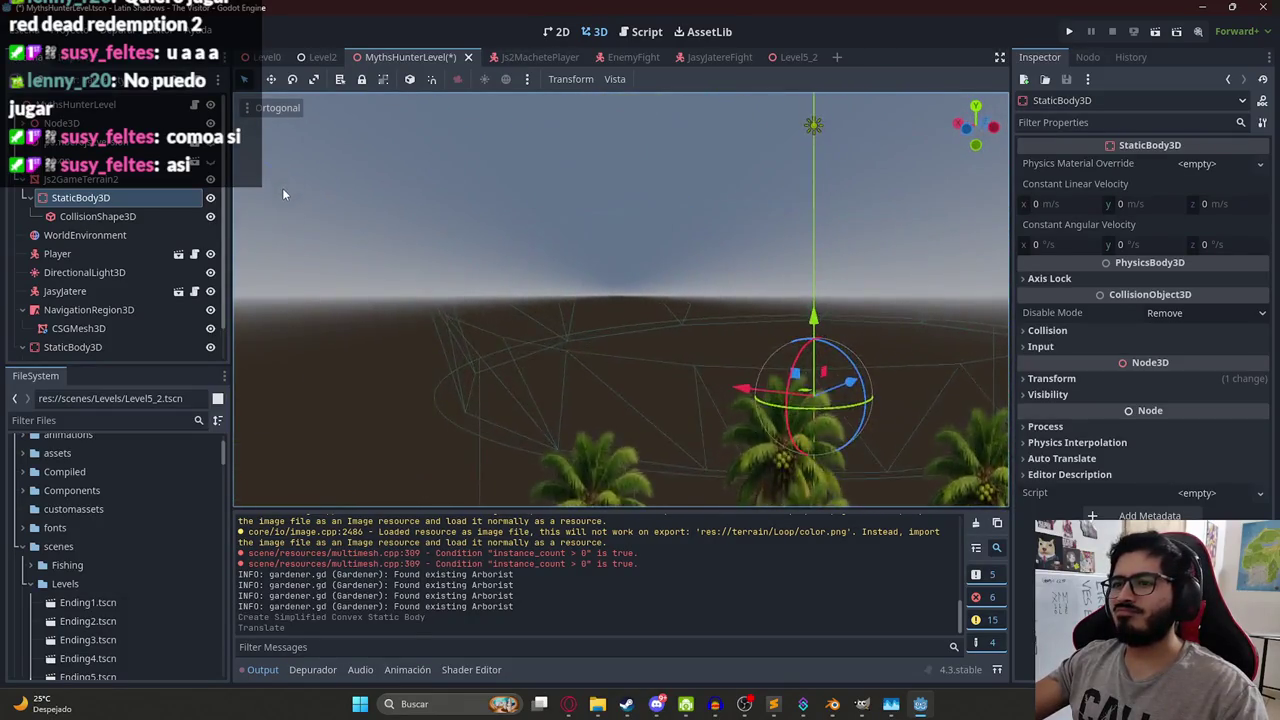
Undo the lift, save MythsHunterLevel, and select the old cylinder CollisionShape3D.
key("ctrl+z")
scroll(615, 347, "down", 3)
key("ctrl+s")
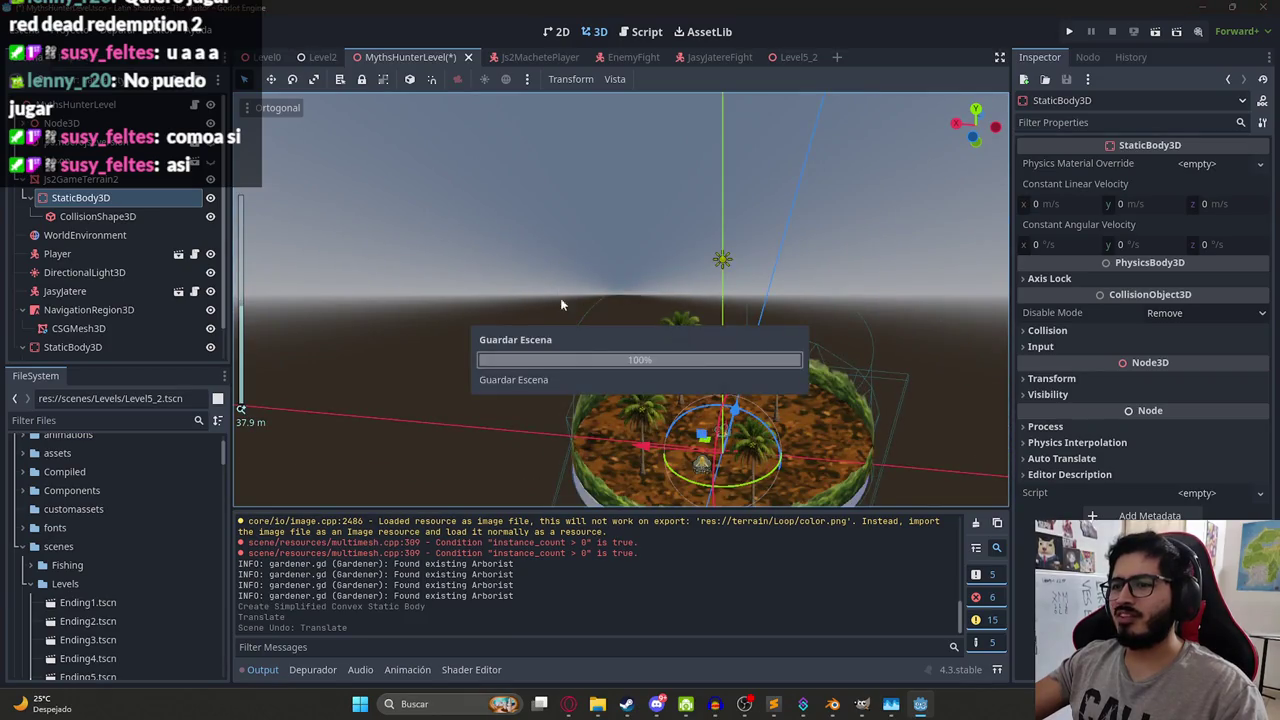
scroll(606, 300, "up", 5)
left_click(594, 309)
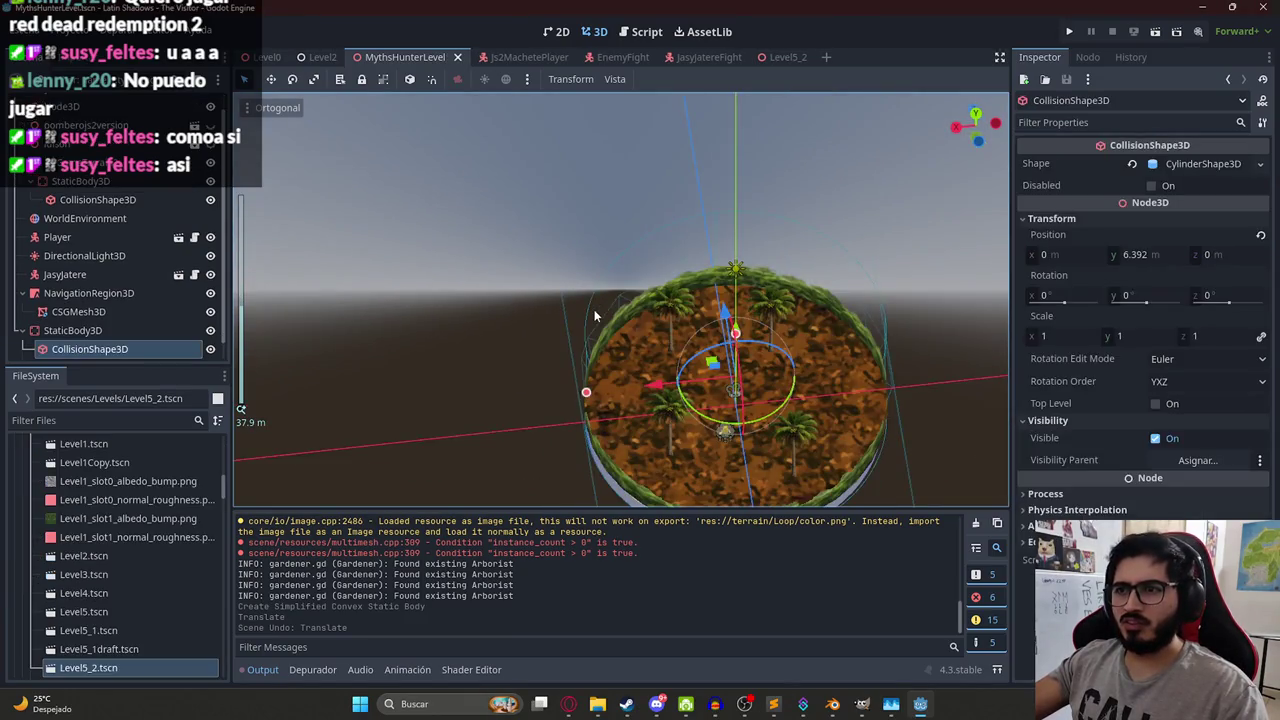
Delete the old StaticBody3D and its children.
right_click(60, 331)
left_click(97, 677)
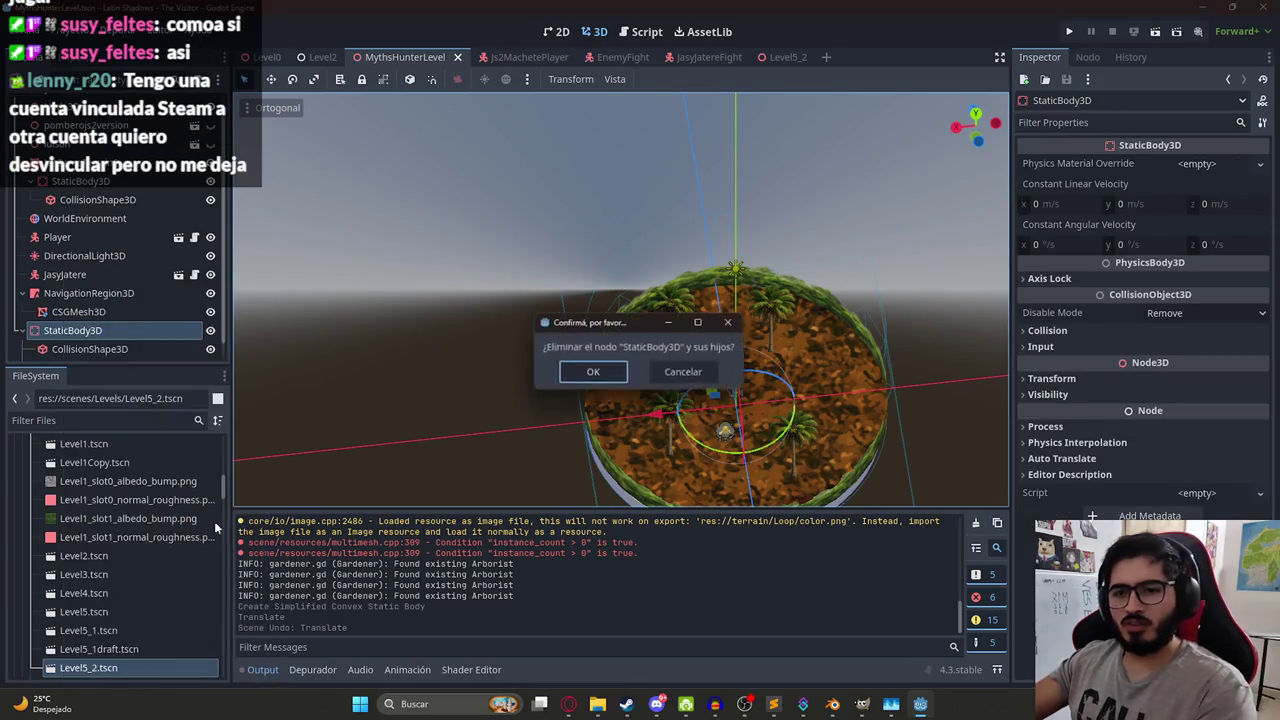
left_click(594, 372)
Playtest the MythsHunterLevel scene, stop it with F8, and view the terrain from the side.
right_click(436, 58)
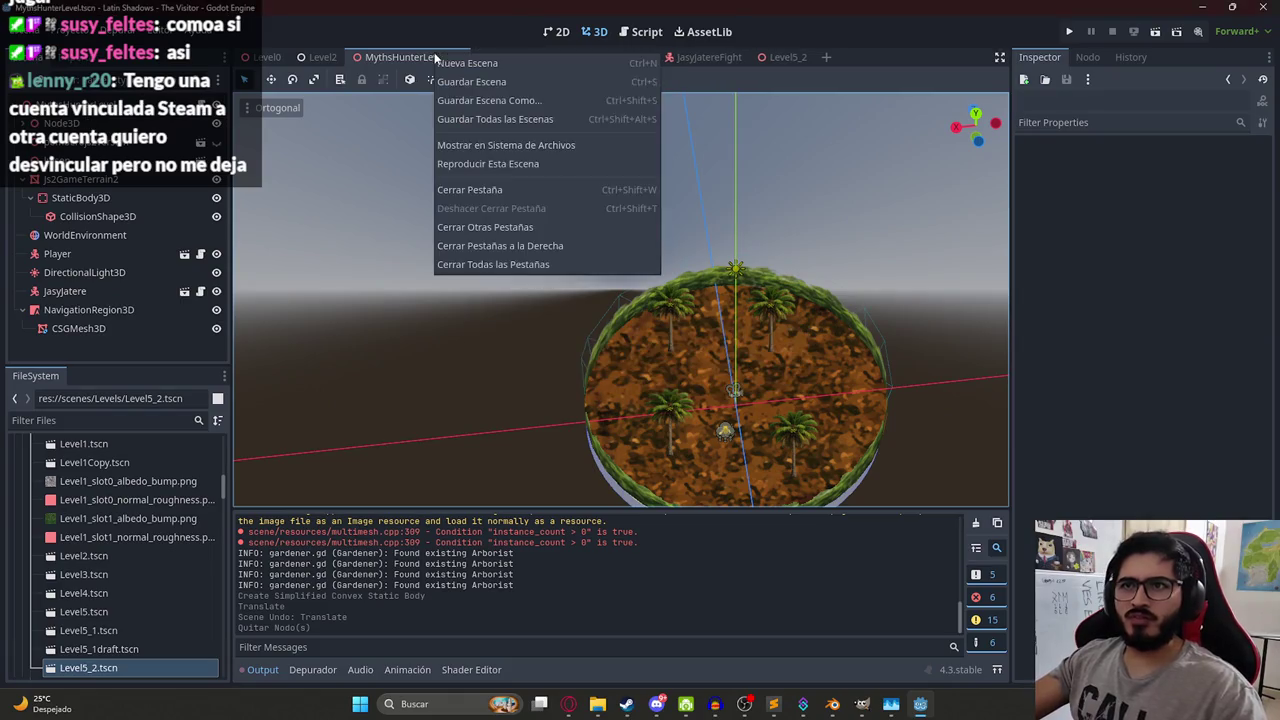
left_click(513, 163)
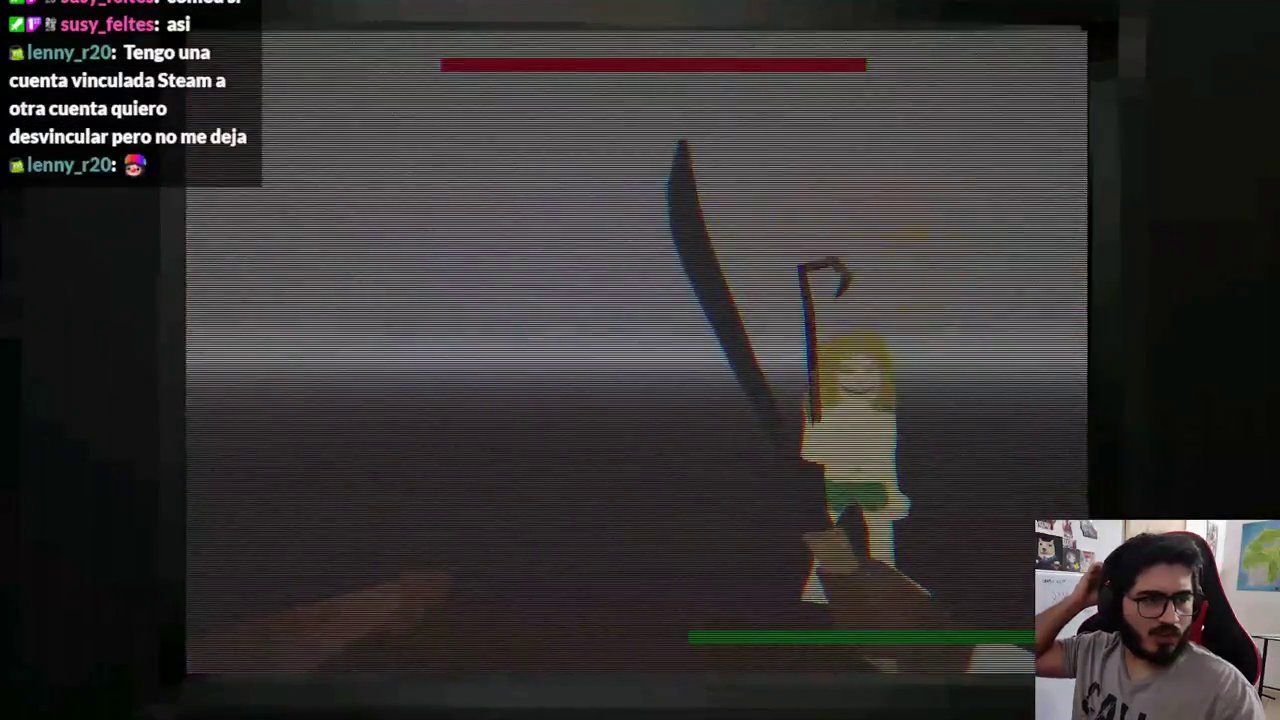
key("F8")
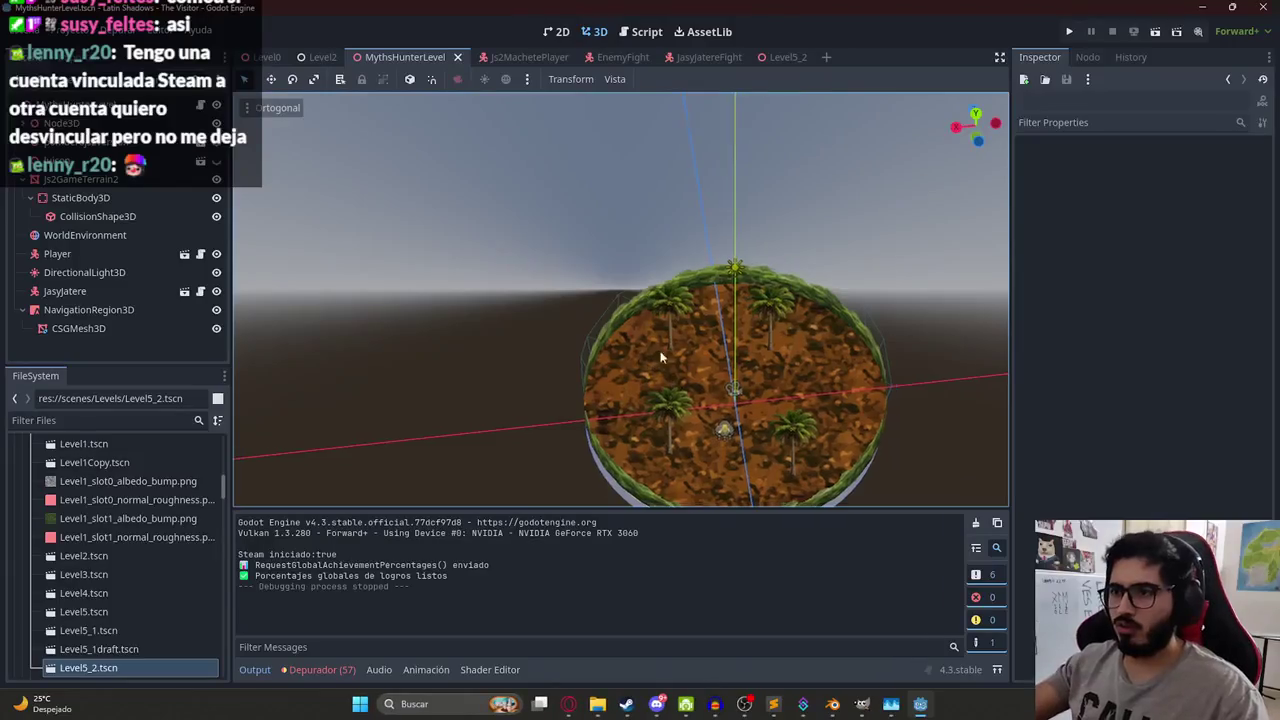
scroll(645, 359, "up", 5)
mouse_move(652, 270)
left_mouse_down()
mouse_move(694, 325)
mouse_move(830, 366)
mouse_move(570, 261)
mouse_move(550, 281)
mouse_move(541, 180)
mouse_move(500, 246)
mouse_move(574, 180)
mouse_move(566, 167)
mouse_move(567, 182)
mouse_move(345, 202)
left_mouse_up()
Select the StaticBody3D collision body and nudge it vertically with the Y gizmo.
scroll(560, 270, "down", 5)
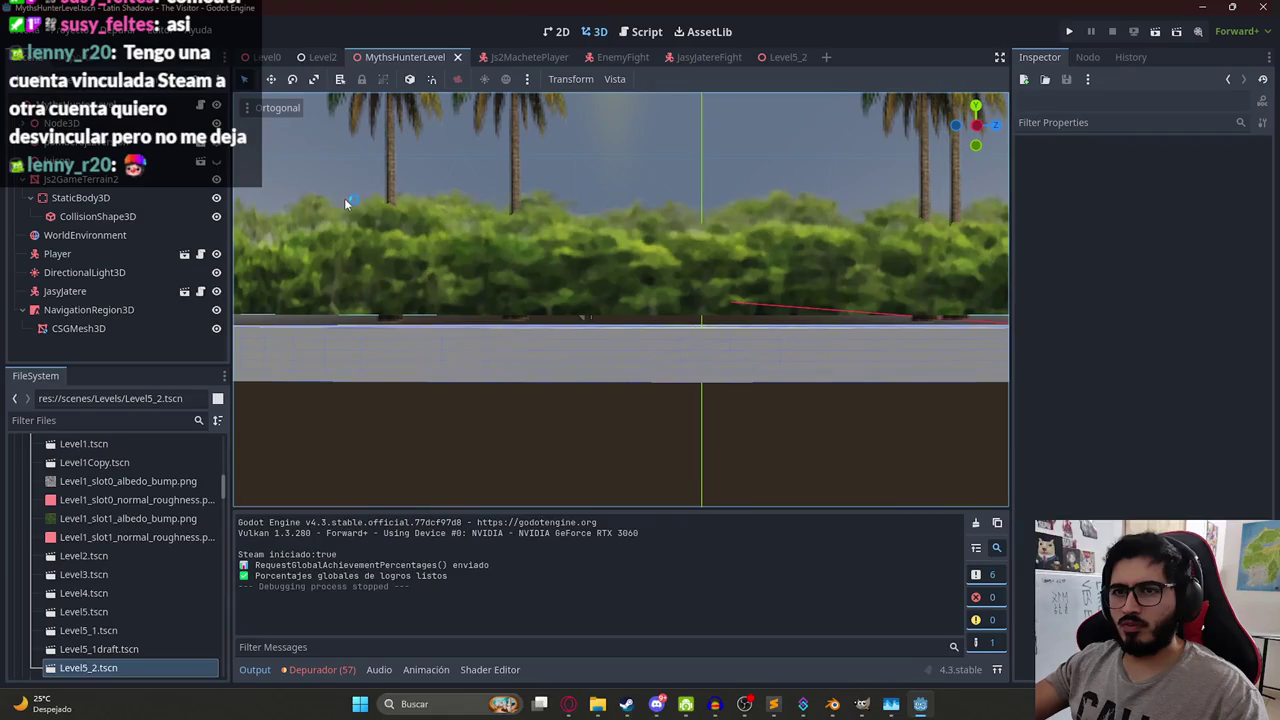
left_click(100, 216)
double_click(80, 197)
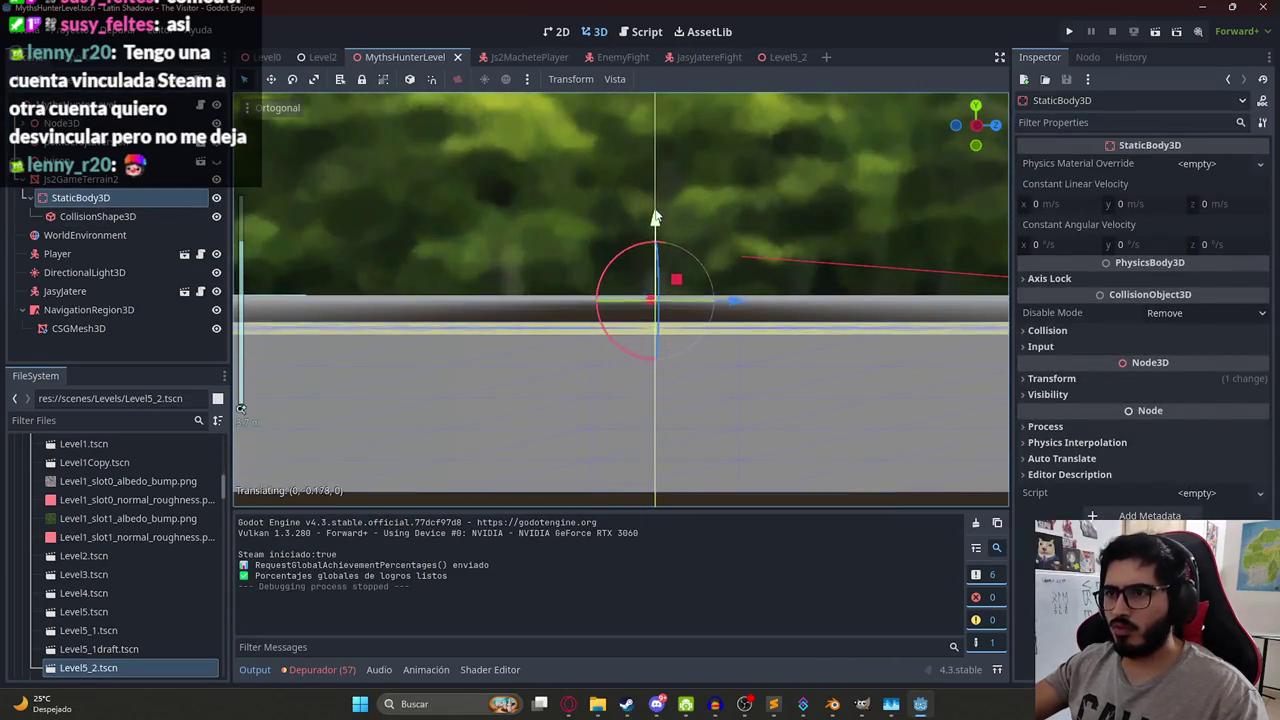
left_click_drag(655, 213, 655, 214)
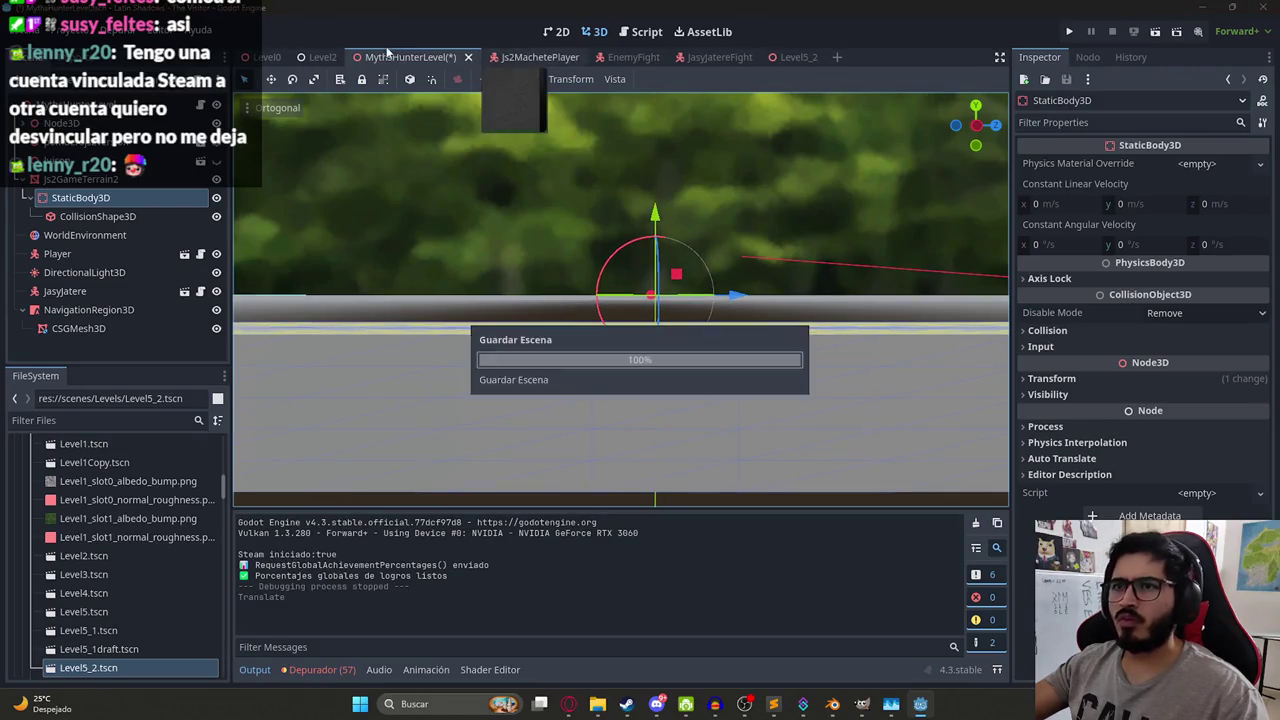
left_click(424, 167)
Save the level, run a quick F5 playtest, stop it, and open the StaticBody3D's options.
key("ctrl+s")
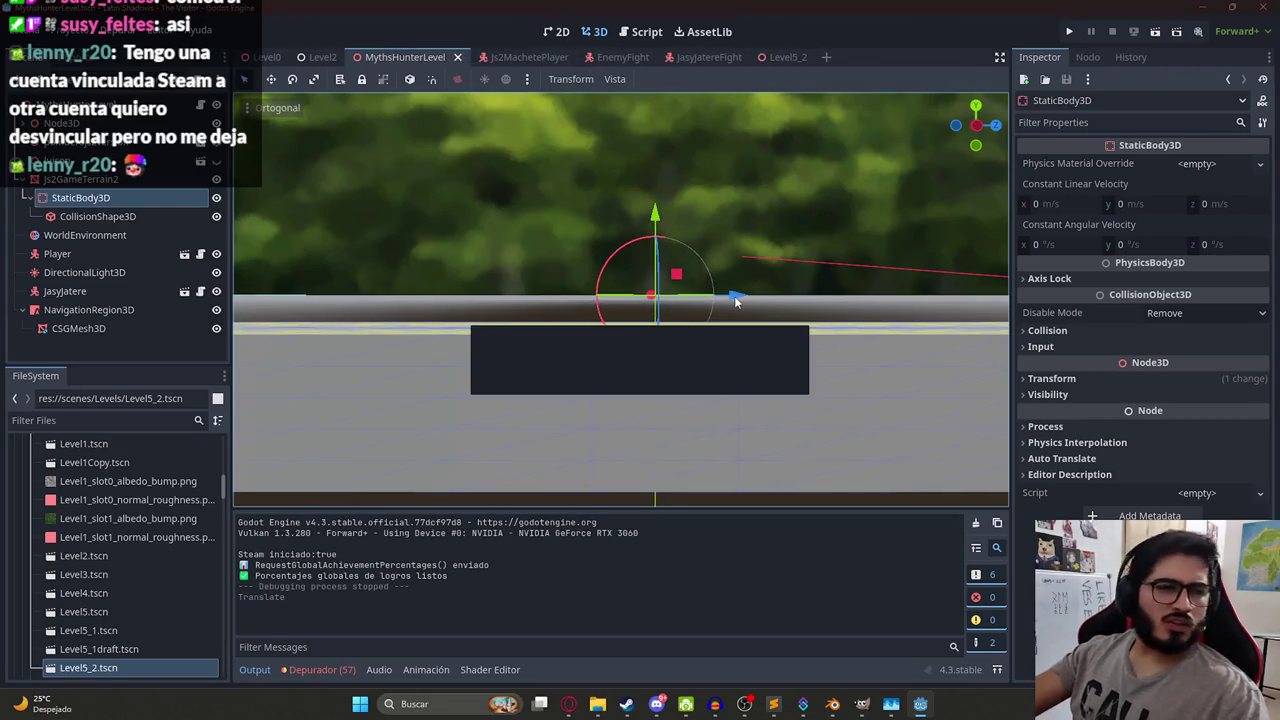
key("F5")
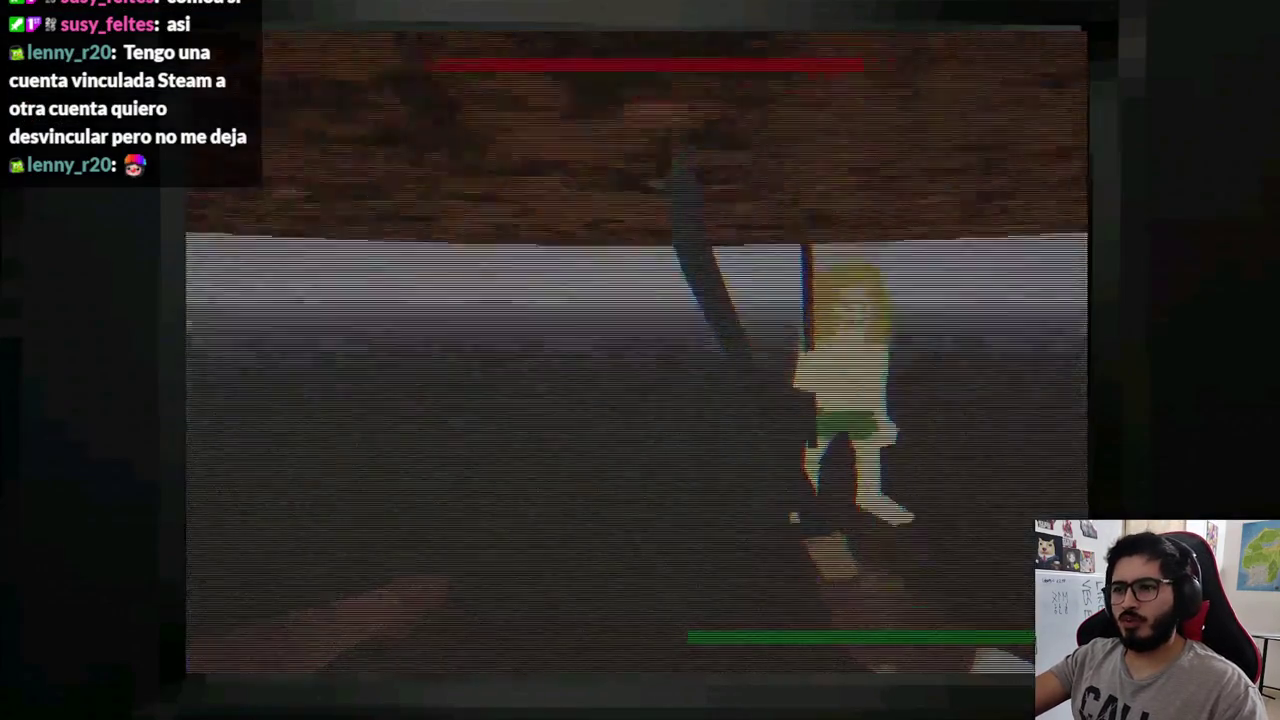
key("F8")
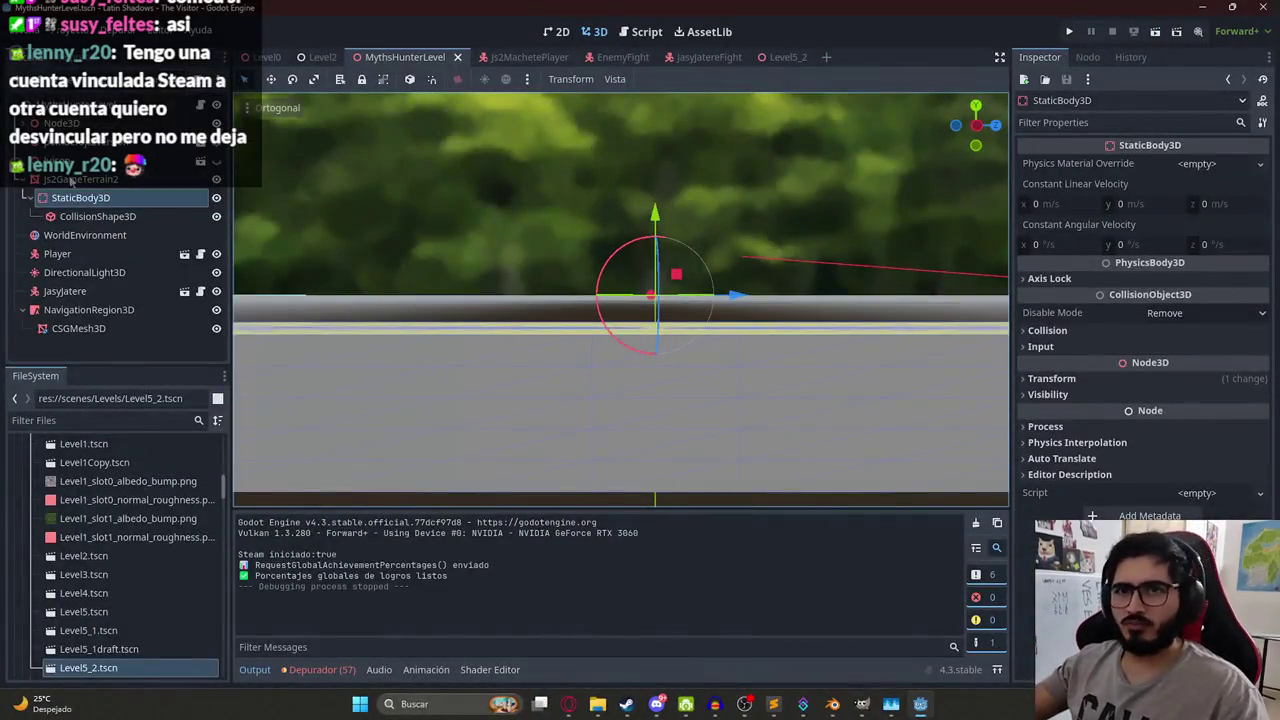
right_click(48, 200)
Delete the old StaticBody3D and generate a Single Convex static body from Js2GameTerrain2.
left_click(125, 600)
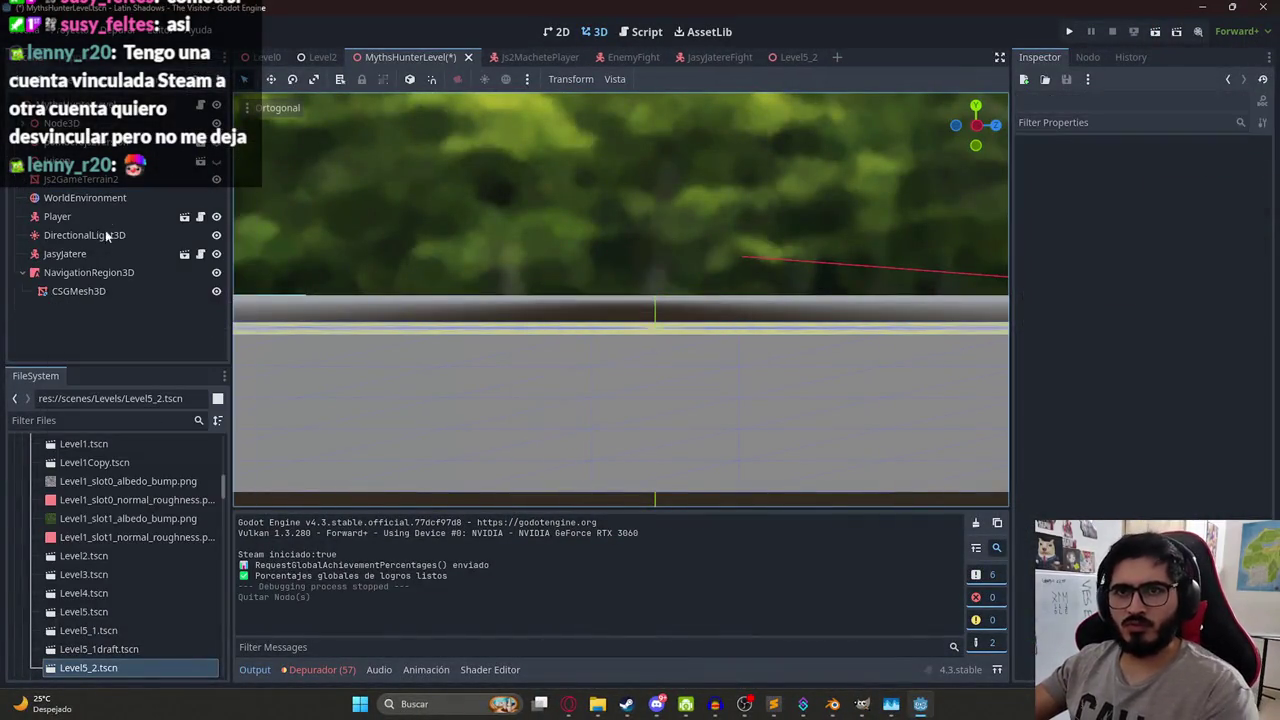
left_click(106, 186)
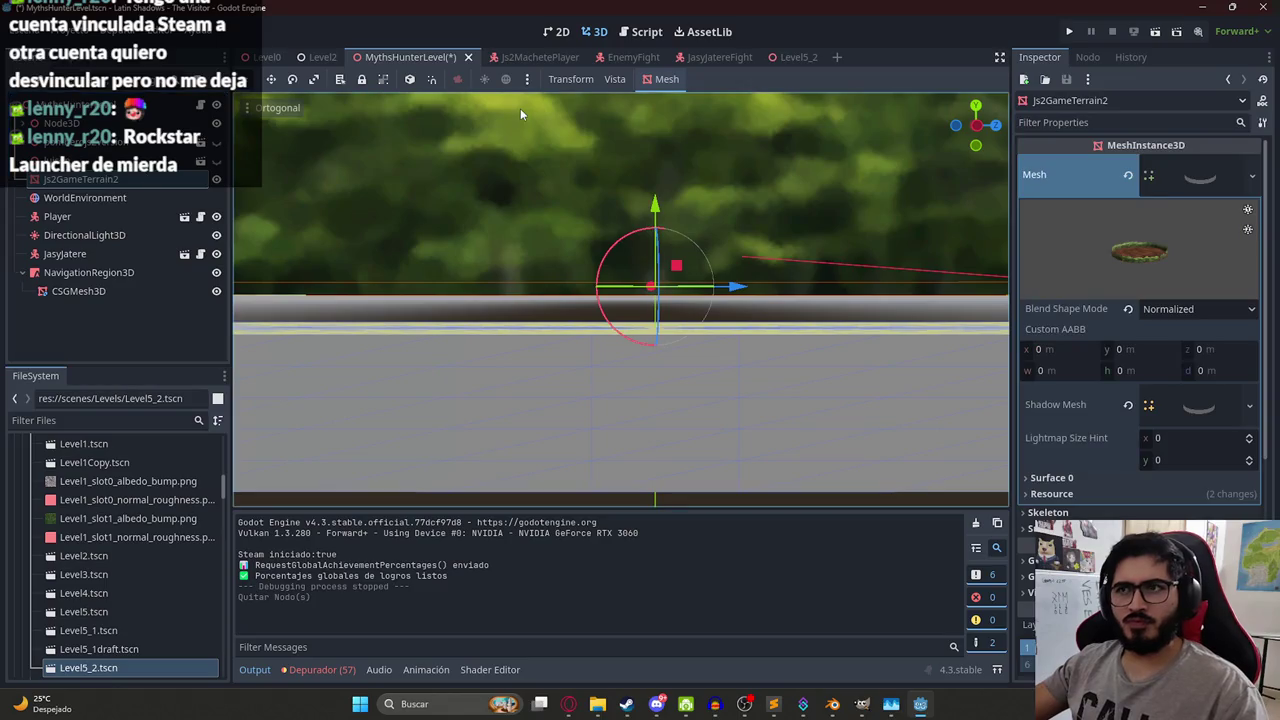
left_click(616, 79)
left_click(663, 79)
left_click(663, 79)
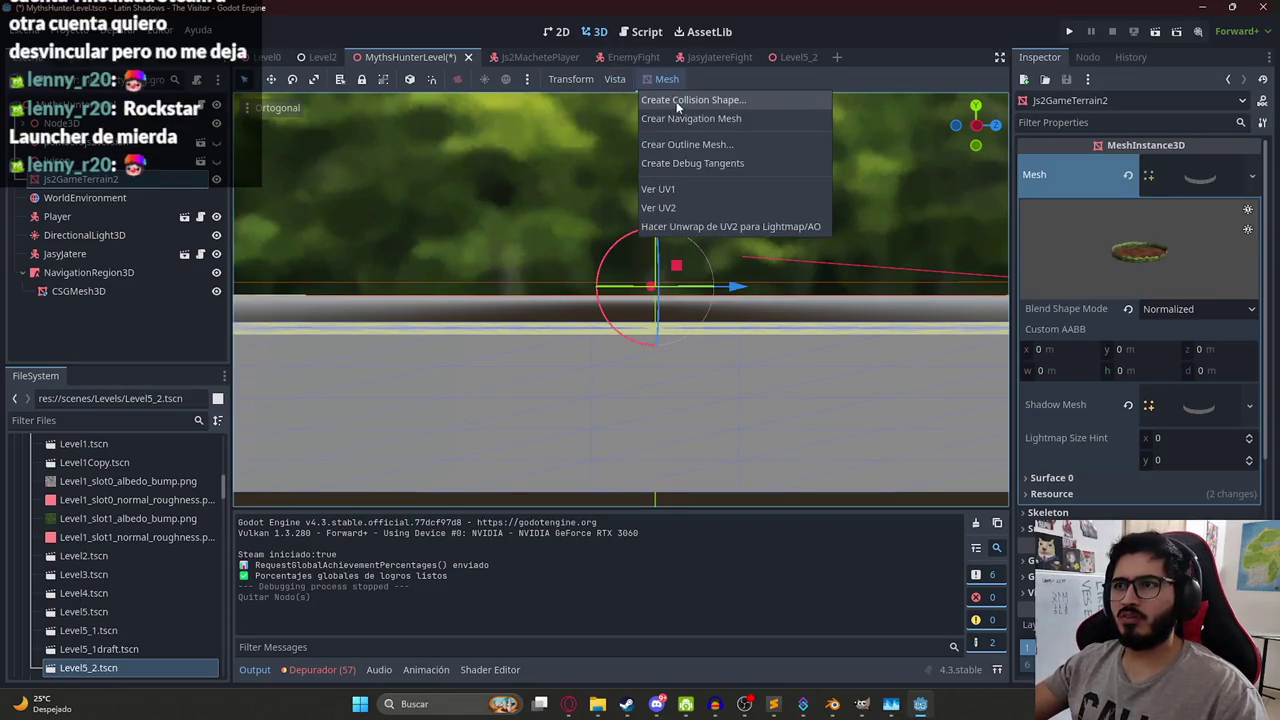
left_click(680, 100)
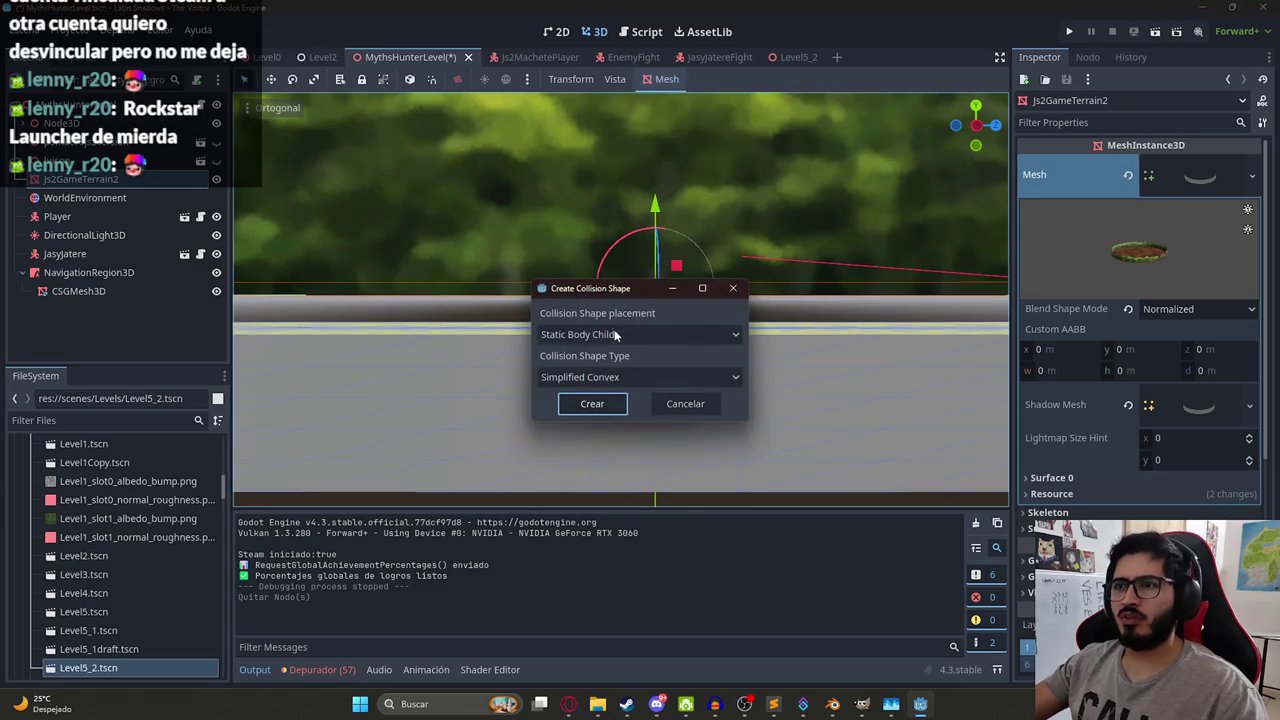
left_click(603, 378)
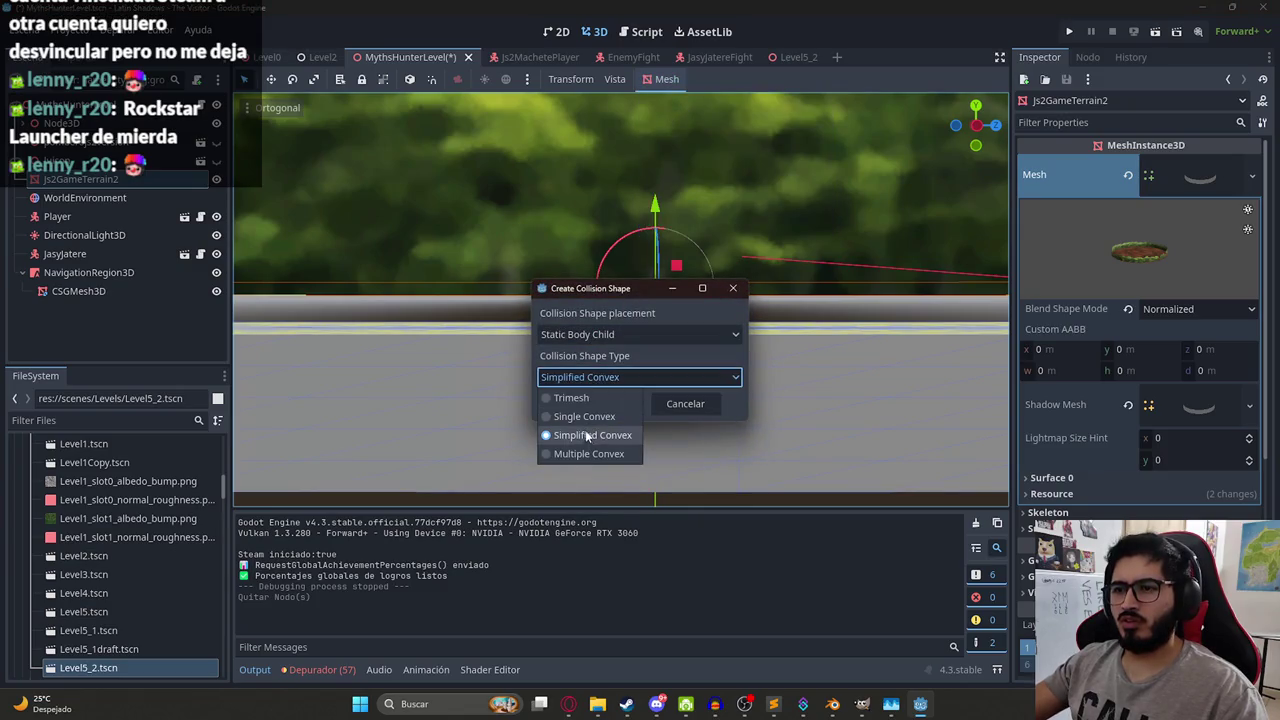
left_click(584, 416)
left_click(586, 403)
Try raising the terrain and the new collision body, undoing each move.
scroll(667, 260, "down", 3)
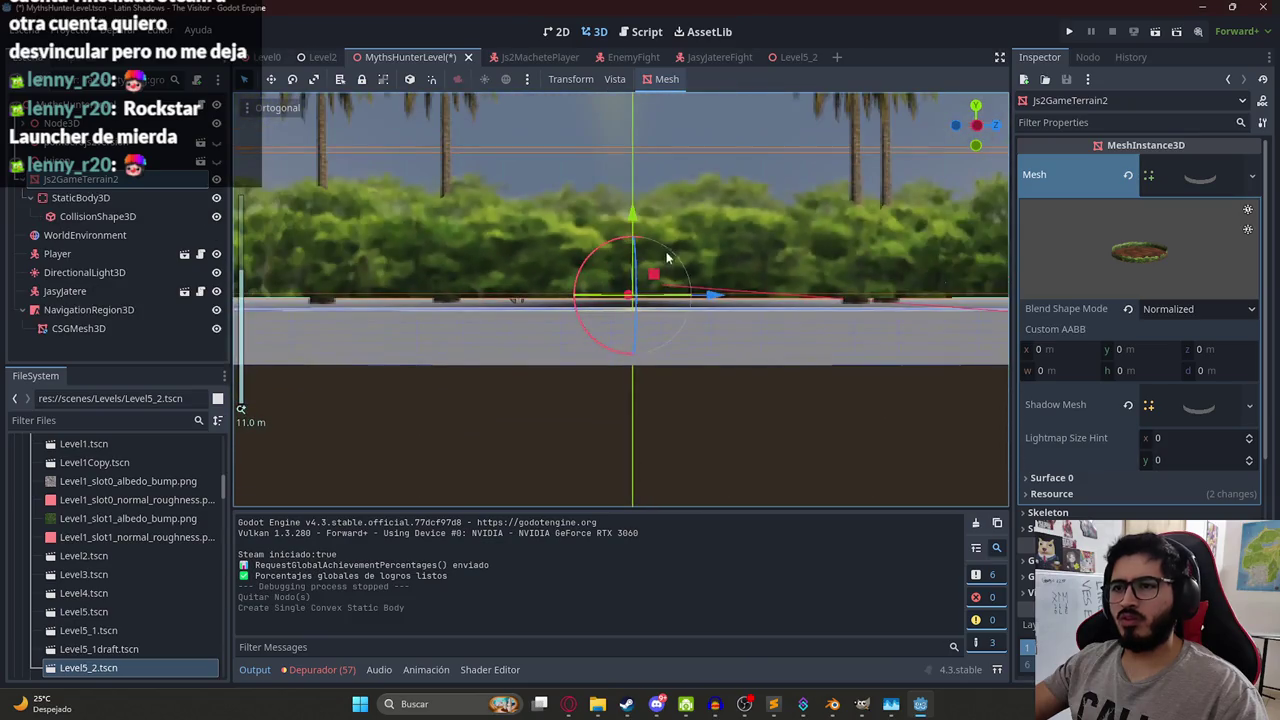
left_click_drag(652, 213, 613, 112)
key("ctrl+z")
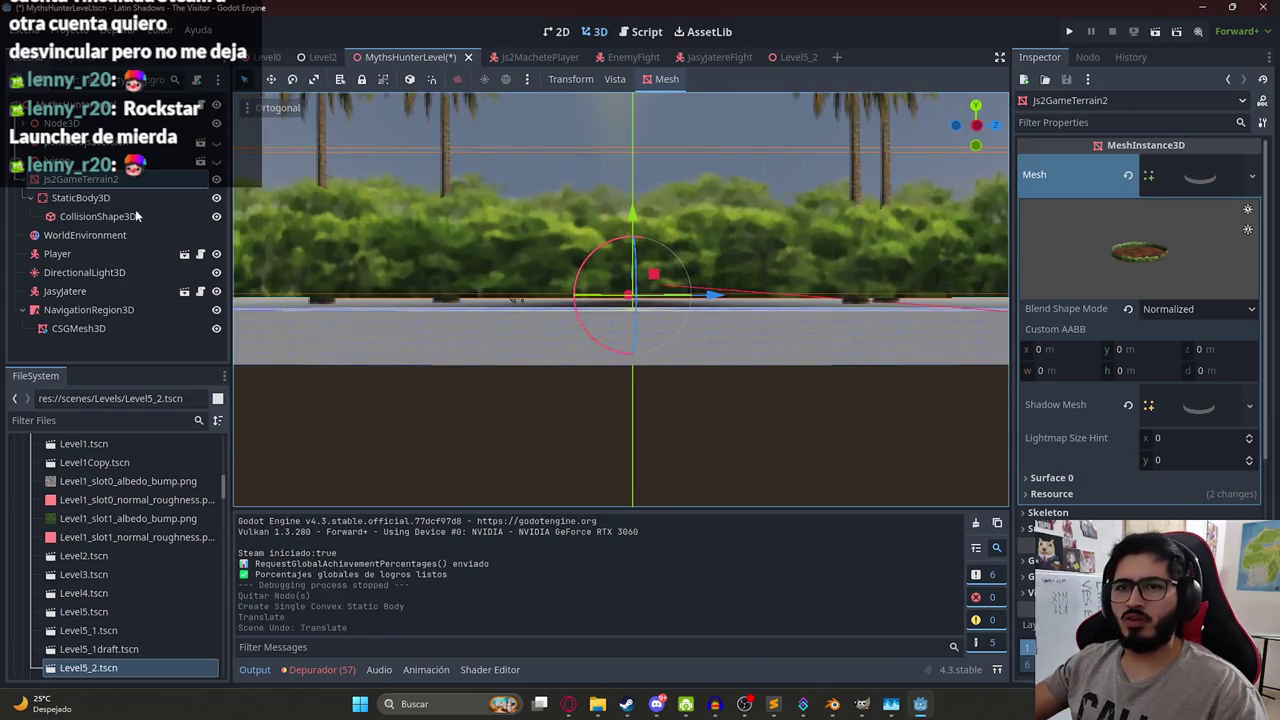
left_click(135, 202)
mouse_move(638, 78)
left_mouse_down()
mouse_move(667, 388)
mouse_move(849, 311)
left_mouse_up()
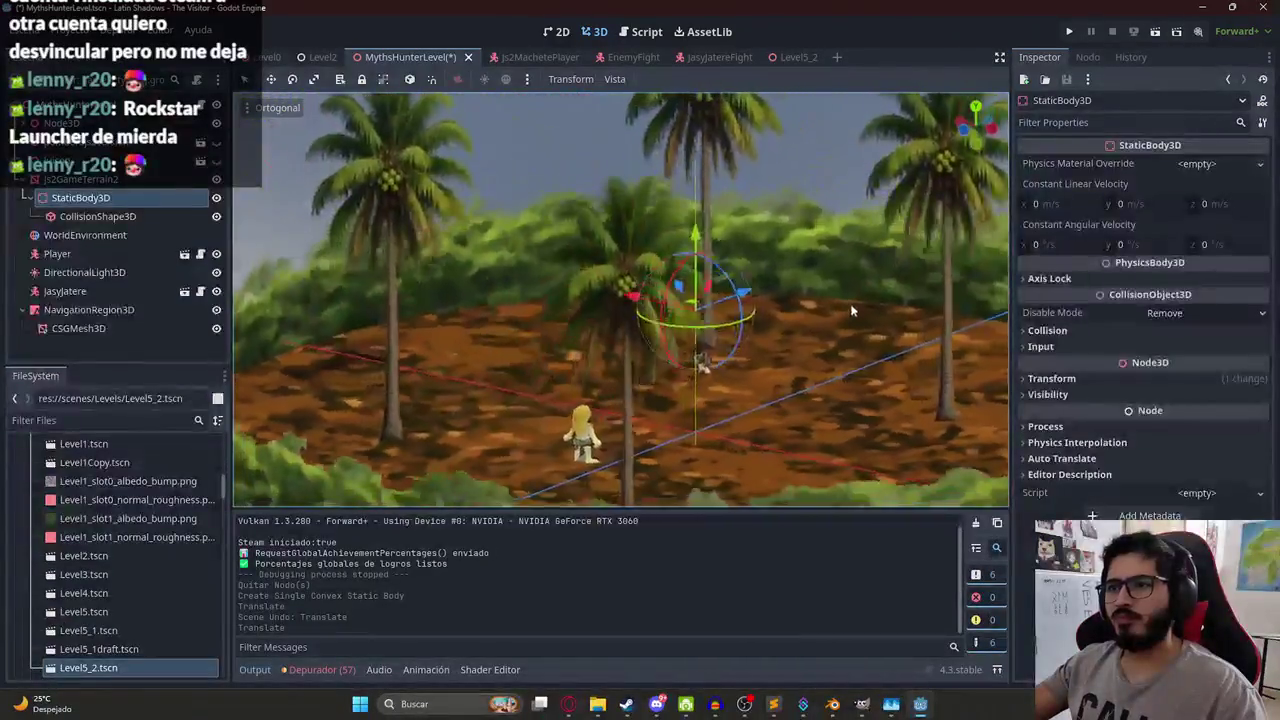
key("ctrl+z")
scroll(834, 363, "down", 5)
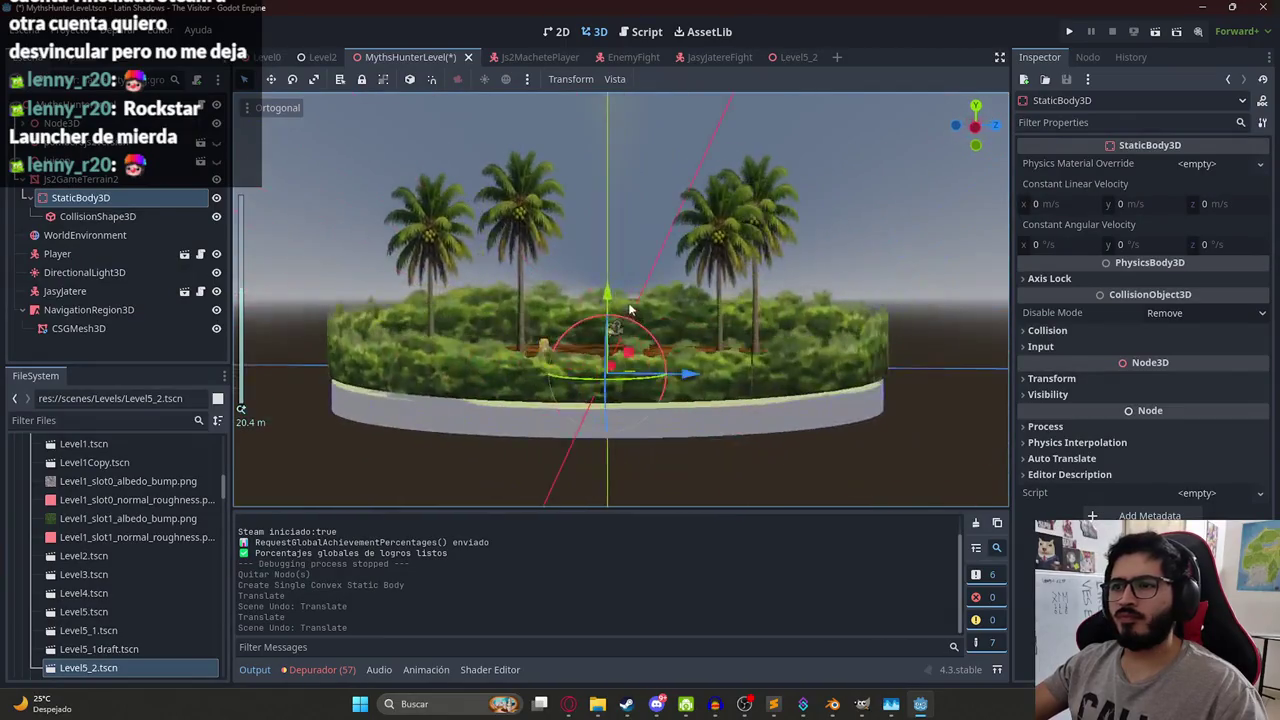
left_click_drag(630, 47, 632, 50)
key("f")
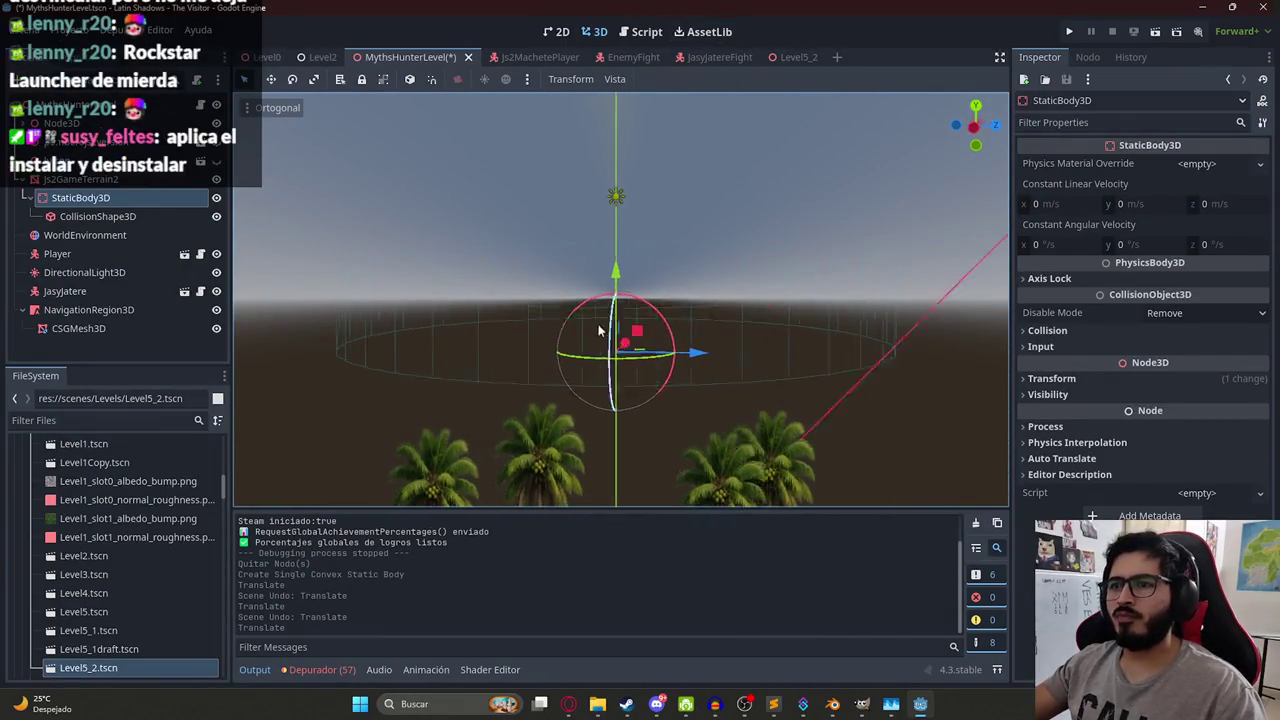
scroll(458, 334, "down", 3)
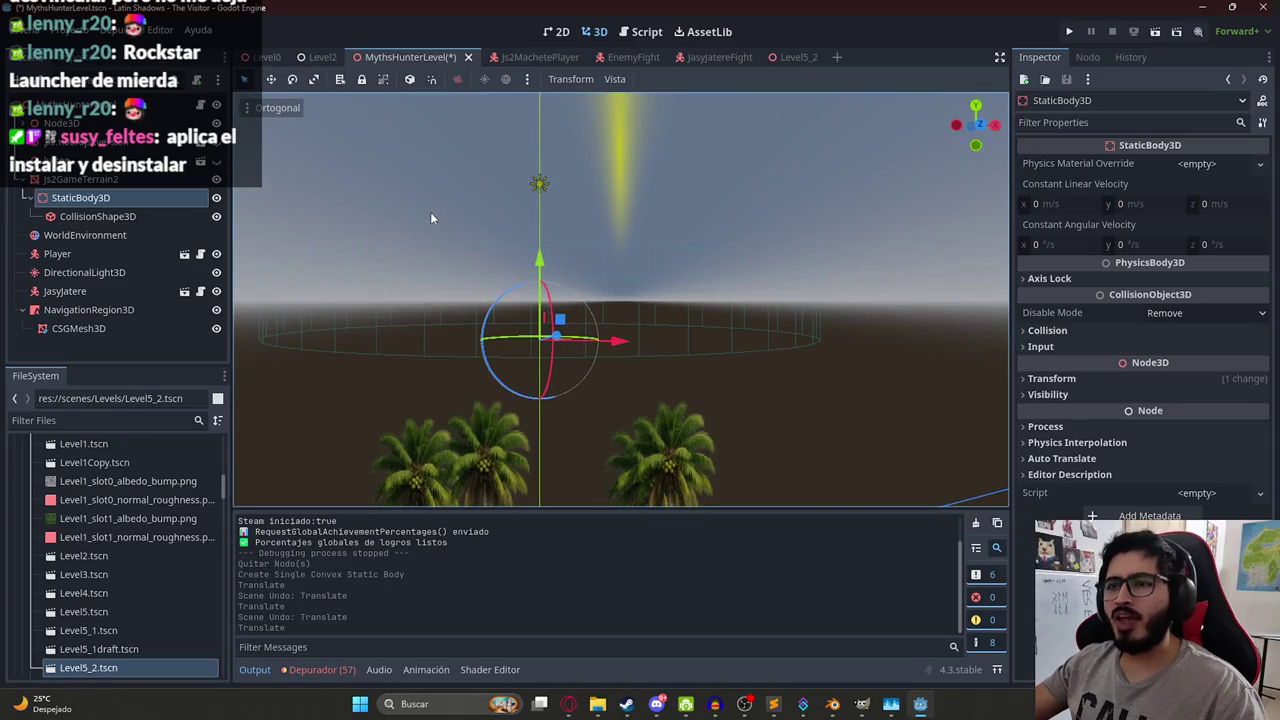
key("ctrl+z")
scroll(603, 335, "up", 4)
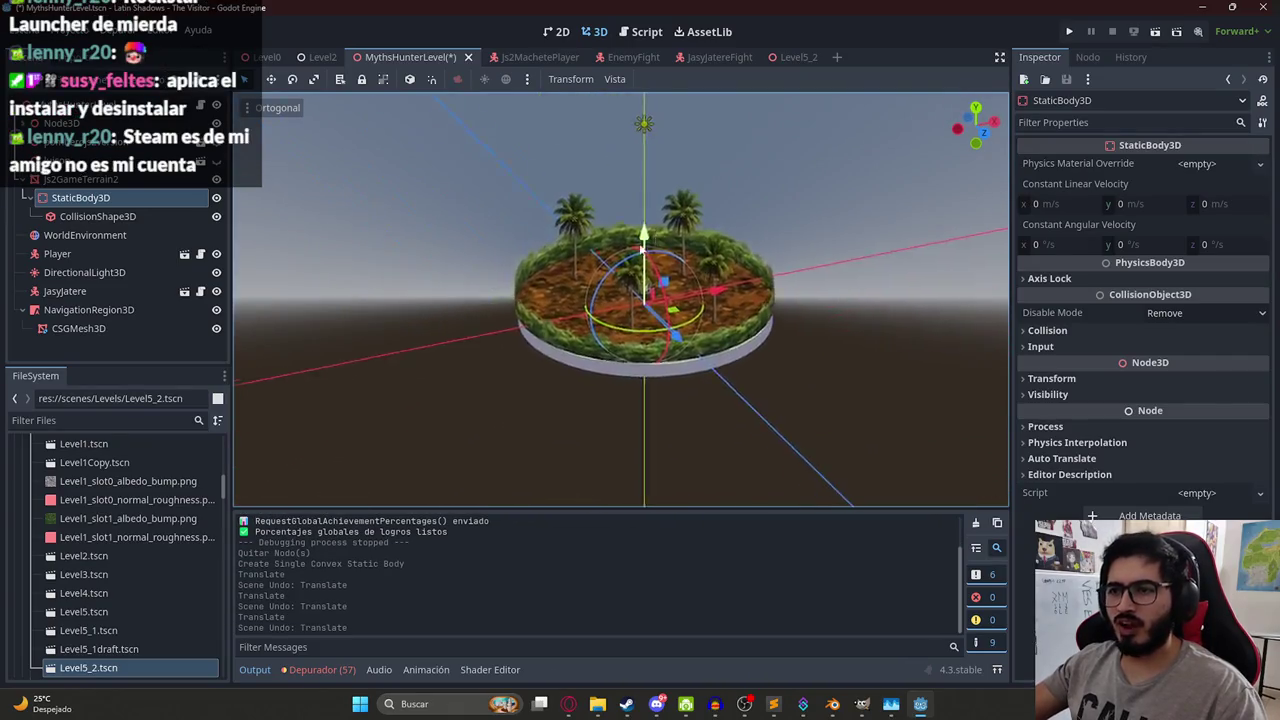
scroll(603, 335, "up", 5)
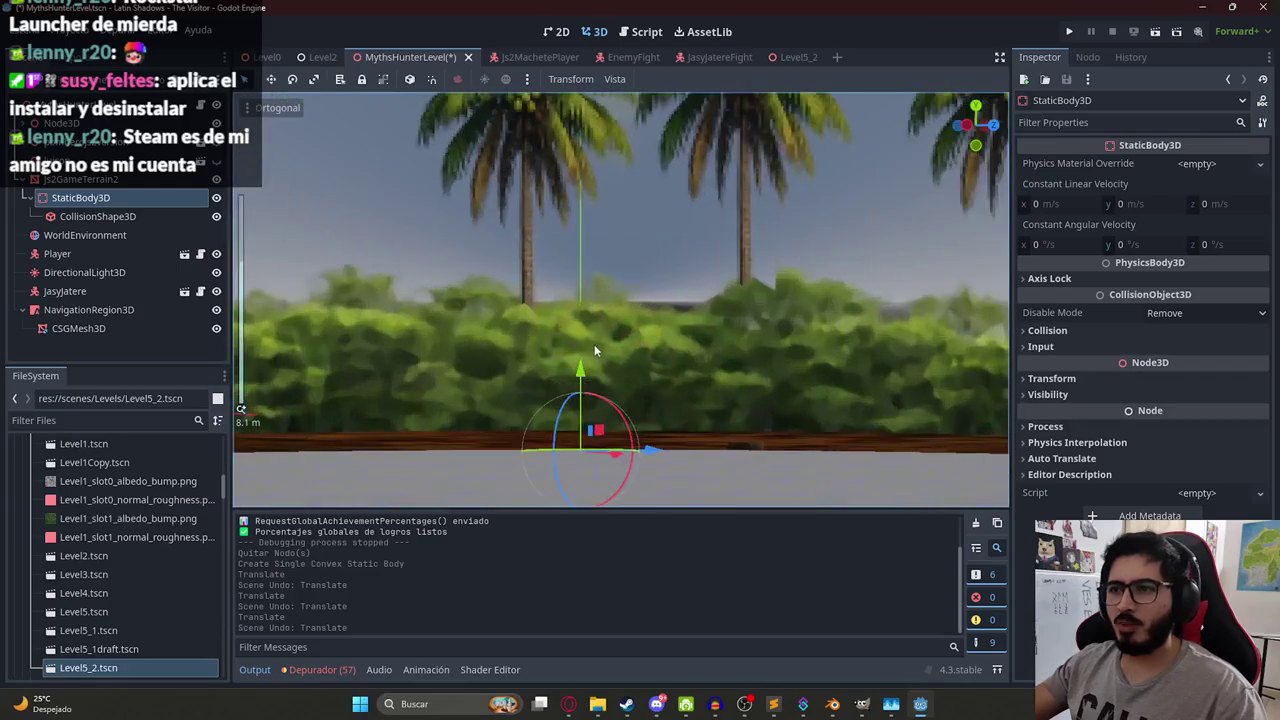
Shift the collision body vertically and switch to the orthogonal left view.
left_click_drag(581, 372, 589, 359)
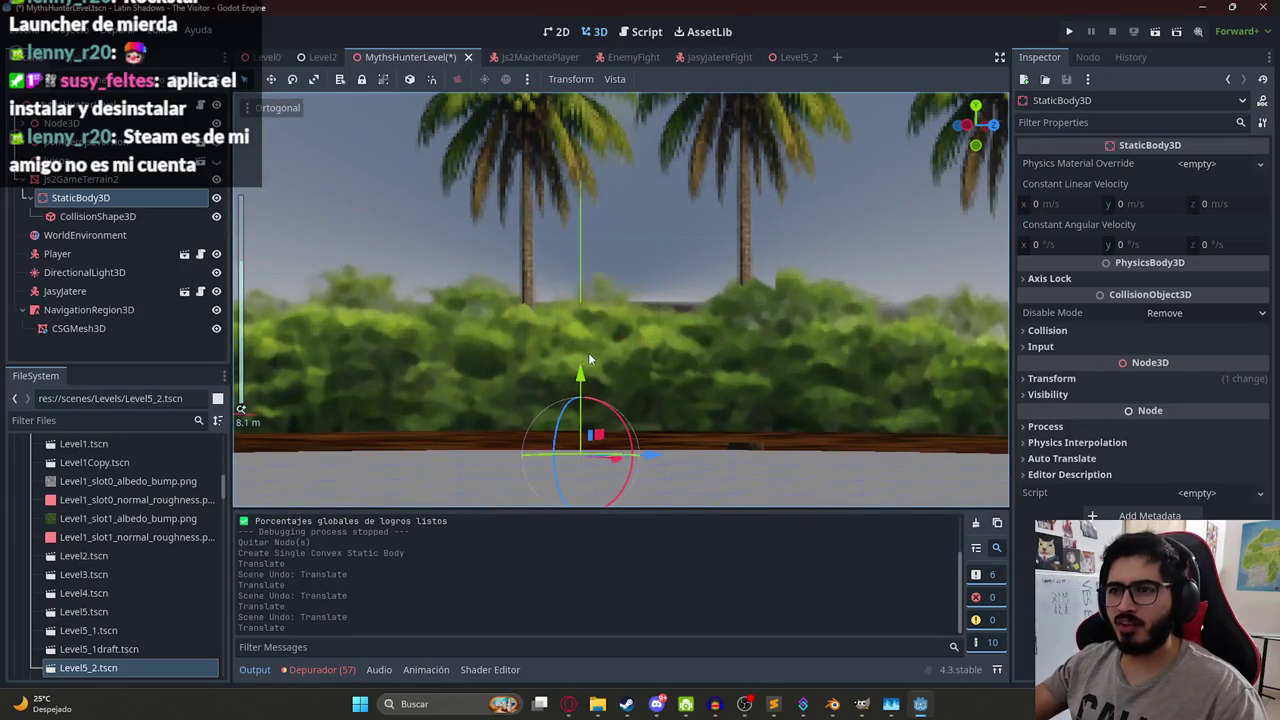
left_click(570, 79)
left_click(265, 108)
left_click(265, 108)
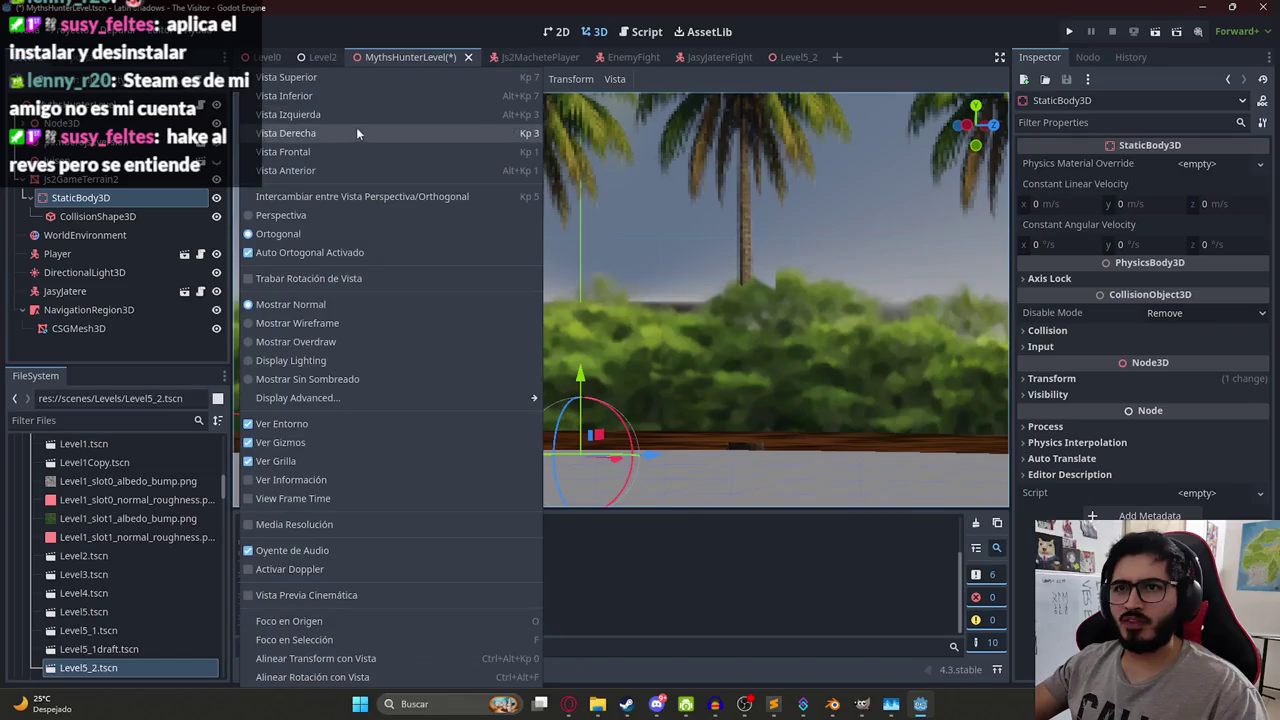
left_click(356, 128)
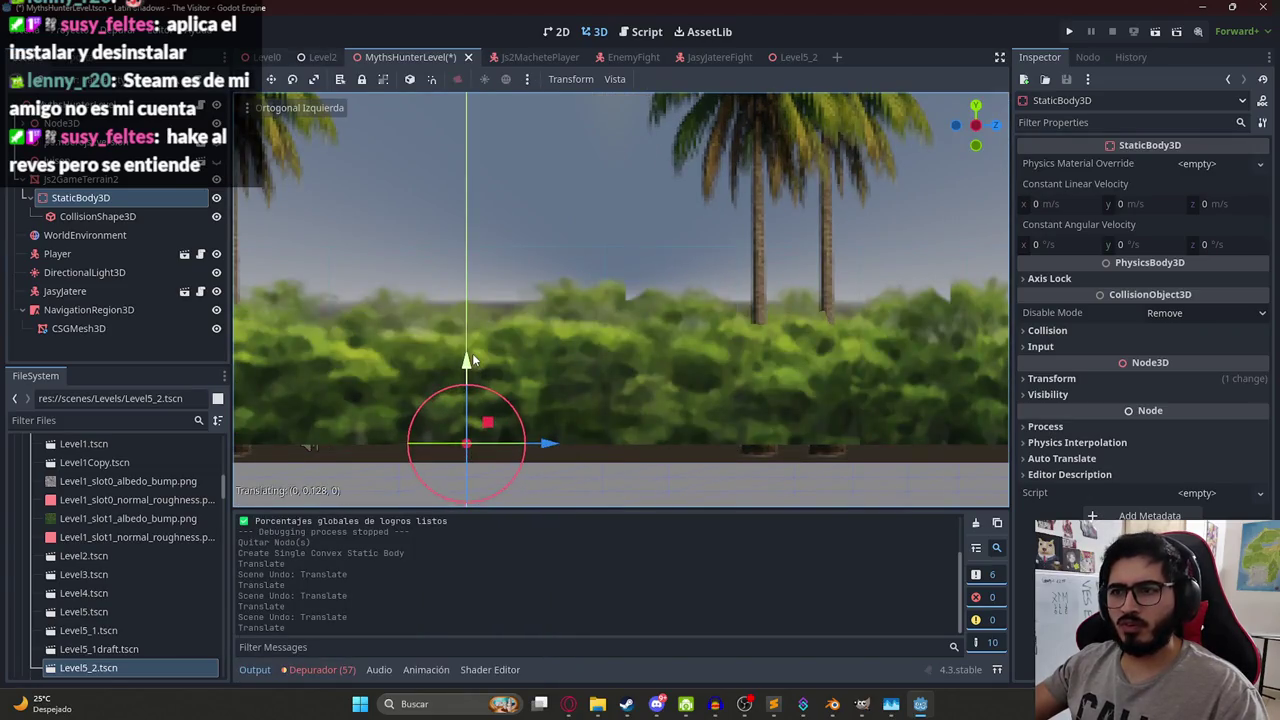
Save MythsHunterLevel and playtest it with F5, then leave the running game.
key("ctrl+s")
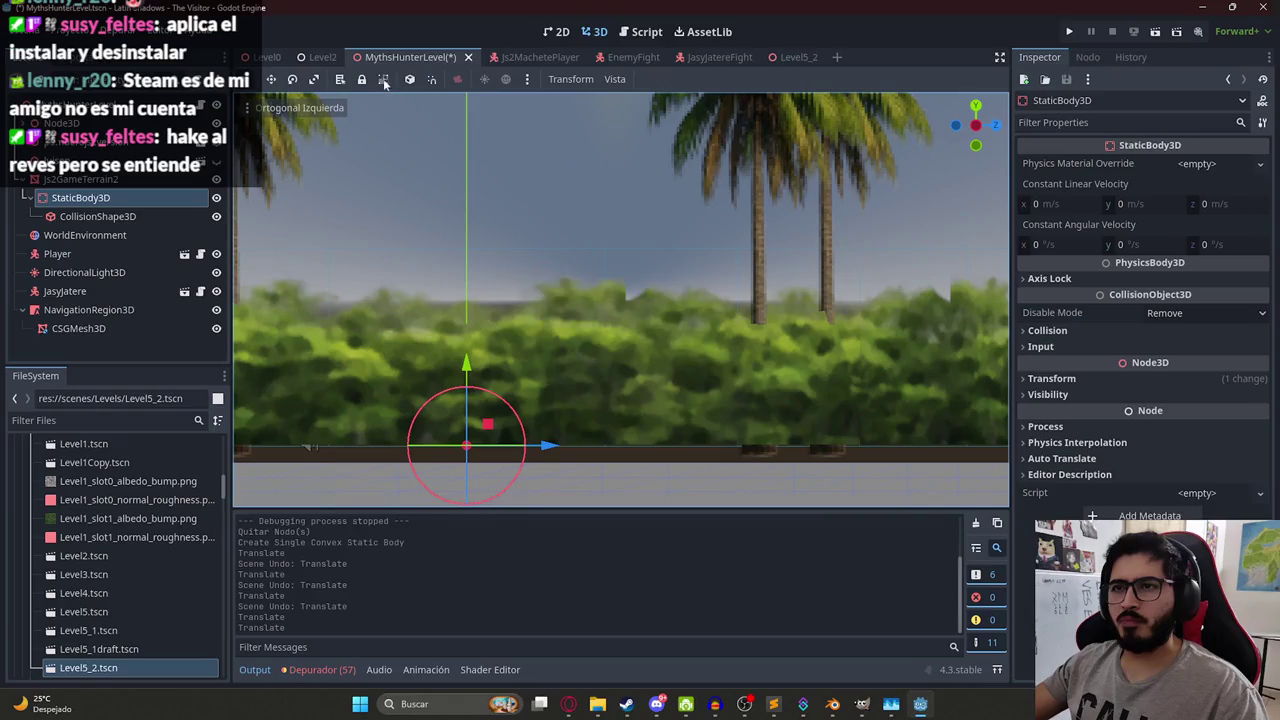
right_click(386, 60)
left_click(446, 160)
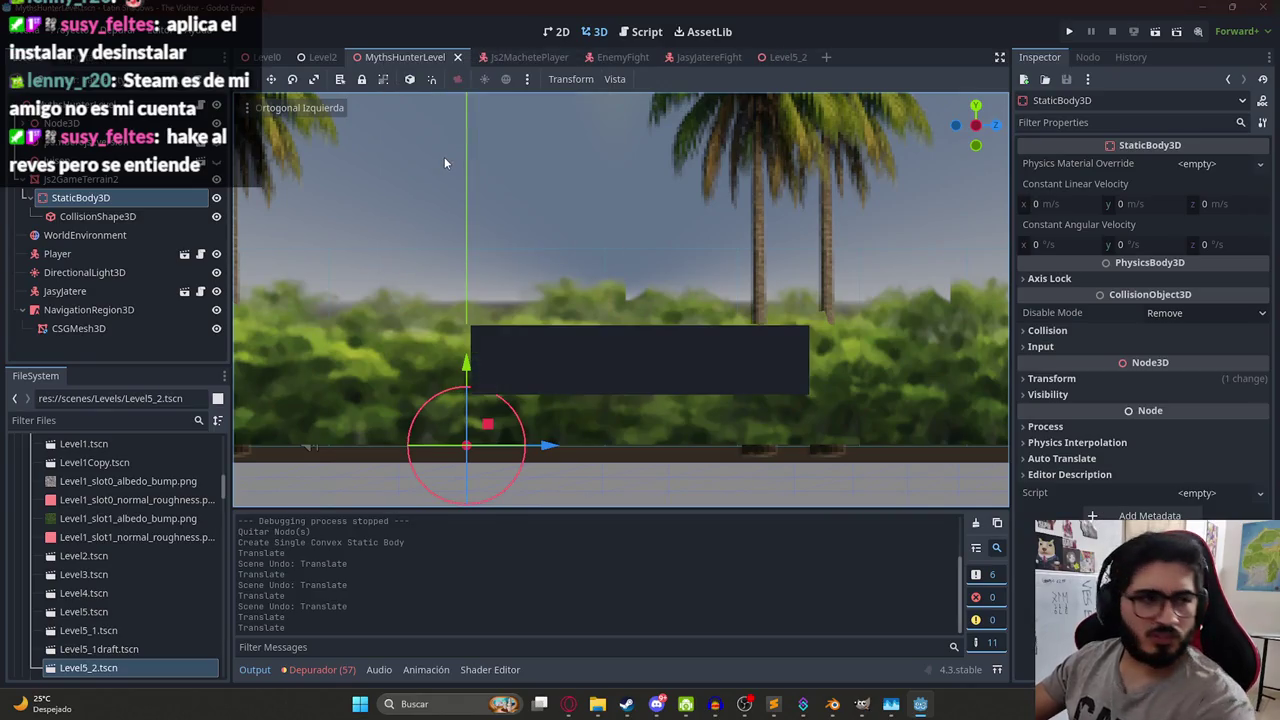
key("F5")
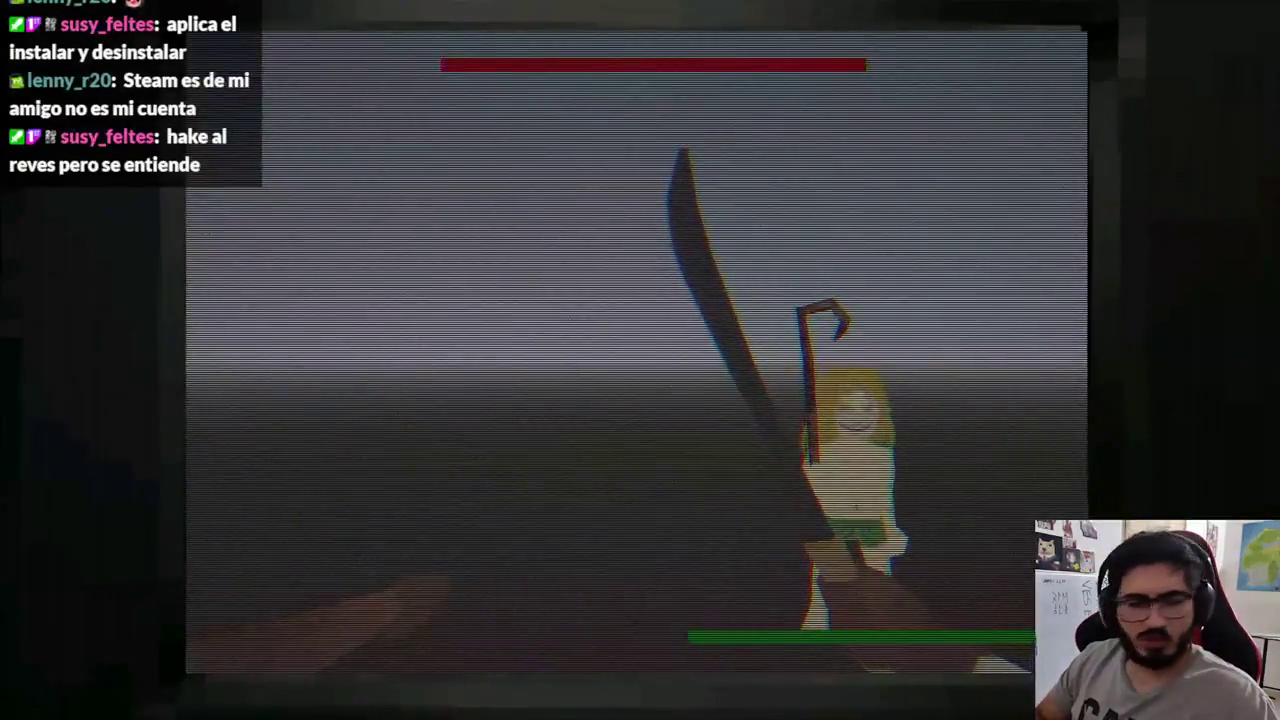
key("Escape")
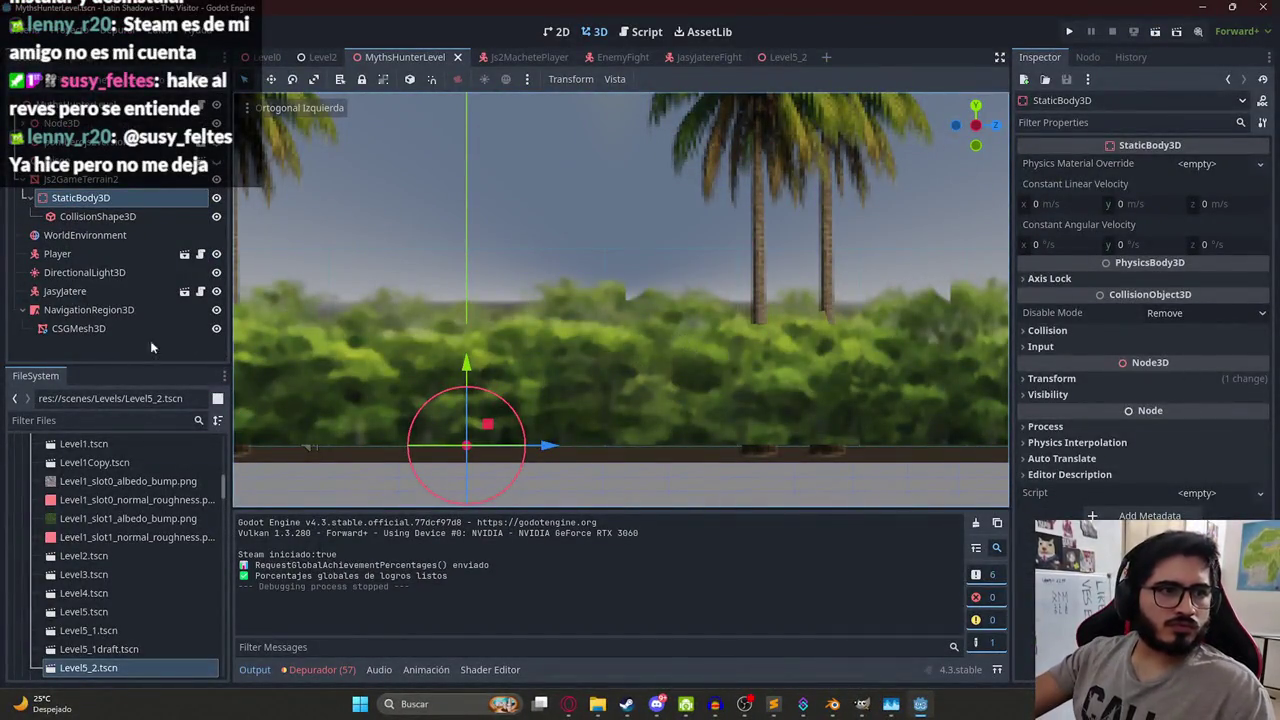
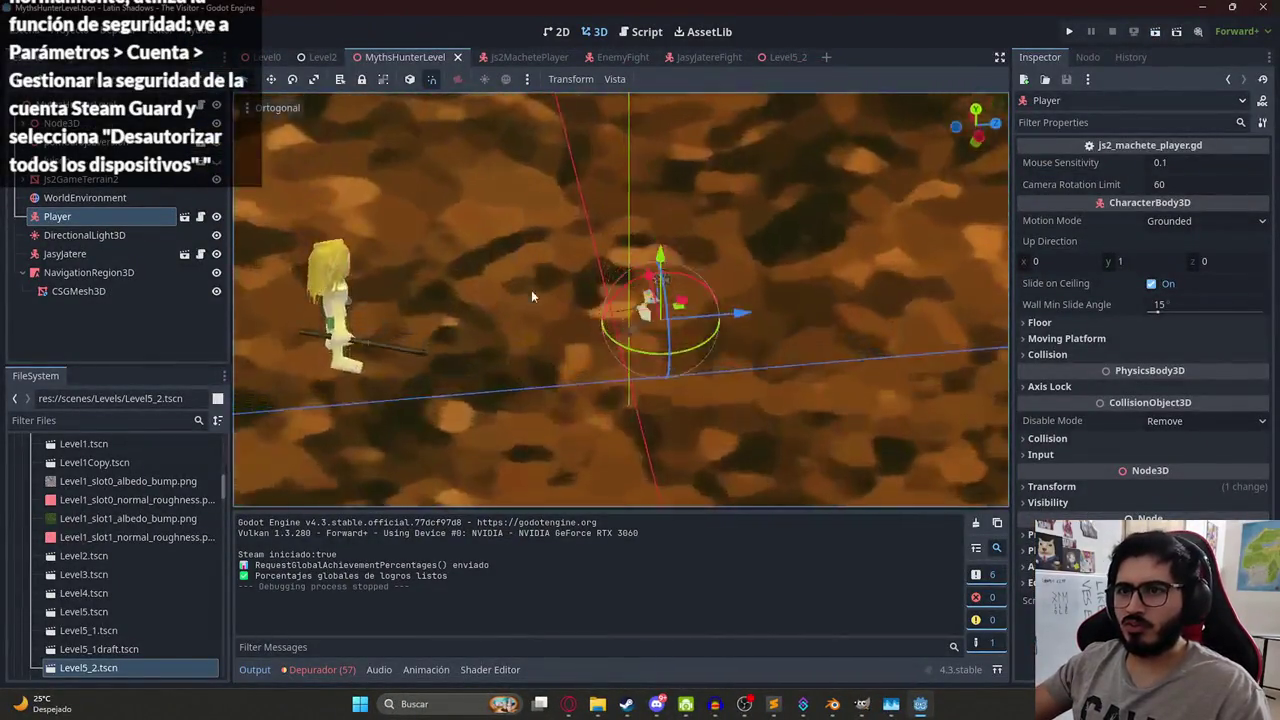
Raise the terrain's convex CollisionShape3D along the Y axis and save the level scene.
left_click_drag(531, 296, 500, 280)
left_click(24, 180)
left_click(70, 234)
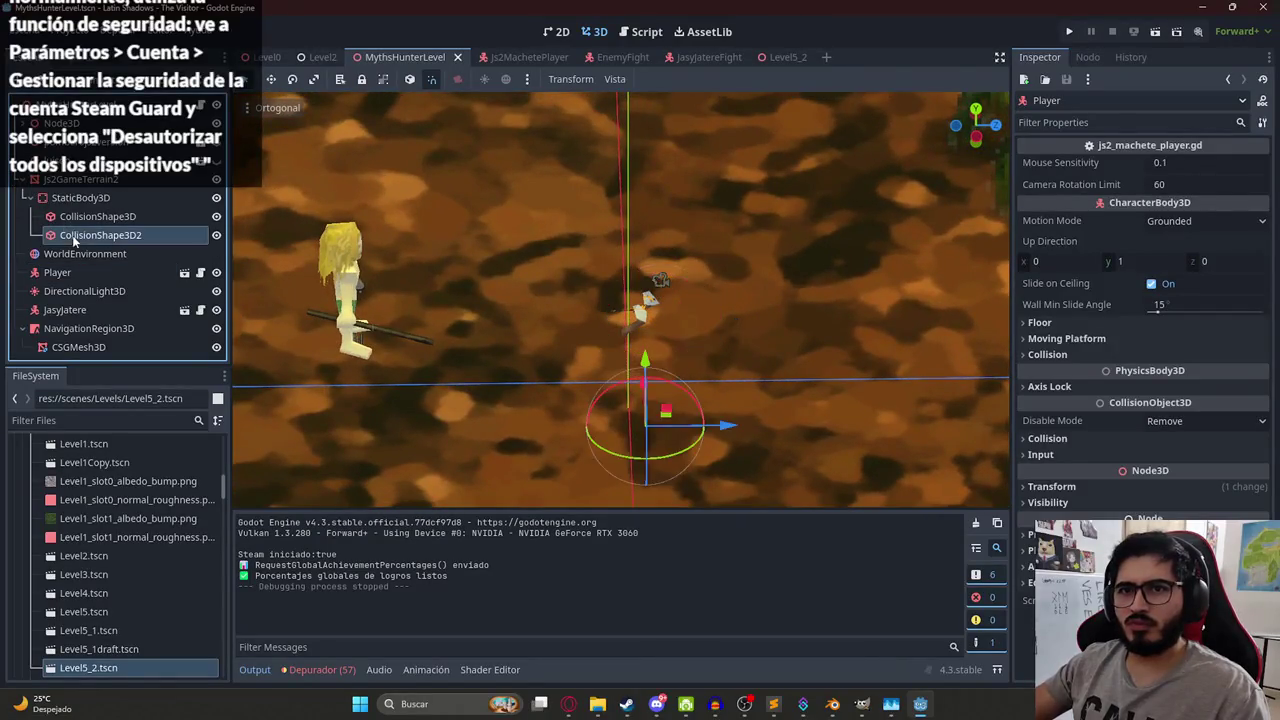
key("f")
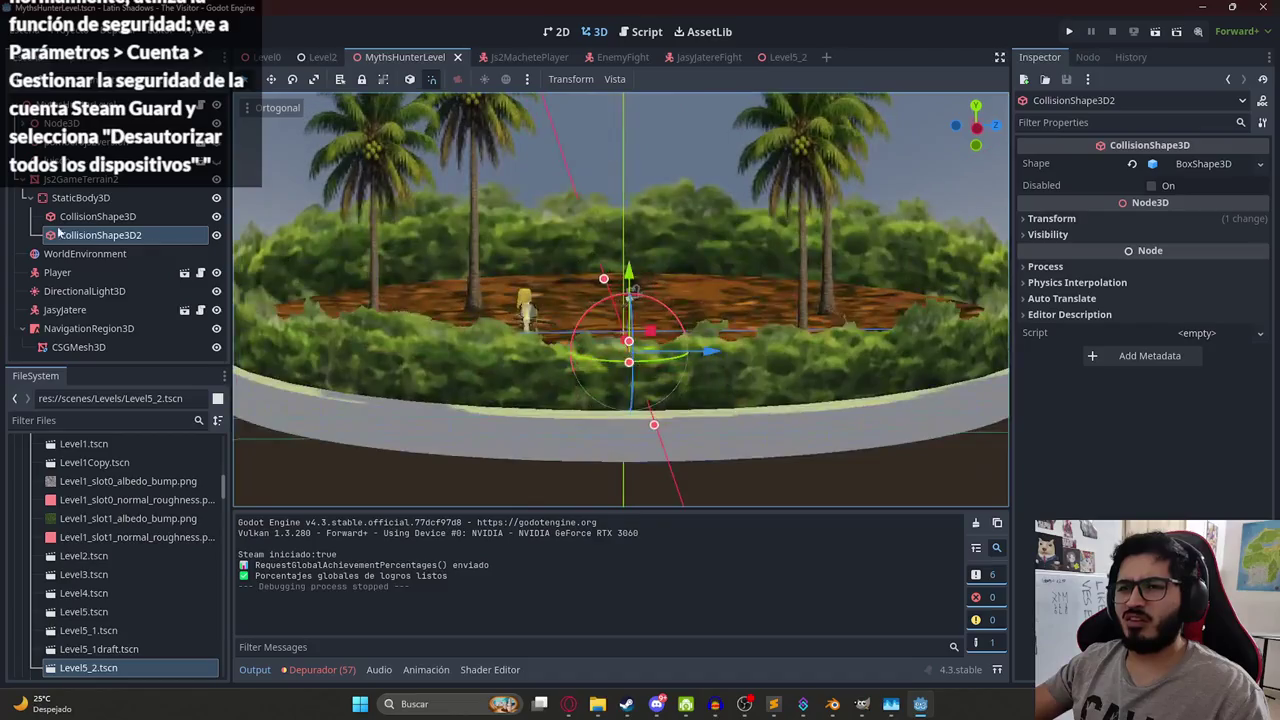
left_click(90, 216)
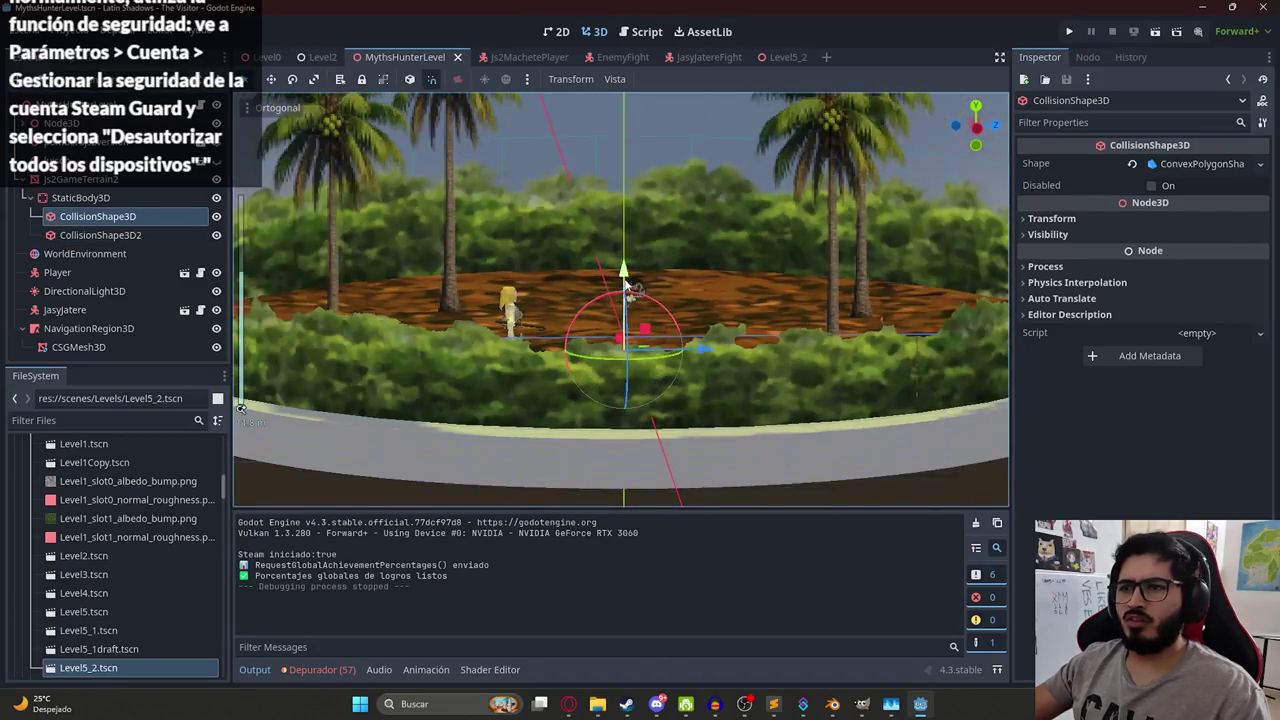
left_click_drag(624, 292, 628, 100)
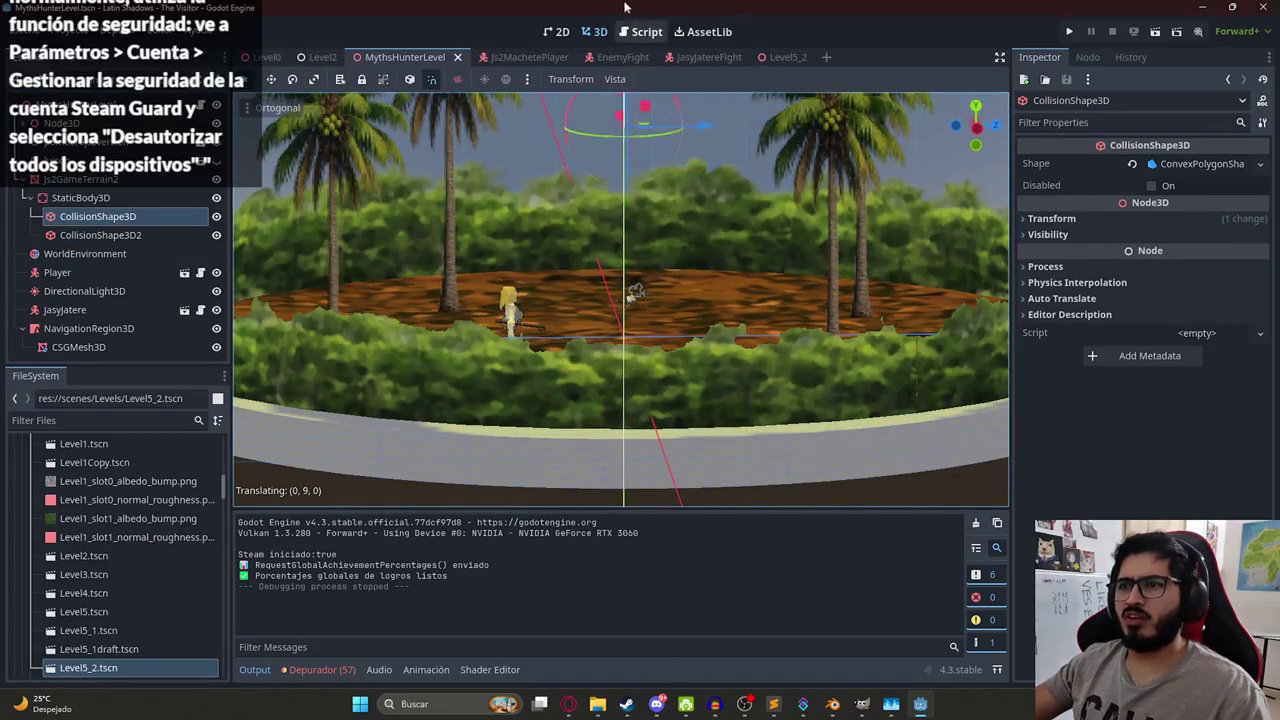
left_click_drag(589, 7, 589, 7)
key("ctrl+s")
Playtest the MythsHunterLevel scene, then stop the game.
right_click(390, 57)
left_click(780, 155)
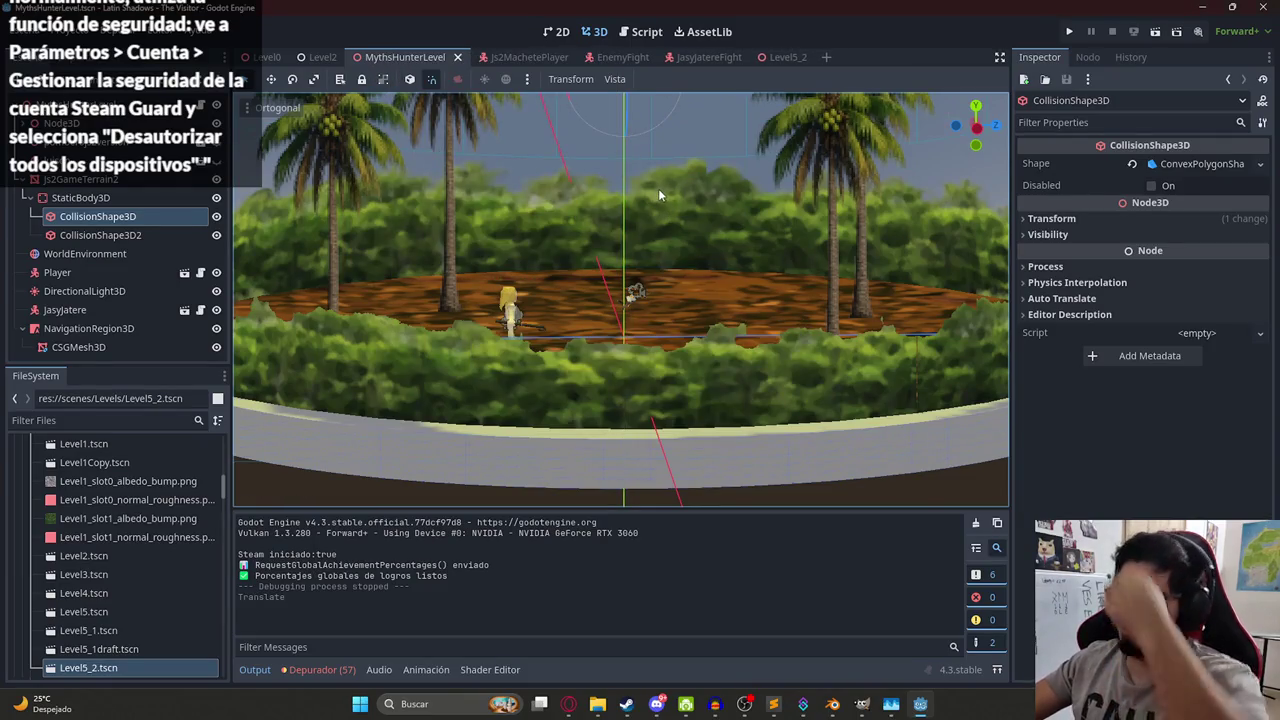
key("F5")
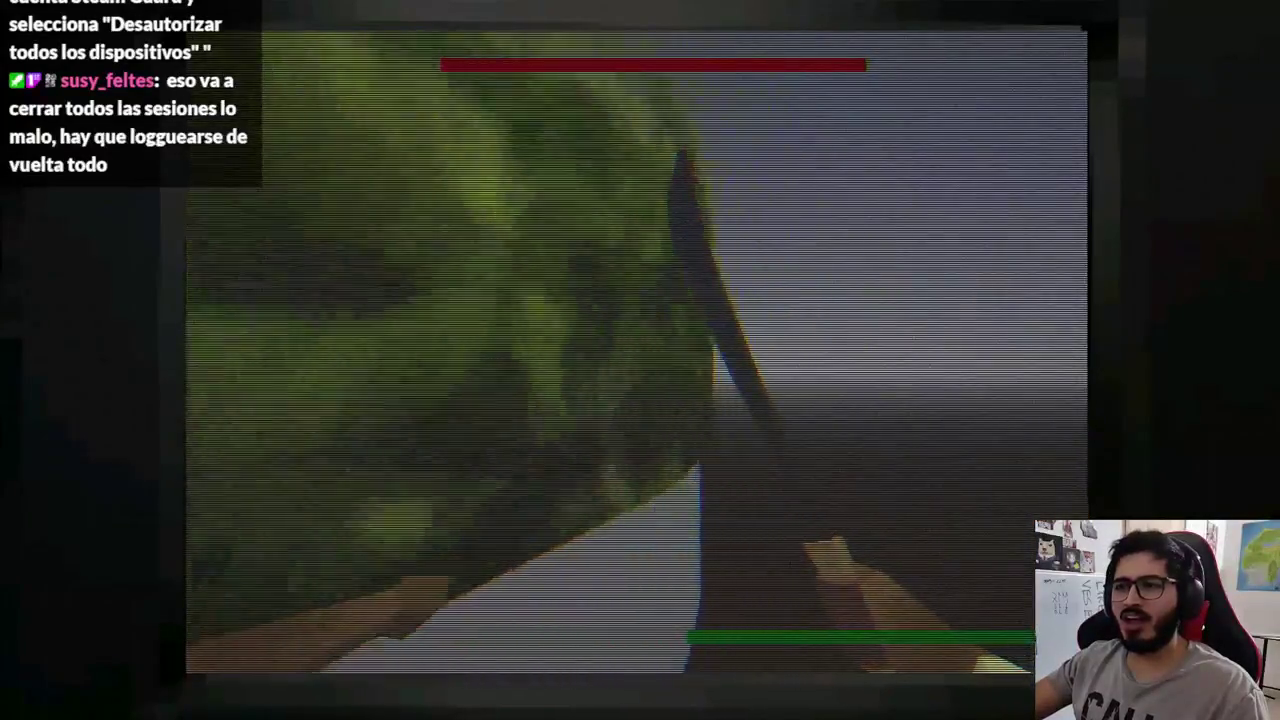
key("F8")
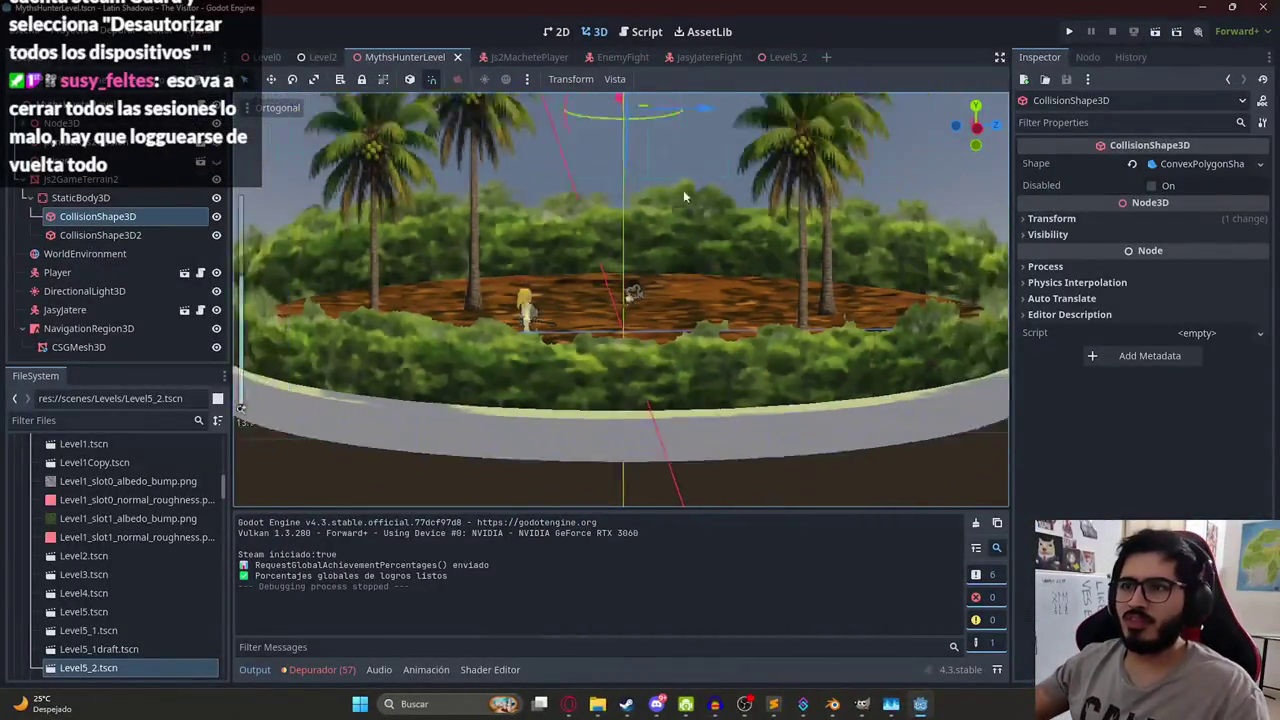
Switch to the left orthographic view and nudge the collision shape vertically.
scroll(683, 190, "down", 5)
mouse_move(683, 190)
left_mouse_down()
mouse_move(852, 302)
mouse_move(872, 248)
mouse_move(802, 193)
mouse_move(771, 180)
mouse_move(764, 233)
left_mouse_up()
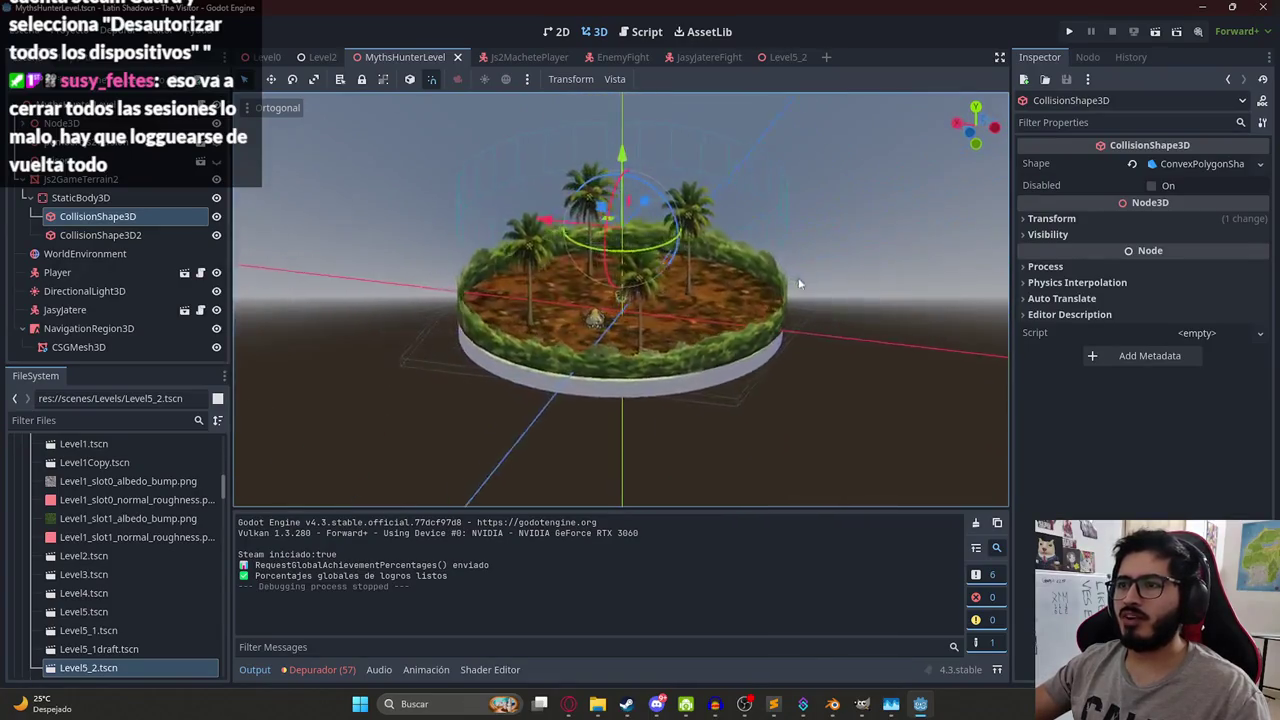
scroll(628, 188, "up", 4)
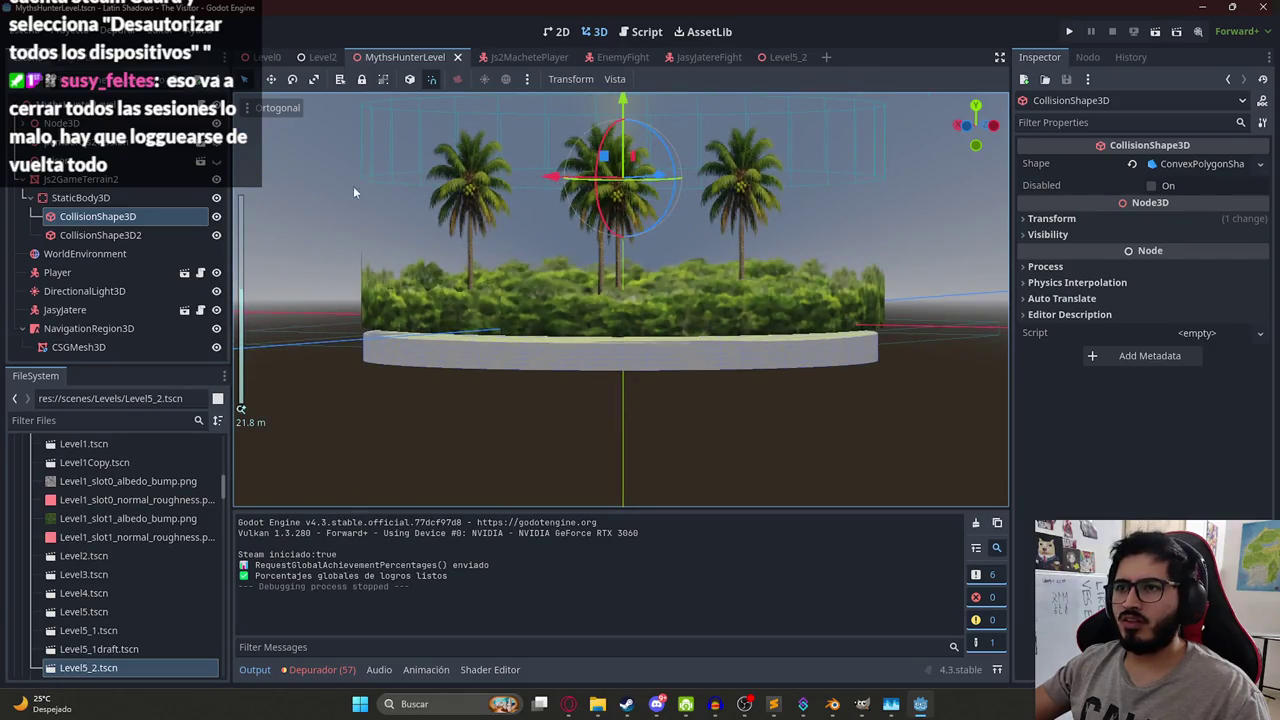
left_click(568, 80)
left_click(277, 107)
left_click(277, 107)
left_click(290, 128)
scroll(646, 155, "down", 2)
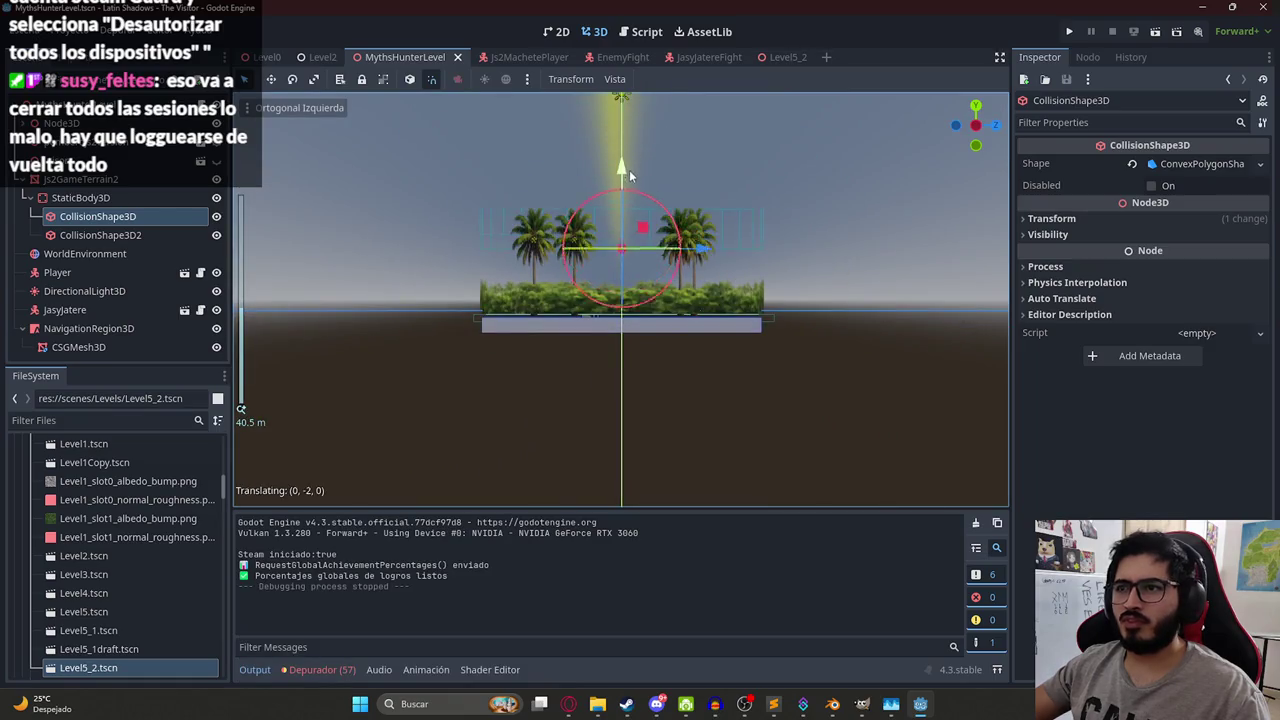
left_click_drag(629, 240, 629, 243)
Playtest the level again, then move the collision shape further up along Y.
right_click(390, 57)
left_click(476, 159)
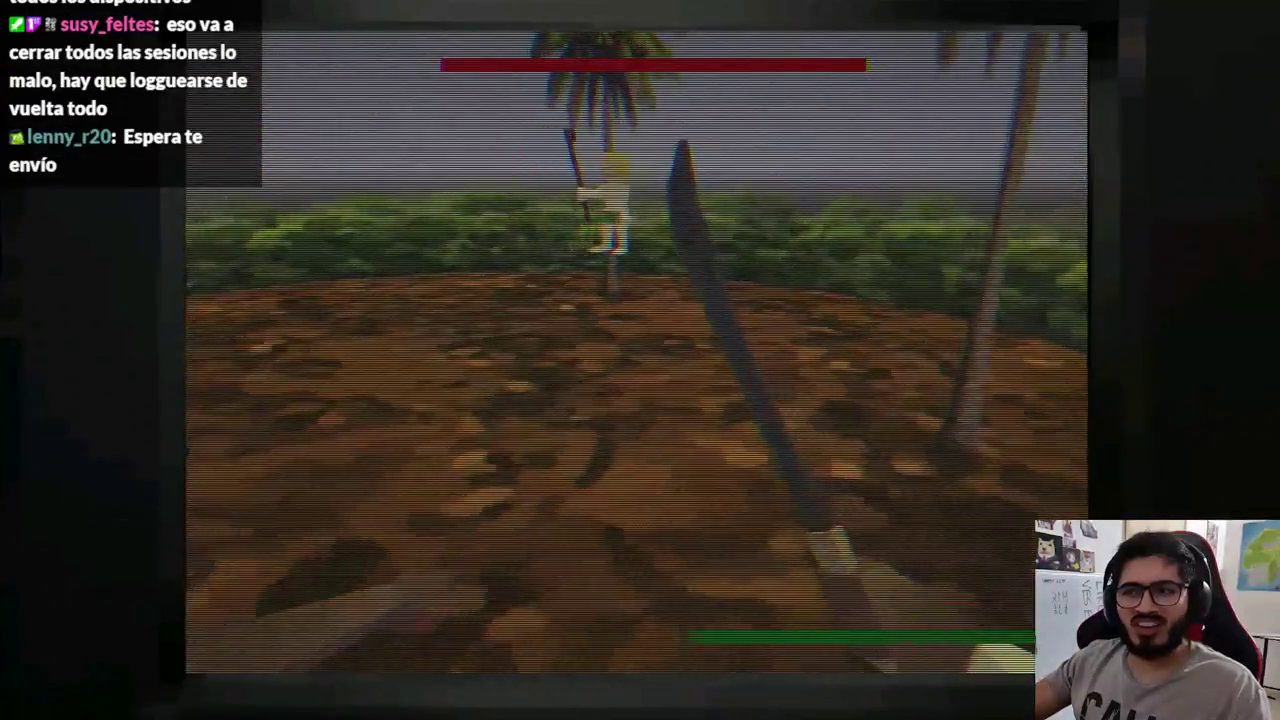
key("F8")
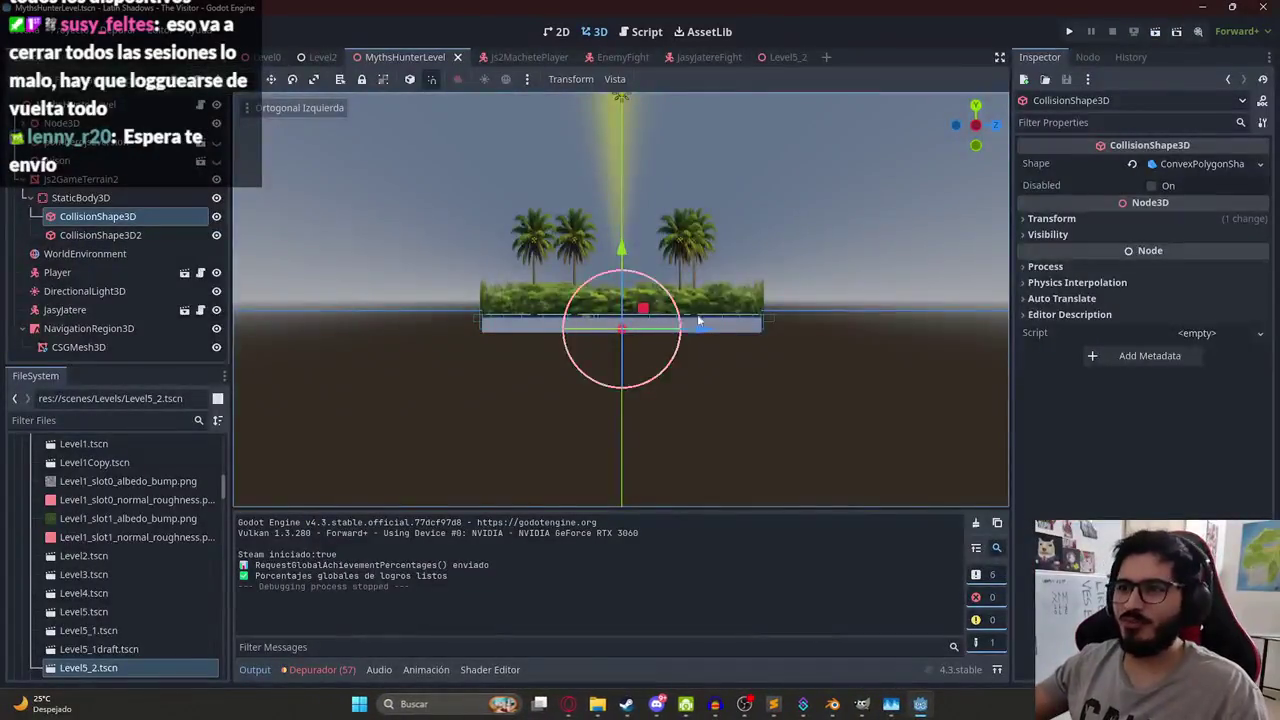
scroll(638, 222, "up", 5)
mouse_move(606, 239)
left_mouse_down()
mouse_move(607, 283)
mouse_move(581, 234)
mouse_move(578, 257)
left_mouse_up()
scroll(578, 257, "down", 5)
left_click_drag(621, 215, 620, 198)
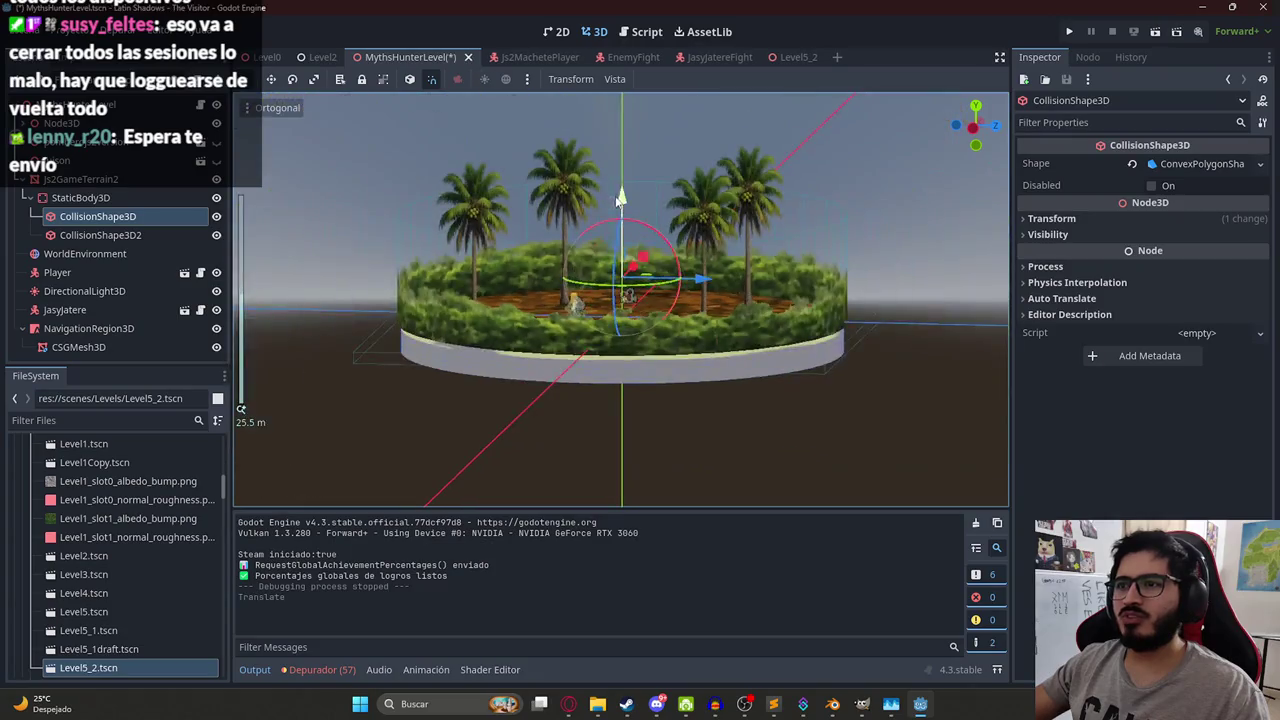
right_click(123, 216)
Delete the old CollisionShape3D and StaticBody3D, keeping CollisionShape3D2 above Js2GameTerrain2.
left_click(138, 640)
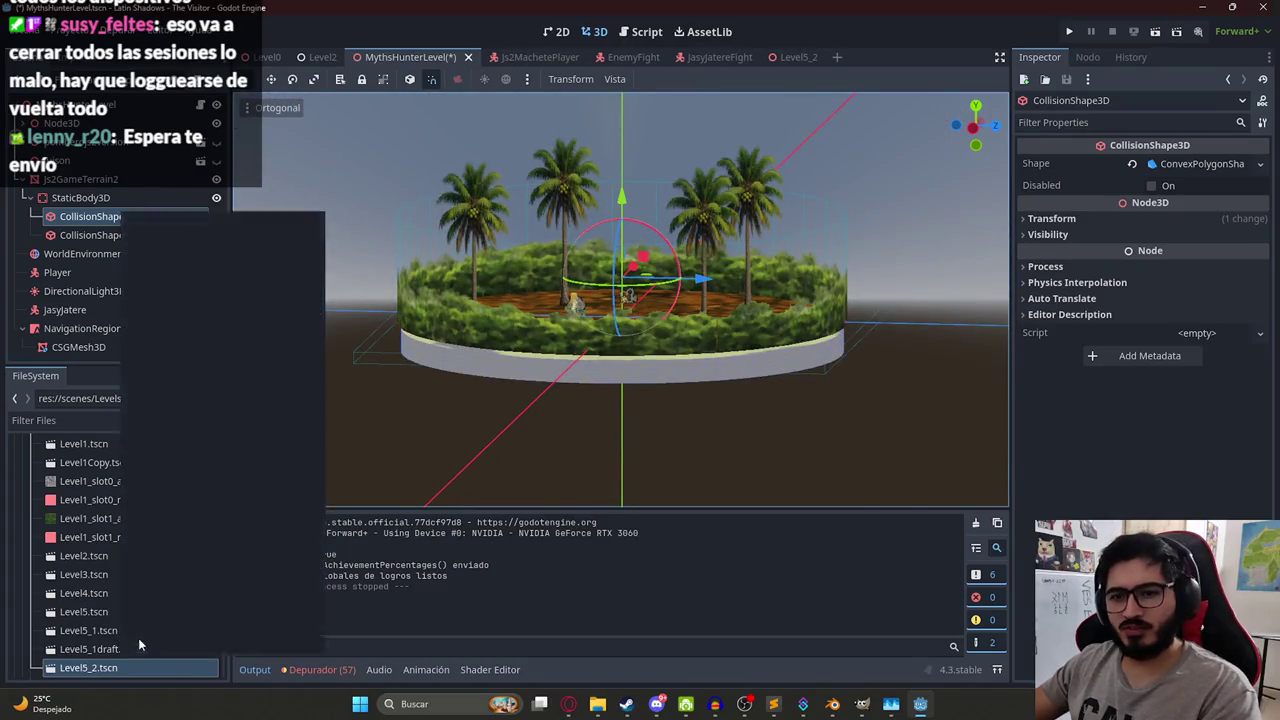
left_click(101, 218)
left_click_drag(70, 176, 72, 178)
left_click(82, 216)
right_click(82, 216)
left_click(150, 622)
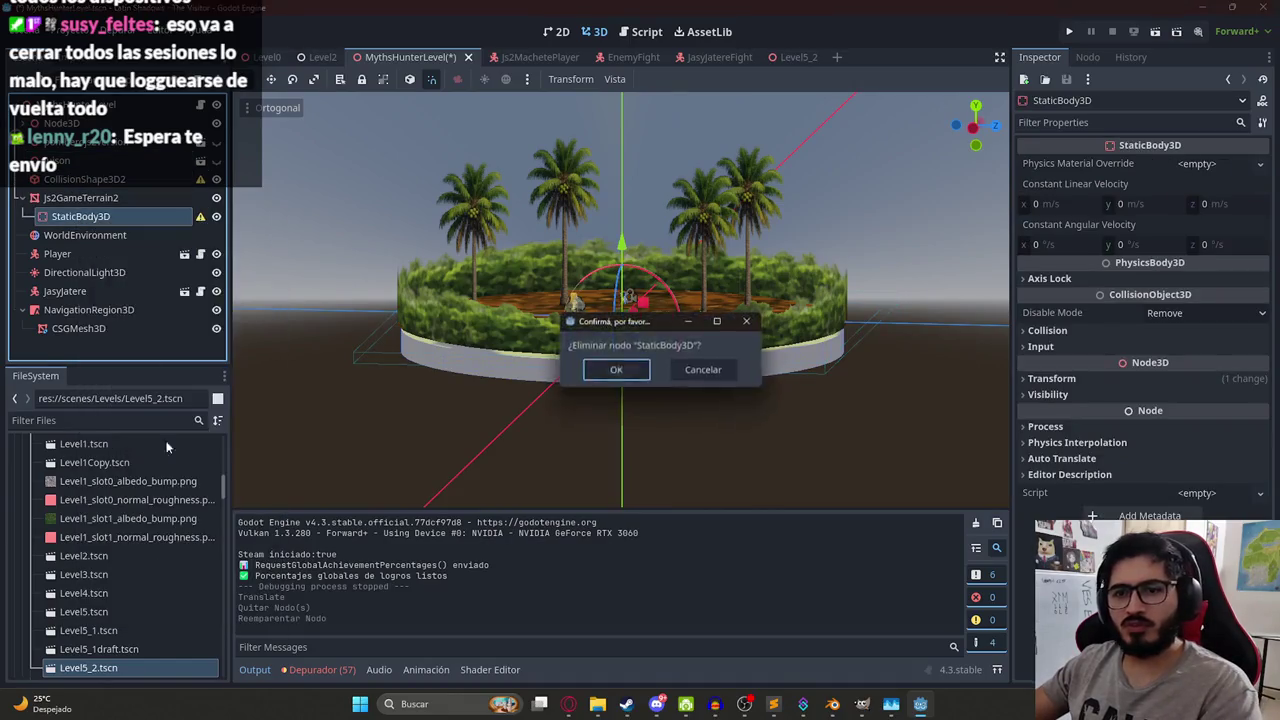
key("Return")
Try generating a Multiple Convex collision for Js2GameTerrain2, then undo it.
left_click(96, 198)
left_click(648, 83)
left_click(690, 101)
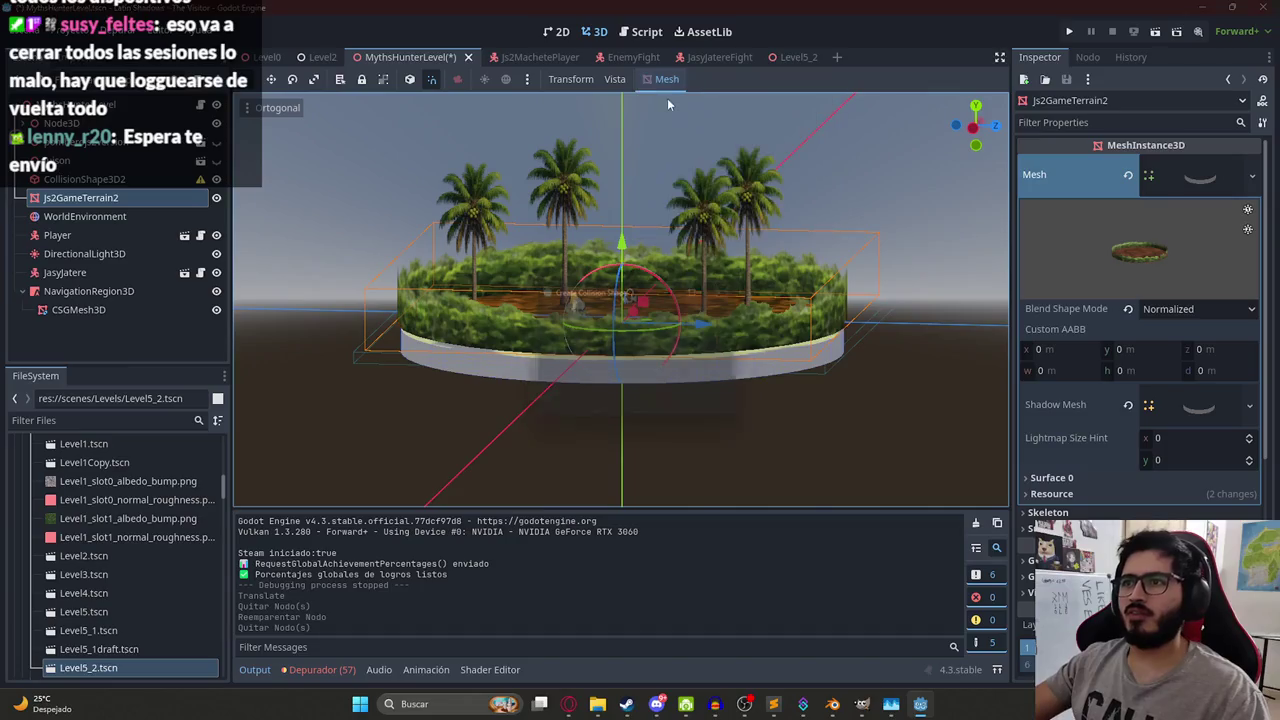
left_click(646, 377)
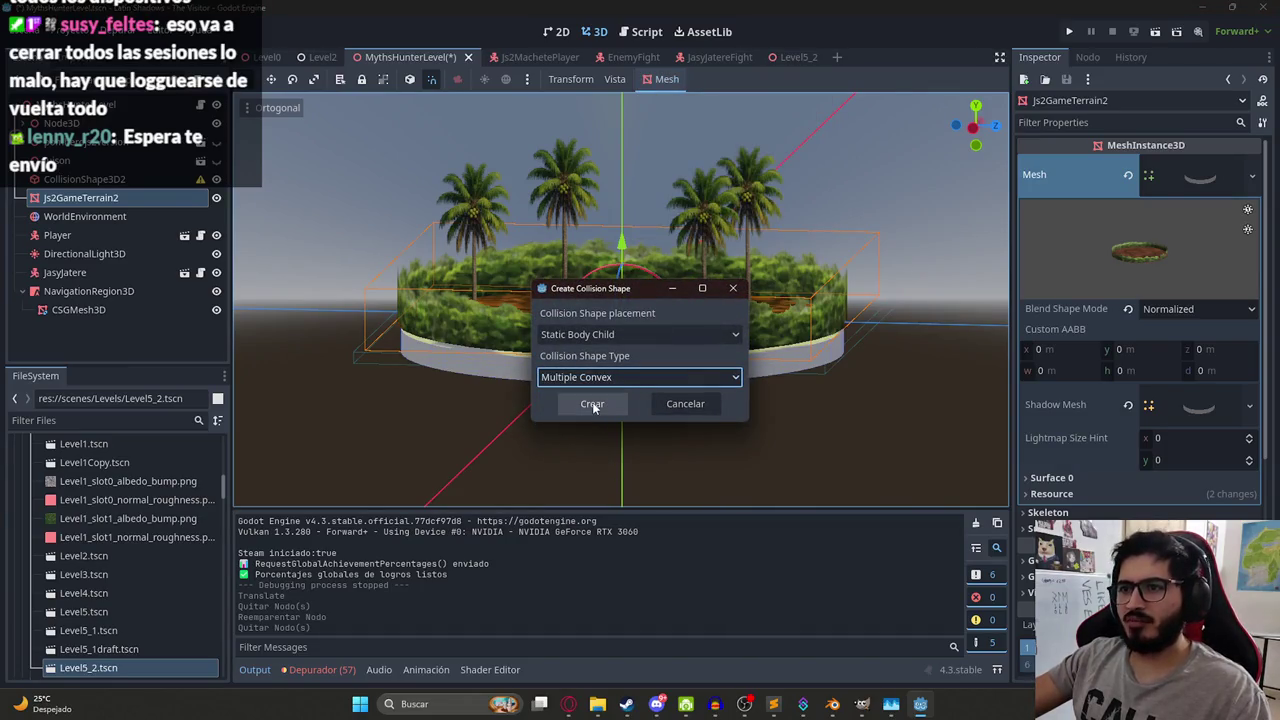
left_click(592, 403)
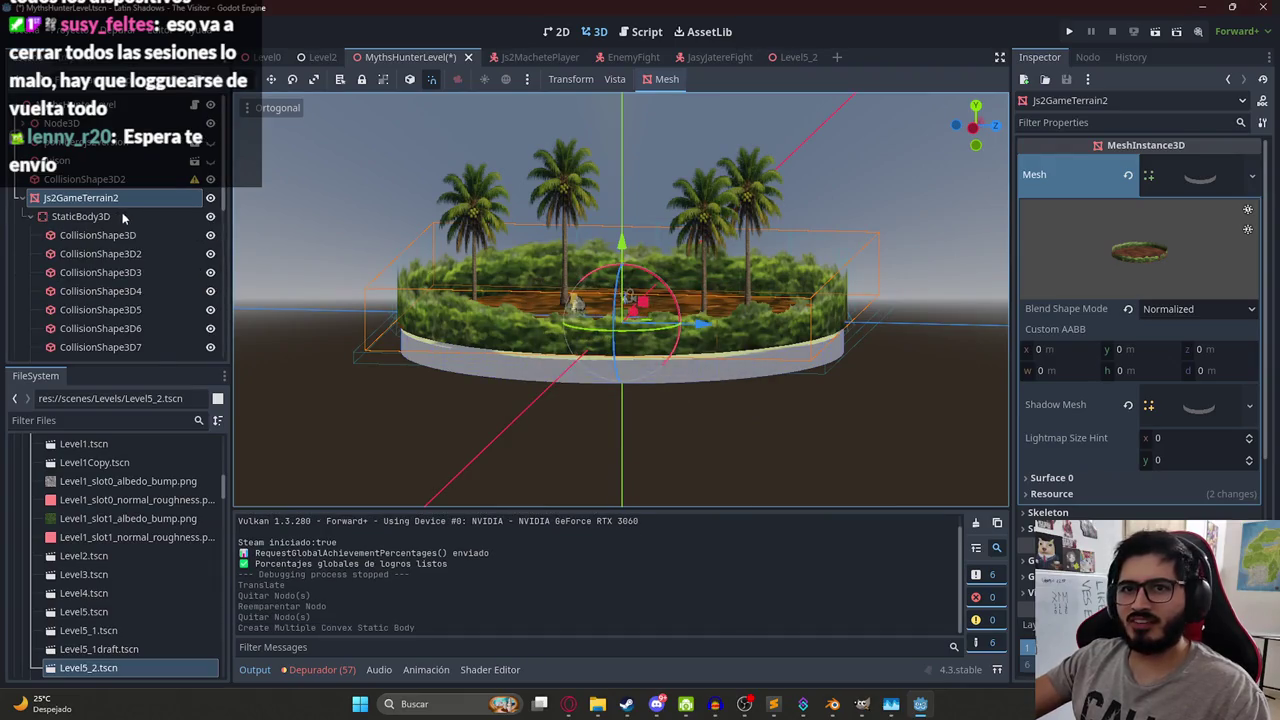
key("ctrl+z")
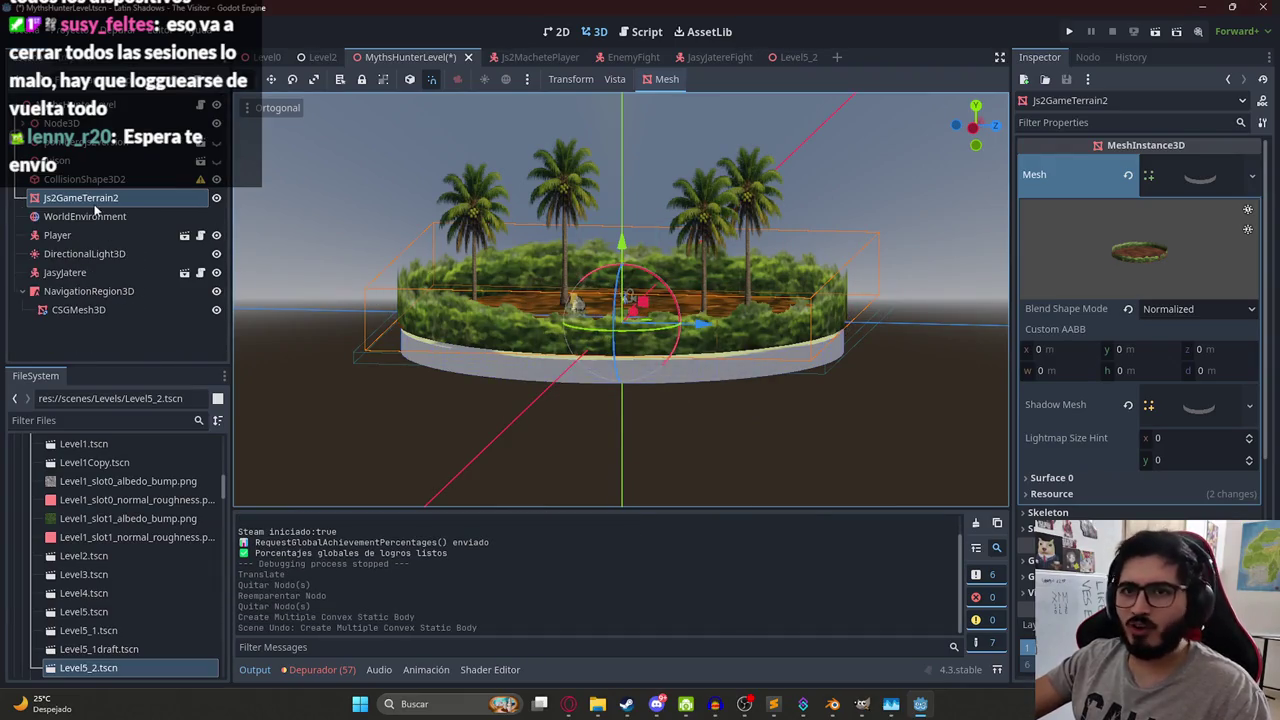
Generate a Trimesh static body collision from the Js2GameTerrain2 mesh.
left_click(660, 79)
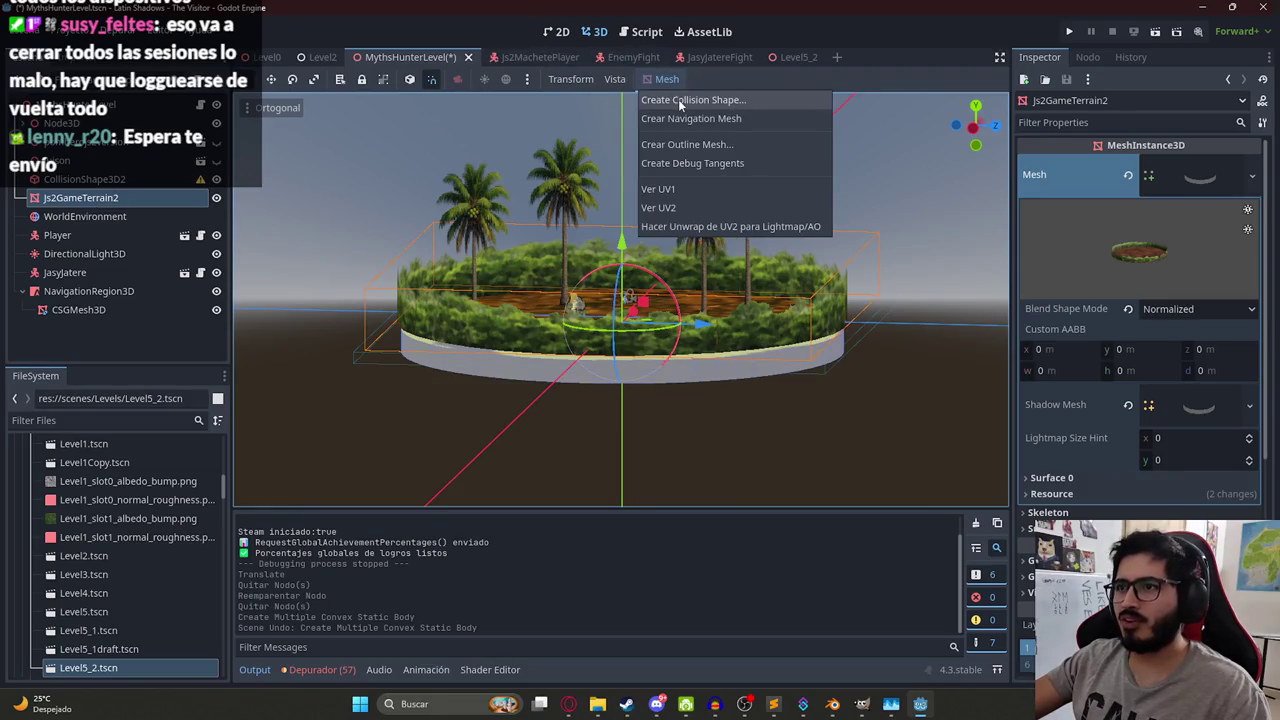
left_click(680, 100)
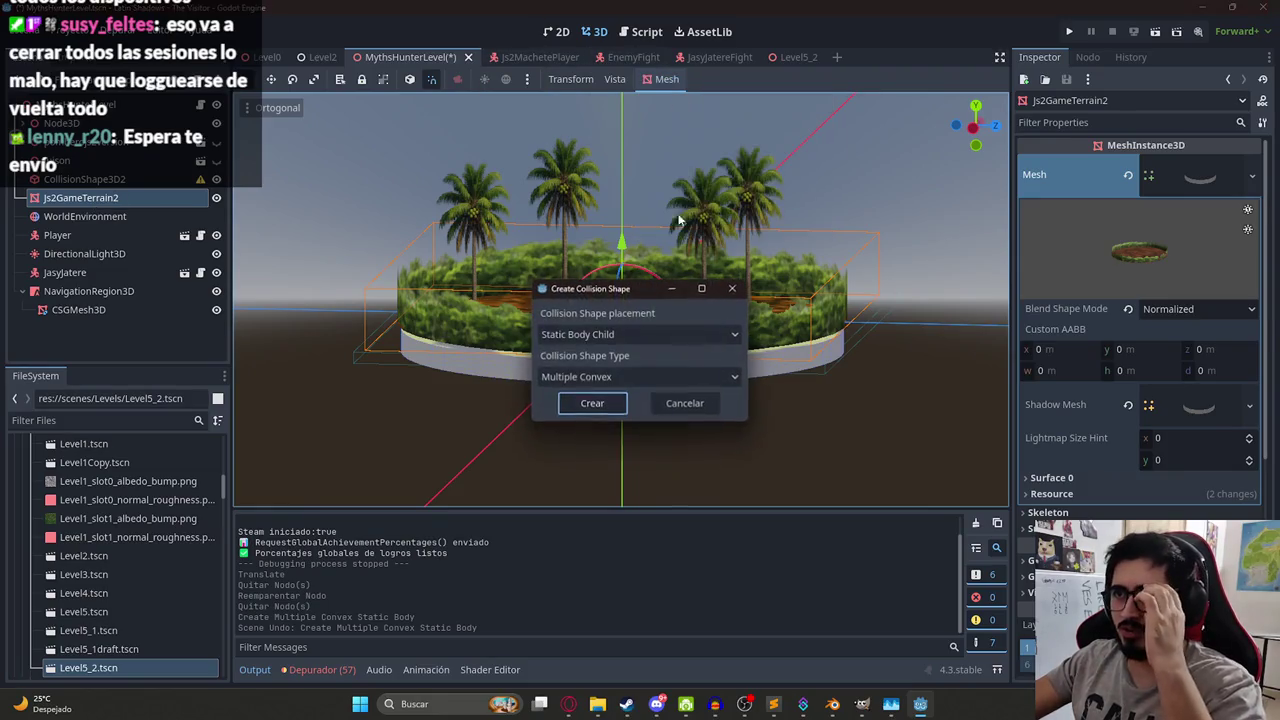
left_click(640, 380)
left_click(617, 398)
left_click(592, 403)
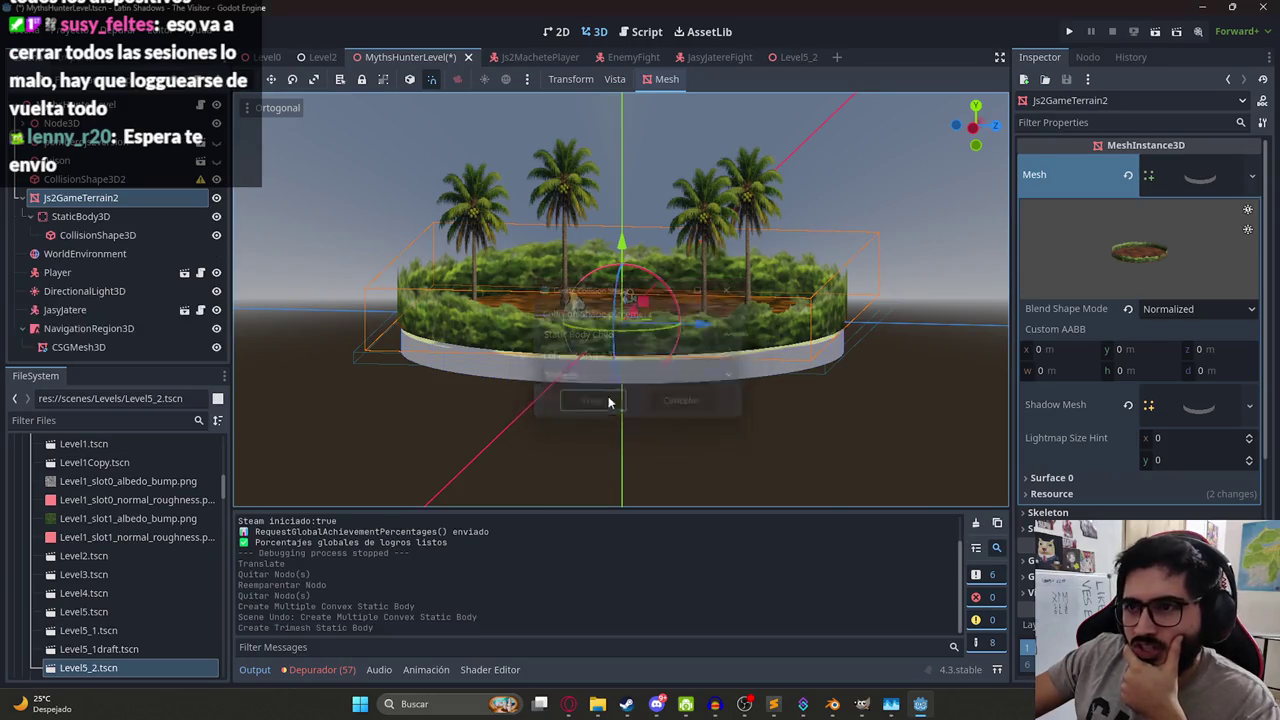
Raise the new Trimesh StaticBody3D along the Y axis.
scroll(618, 280, "up", 3)
scroll(618, 272, "down", 3)
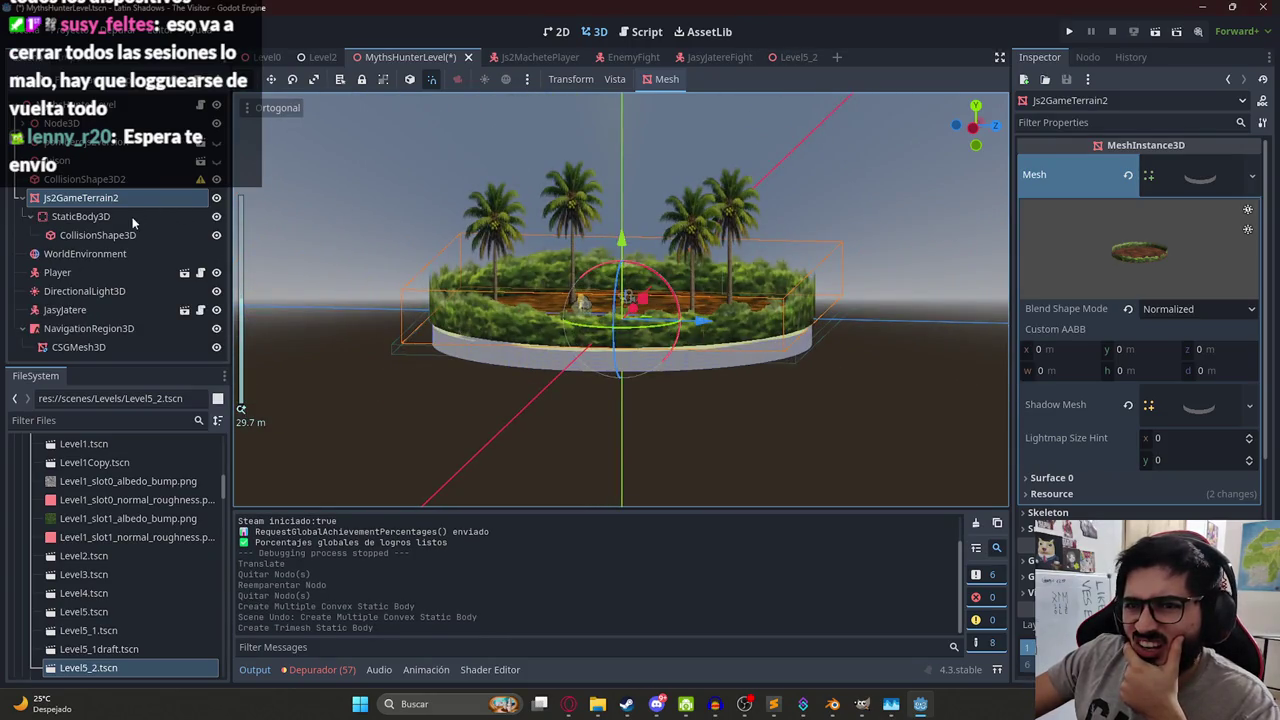
left_click(80, 216)
mouse_move(621, 240)
left_mouse_down()
mouse_move(621, 120)
mouse_move(610, 190)
mouse_move(690, 290)
mouse_move(702, 254)
mouse_move(680, 212)
mouse_move(570, 213)
mouse_move(482, 330)
mouse_move(537, 277)
mouse_move(629, 264)
left_mouse_up()
Play the level scene from the scene tab to test the new collision.
scroll(703, 305, "up", 3)
scroll(701, 254, "down", 2)
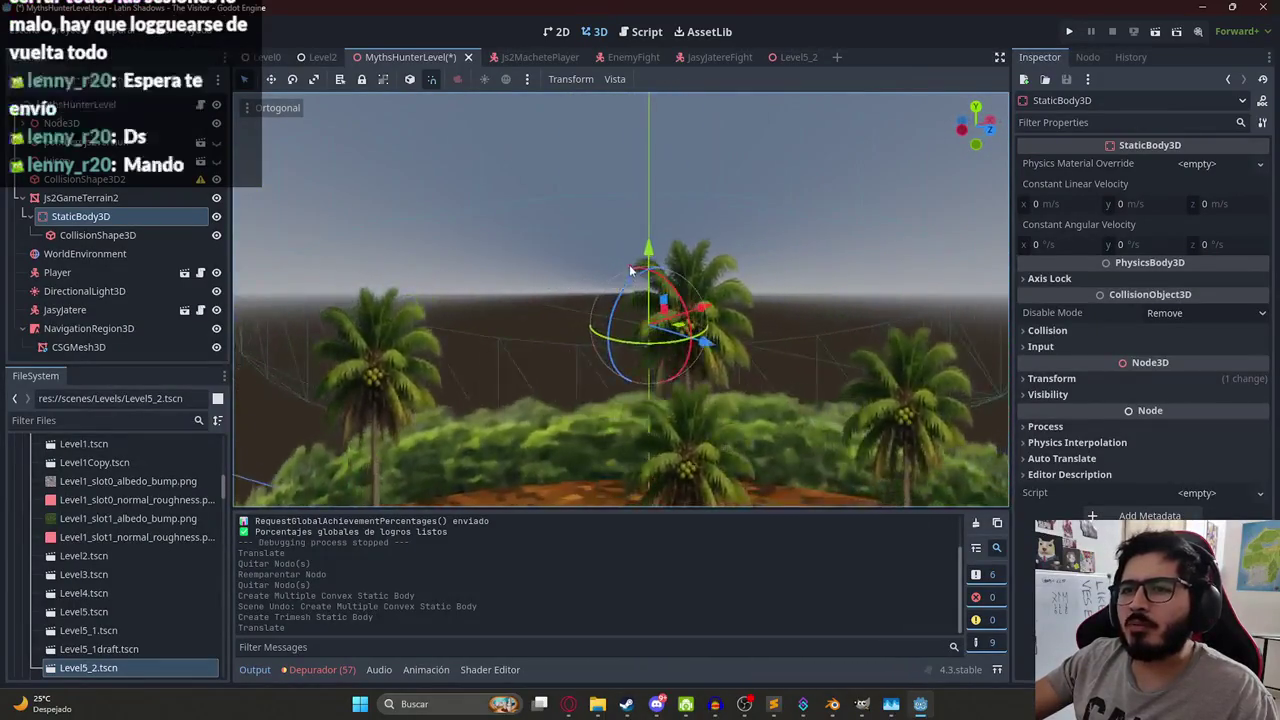
scroll(629, 264, "down", 5)
right_click(403, 57)
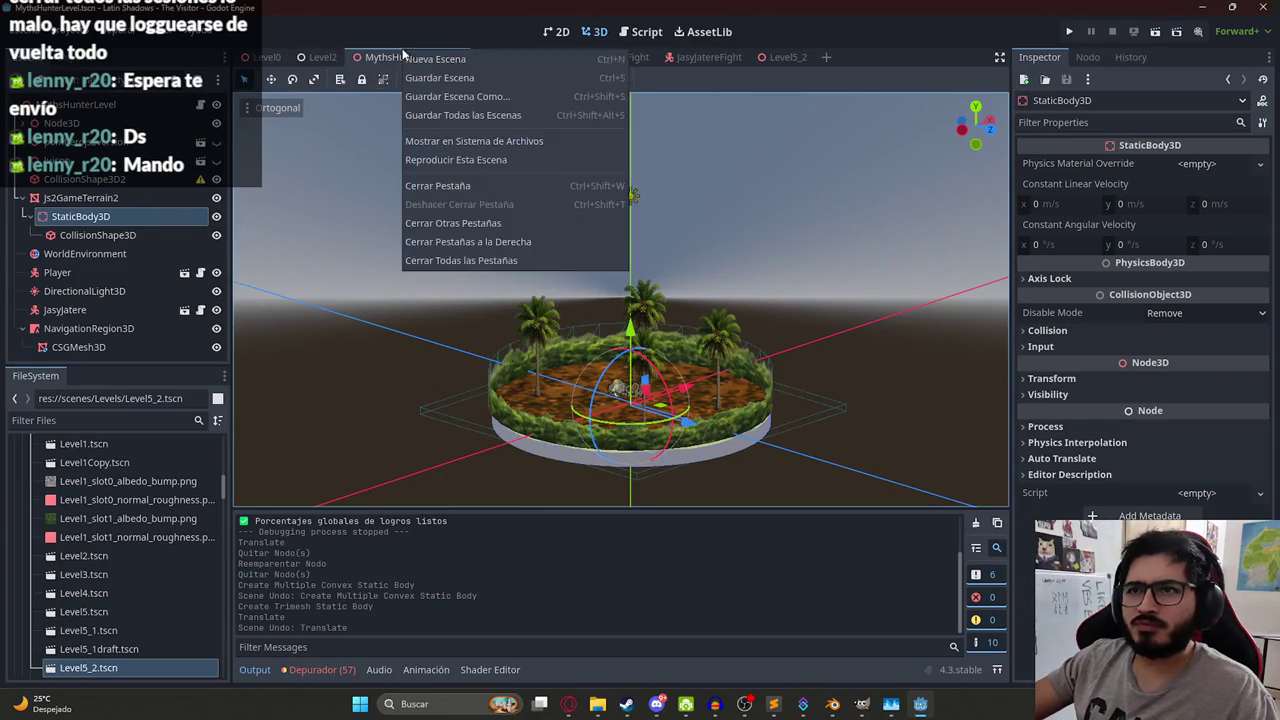
left_click(462, 160)
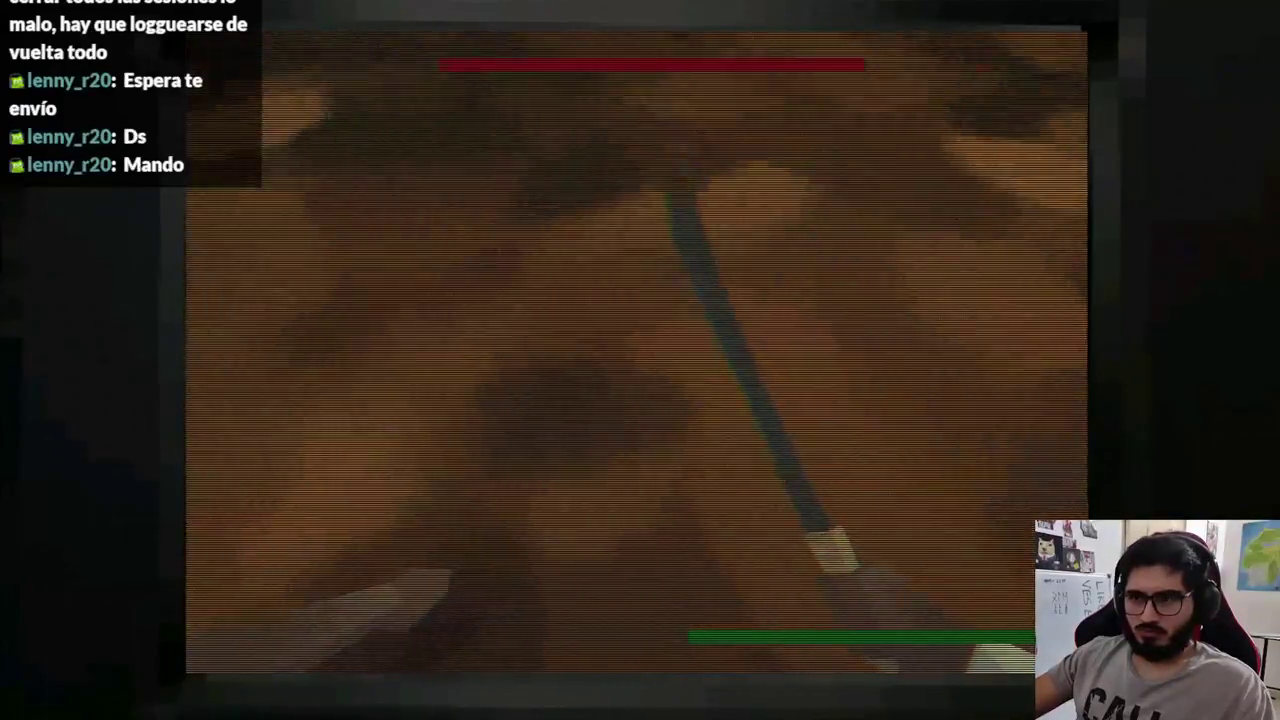
Stop the game and generate a Simplified Convex static body for Js2GameTerrain2.
key("Escape")
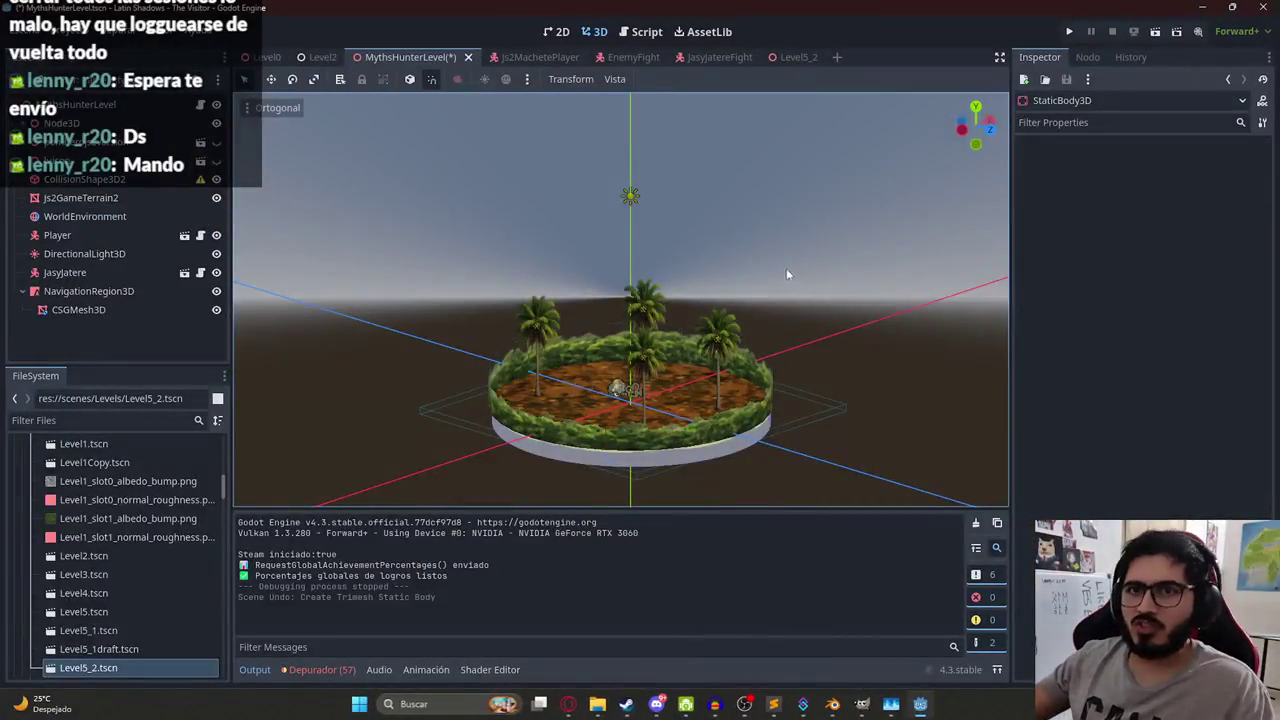
left_click(149, 199)
left_click(618, 79)
left_click(650, 80)
left_click(657, 79)
left_click(677, 100)
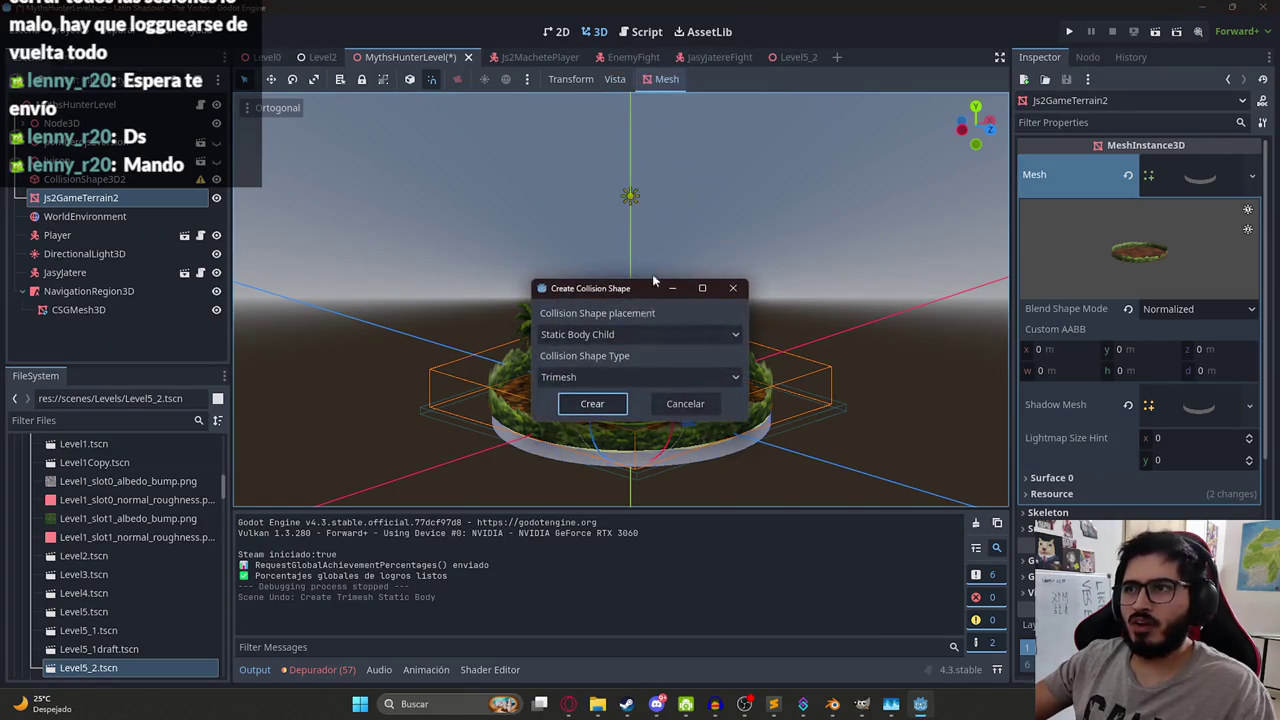
left_click(607, 377)
left_click(601, 417)
left_click(600, 379)
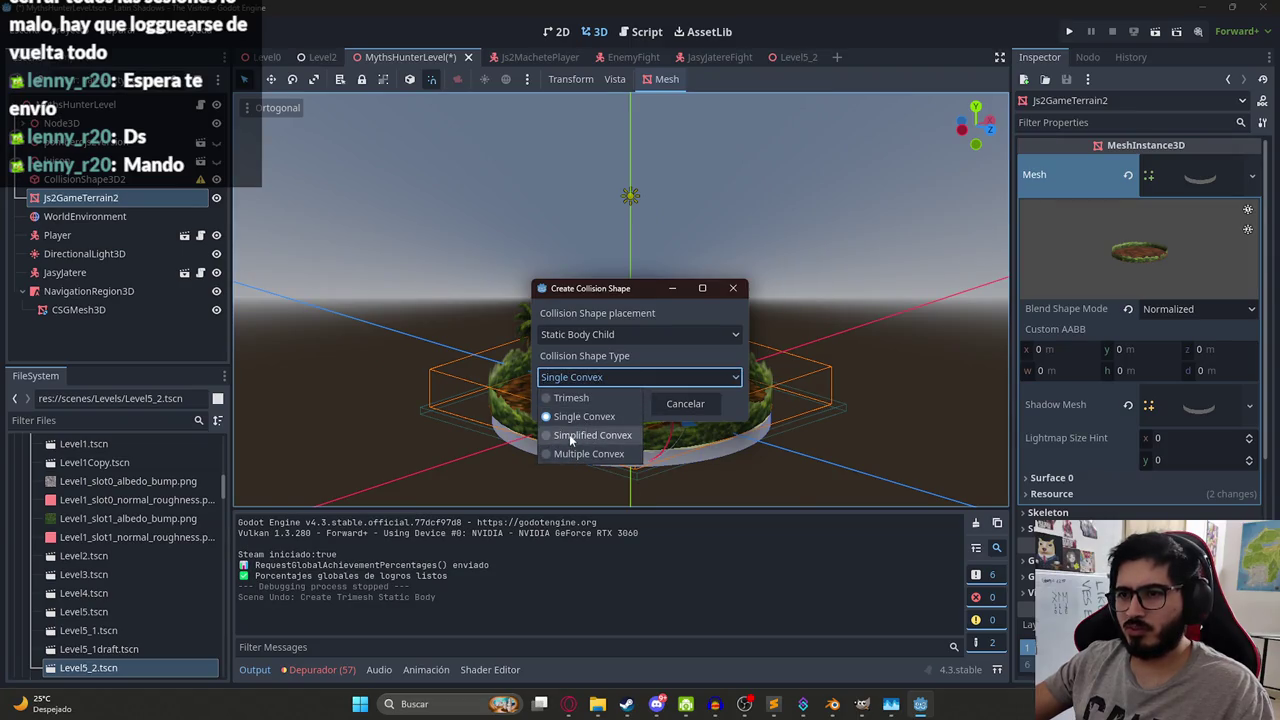
left_click(571, 436)
left_click(590, 404)
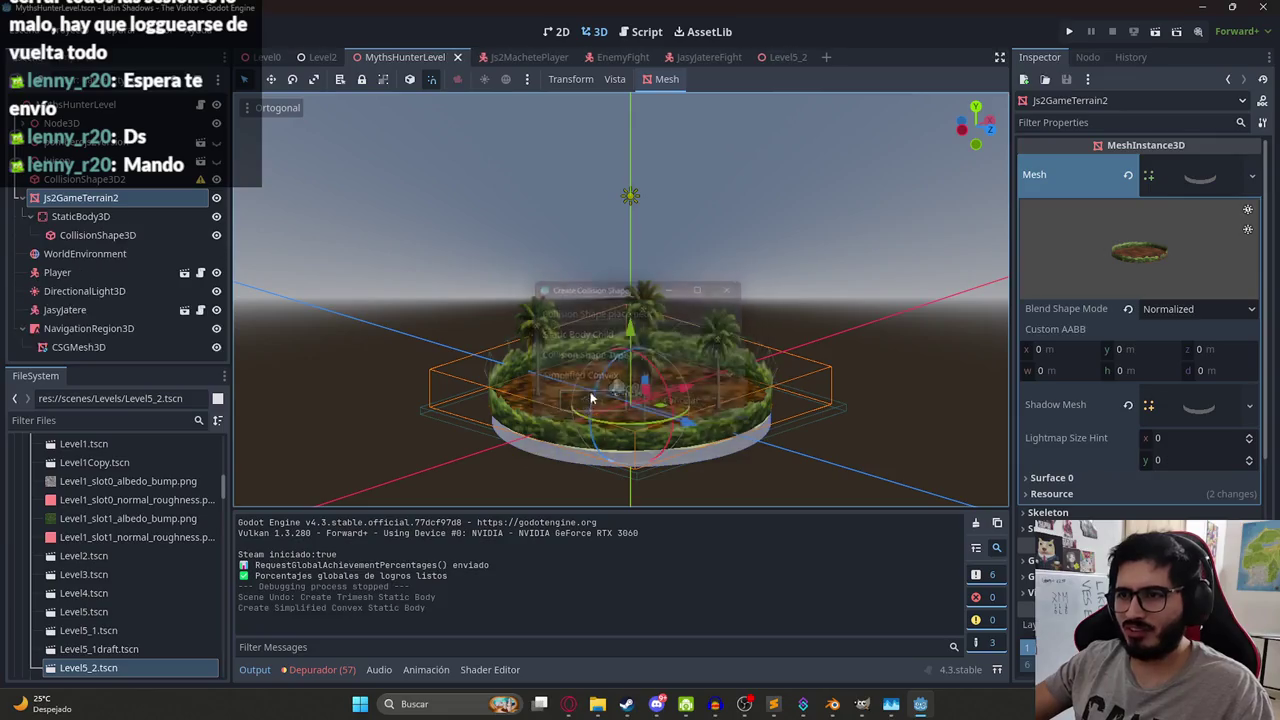
Try lifting the terrain and its static body, undoing each move and the body's creation.
scroll(631, 368, "down", 2)
left_click_drag(632, 333, 632, 230)
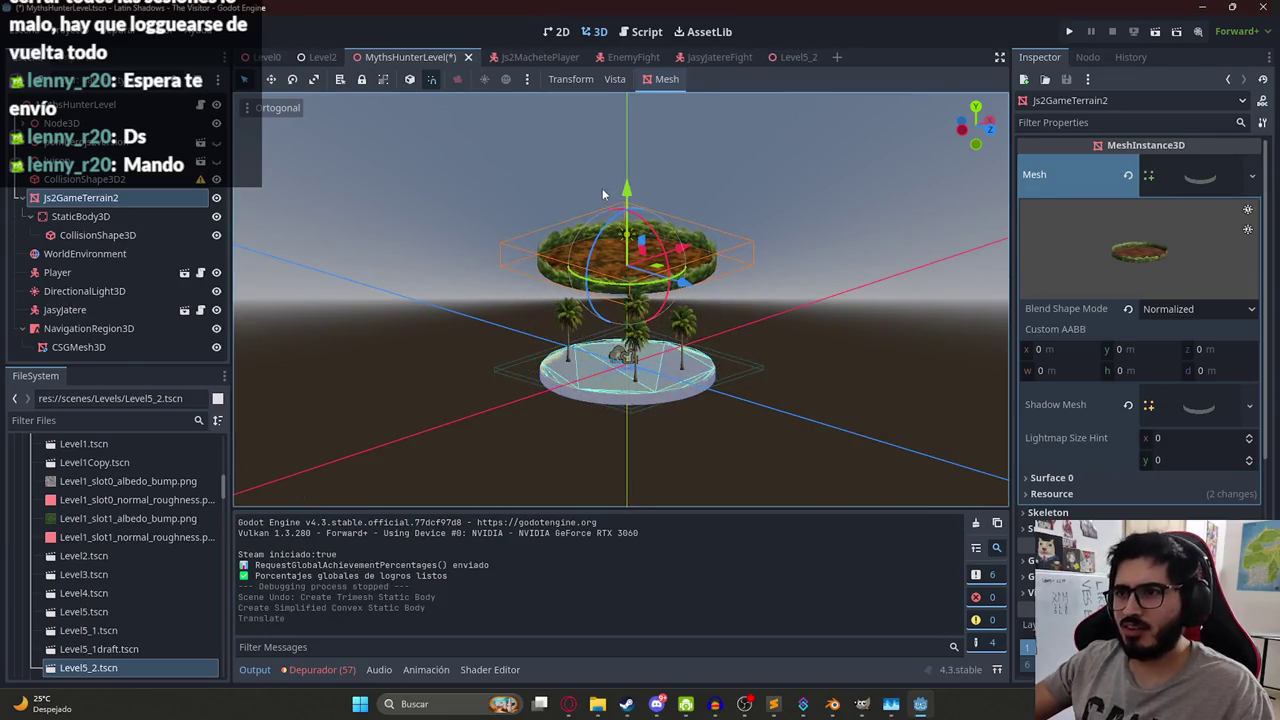
key("ctrl+z")
left_click(110, 216)
left_click_drag(632, 292, 632, 200)
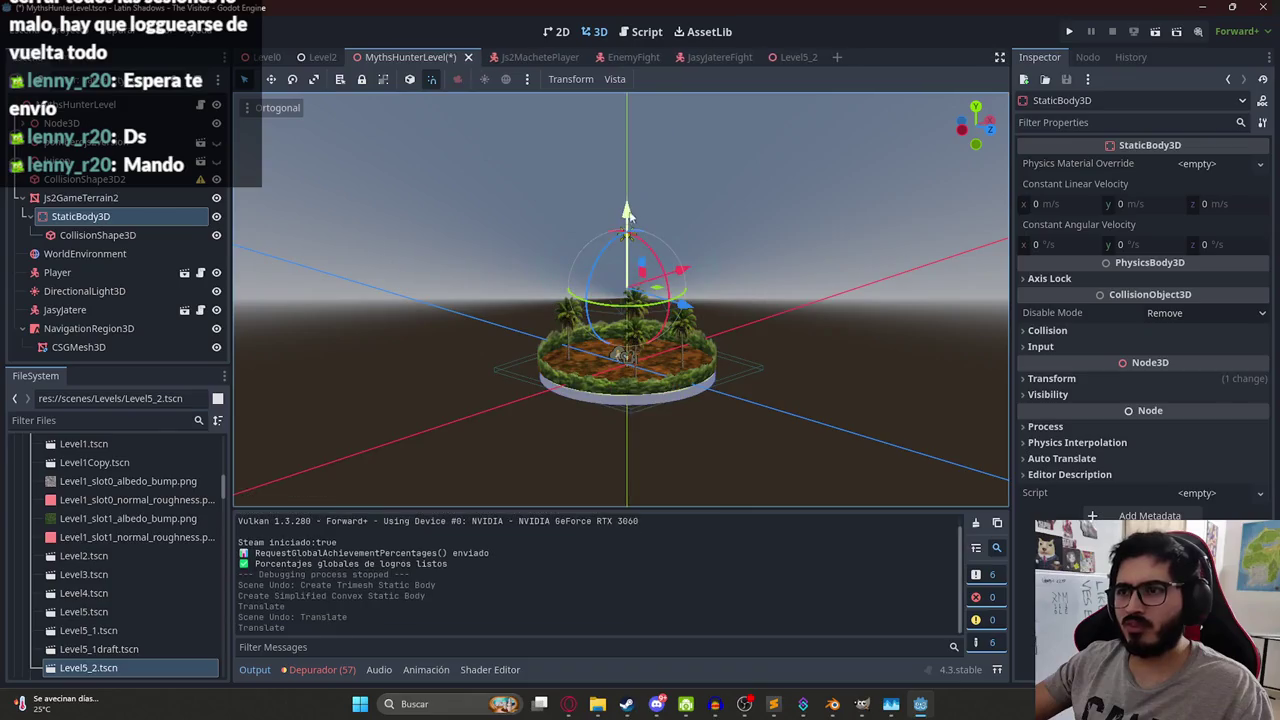
scroll(647, 396, "up", 4)
key("ctrl+z")
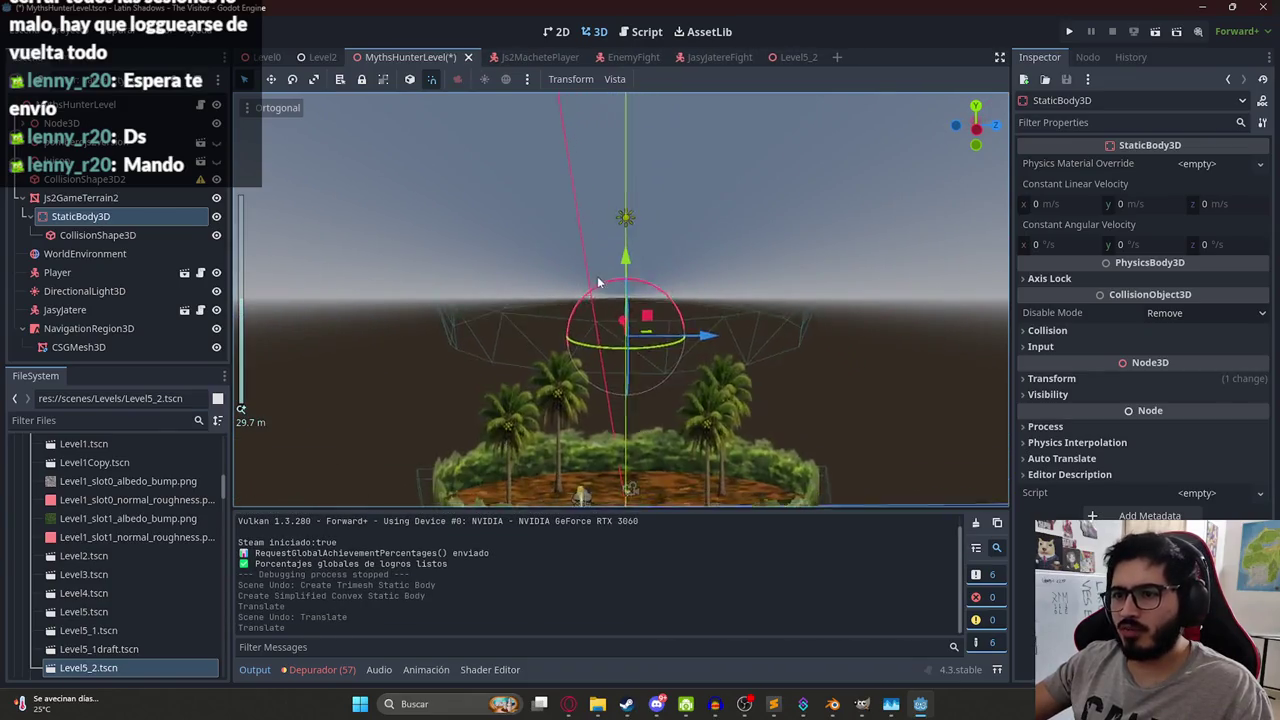
key("ctrl+z")
right_click(110, 216)
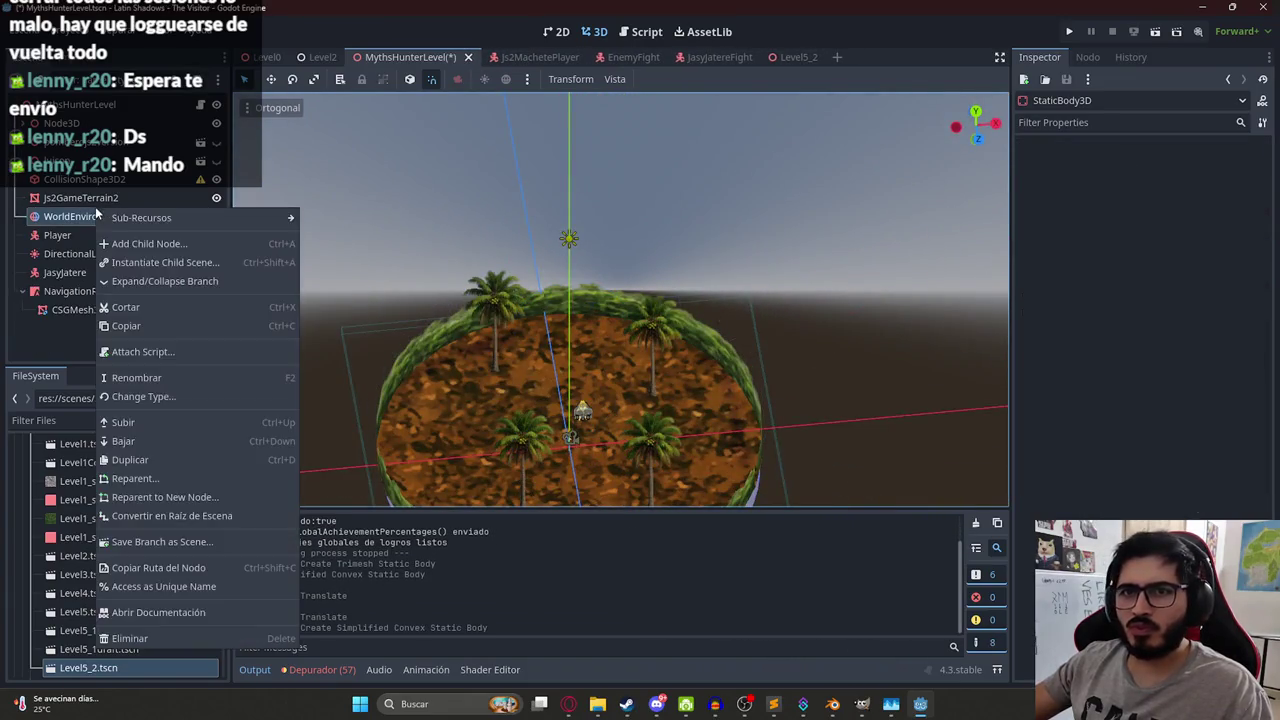
Generate a Multiple Convex collision static body from the Js2GameTerrain2 mesh.
left_click(100, 197)
left_click(664, 79)
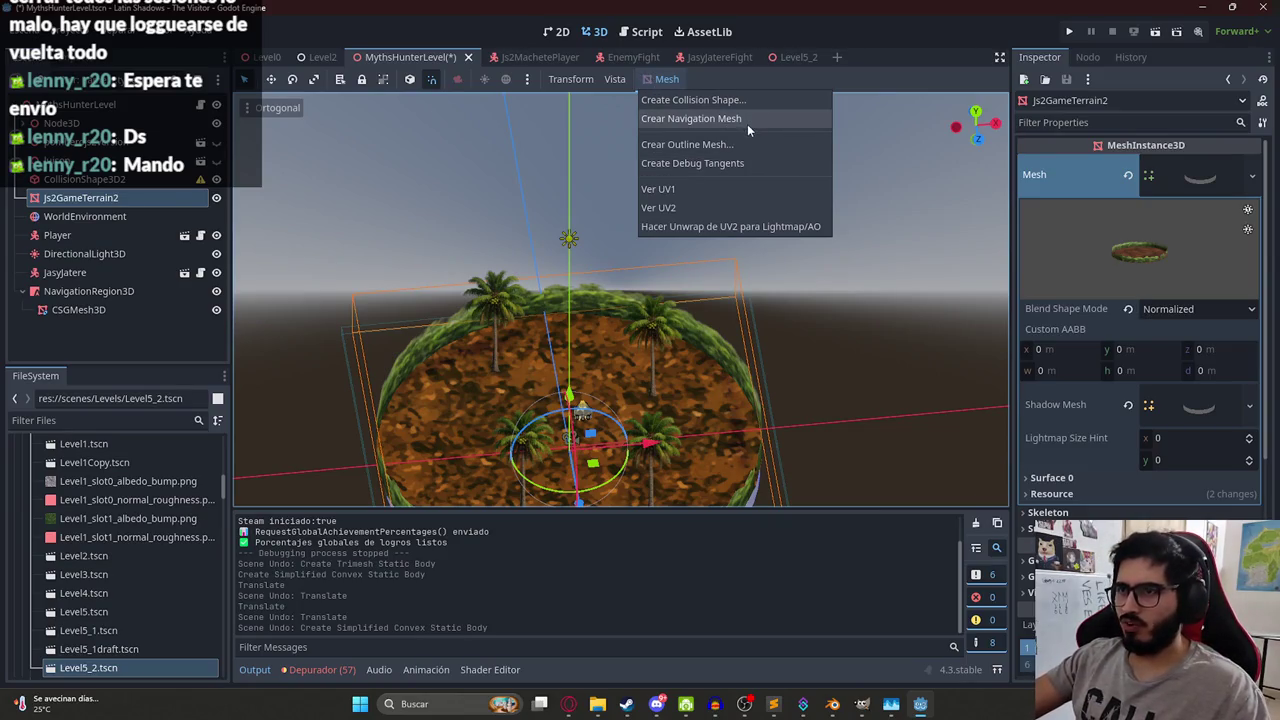
left_click(674, 101)
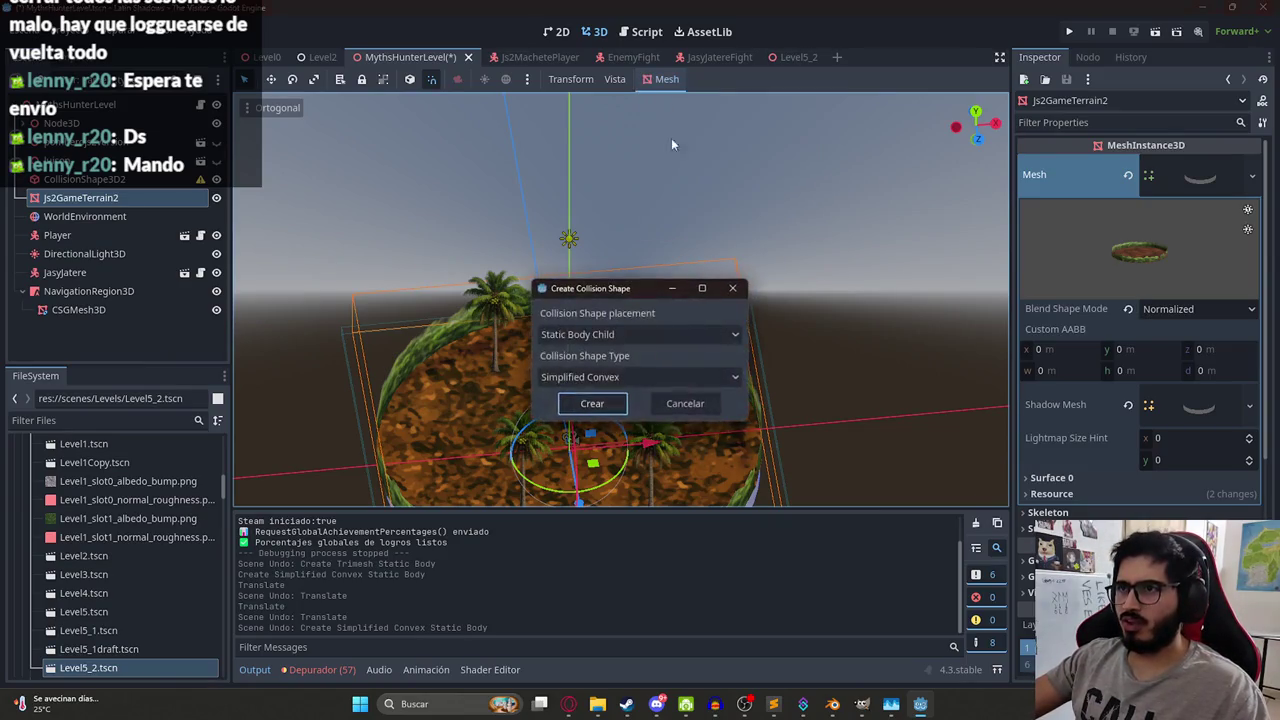
left_click(580, 378)
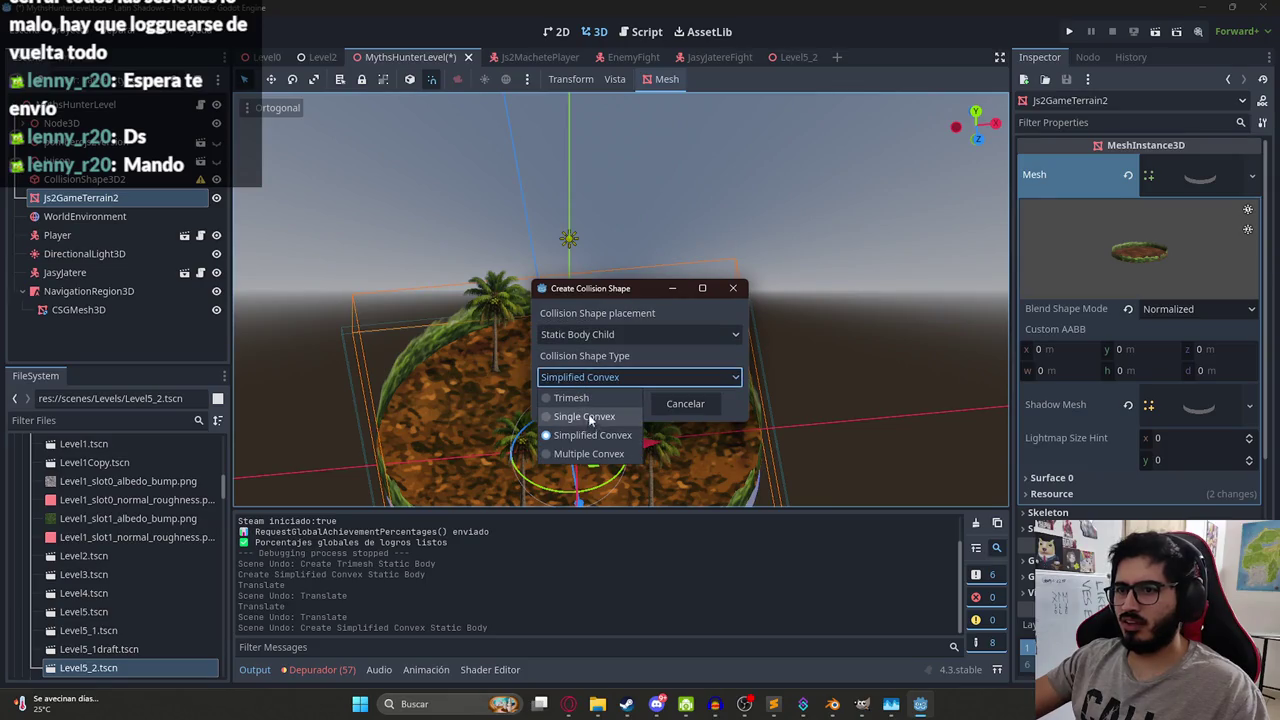
left_click(589, 453)
left_click(595, 403)
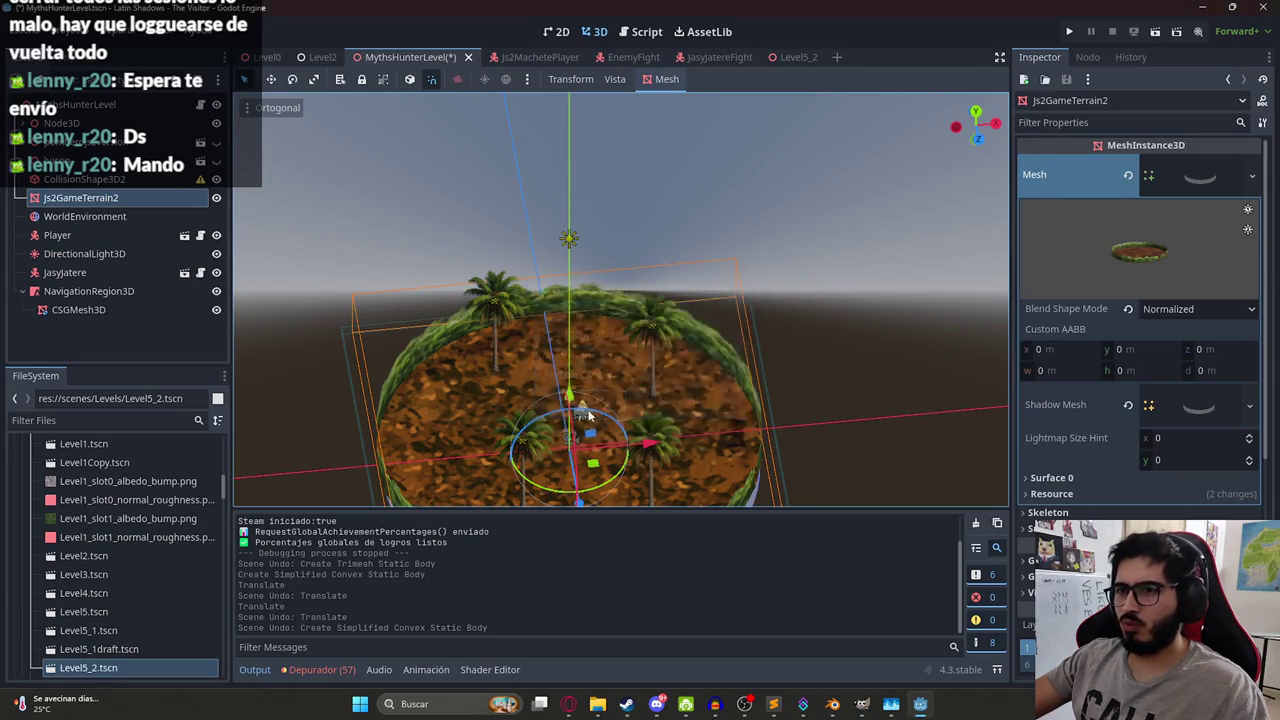
Raise the new StaticBody3D upward and switch to the front orthographic view.
left_click_drag(622, 237, 566, 165)
scroll(466, 375, "up", 3)
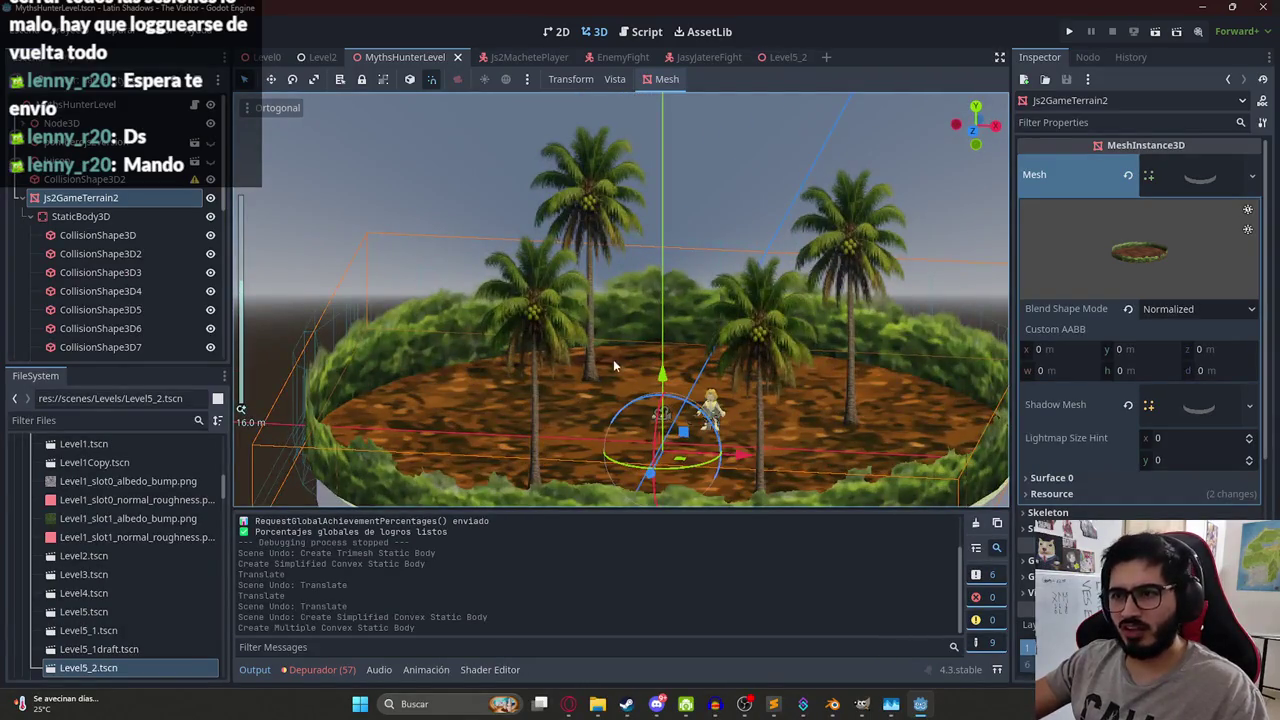
left_click(80, 216)
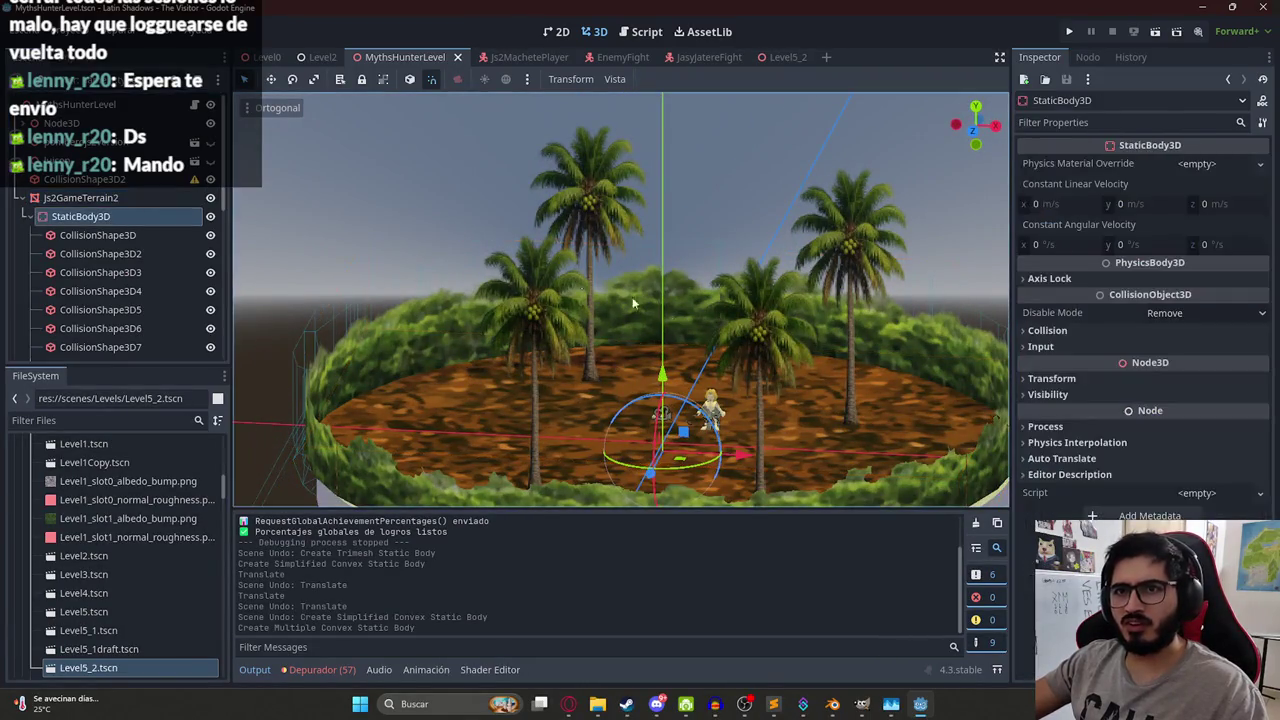
left_click_drag(670, 379, 675, 136)
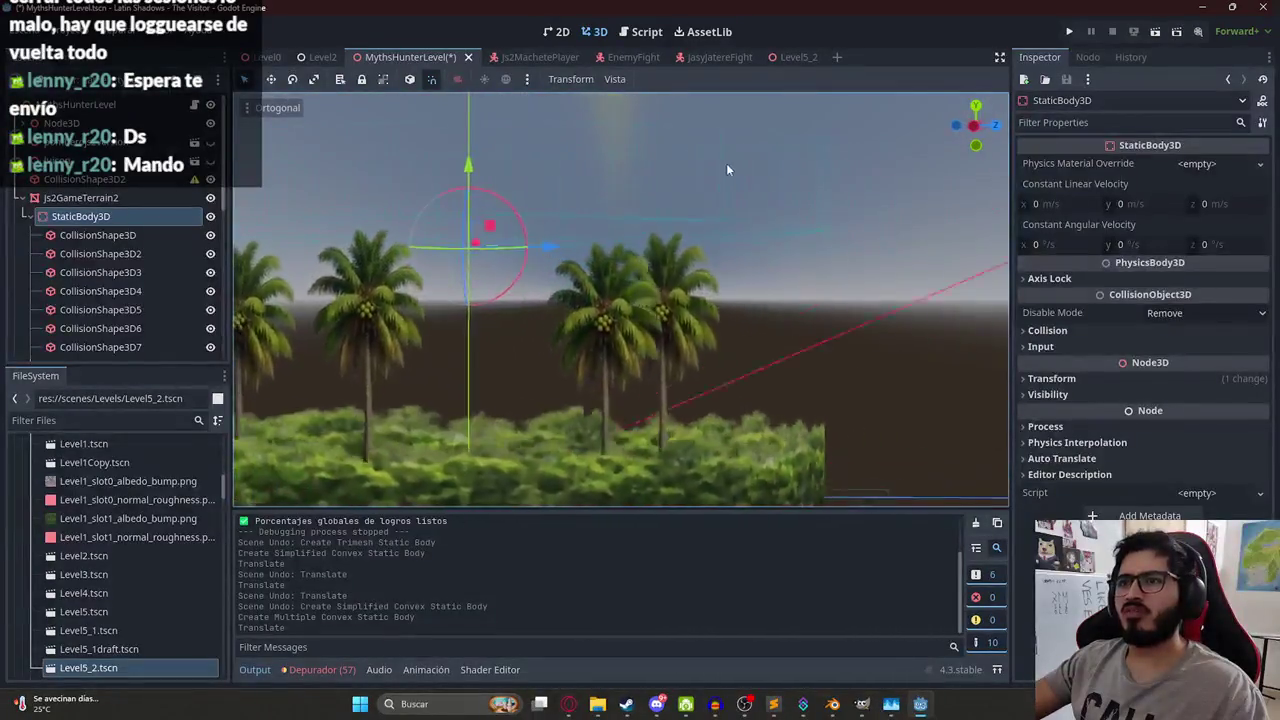
mouse_move(761, 171)
left_mouse_down()
mouse_move(808, 175)
mouse_move(730, 230)
mouse_move(652, 252)
mouse_move(671, 279)
mouse_move(245, 342)
mouse_move(370, 297)
mouse_move(460, 244)
mouse_move(528, 228)
mouse_move(285, 66)
left_mouse_up()
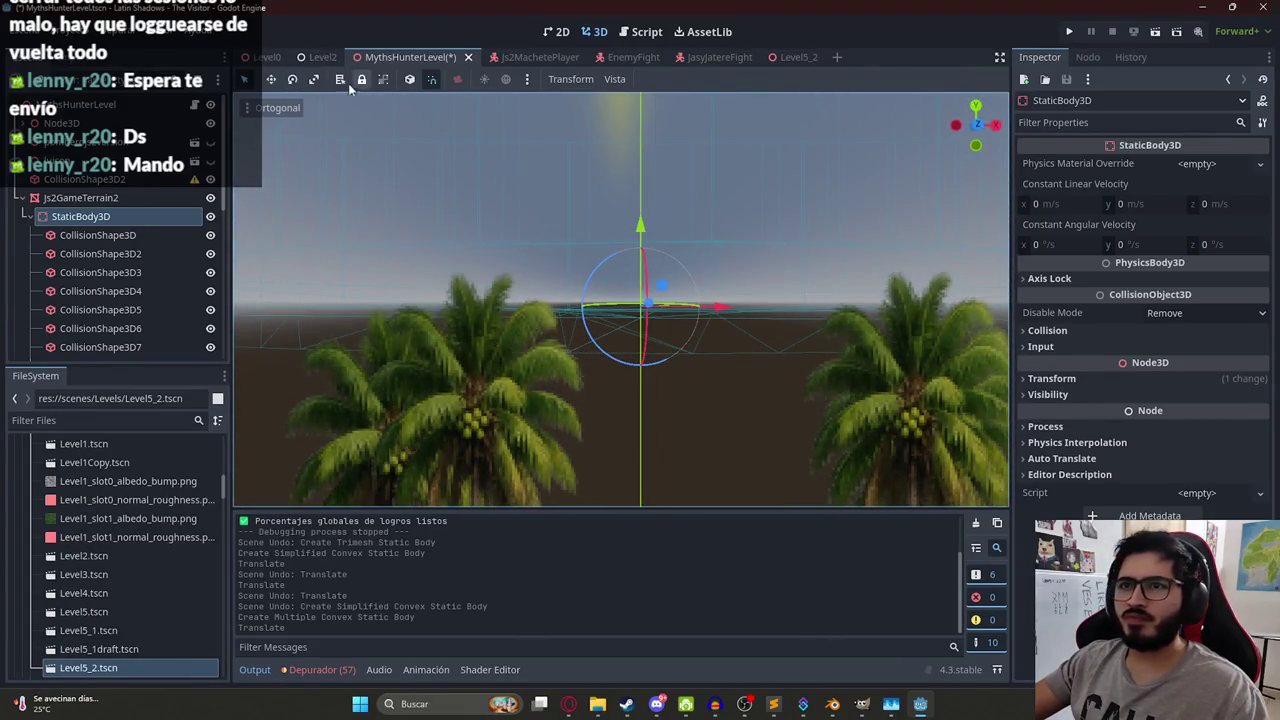
left_click(272, 111)
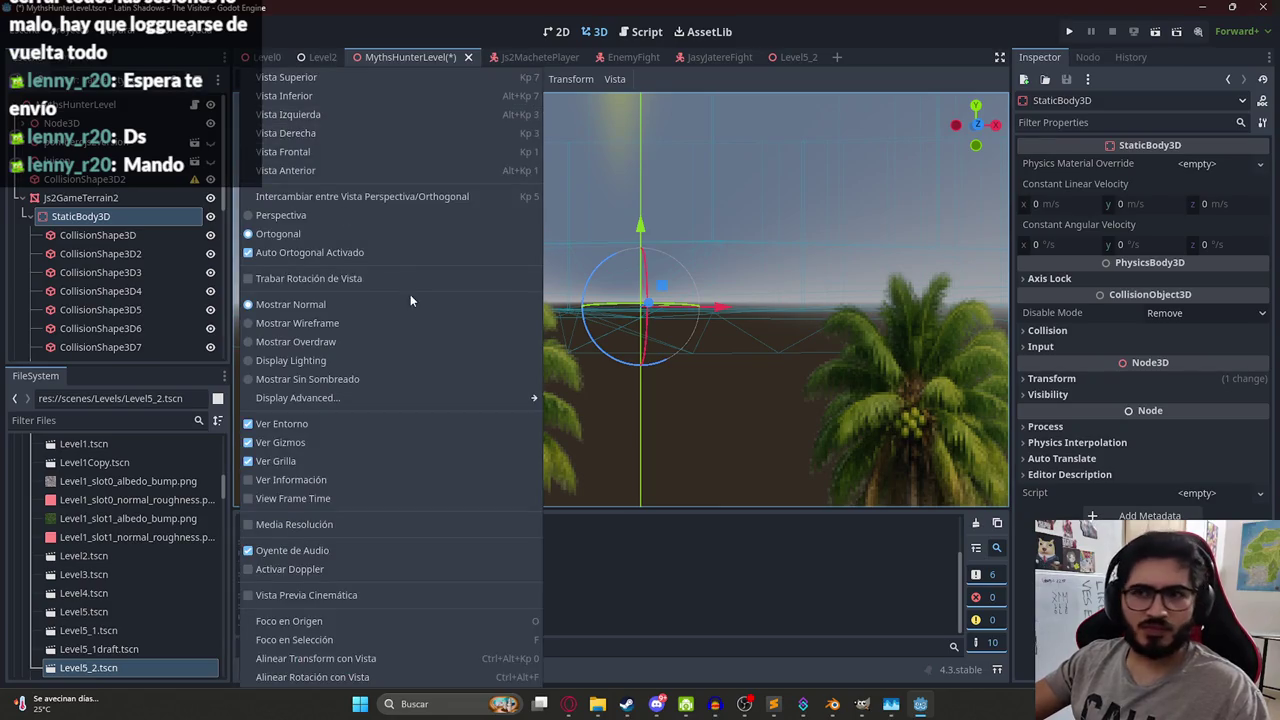
left_click(366, 152)
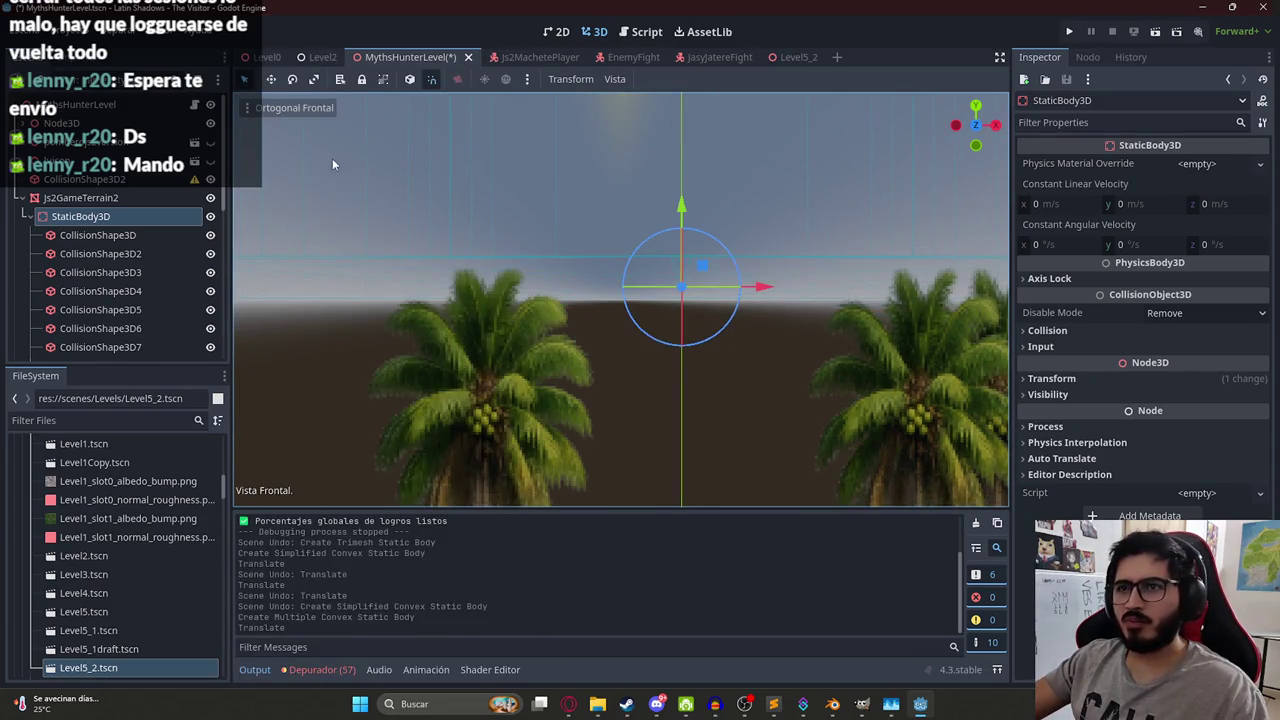
Delete the seven-shape convex StaticBody3D from the terrain.
scroll(650, 273, "down", 5)
mouse_move(581, 304)
left_mouse_down()
mouse_move(537, 370)
mouse_move(469, 308)
mouse_move(362, 334)
mouse_move(359, 323)
mouse_move(383, 317)
mouse_move(440, 372)
left_mouse_up()
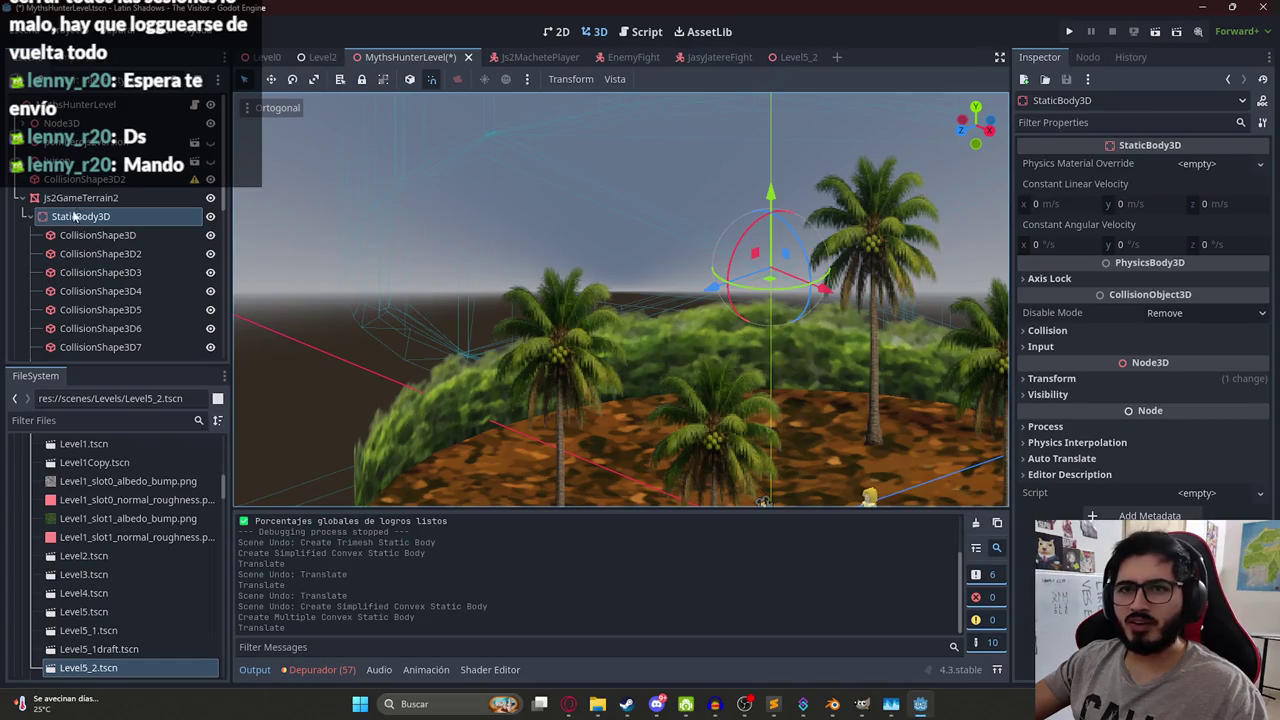
right_click(72, 218)
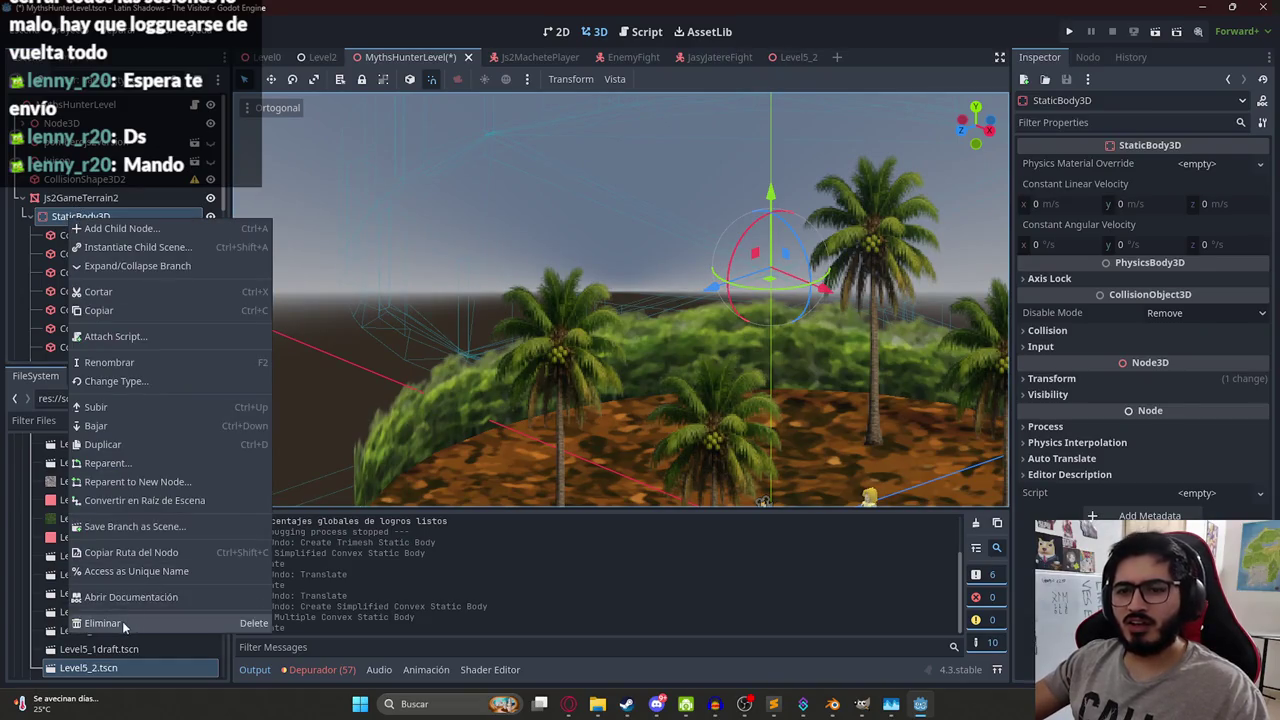
left_click(122, 621)
key("Return")
Add a new StaticBody3D child to Js2GameTerrain2, searching 'STATICBO'.
right_click(95, 201)
left_click(122, 237)
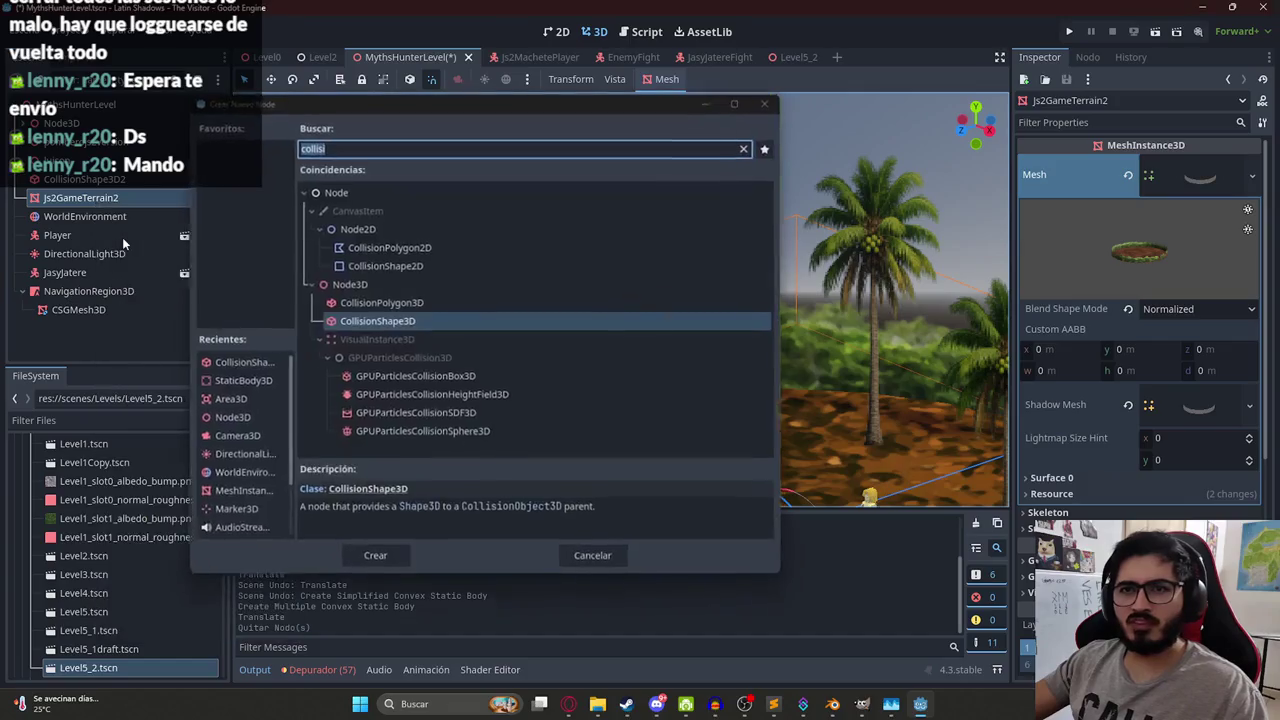
left_click(595, 560)
right_click(102, 201)
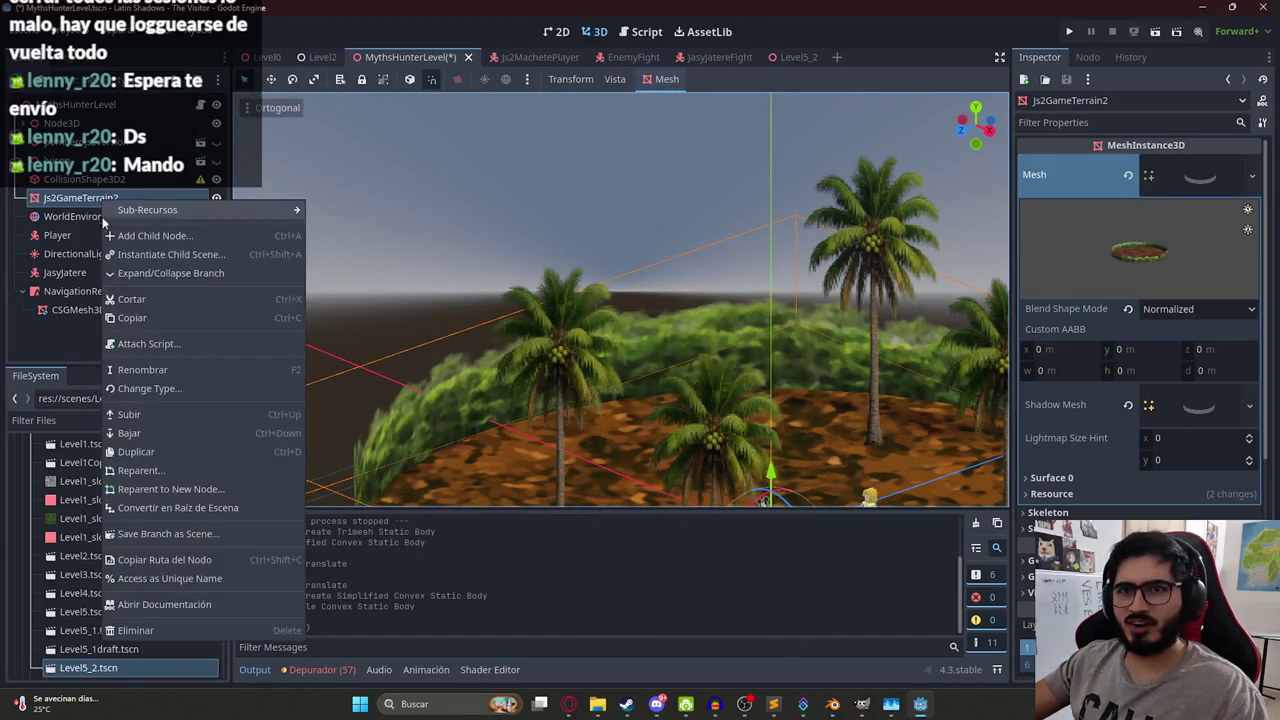
left_click(137, 235)
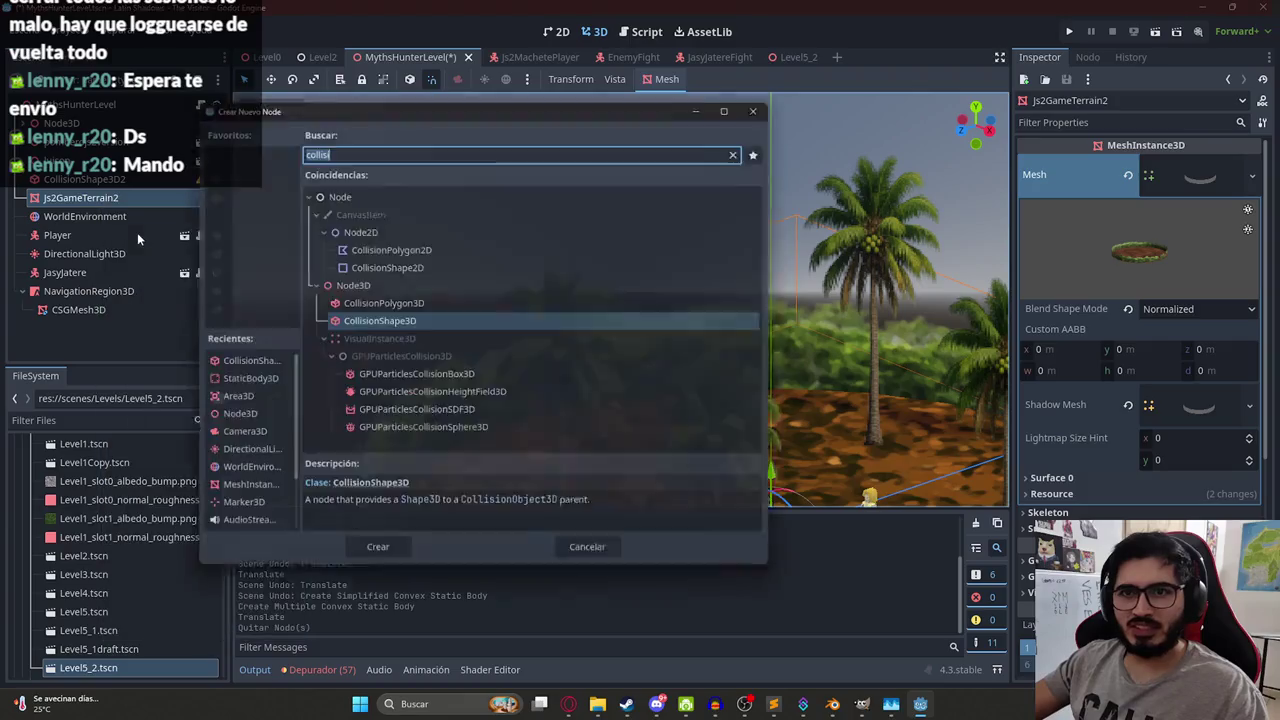
type("STATICBO")
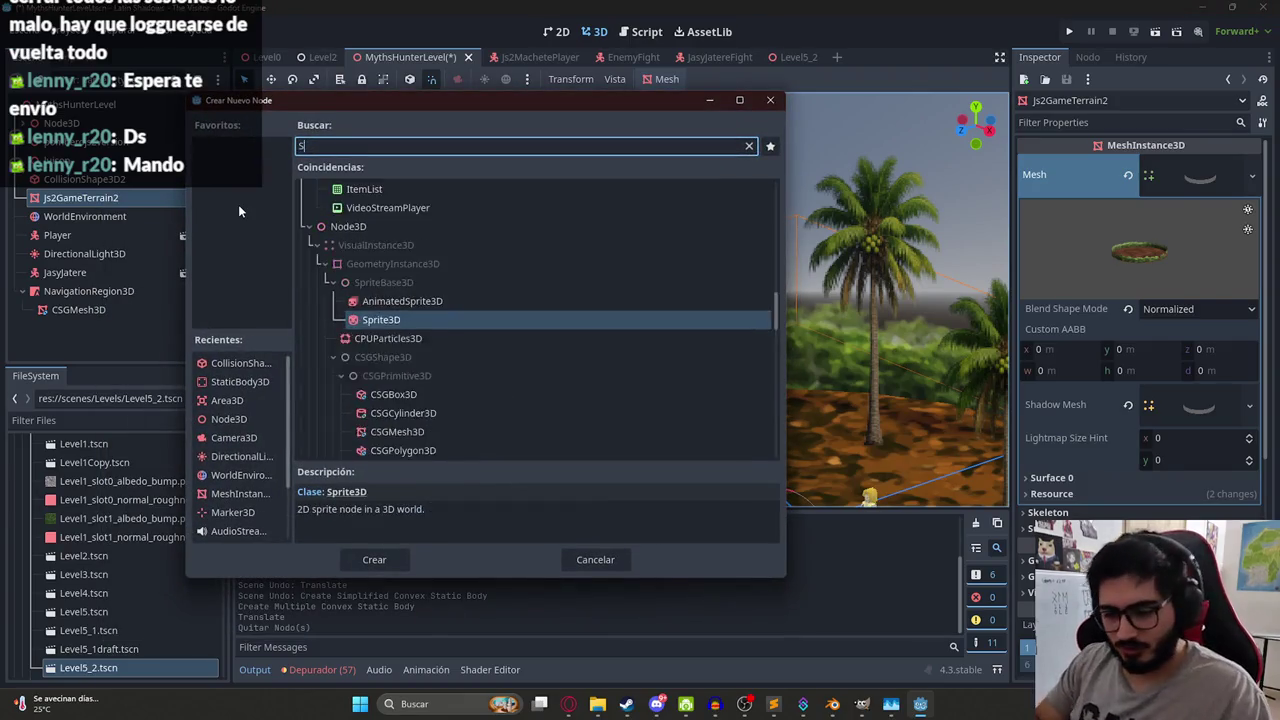
key("Return")
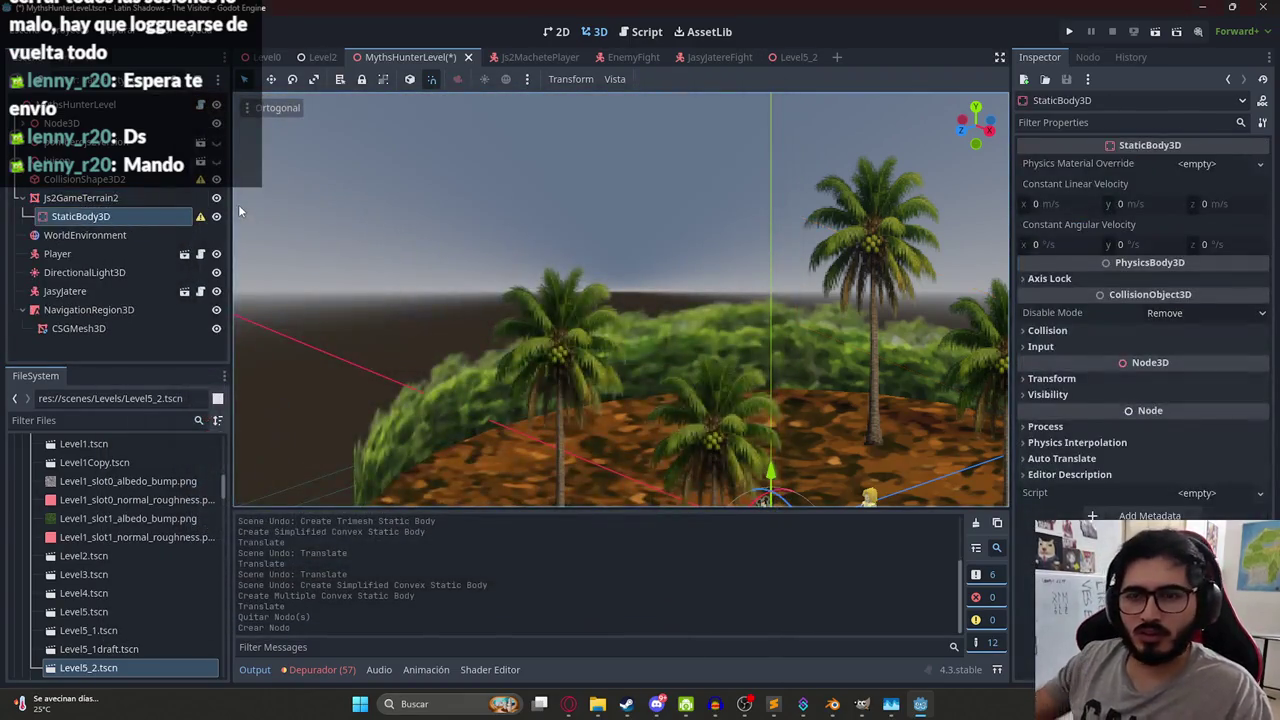
Move CollisionShape3D2 under the new StaticBody3D and view it from the top.
mouse_move(74, 181)
left_mouse_down()
mouse_move(86, 236)
mouse_move(86, 218)
left_mouse_up()
key("f")
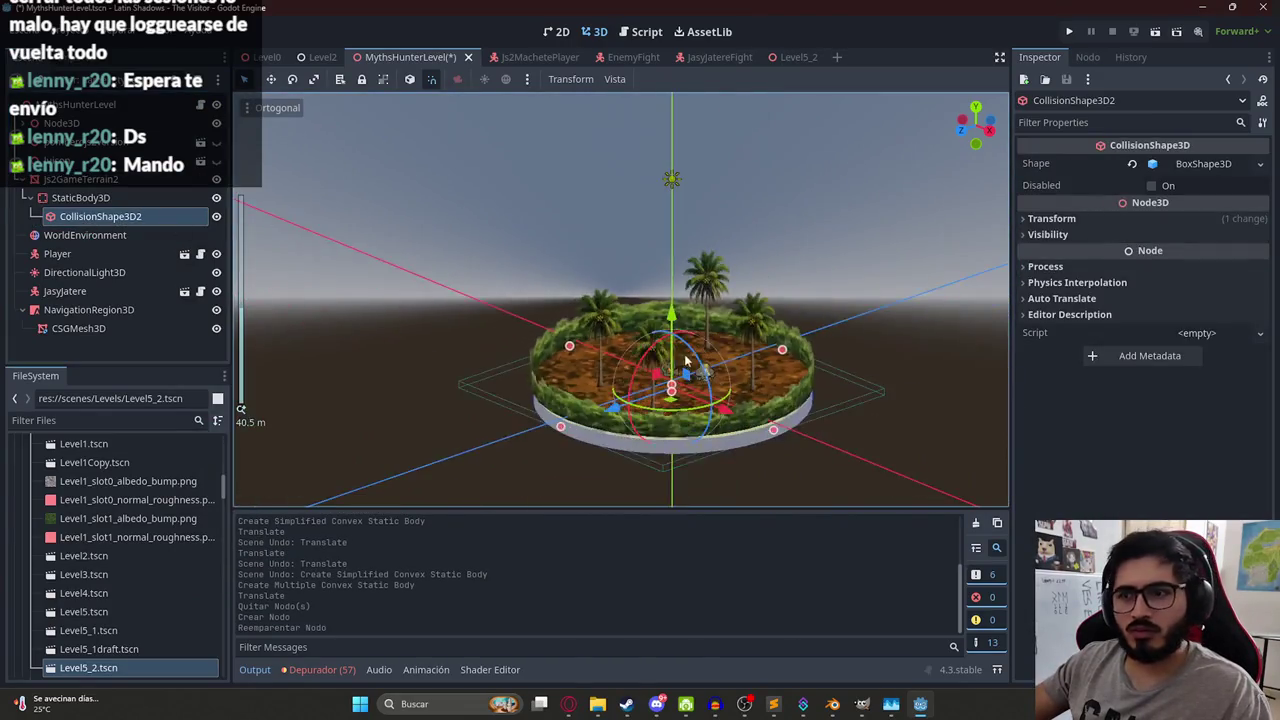
key("KP_7")
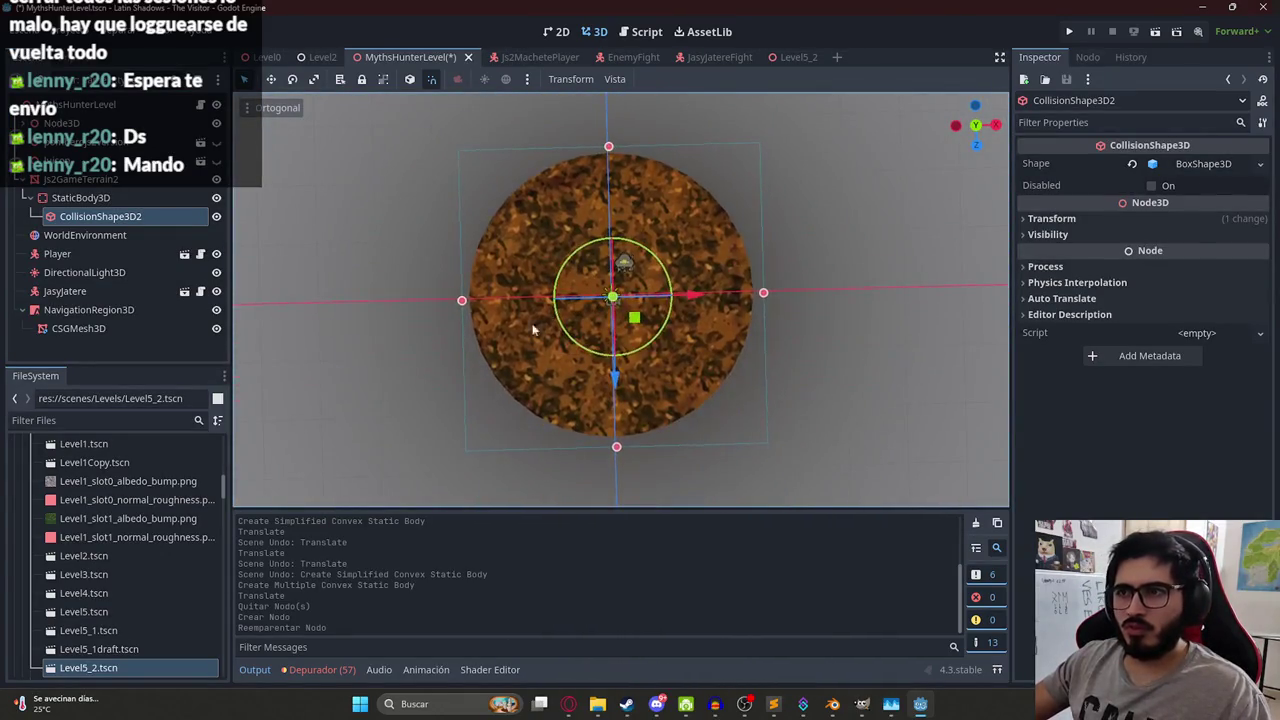
Add a CollisionShape3D child with a BoxShape3D and stretch it to 7 wide.
right_click(82, 195)
left_click(130, 206)
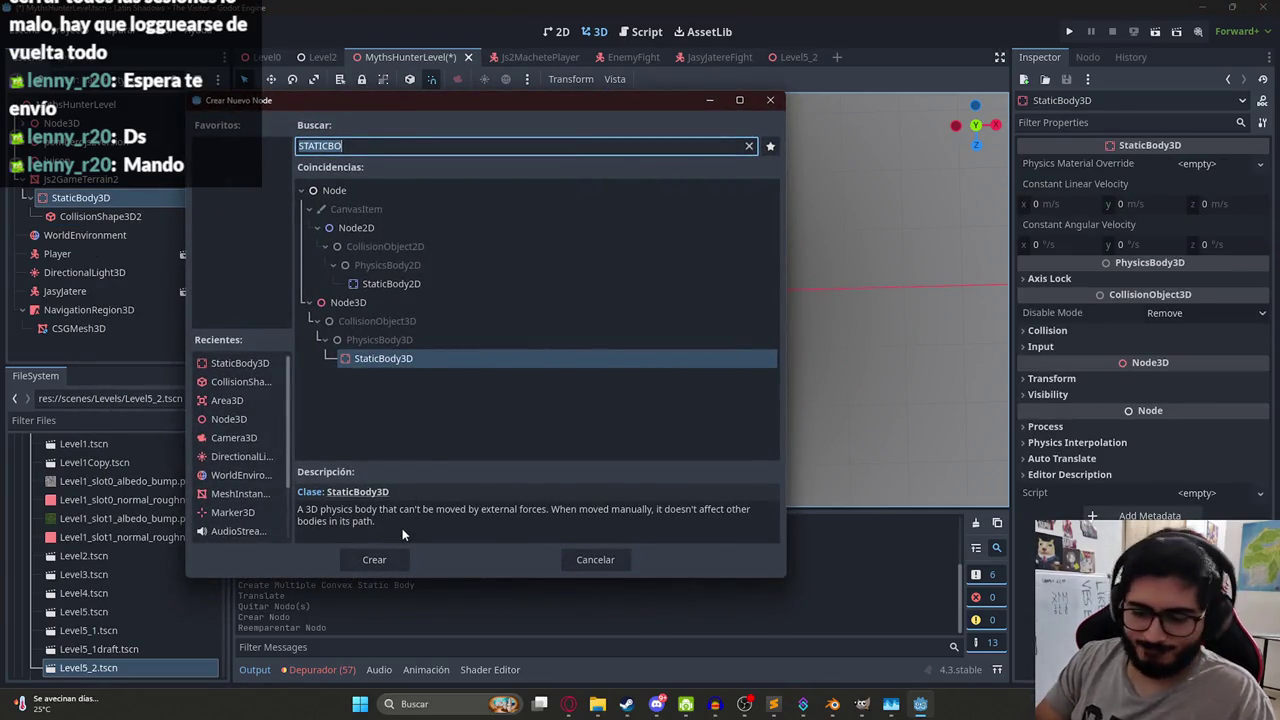
type("collision")
key("Return")
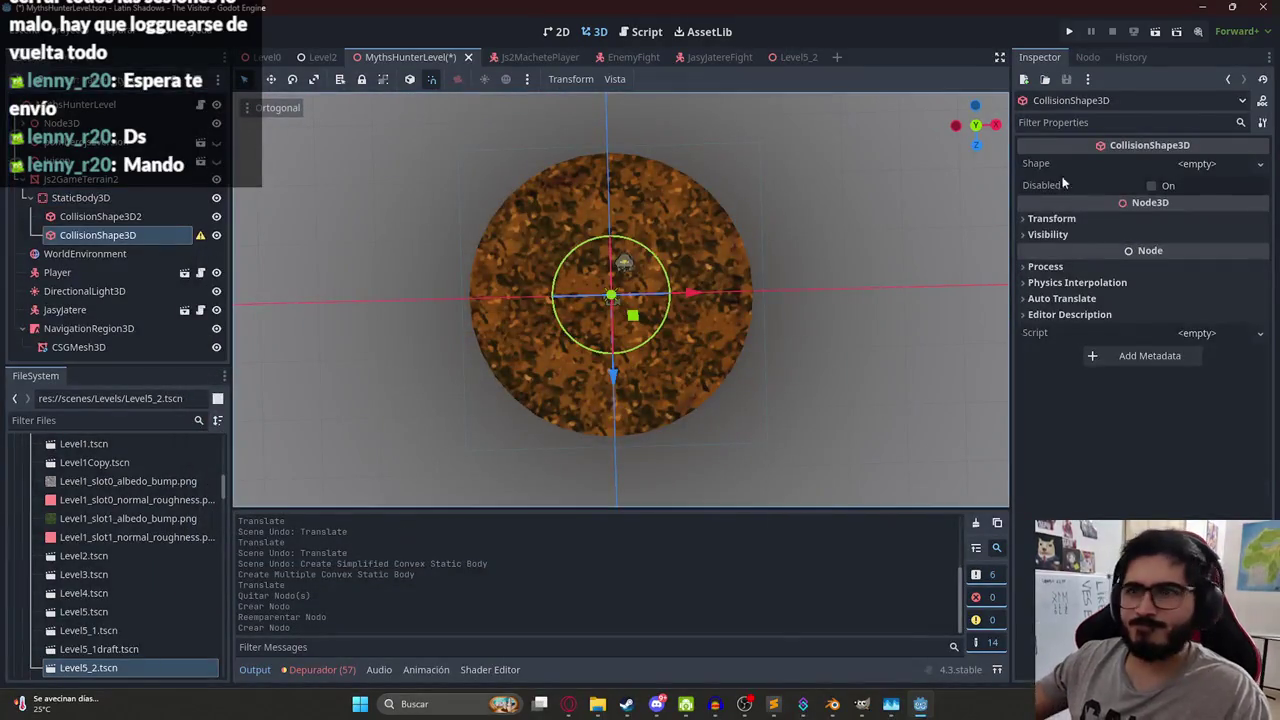
left_click(1228, 165)
left_click(1160, 221)
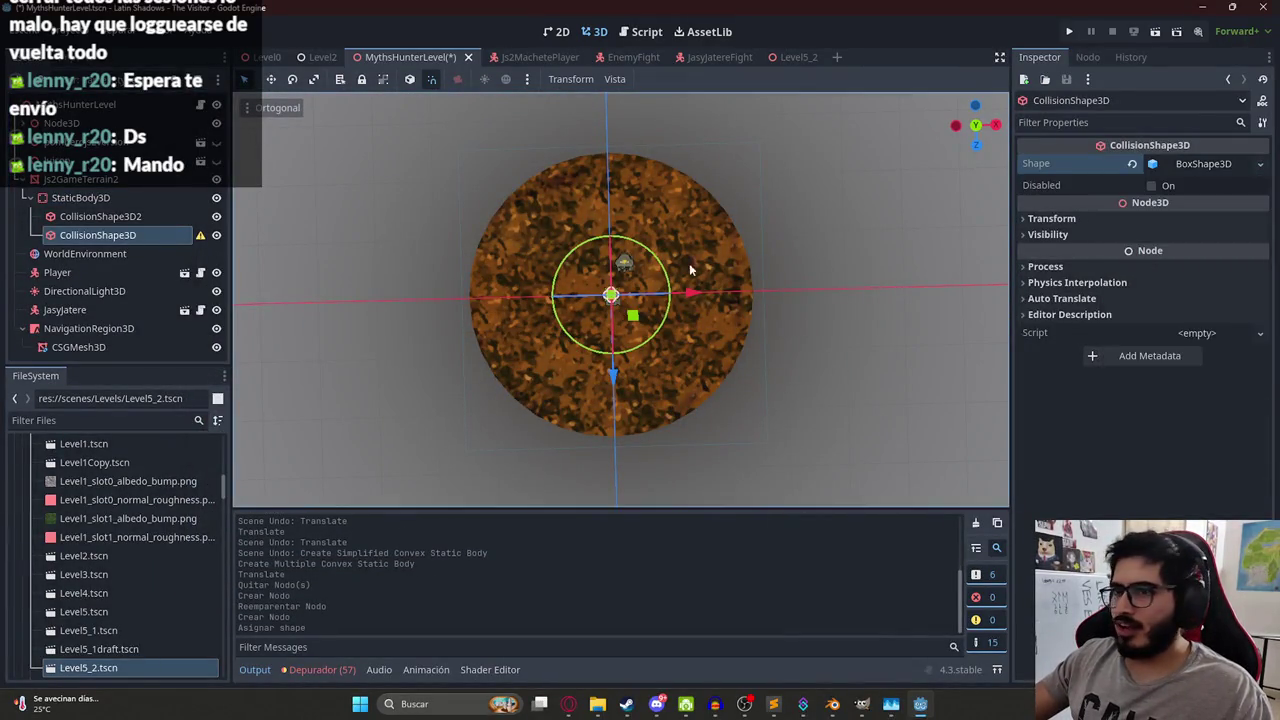
scroll(599, 288, "up", 10)
left_click_drag(588, 280, 826, 266)
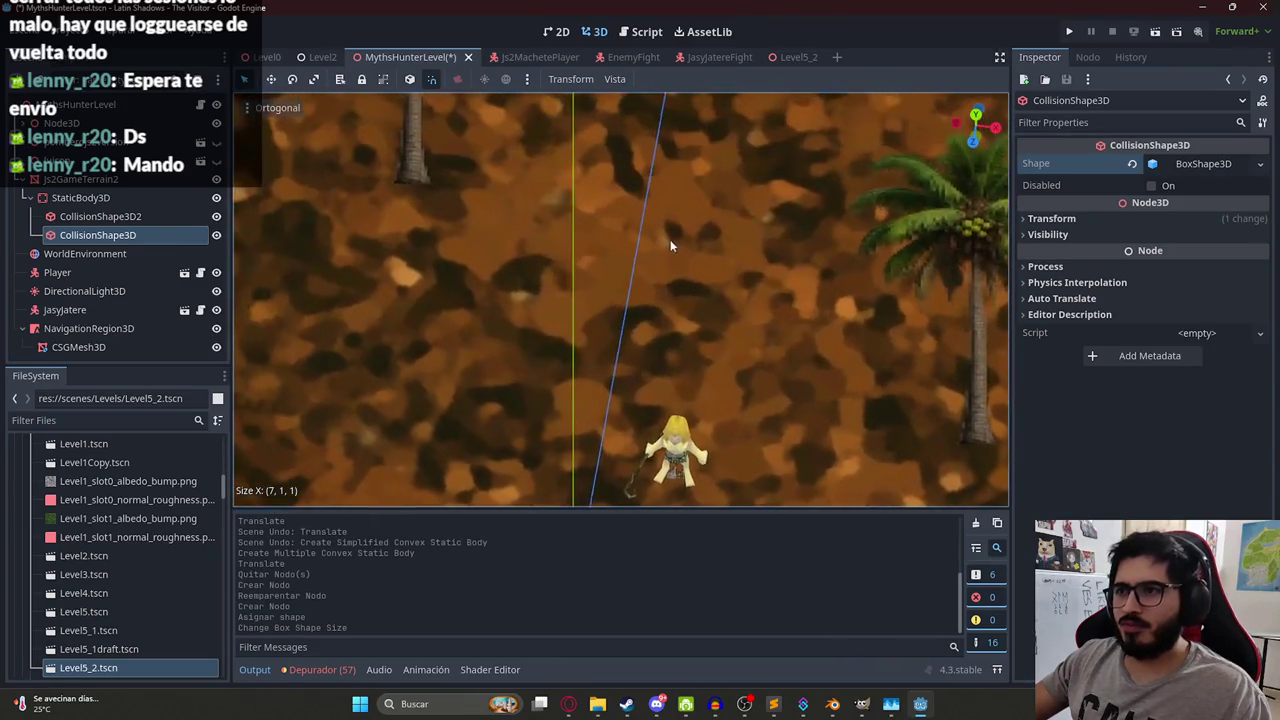
Make the box collision 7 tall, giving it a 7×7×1 size.
scroll(670, 239, "down", 5)
scroll(628, 234, "up", 5)
mouse_move(506, 244)
left_mouse_down()
mouse_move(406, 187)
mouse_move(657, 411)
left_mouse_up()
left_click_drag(744, 428, 754, 279)
scroll(736, 223, "up", 5)
scroll(825, 175, "down", 5)
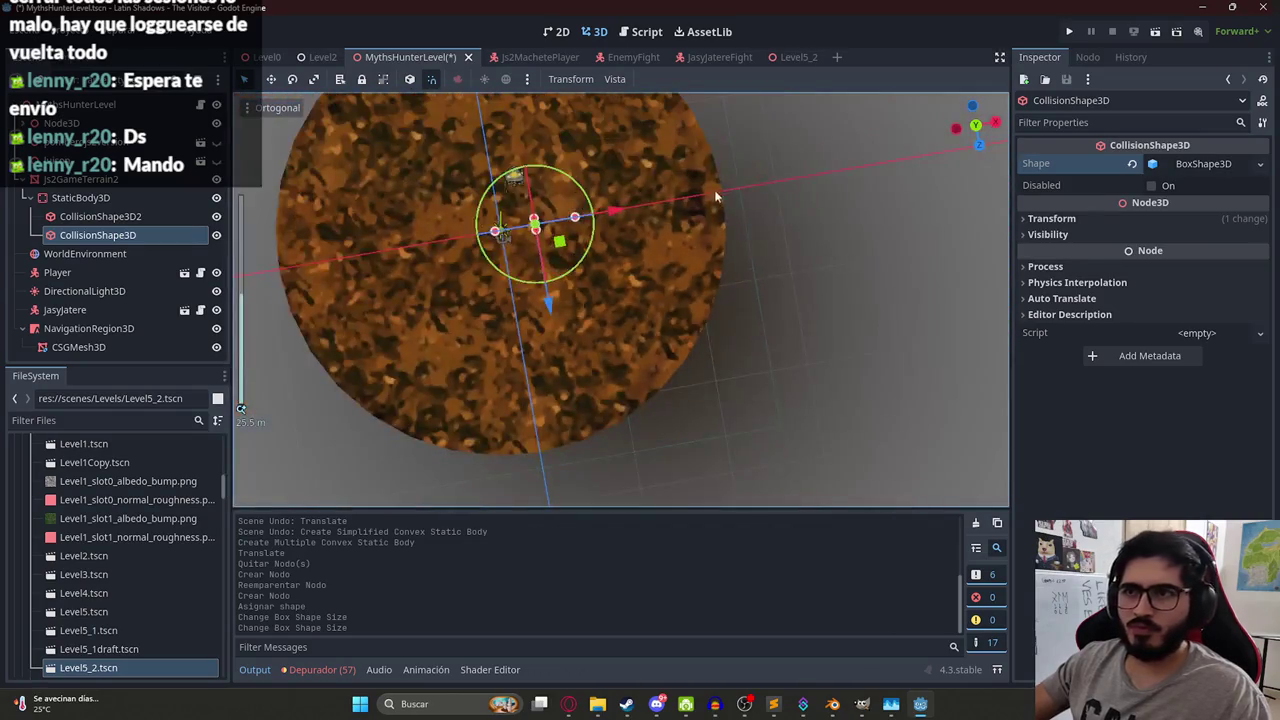
Move the box to the terrain's rim, save the scene, and duplicate it.
mouse_move(583, 235)
left_mouse_down()
mouse_move(376, 230)
mouse_move(596, 202)
mouse_move(590, 372)
mouse_move(548, 176)
left_mouse_up()
key("ctrl+s")
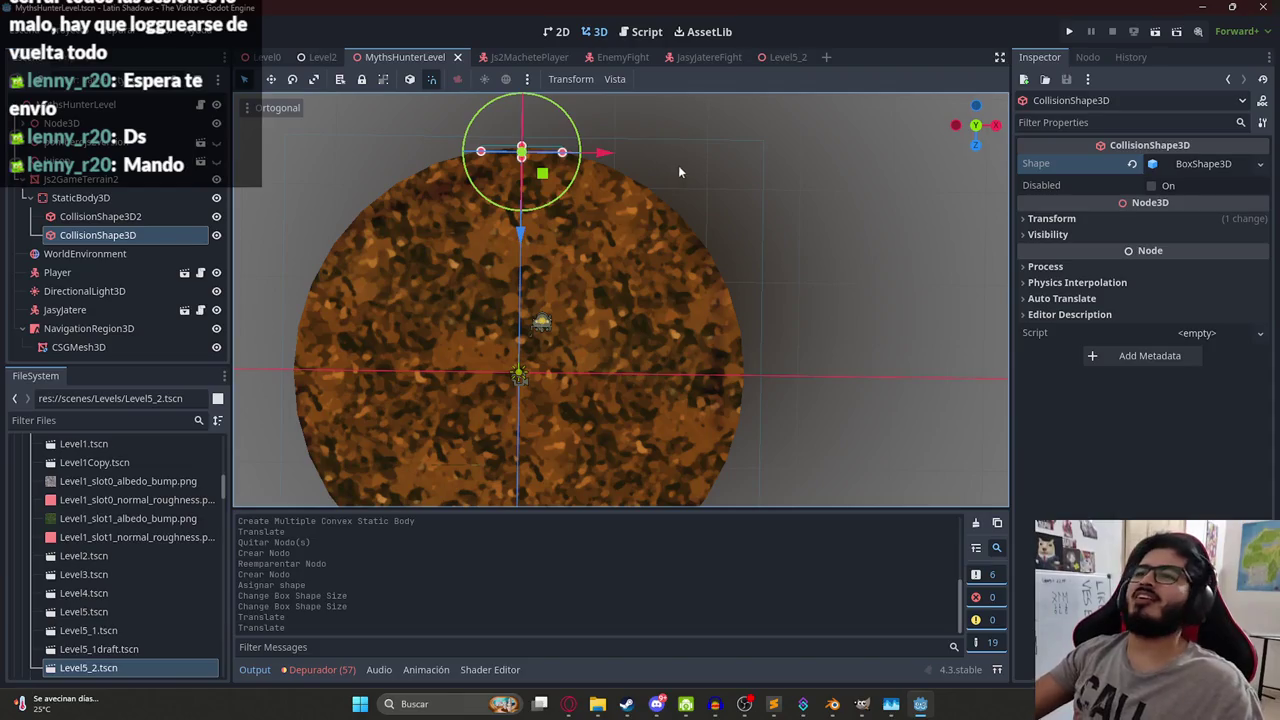
key("ctrl+d")
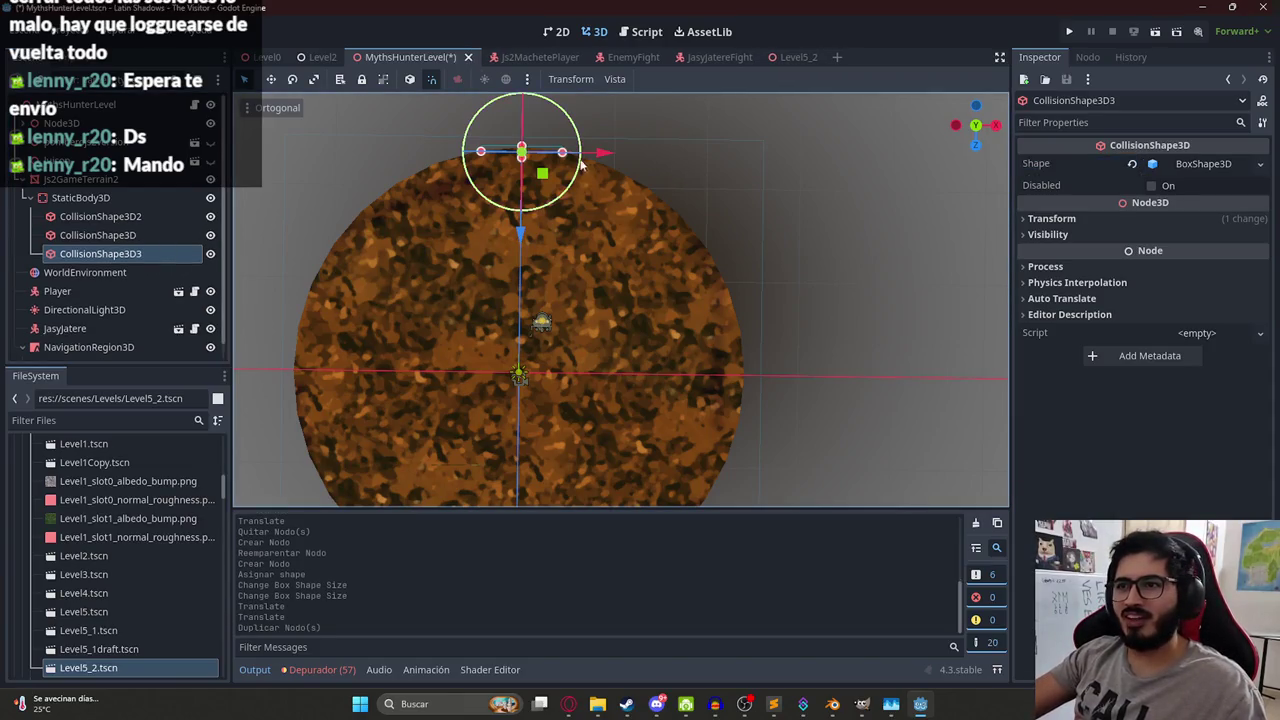
Slide CollisionShape3D3 right along the rim, briefly hiding the terrain to check placement.
scroll(588, 184, "down", 4)
scroll(665, 294, "up", 6)
scroll(631, 248, "up", 3)
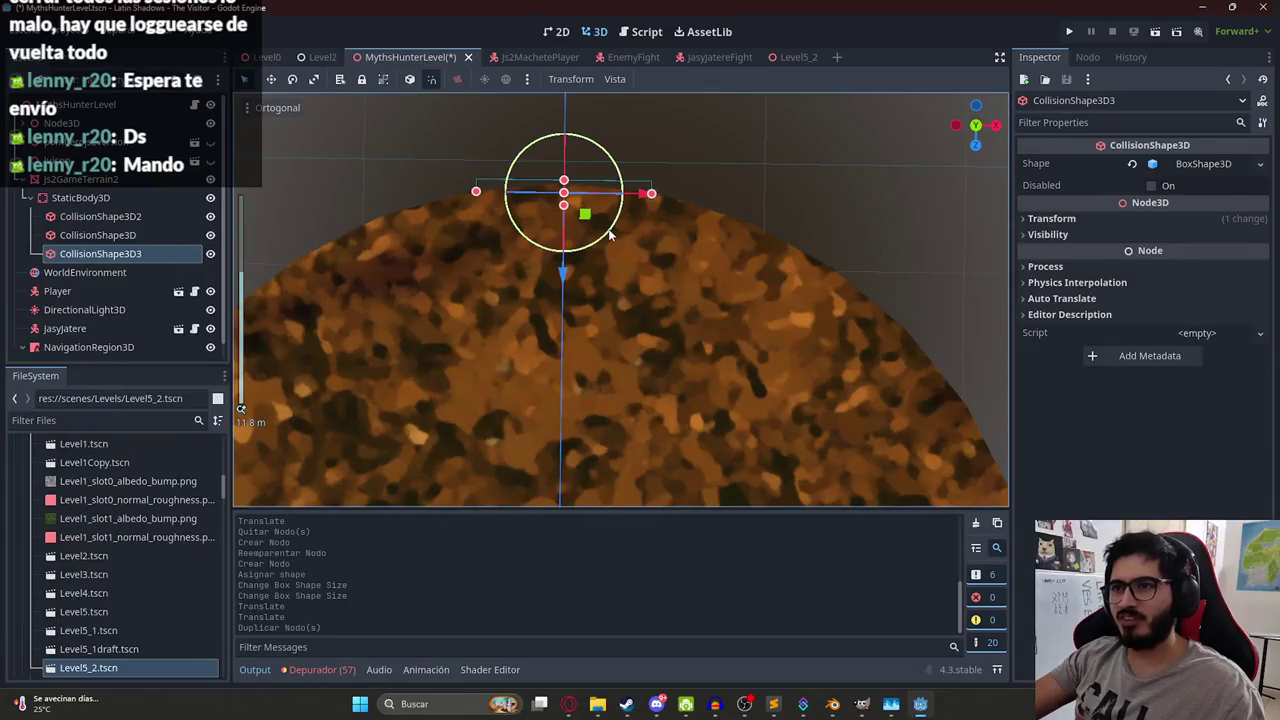
mouse_move(585, 217)
left_mouse_down()
mouse_move(760, 218)
mouse_move(798, 255)
mouse_move(815, 248)
mouse_move(776, 248)
mouse_move(785, 242)
mouse_move(780, 271)
mouse_move(756, 246)
left_mouse_up()
left_click(210, 181)
left_click(210, 181)
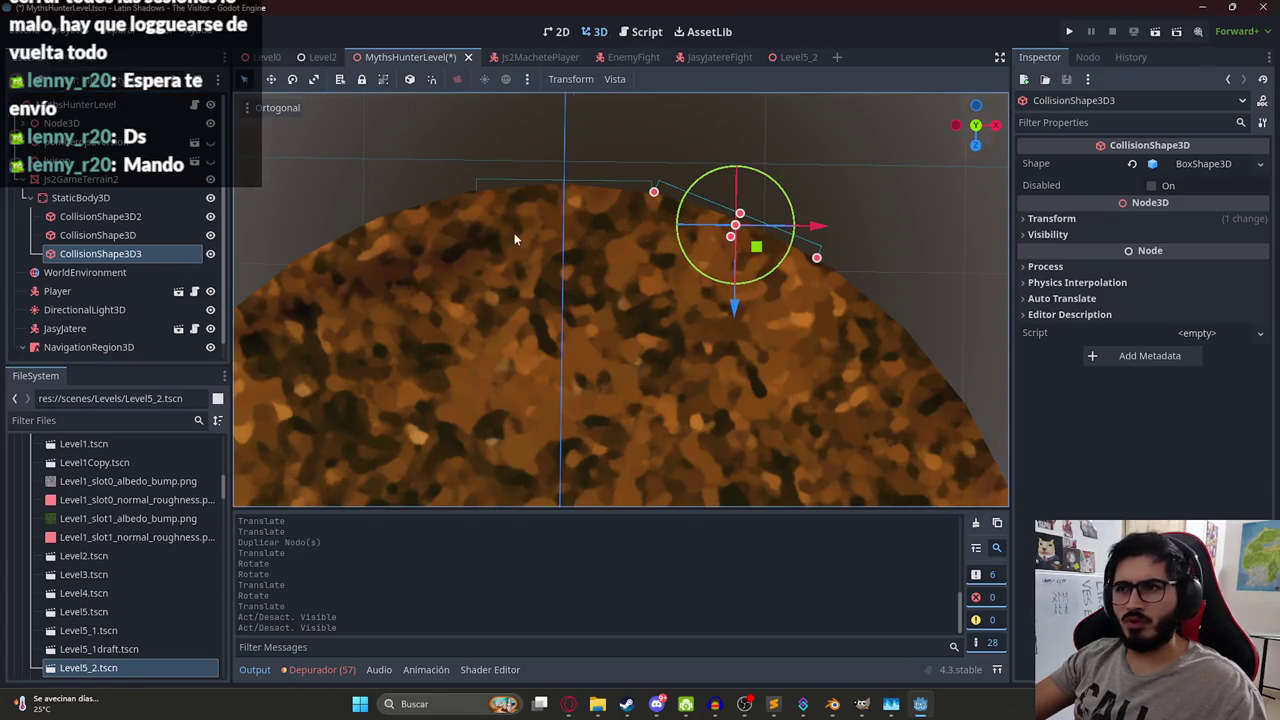
scroll(515, 240, "down", 3)
scroll(733, 211, "up", 2)
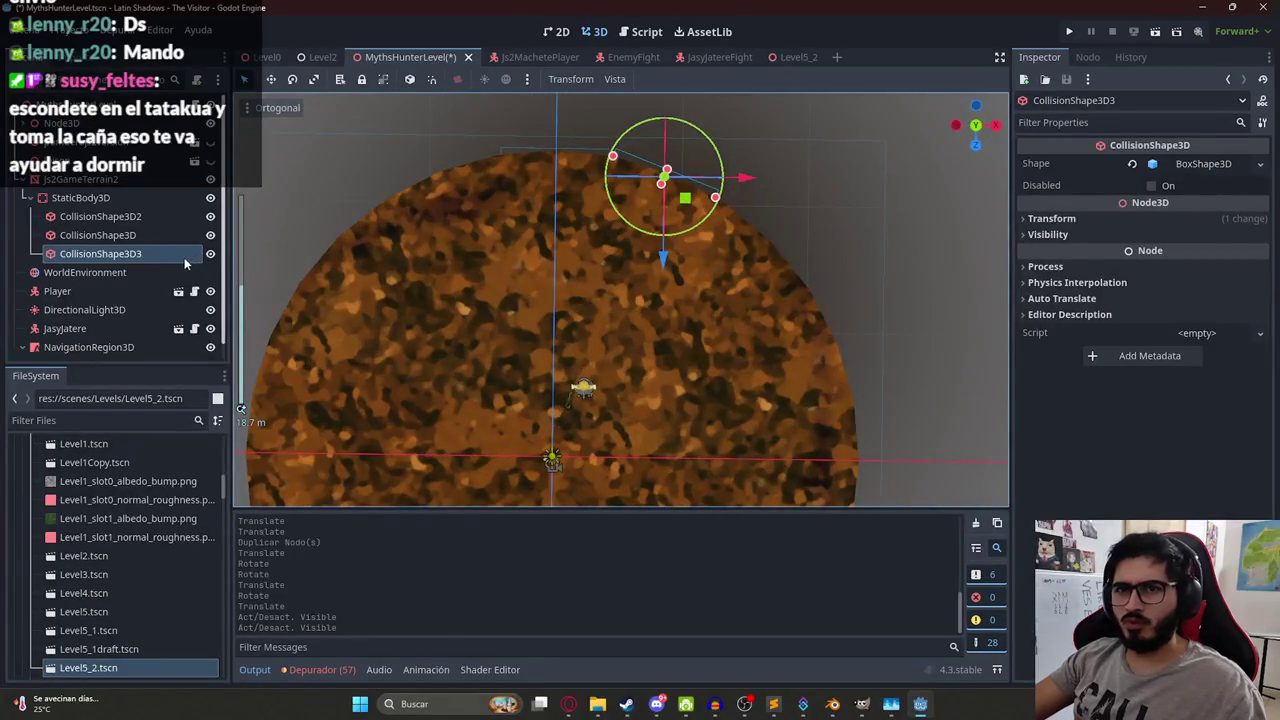
Add an angled copy CollisionShape3D4 following the rim, then duplicate again for CollisionShape3D5.
key("ctrl+d")
left_click_drag(686, 212, 799, 248)
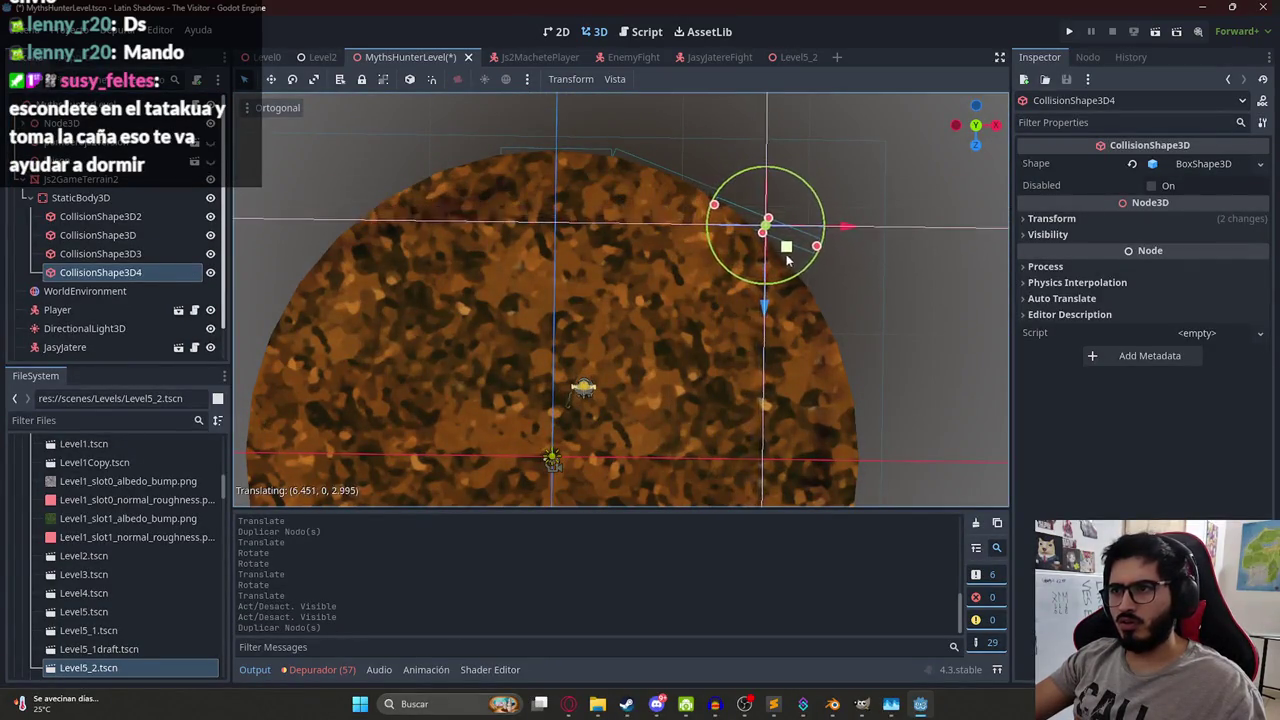
scroll(810, 220, "up", 3)
key("f")
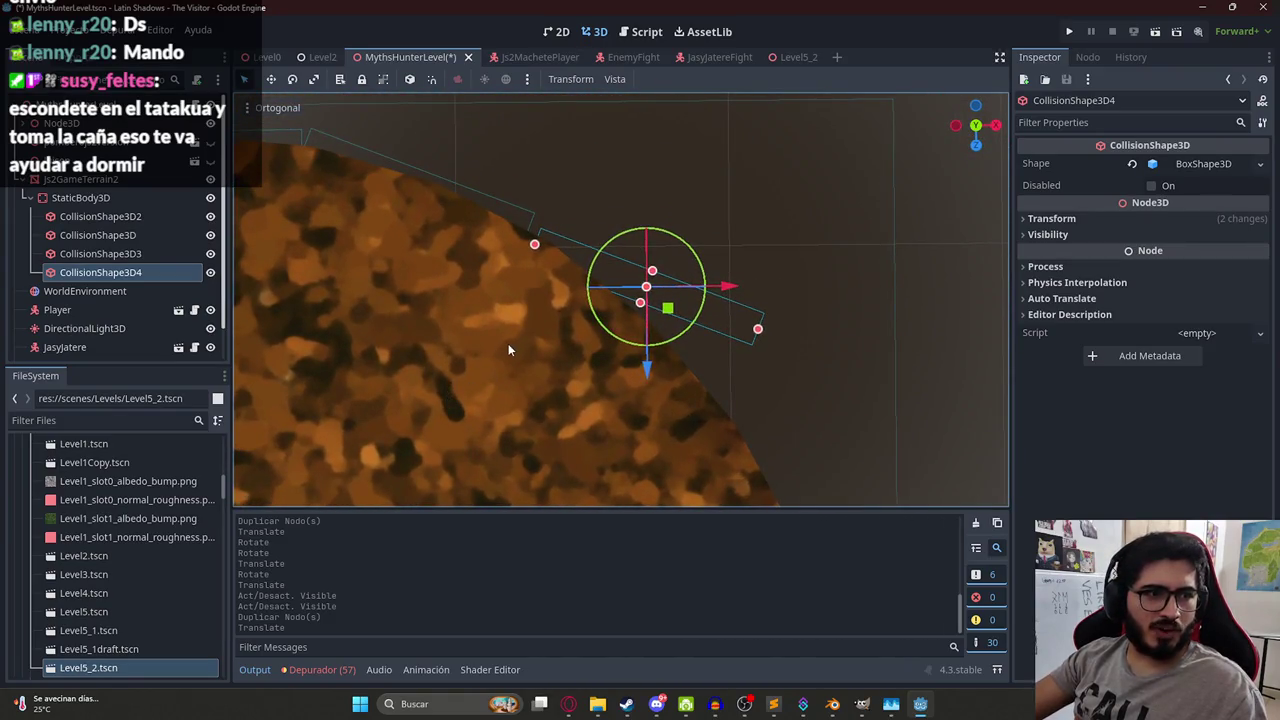
scroll(508, 343, "up", 2)
key("r")
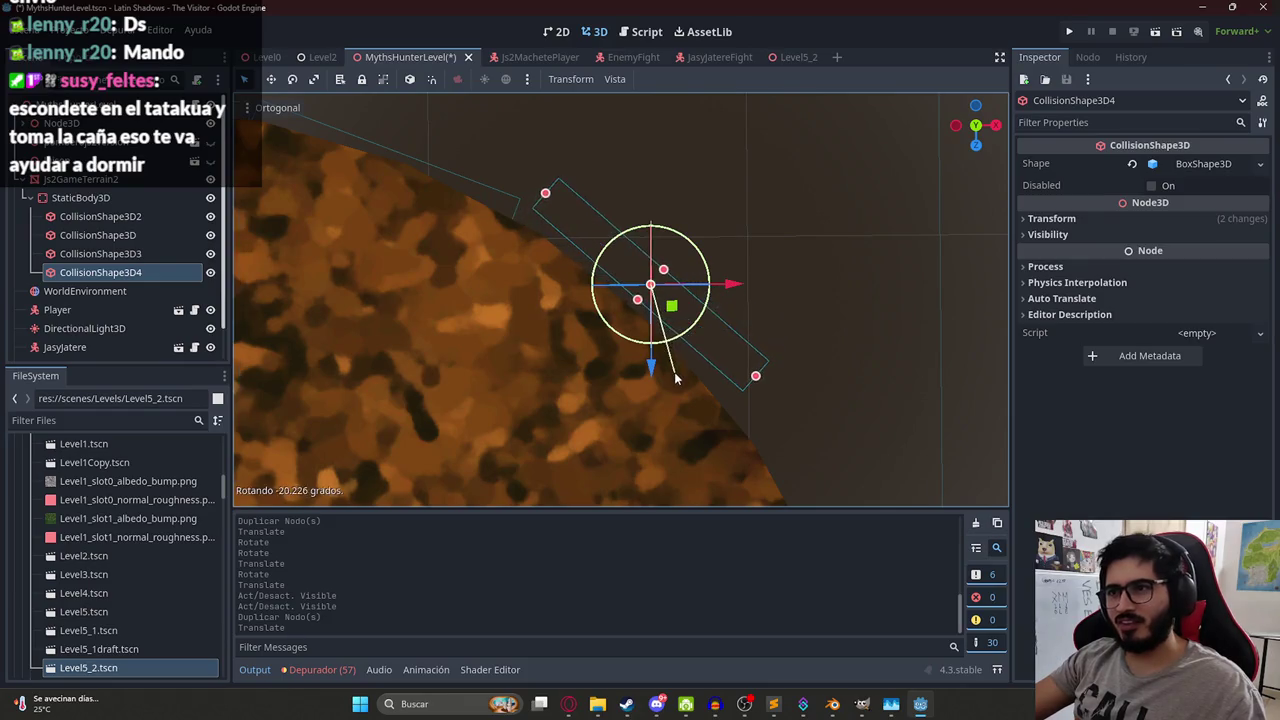
left_click(680, 358)
key("g")
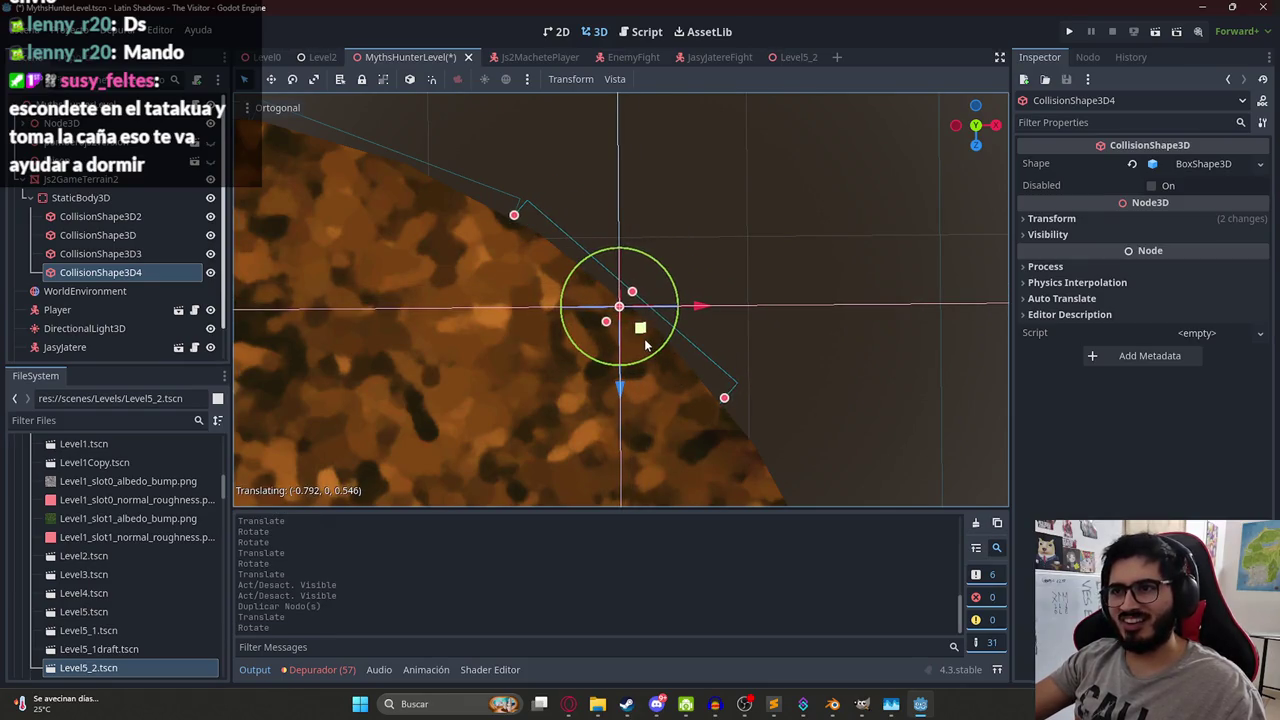
left_click(645, 345)
key("ctrl+d")
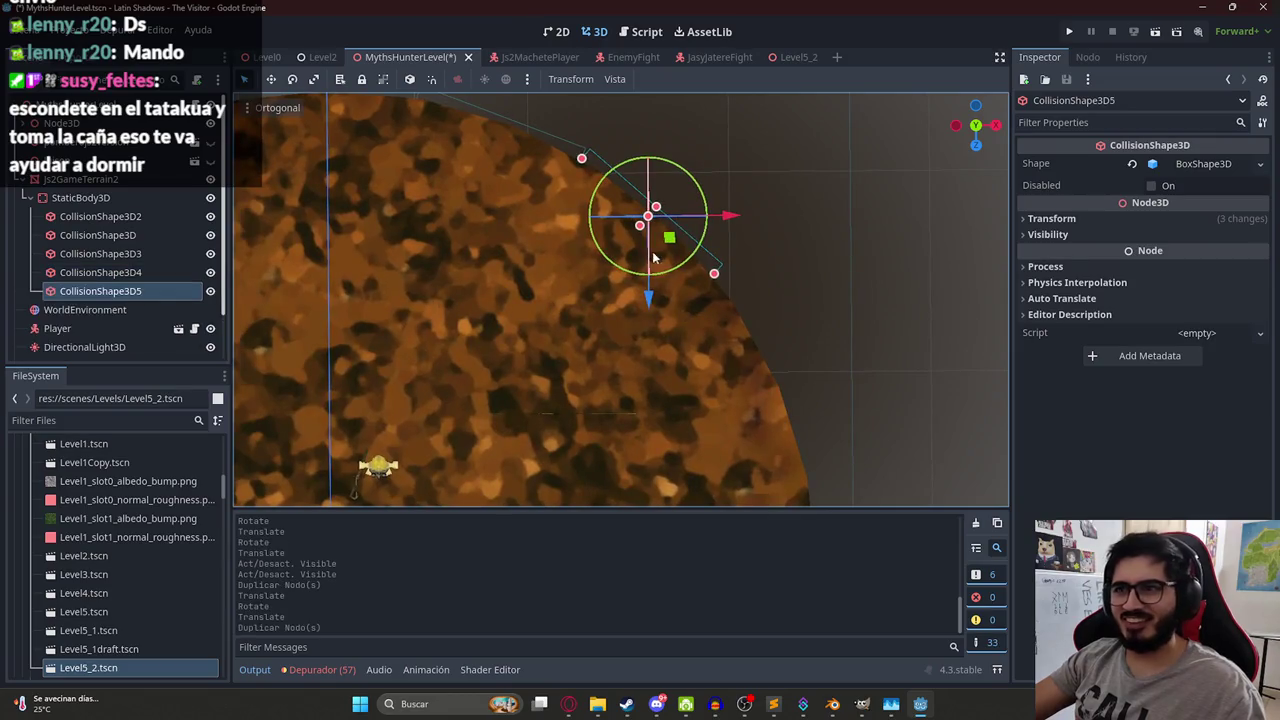
Rotate and move CollisionShape3D5 so it sits along the disc's rim.
left_click_drag(674, 252, 812, 375)
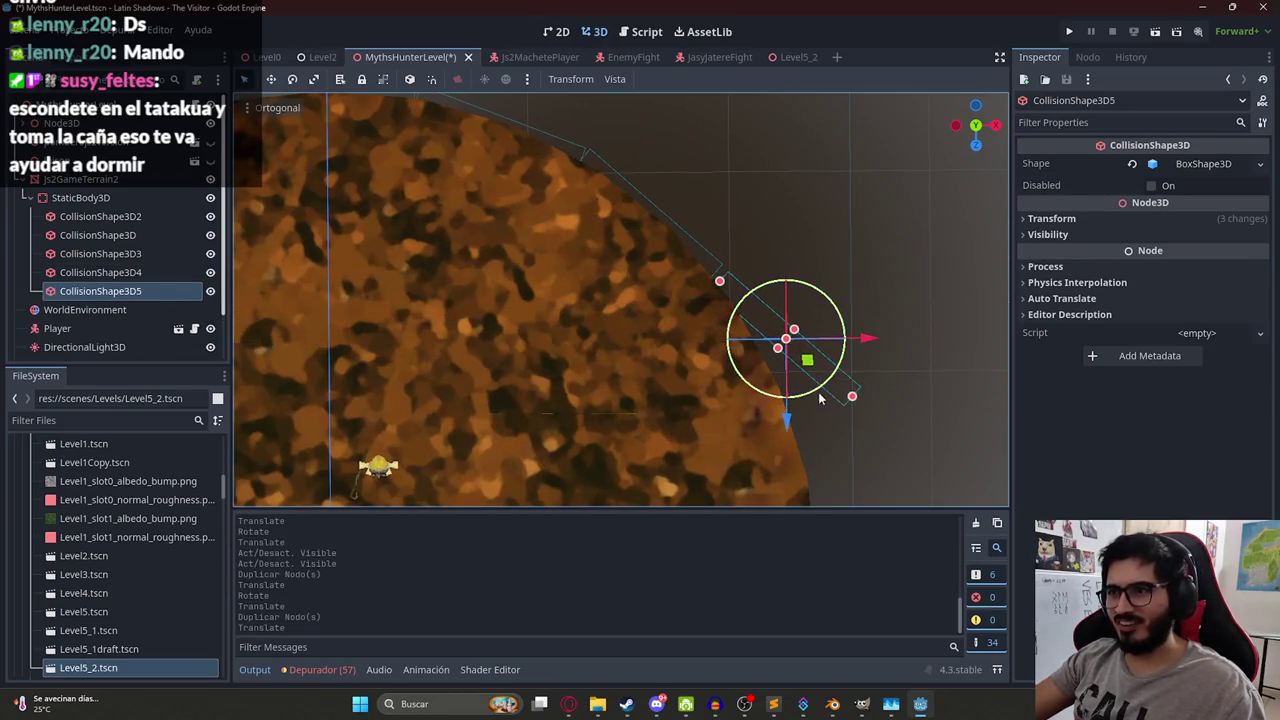
left_click(800, 421)
key("g")
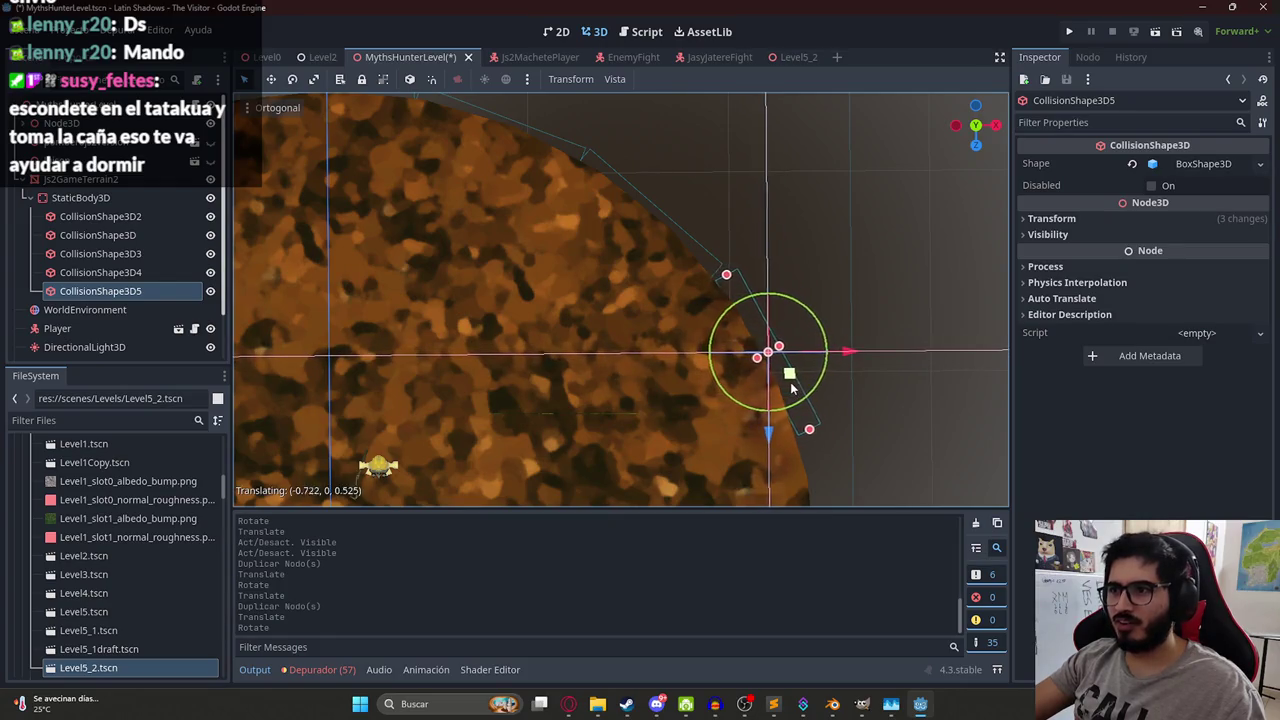
left_click(784, 391)
mouse_move(784, 391)
left_mouse_down()
mouse_move(761, 359)
mouse_move(714, 195)
mouse_move(723, 277)
left_mouse_up()
left_click(713, 225)
key("g")
left_click(720, 240)
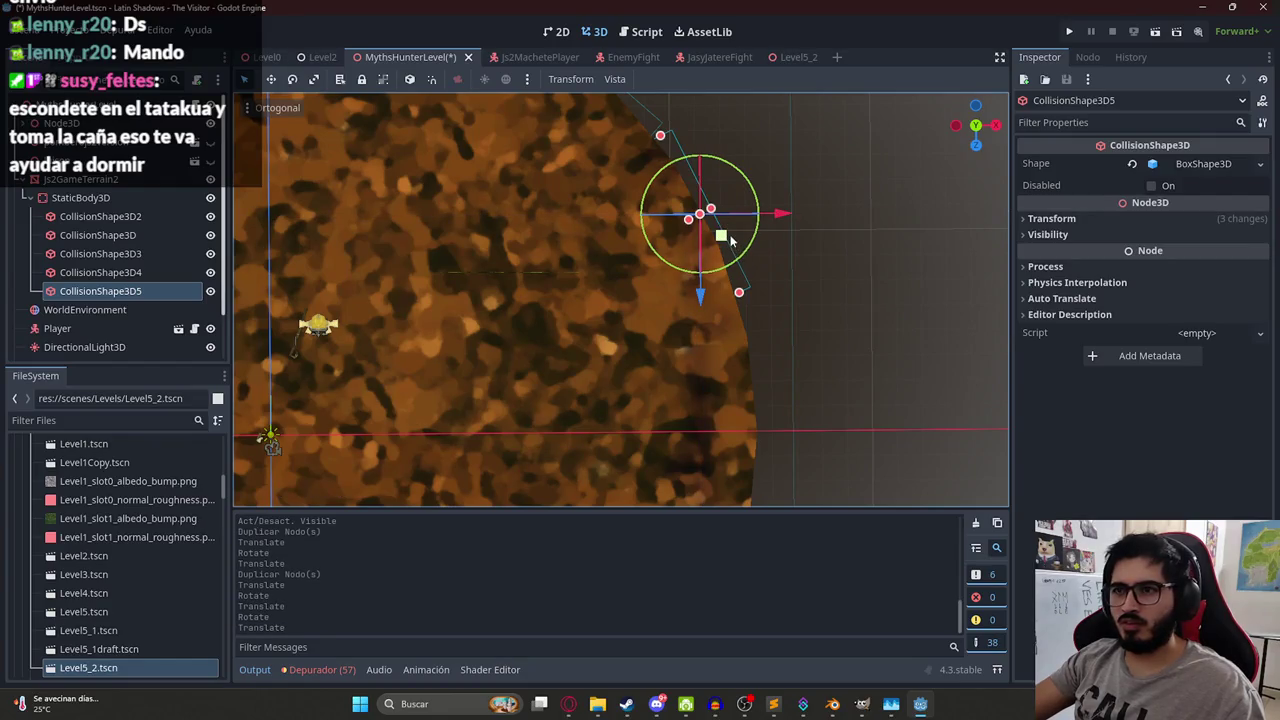
Duplicate it as CollisionShape3D6 and place it lower along the rim.
key("ctrl+d")
key("g")
left_click(838, 395)
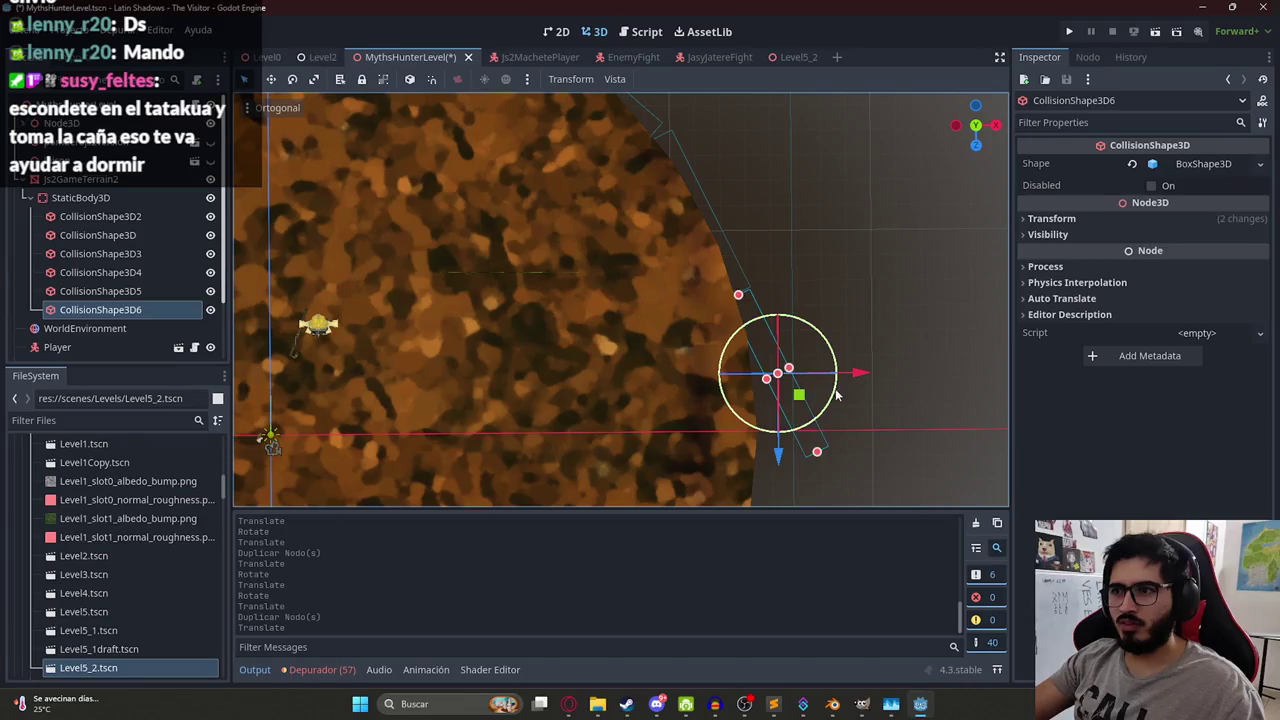
left_click(840, 416)
mouse_move(770, 415)
left_mouse_down()
mouse_move(768, 433)
mouse_move(751, 309)
mouse_move(752, 333)
left_mouse_up()
scroll(726, 230, "up", 2)
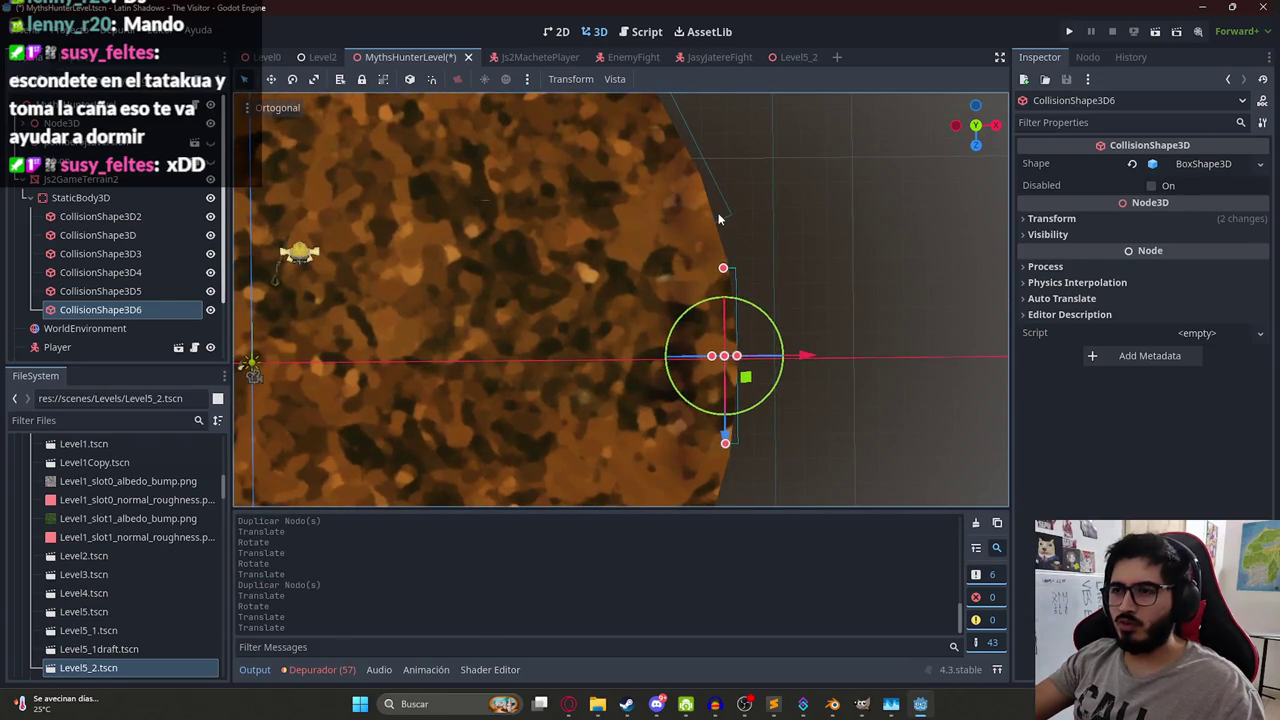
Nudge CollisionShape3D5, 4 and 3 to close the gaps along the edge.
left_click(719, 219)
left_click(720, 220)
scroll(720, 220, "up", 2)
left_click_drag(707, 235, 714, 251)
scroll(592, 198, "down", 2)
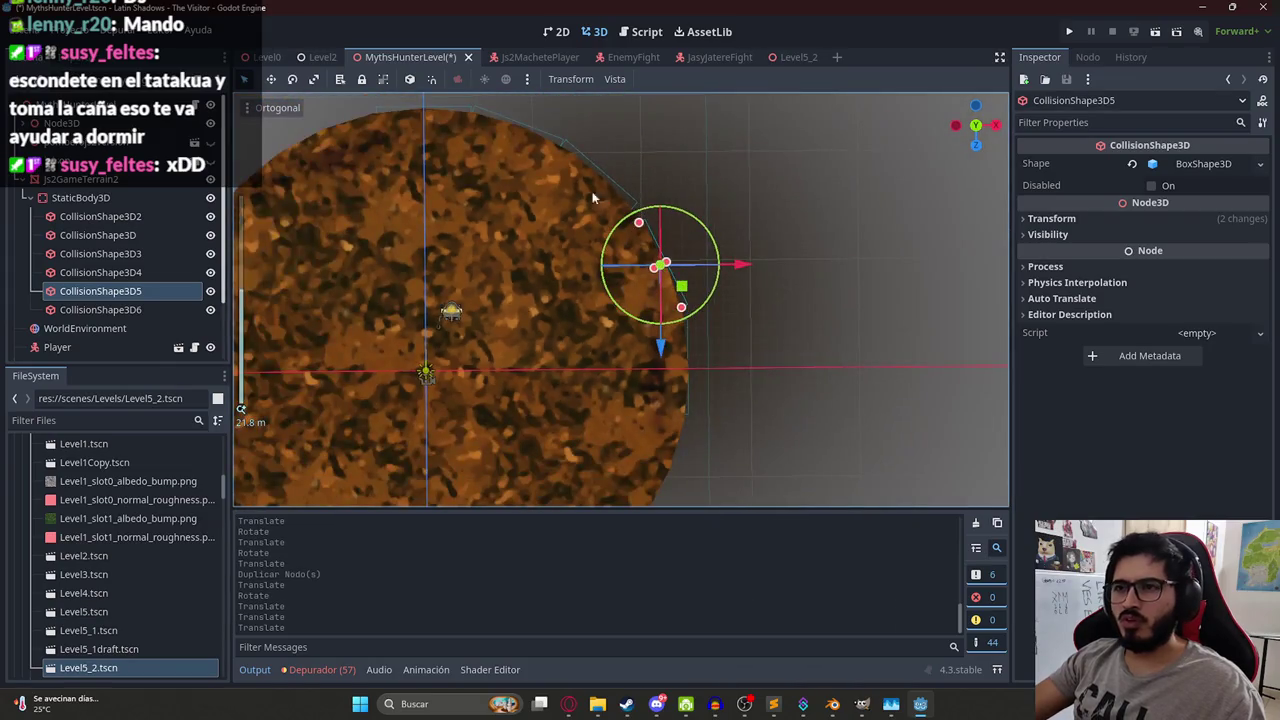
scroll(556, 293, "up", 2)
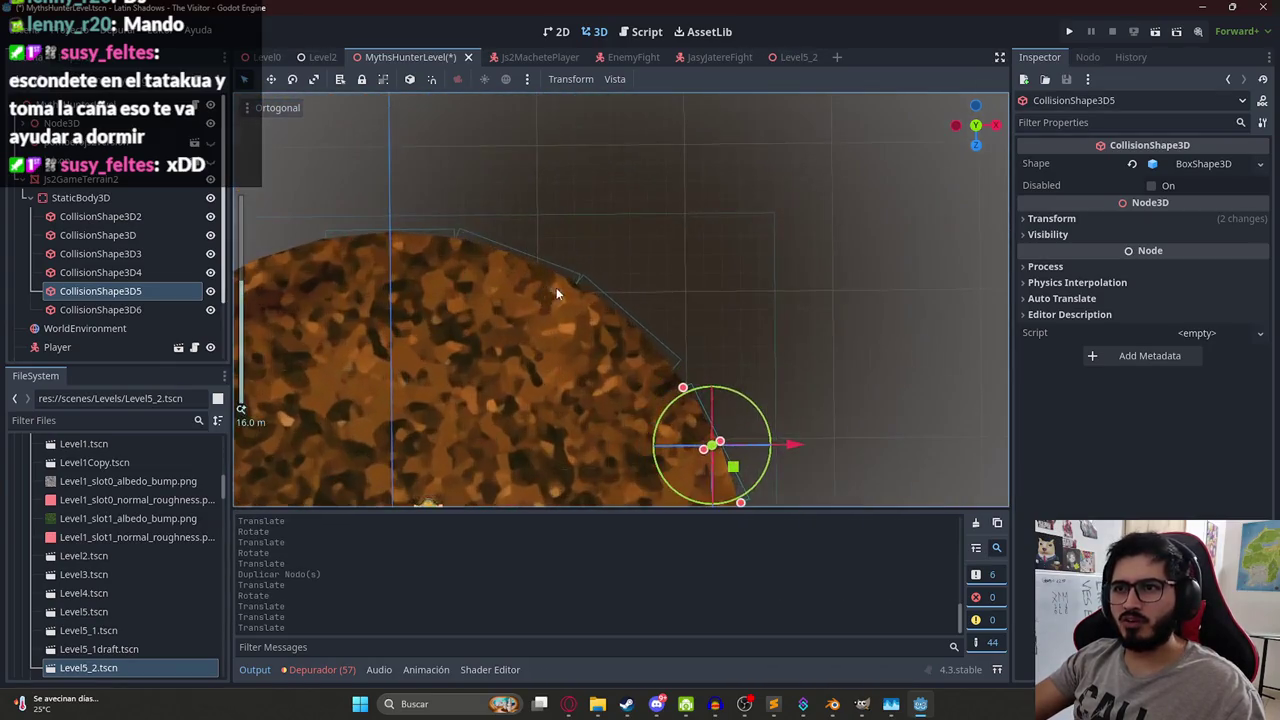
left_click(612, 300)
left_click_drag(649, 346, 655, 356)
left_click(573, 274)
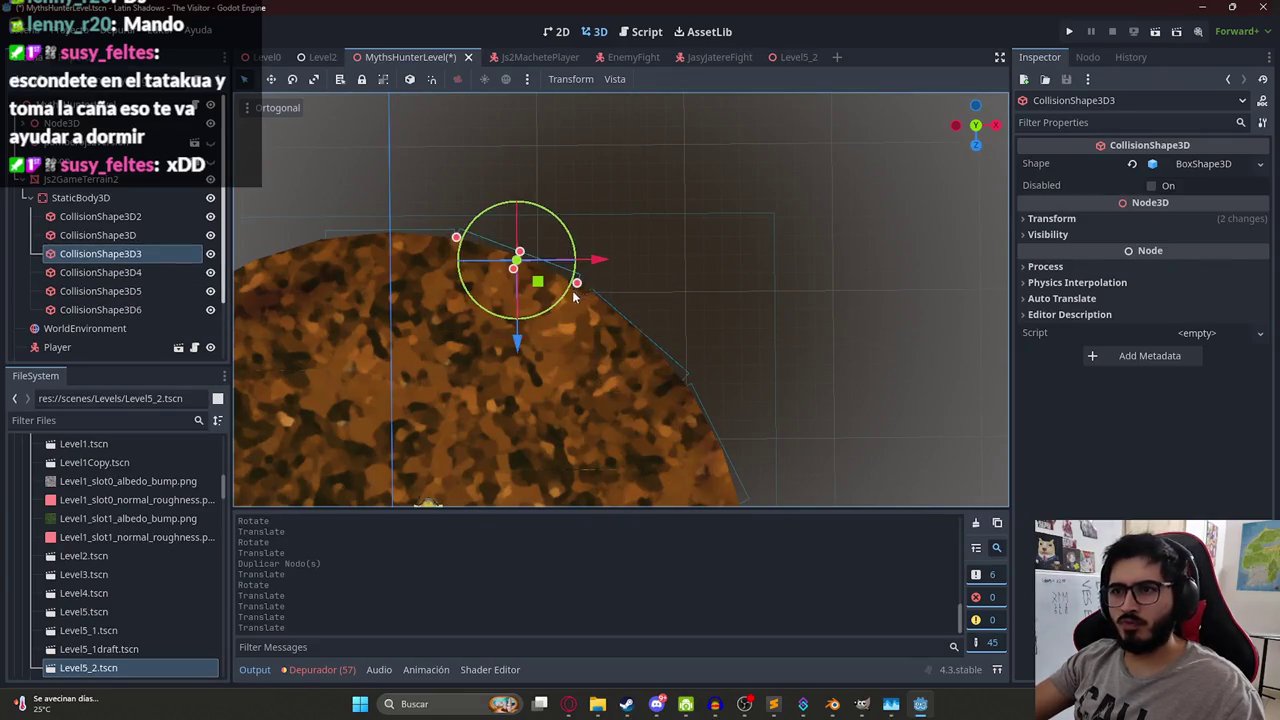
left_click_drag(537, 284, 529, 286)
Shift-select all the rim collision boxes in the Scene dock.
scroll(530, 290, "down", 5)
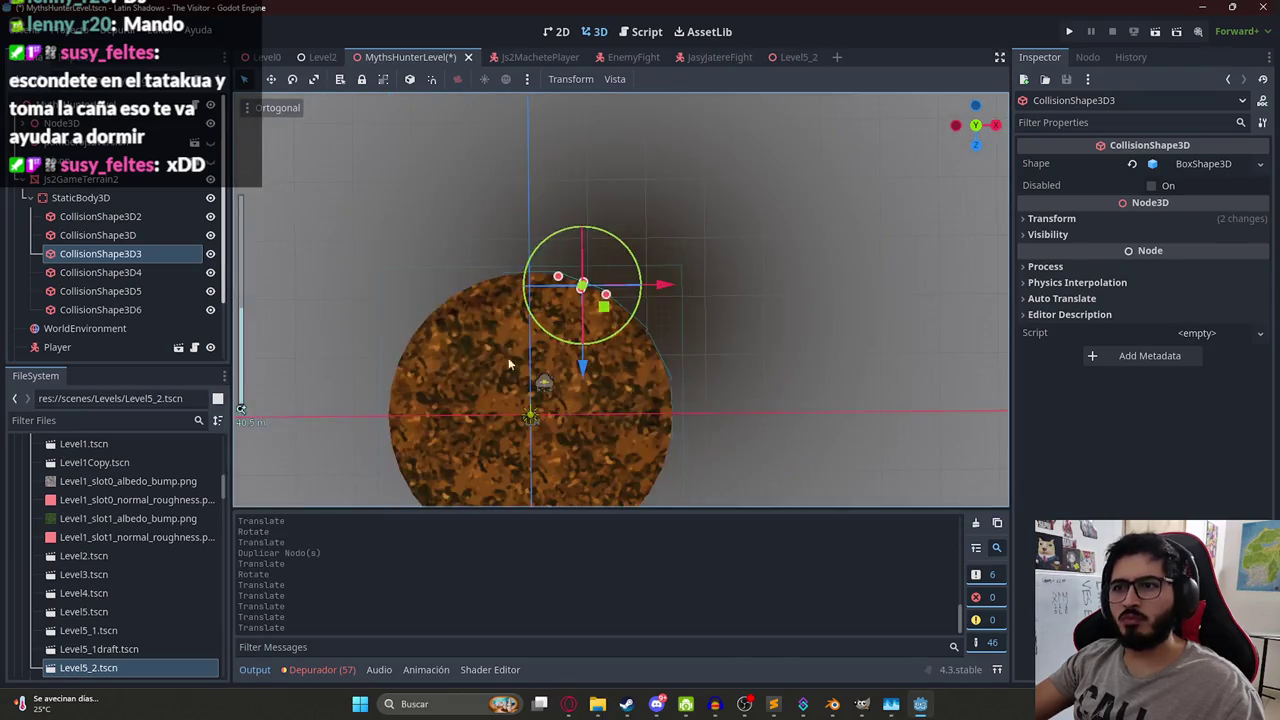
scroll(535, 293, "up", 2)
left_click(119, 234)
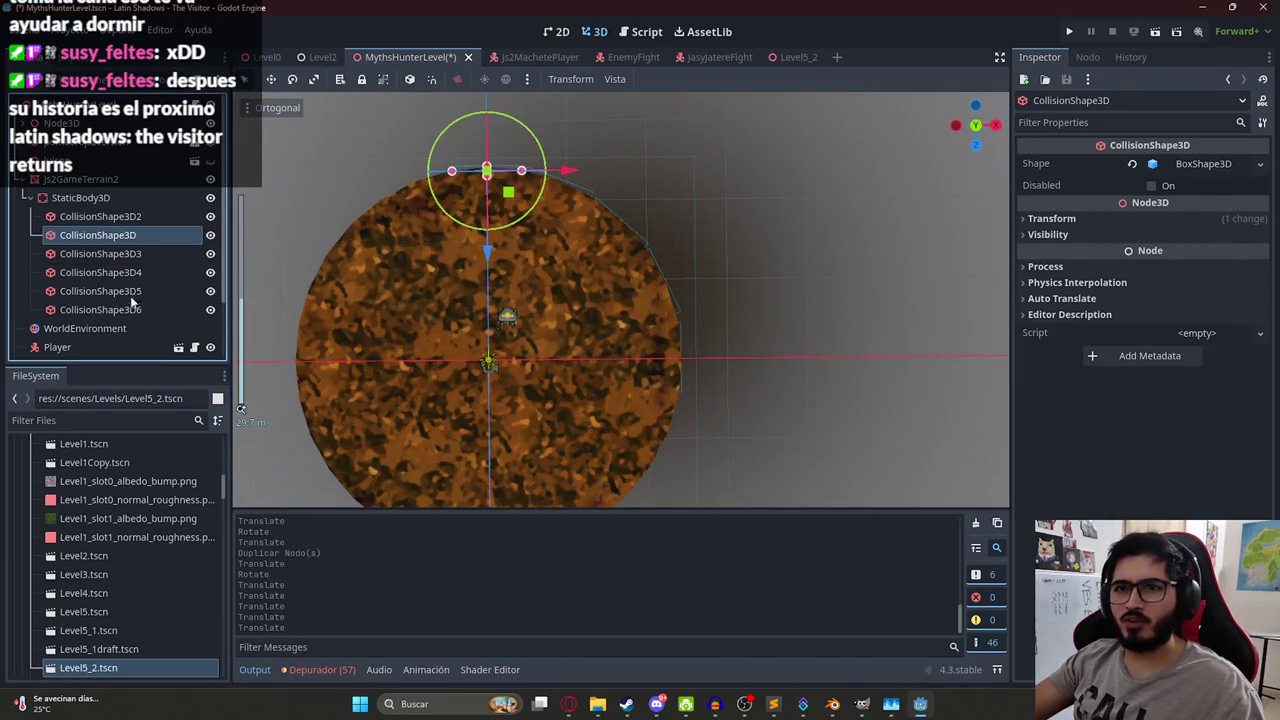
left_click(128, 309, "shift")
Undo an accidental move of the box group and save the level scene.
mouse_move(647, 273)
left_mouse_down()
mouse_move(876, 259)
mouse_move(868, 270)
left_mouse_up()
key("ctrl+z")
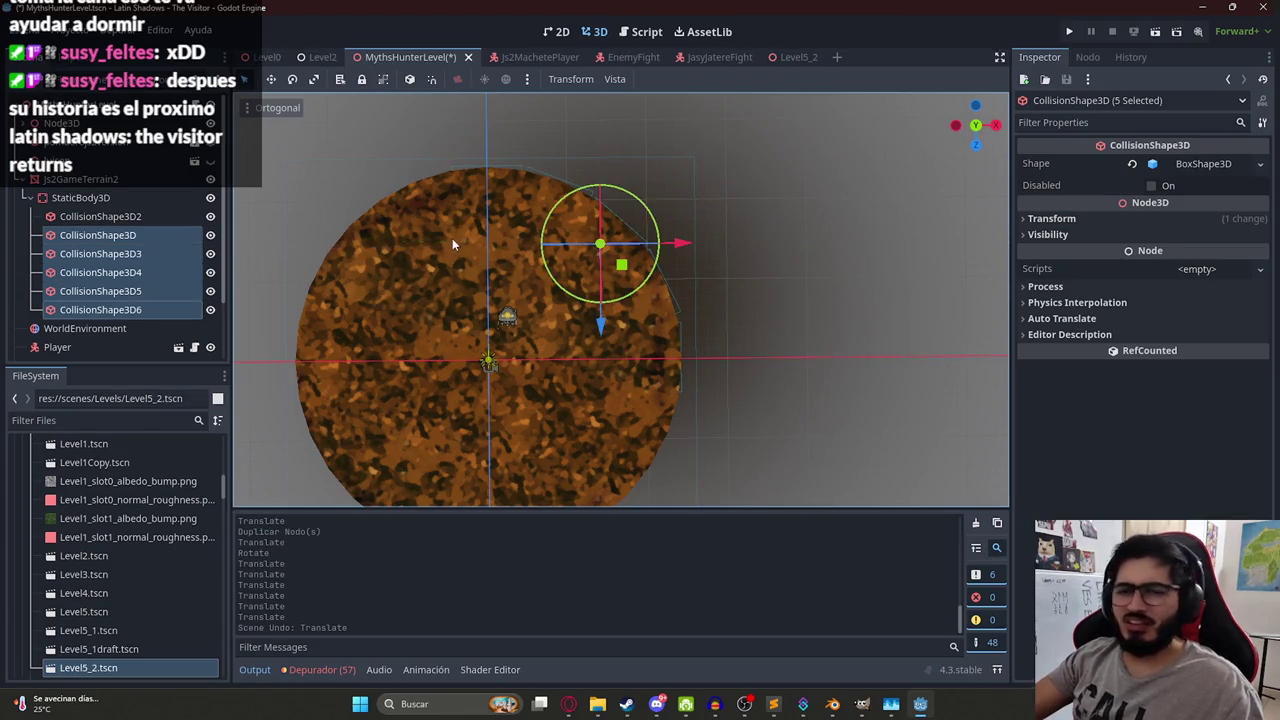
key("ctrl+s")
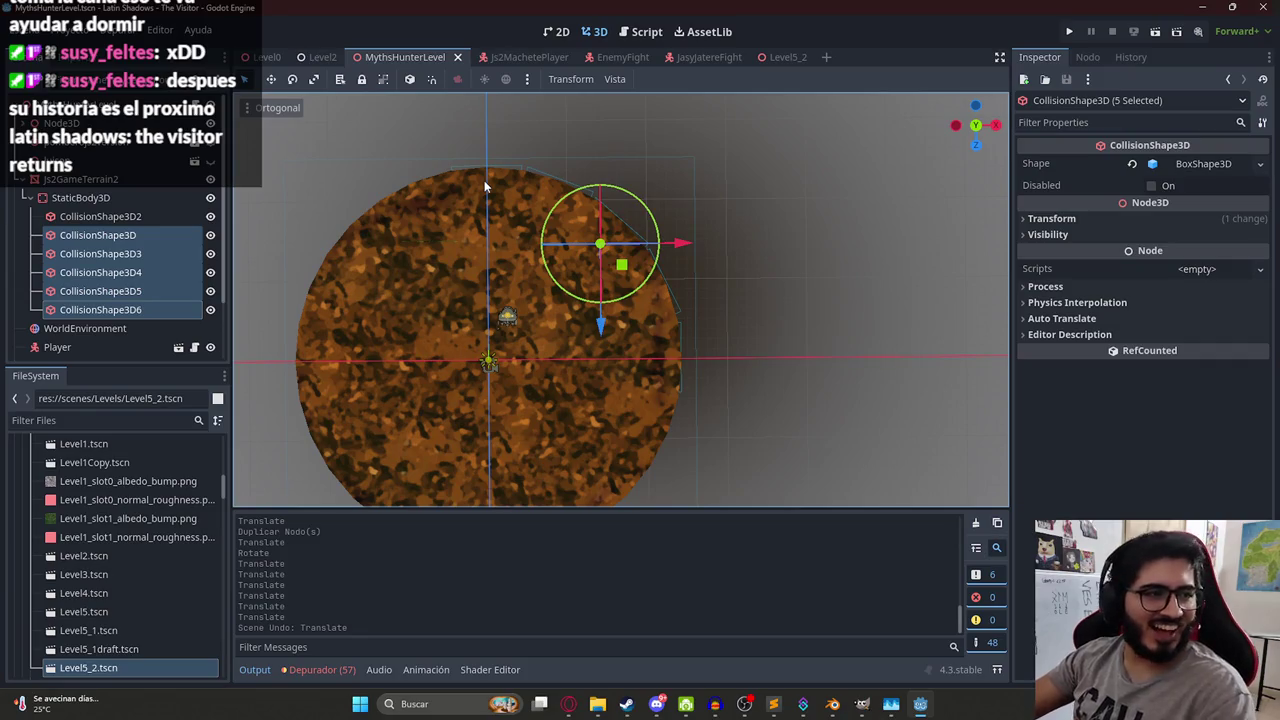
scroll(609, 272, "up", 2)
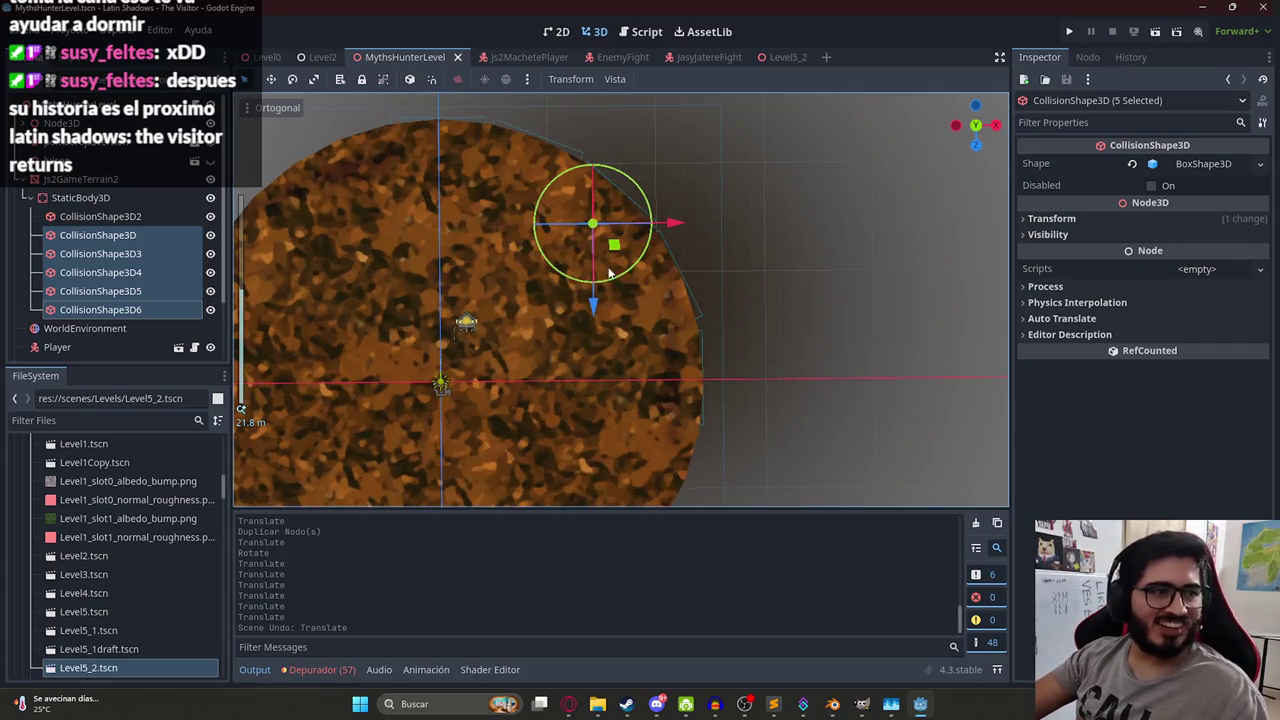
scroll(602, 258, "down", 3)
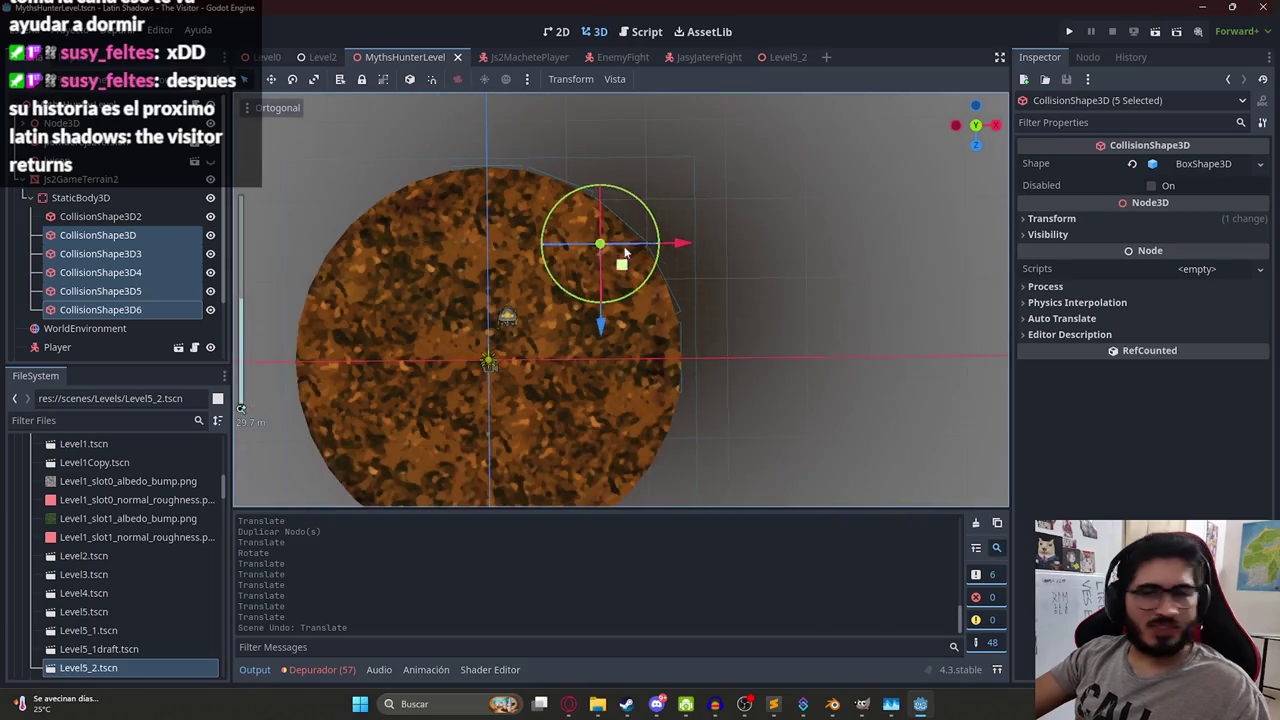
Duplicate the five selected boxes, then move and rotate the copies toward the other rim.
key("ctrl+d")
scroll(450, 266, "down", 2)
scroll(645, 267, "up", 2)
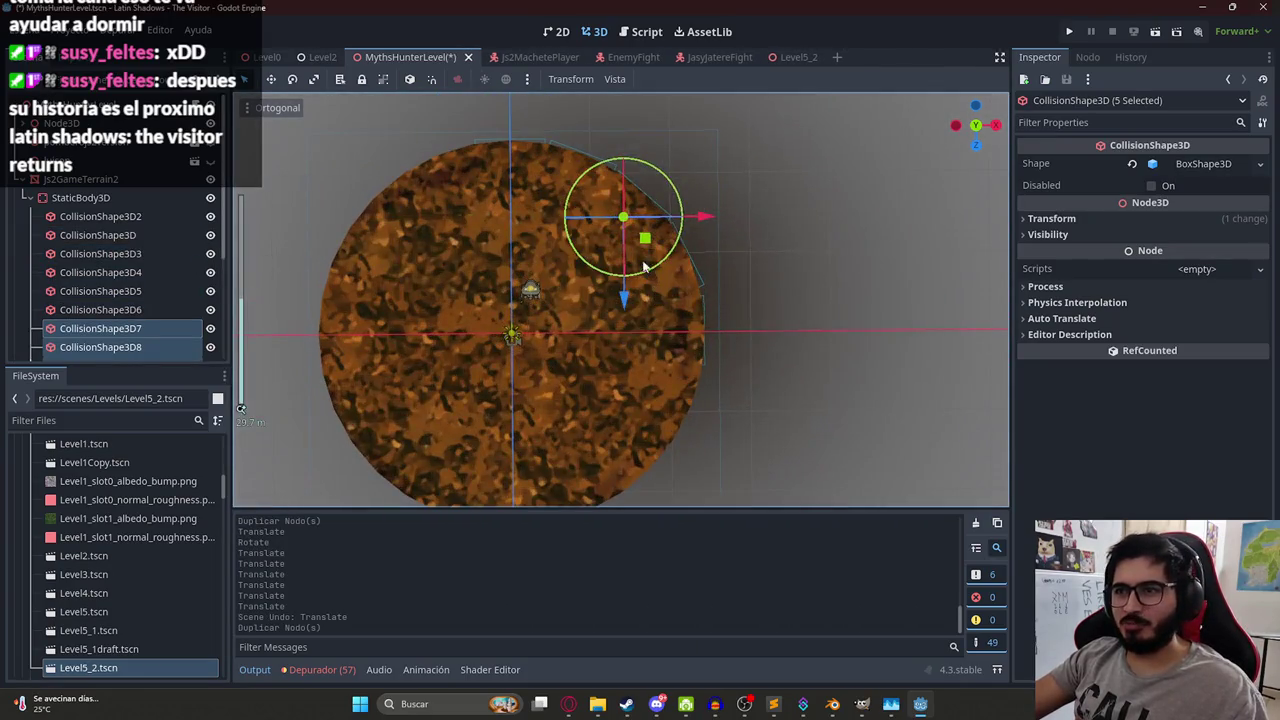
left_click(1077, 218)
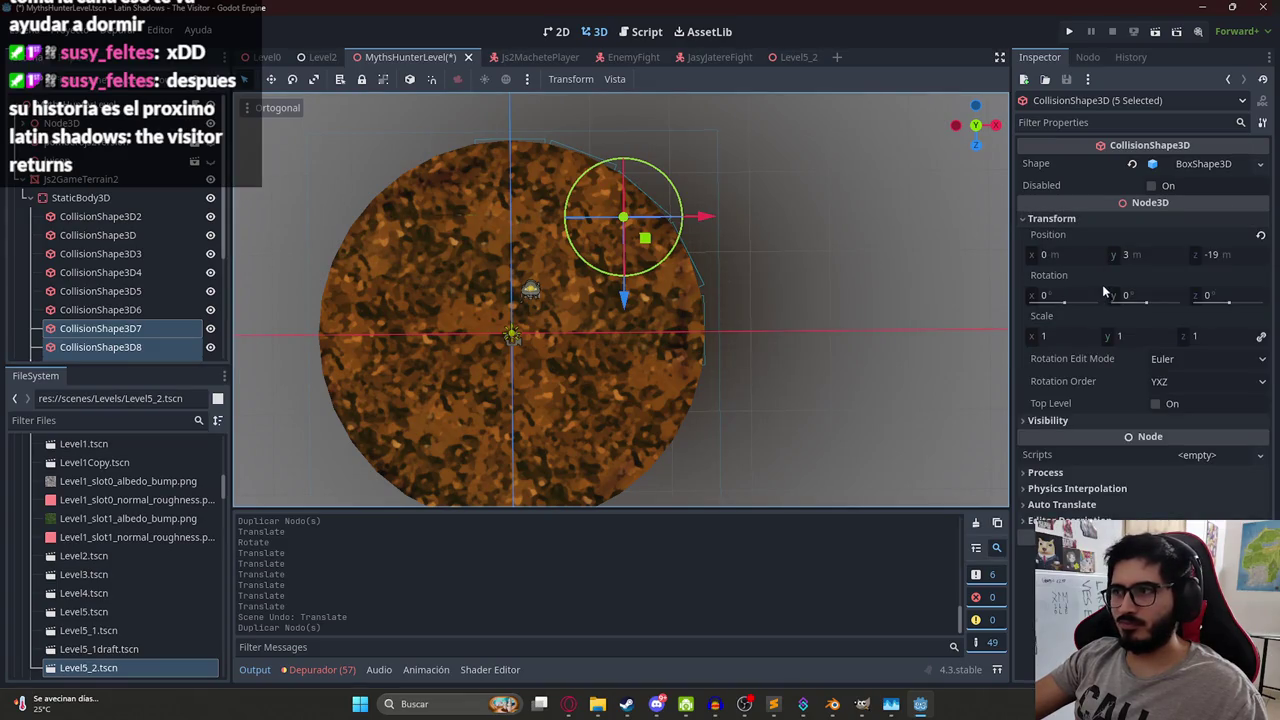
left_click_drag(645, 239, 652, 400)
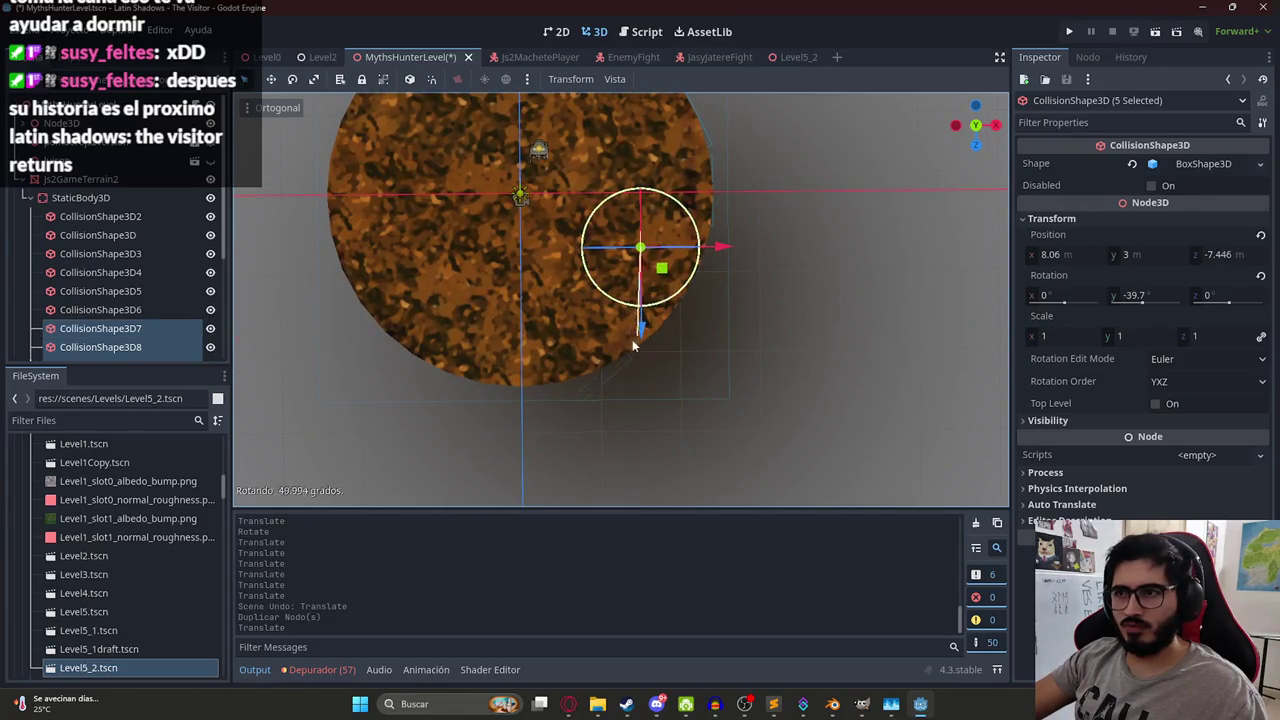
mouse_move(552, 338)
left_mouse_down()
mouse_move(684, 270)
mouse_move(697, 370)
mouse_move(683, 395)
mouse_move(705, 406)
mouse_move(693, 413)
mouse_move(661, 339)
left_mouse_up()
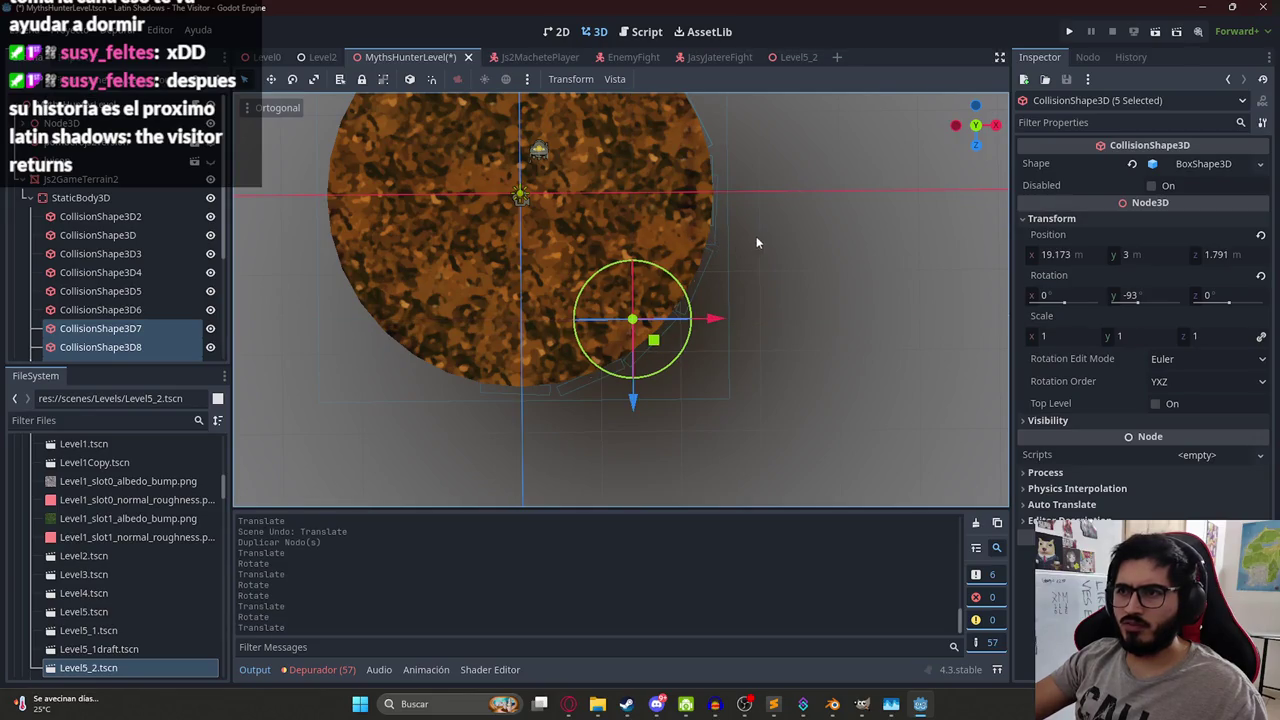
Cut an extra copied box, try other box selections, then undo the cut.
left_click(717, 245)
left_click(717, 243)
key("ctrl+x")
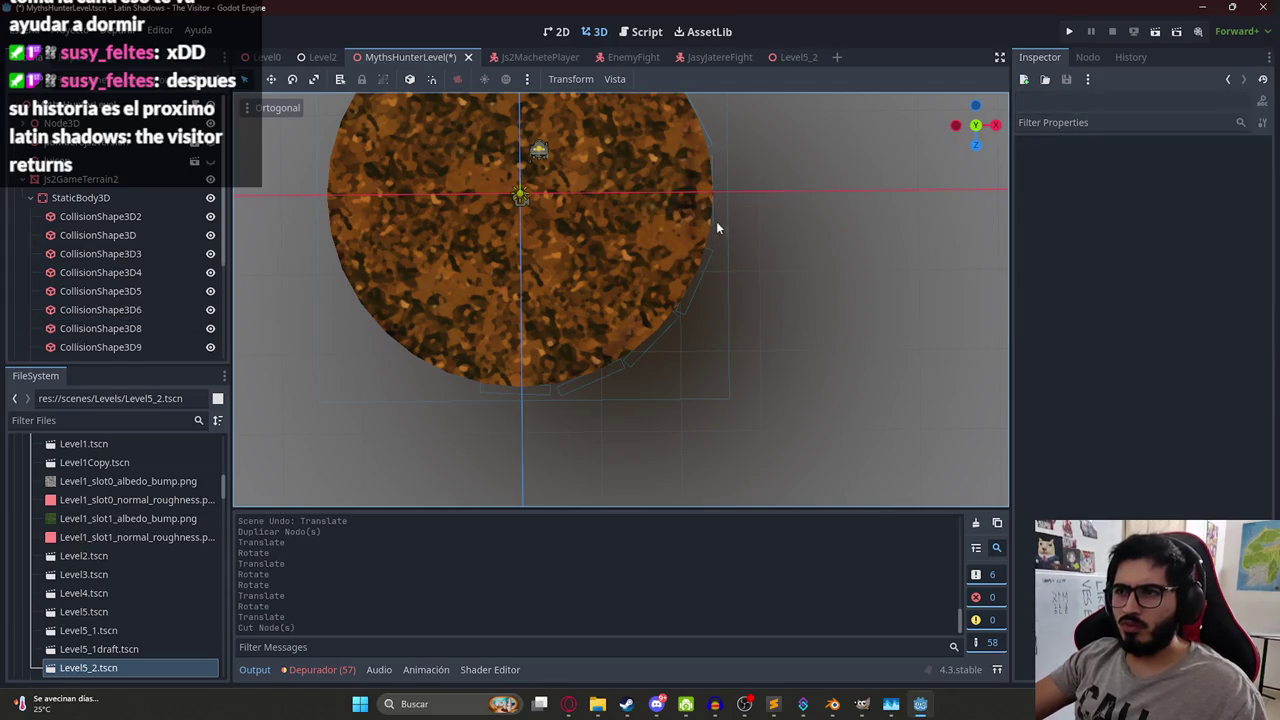
scroll(624, 283, "up", 4)
left_click(662, 278)
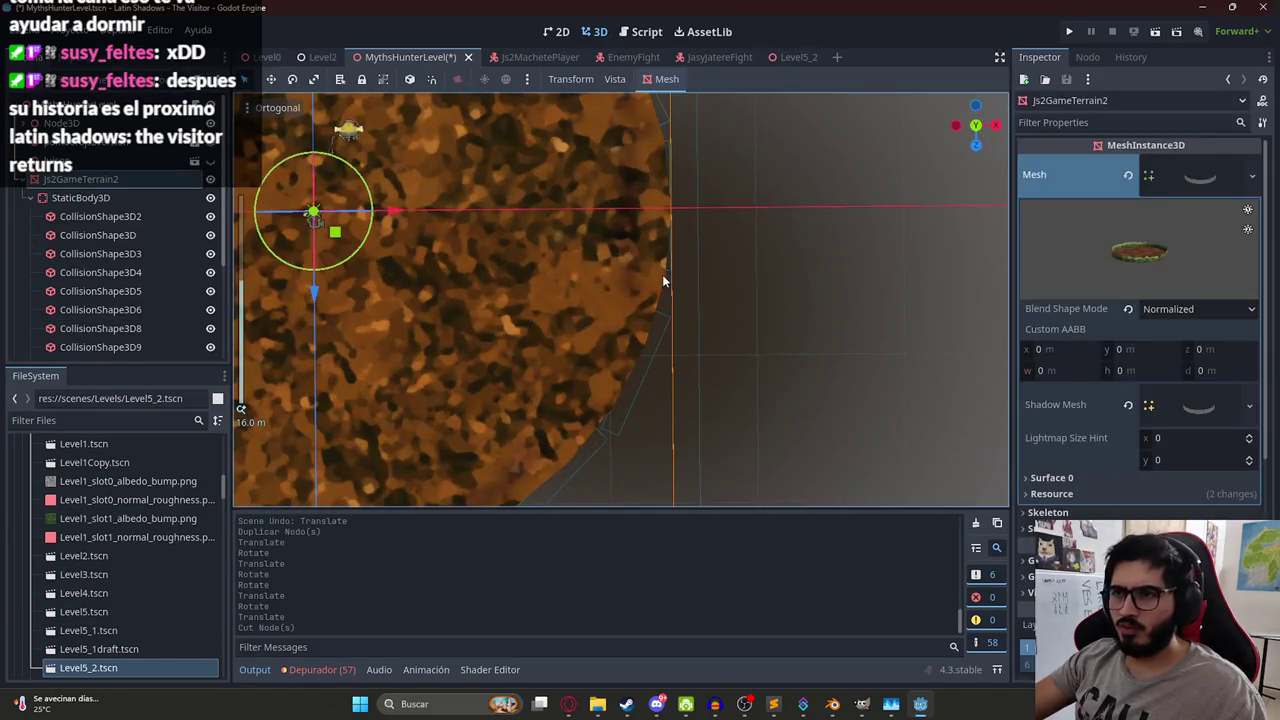
left_click(660, 320)
scroll(620, 360, "down", 3)
scroll(520, 379, "up", 3)
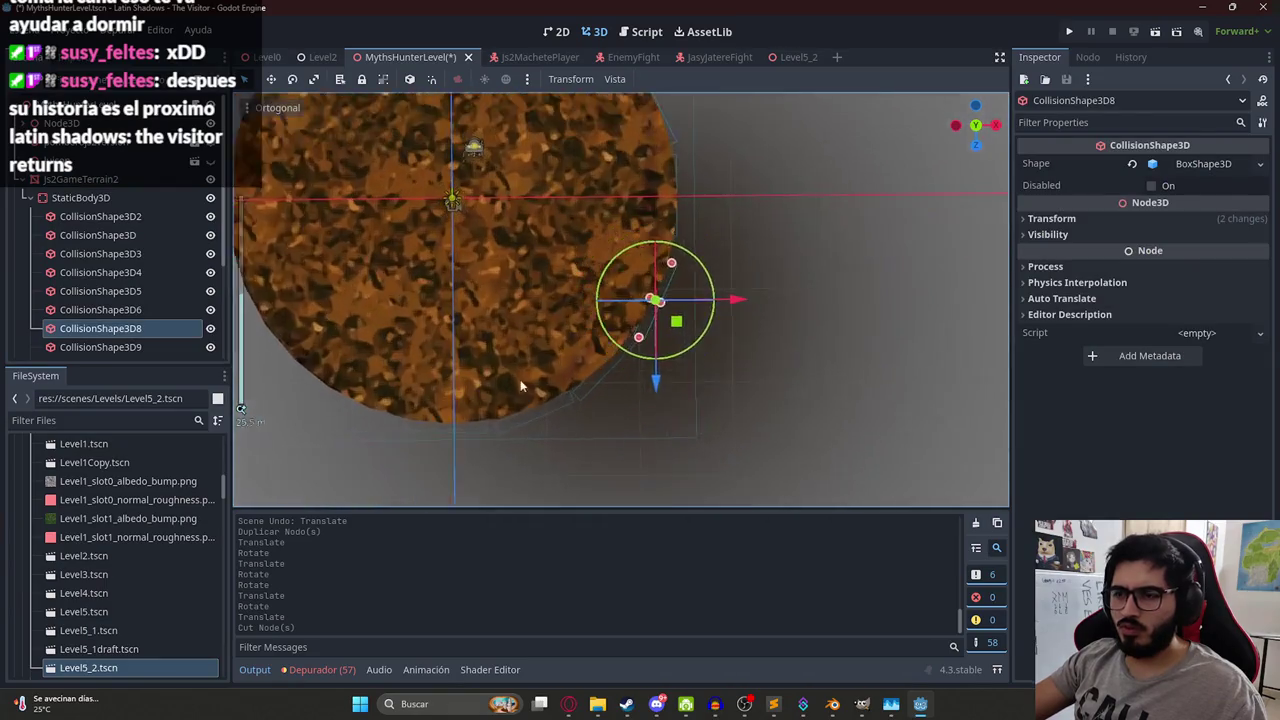
left_click(460, 462, "shift")
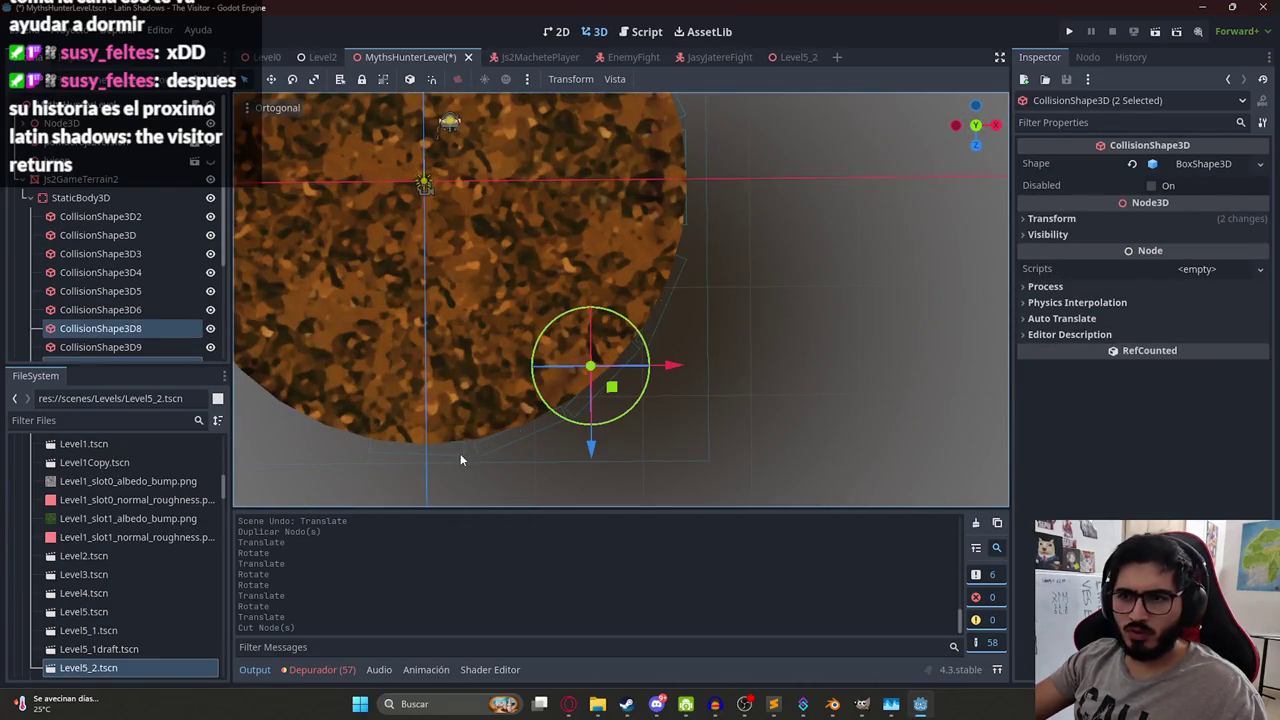
left_click(460, 459)
left_click(522, 436, "shift")
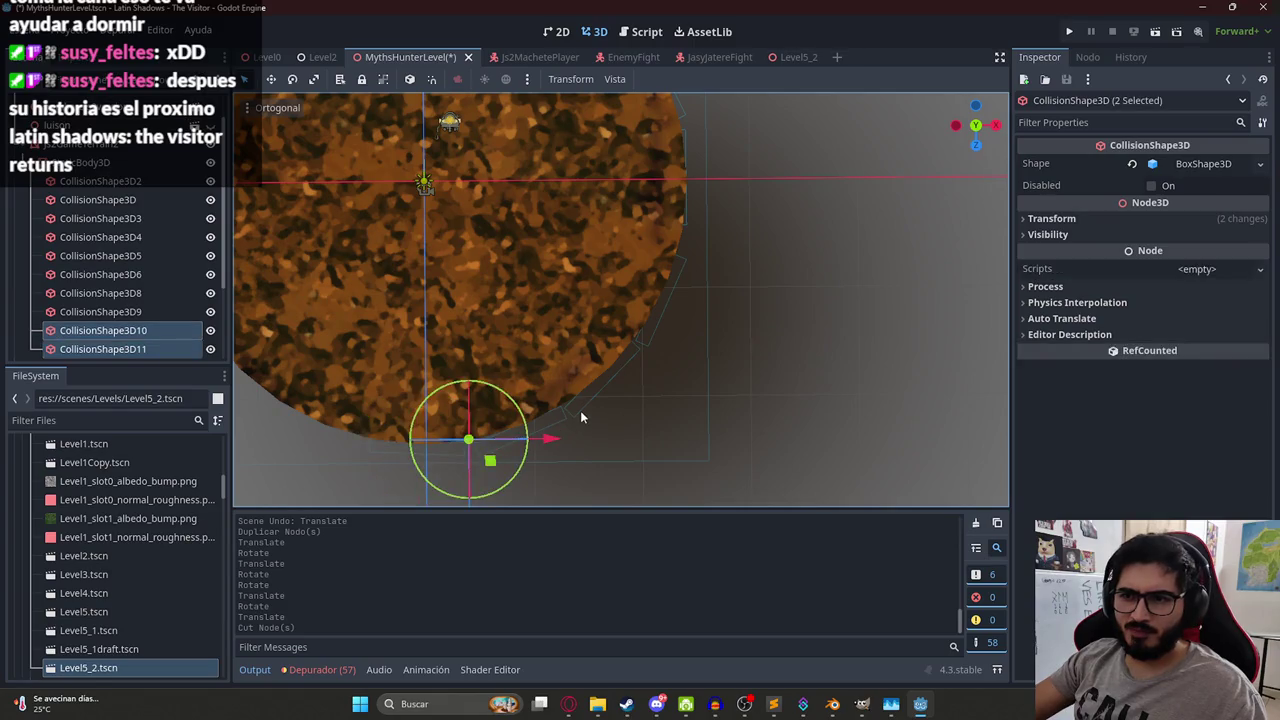
scroll(107, 285, "down", 3)
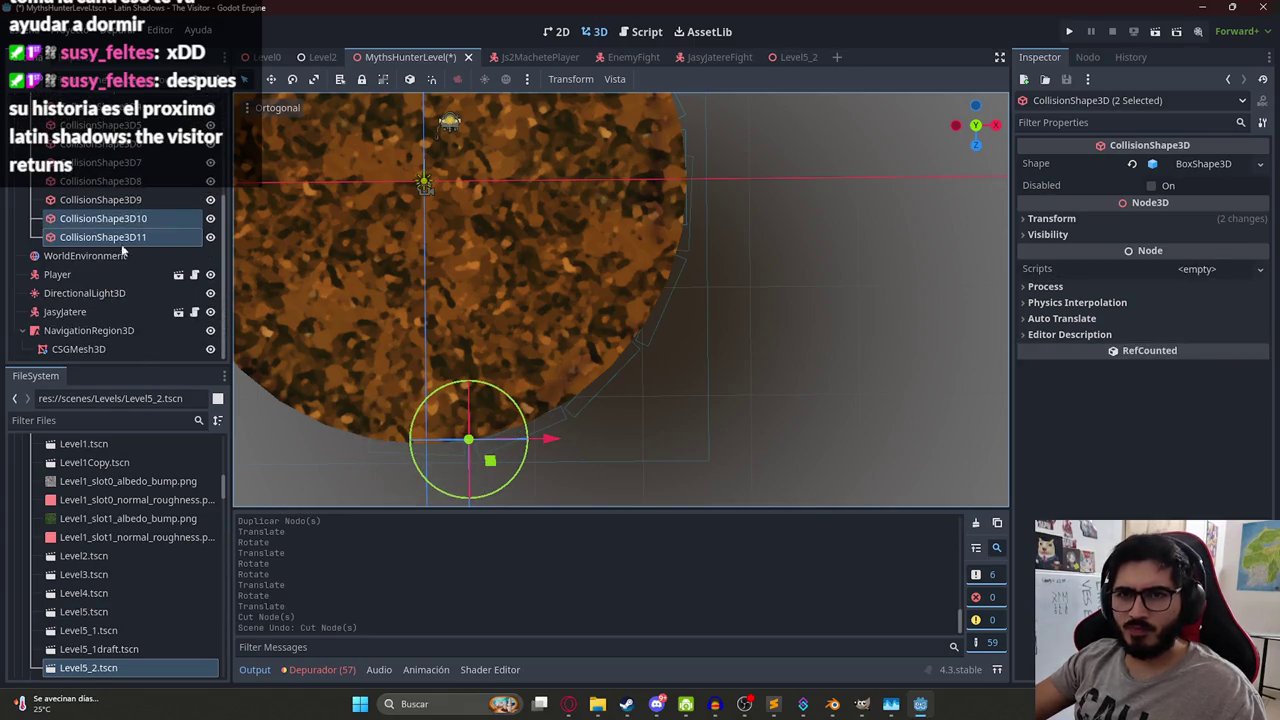
key("ctrl+z")
Select CollisionShape3D7 through 11 and nudge them toward the rim, undoing an overshoot.
left_click(115, 162)
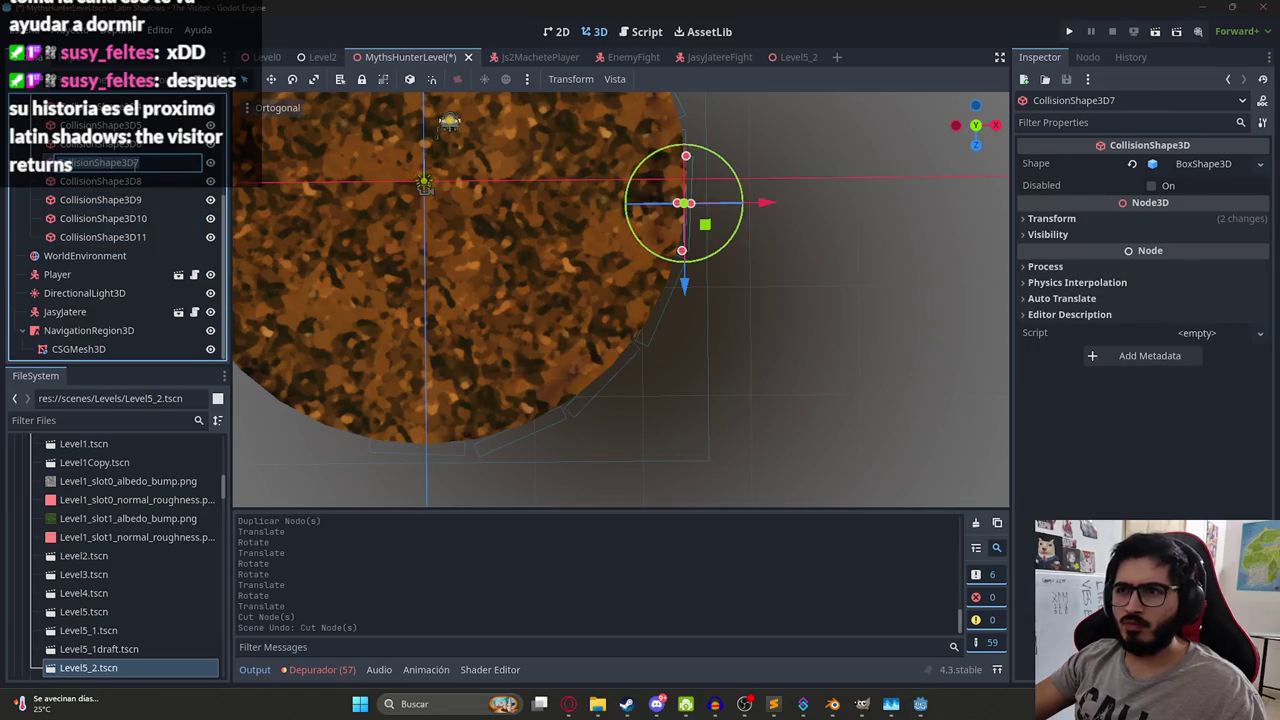
left_click(136, 183, "ctrl")
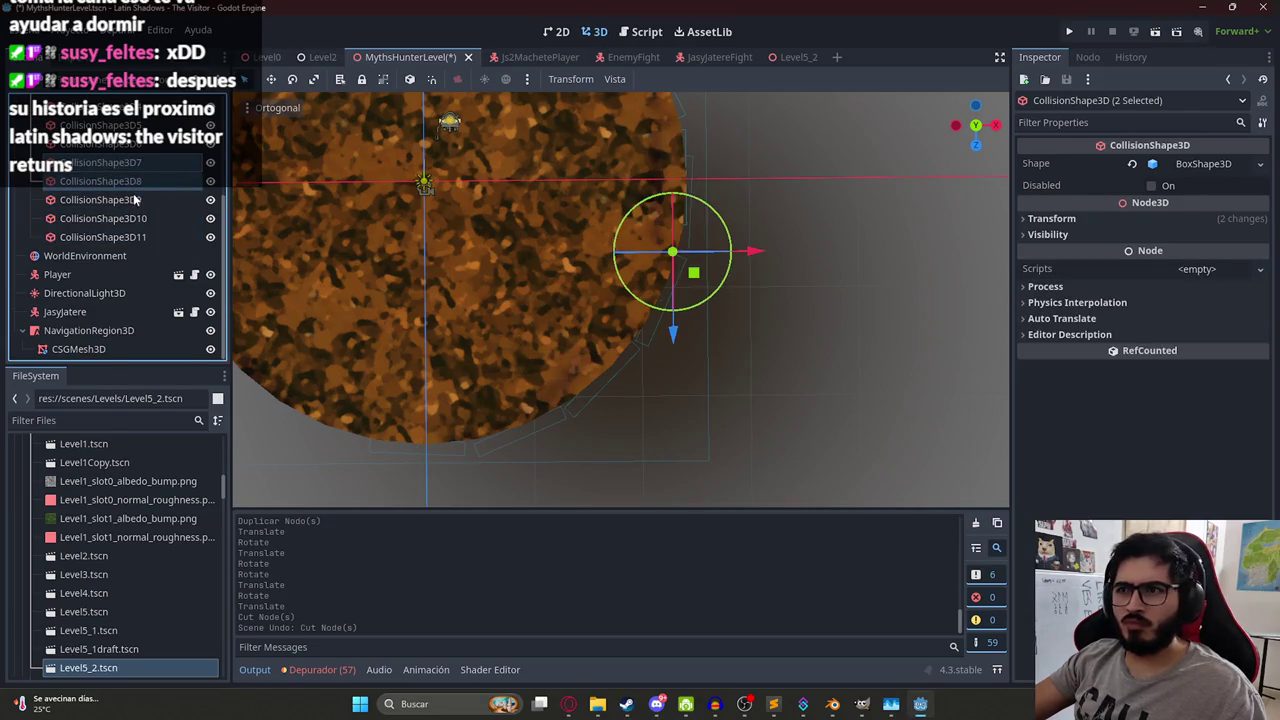
left_click(134, 200)
left_click(134, 218, "ctrl")
left_click(134, 237, "ctrl")
mouse_move(596, 381)
left_mouse_down()
mouse_move(670, 402)
mouse_move(743, 391)
left_mouse_up()
key("ctrl+z")
mouse_move(597, 375)
left_mouse_down()
mouse_move(617, 363)
mouse_move(606, 367)
mouse_move(617, 392)
mouse_move(596, 362)
mouse_move(609, 370)
left_mouse_up()
left_click(701, 238)
Cut one surplus collision shape from the rim.
left_click(690, 240)
key("ctrl+x")
scroll(646, 215, "down", 1)
left_click_drag(646, 210, 757, 300)
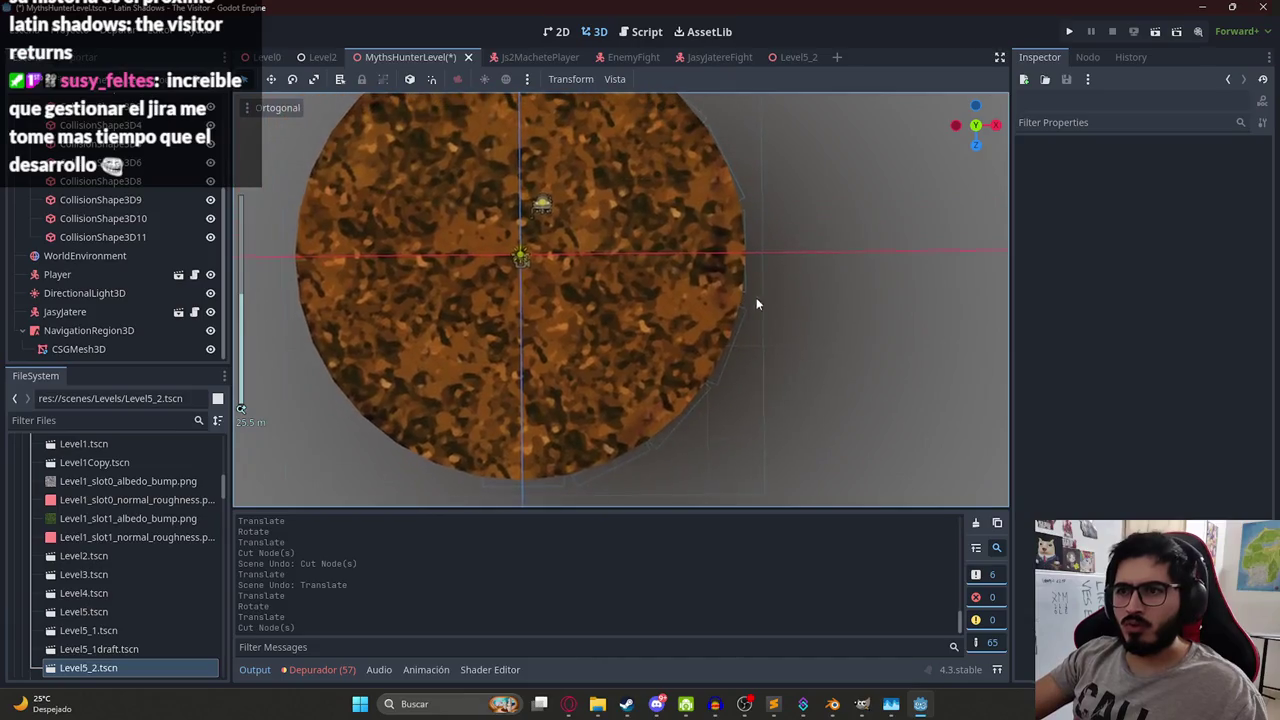
Select a range of ten collision shapes and trial-move them right, then undo.
left_click(113, 237)
scroll(113, 235, "up", 3)
left_click(118, 203, "shift")
scroll(557, 202, "down", 2)
left_click_drag(649, 297, 786, 297)
key("ctrl+z")
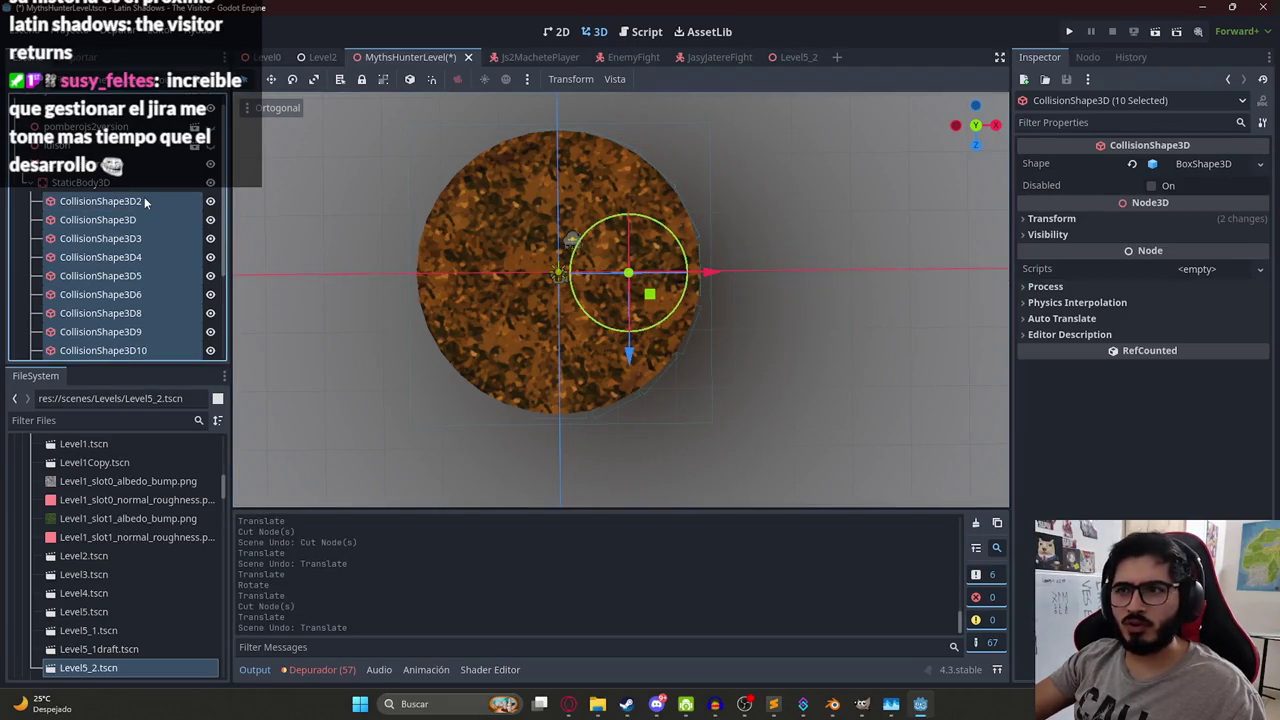
Narrow the selection to nine shapes, trial a move and a duplicate, then undo them.
left_click(154, 216, "ctrl")
scroll(156, 240, "down", 3)
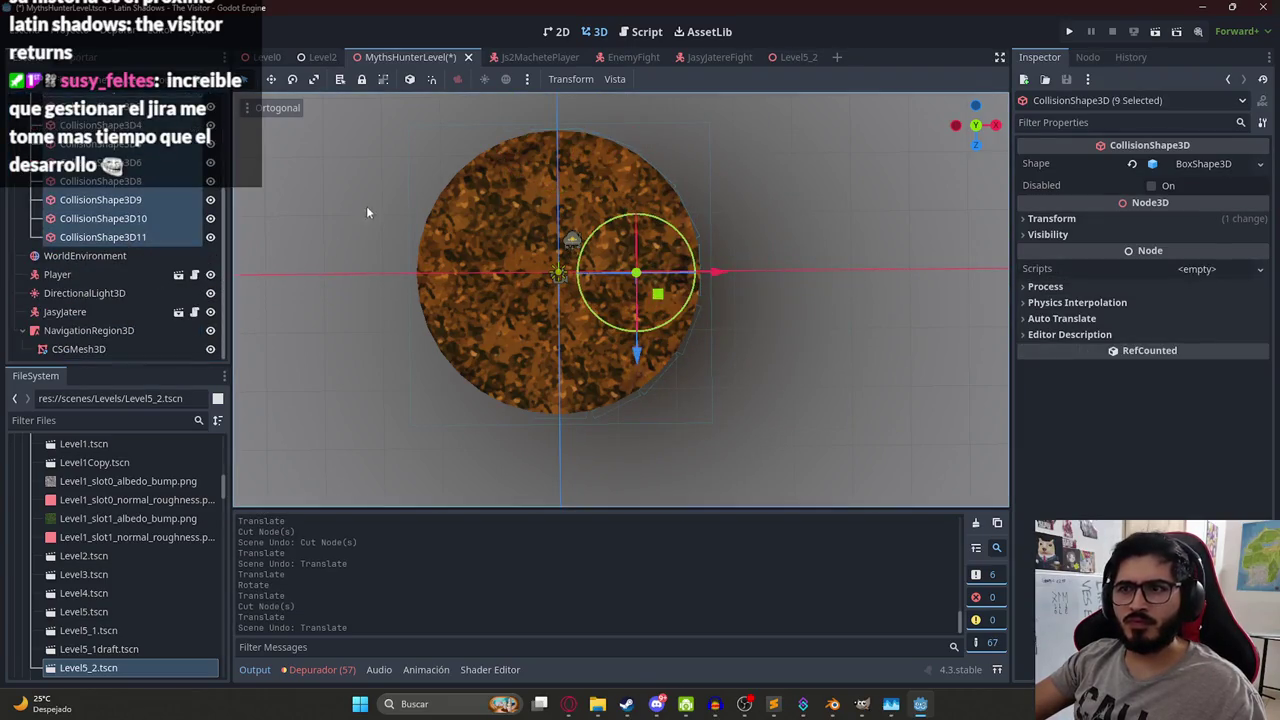
left_click_drag(659, 305, 890, 305)
key("ctrl+z")
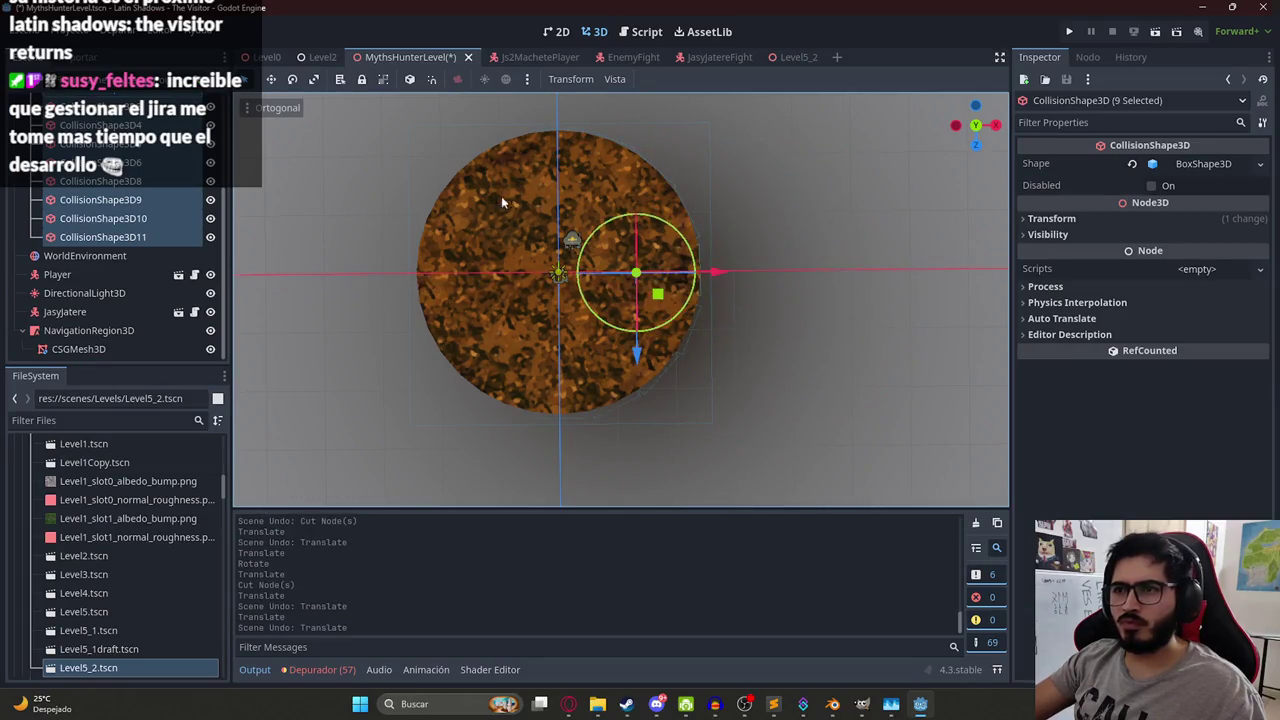
key("ctrl+d")
mouse_move(681, 310)
left_mouse_down()
mouse_move(588, 343)
mouse_move(112, 251)
left_mouse_up()
key("ctrl+z")
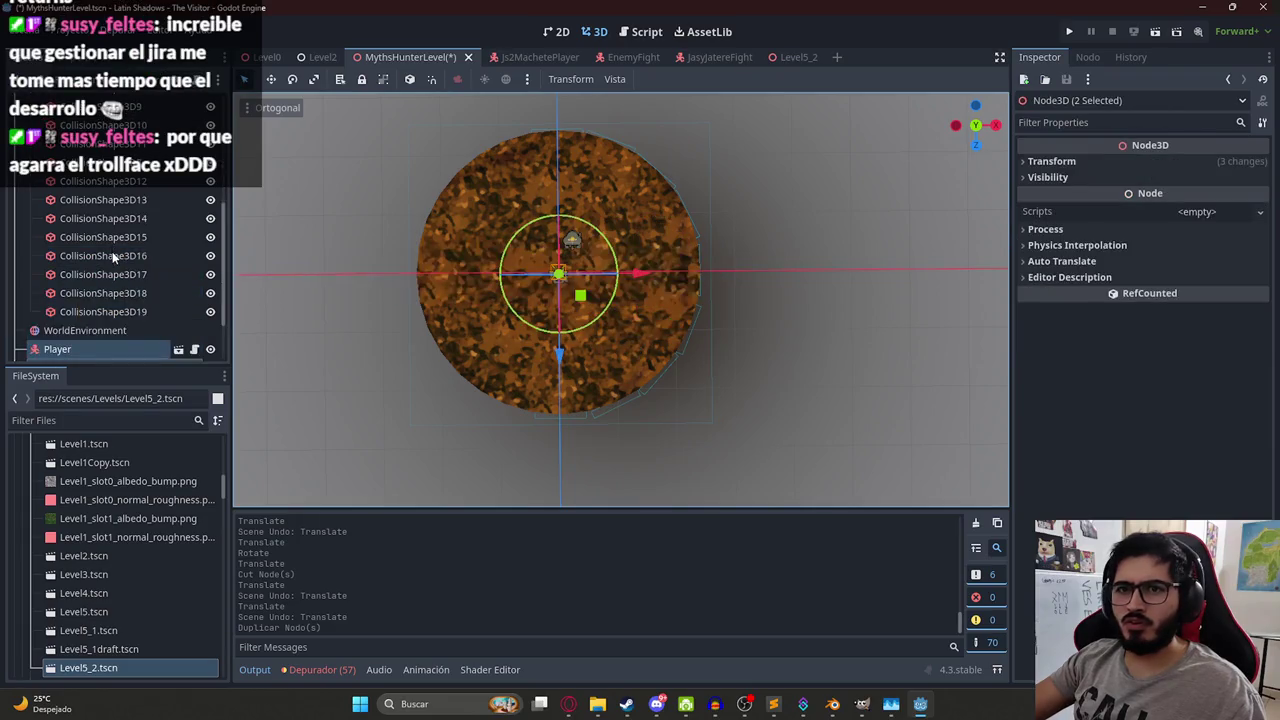
Undo past the cut, then redo the cut and the duplication of the nine shapes.
left_click(121, 235)
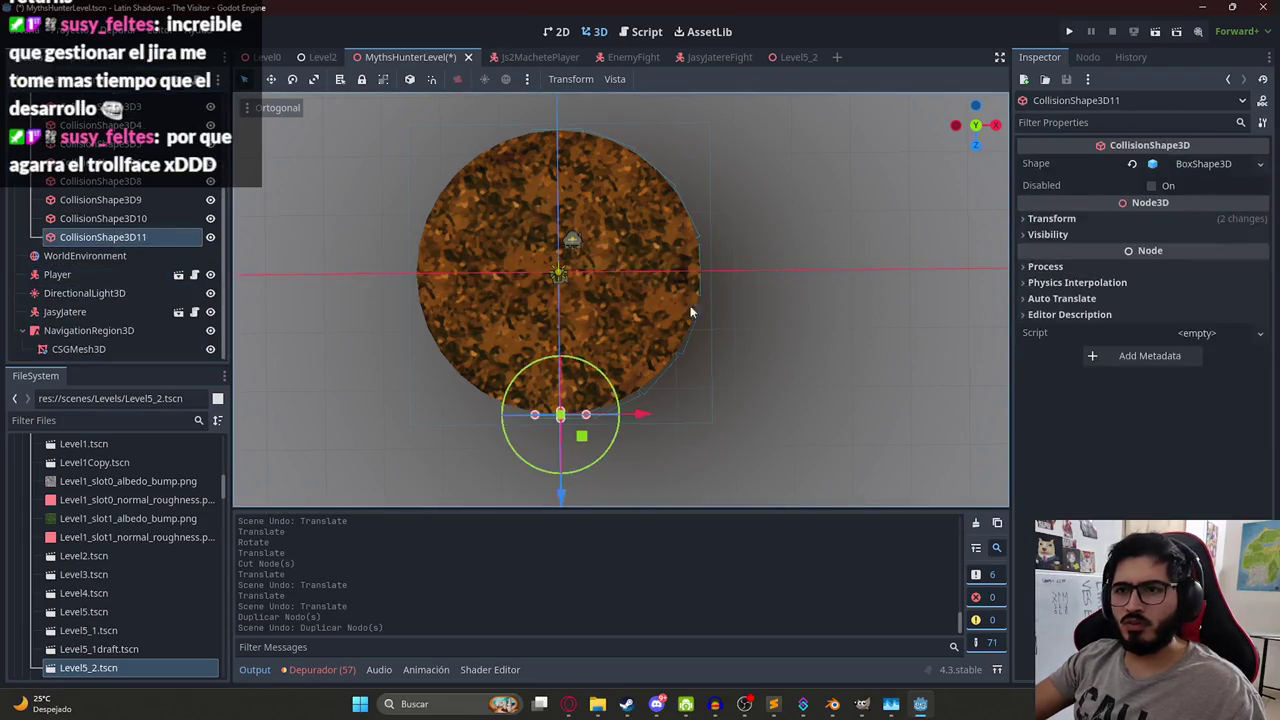
key("ctrl+z")
key("ctrl+z")
key("ctrl+z")
key("ctrl+shift+z")
key("ctrl+shift+z")
key("ctrl+shift+z")
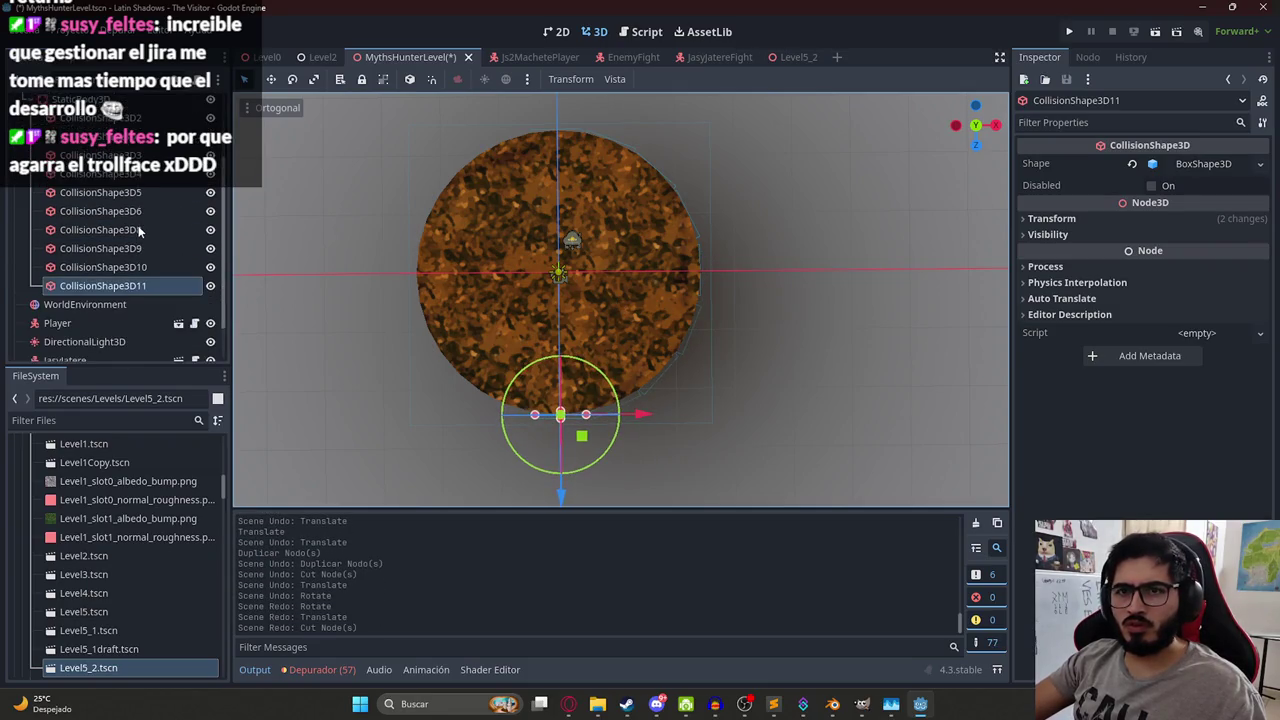
key("ctrl+shift+z")
Drag the duplicated shapes out and turn them about 169 degrees.
scroll(413, 250, "down", 2)
mouse_move(670, 304)
left_mouse_down()
mouse_move(371, 306)
mouse_move(889, 314)
mouse_move(800, 290)
mouse_move(740, 248)
mouse_move(690, 262)
left_mouse_up()
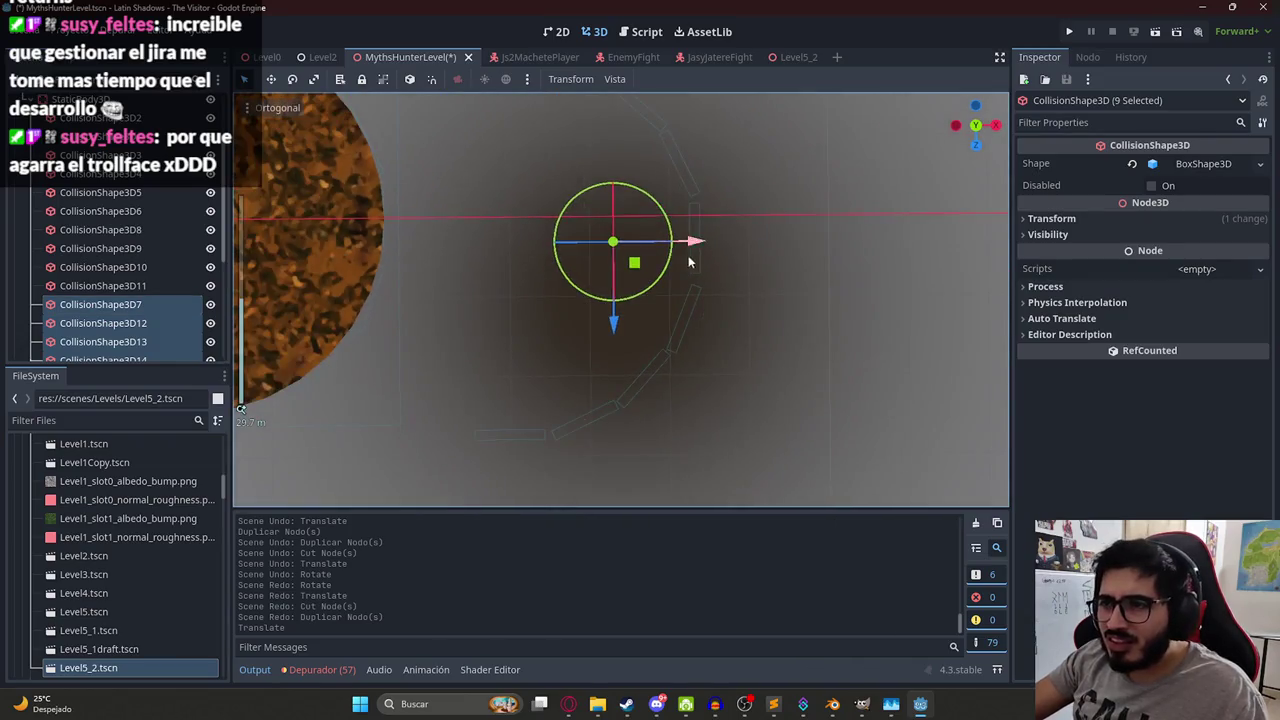
mouse_move(520, 316)
left_mouse_down()
mouse_move(456, 204)
mouse_move(471, 166)
mouse_move(471, 183)
left_mouse_up()
key("KP_7")
Position the rotated copies along the island's opposite rim.
left_click_drag(765, 345, 449, 297)
scroll(449, 297, "up", 3)
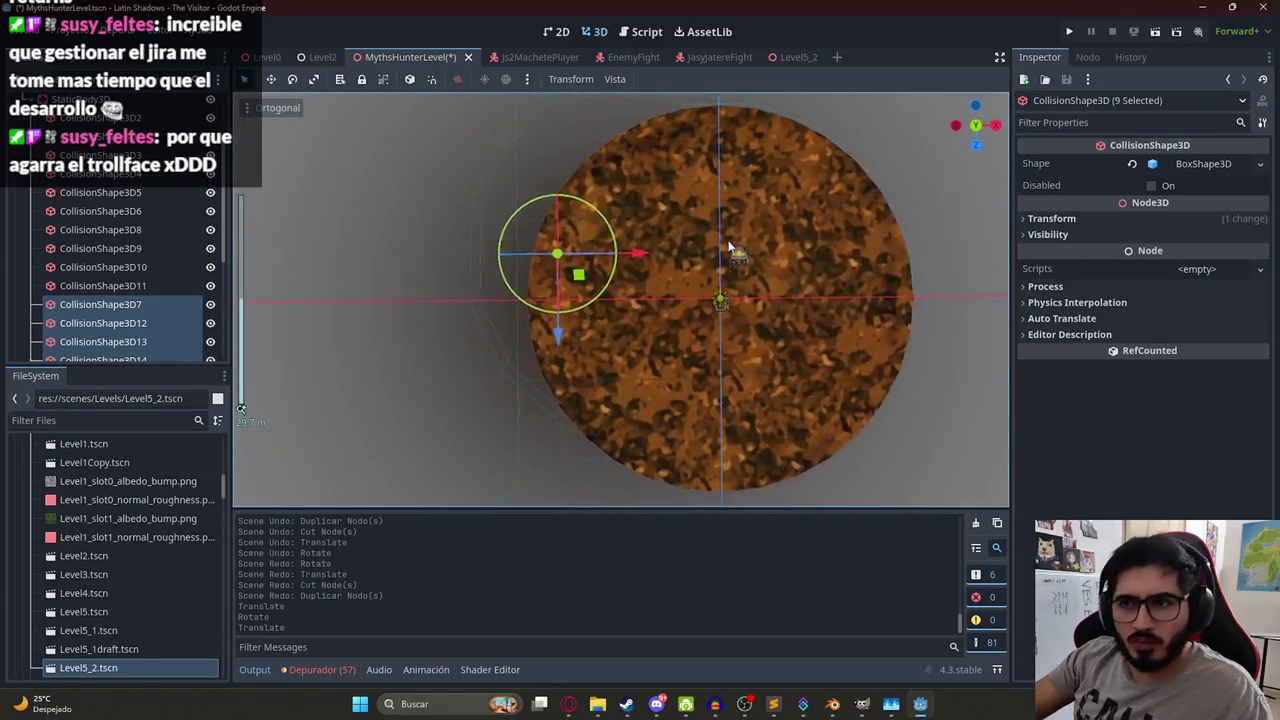
scroll(729, 247, "up", 2)
mouse_move(563, 263)
left_mouse_down()
mouse_move(611, 326)
mouse_move(634, 309)
mouse_move(634, 320)
left_mouse_up()
scroll(634, 320, "down", 2)
mouse_move(700, 272)
left_mouse_down()
mouse_move(647, 289)
mouse_move(592, 252)
left_mouse_up()
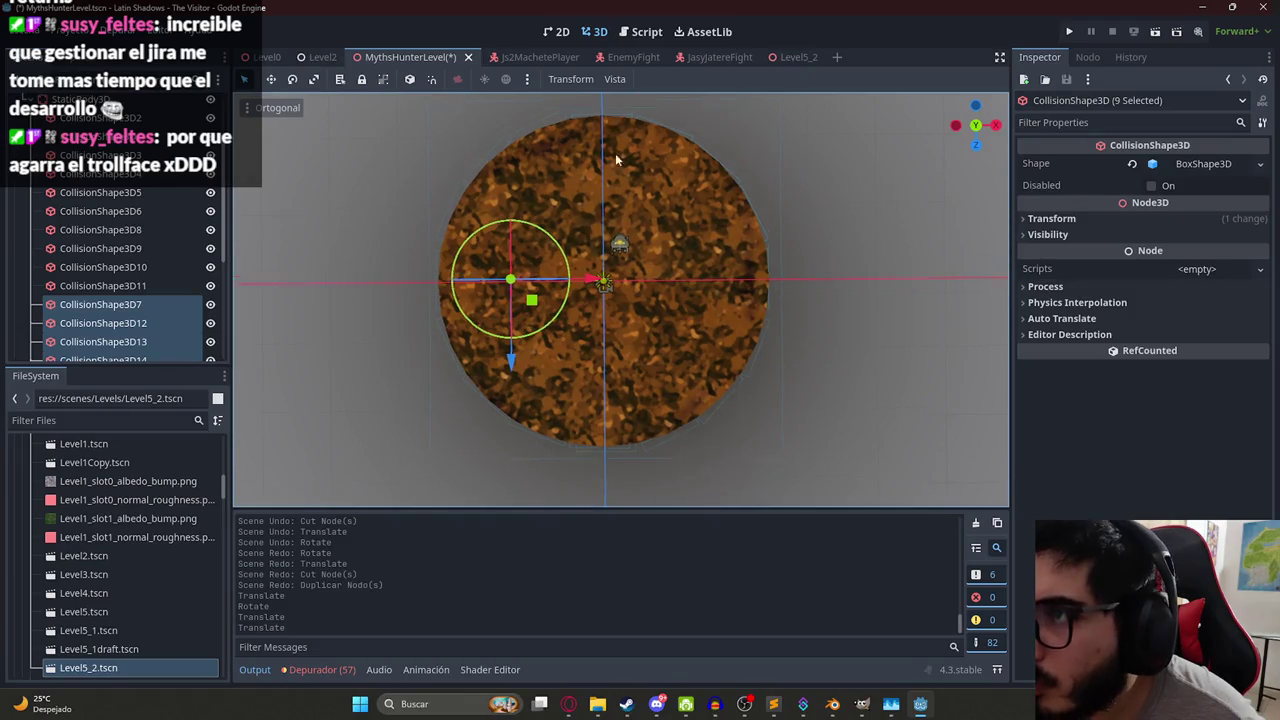
scroll(608, 153, "up", 2)
left_click_drag(474, 447, 473, 453)
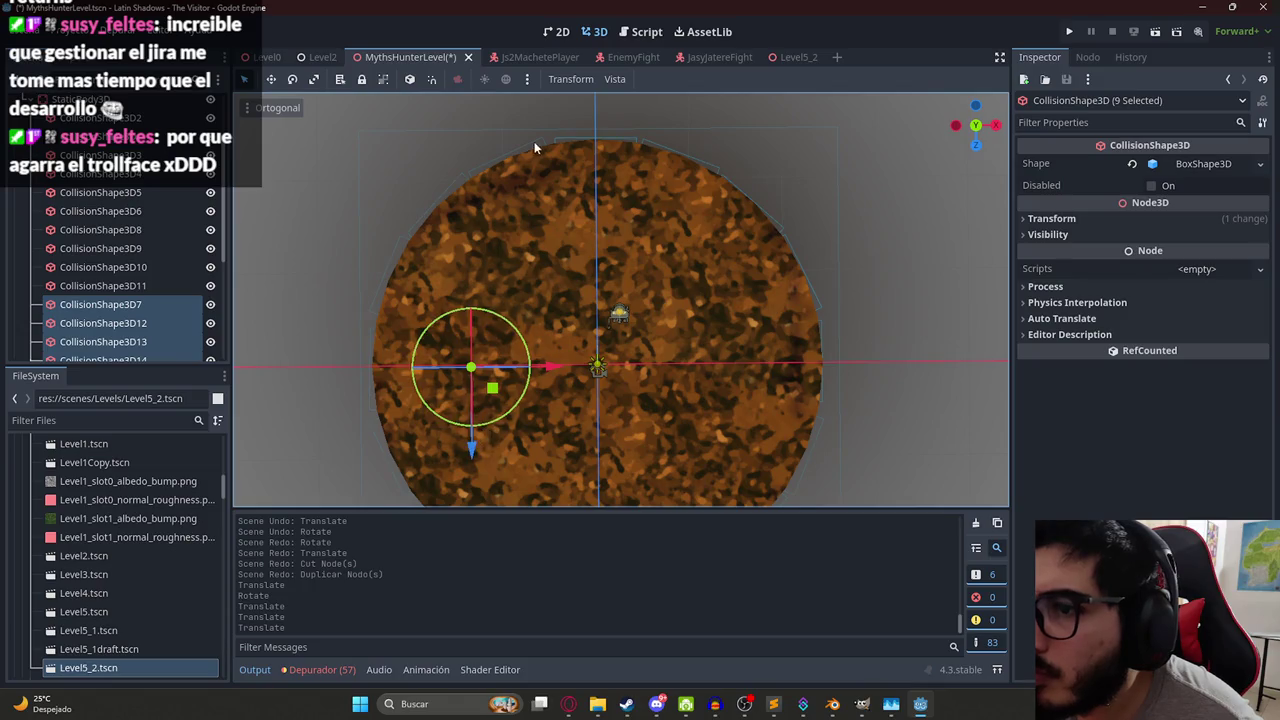
scroll(600, 190, "up", 2)
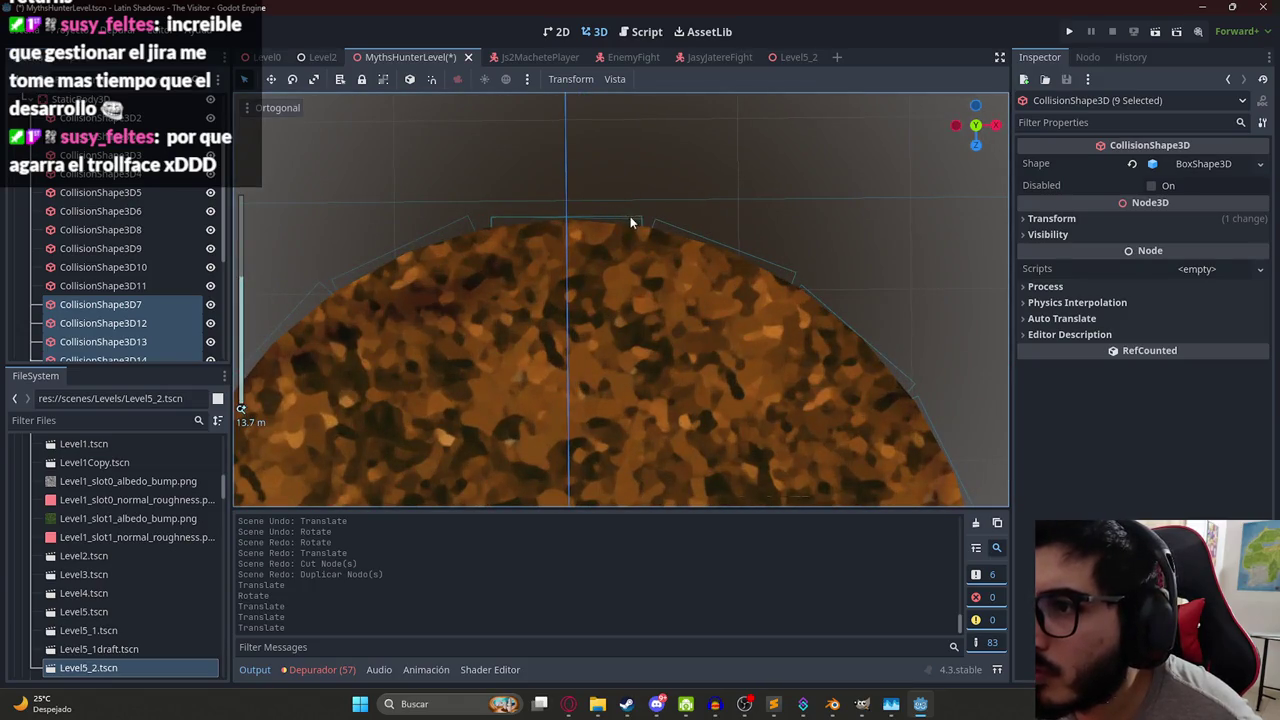
Cut CollisionShape3D19 and one more surplus shape from the lower rim.
left_click(632, 221)
key("ctrl+x")
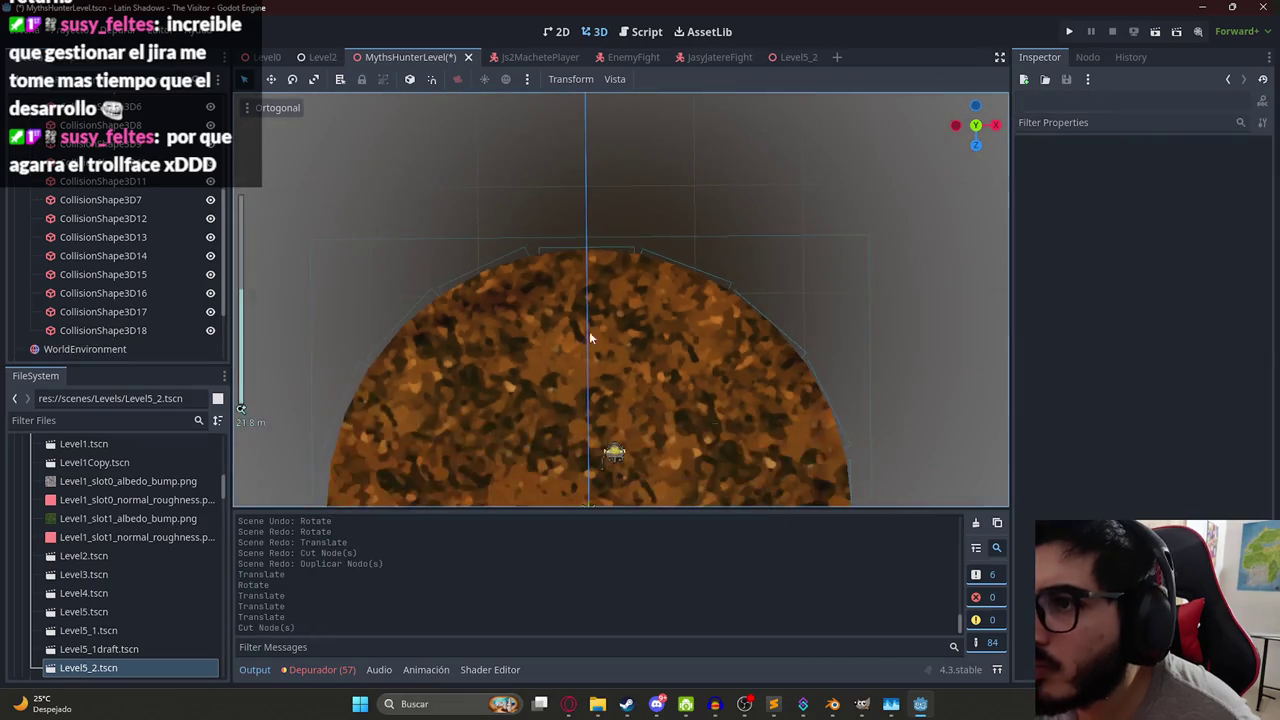
scroll(589, 331, "up", 3)
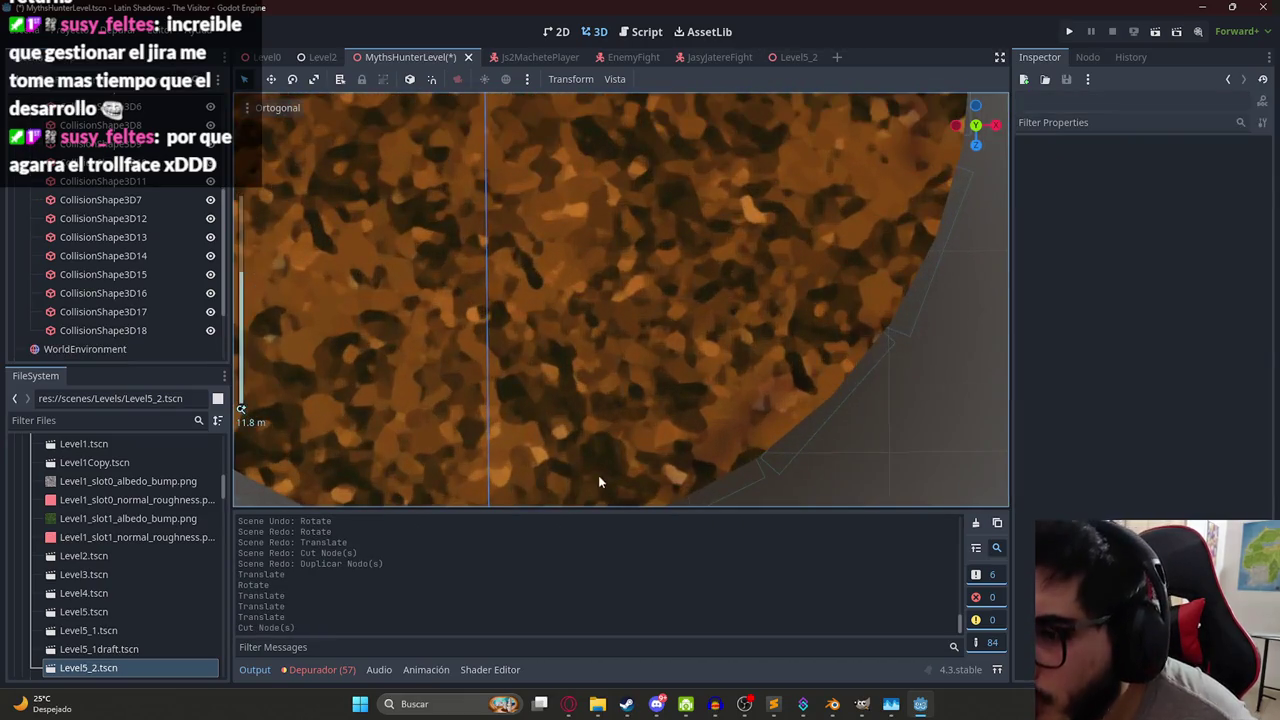
left_click_drag(600, 482, 608, 343)
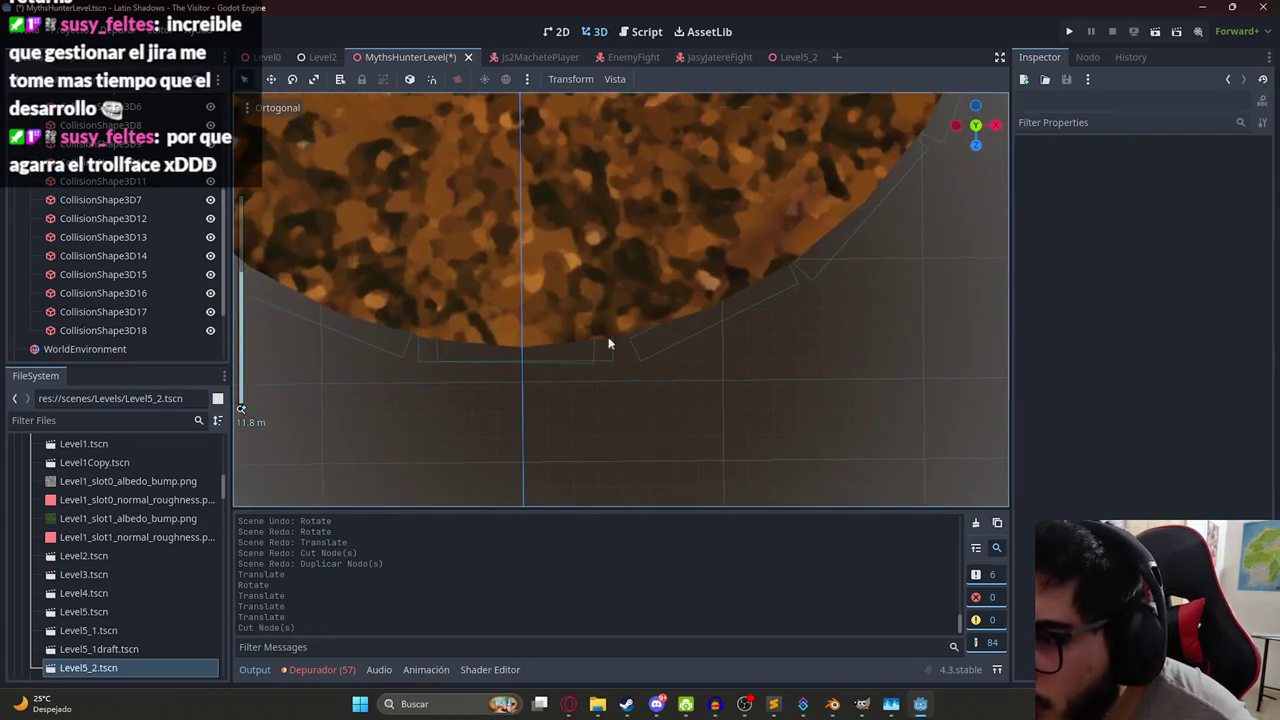
left_click(596, 357)
key("ctrl+x")
scroll(586, 360, "down", 5)
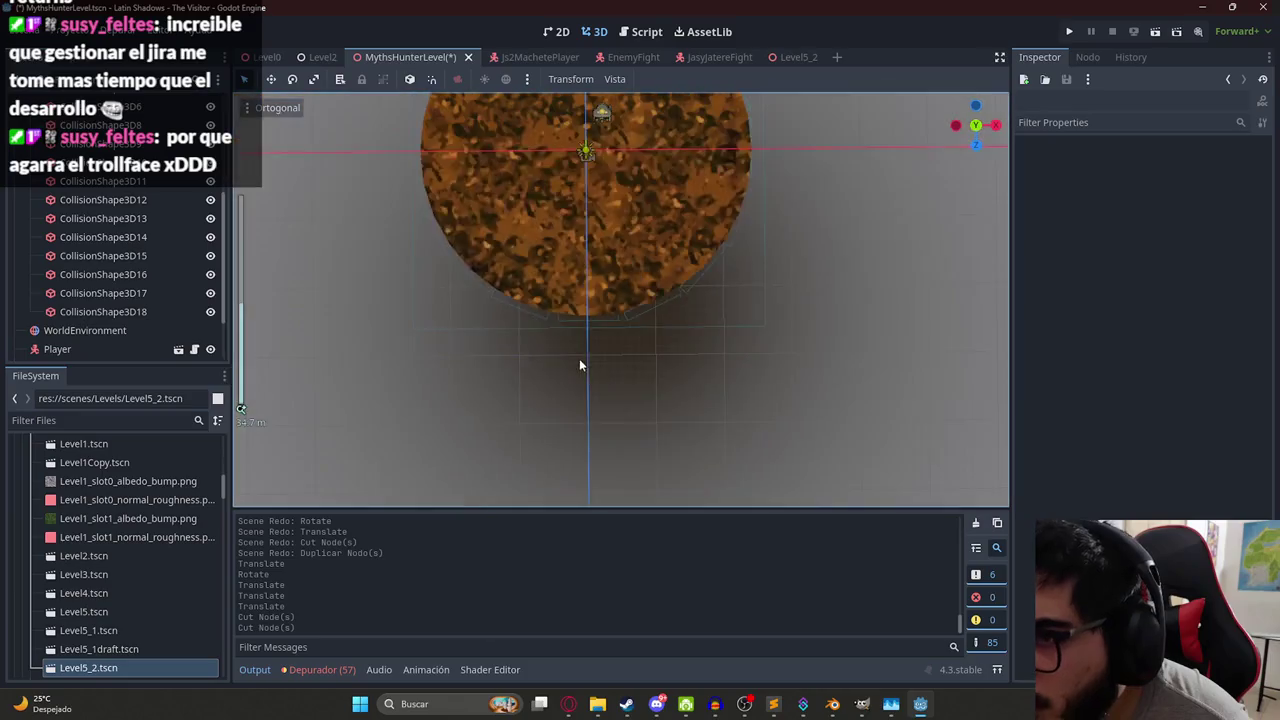
mouse_move(605, 340)
left_mouse_down()
mouse_move(563, 144)
mouse_move(538, 383)
mouse_move(616, 341)
mouse_move(552, 314)
mouse_move(480, 350)
mouse_move(492, 355)
mouse_move(544, 271)
left_mouse_up()
Save the MythsHunterLevel scene and run it to playtest.
key("ctrl+s")
right_click(420, 60)
left_click(464, 169)
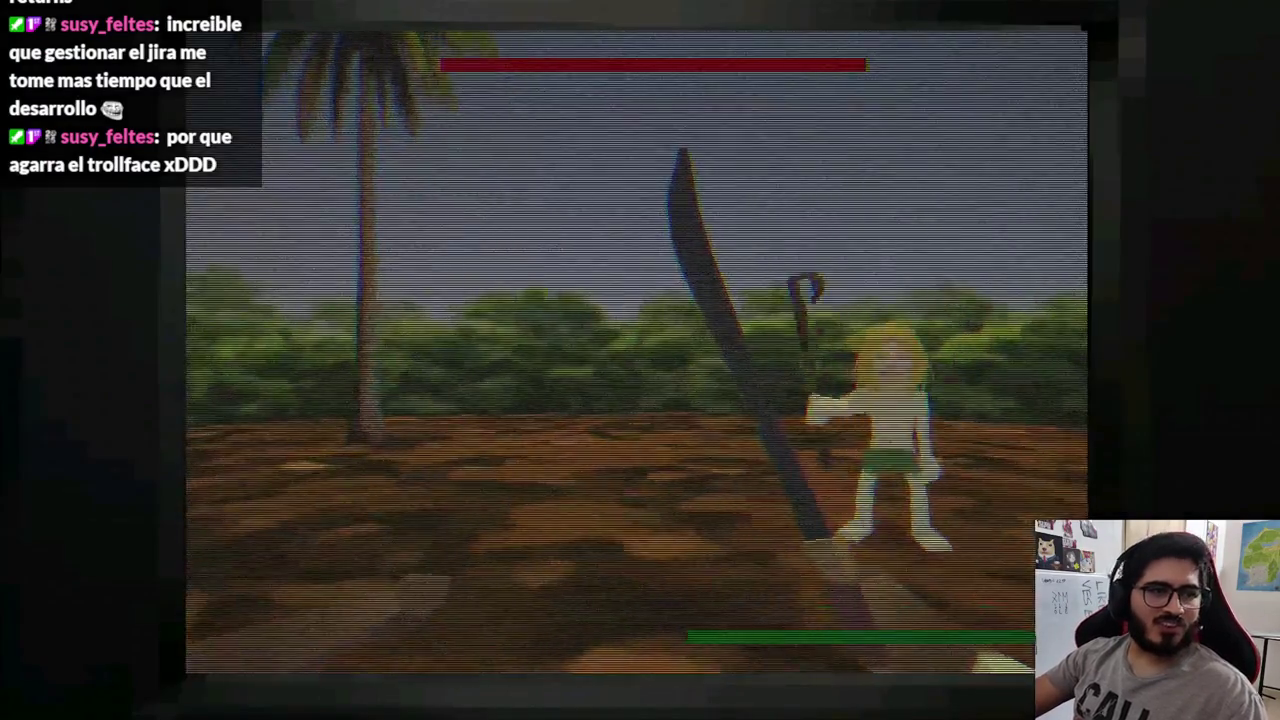
Walk across the island and close in on the enemy, swinging the machete.
key("w")
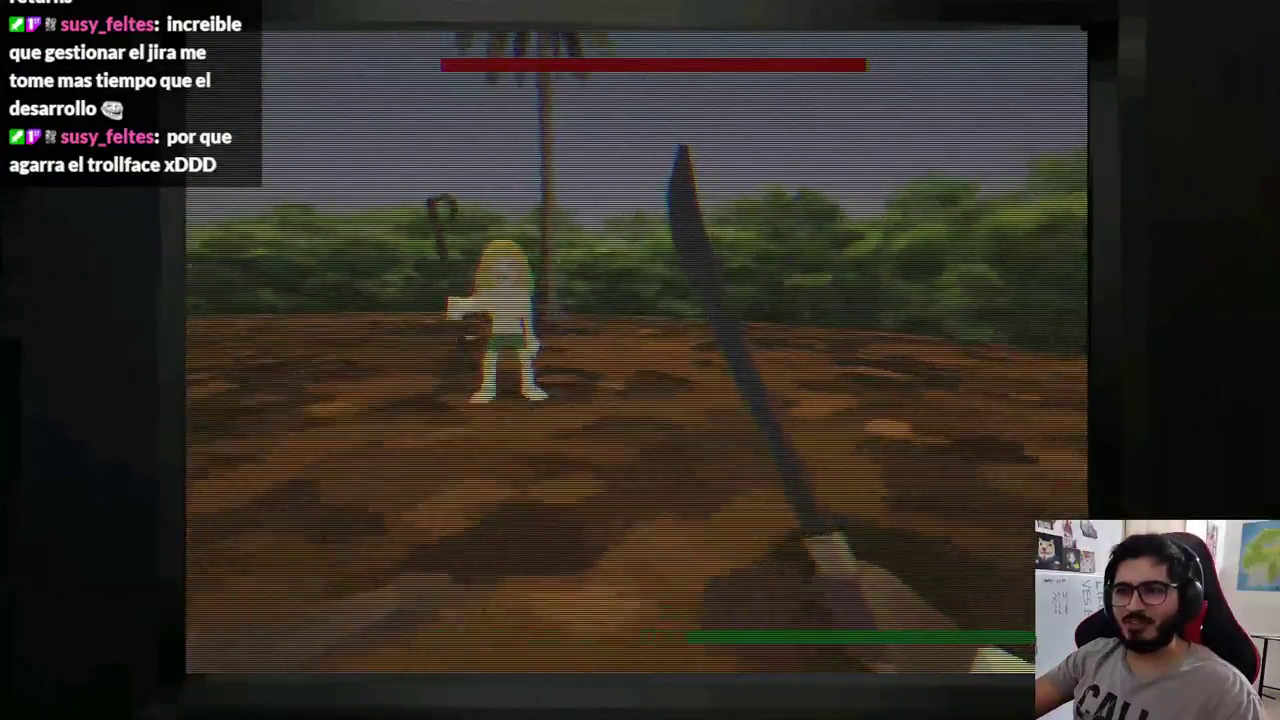
key("a")
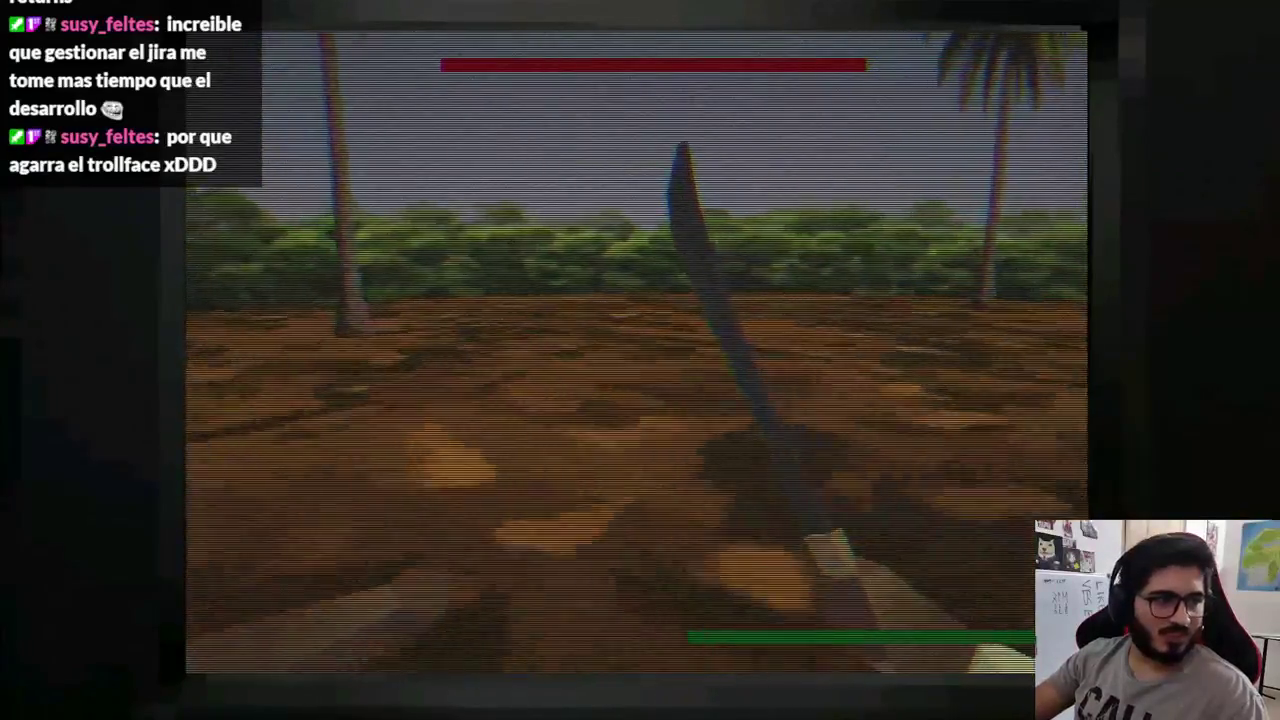
key("d")
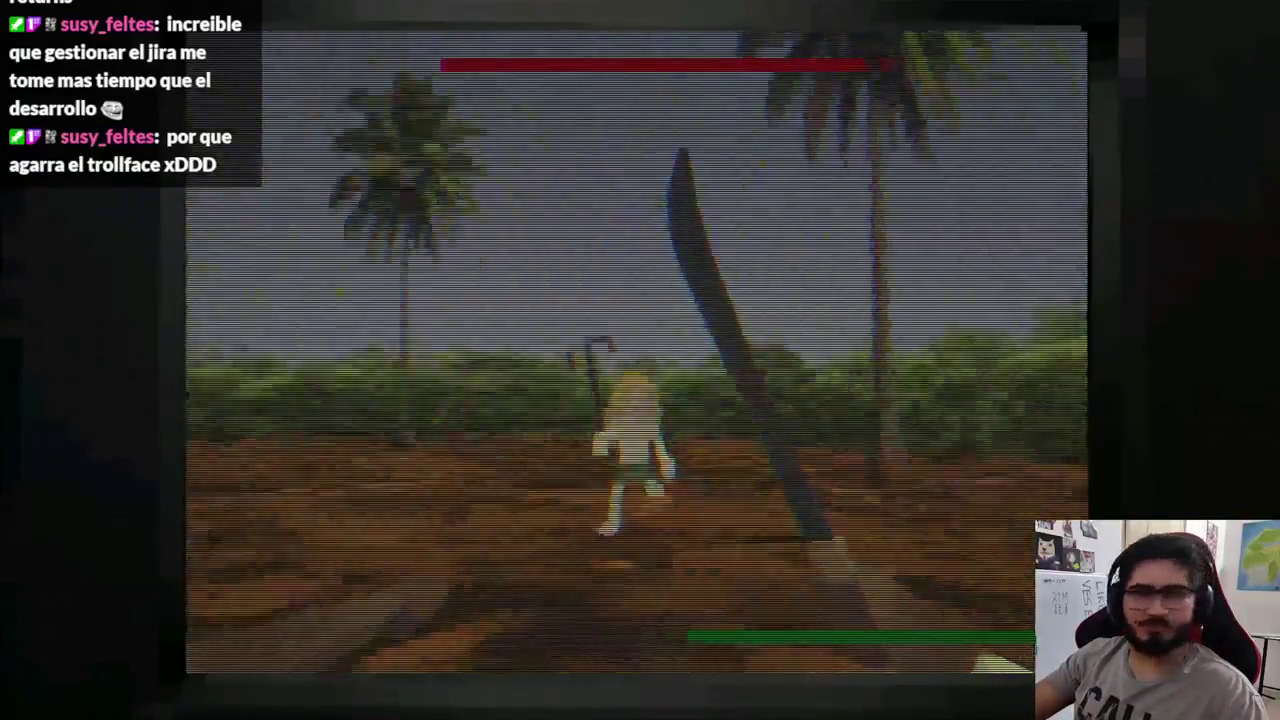
key("space")
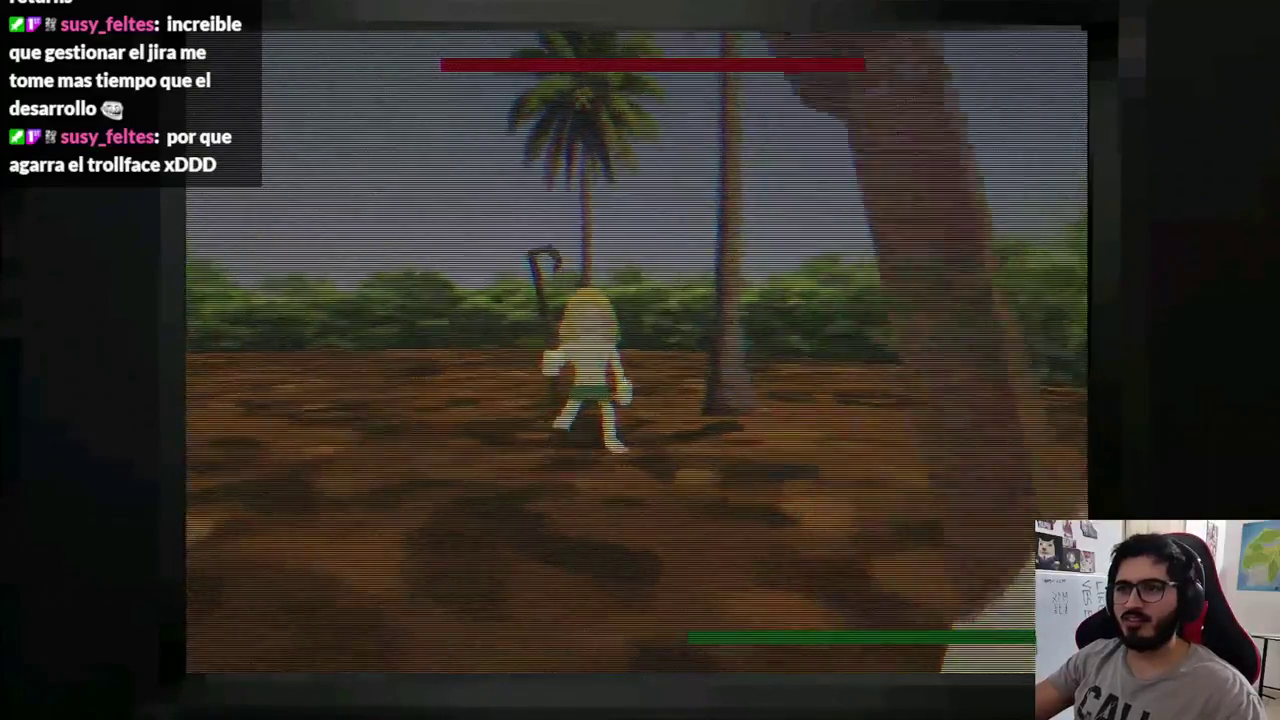
key("w")
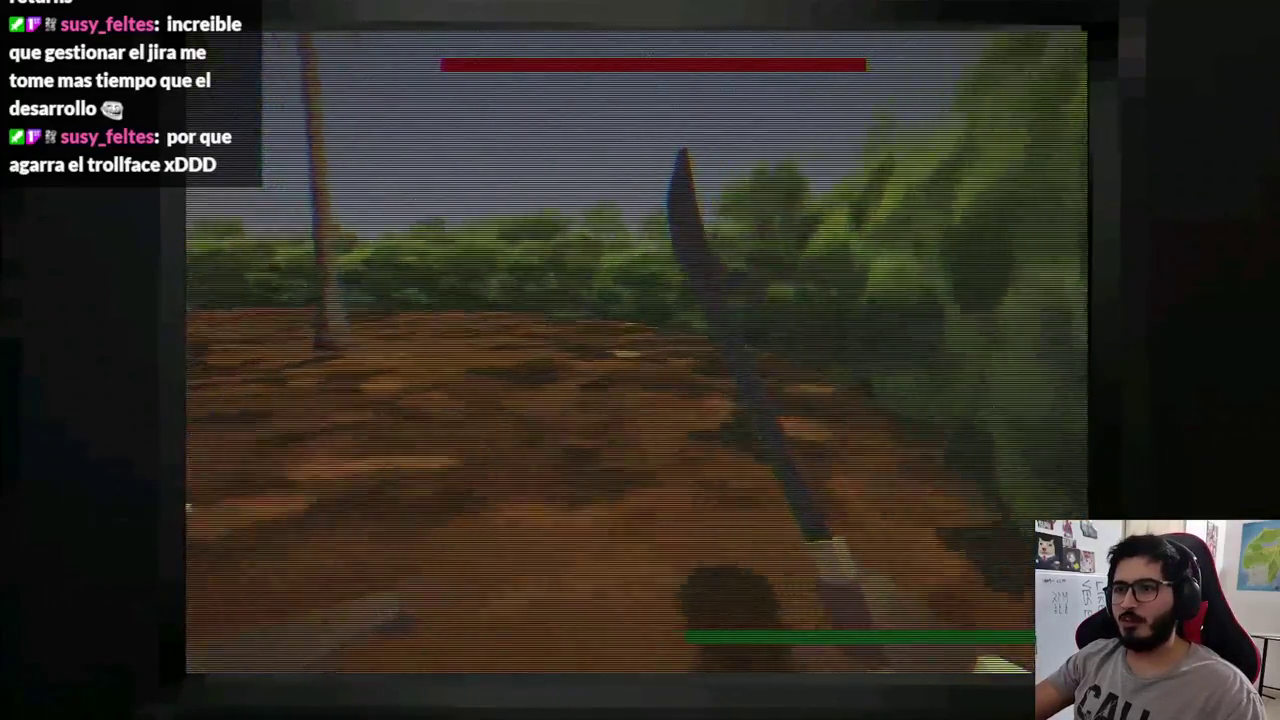
key("w")
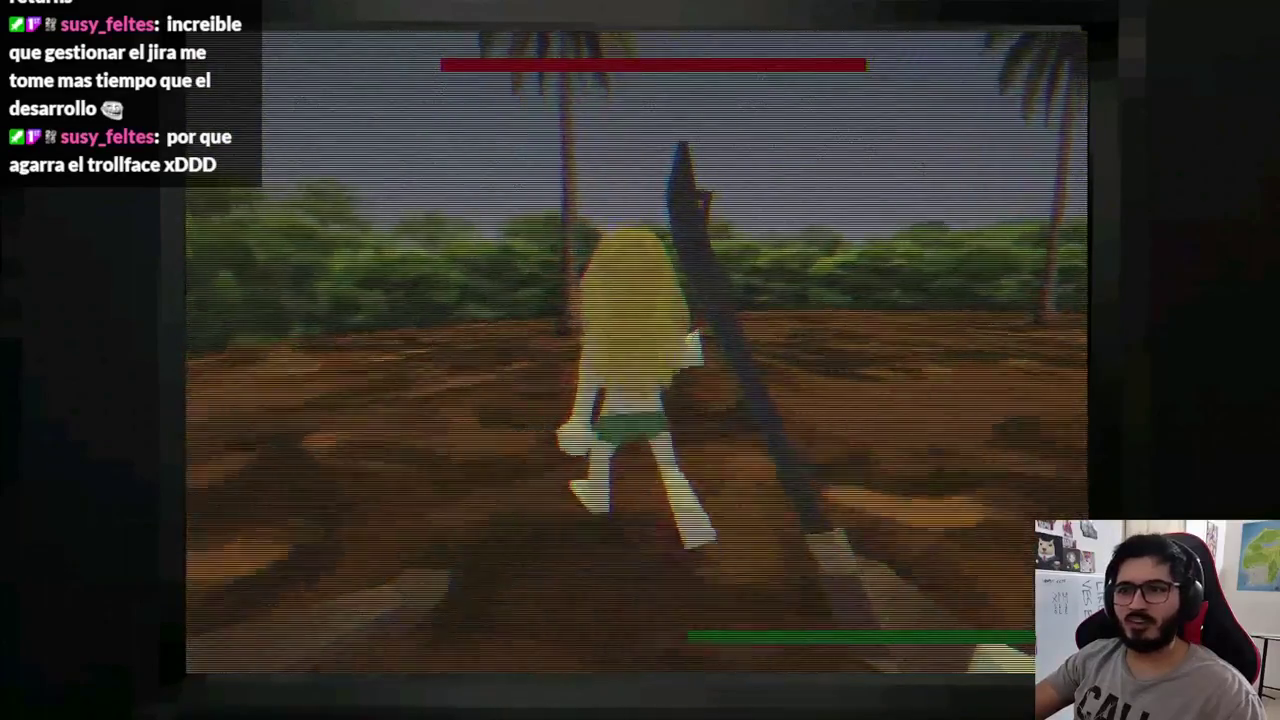
key("w")
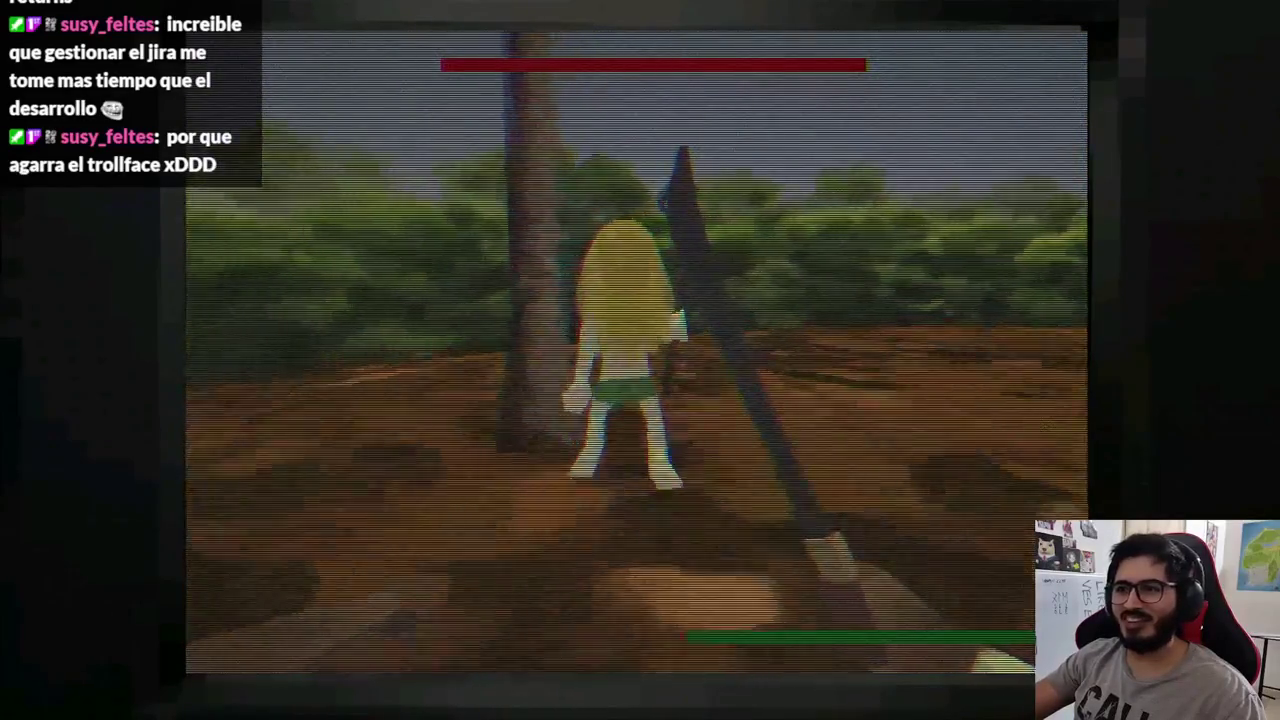
key("w")
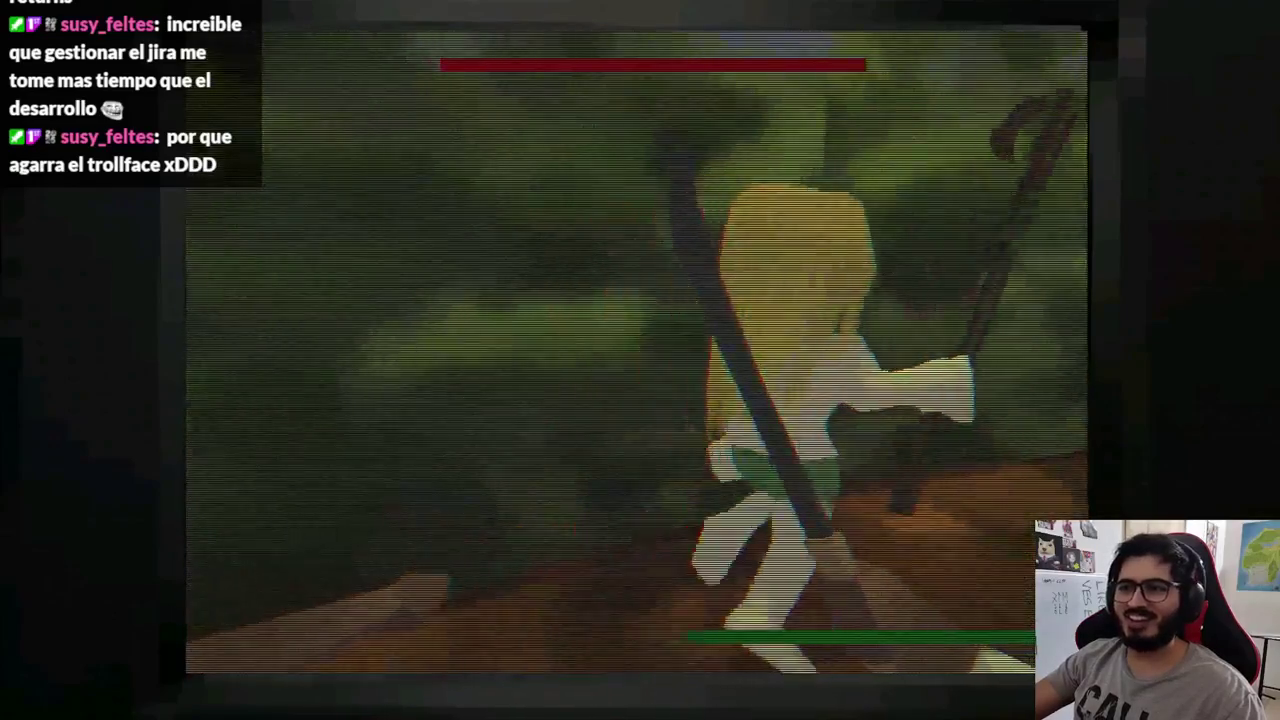
Back off, face the approaching enemy, swing the sword, then stop the game with Esc.
key("s")
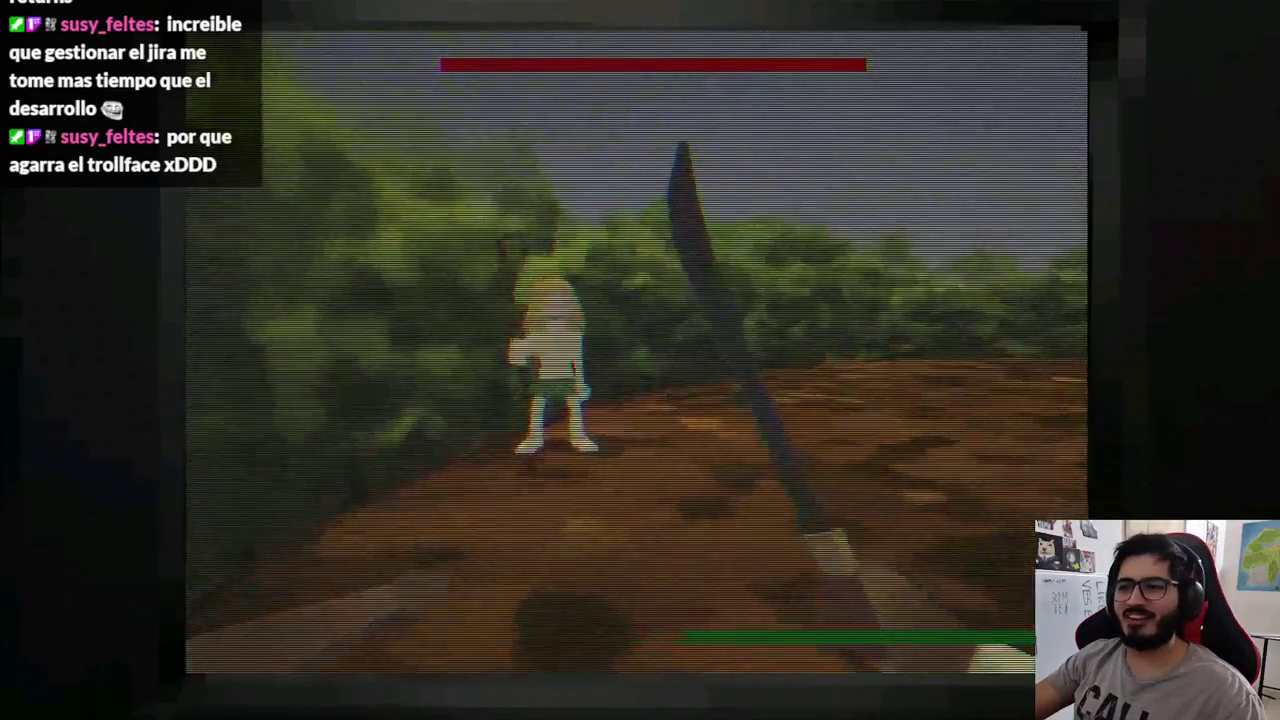
key("d")
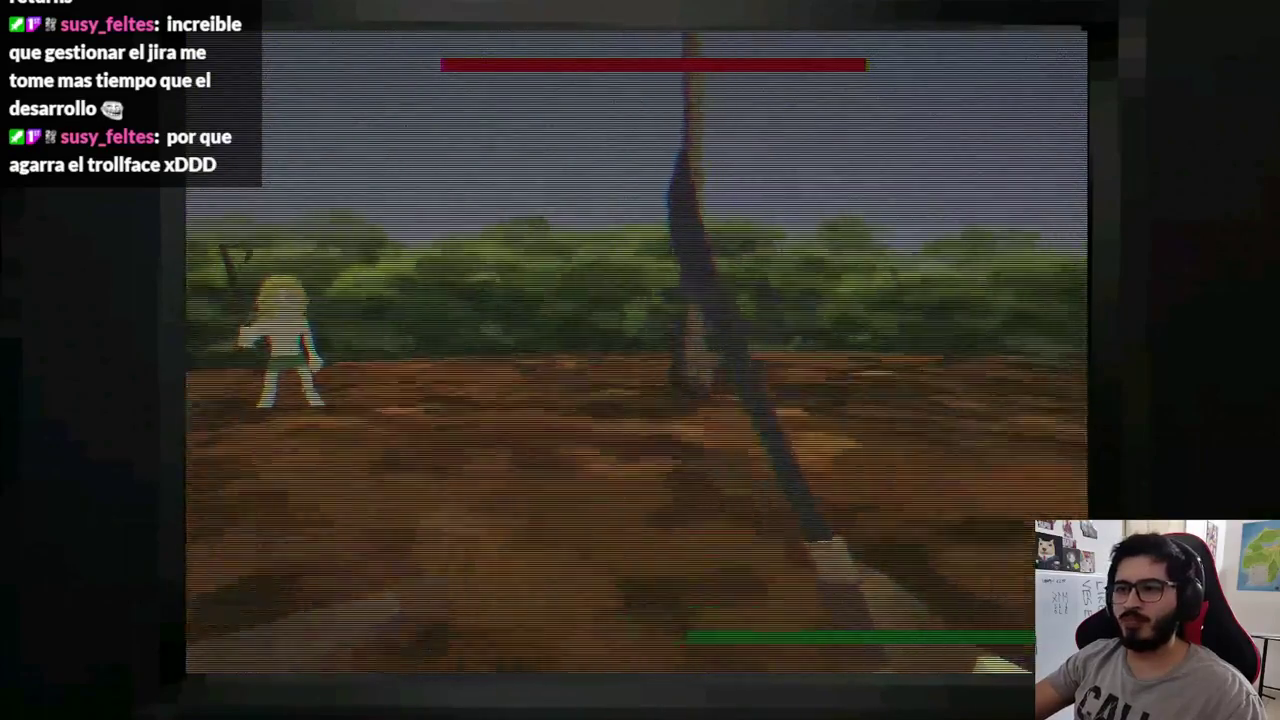
key("a")
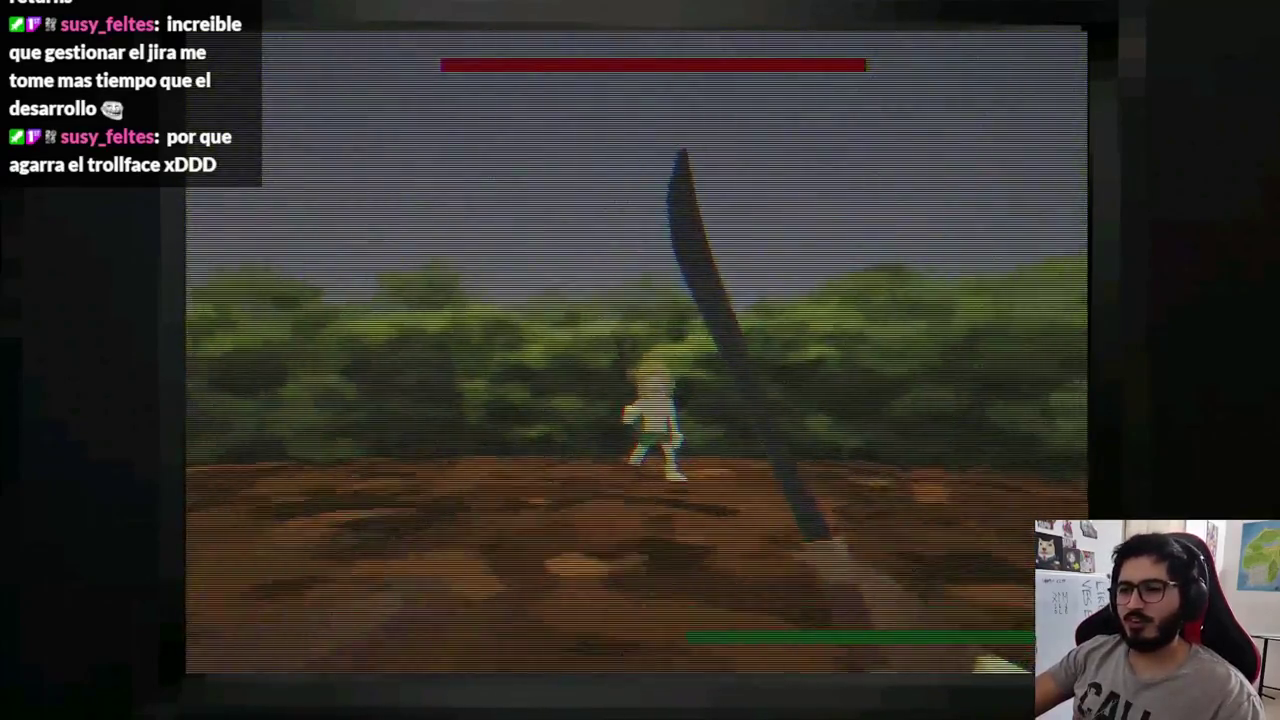
left_click(640, 360)
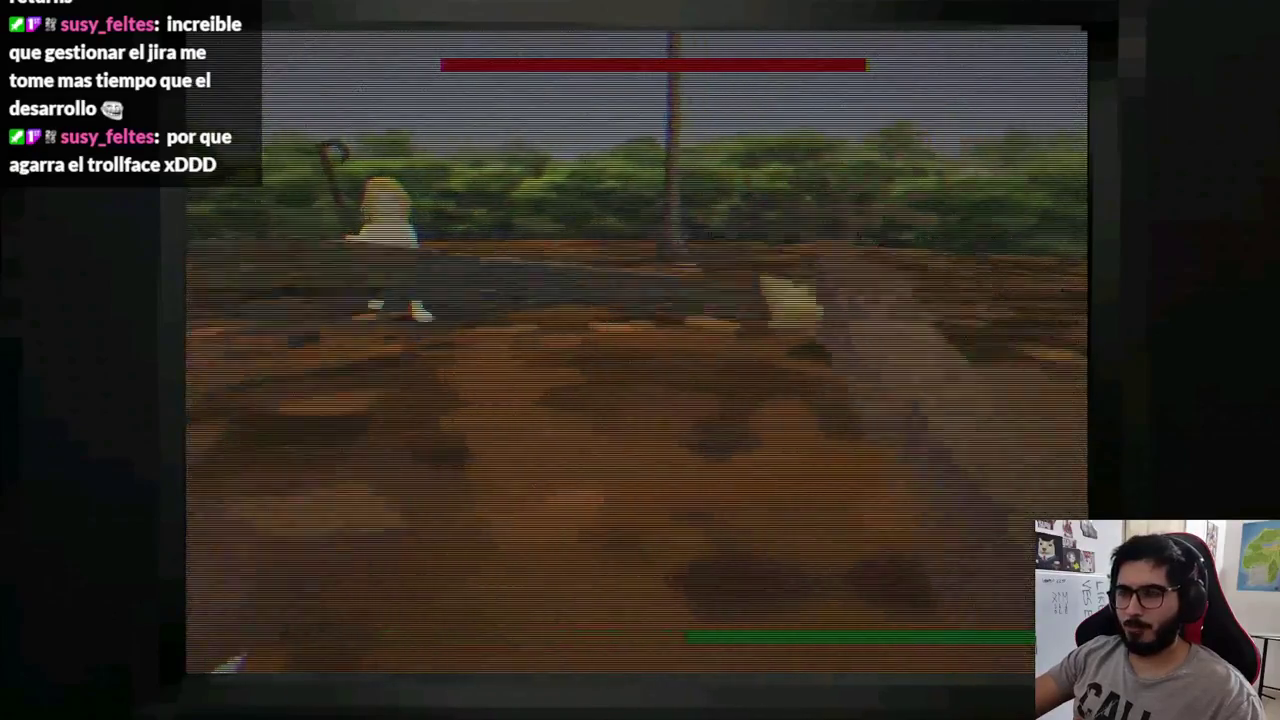
key("Escape")
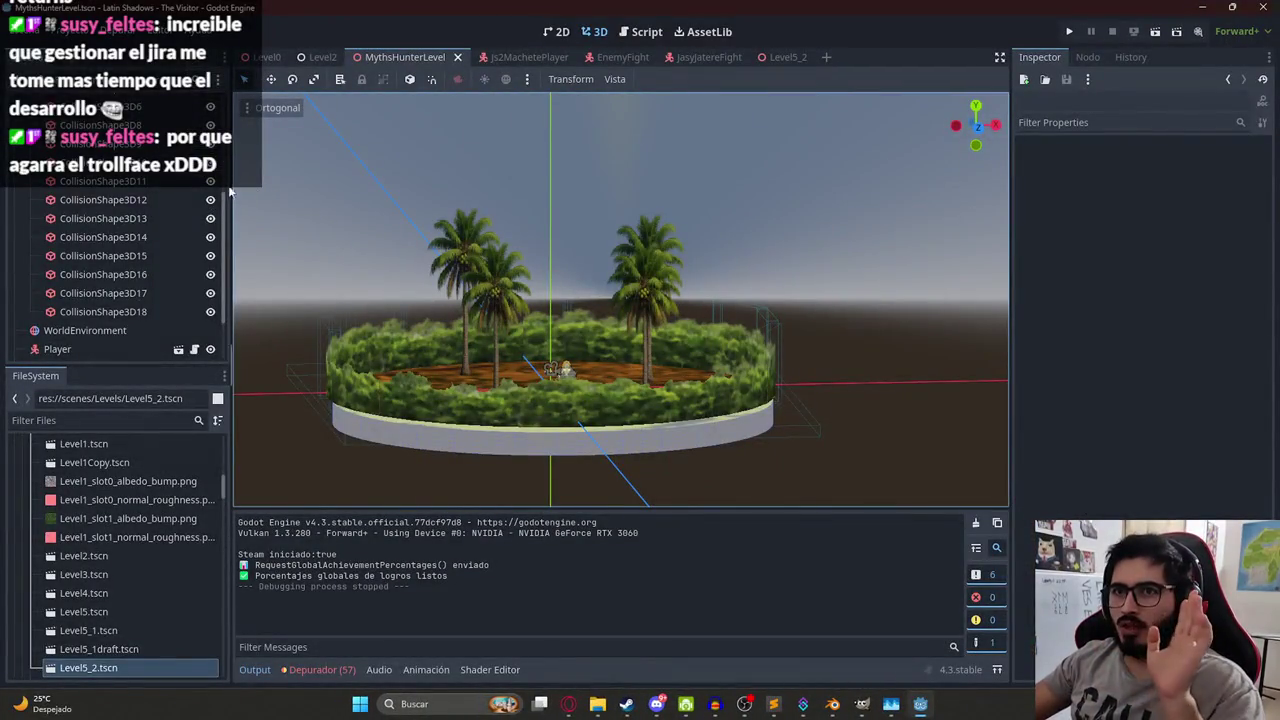
Open js2_enemy_jasyjatere.gd from the JasyJatereFight scene in the Script editor.
scroll(226, 213, "up", 5)
left_click(200, 105)
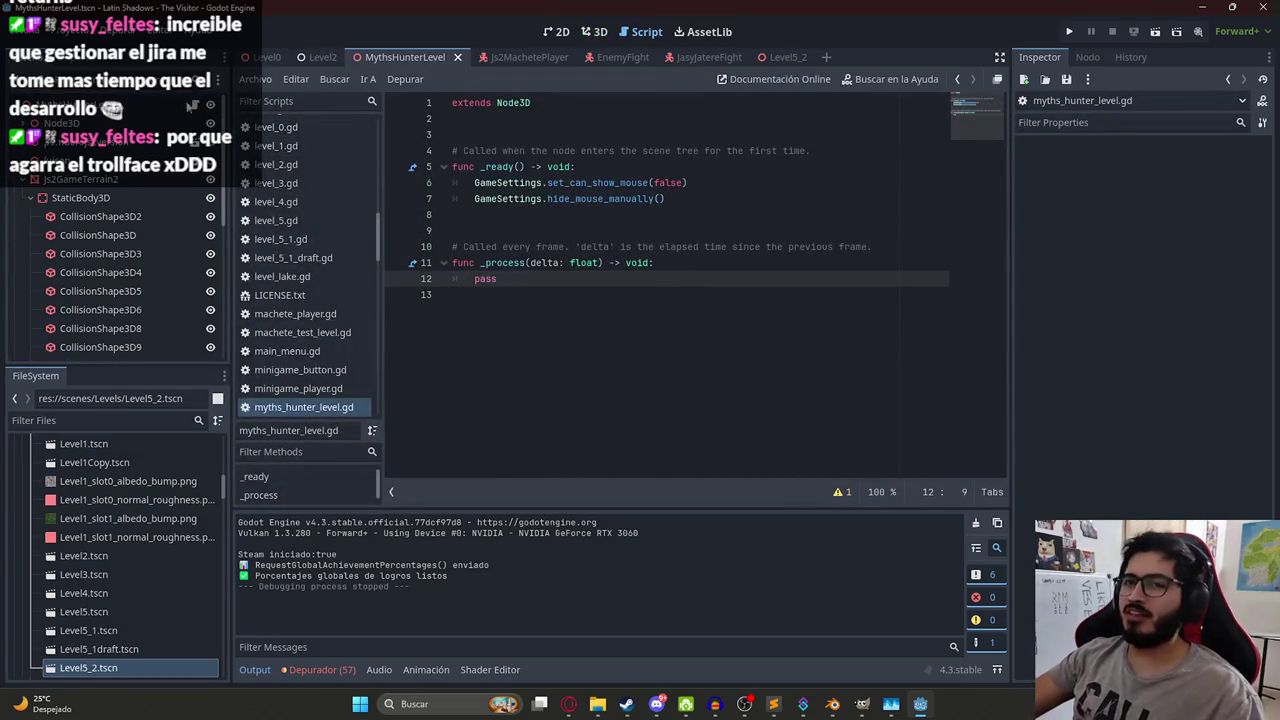
left_click(662, 60)
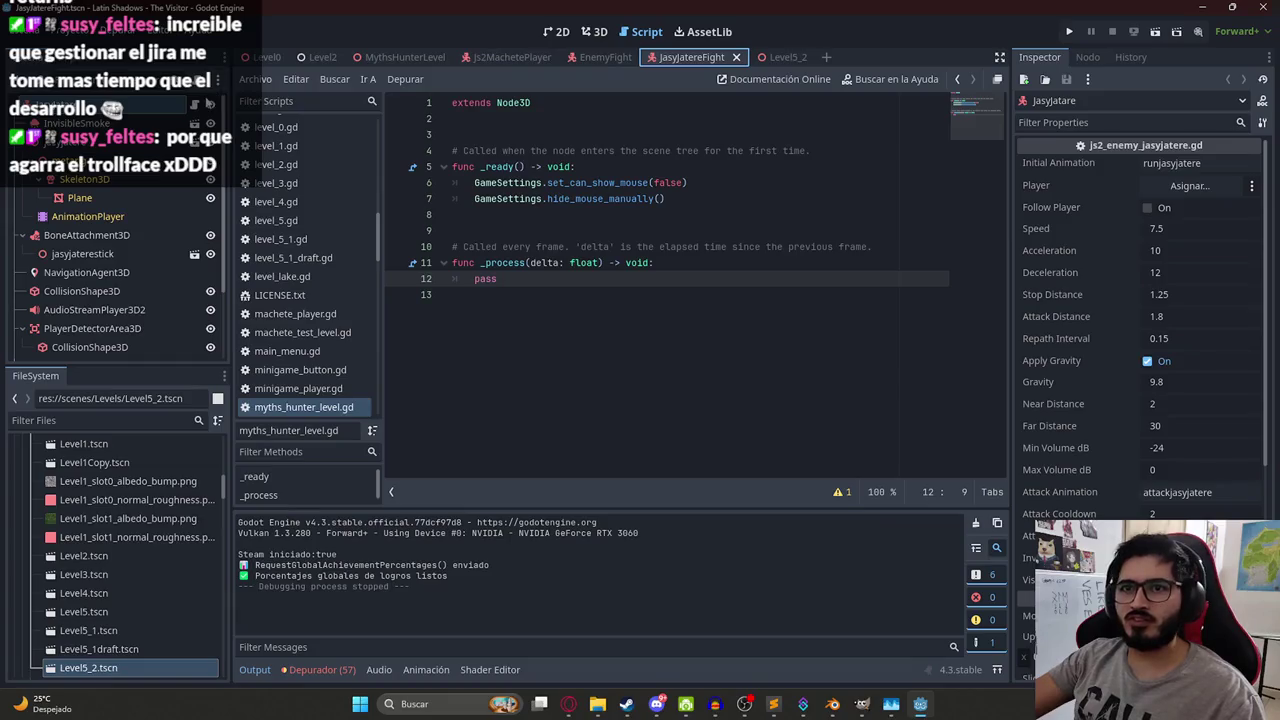
left_click(196, 105)
left_click(899, 281)
Search the script for 'blood' and place the caret inside the receive_attack function.
key("ctrl+f")
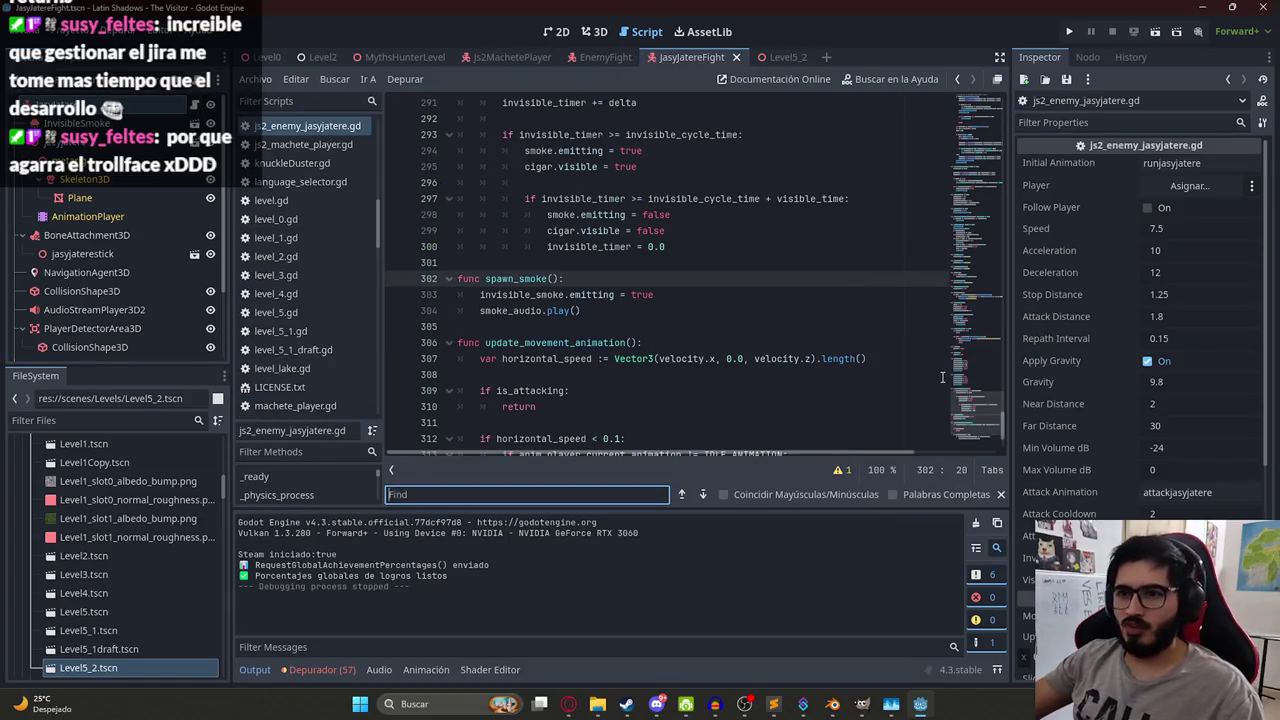
type("blo")
key("BackSpace")
key("BackSpace")
key("BackSpace")
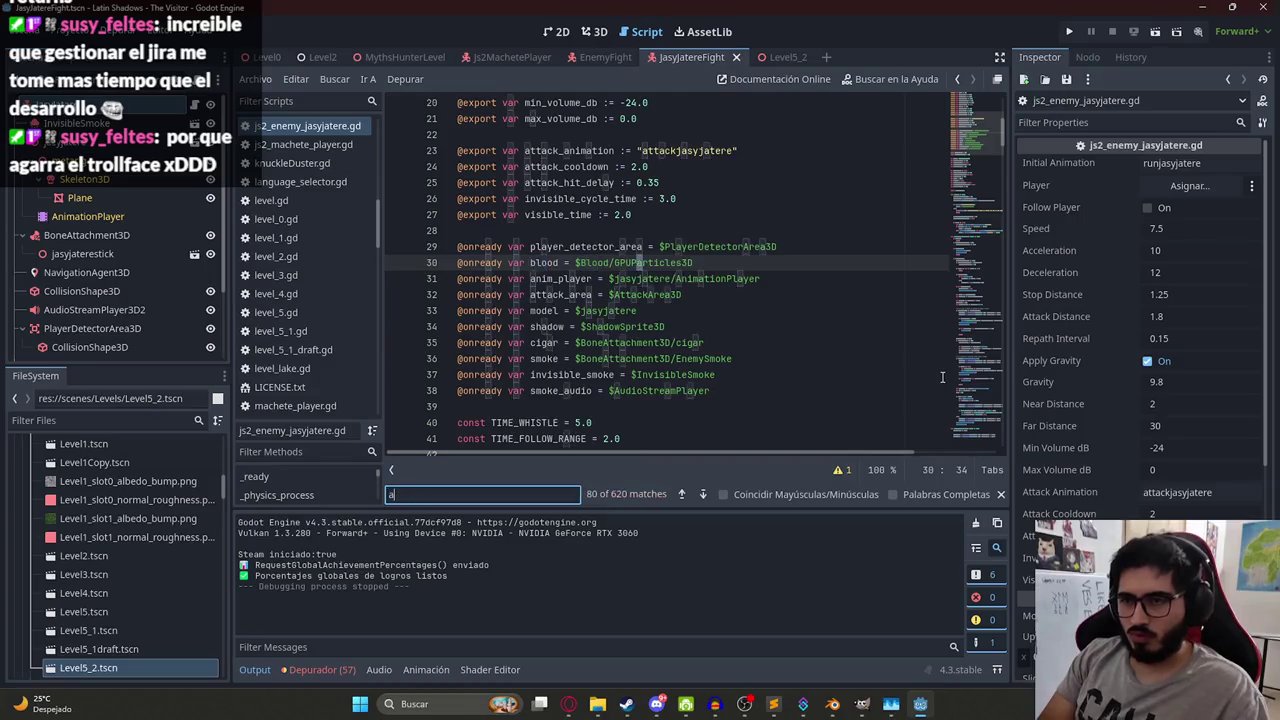
type("blood")
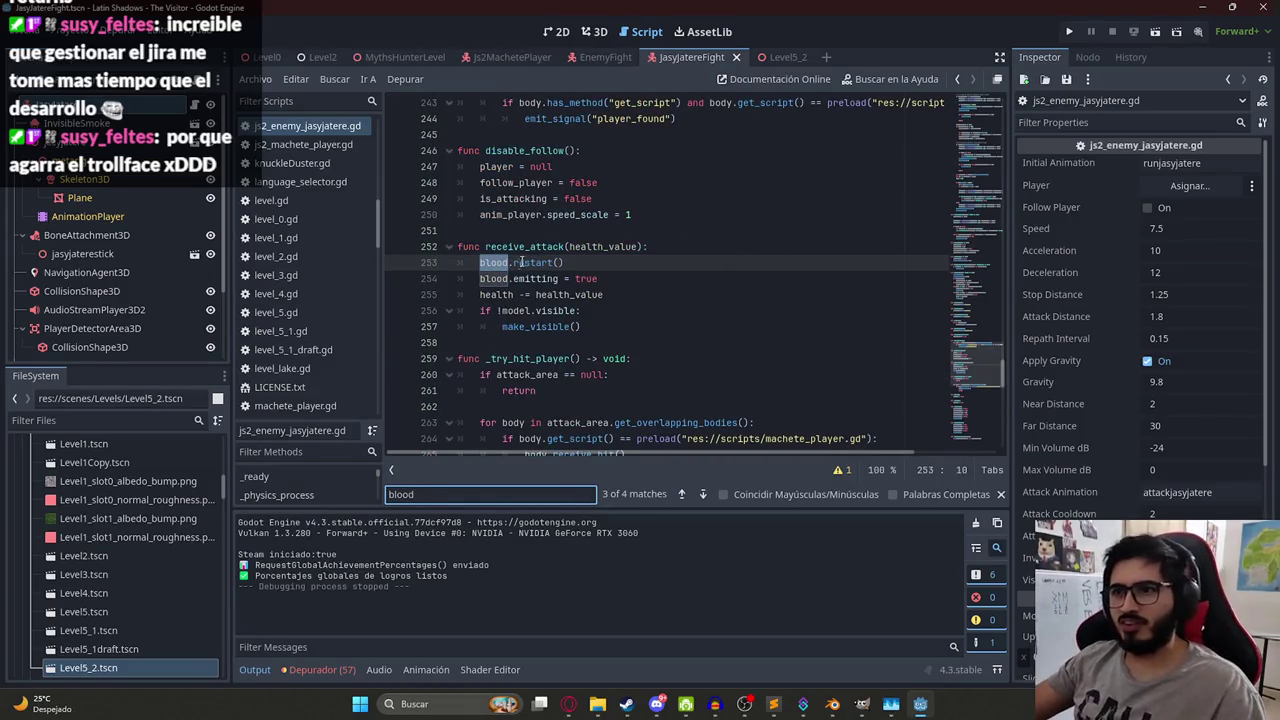
double_click(524, 246)
key("ctrl+f")
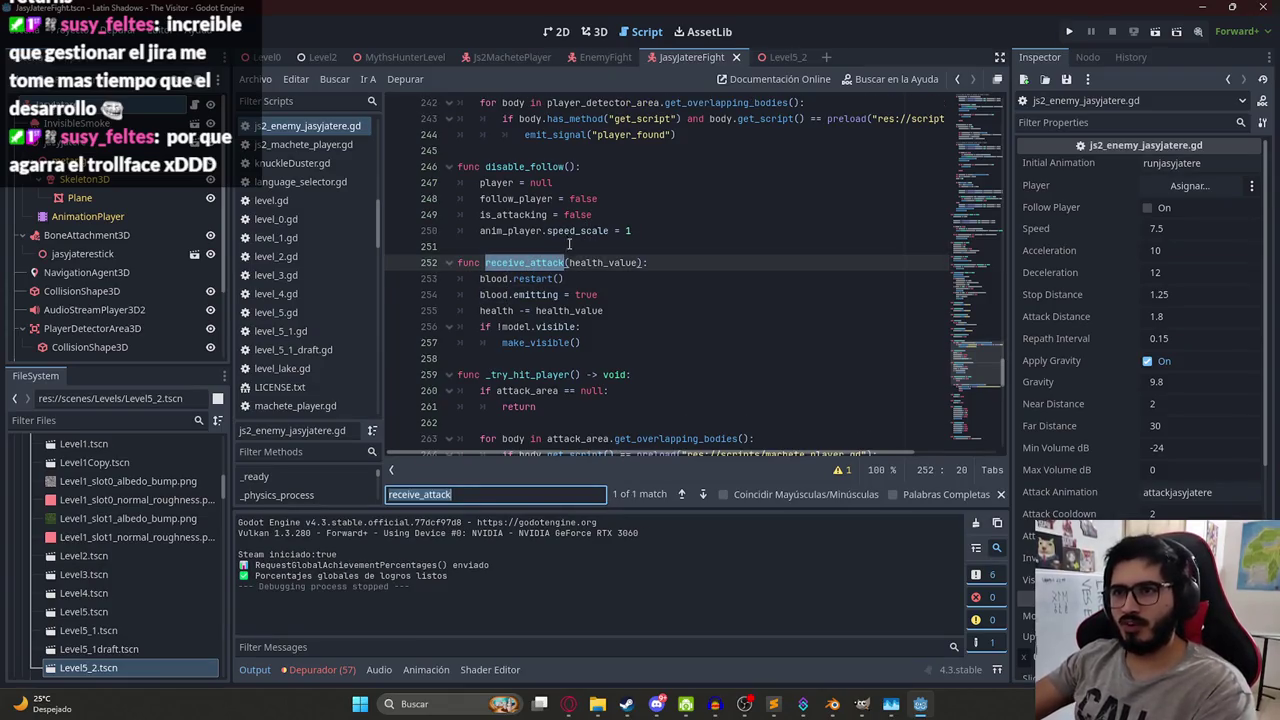
scroll(611, 363, "up", 2)
scroll(600, 340, "down", 2)
left_click(531, 294)
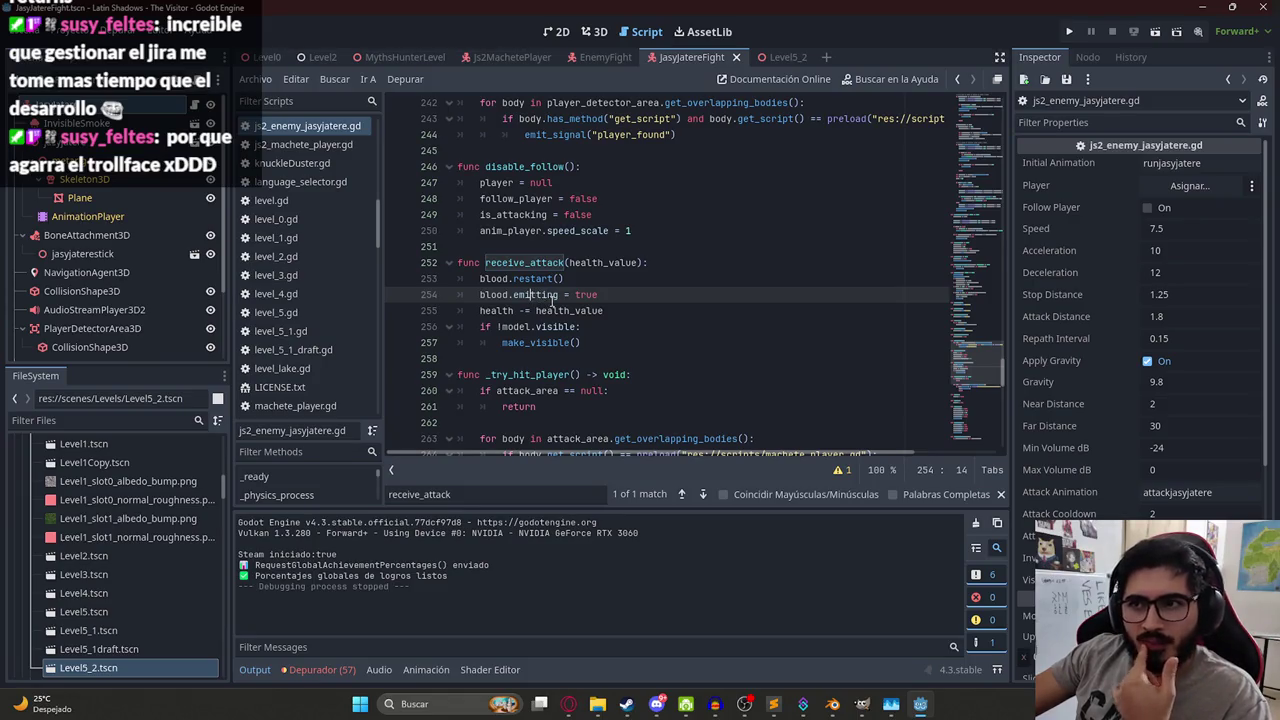
Delete the blood, health subtraction, make_visible and blood.restart() lines from receive_attack.
scroll(551, 300, "up", 1)
scroll(546, 320, "down", 1)
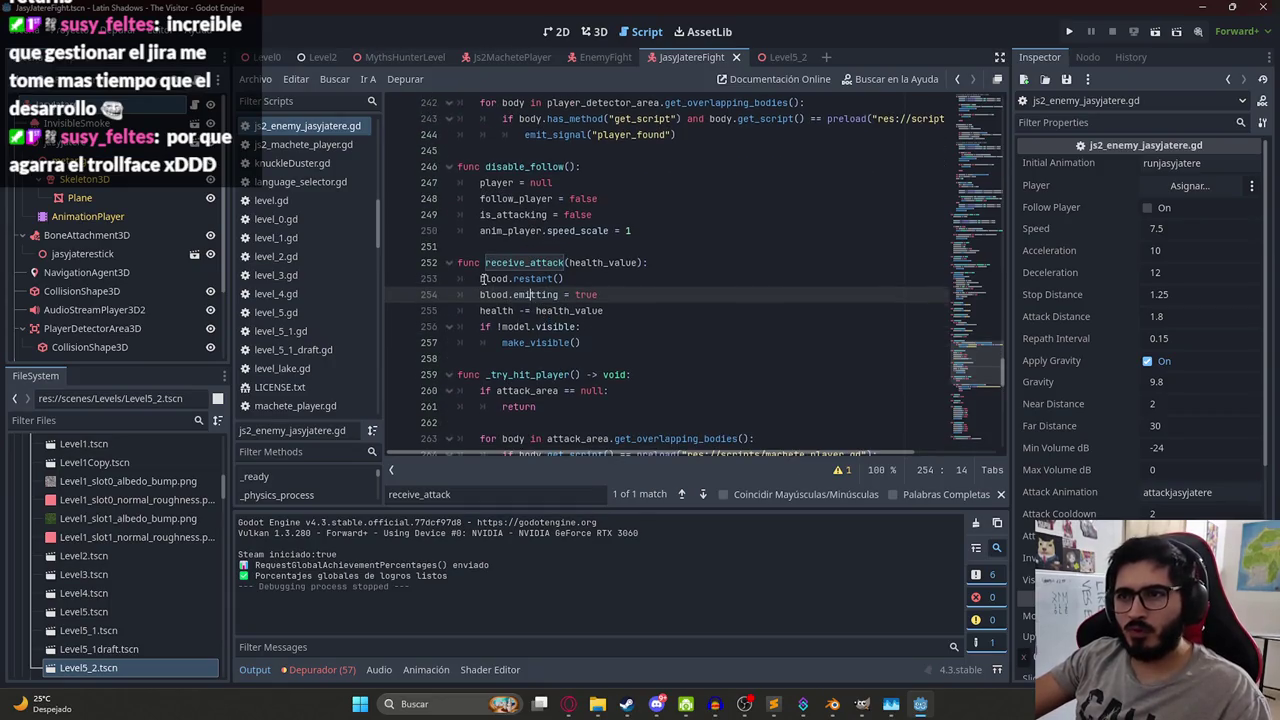
triple_click(631, 293)
key("BackSpace")
key("BackSpace")
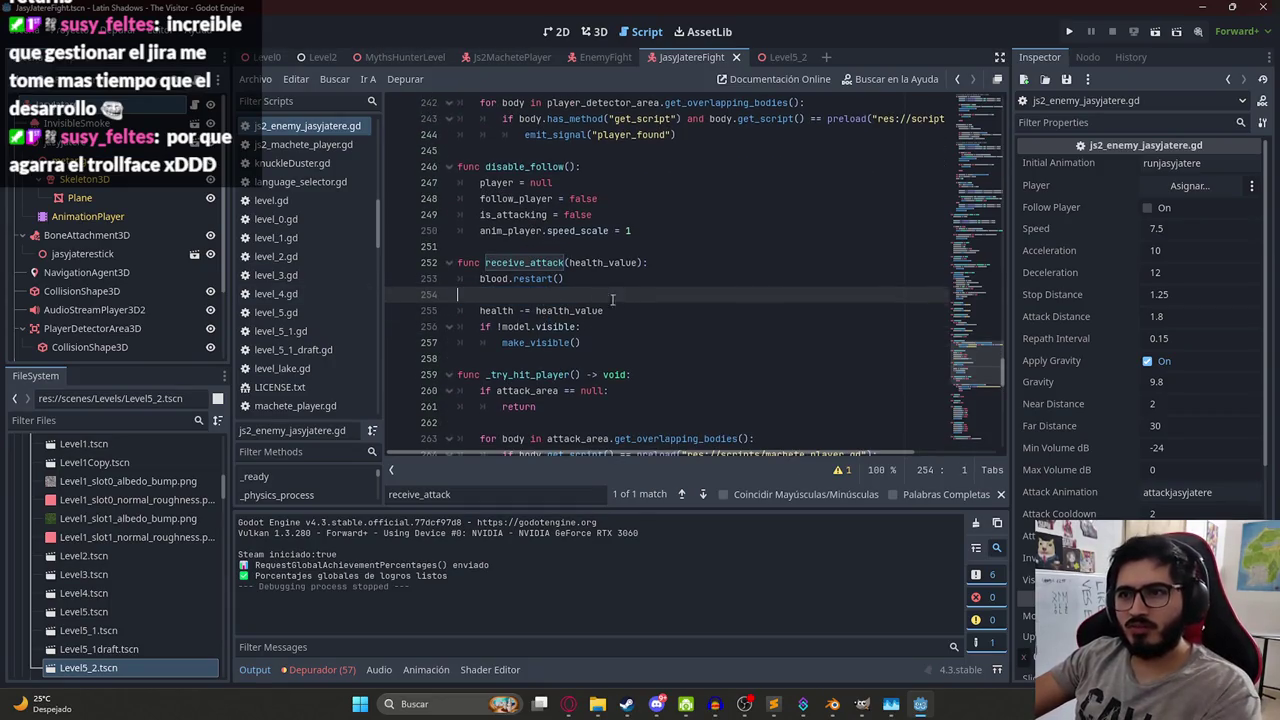
triple_click(566, 292)
key("BackSpace")
key("BackSpace")
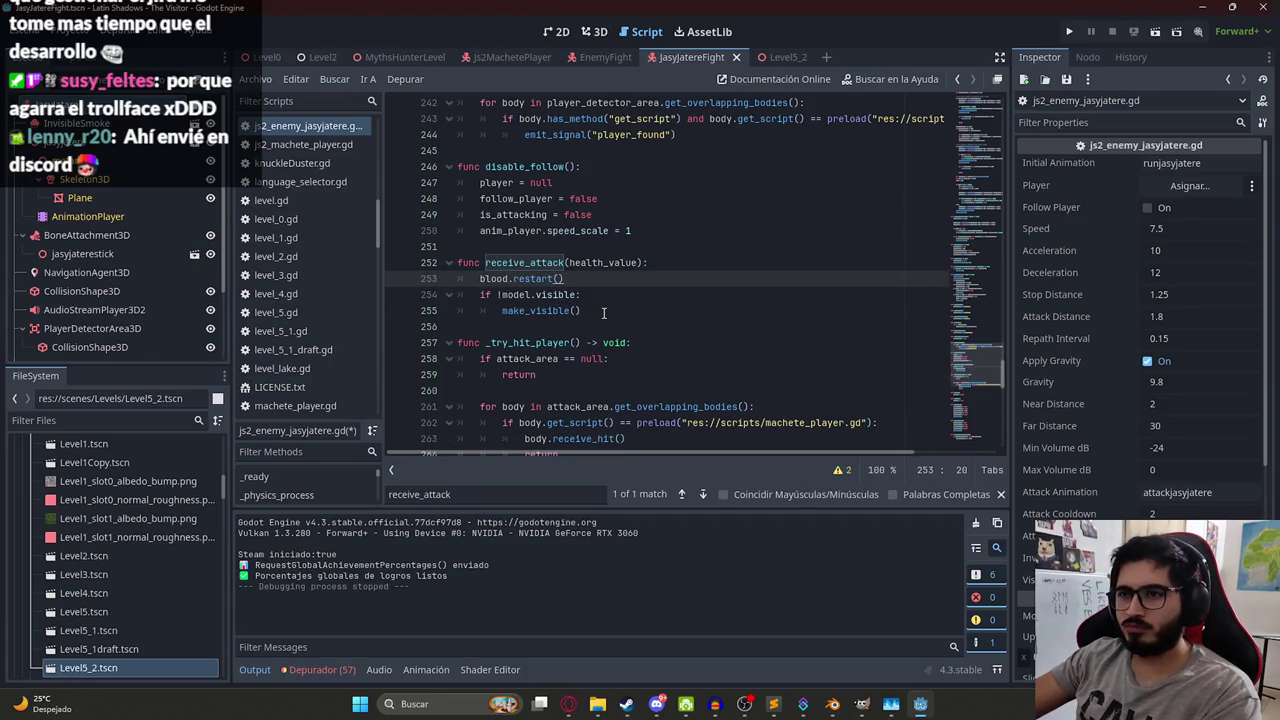
left_click_drag(603, 313, 440, 295)
key("BackSpace")
key("BackSpace")
left_click_drag(565, 279, 481, 279)
key("BackSpace")
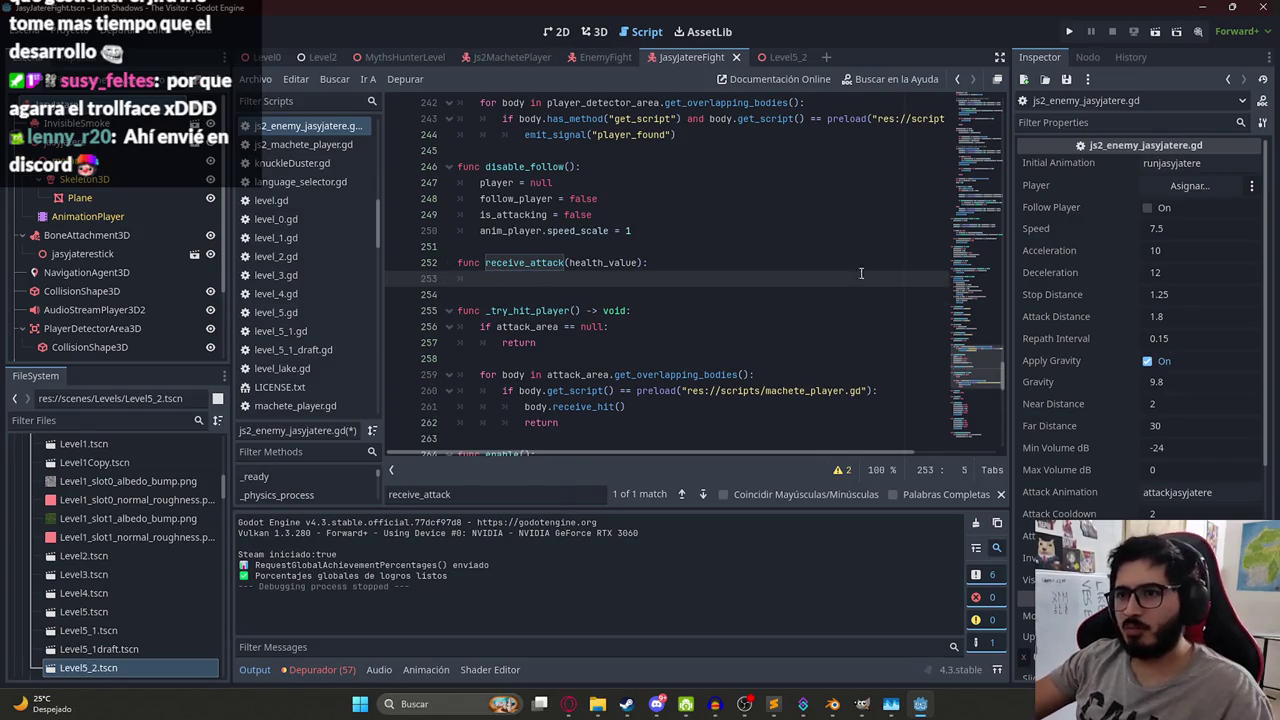
Make receive_attack call anim_player.play(BLOCK_ANIMATION) and save the script.
type("anim_player.play(")
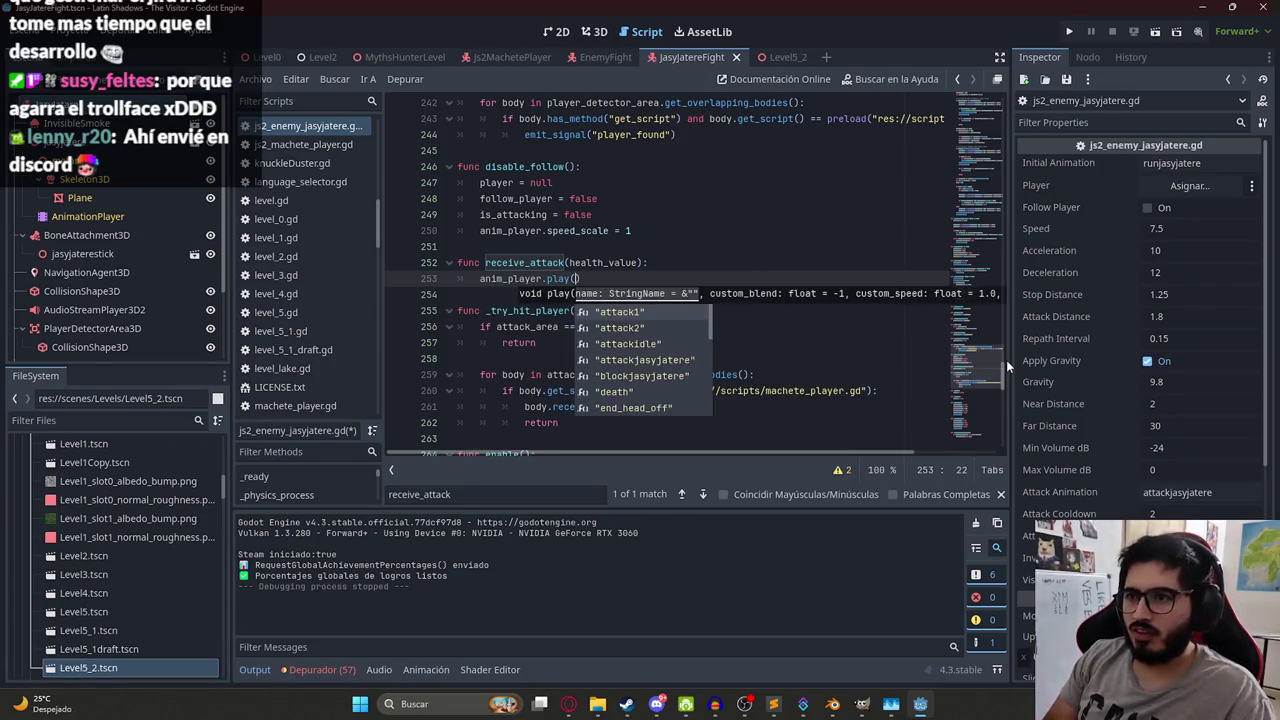
key("Down")
key("Down")
key("Down")
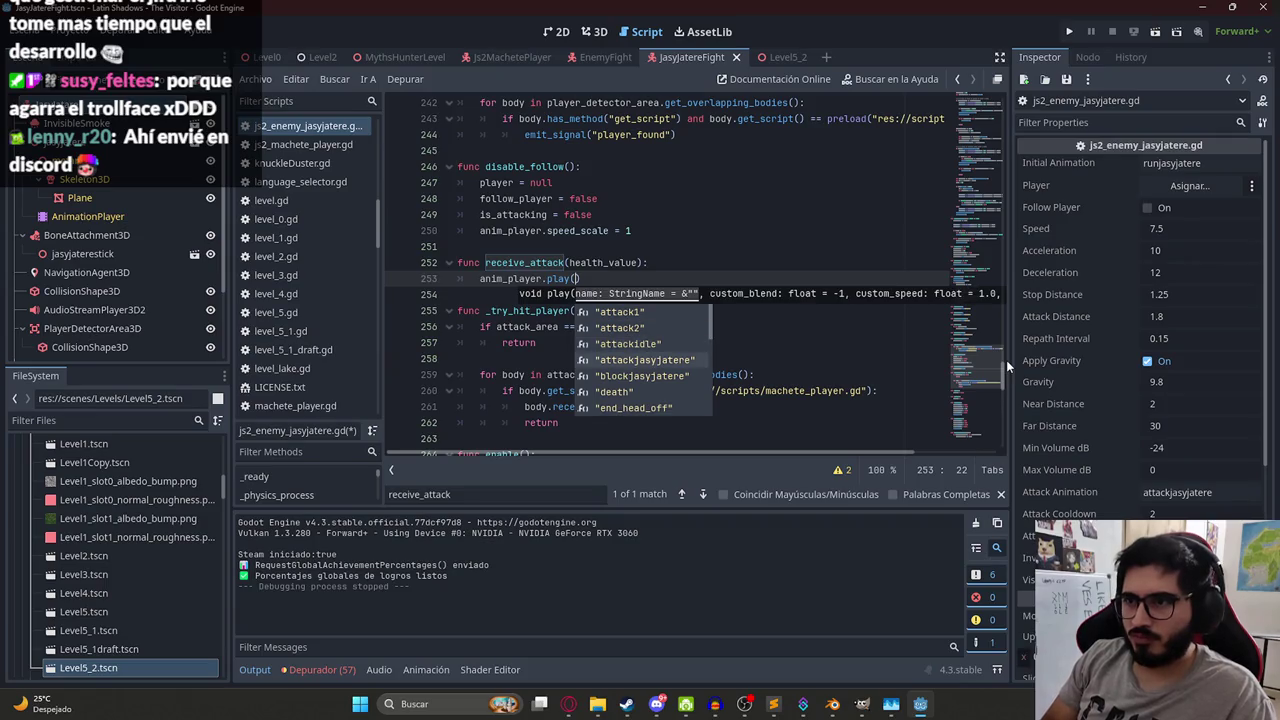
key("Return")
left_click(693, 215)
key("ctrl+z")
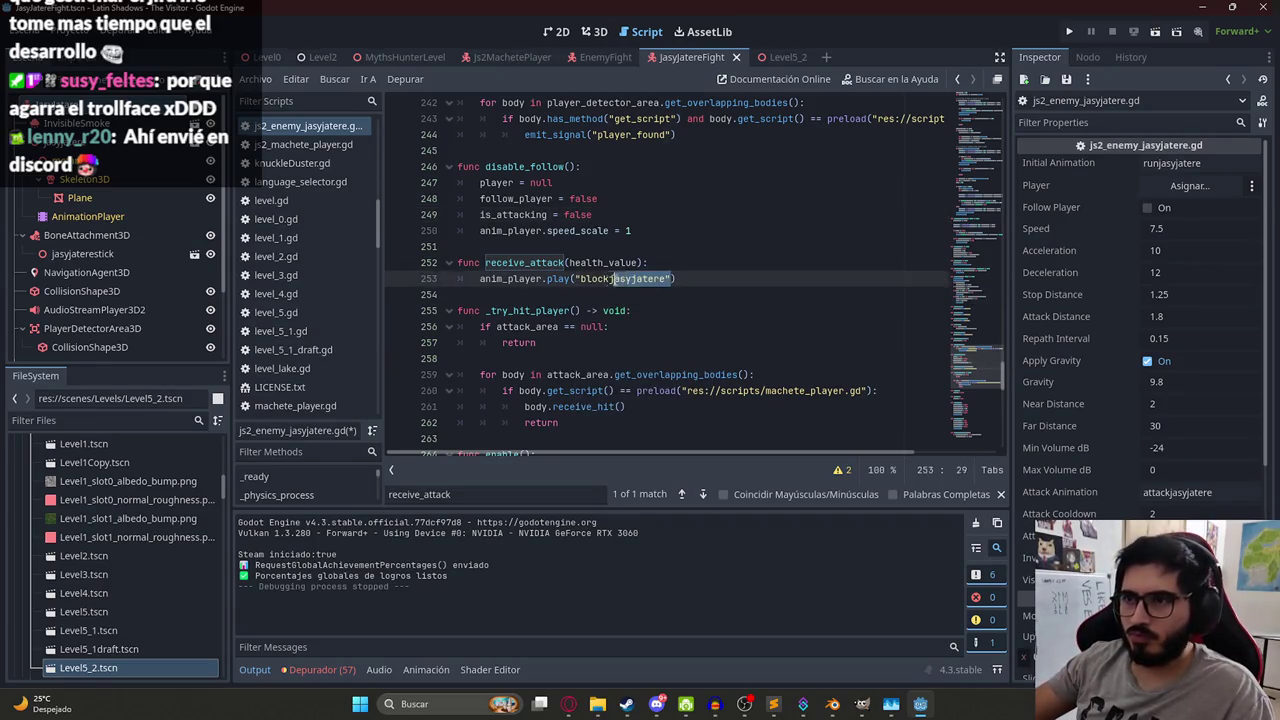
key("BackSpace")
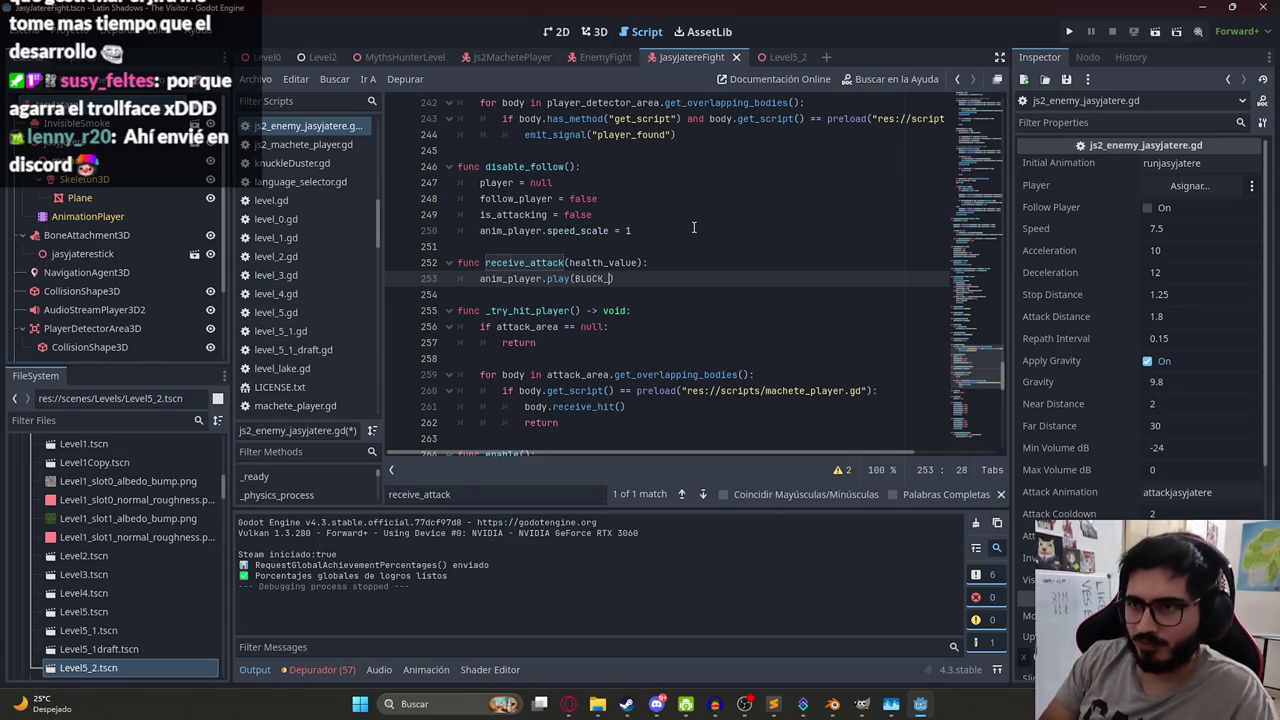
key("ctrl+s")
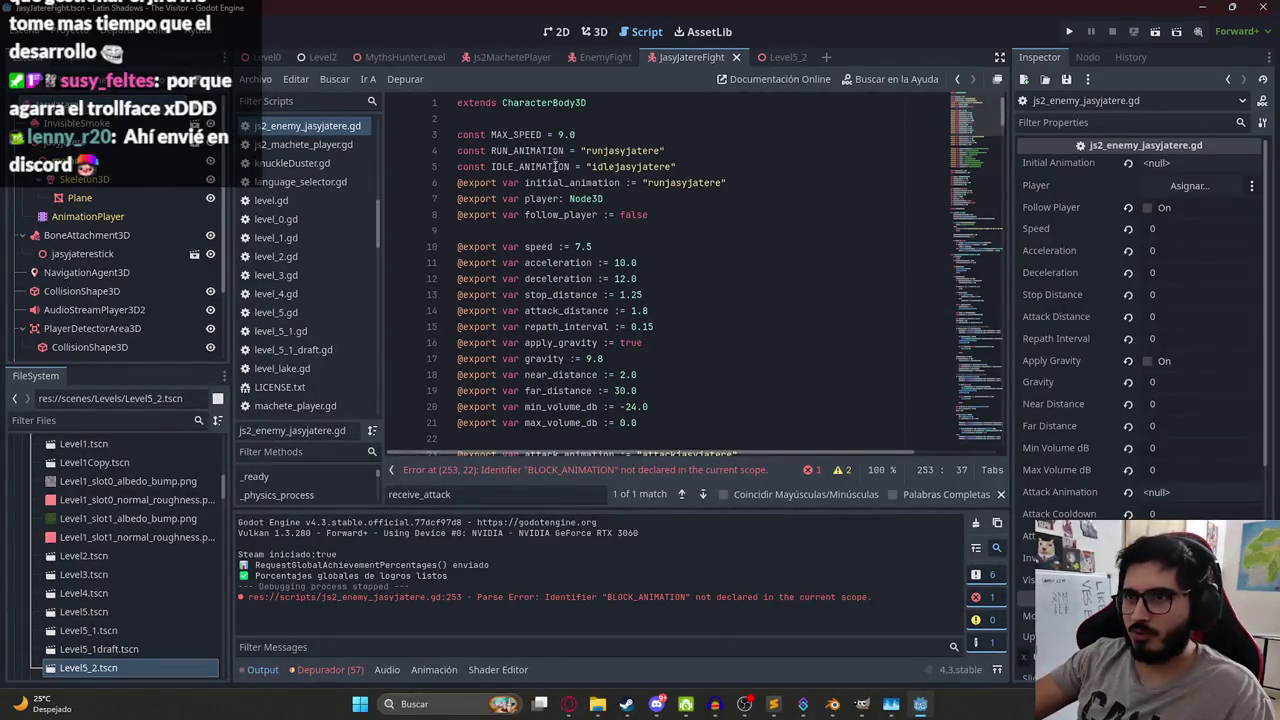
Add const BLOCK_ANIMATION = "blockjasyjatere" below the IDLE_ANIMATION constant.
left_click(690, 166)
key("Return")
type("c")
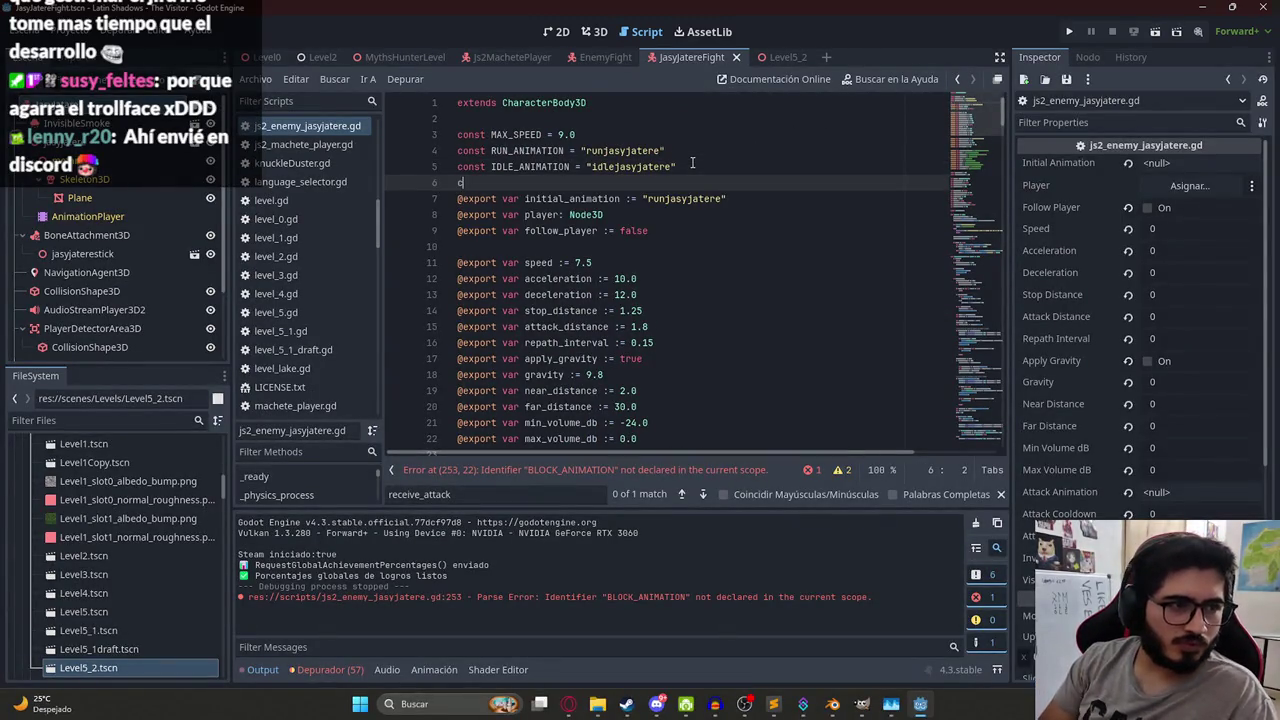
type("ons")
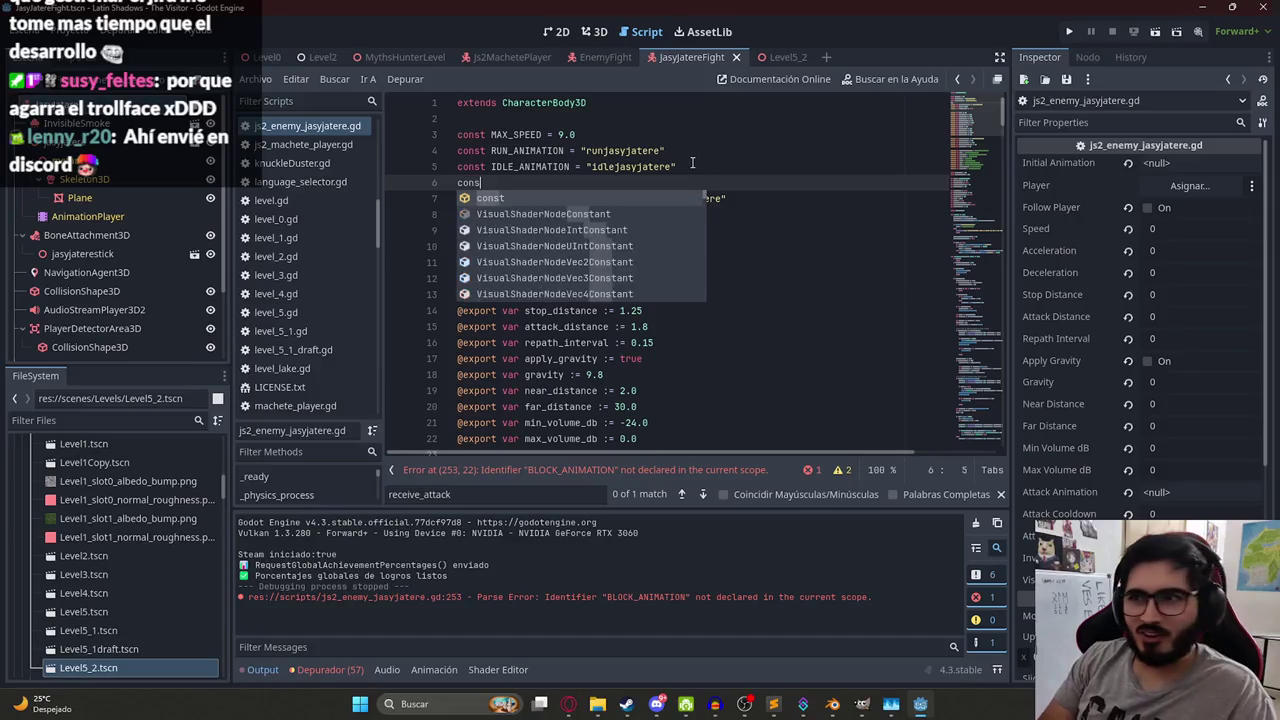
type("t")
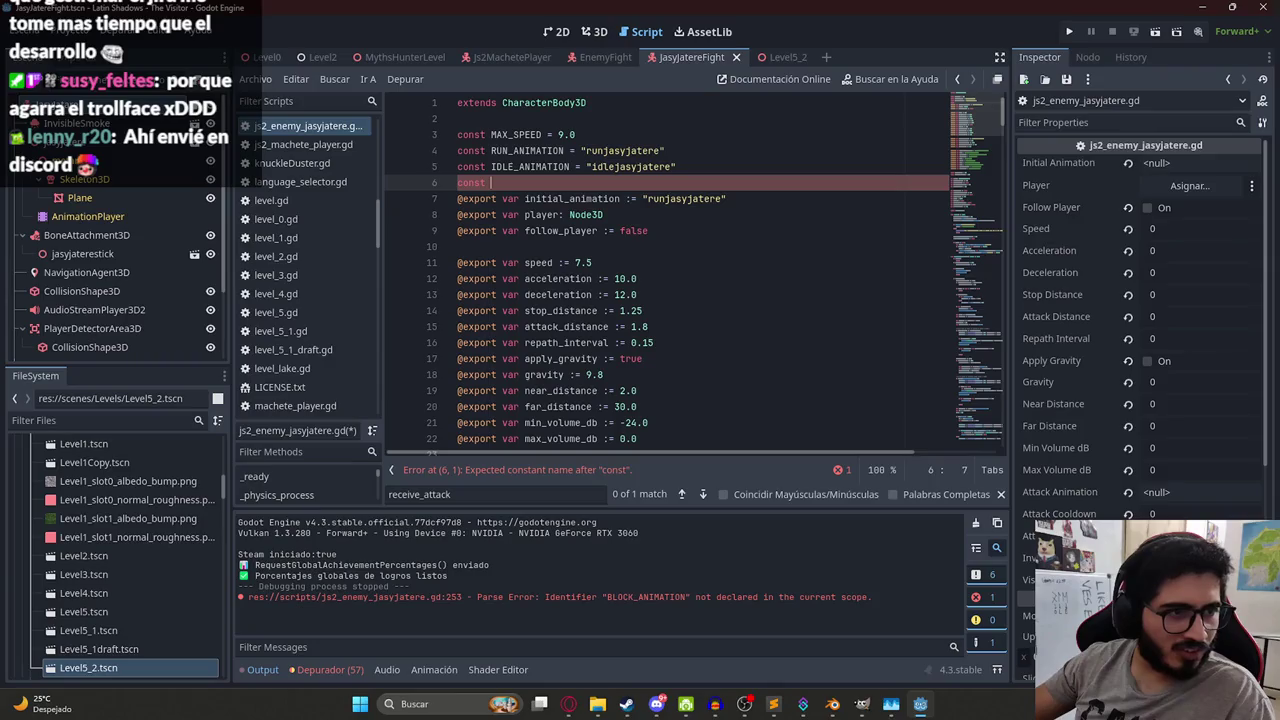
type("\"blockjasyjatere\"")
key("ctrl+z")
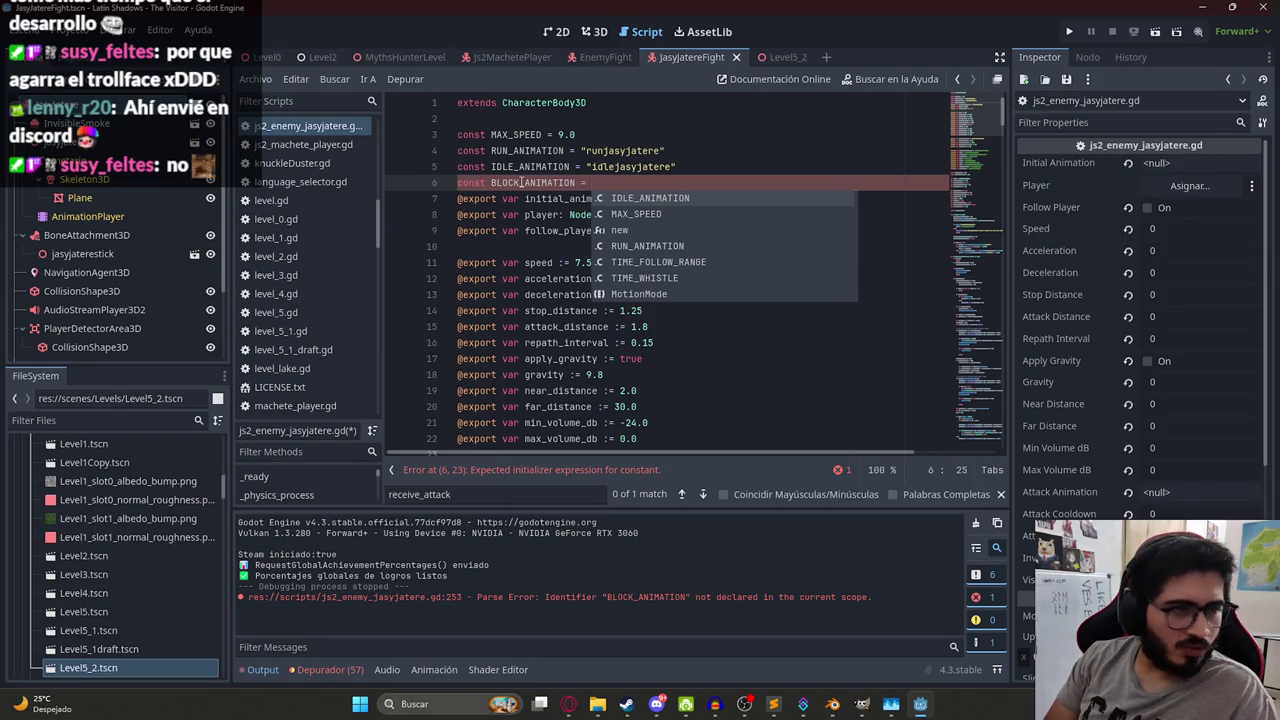
type("\"blockjasyjatere\"")
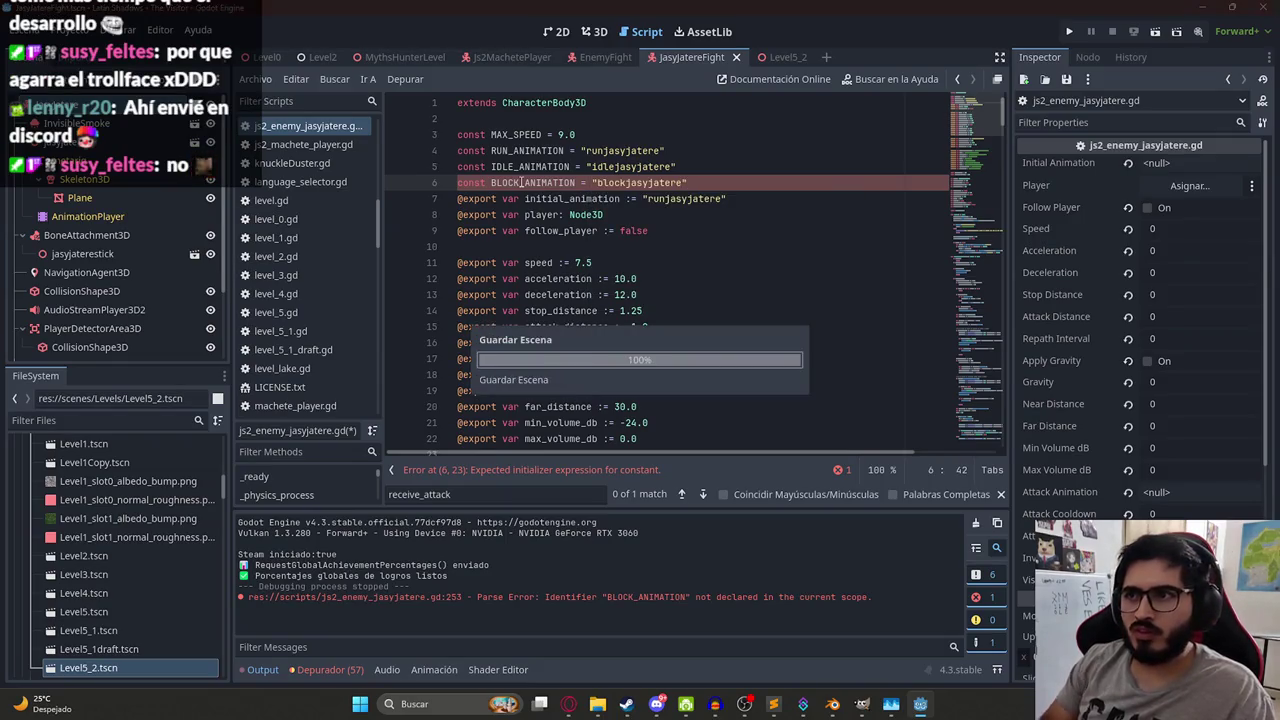
Search the script for BLOCK_ANIMATION's uses, then switch to the EnemyFight scene.
double_click(530, 183)
key("ctrl+f")
key("Return")
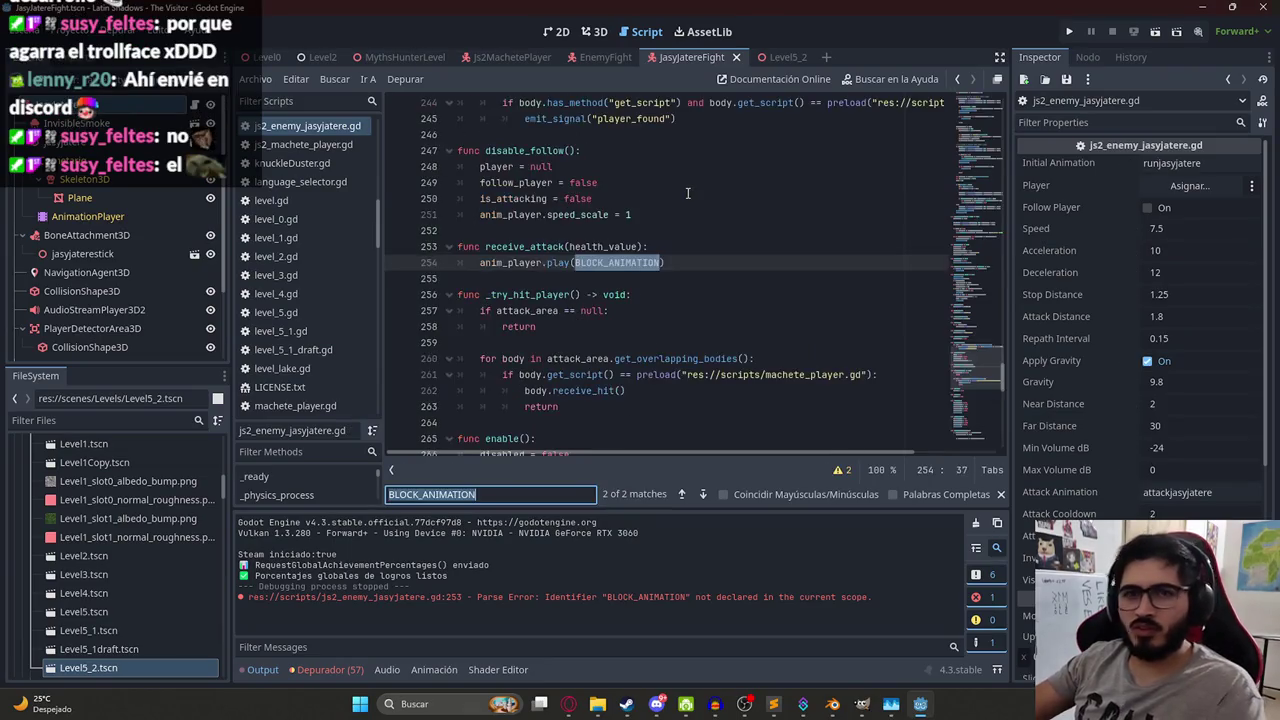
key("Return")
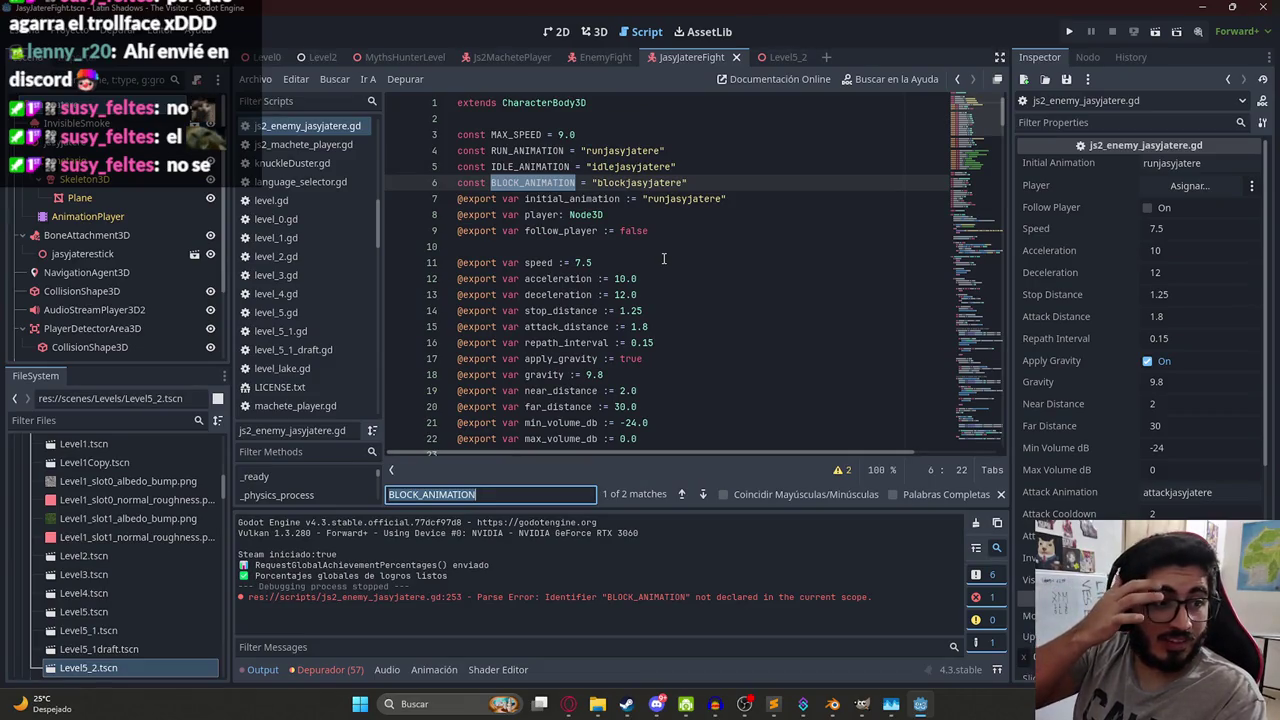
key("Return")
left_click(530, 240)
double_click(530, 240)
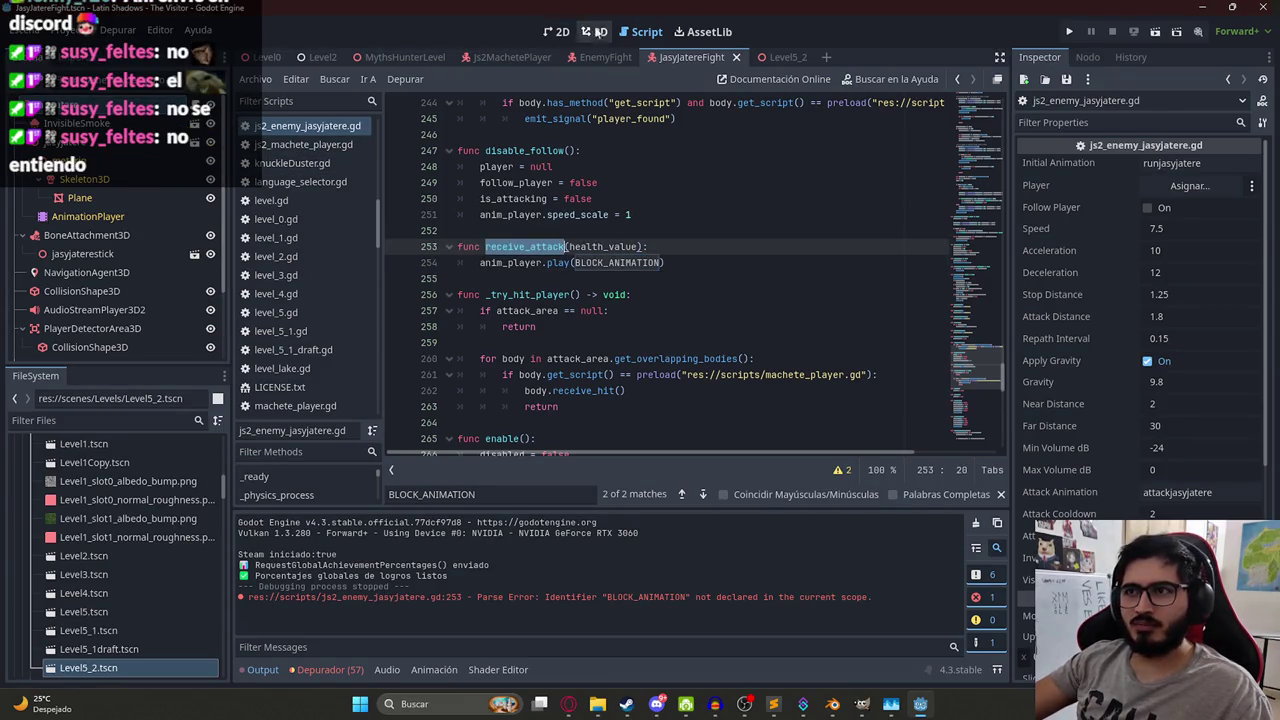
left_click(598, 60)
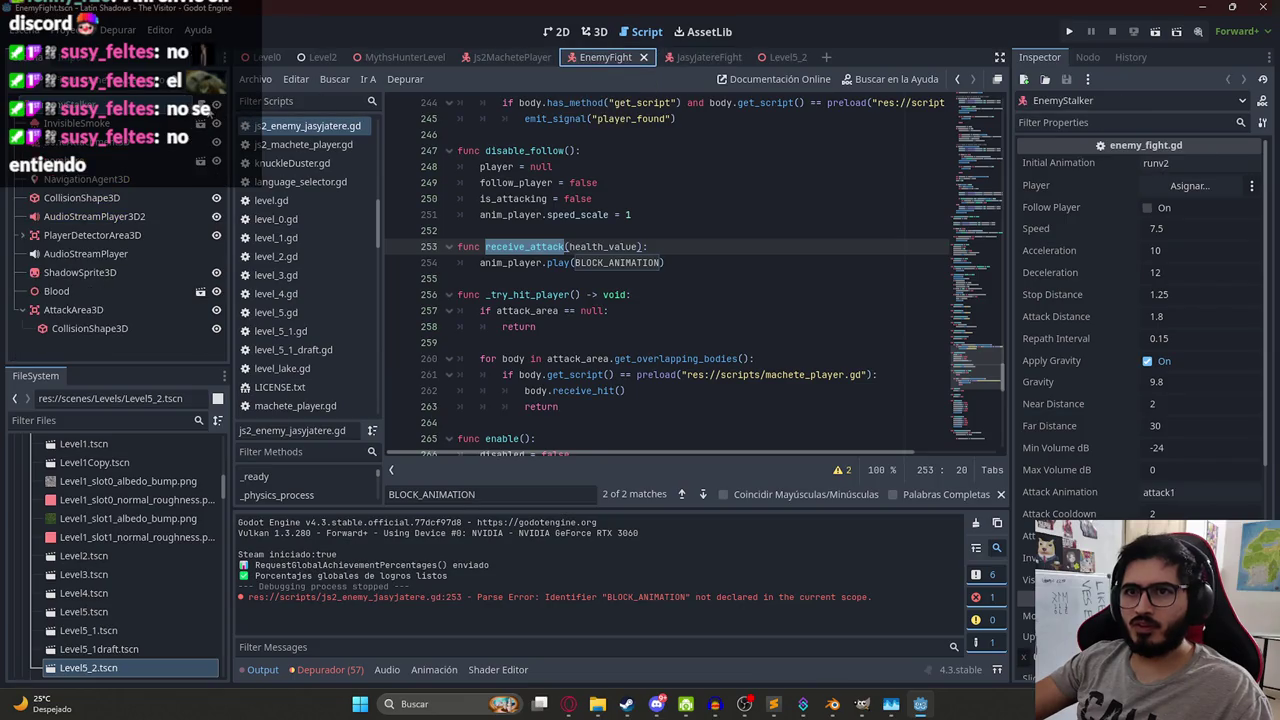
Search for GET_SCRIPT to find the hit check in the machete player script.
key("ctrl+f")
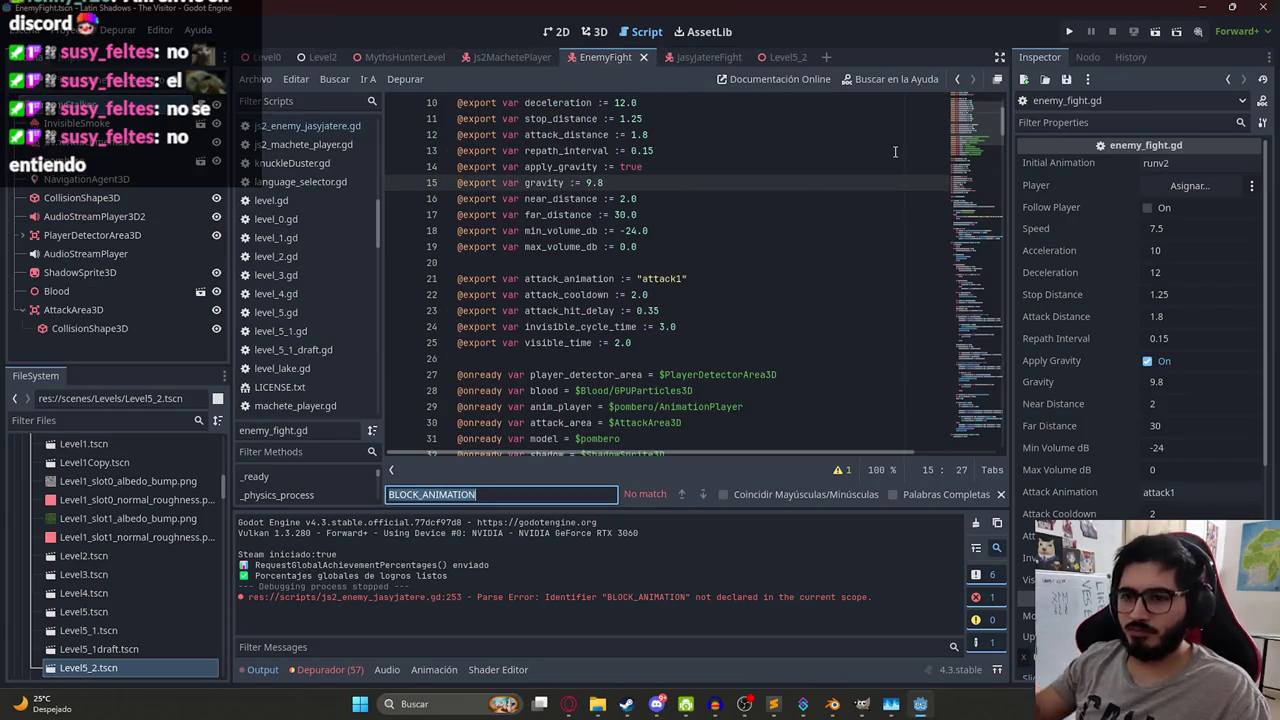
type("GET_SCRIP")
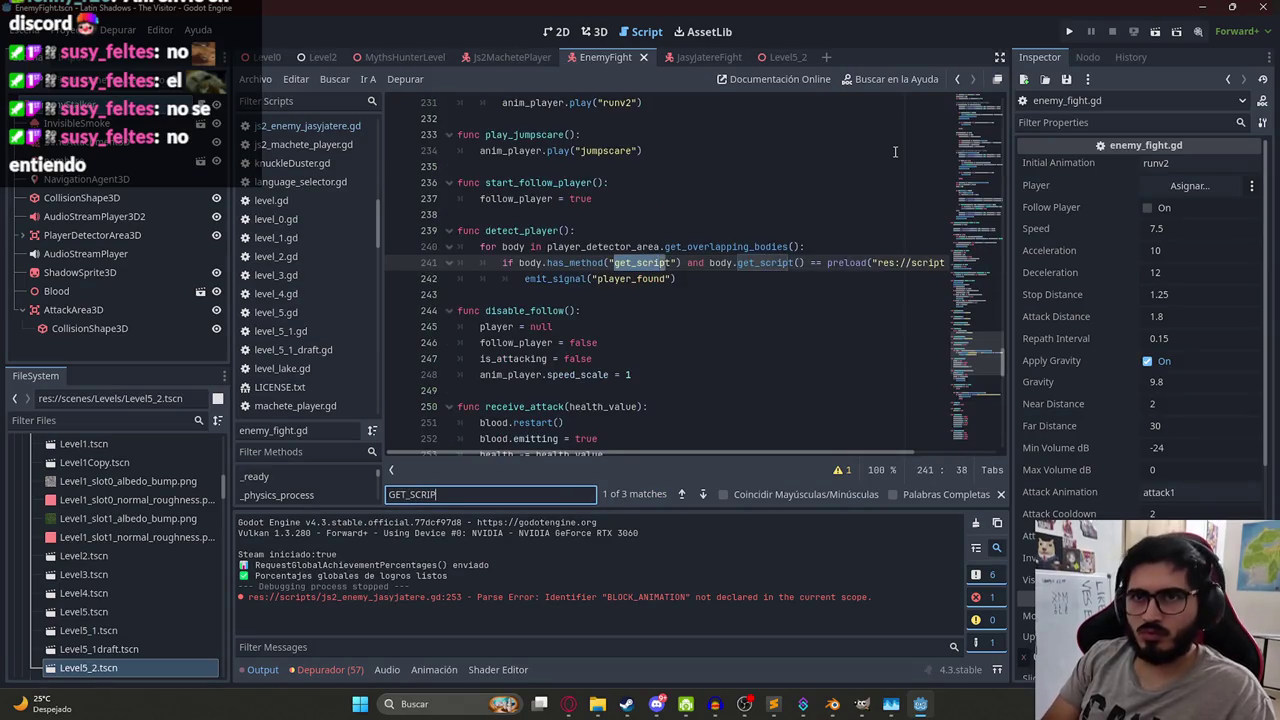
type("T*(")
key("BackSpace")
key("BackSpace")
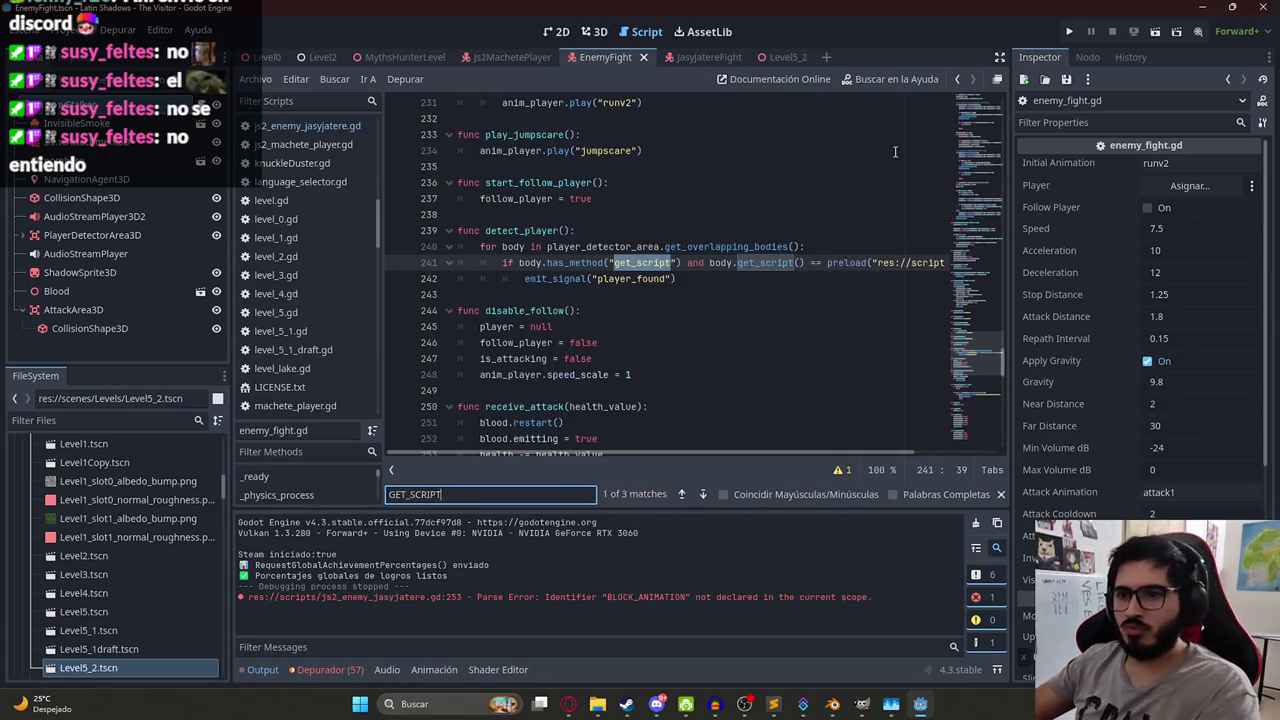
left_click_drag(805, 450, 887, 450)
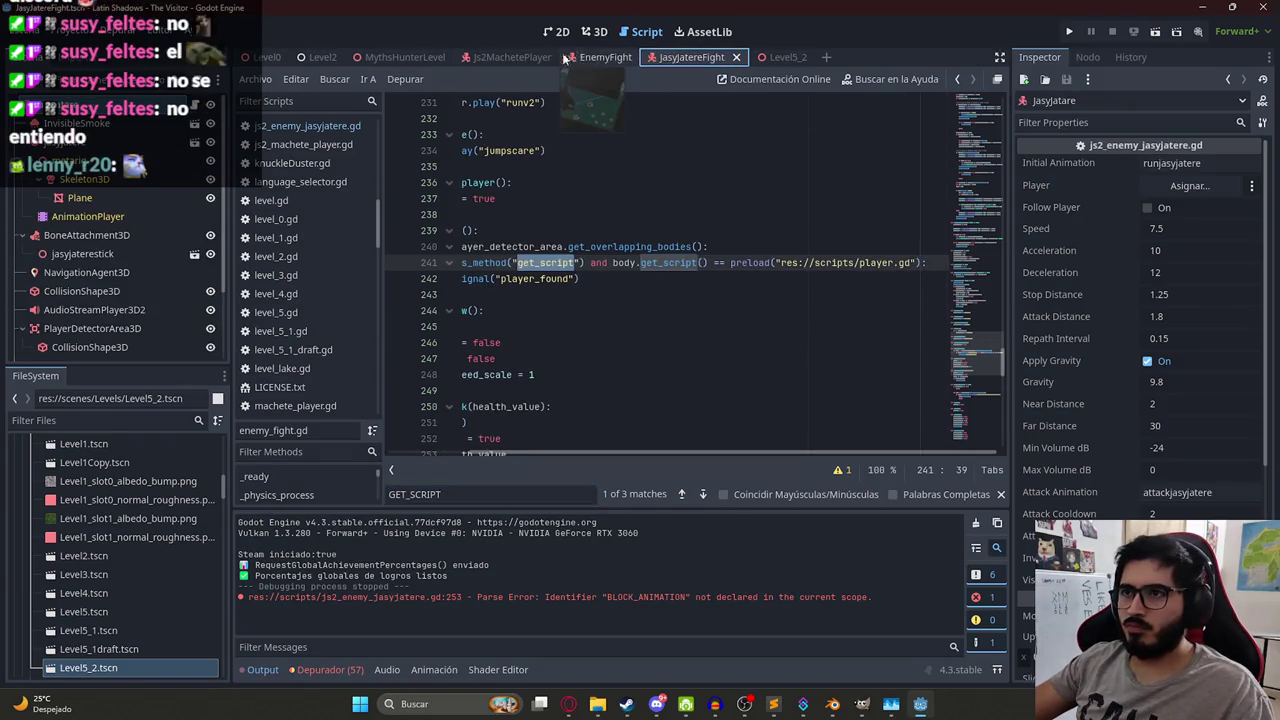
left_click(510, 57)
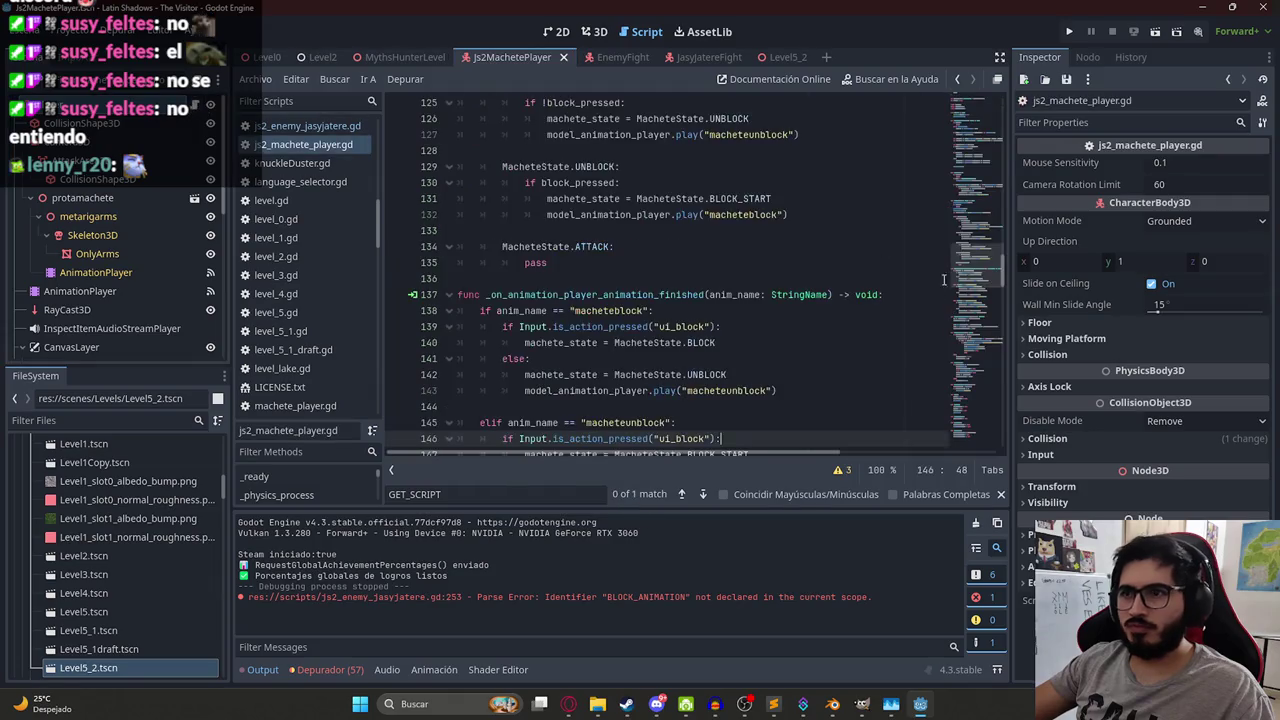
key("Return")
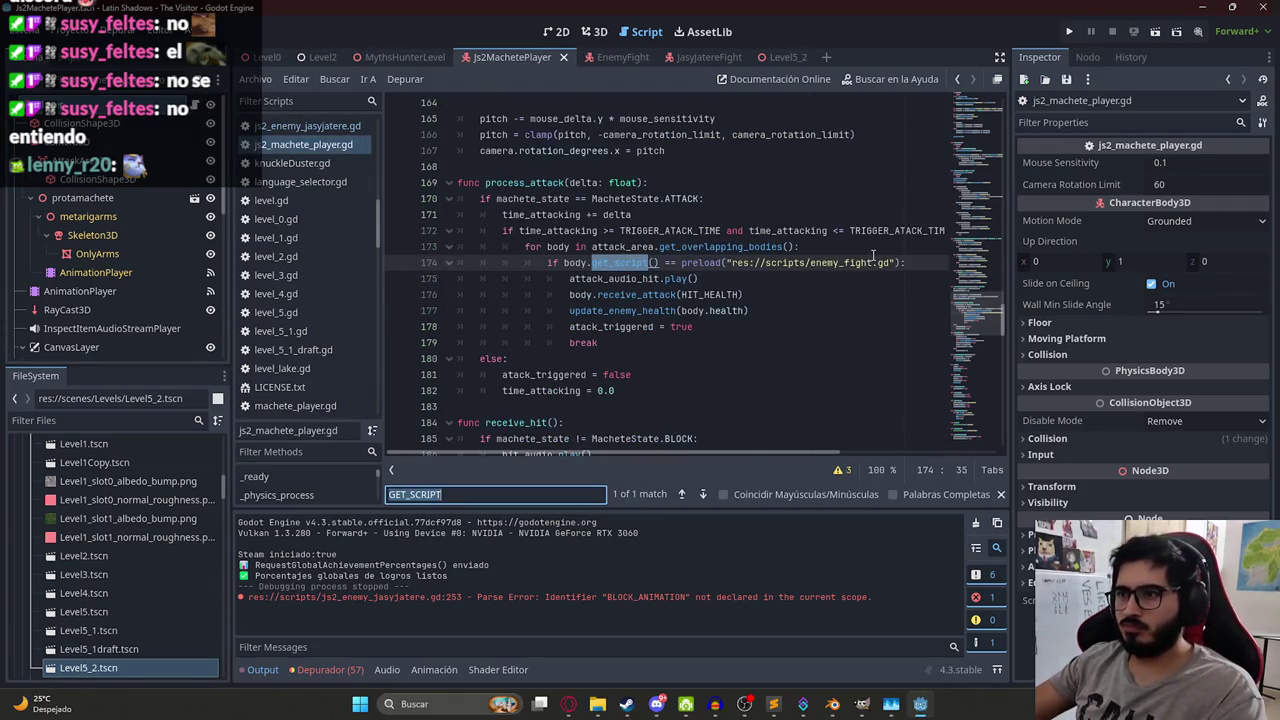
Change the line 174 preload path to js2_enemy_jasyjatere.gd and save.
double_click(873, 262)
left_click_drag(893, 262, 735, 262)
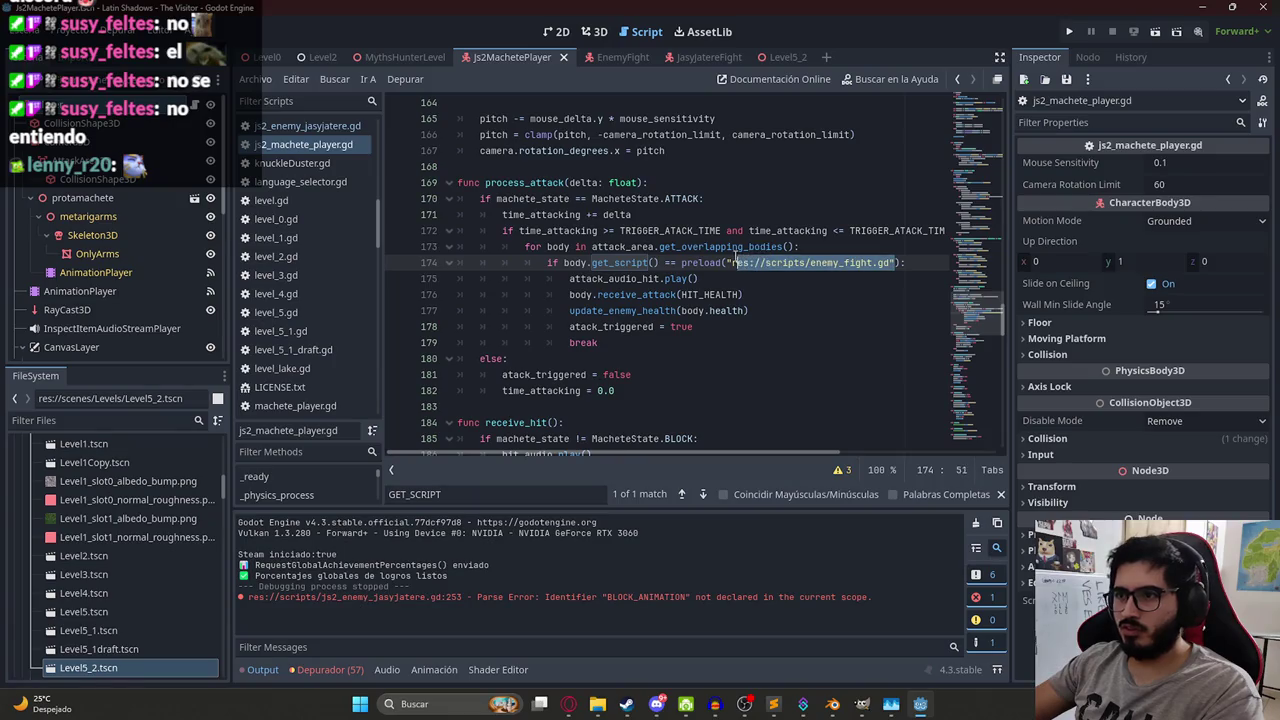
left_click(888, 262)
key("BackSpace")
key("BackSpace")
key("BackSpace")
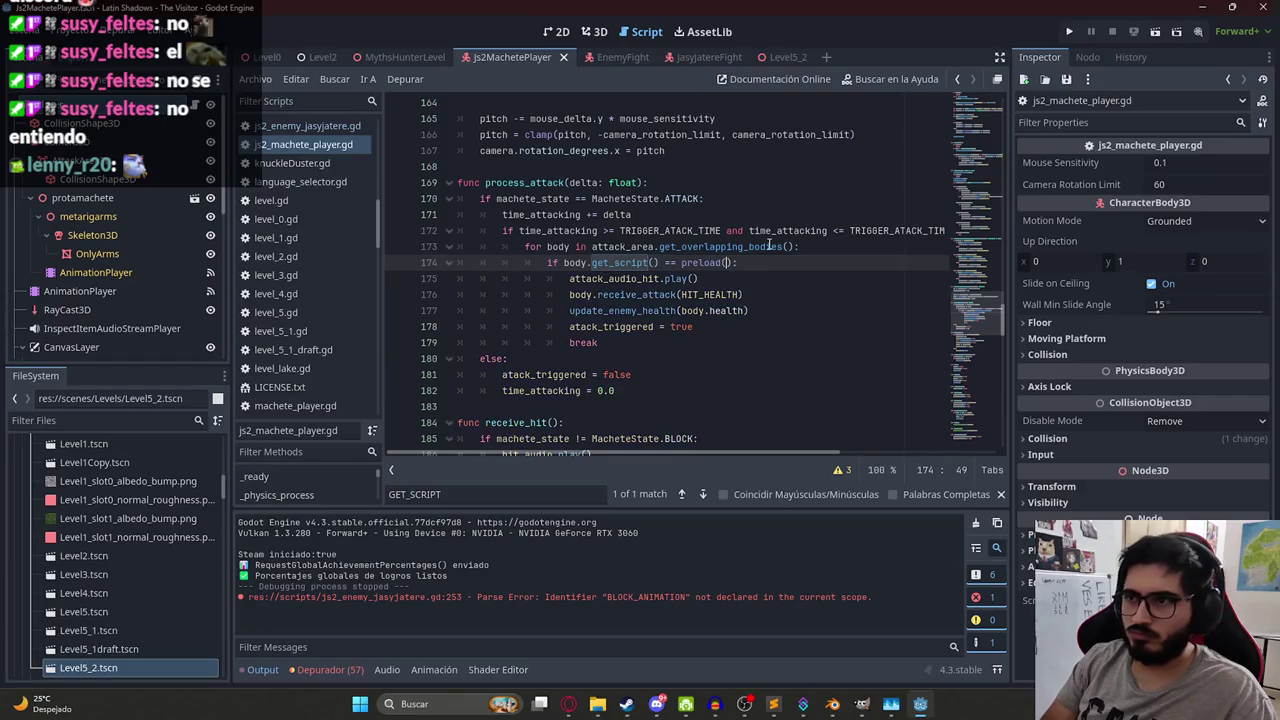
type("\"jasy")
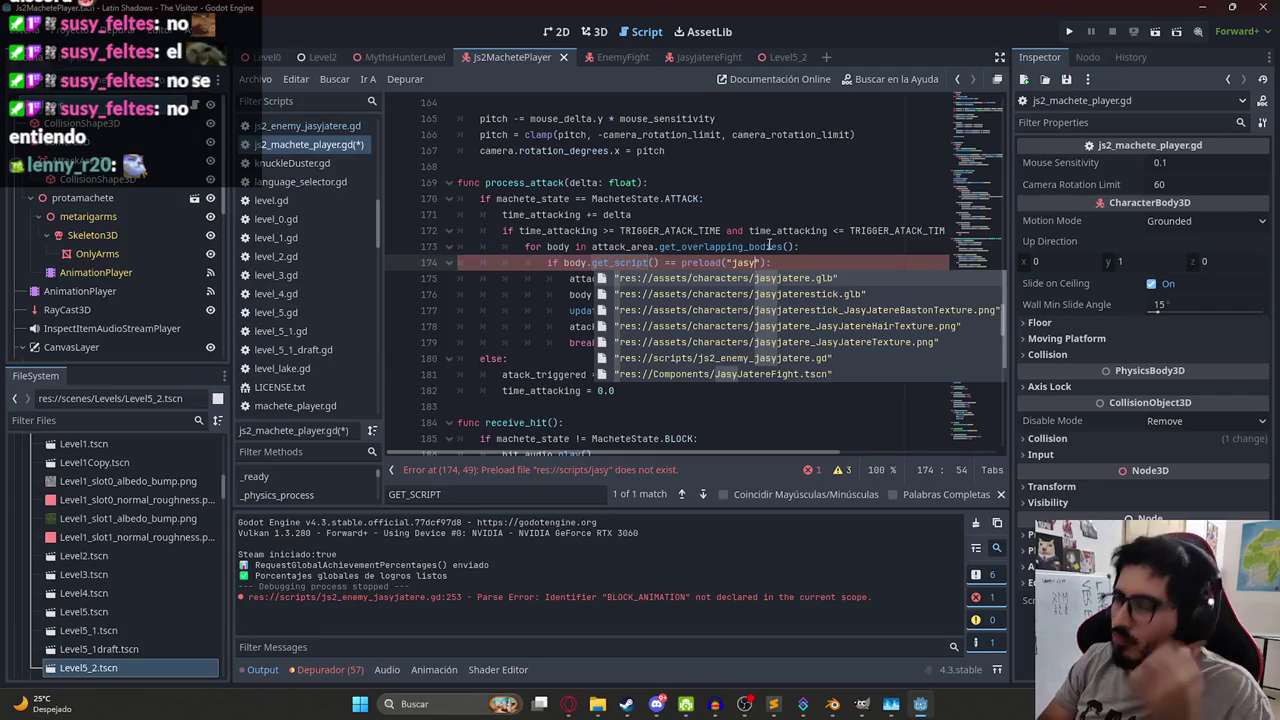
key("Down")
key("Down")
key("Down")
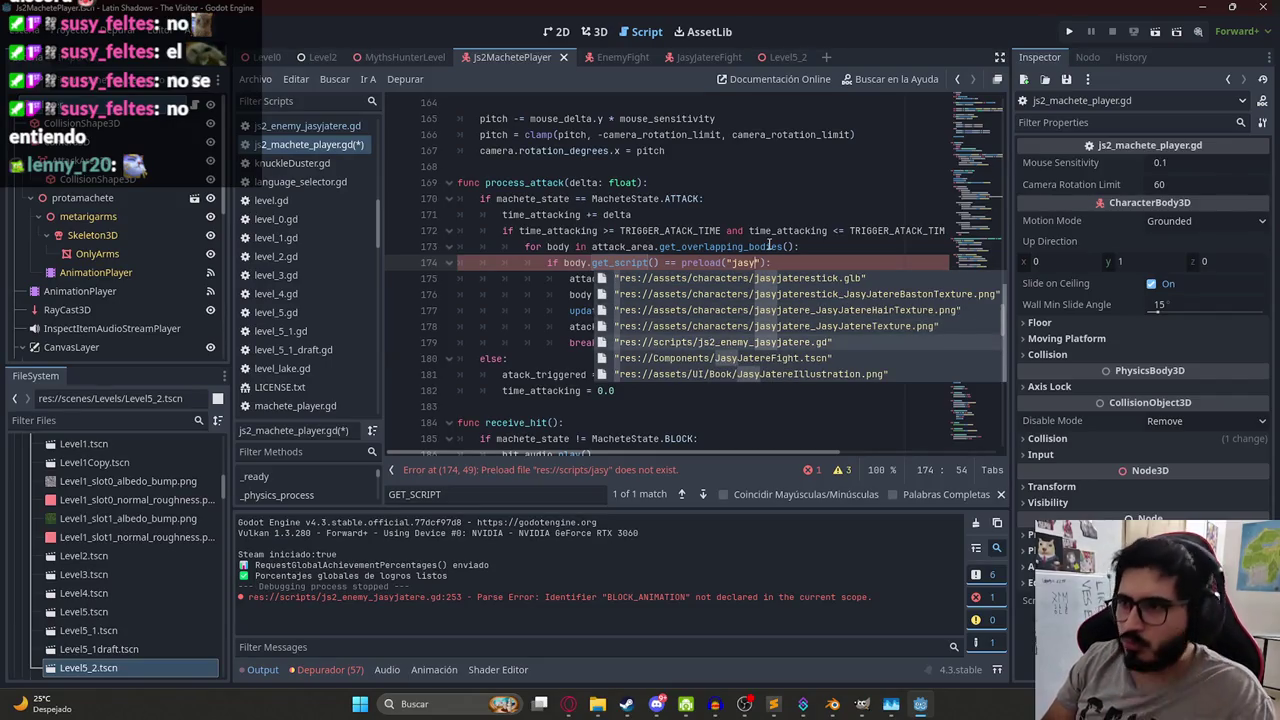
key("Return")
key("ctrl+s")
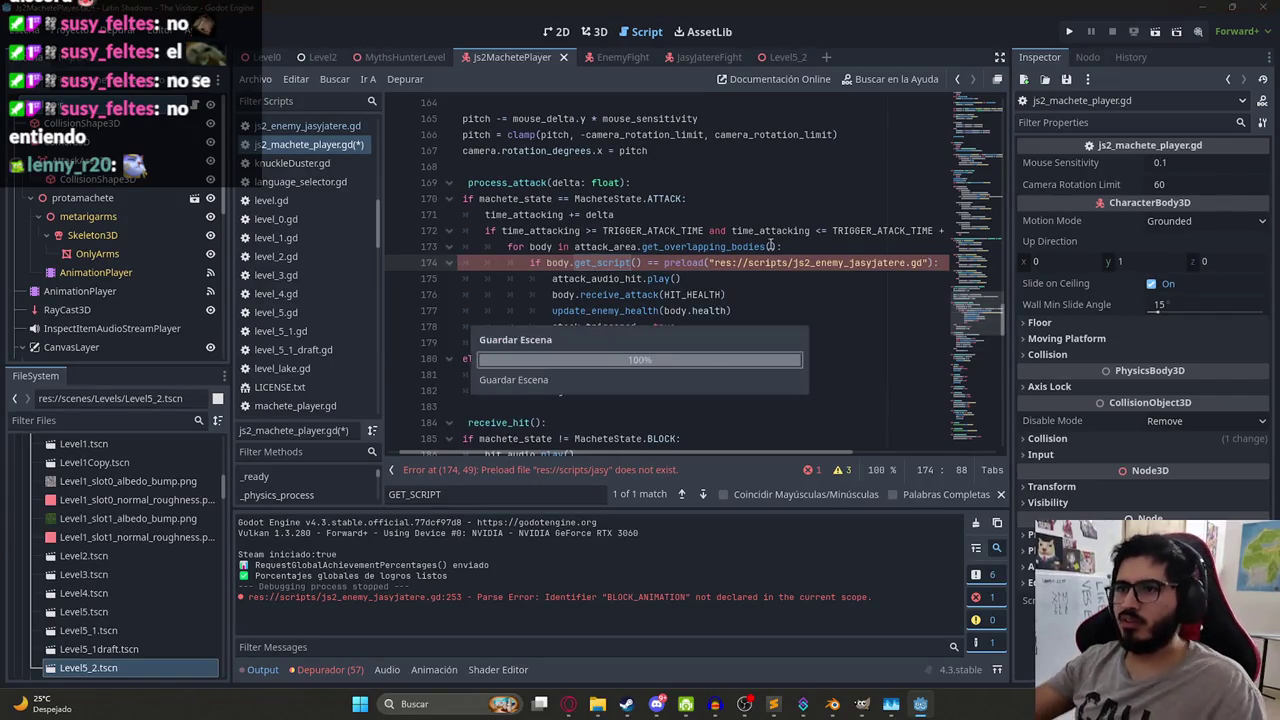
Remove the HIT_HEALTH argument from the receive_attack call.
left_click(826, 285)
double_click(660, 279)
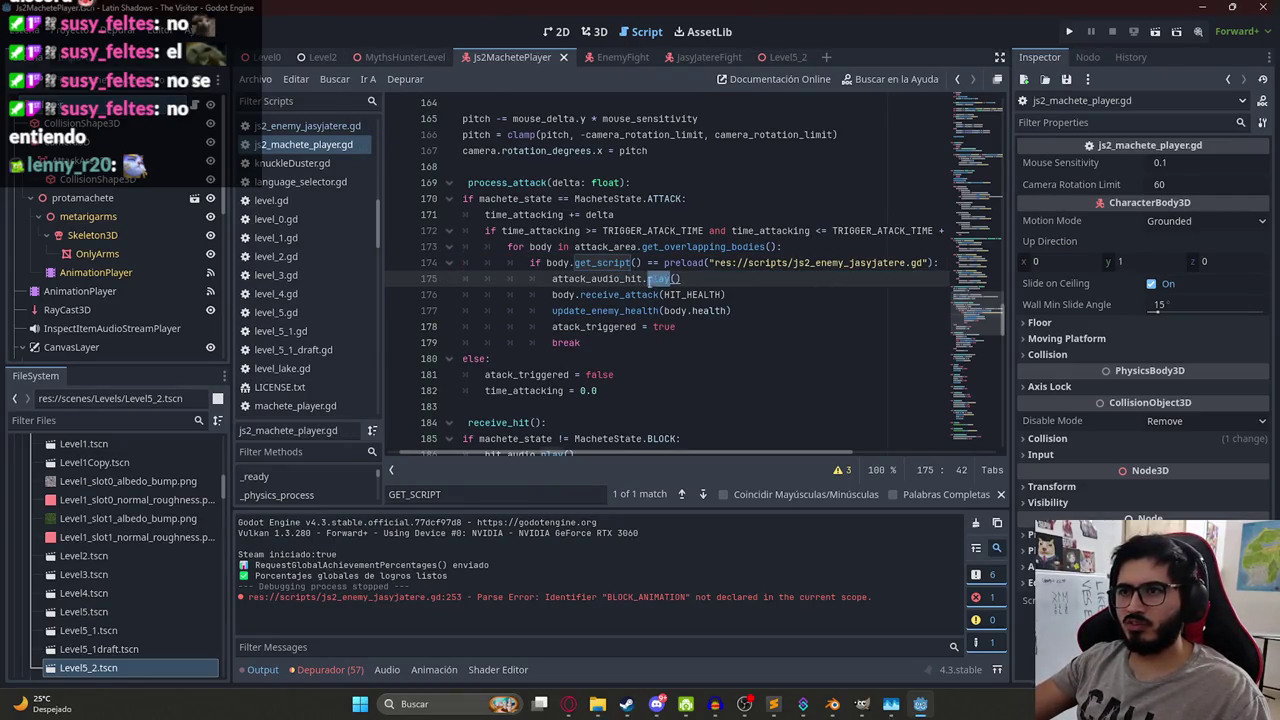
left_click(553, 293)
key("Down")
key("End")
double_click(668, 296)
left_click(716, 297)
double_click(716, 297)
key("BackSpace")
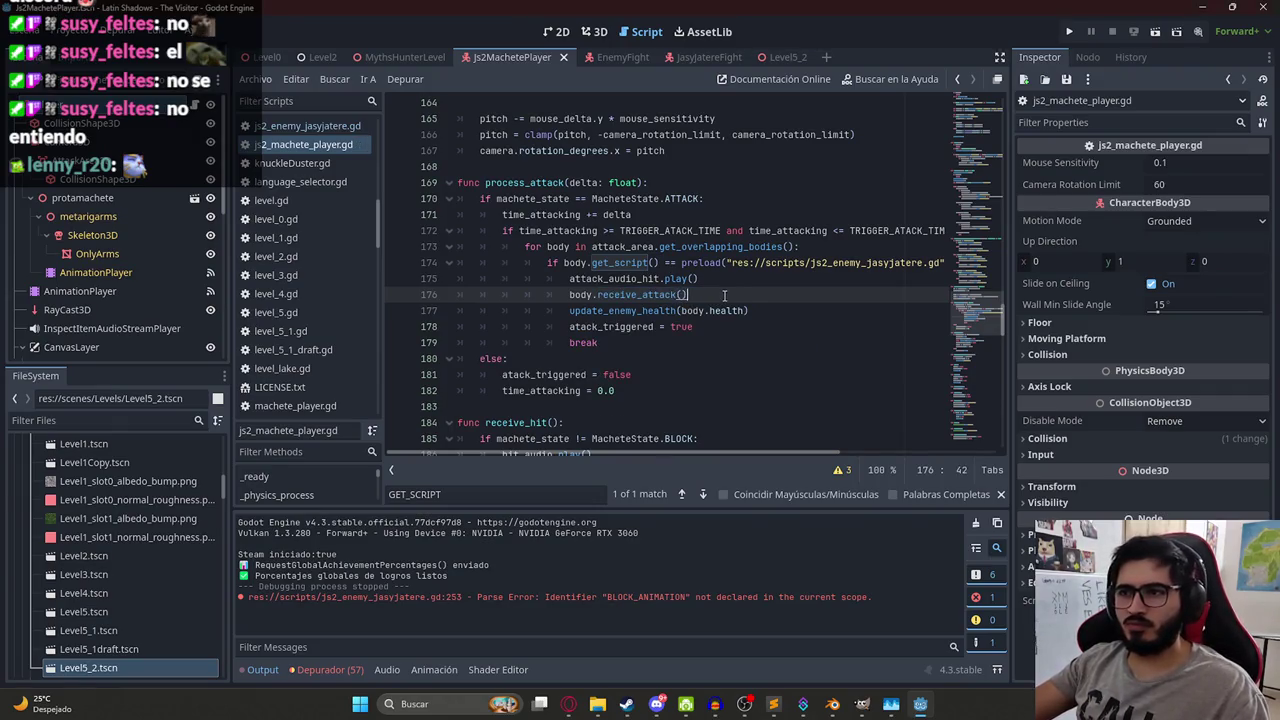
Drop the health_value parameter from receive_attack in the Jasy Jatere script and save.
double_click(648, 312)
left_click(762, 314)
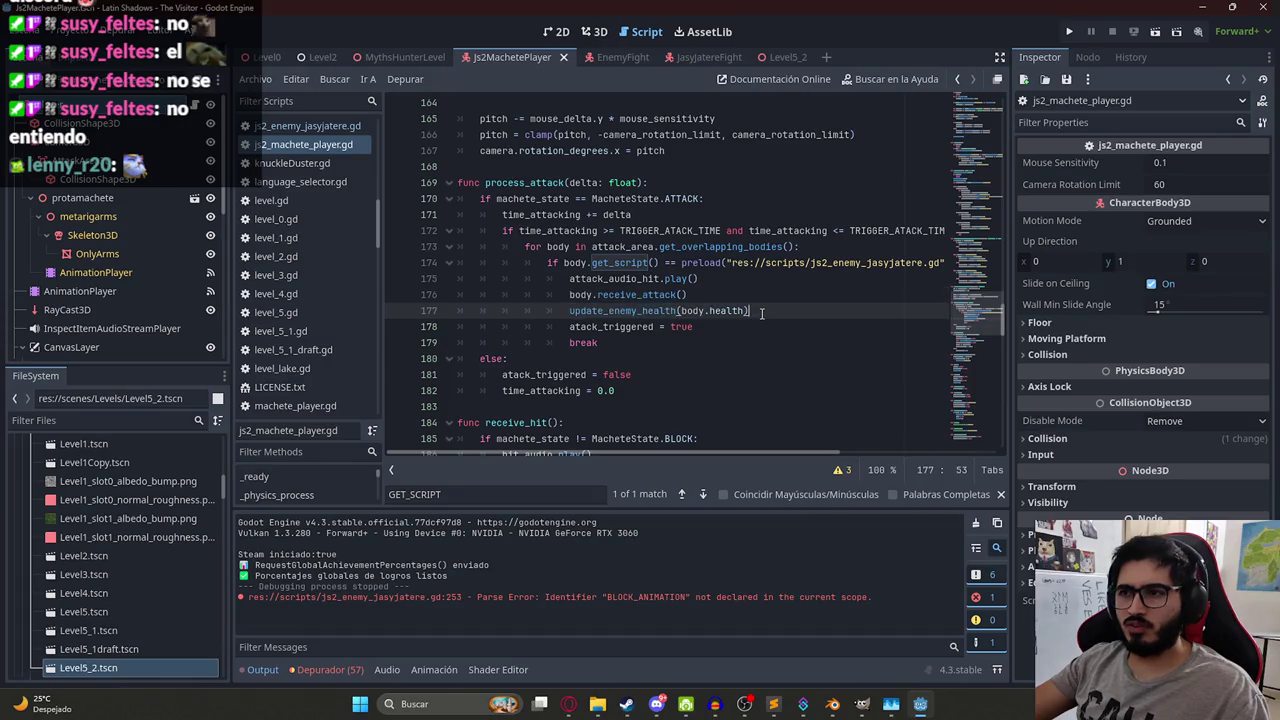
double_click(634, 295)
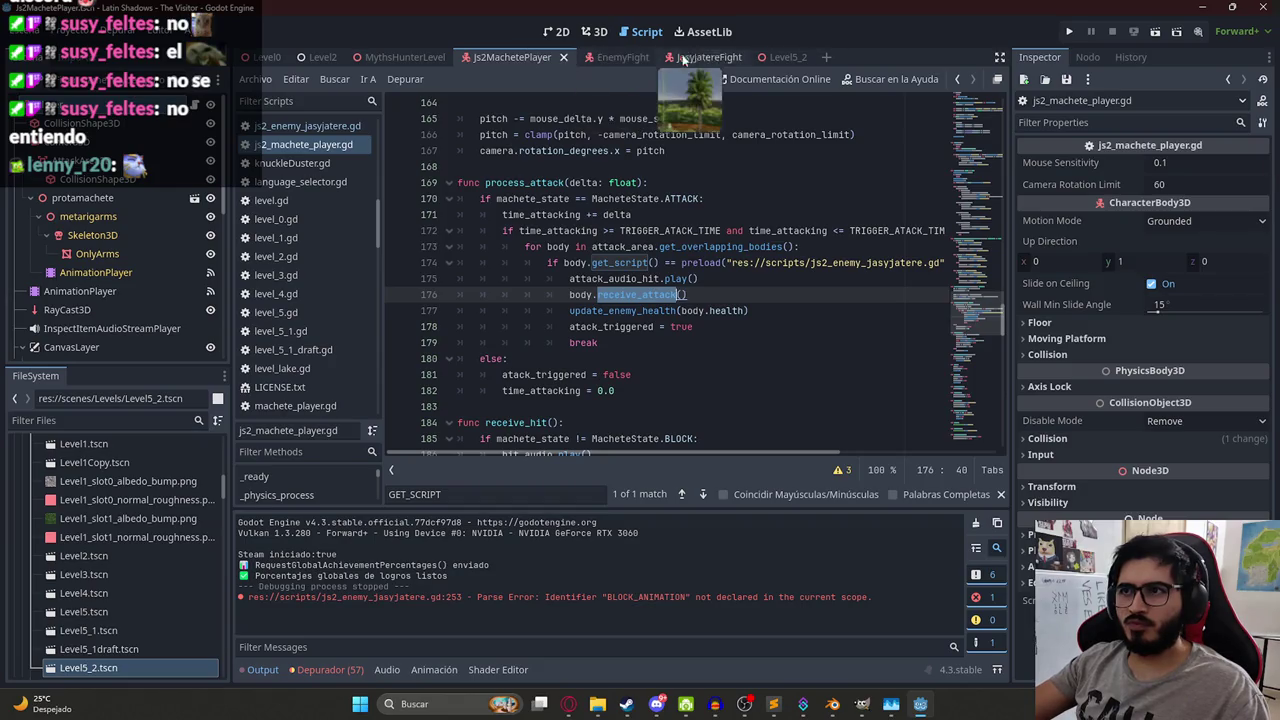
left_click(700, 58)
left_click(634, 295, "ctrl")
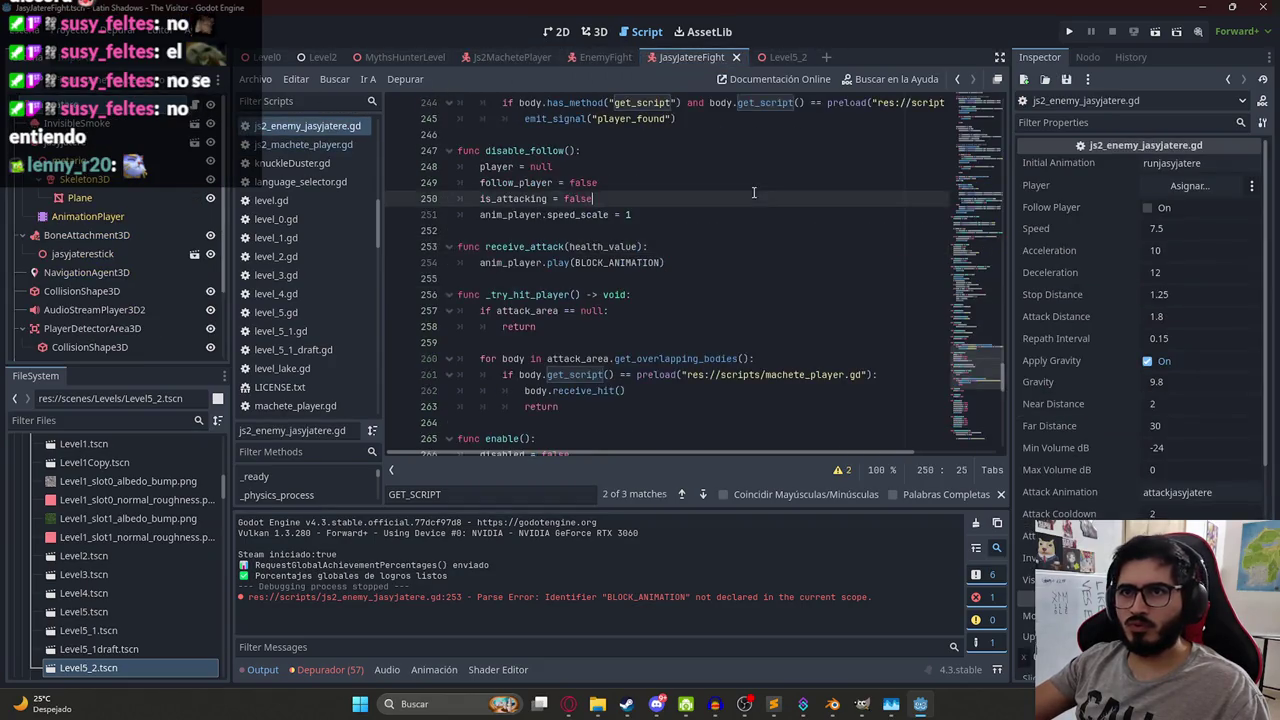
left_click(496, 494)
type("receive_attack")
left_click(626, 262)
double_click(602, 262)
key("BackSpace")
left_click(703, 246)
key("ctrl+s")
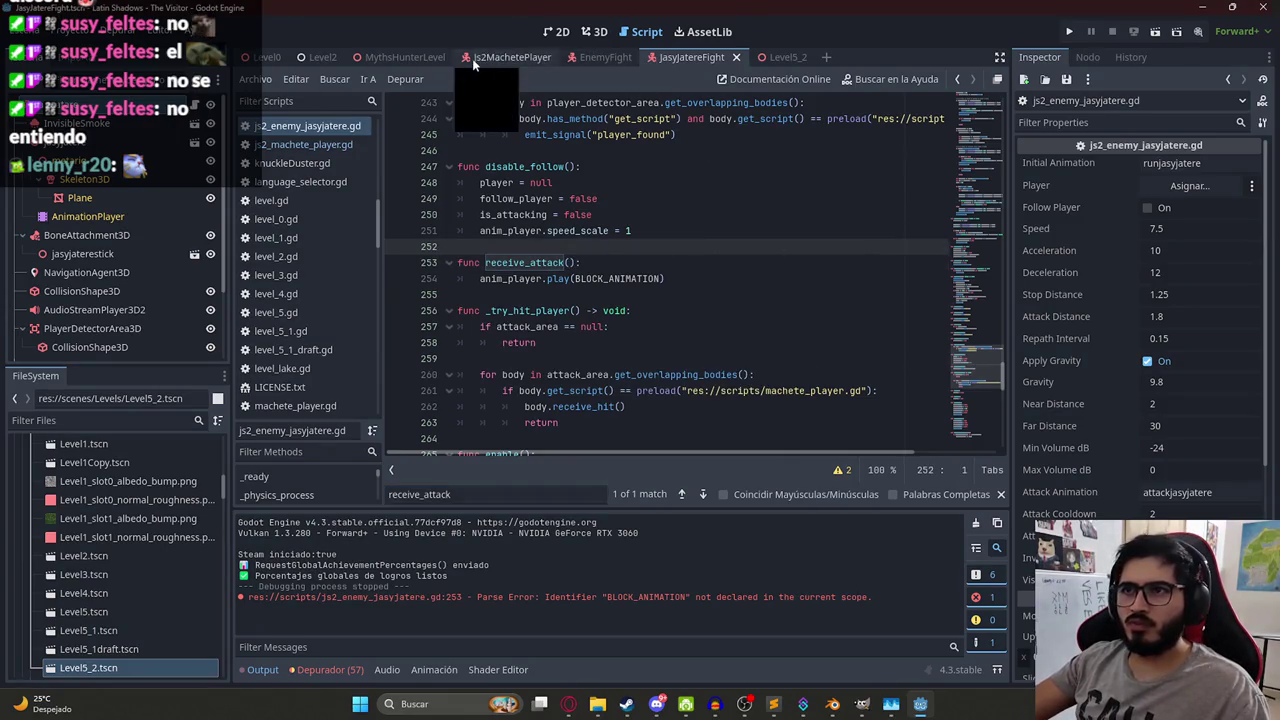
Run the MythsHunterLevel scene from its tab's context menu.
left_click(408, 60)
right_click(408, 62)
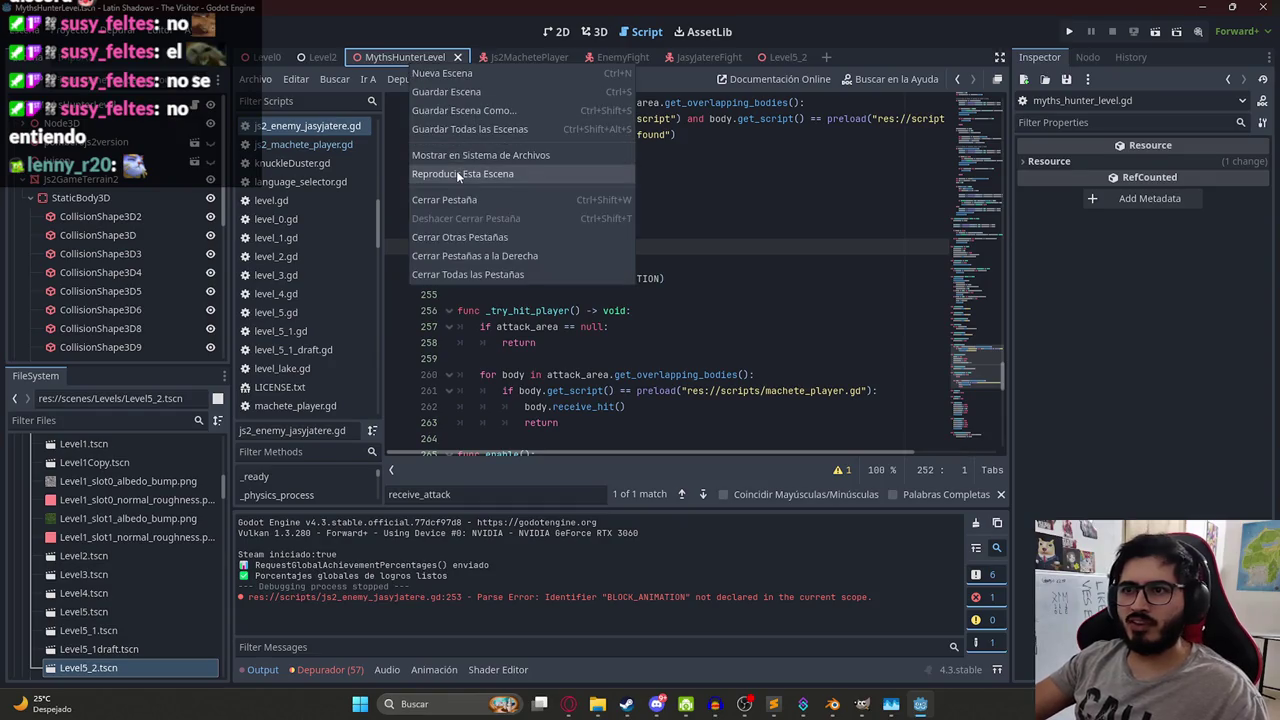
left_click(456, 172)
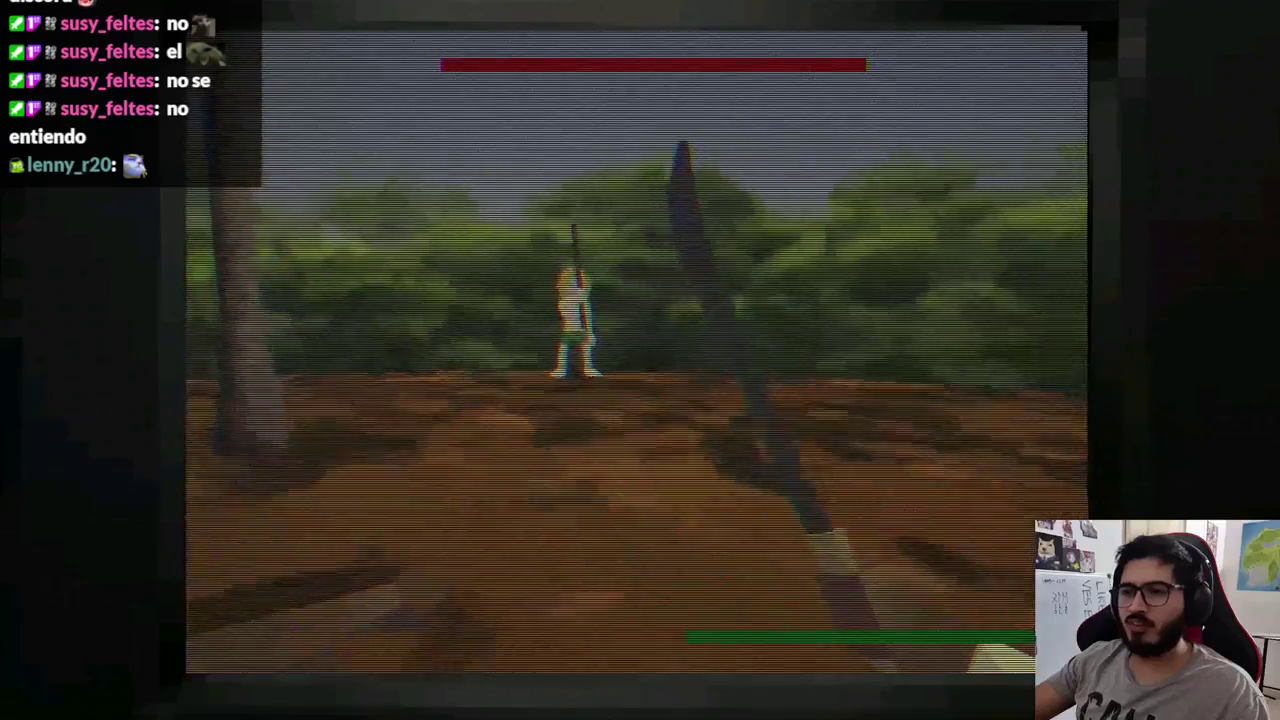
Walk and turn the player toward the Jasy Jatere, then stop the game with F8.
key("Right")
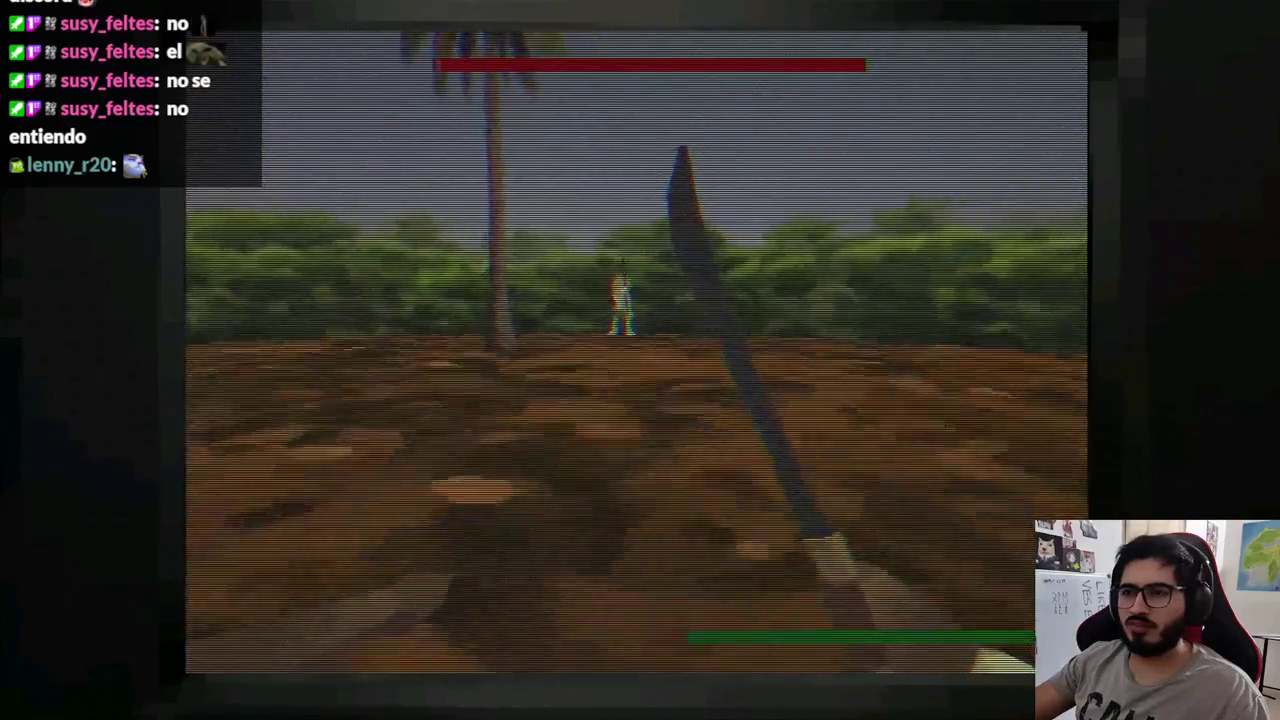
key("Up")
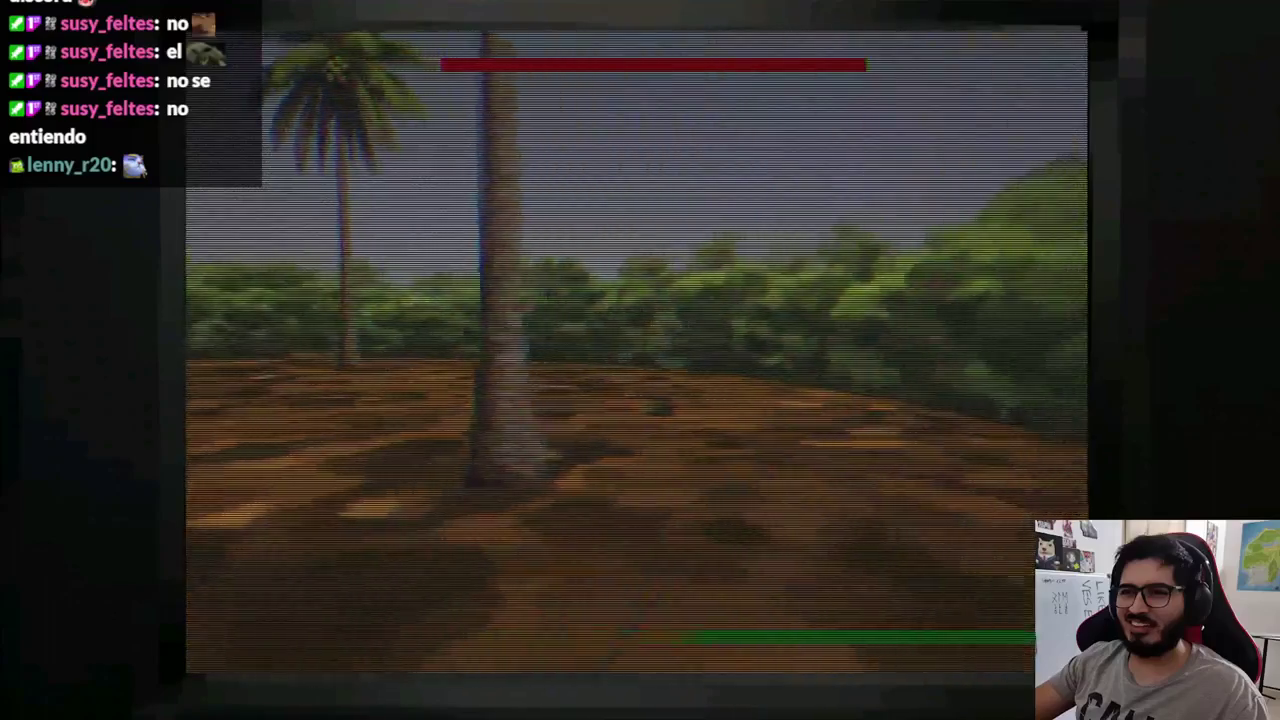
key("Up")
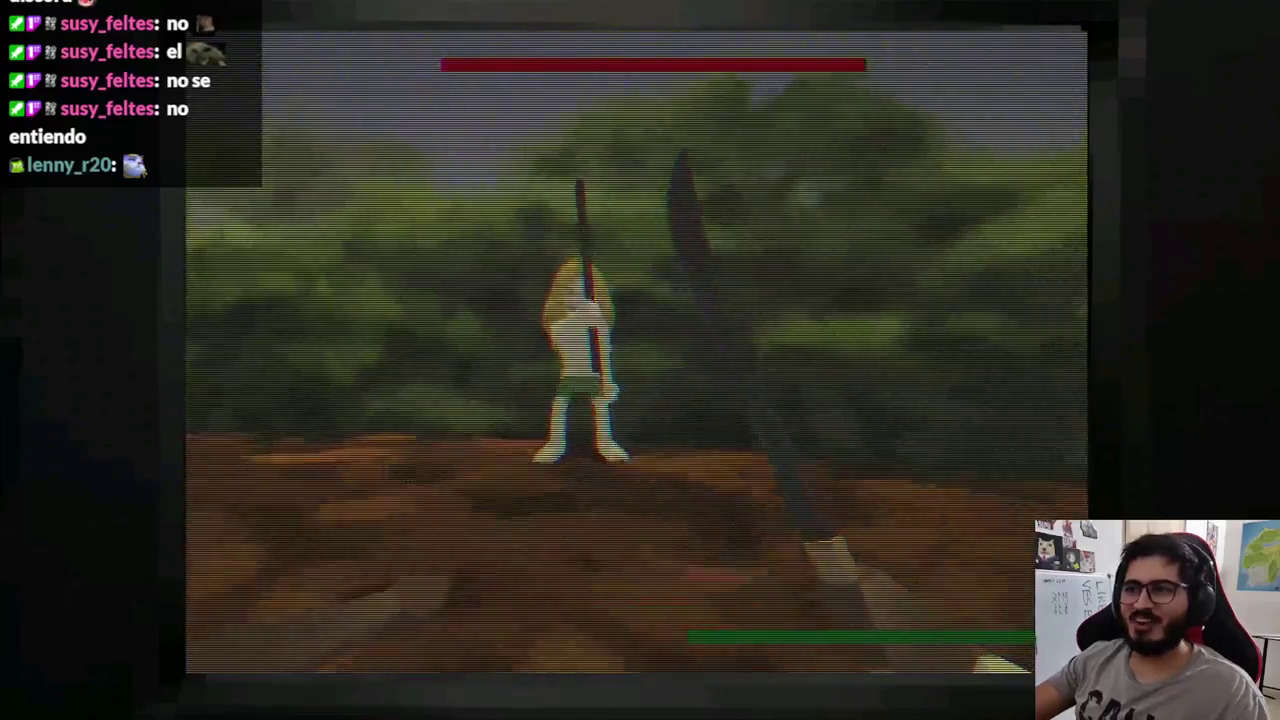
key("Right")
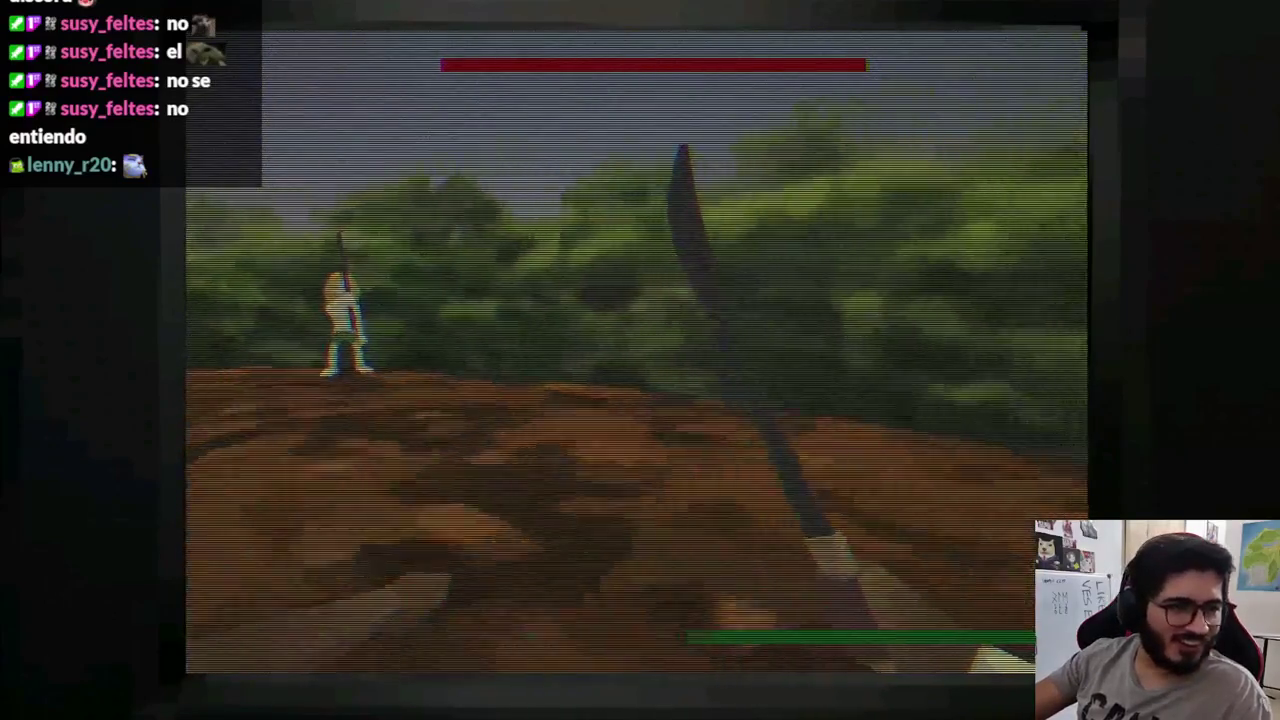
key("Left")
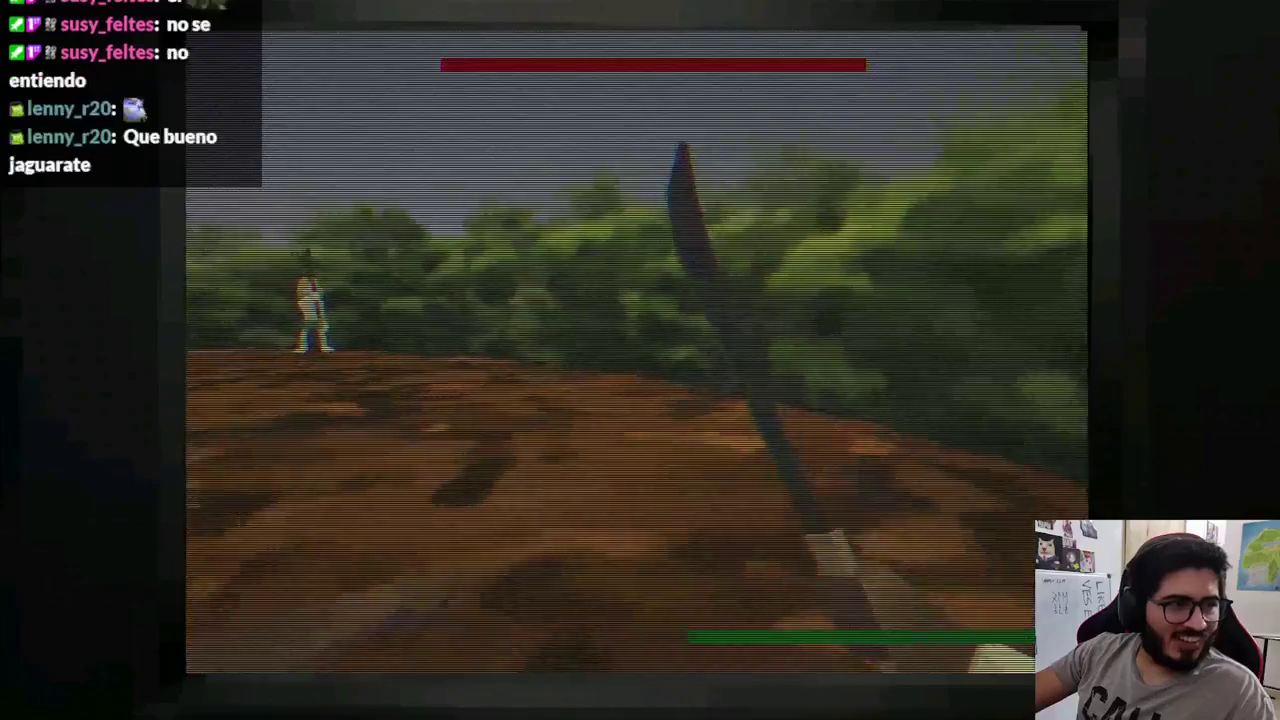
key("Left")
key("Left")
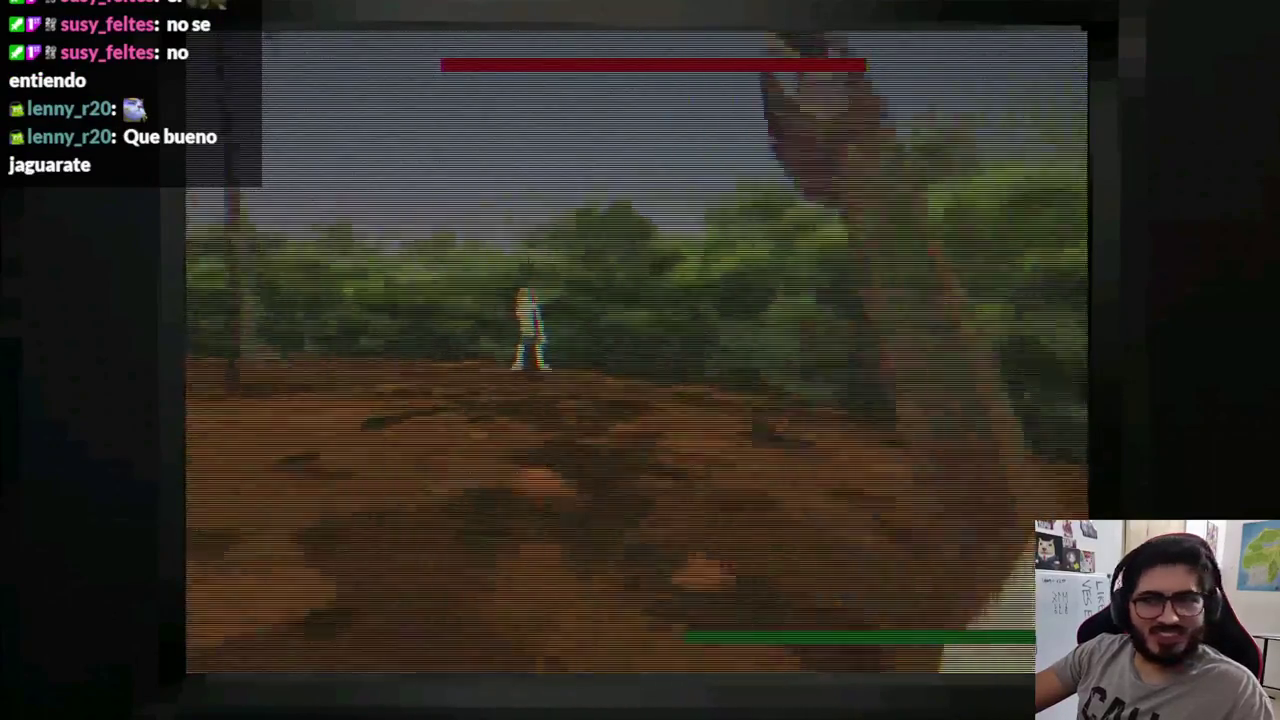
key("Left")
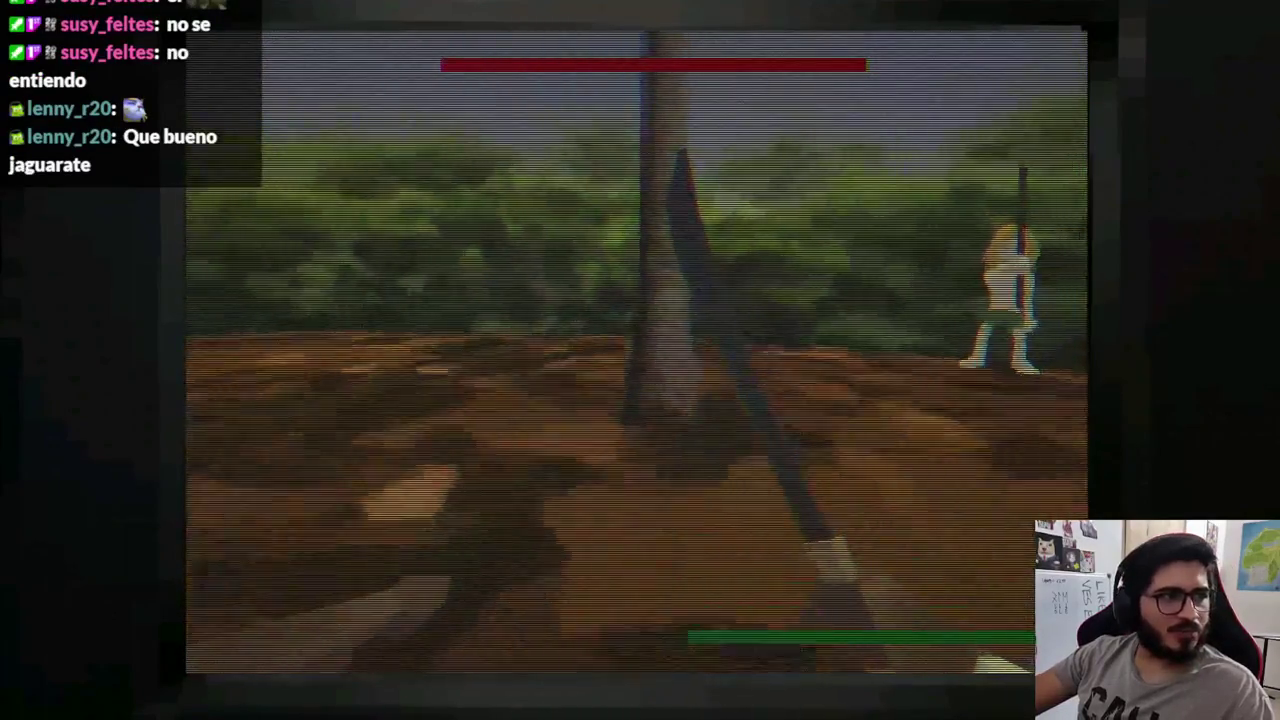
key("Right")
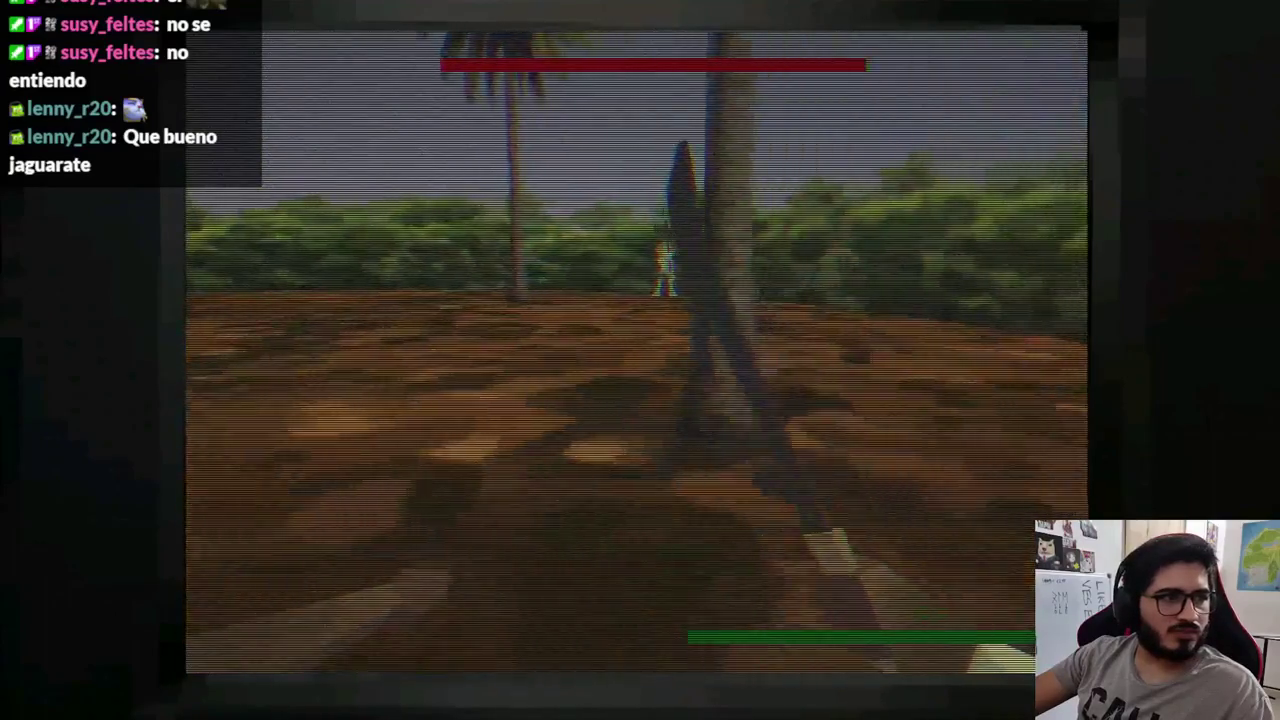
key("Left")
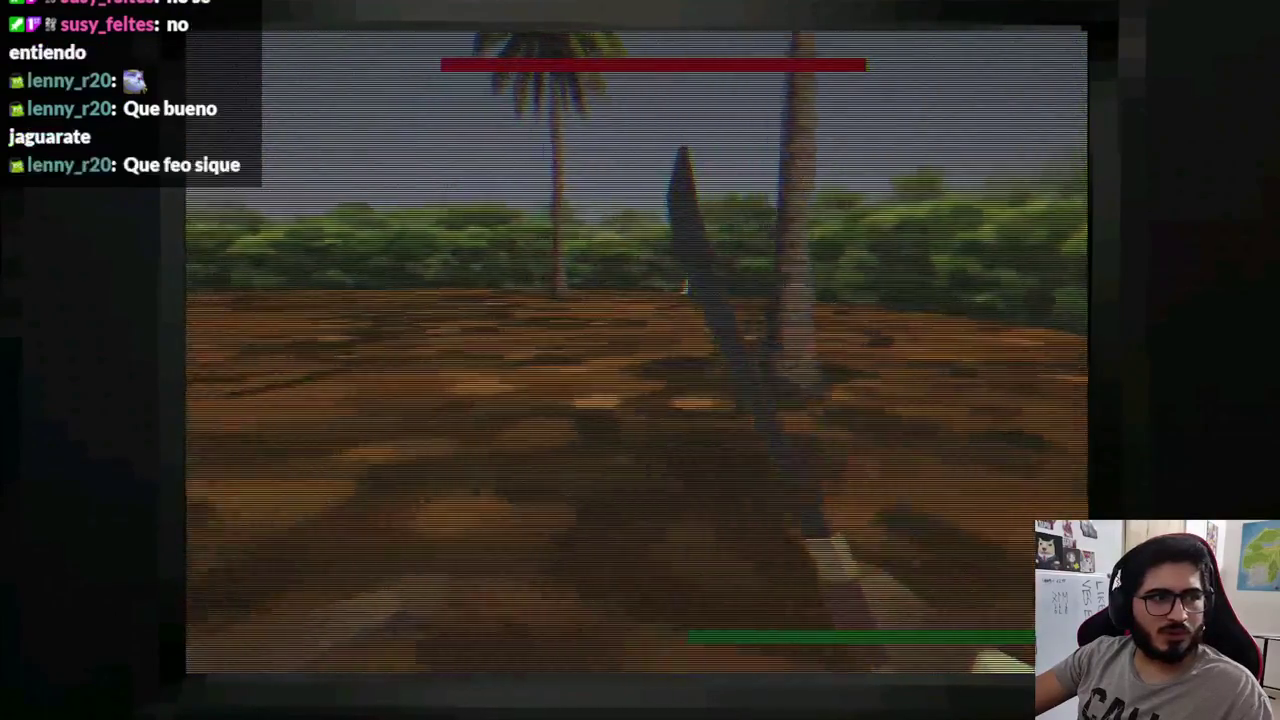
key("Right")
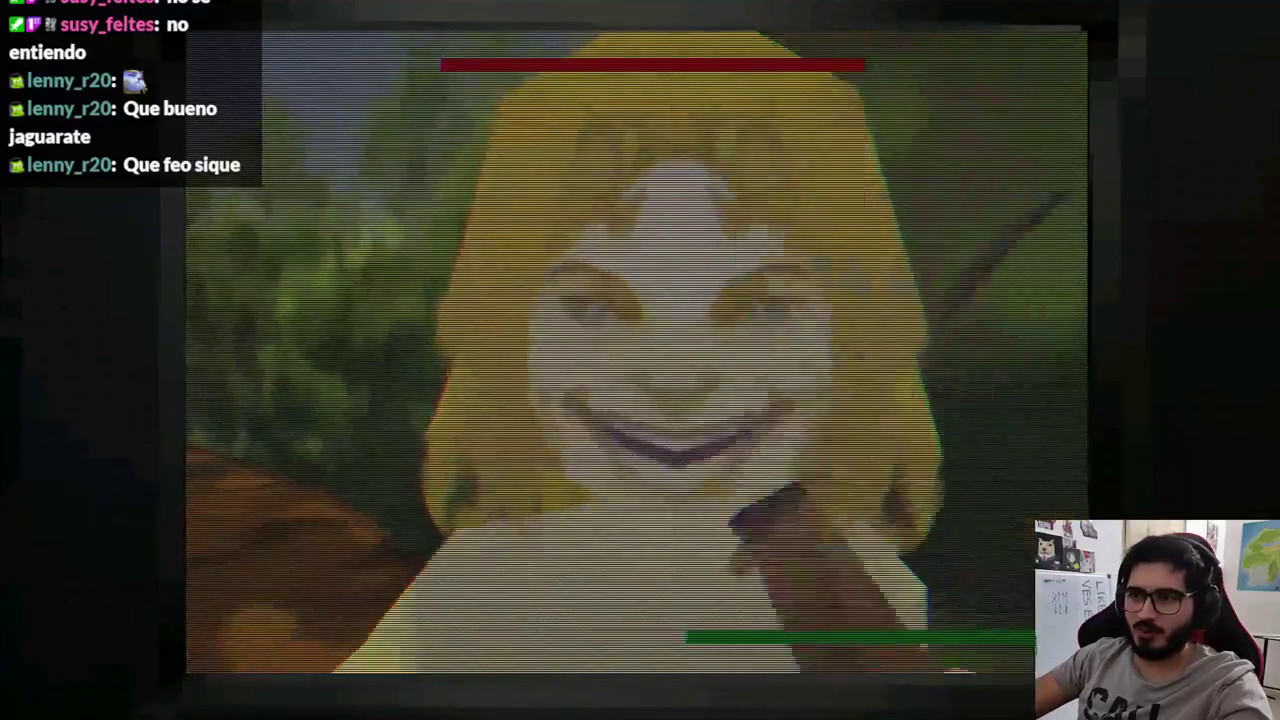
key("F8")
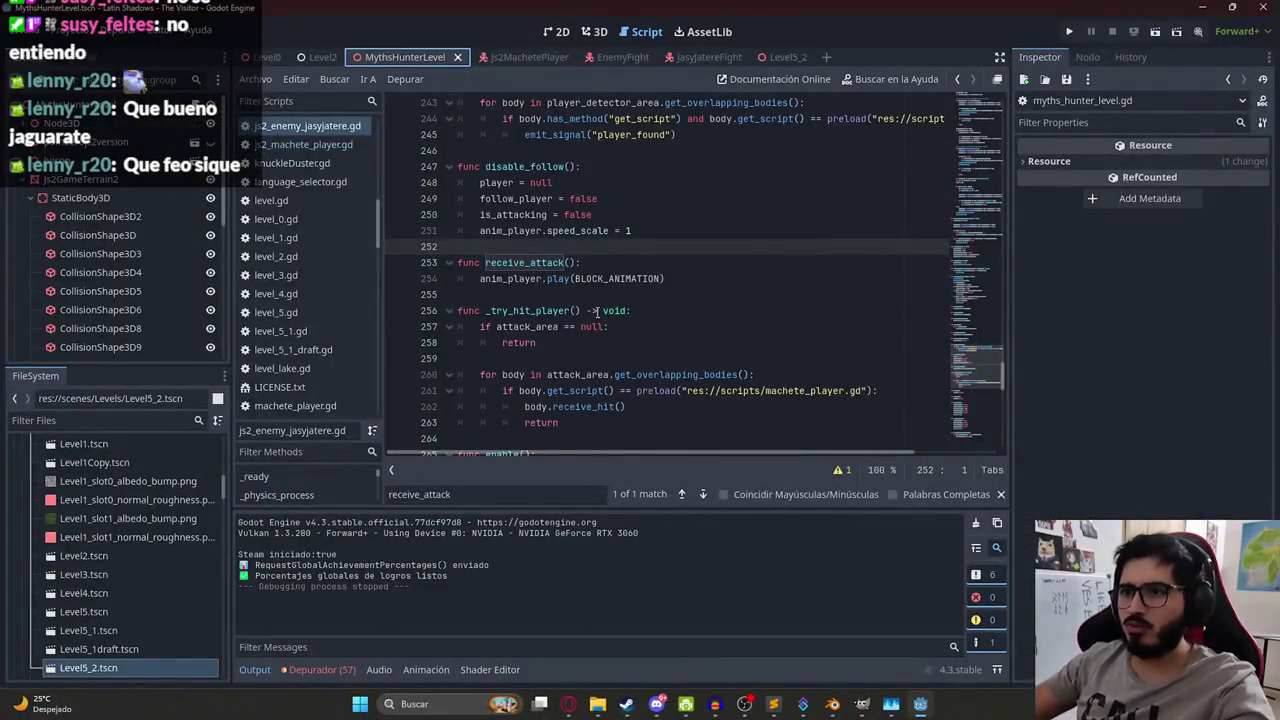
Insert pass# on line 254, rerun the scene with F5, and close the game.
left_click(480, 279)
type("pass#")
right_click(411, 57)
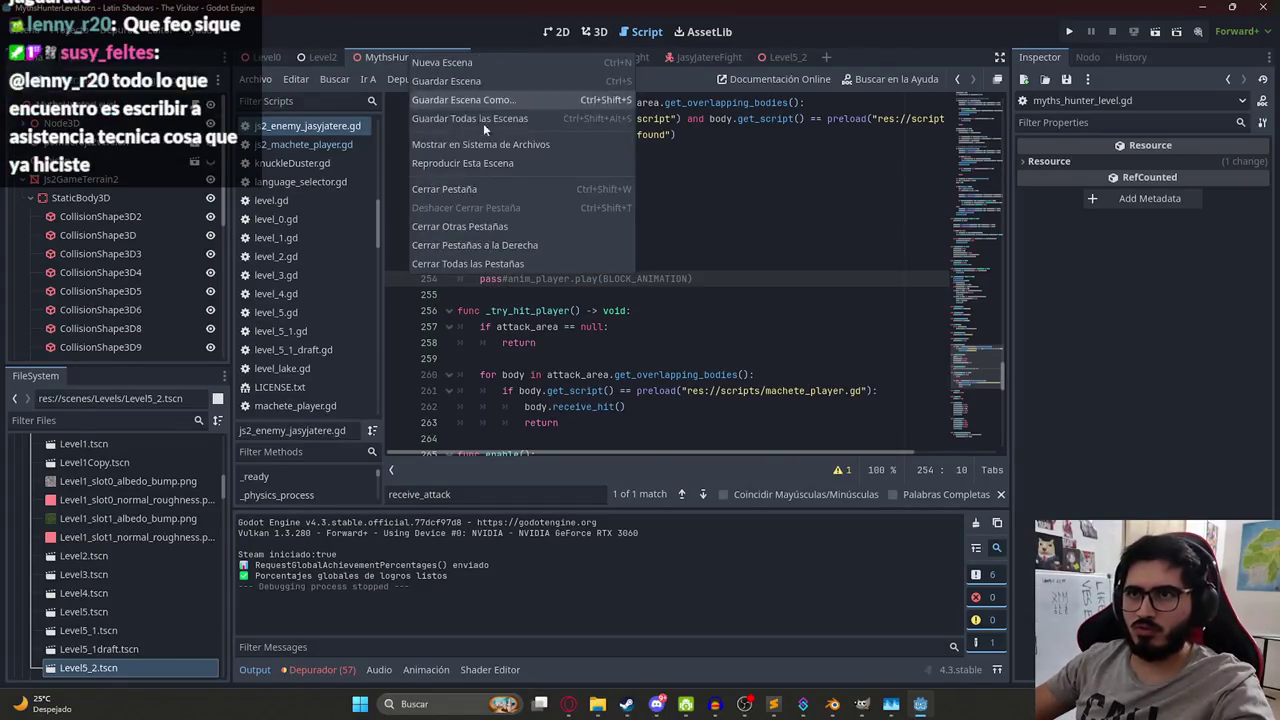
left_click(484, 157)
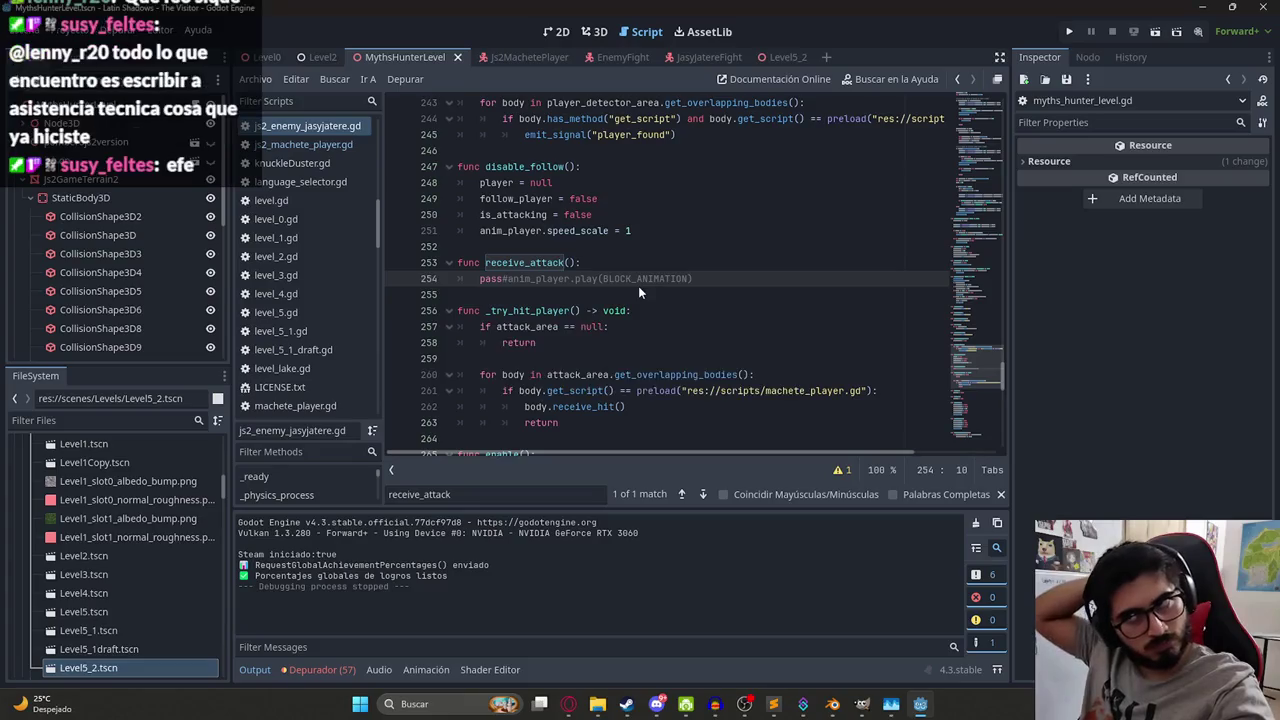
key("F5")
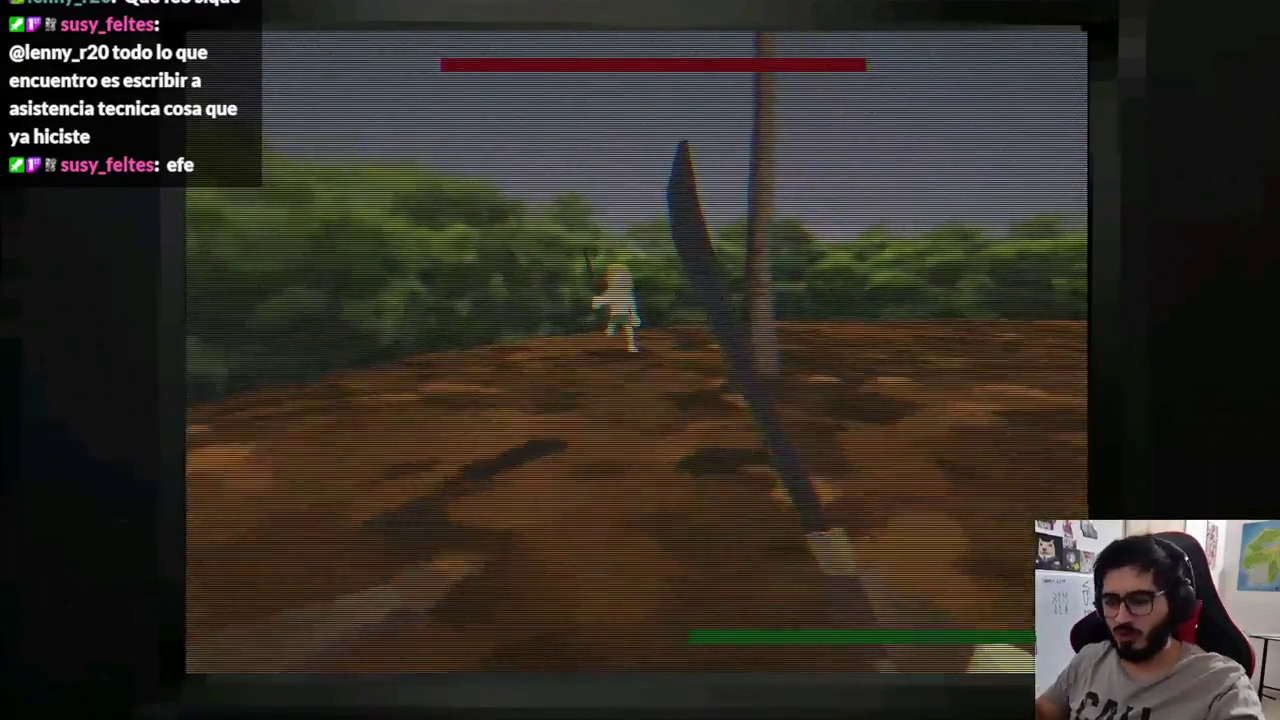
key("alt+F4")
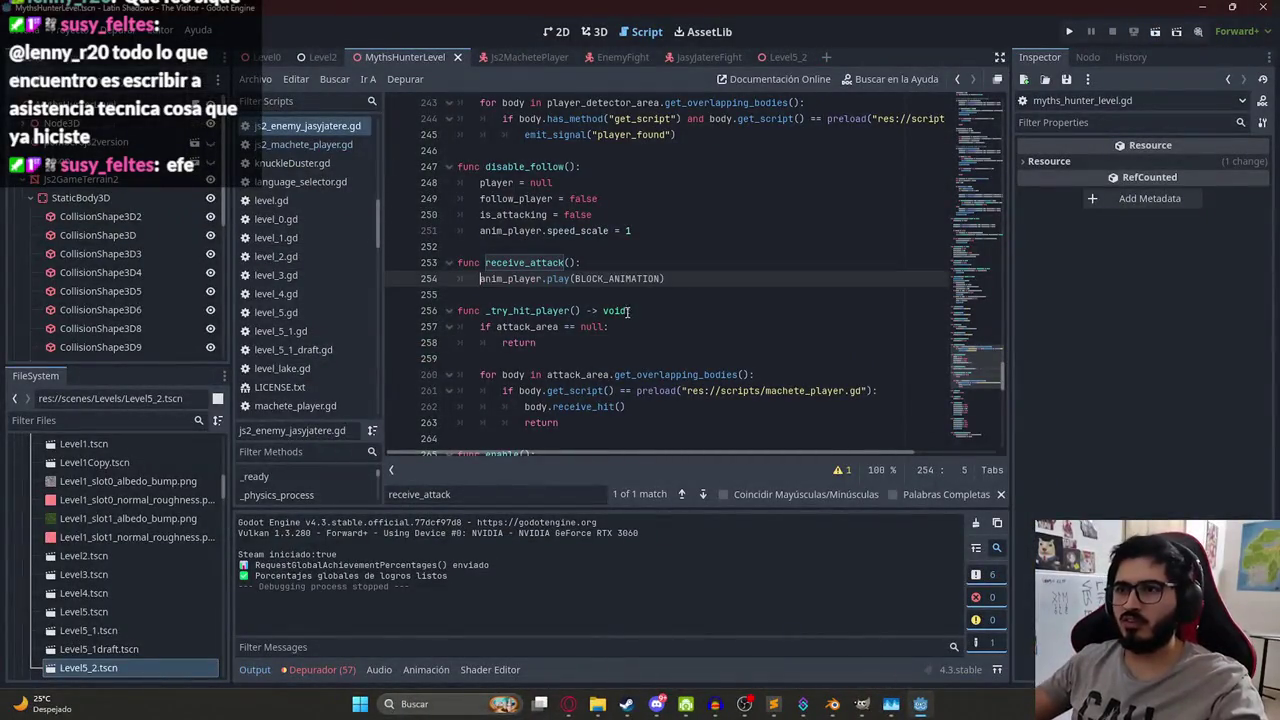
Save, then locate BLOCK_ANIMATION's definition and its use in receive_attack.
double_click(510, 279)
key("ctrl+s")
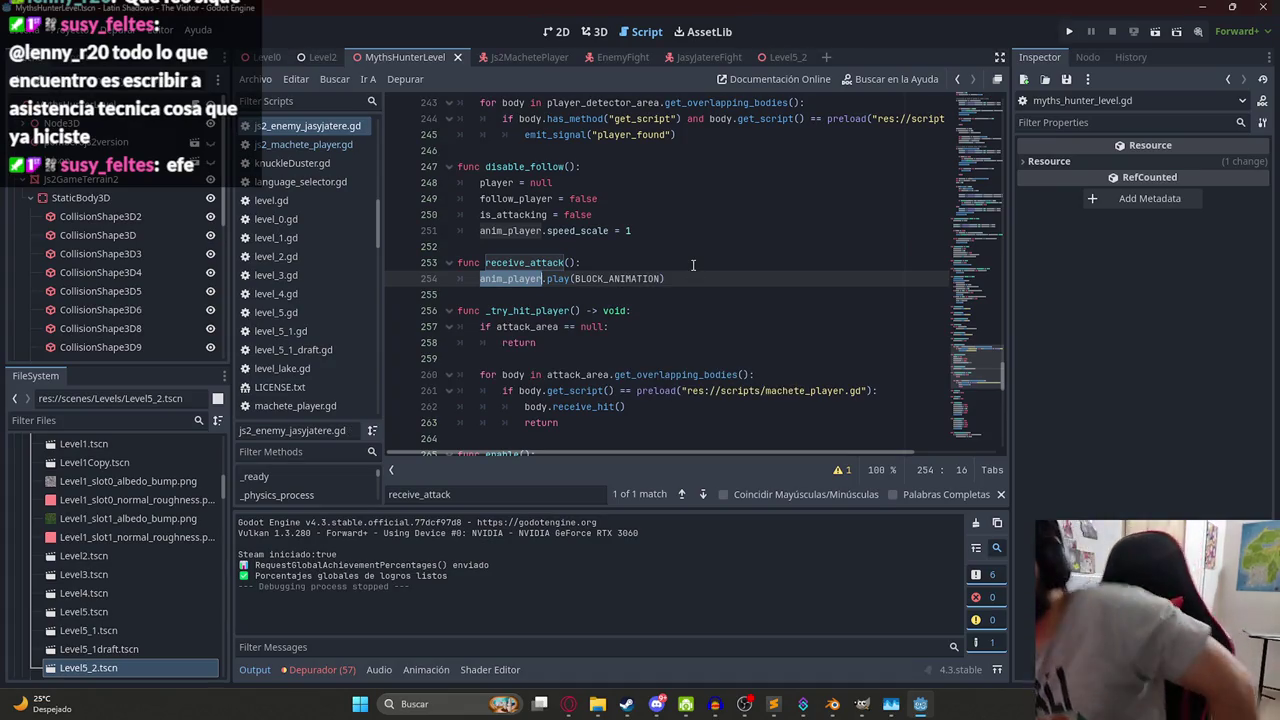
left_click(600, 279, "ctrl")
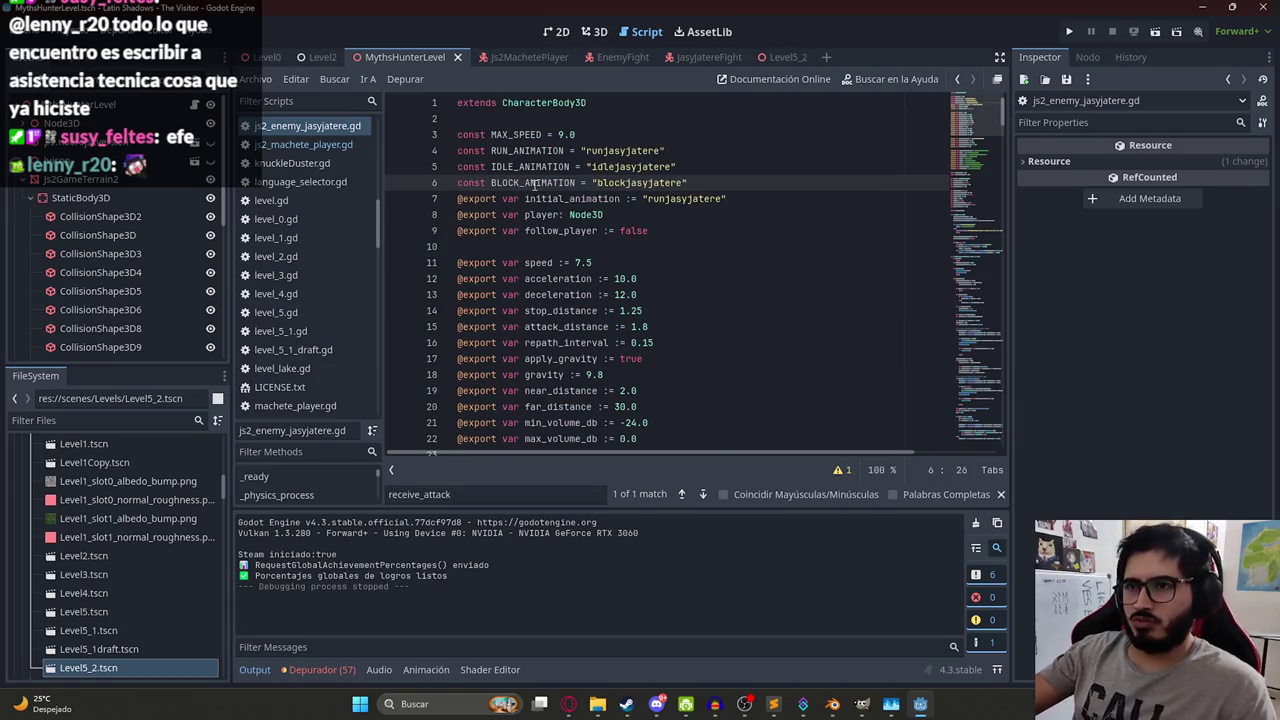
double_click(535, 183)
left_click(73, 421)
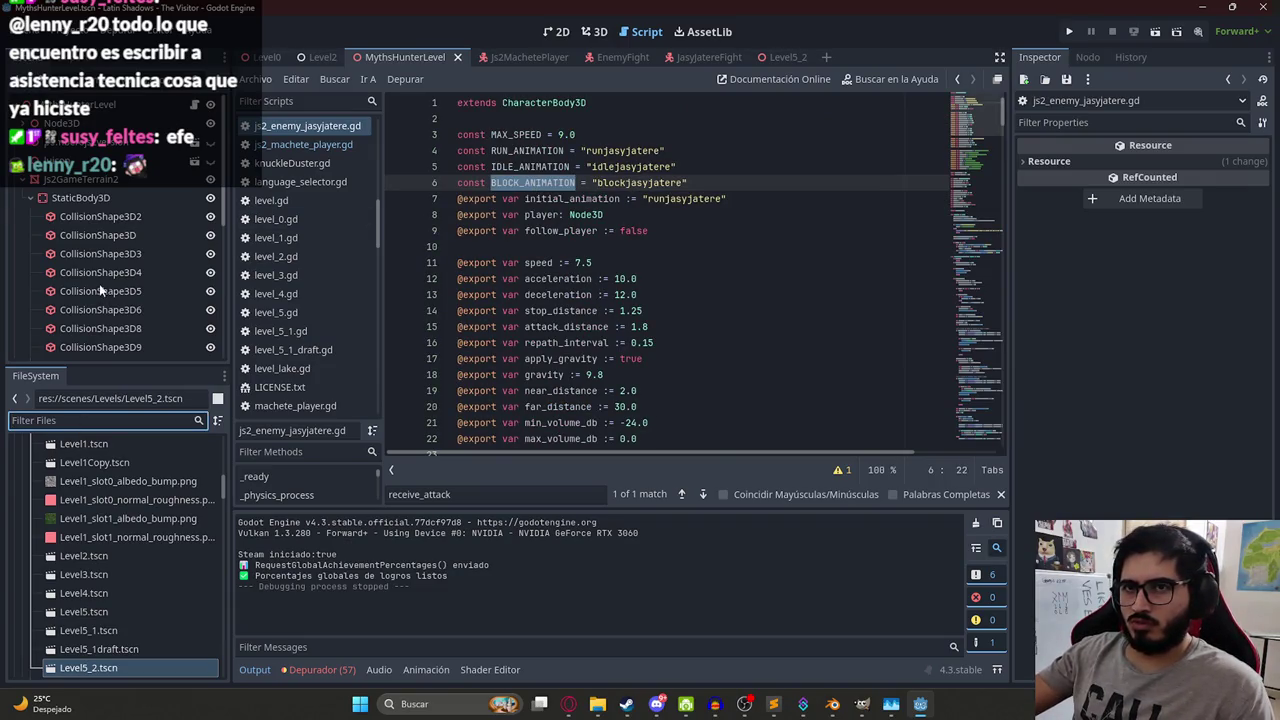
double_click(535, 182)
key("ctrl+f")
key("Return")
left_click(573, 236)
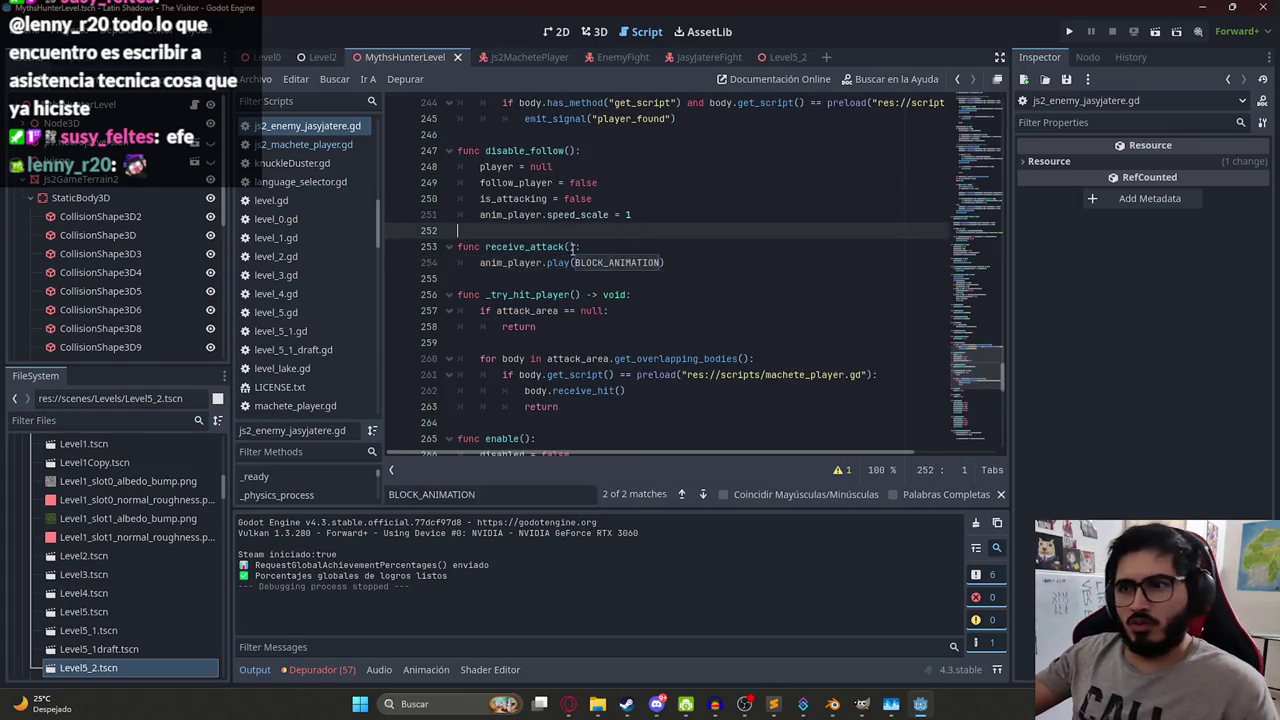
double_click(521, 247)
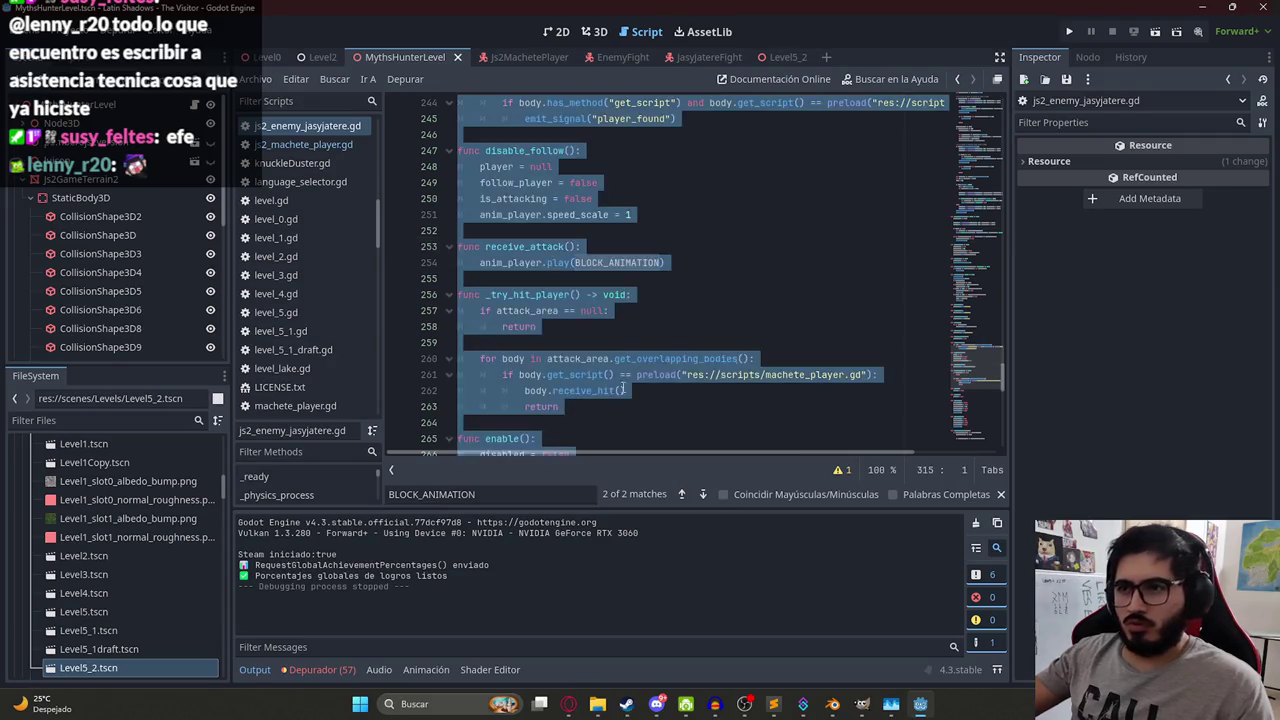
left_click(568, 704)
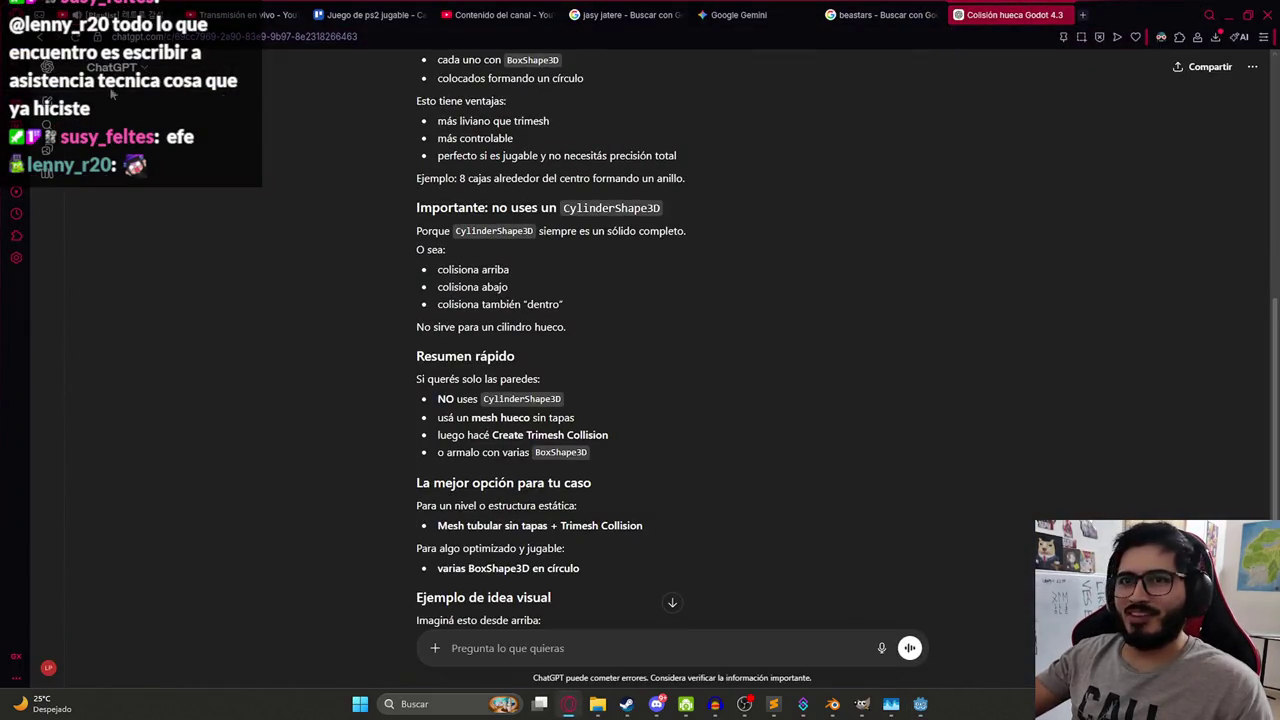
Start a new ChatGPT chat, view the Rockstar screenshot in Discord's #general, and return.
left_click(52, 117)
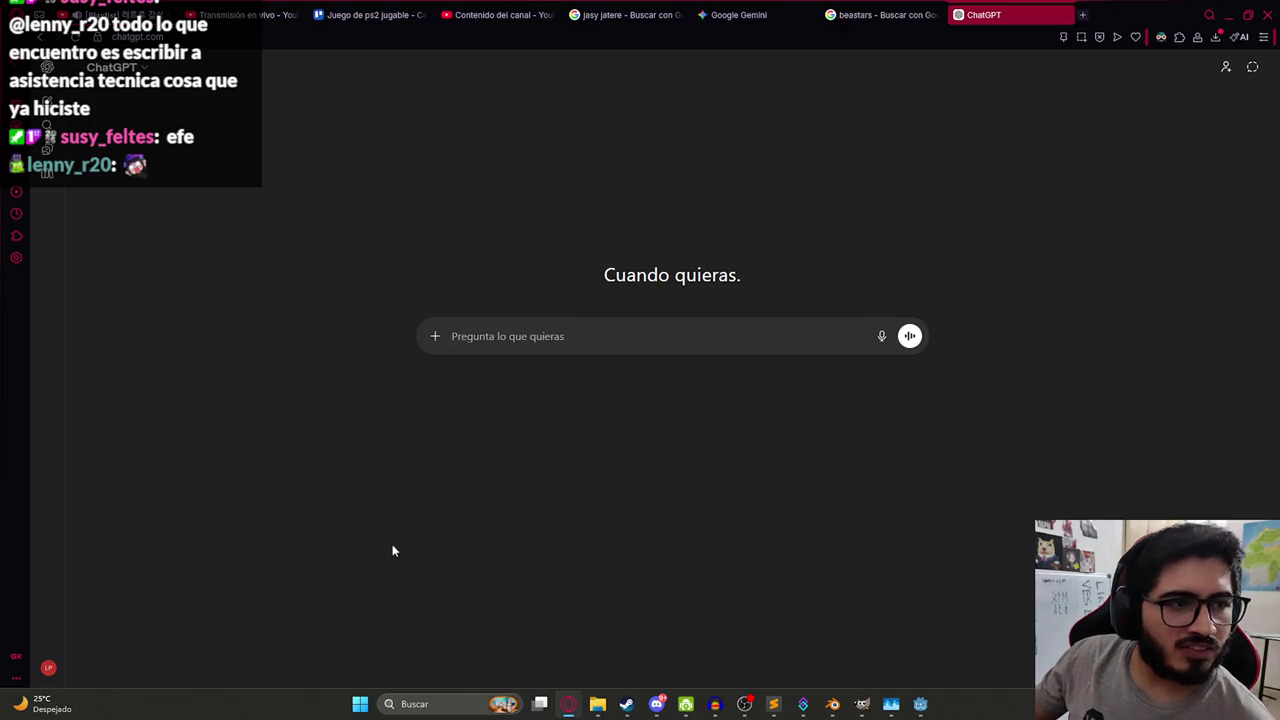
left_click(656, 704)
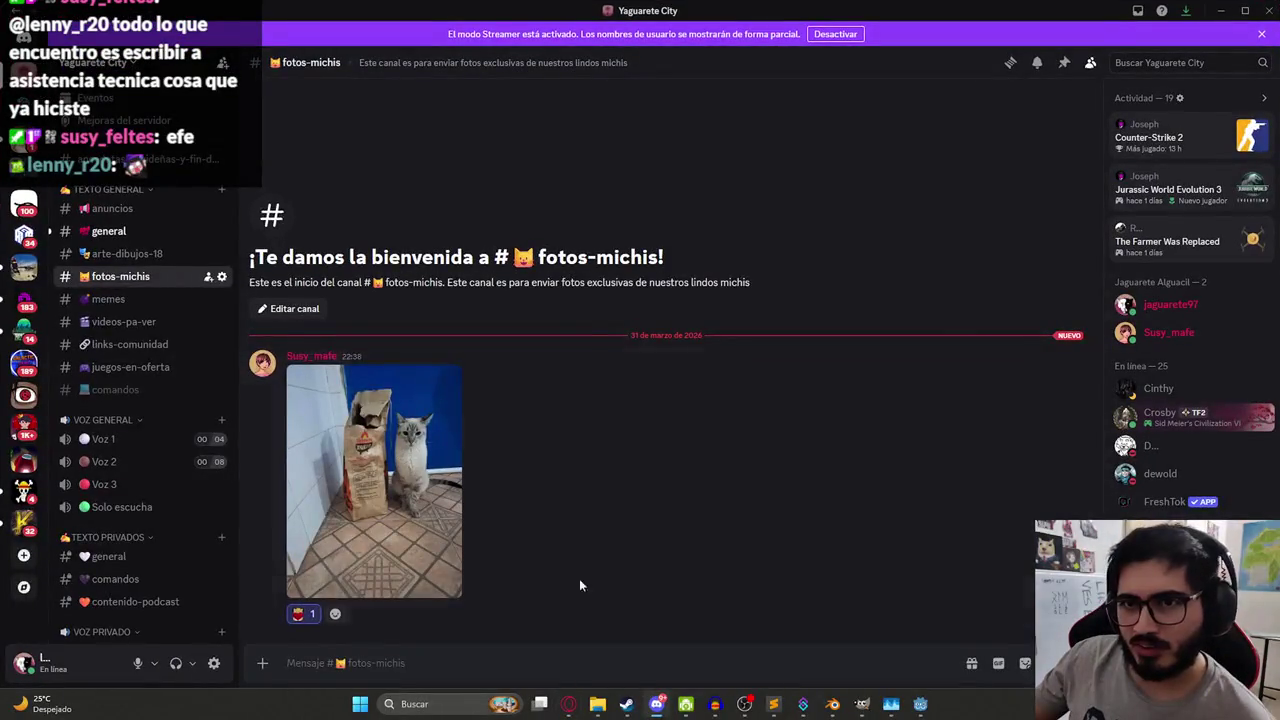
left_click(118, 233)
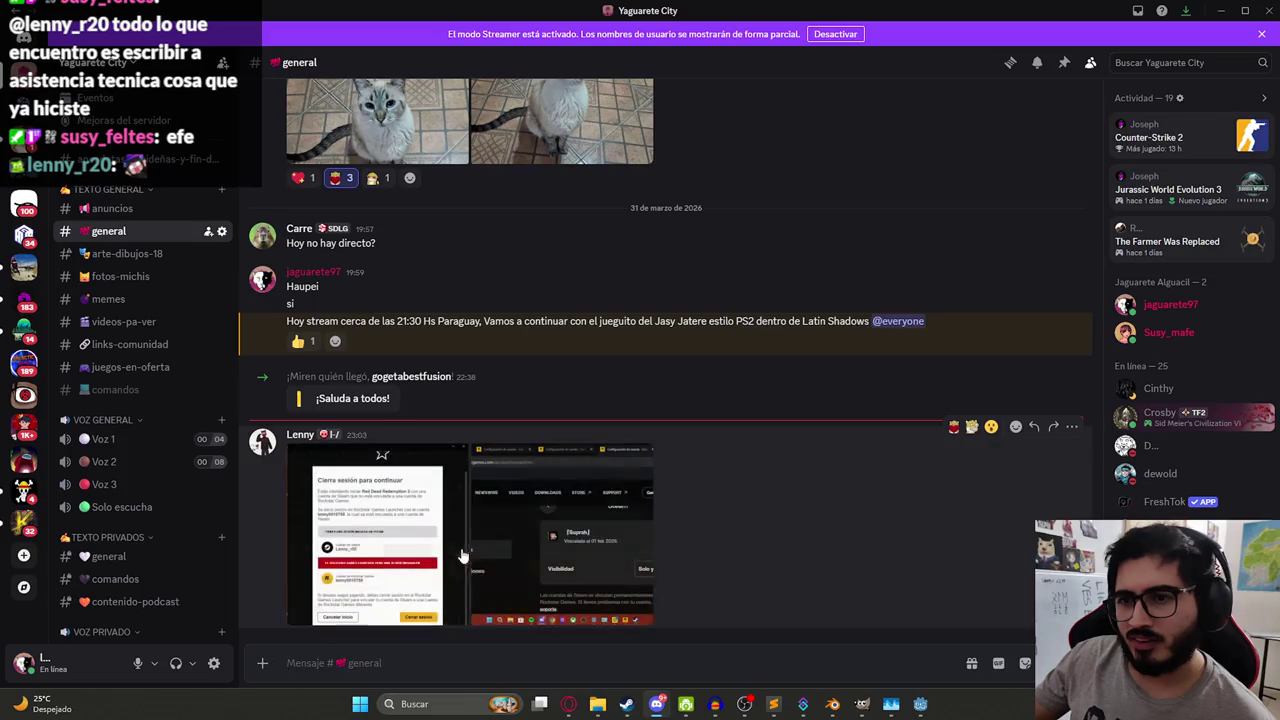
left_click(358, 512)
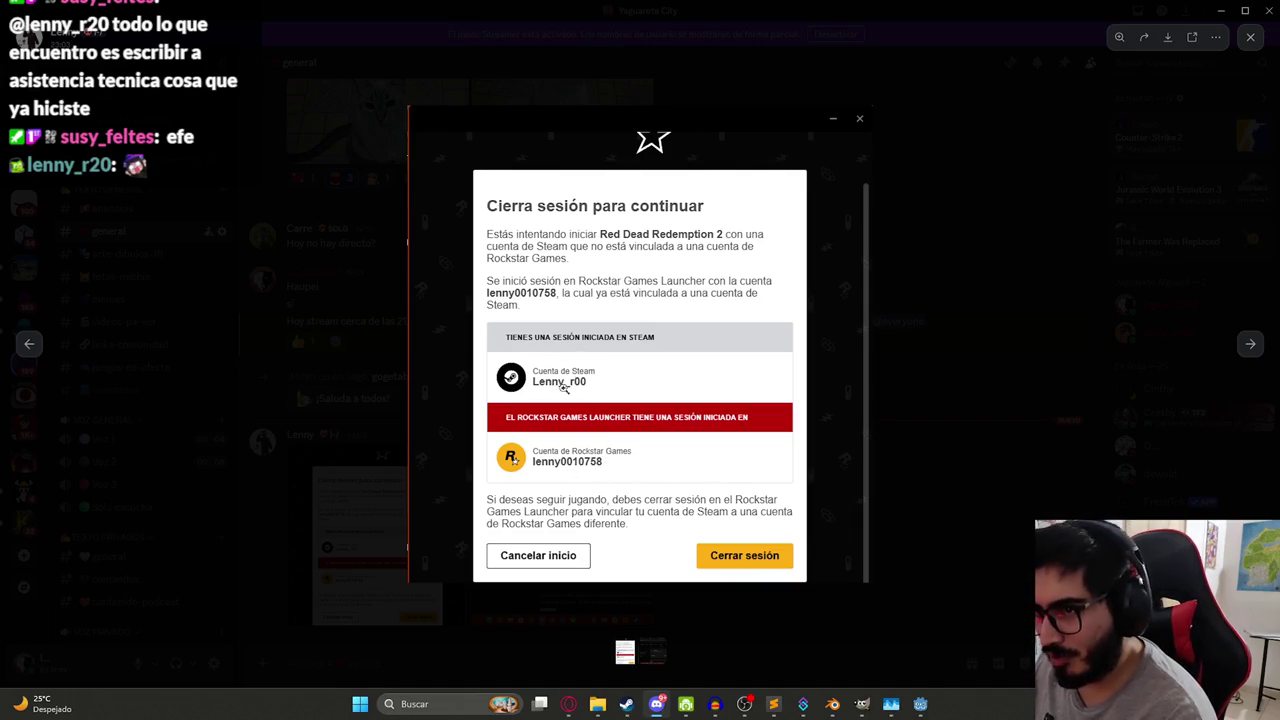
left_click(1007, 422)
key("alt+Tab")
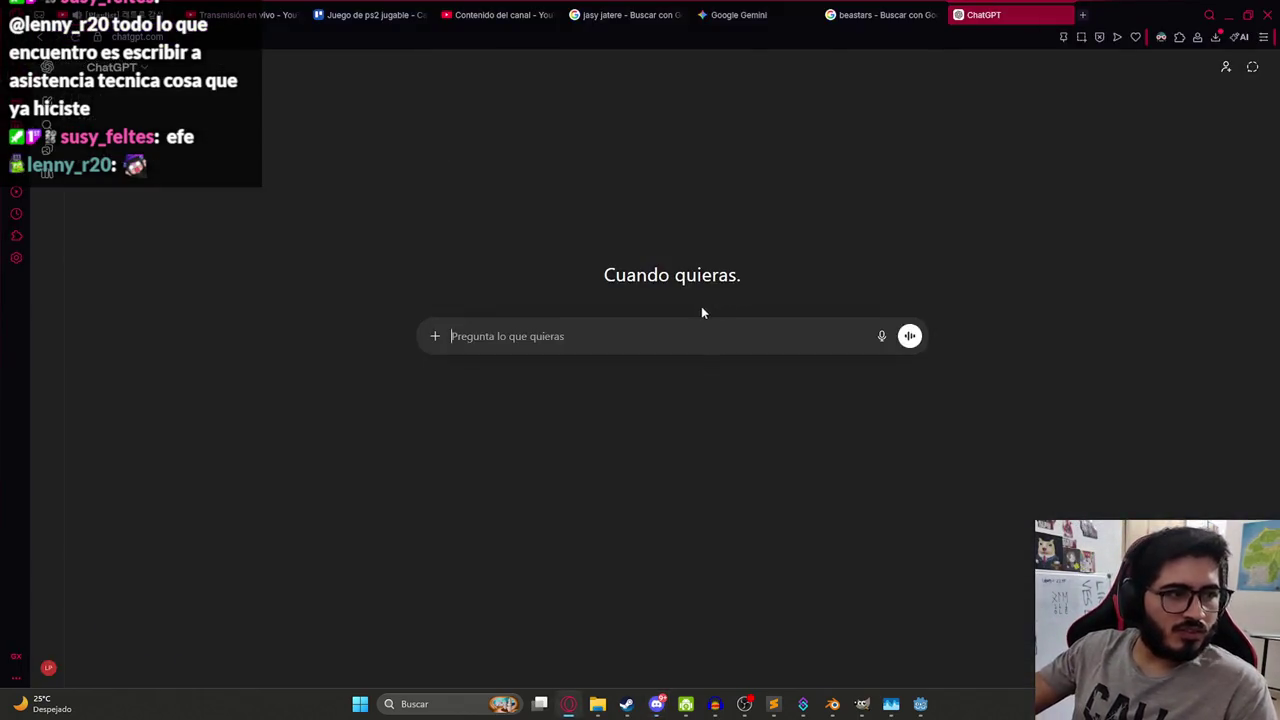
Copy the enemy script from Godot and paste it into the ChatGPT prompt.
left_click(656, 703)
left_click(832, 703)
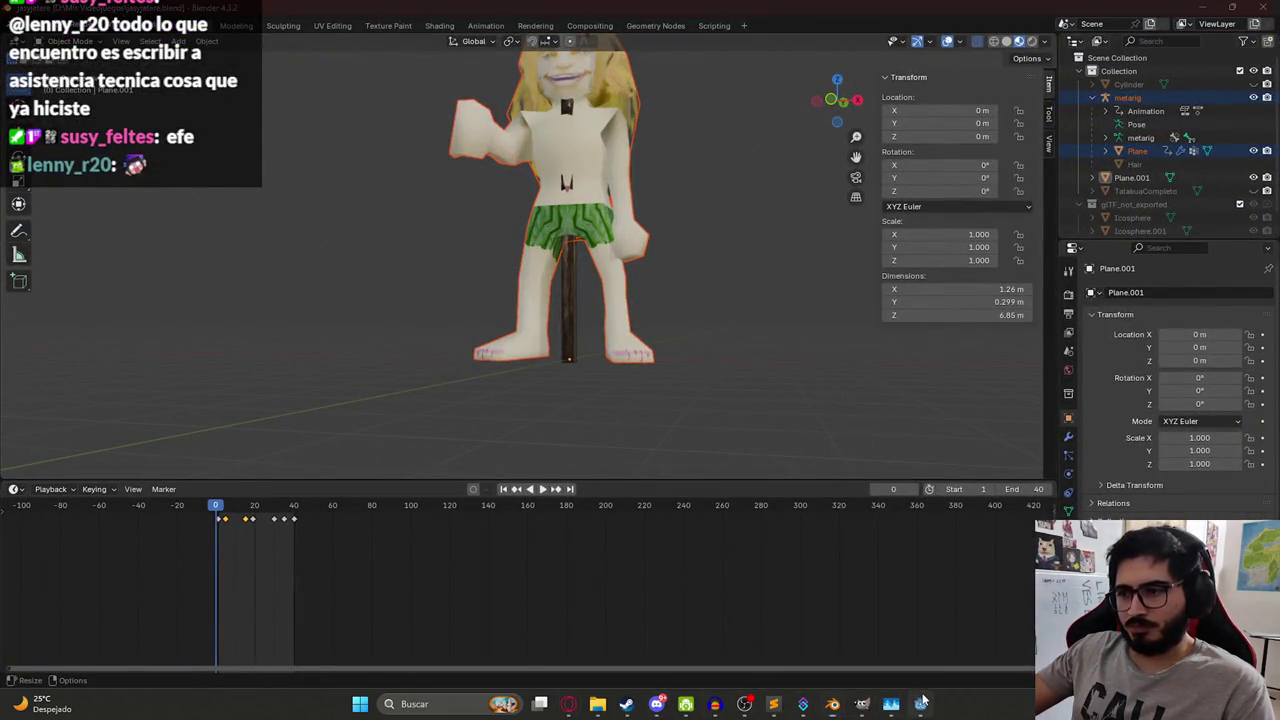
left_click(920, 703)
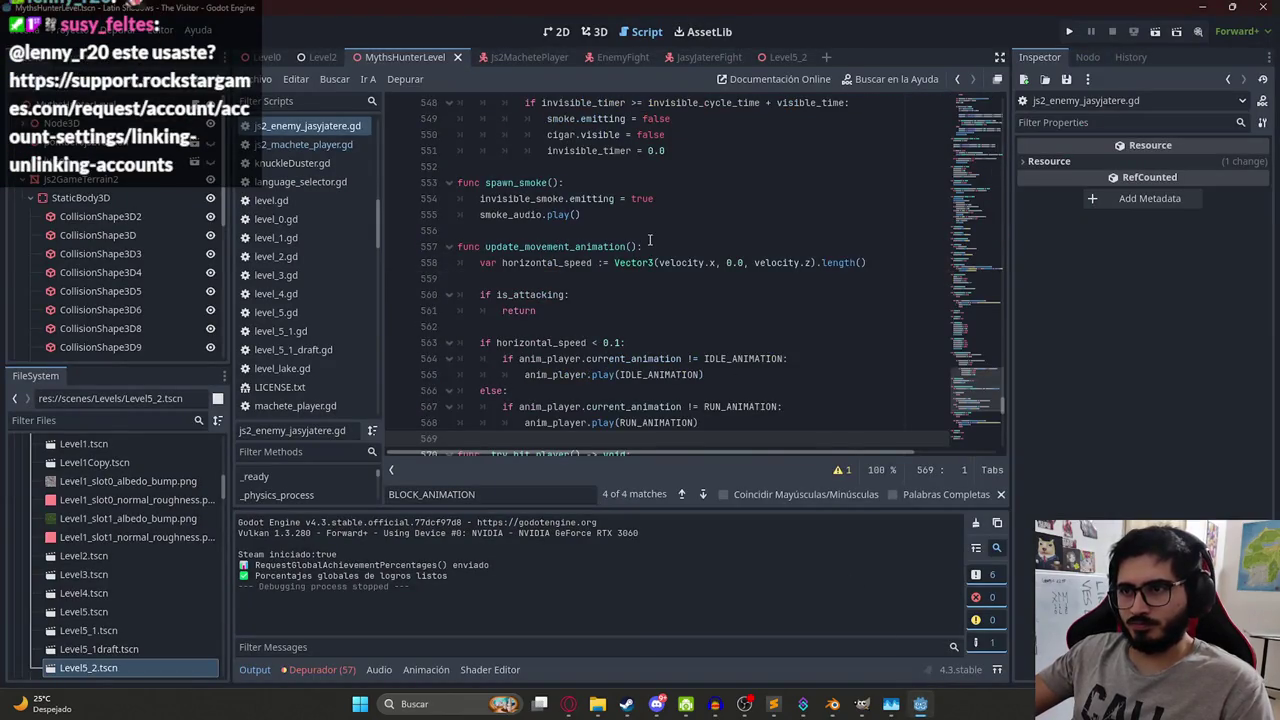
scroll(630, 300, "down", 5)
key("alt+Tab")
key("ctrl+v")
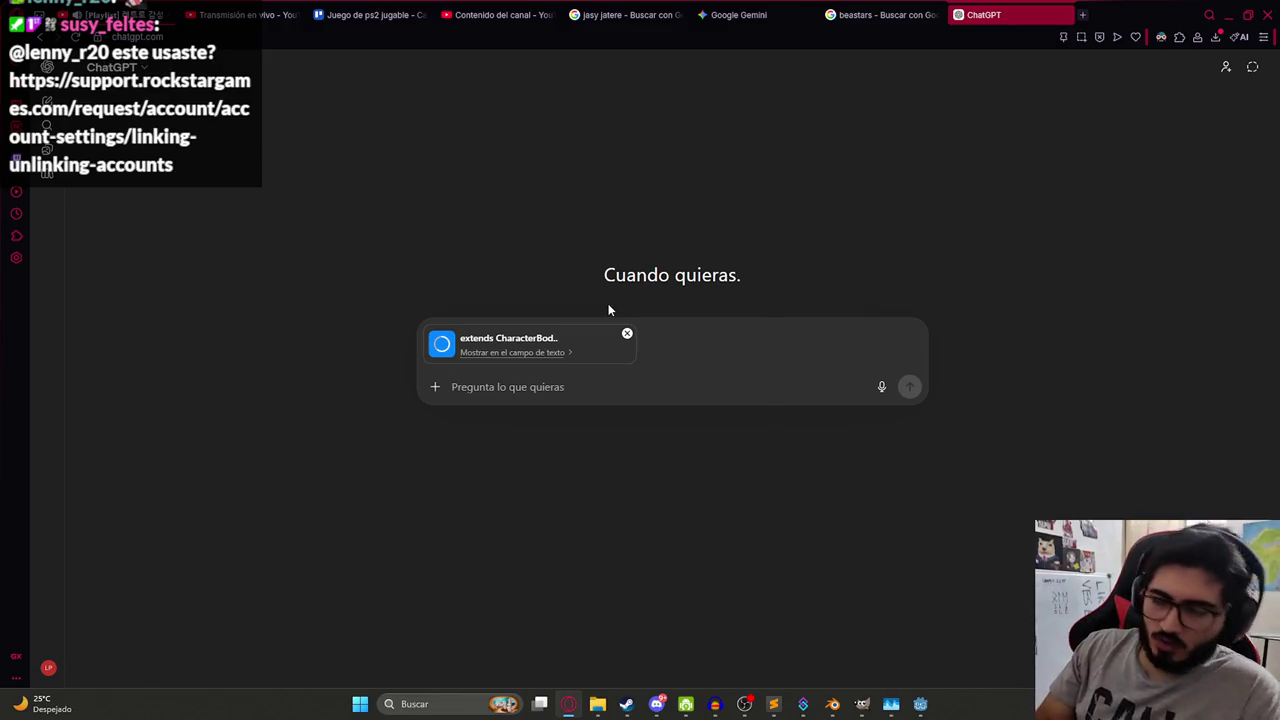
Ask "En este script por qué al ejecutarse receive_attack() ya no sigue al jugador" and send.
type("En este script por qué")
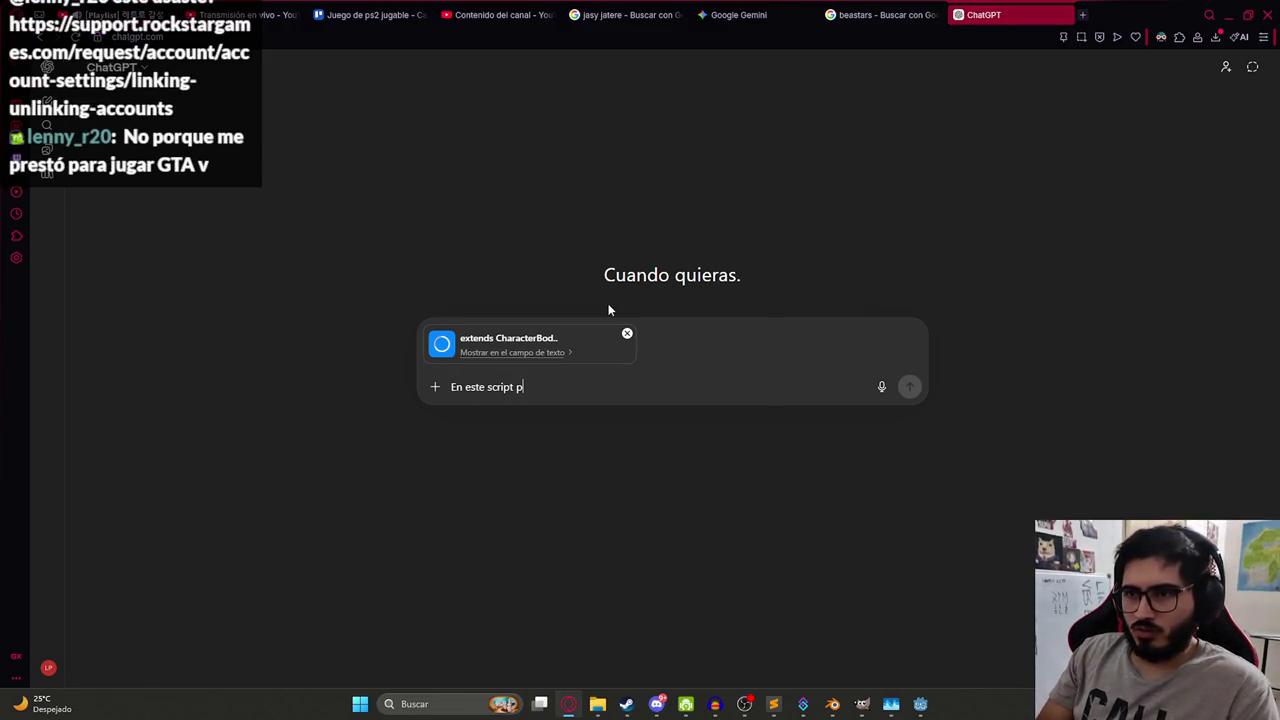
key("BackSpace")
key("BackSpace")
type("ue al")
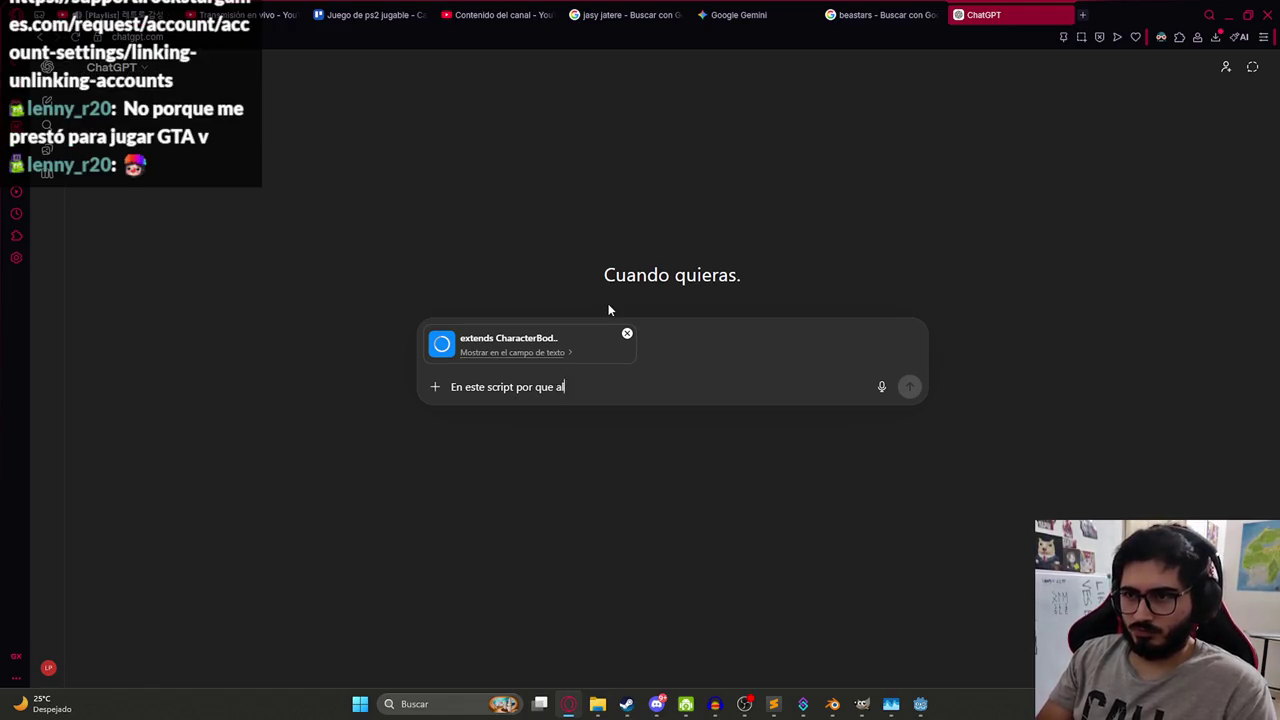
key("alt+Tab")
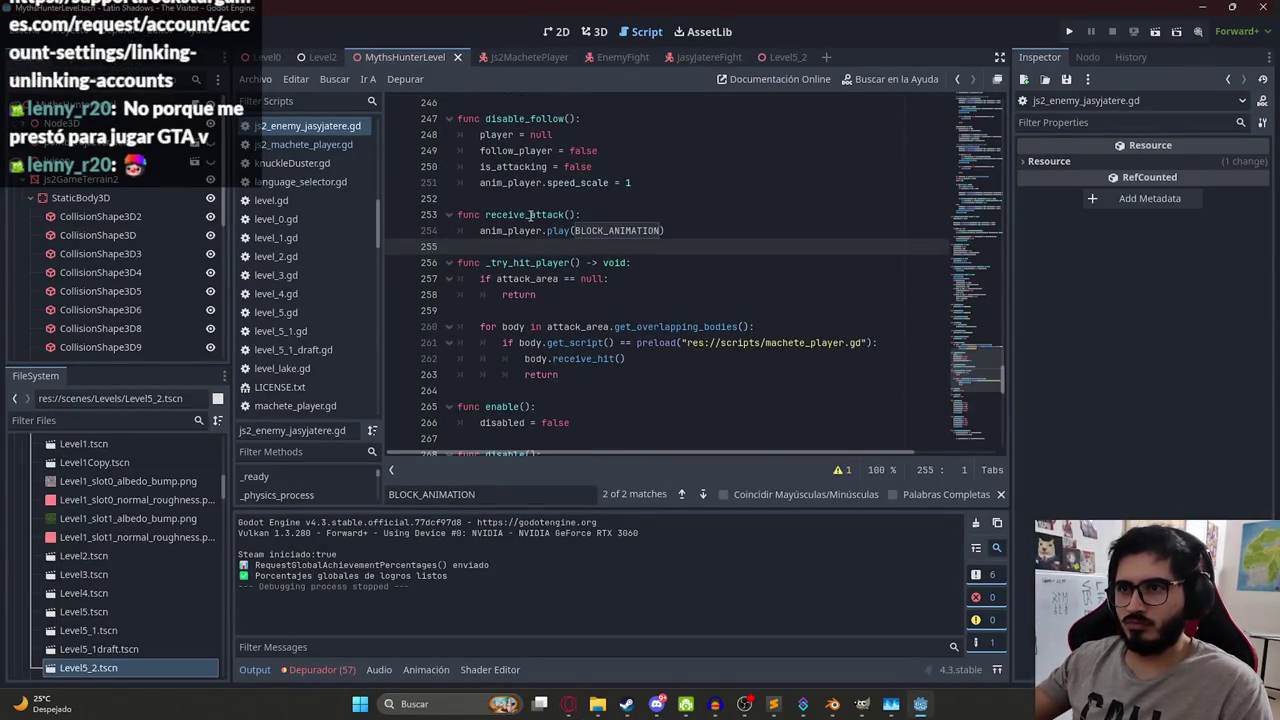
double_click(530, 214)
key("ctrl+c")
key("alt+Tab")
type("l ejecut")
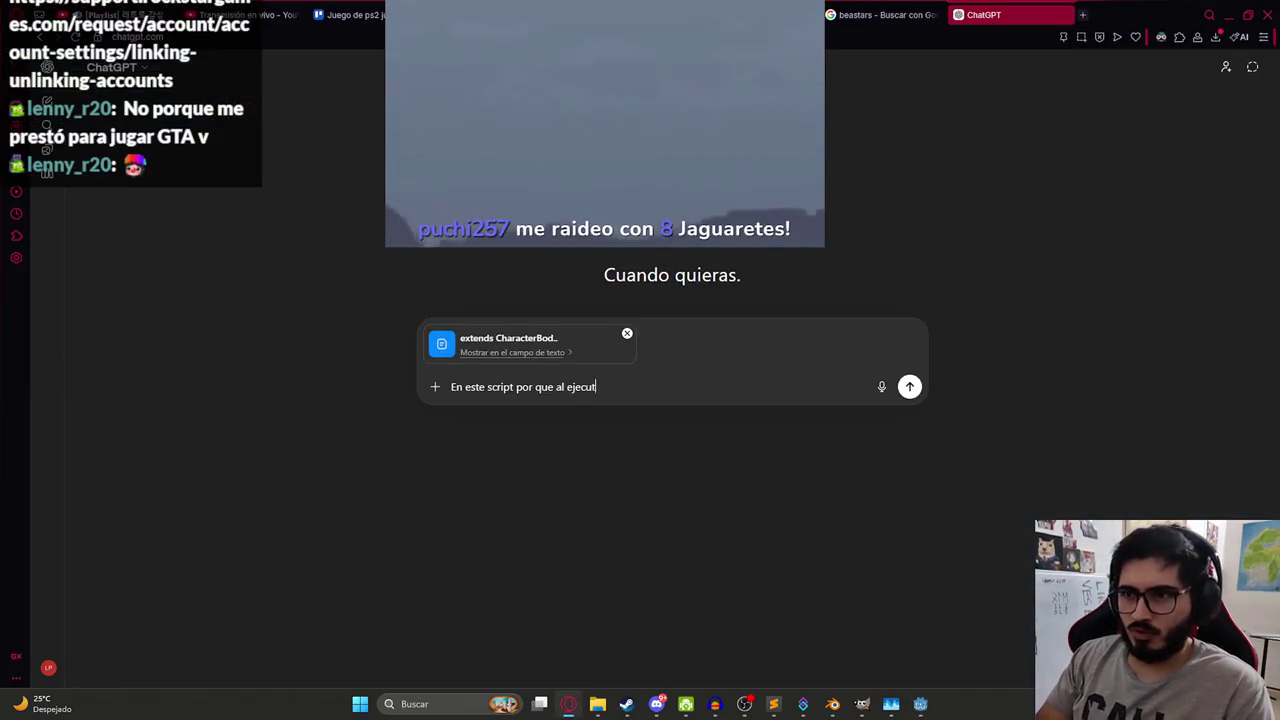
type("arse")
key("ctrl+v")
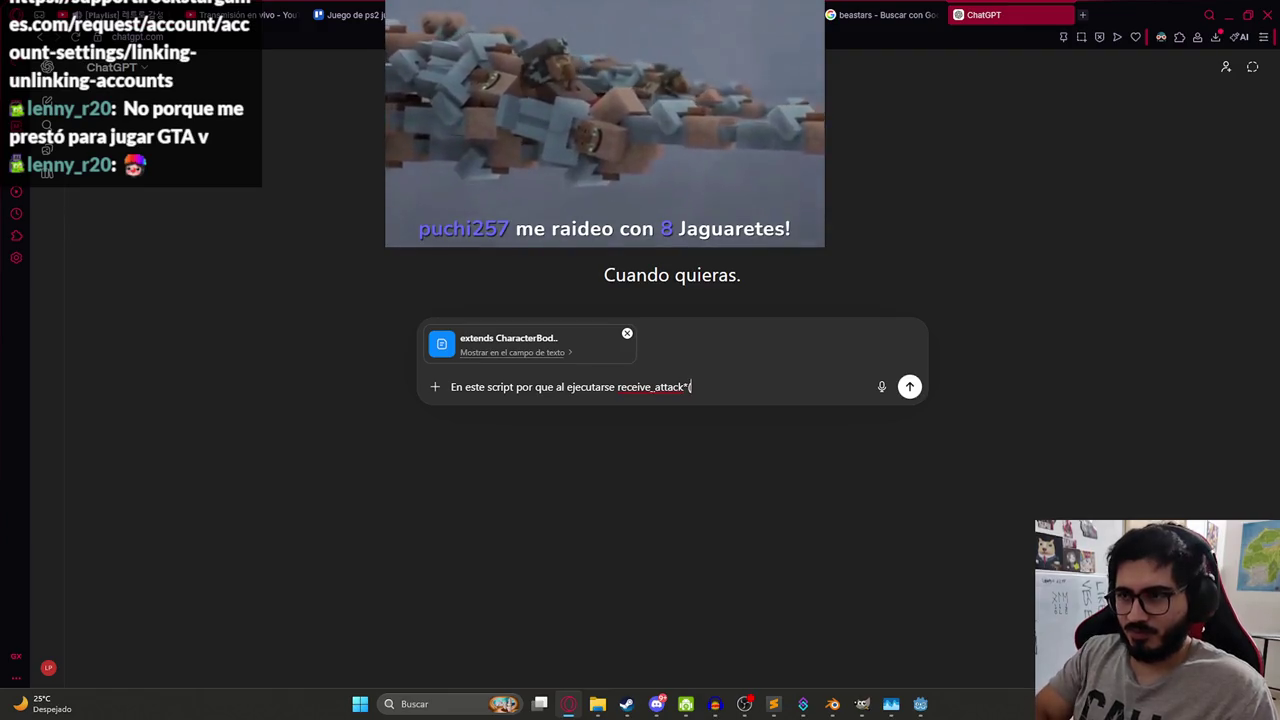
key("BackSpace")
key("BackSpace")
type("(")
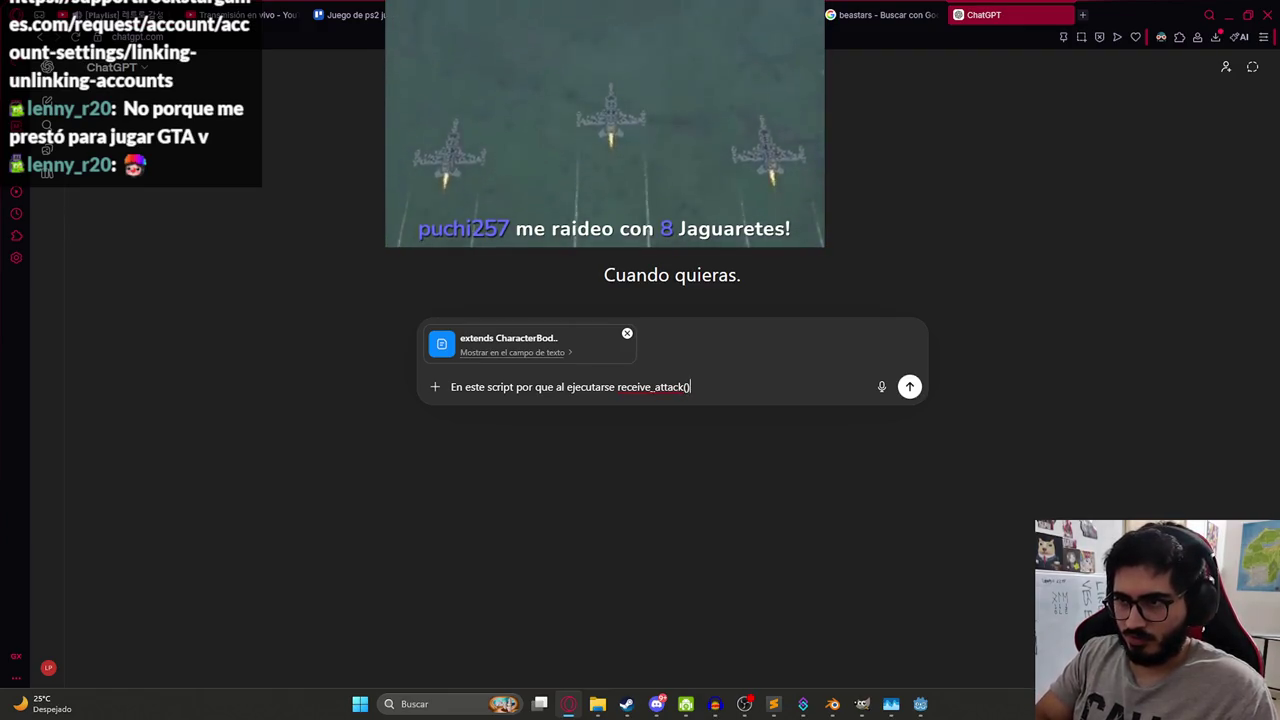
type("se bugg")
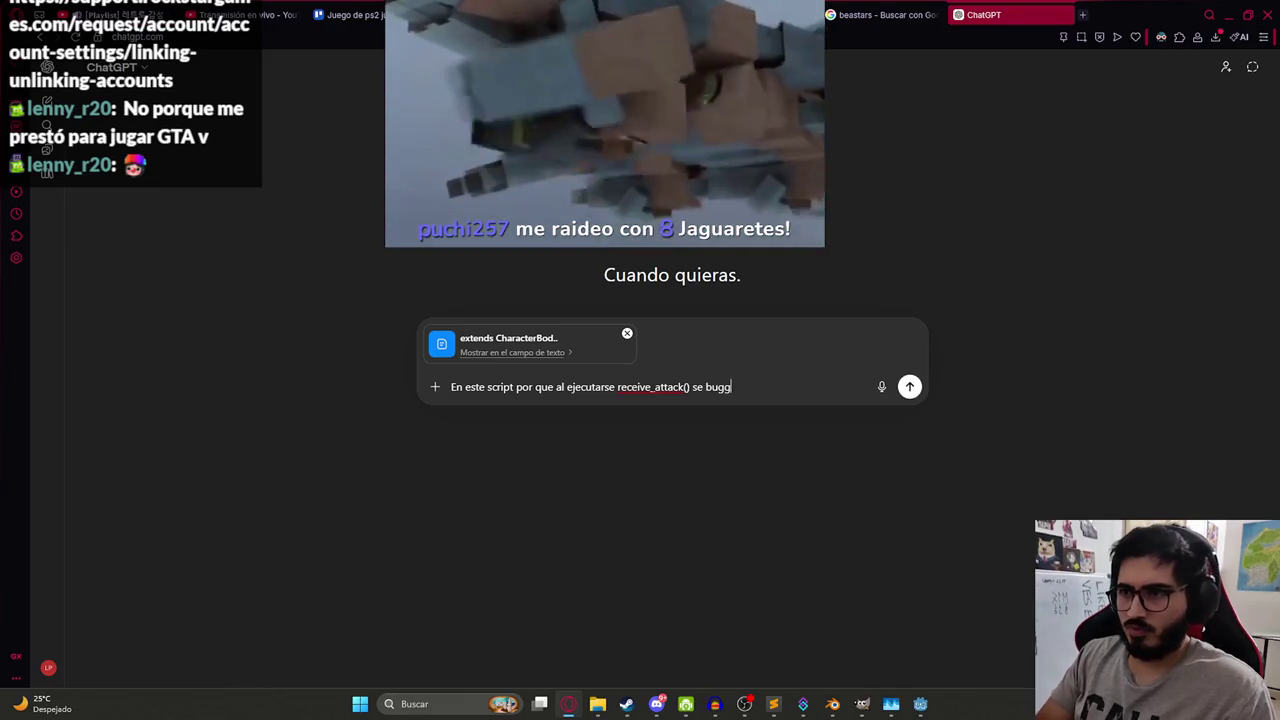
key("BackSpace")
key("BackSpace")
key("BackSpace")
key("BackSpace")
key("BackSpace")
key("BackSpace")
key("BackSpace")
type("ya ")
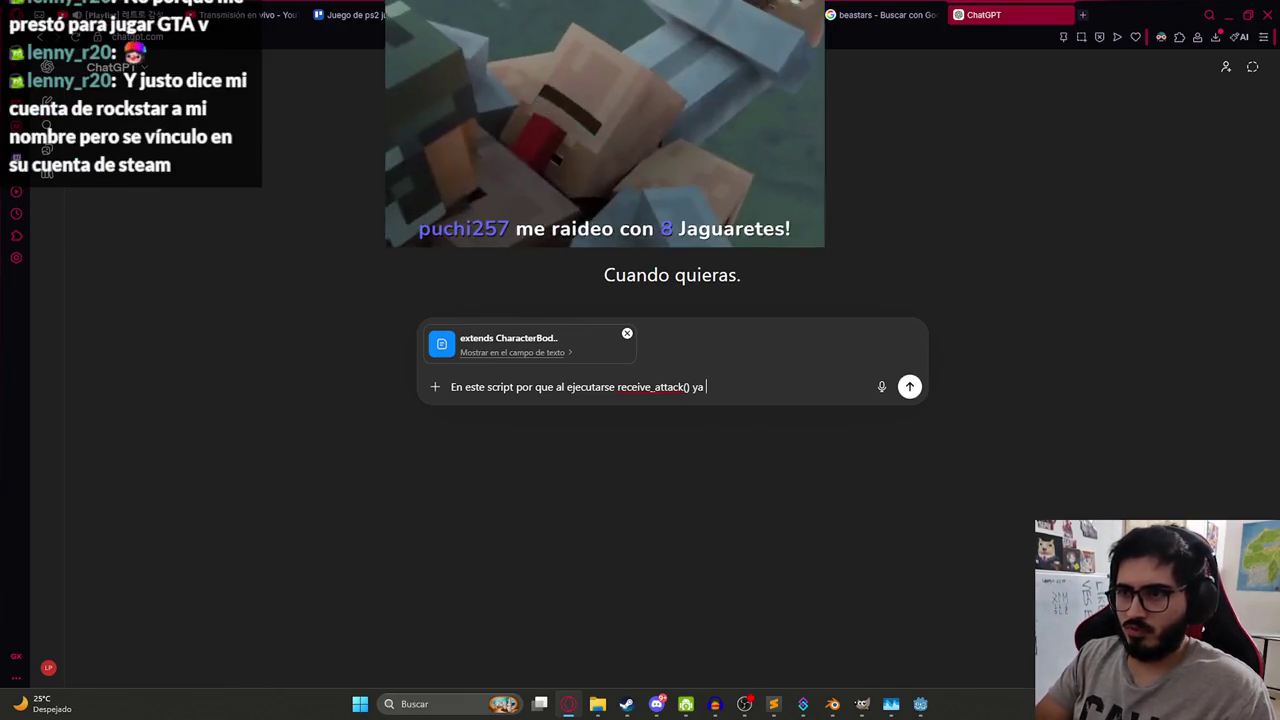
type("no sigue al jugador")
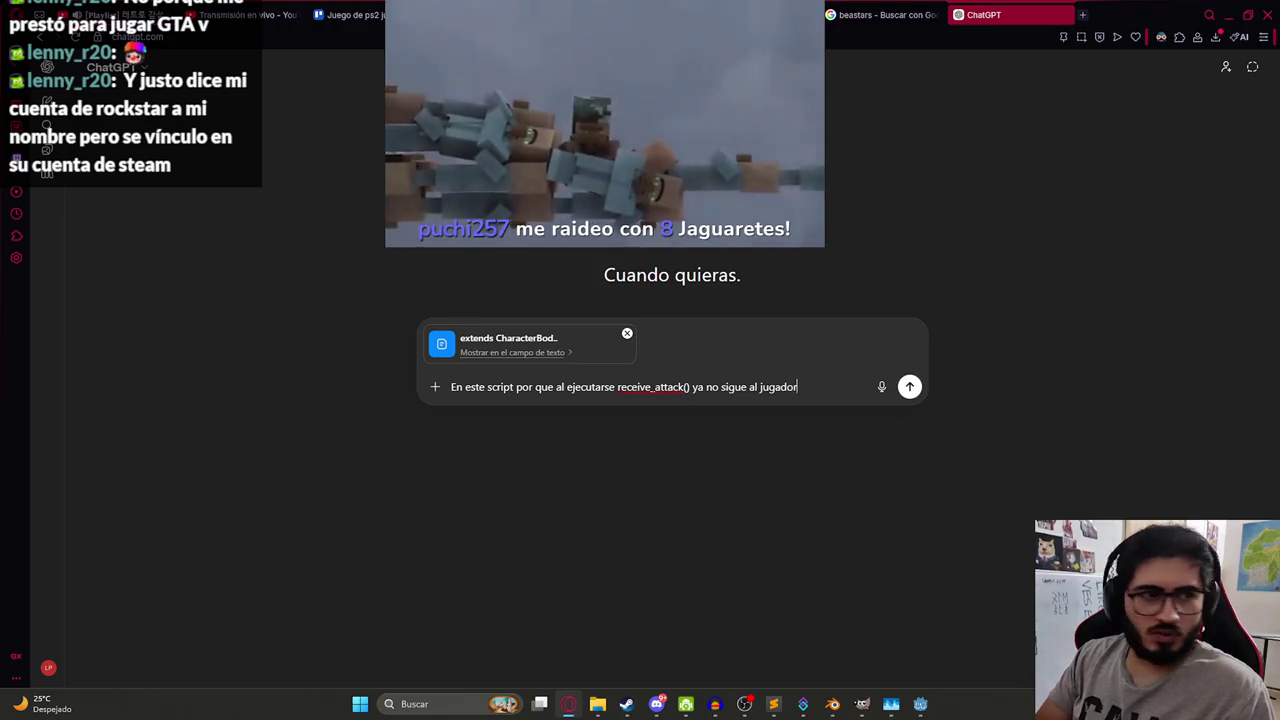
key("Return")
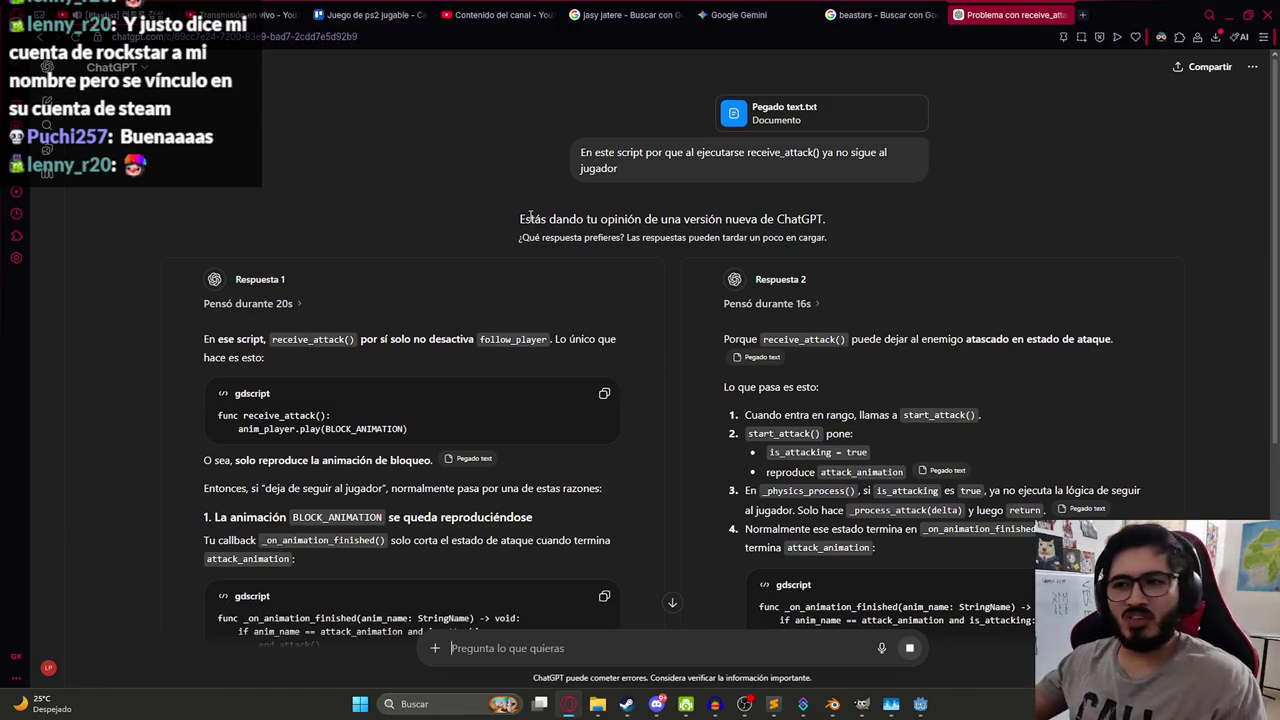
Read through the first answer and copy its 'Cómo corregirlo' receive_attack fix code.
scroll(409, 433, "down", 2)
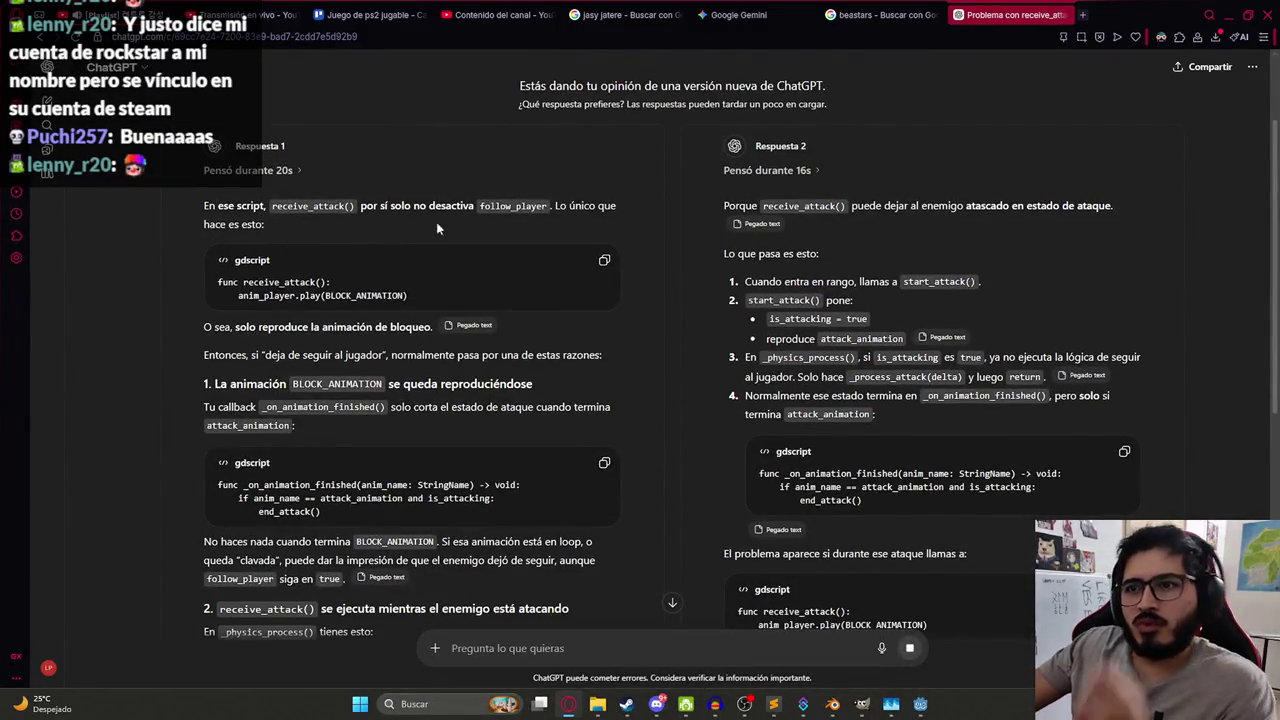
double_click(503, 208)
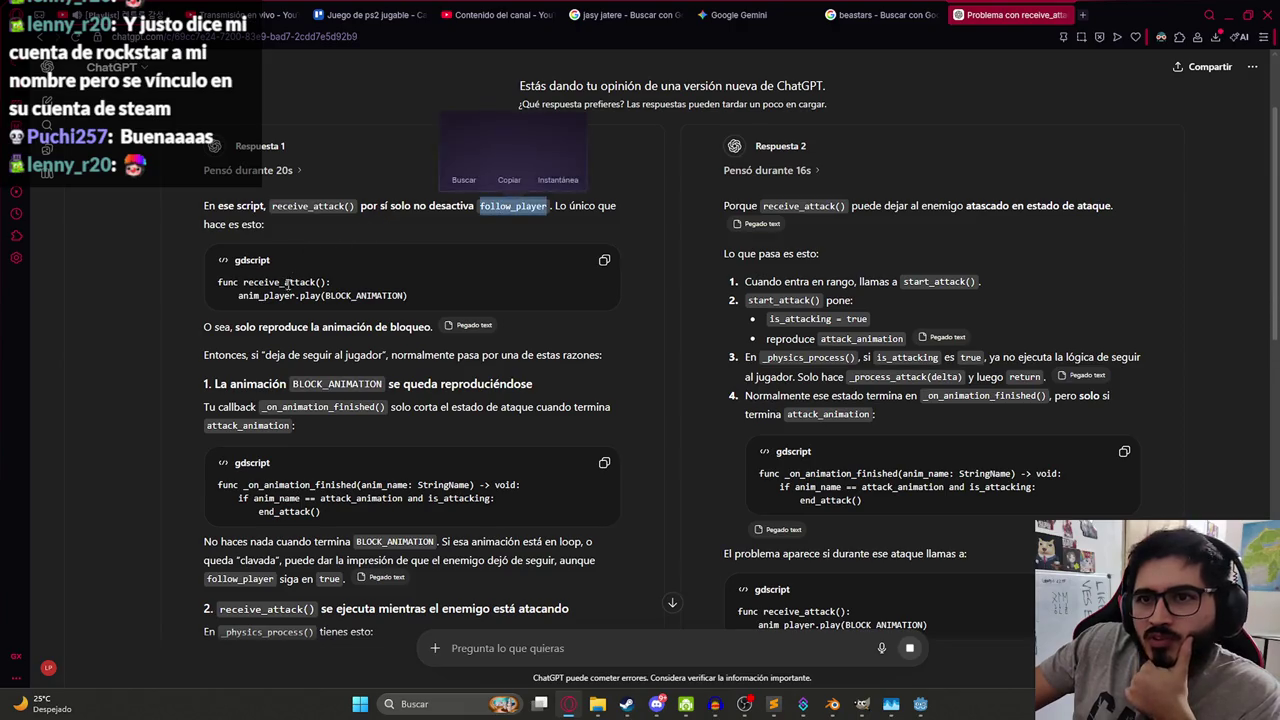
scroll(272, 283, "down", 2)
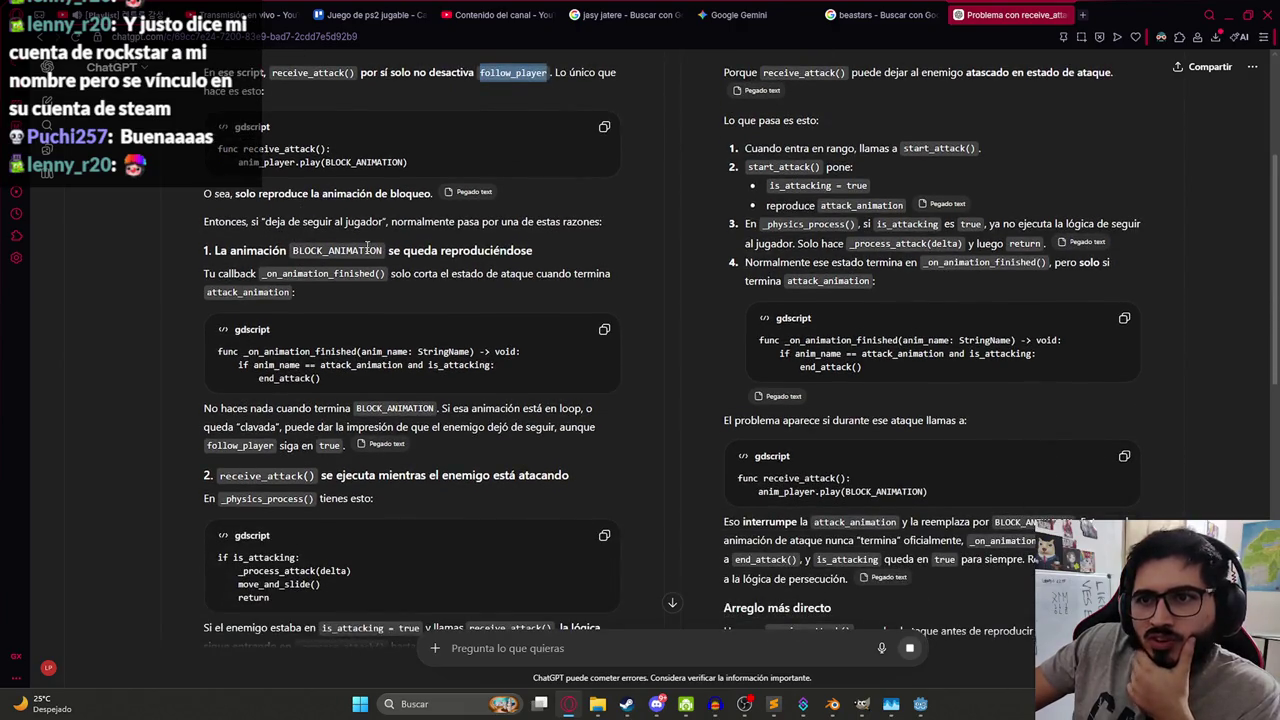
left_click_drag(264, 276, 390, 276)
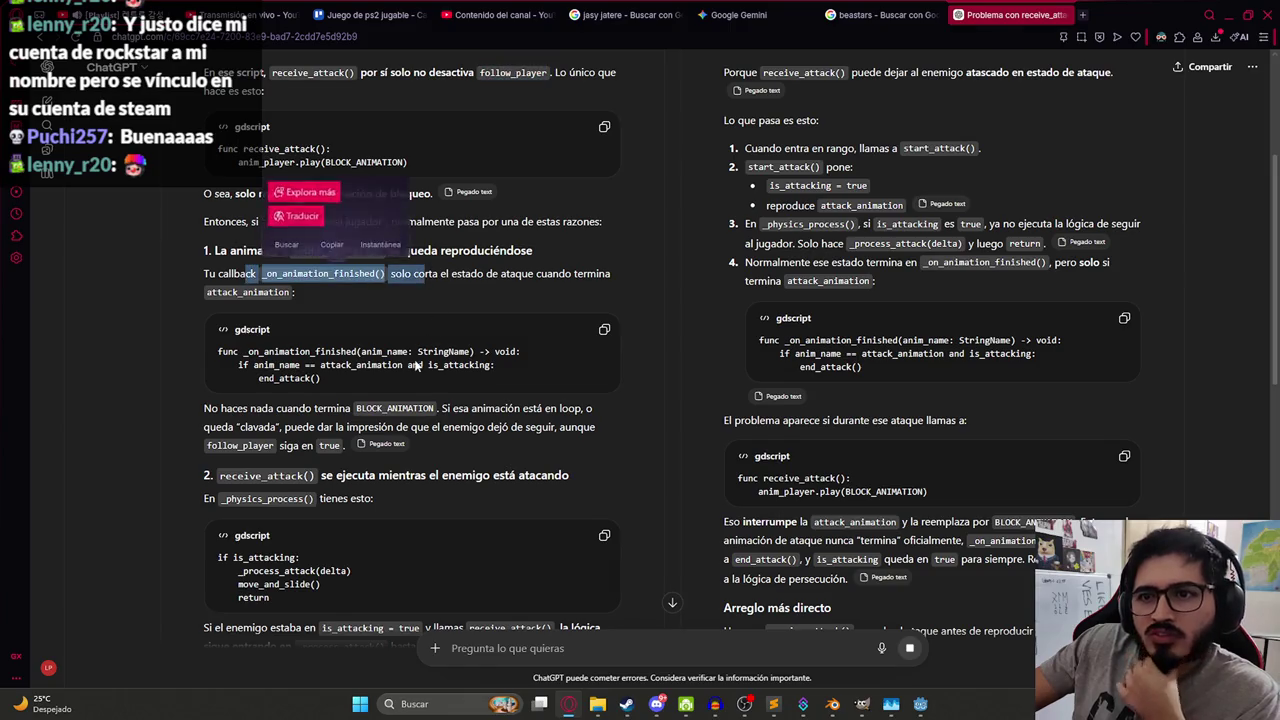
scroll(341, 291, "down", 2)
scroll(341, 291, "down", 2)
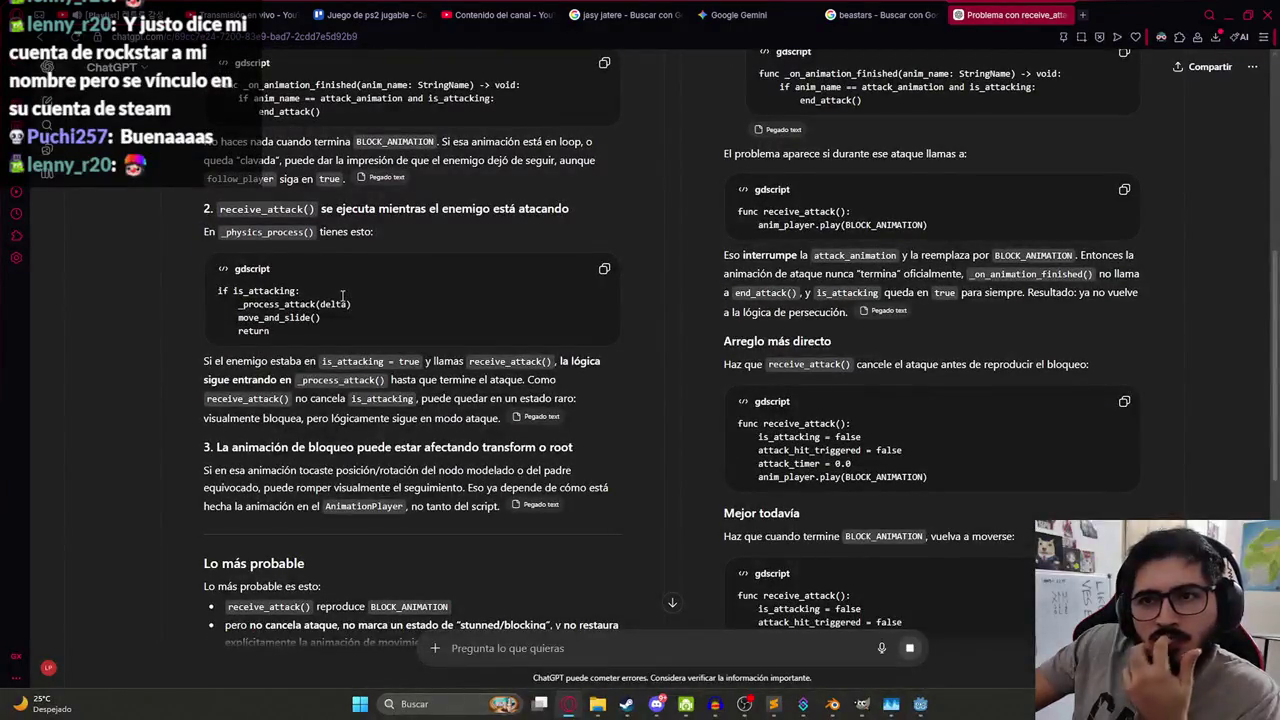
scroll(341, 291, "down", 3)
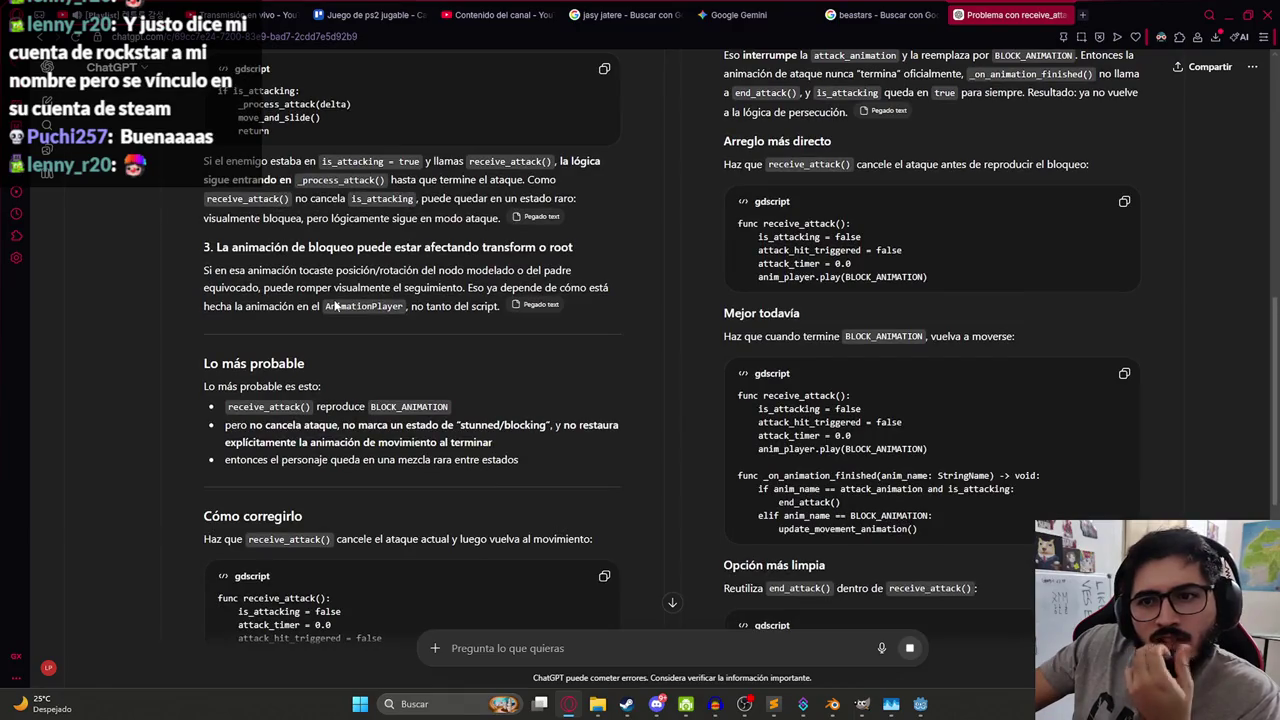
scroll(336, 307, "down", 2)
left_click_drag(290, 291, 428, 300)
left_click(424, 350)
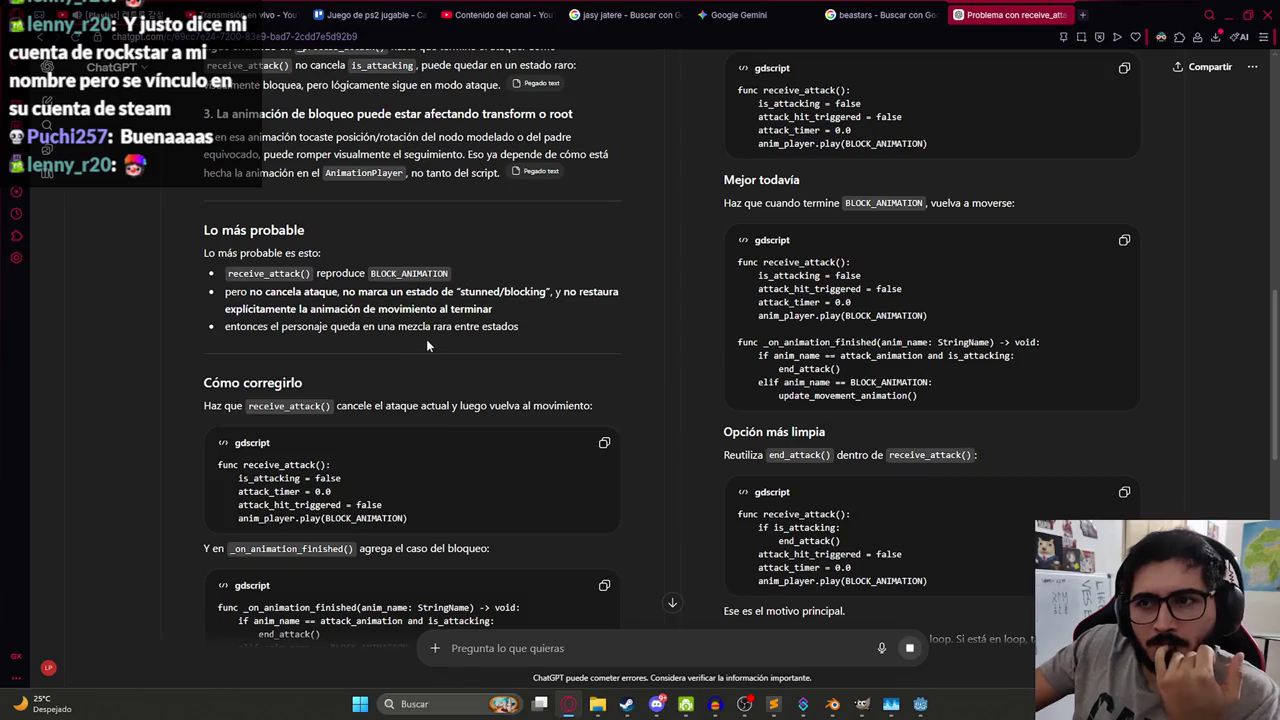
scroll(362, 348, "down", 2)
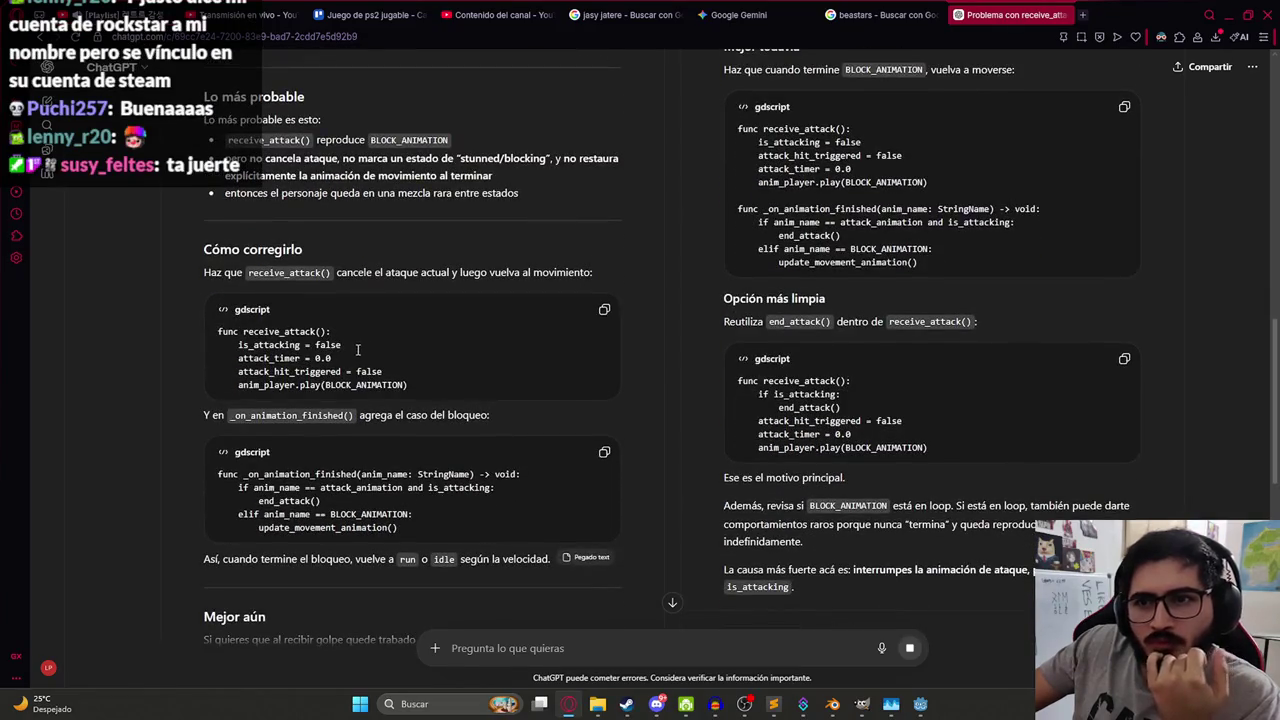
left_click(604, 309)
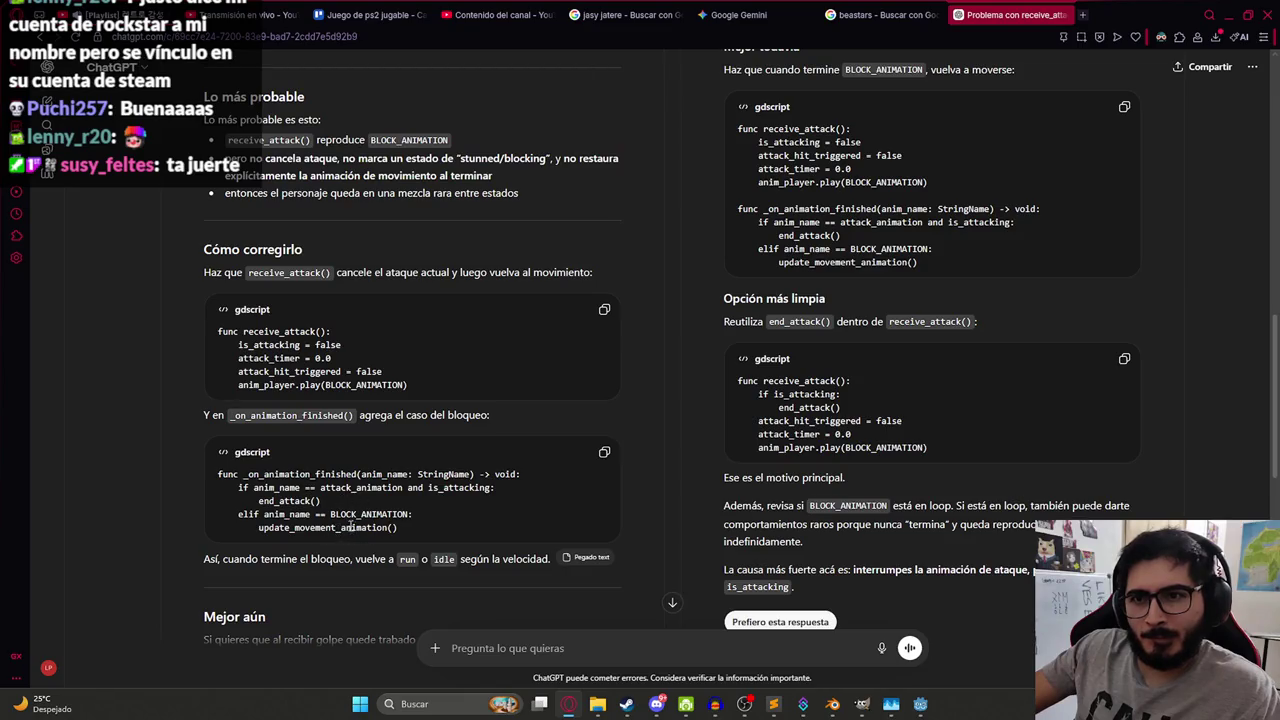
Mark Respuesta 2 as the preferred response with 'Prefiero esta respuesta'.
scroll(360, 514, "down", 3)
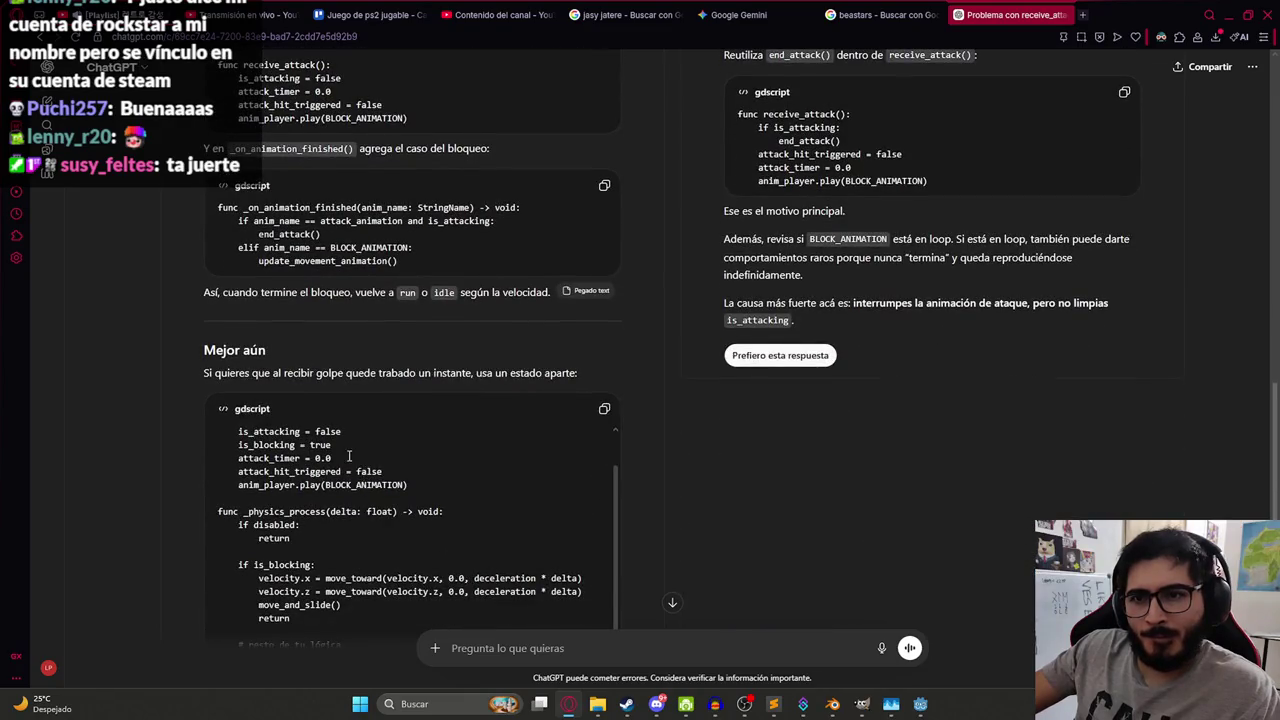
scroll(349, 456, "down", 2)
scroll(440, 362, "up", 15)
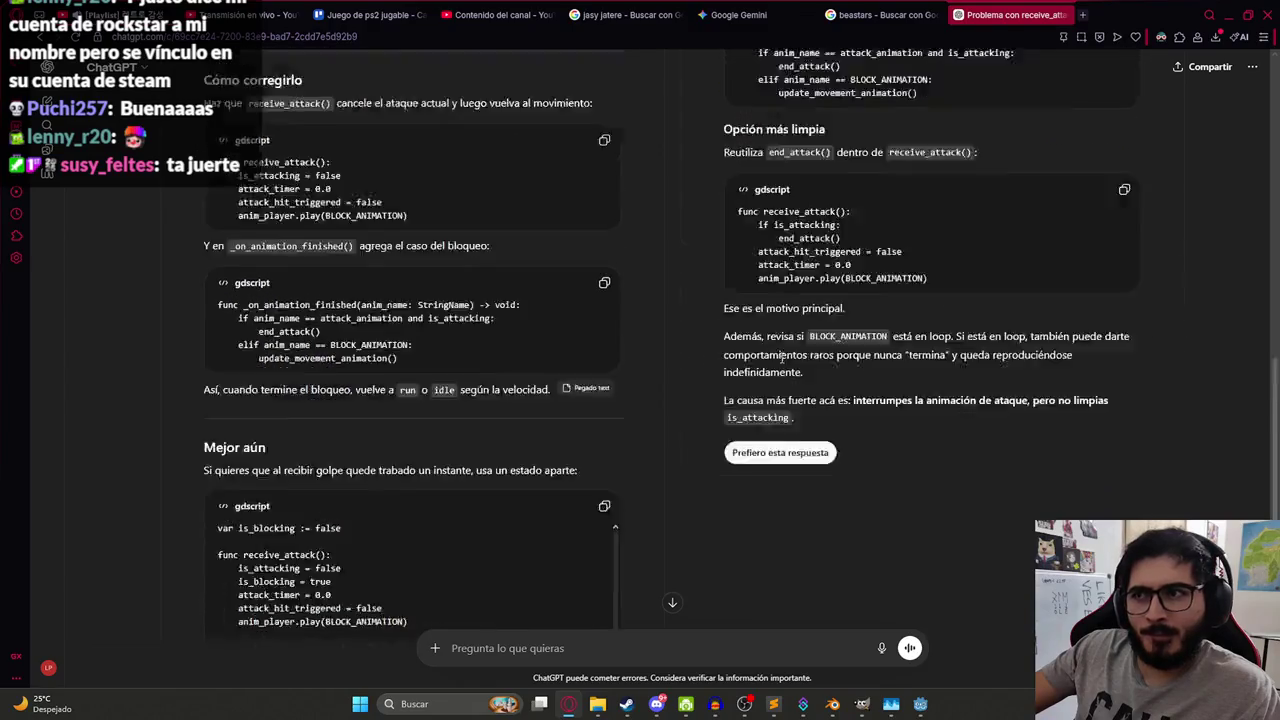
scroll(762, 278, "down", 1)
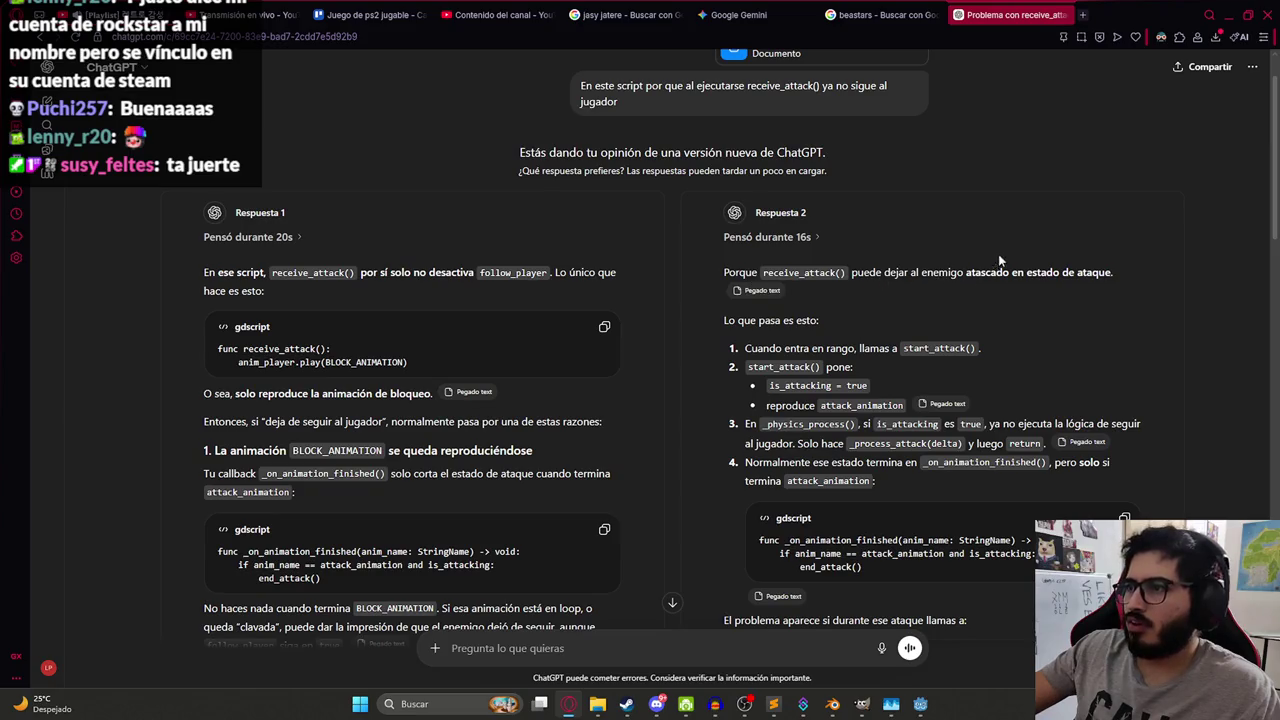
scroll(839, 319, "down", 15)
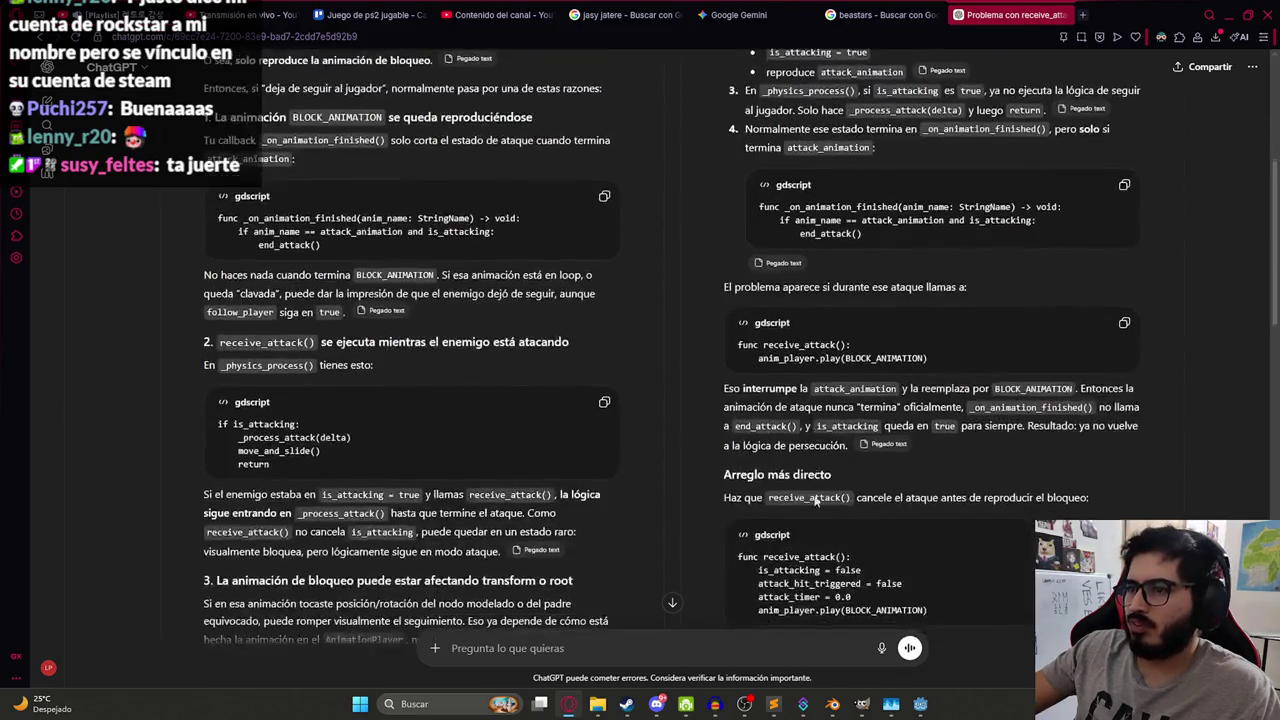
left_click(781, 158)
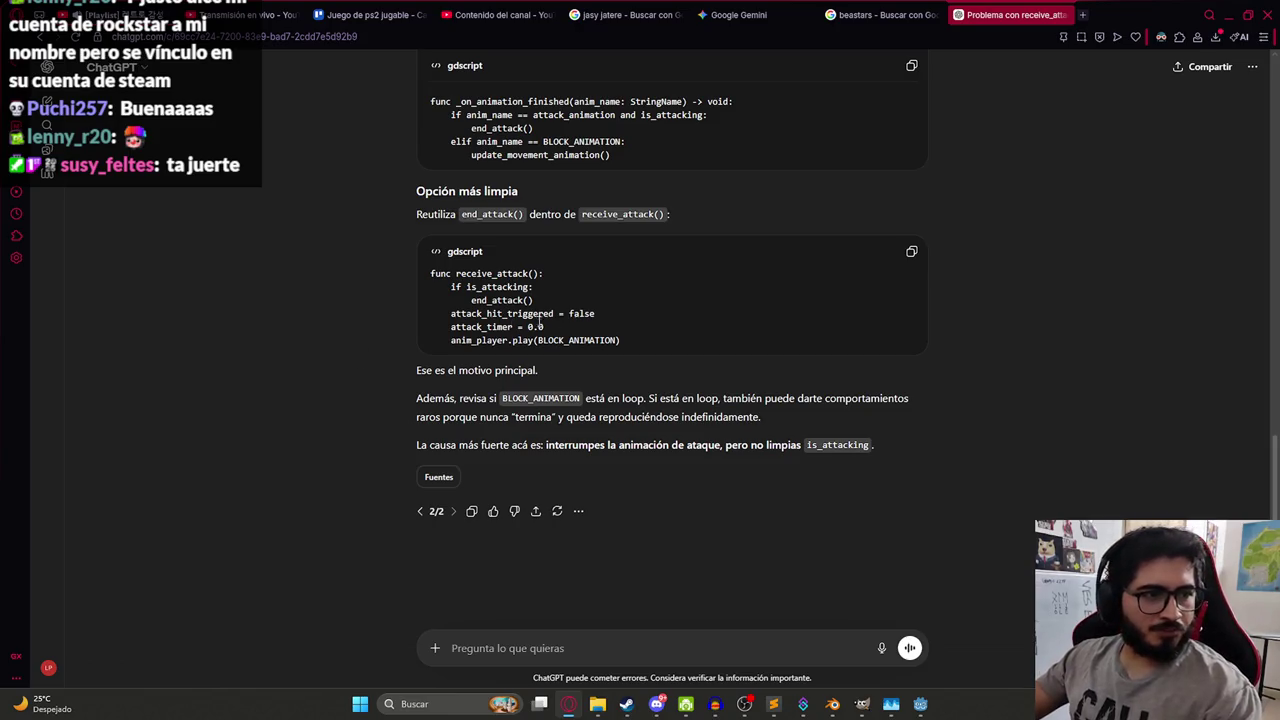
Copy the 'Arreglo más directo' receive_attack fix that cancels the attack.
scroll(593, 419, "up", 8)
scroll(620, 350, "up", 2)
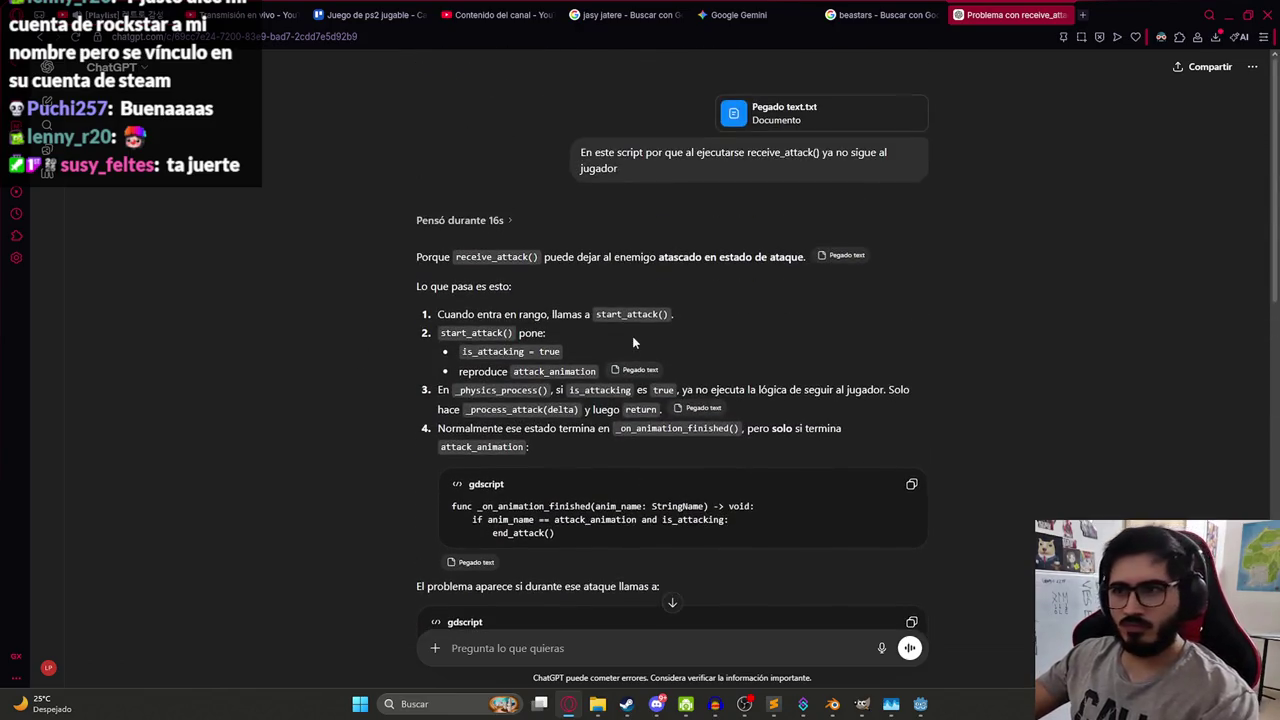
scroll(600, 320, "down", 3)
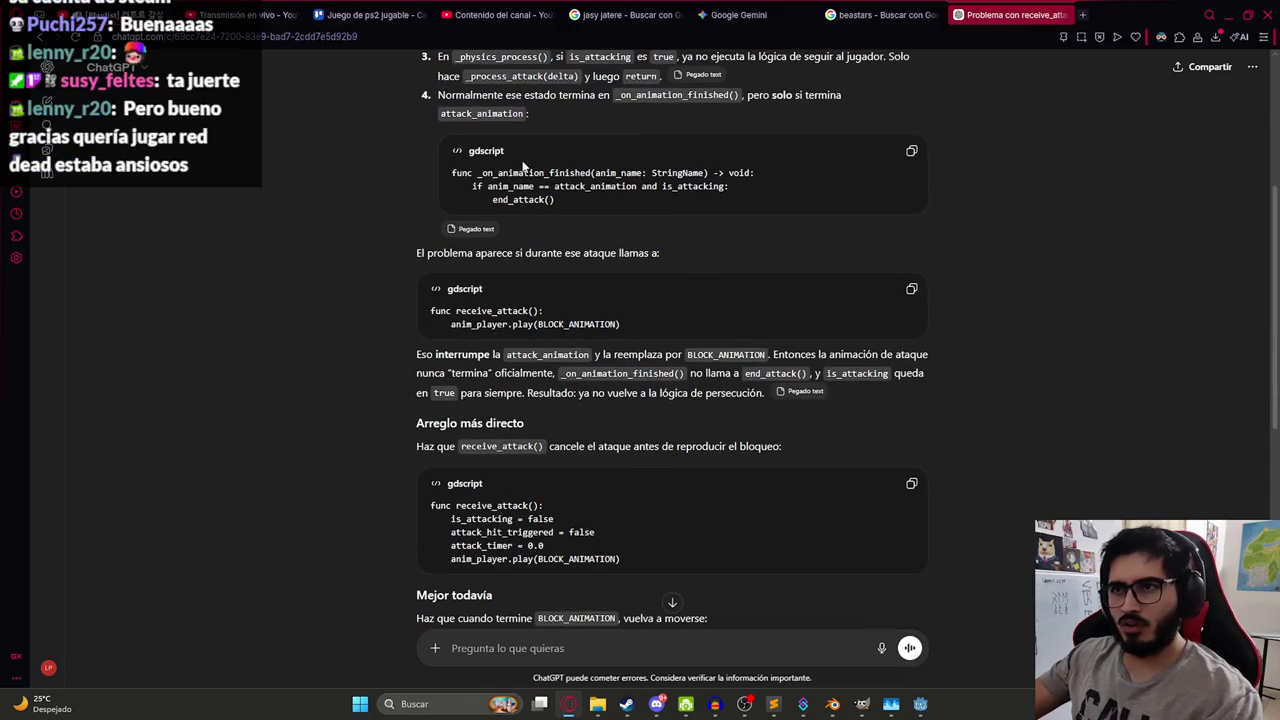
scroll(633, 186, "up", 2)
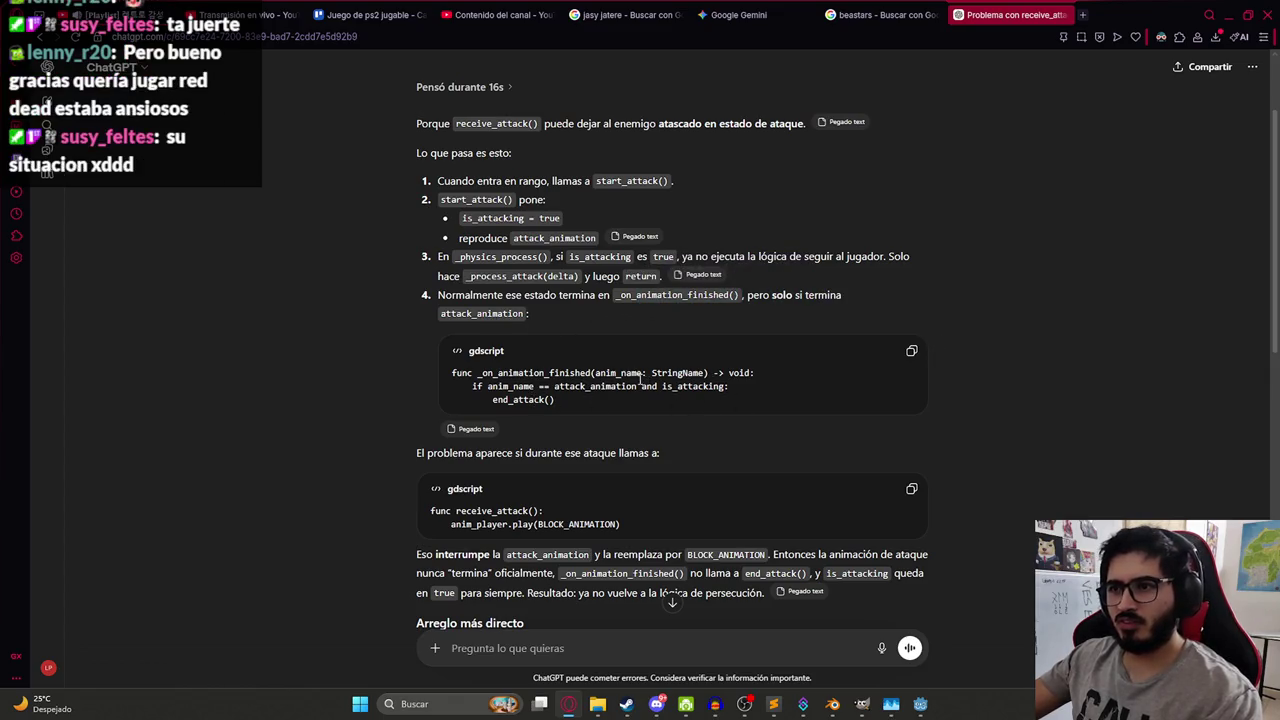
double_click(596, 389)
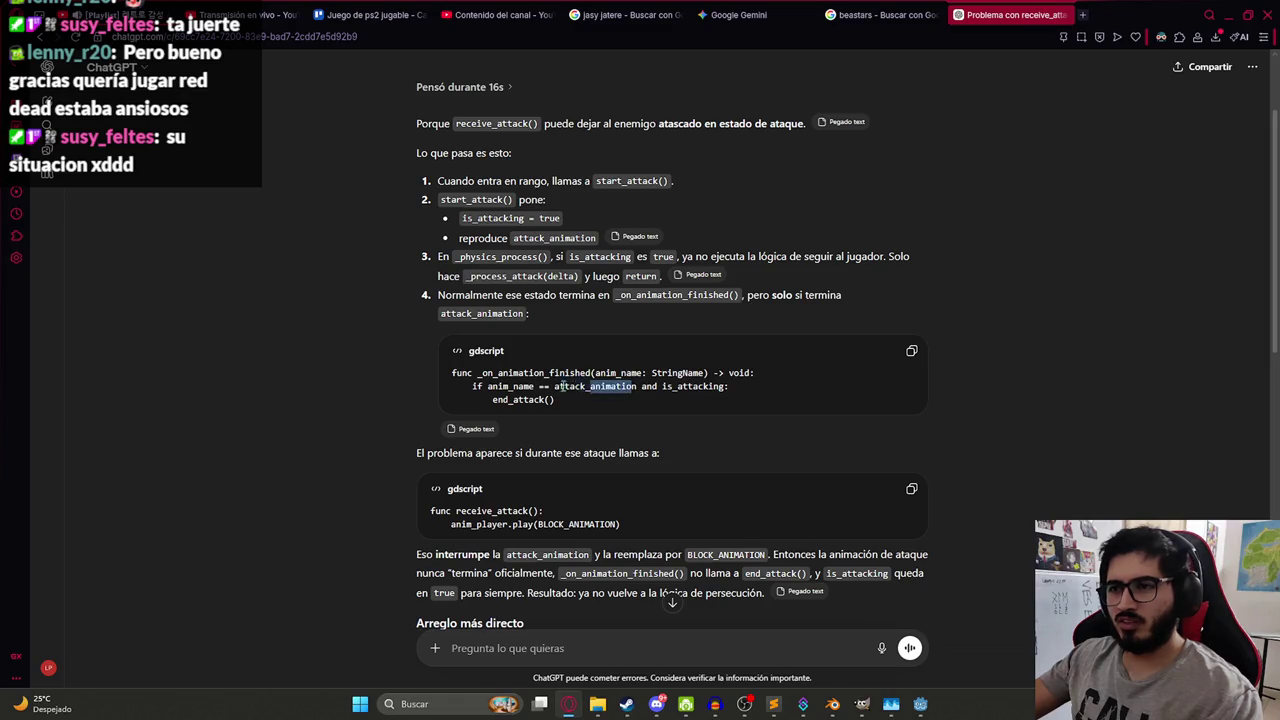
left_click(612, 397)
left_click_drag(585, 397, 492, 399)
left_click(756, 434)
scroll(686, 372, "down", 3)
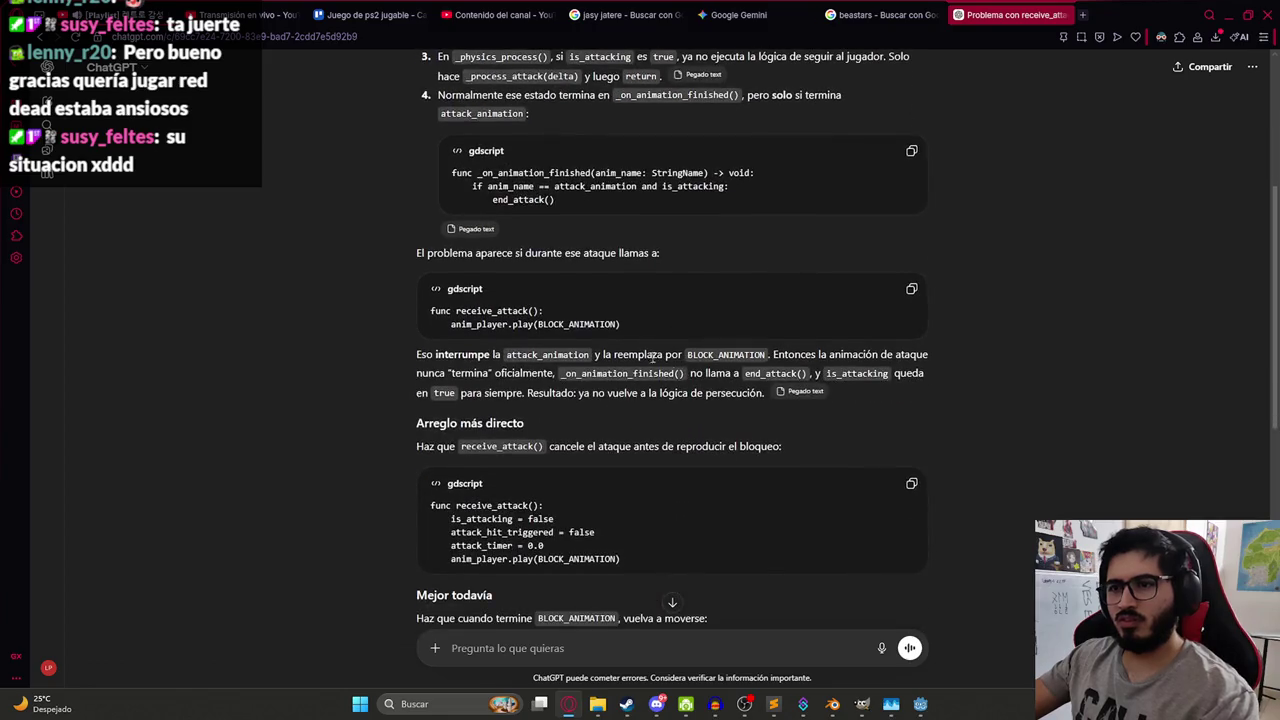
double_click(510, 311)
left_click(502, 348)
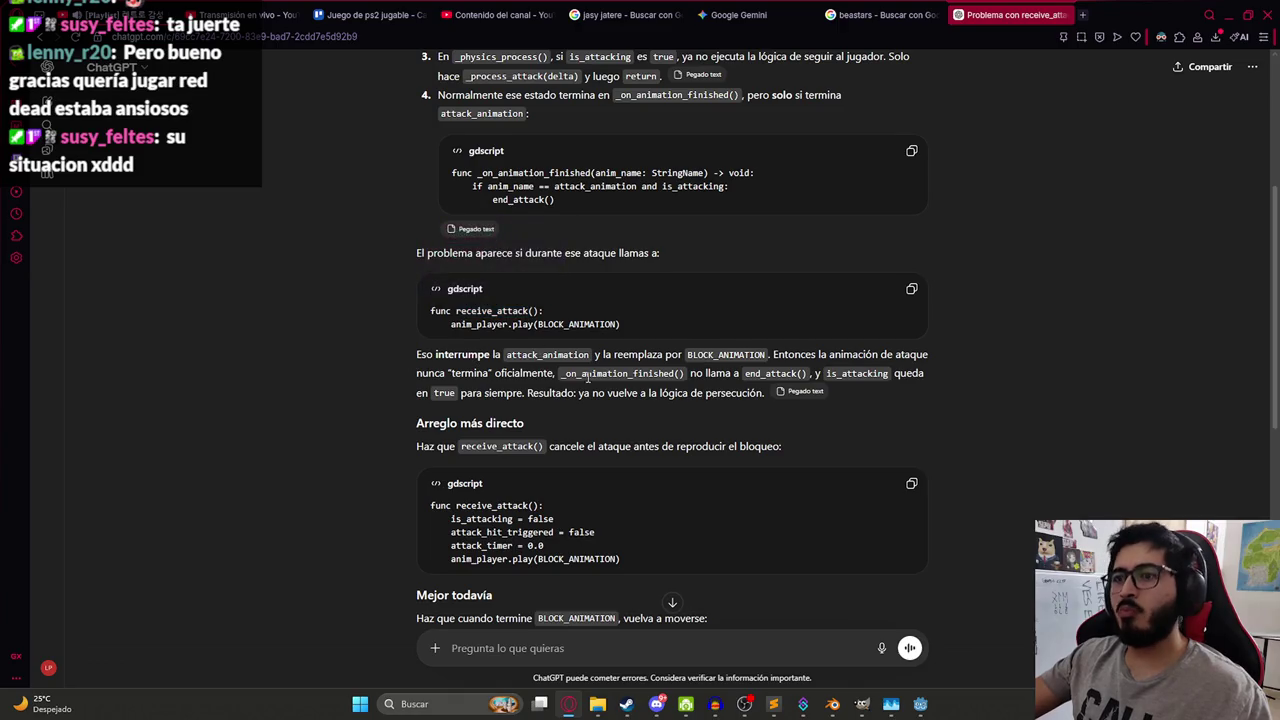
scroll(588, 377, "down", 1)
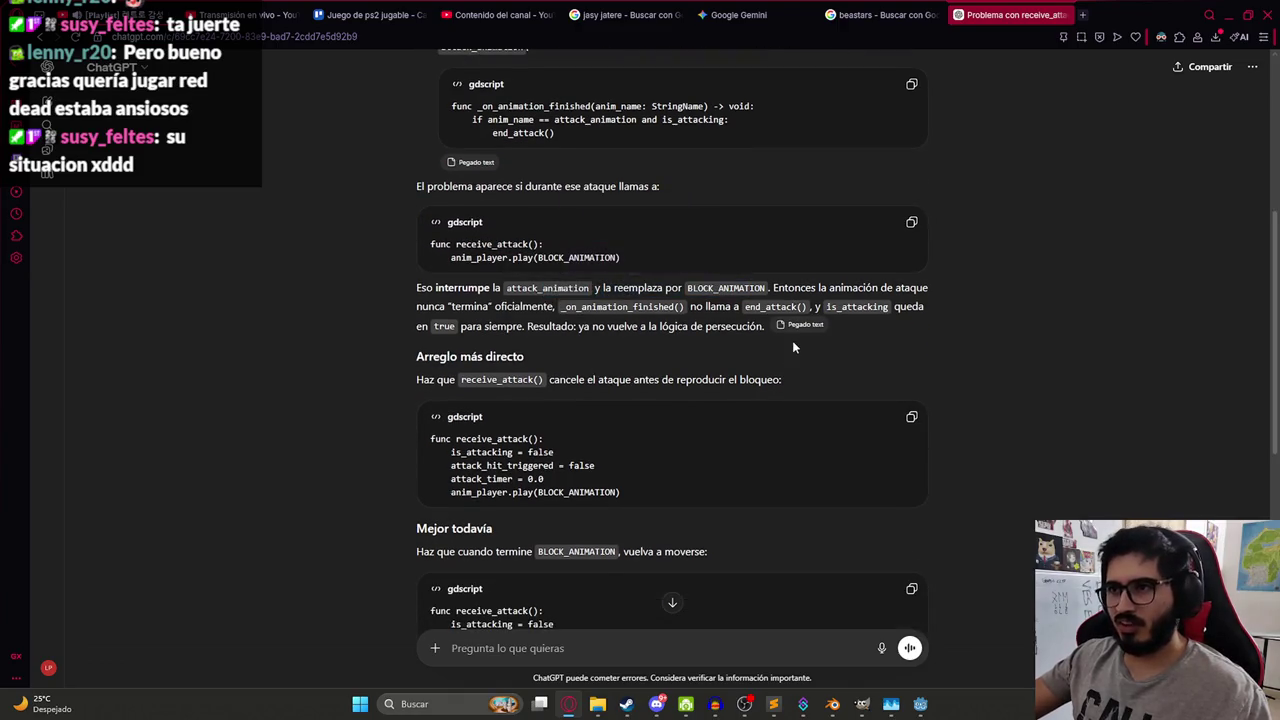
scroll(556, 373, "down", 2)
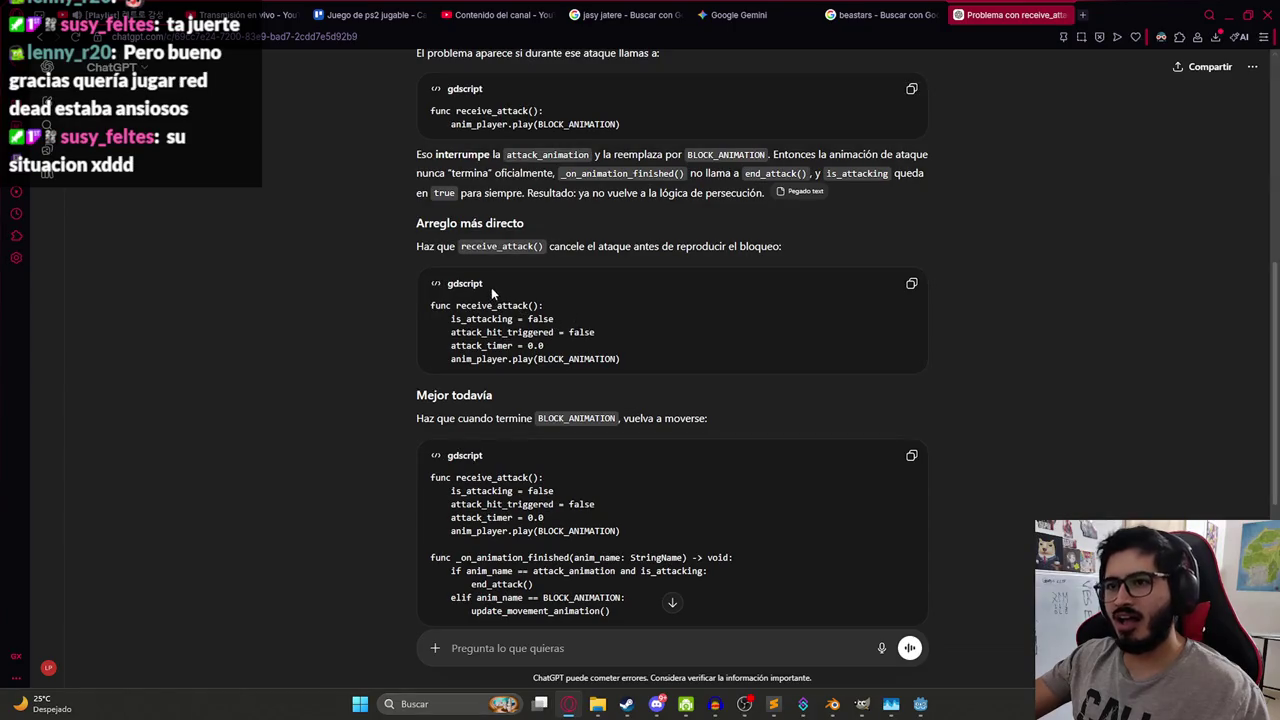
scroll(492, 291, "down", 1)
left_click(914, 217)
key("alt+Tab")
Paste ChatGPT's receive_attack body over the old one in the script.
left_click(665, 230)
left_click_drag(665, 230, 452, 214)
key("ctrl+v")
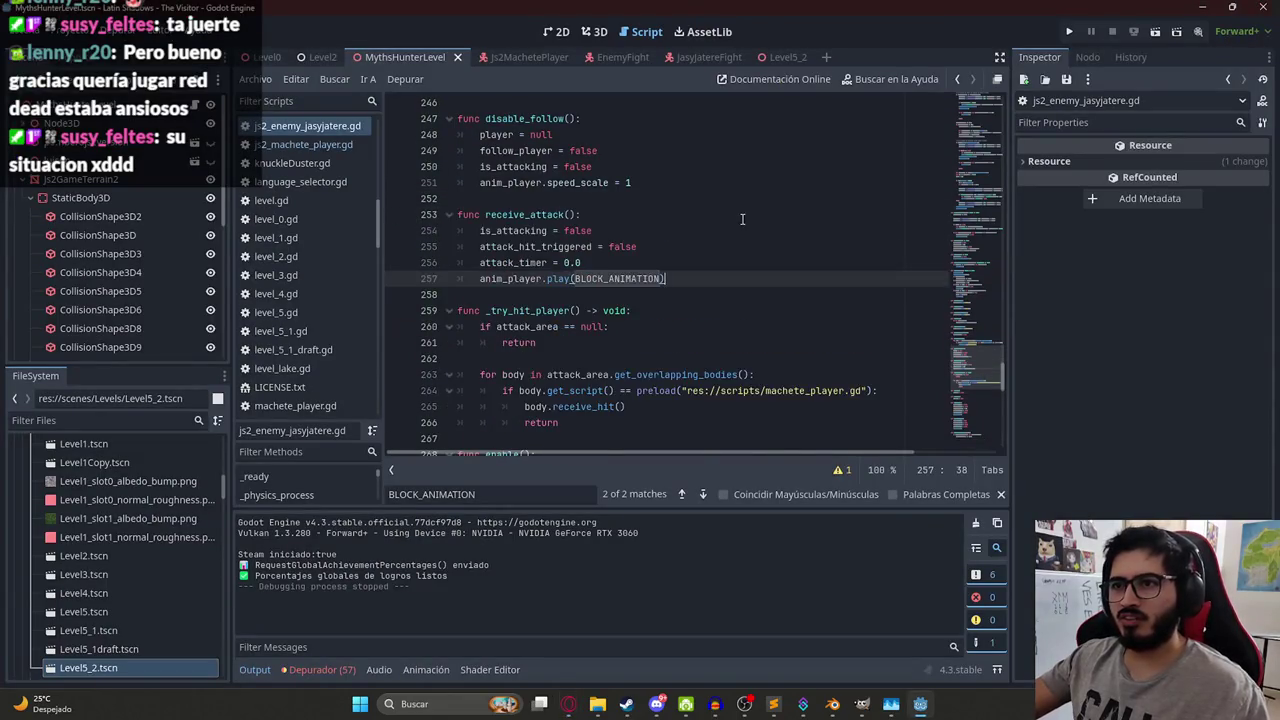
Copy the name _on_animation_finished from the answer and find that function in the script.
key("alt+Tab")
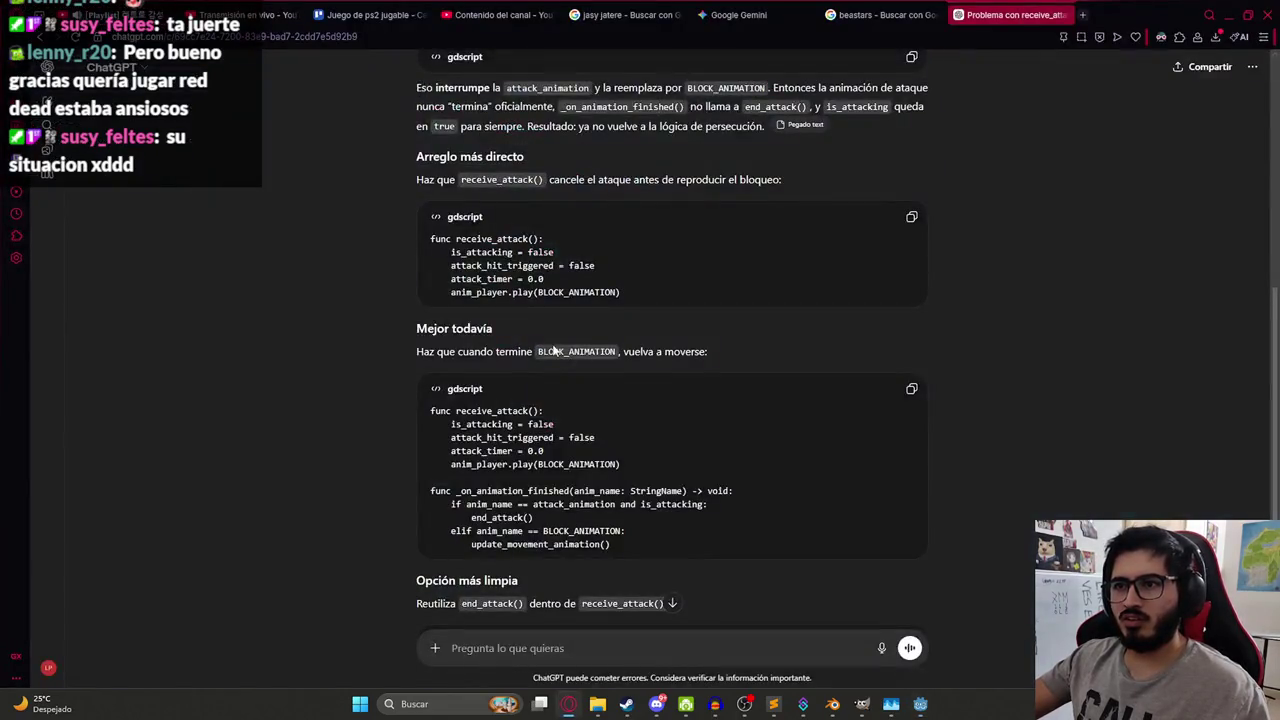
scroll(553, 349, "down", 2)
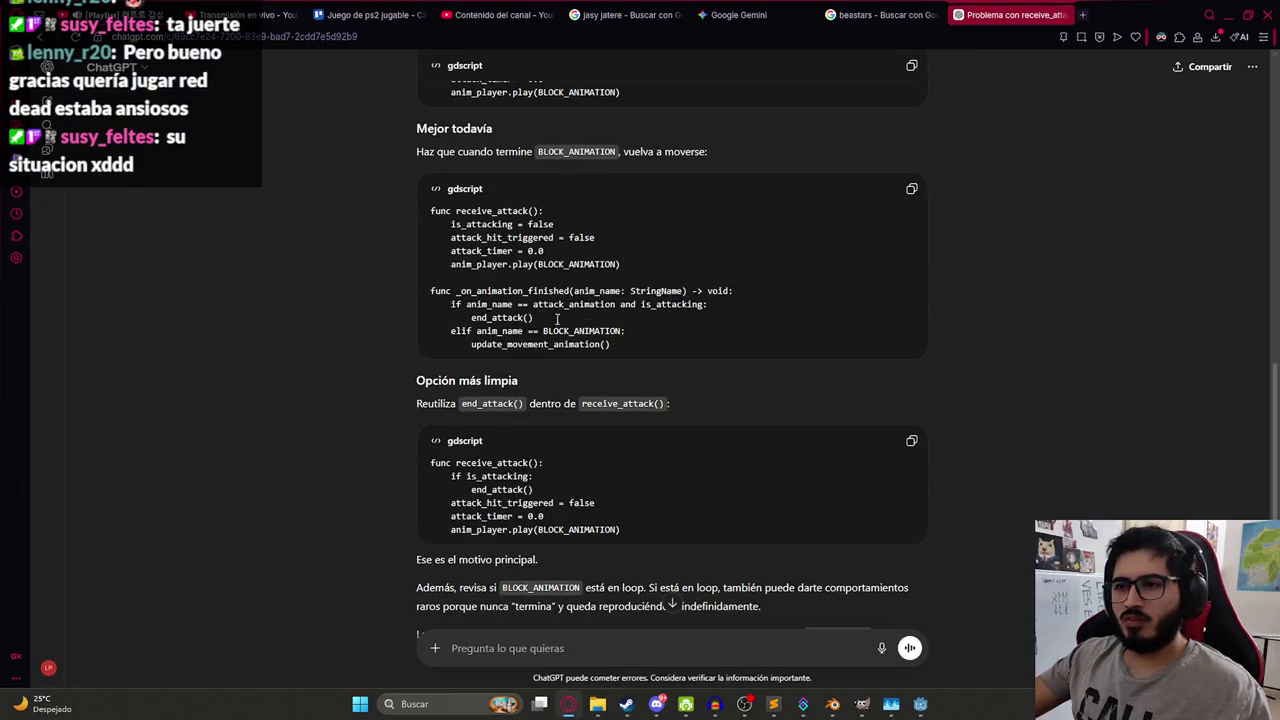
double_click(541, 291)
key("ctrl+c")
key("alt+Tab")
key("ctrl+f")
key("ctrl+v")
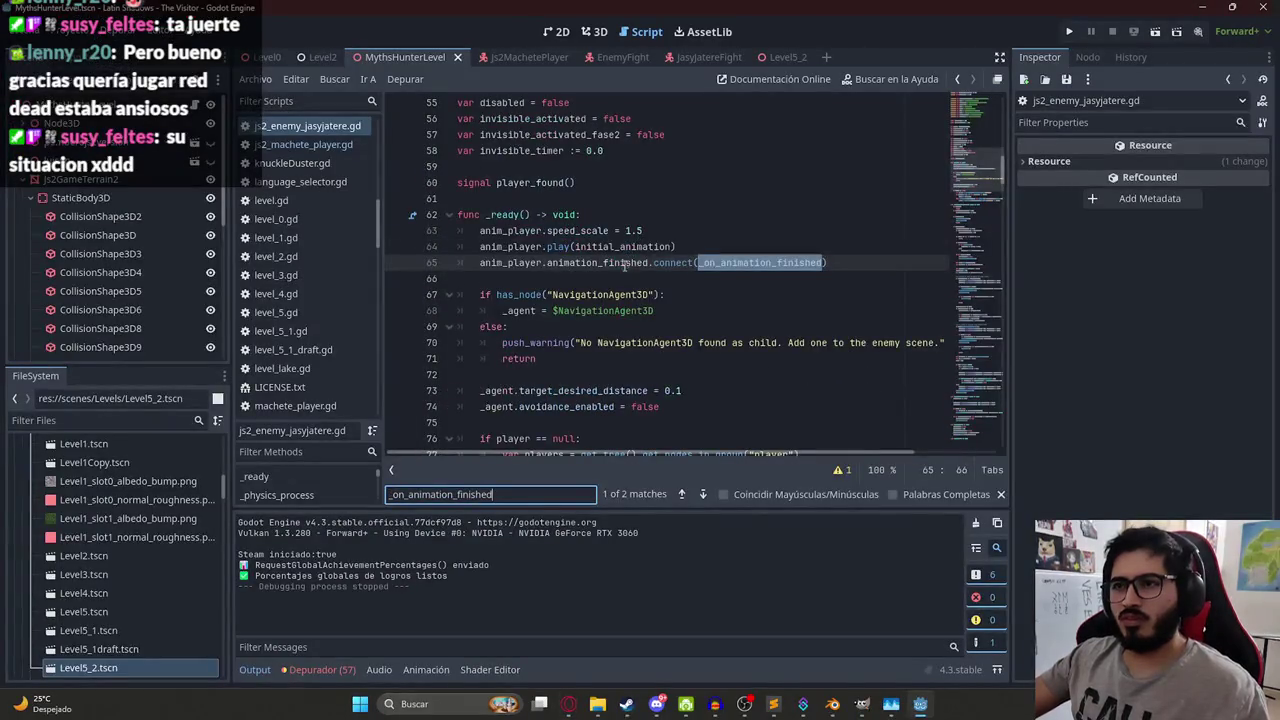
key("Return")
Add the elif BLOCK_ANIMATION branch on a new line below end_attack().
key("alt+Tab")
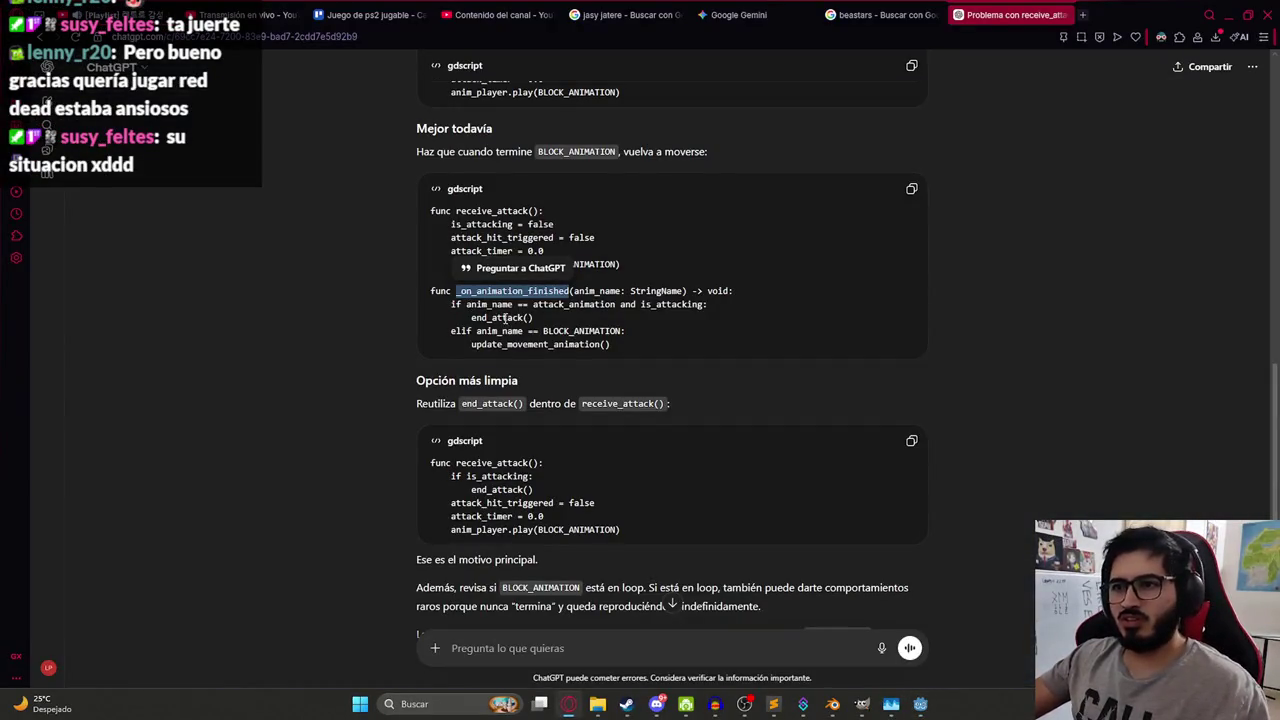
mouse_move(624, 343)
left_mouse_down()
mouse_move(471, 343)
mouse_move(451, 331)
mouse_move(551, 314)
left_mouse_up()
key("alt+Tab")
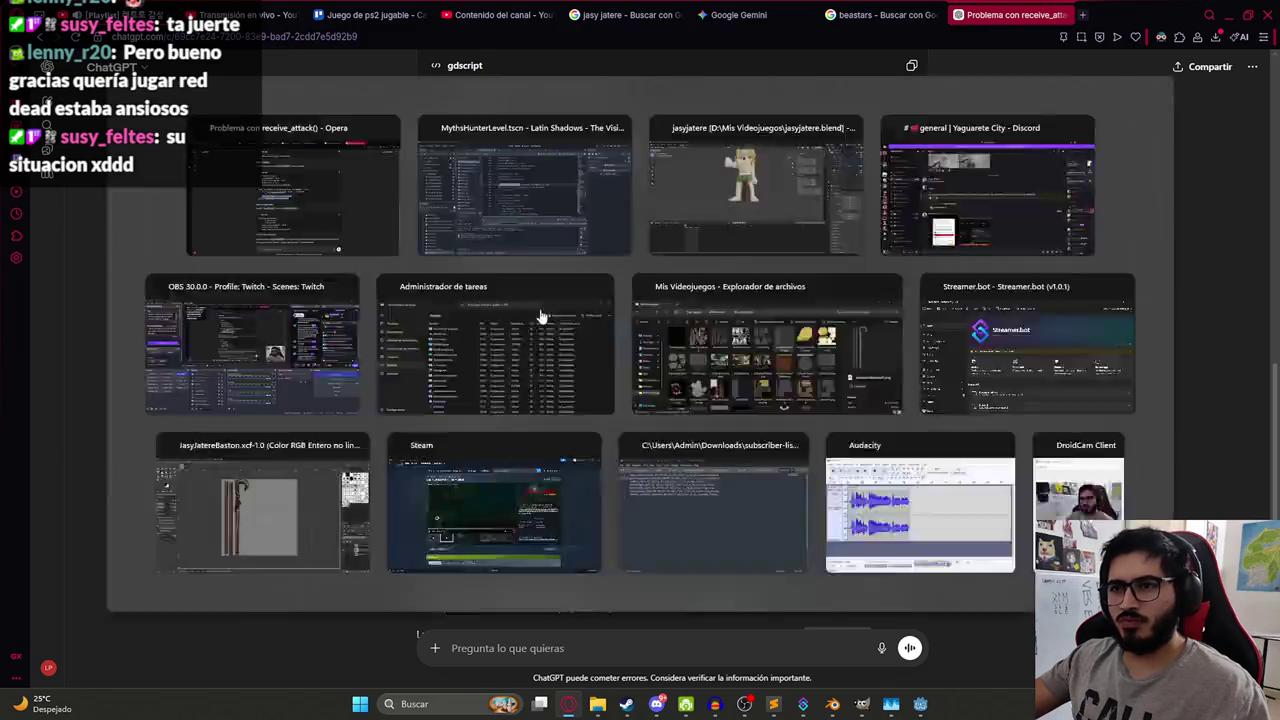
left_click(551, 314)
left_click(614, 301)
key("Return")
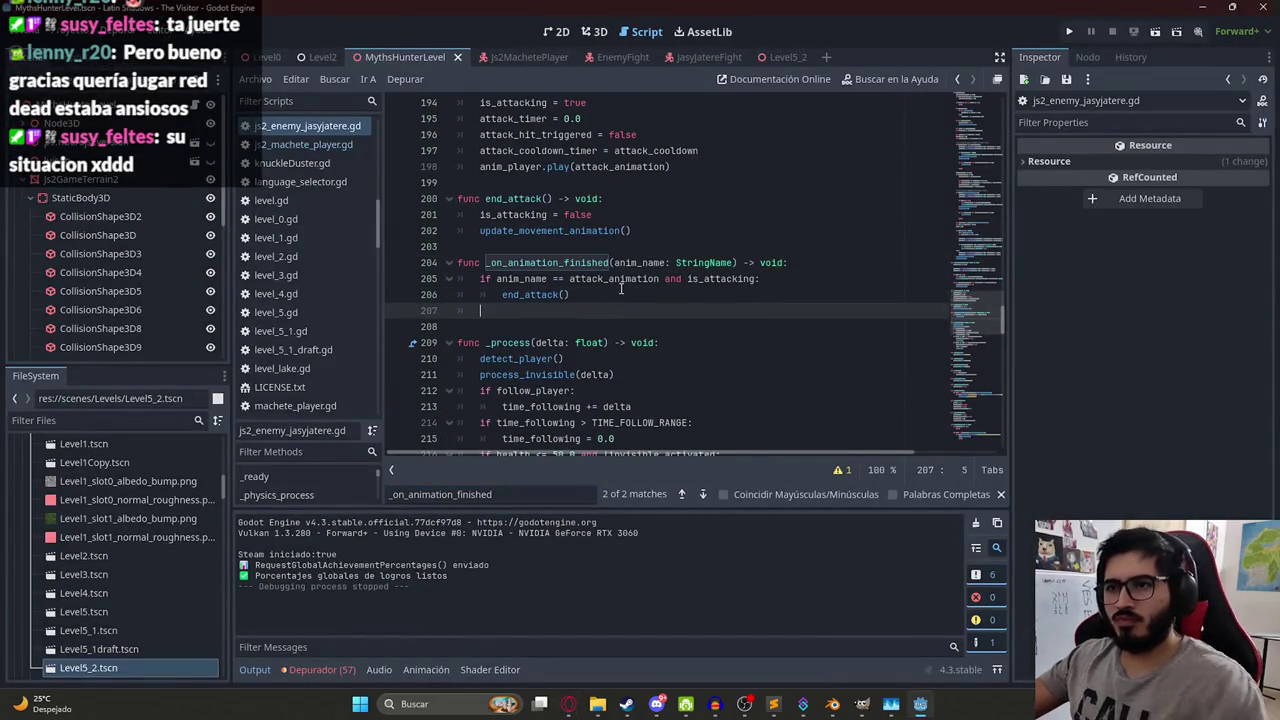
key("ctrl+v")
Recheck the answer, then delete the pasted elif BLOCK_ANIMATION branch again.
double_click(622, 310)
key("alt+Tab")
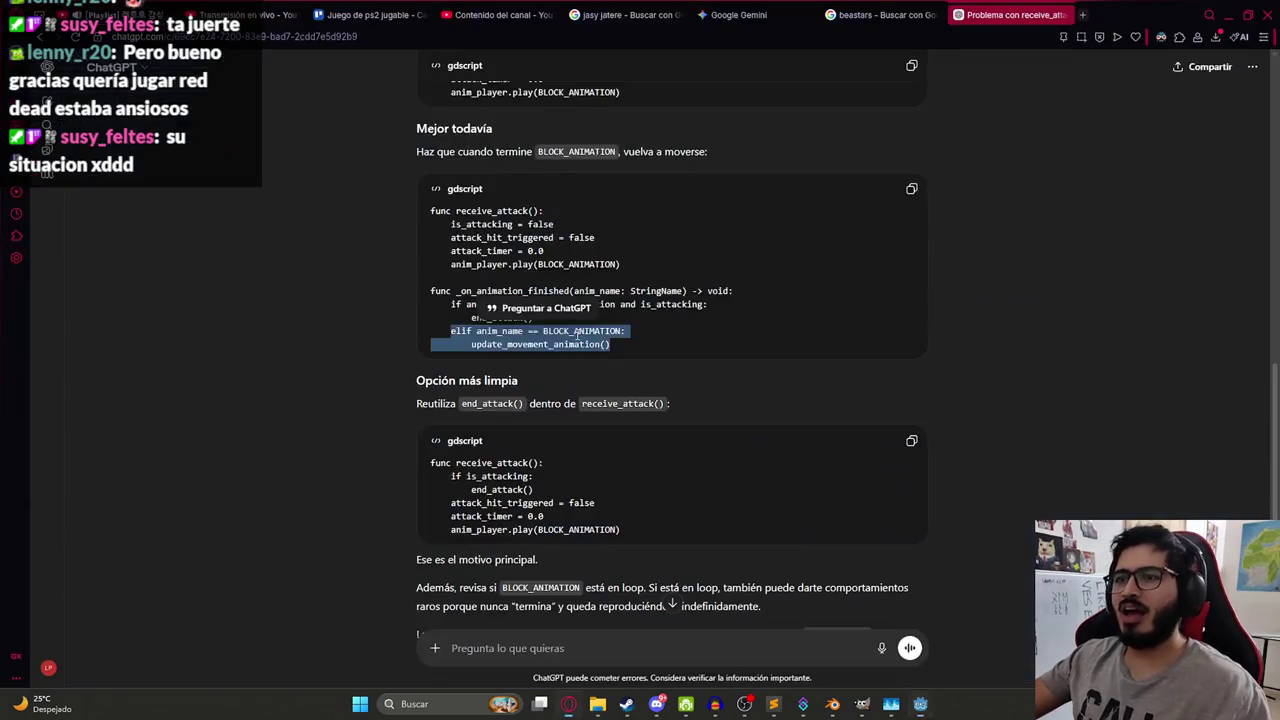
scroll(510, 355, "down", 1)
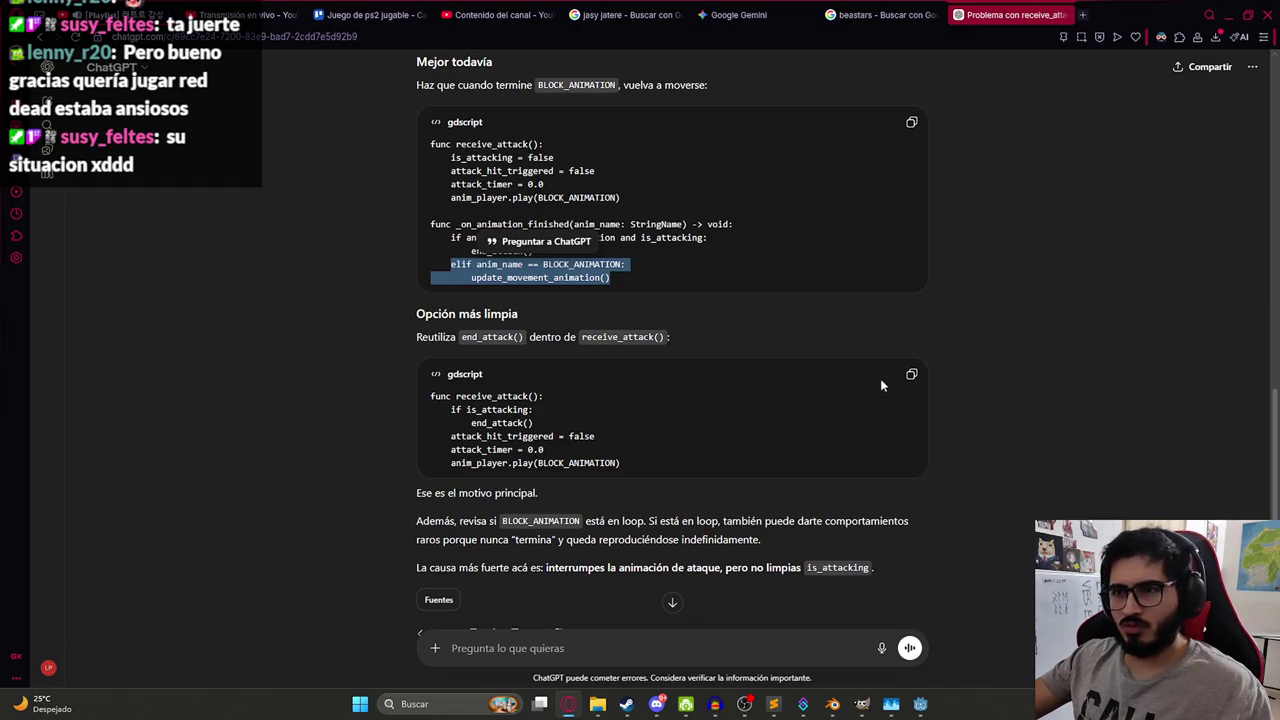
key("alt+Tab")
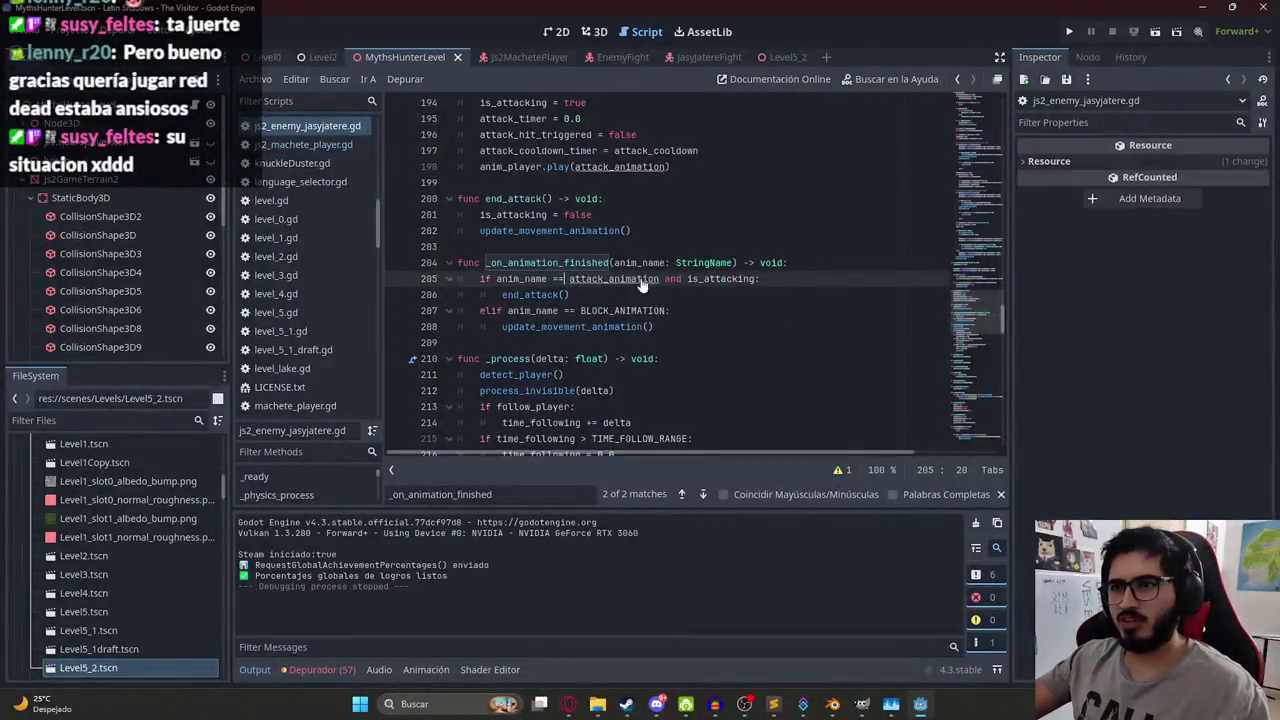
left_click_drag(653, 326, 480, 310)
key("BackSpace")
key("BackSpace")
key("BackSpace")
key("BackSpace")
Search for 'receive' and replace the old receive_attack body with the 'if is_attacking: end_attack()' version.
scroll(550, 263, "up", 1)
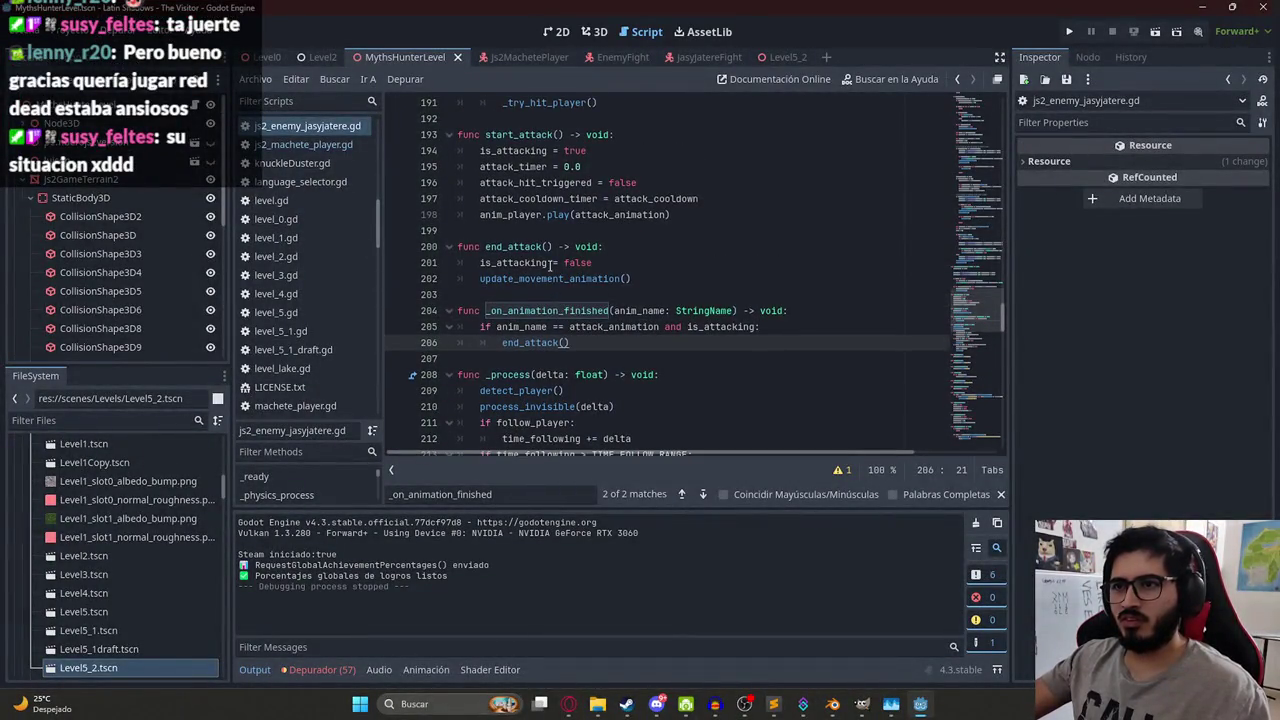
scroll(639, 265, "up", 11)
scroll(628, 283, "down", 6)
left_click(628, 283)
scroll(628, 283, "down", 4)
left_click(616, 289)
key("ctrl+f")
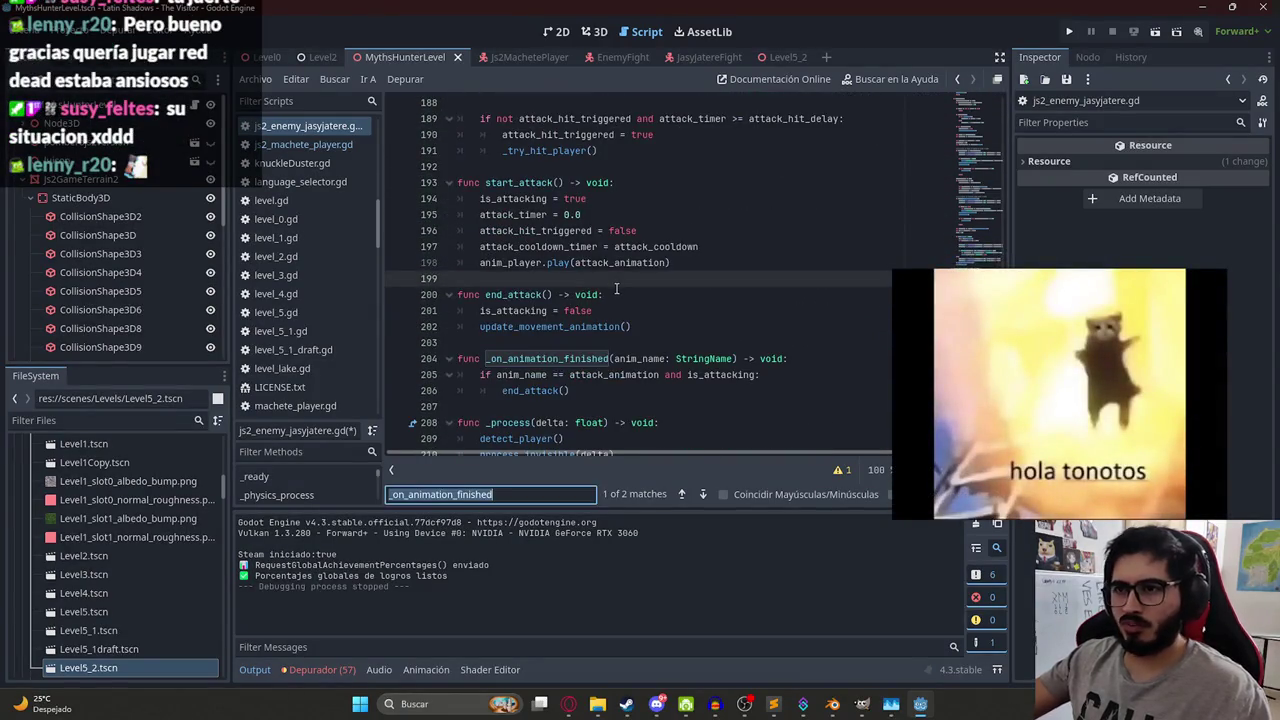
type("receive")
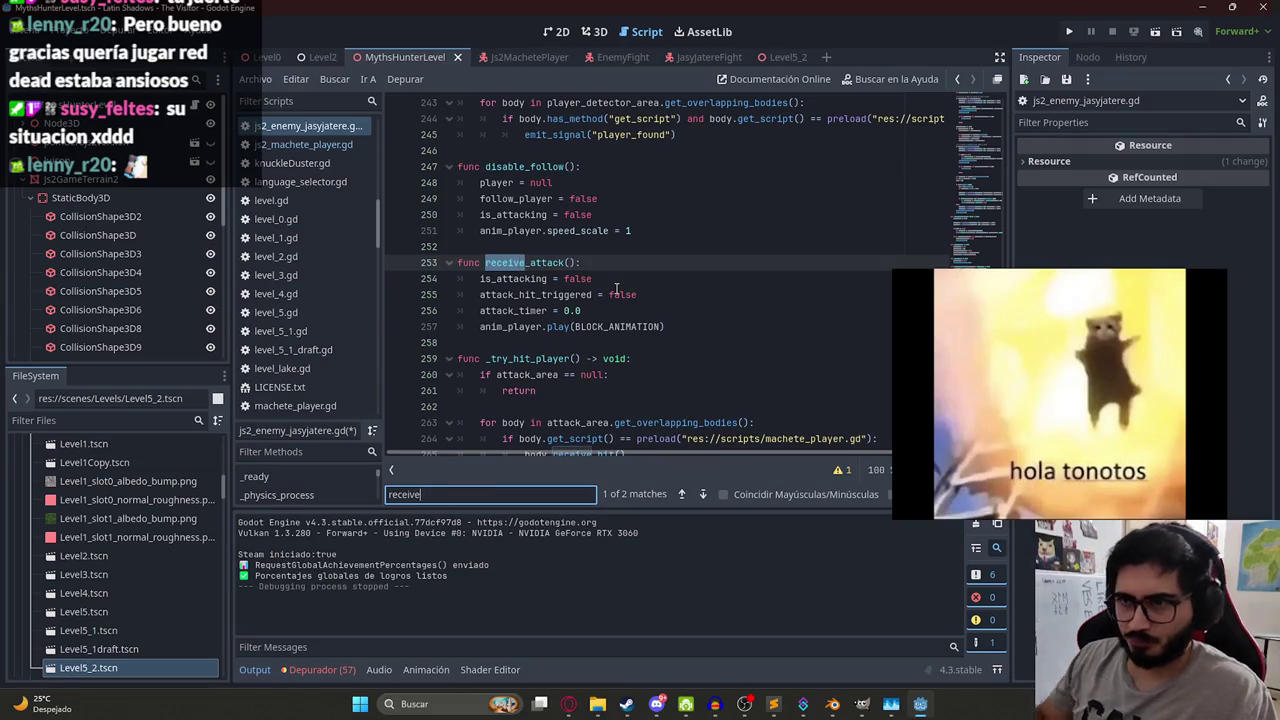
left_click_drag(673, 324, 391, 268)
key("ctrl+v")
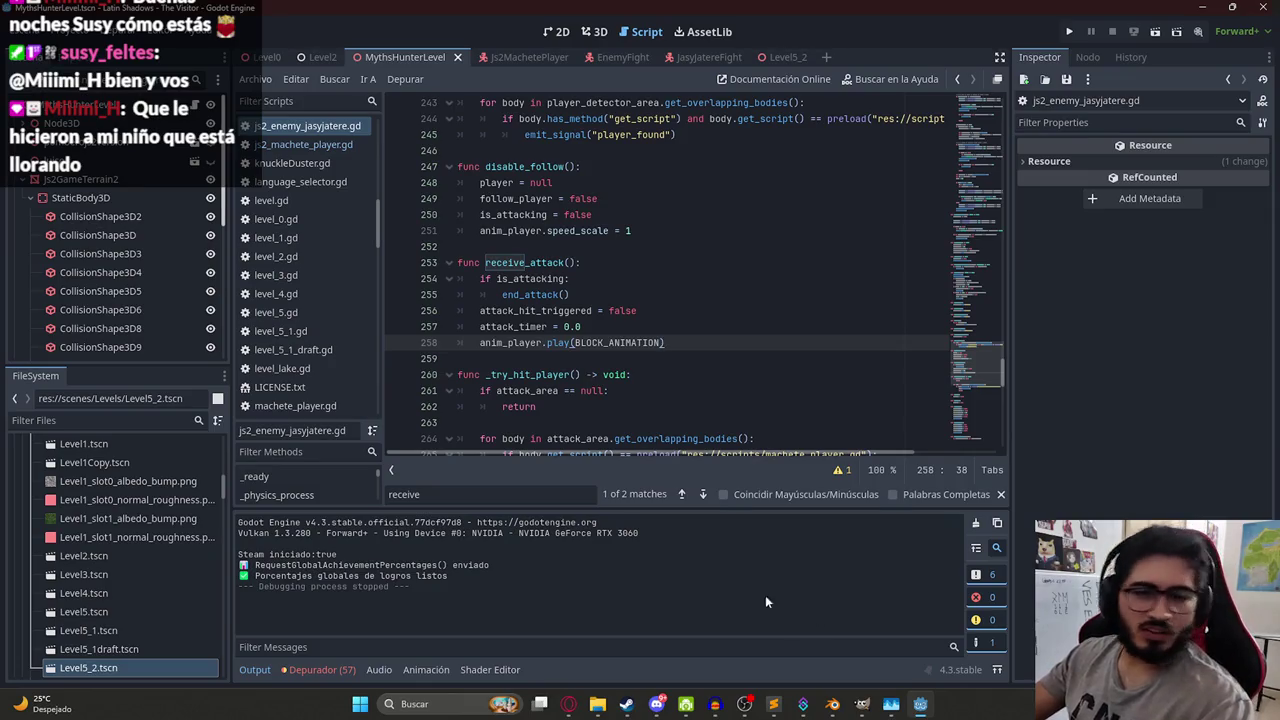
left_click(656, 703)
left_click(499, 541)
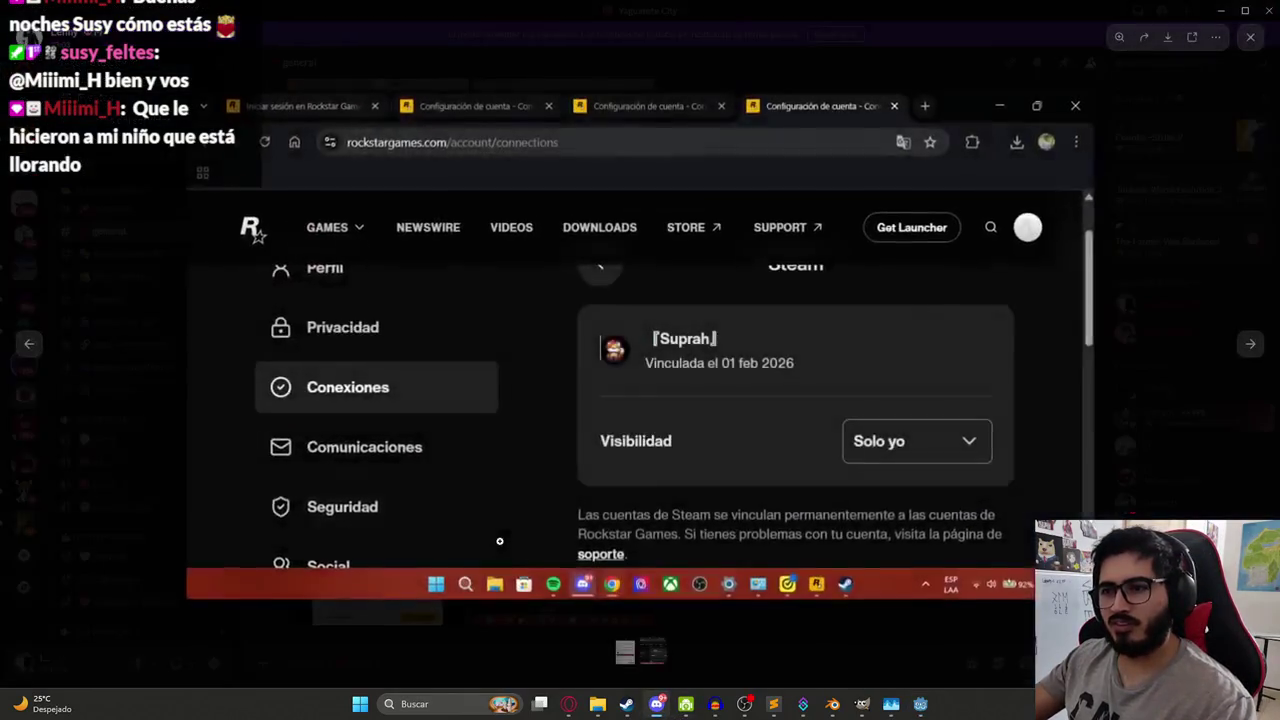
left_click(1153, 491)
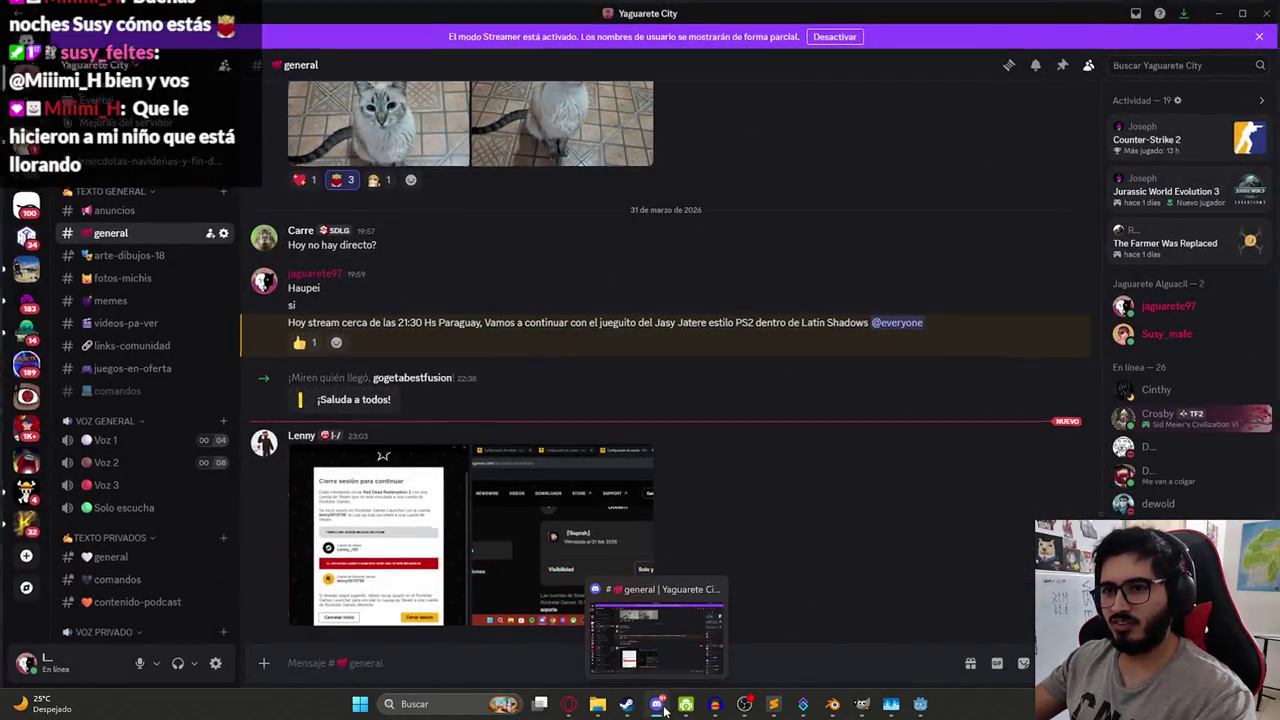
left_click(656, 703)
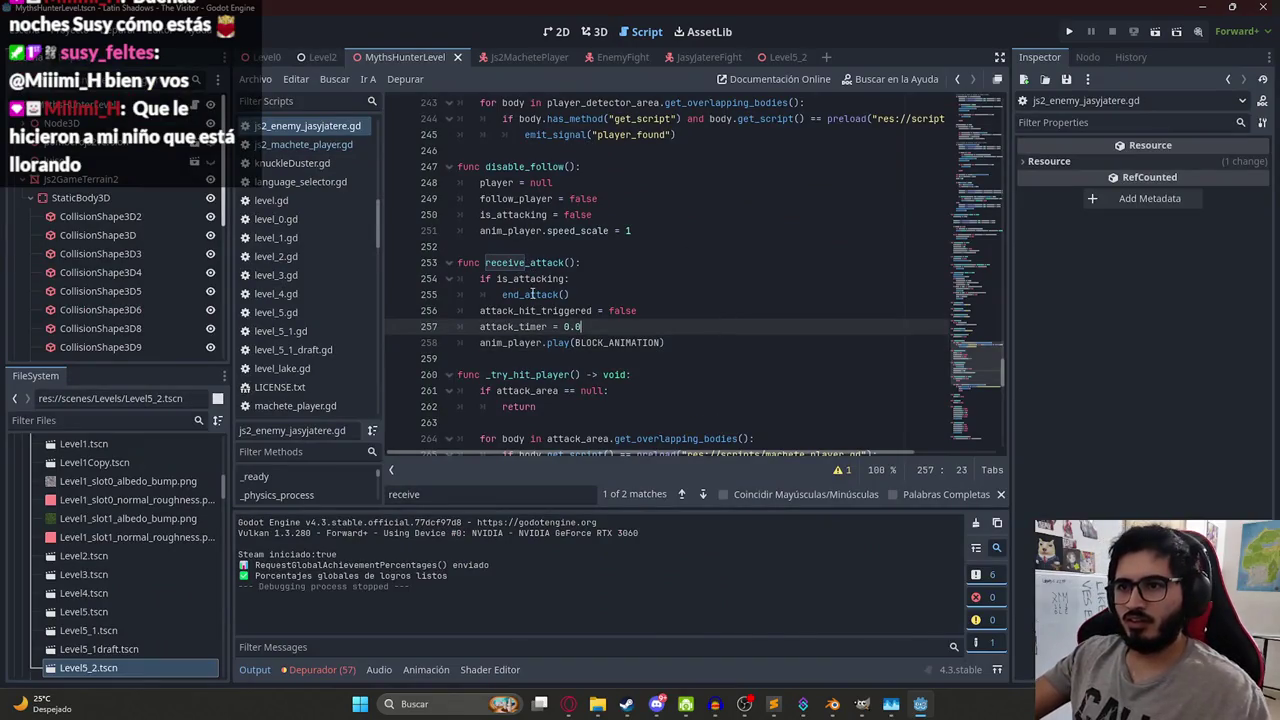
Undo the end_attack change so receive_attack clears is_attacking again.
double_click(587, 343)
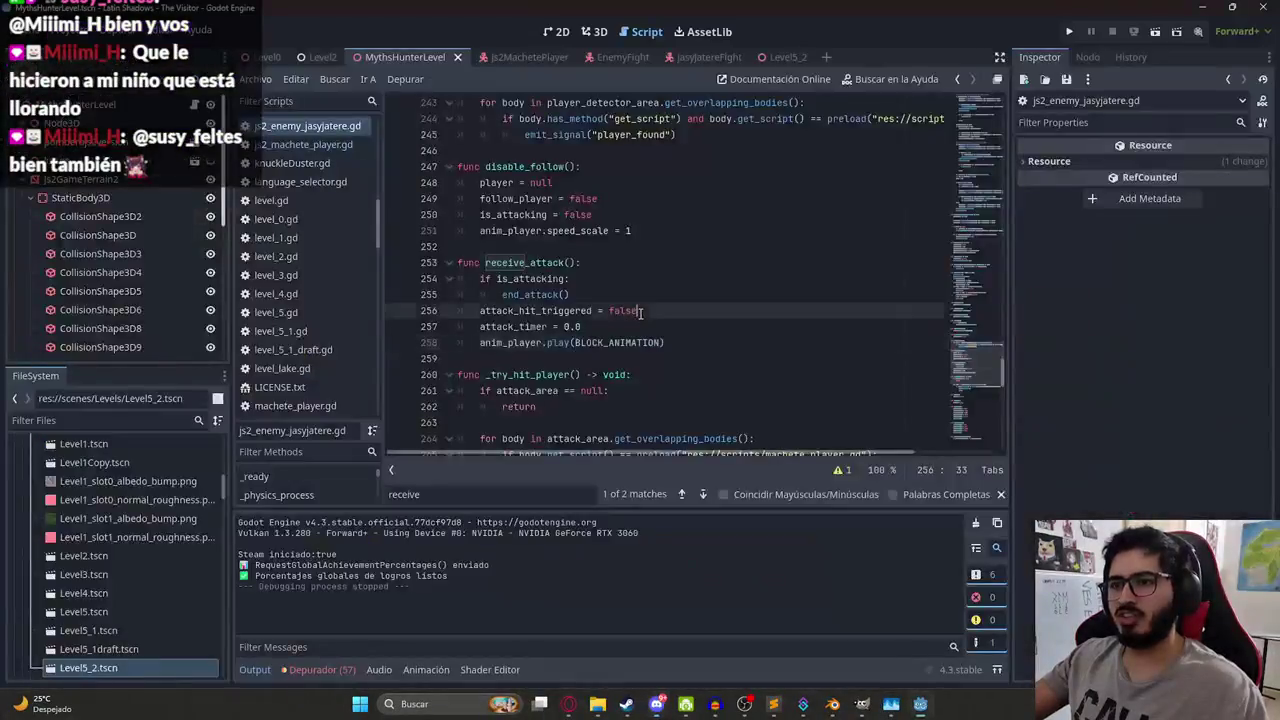
key("ctrl+z")
key("ctrl+z")
key("ctrl+z")
scroll(662, 306, "down", 4)
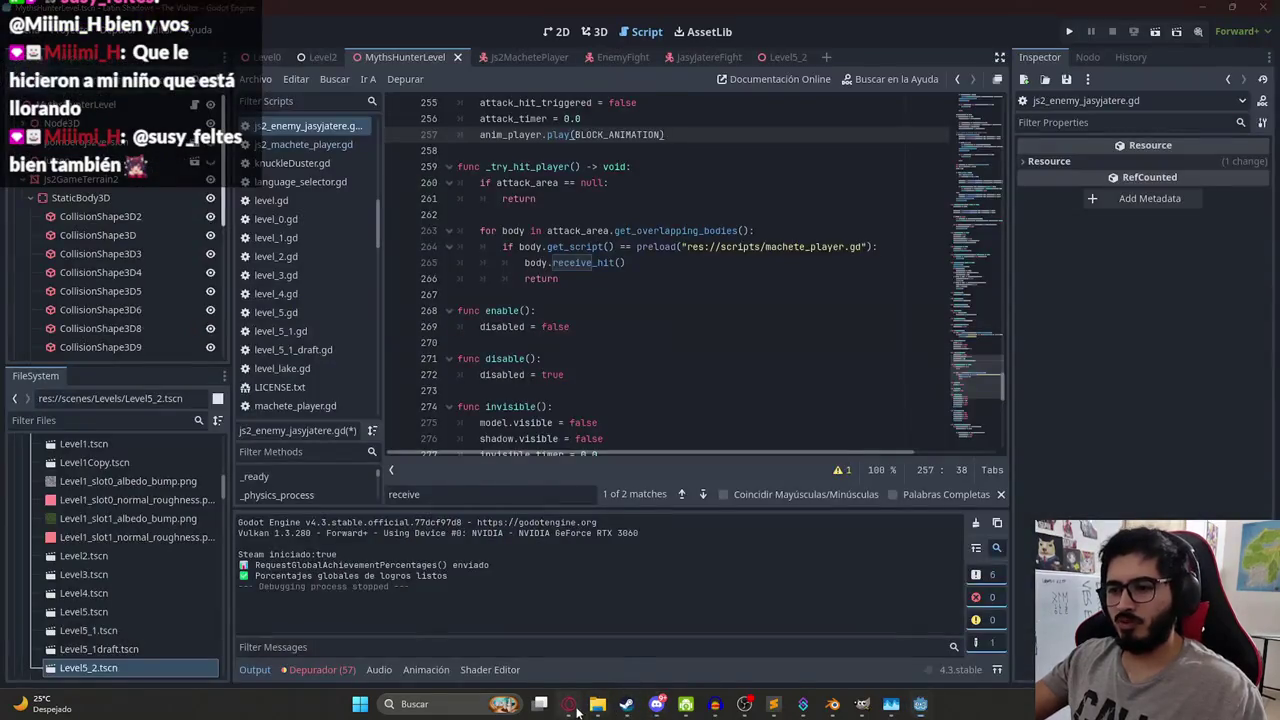
Search '_on_animation_fini' and paste ChatGPT's body with the BLOCK_ANIMATION branch into _on_animation_finished.
left_click(570, 705)
scroll(583, 322, "up", 1)
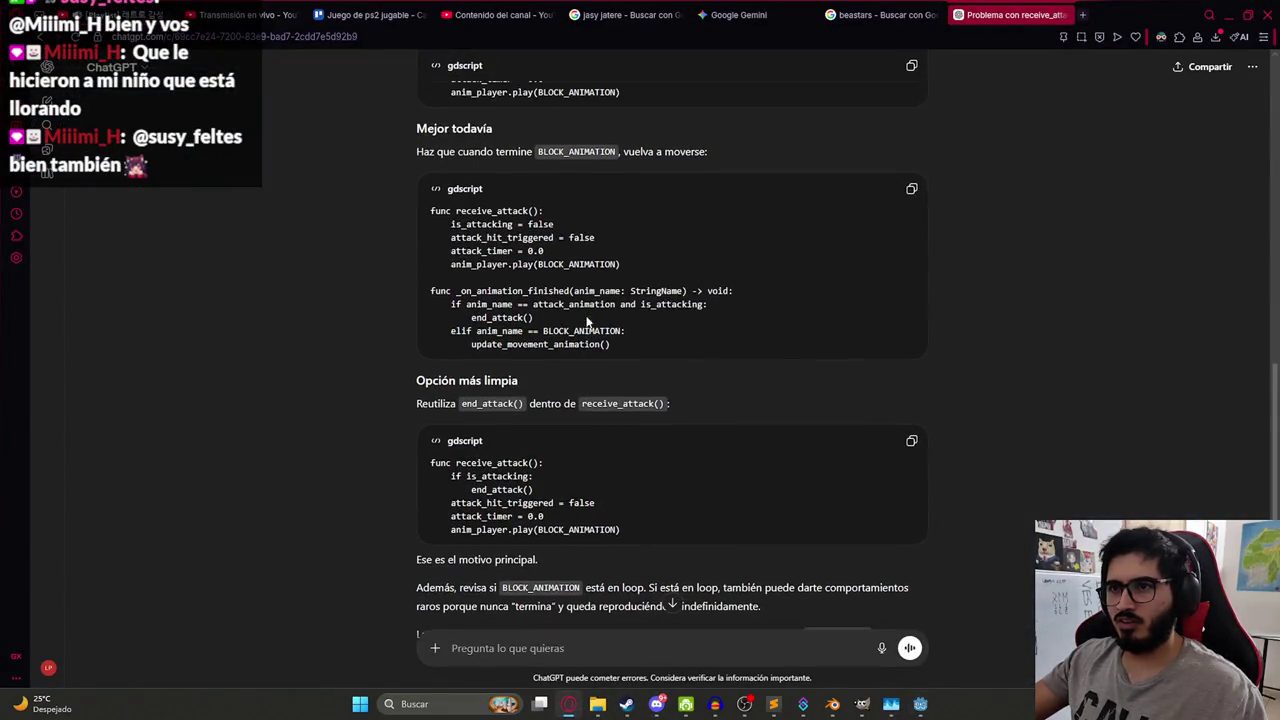
mouse_move(648, 341)
left_mouse_down()
mouse_move(484, 344)
mouse_move(435, 322)
mouse_move(450, 306)
left_mouse_up()
key("ctrl+c")
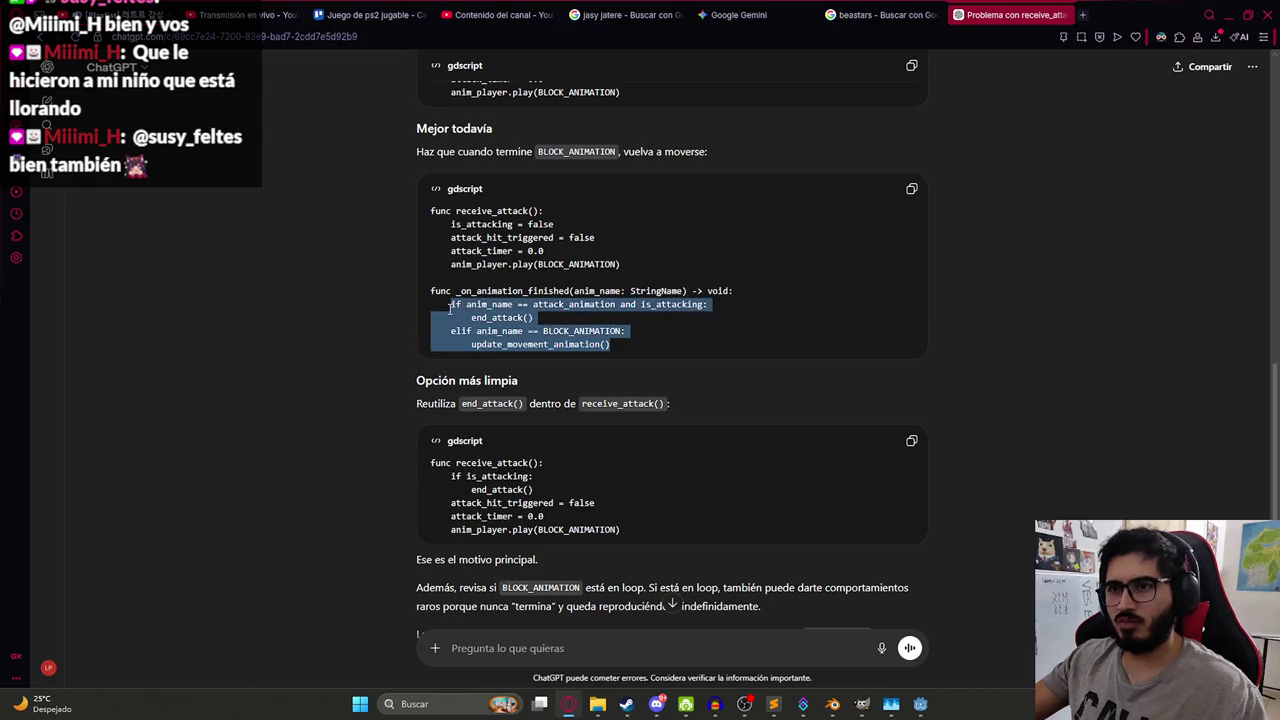
key("alt+Tab")
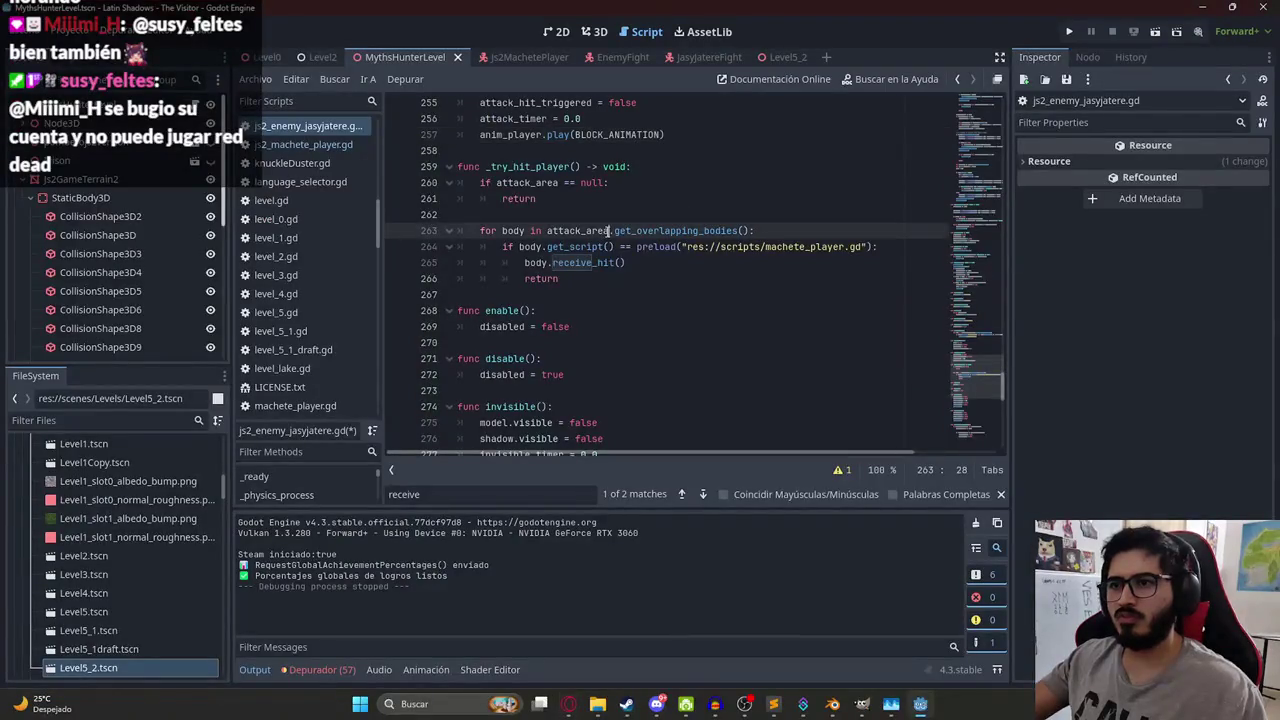
key("ctrl+f")
type("_on_an")
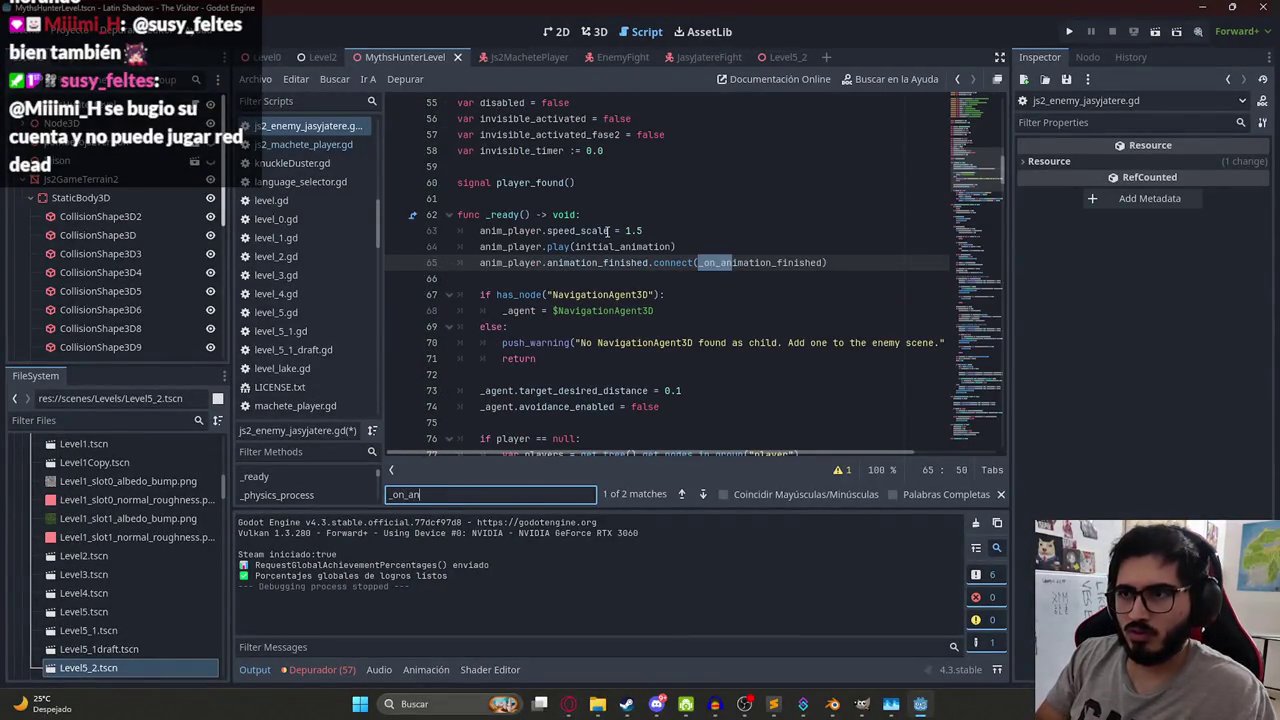
type("imation_fini")
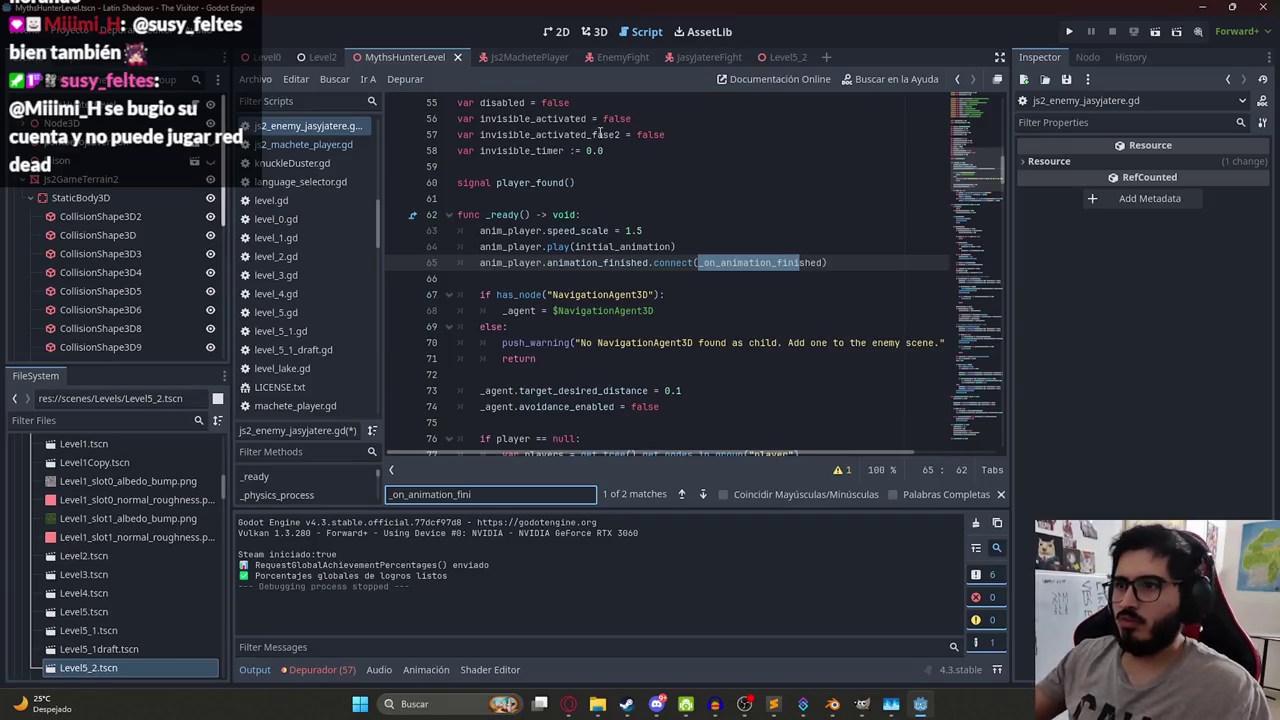
left_click(760, 262, "ctrl")
left_click_drag(612, 296, 388, 268)
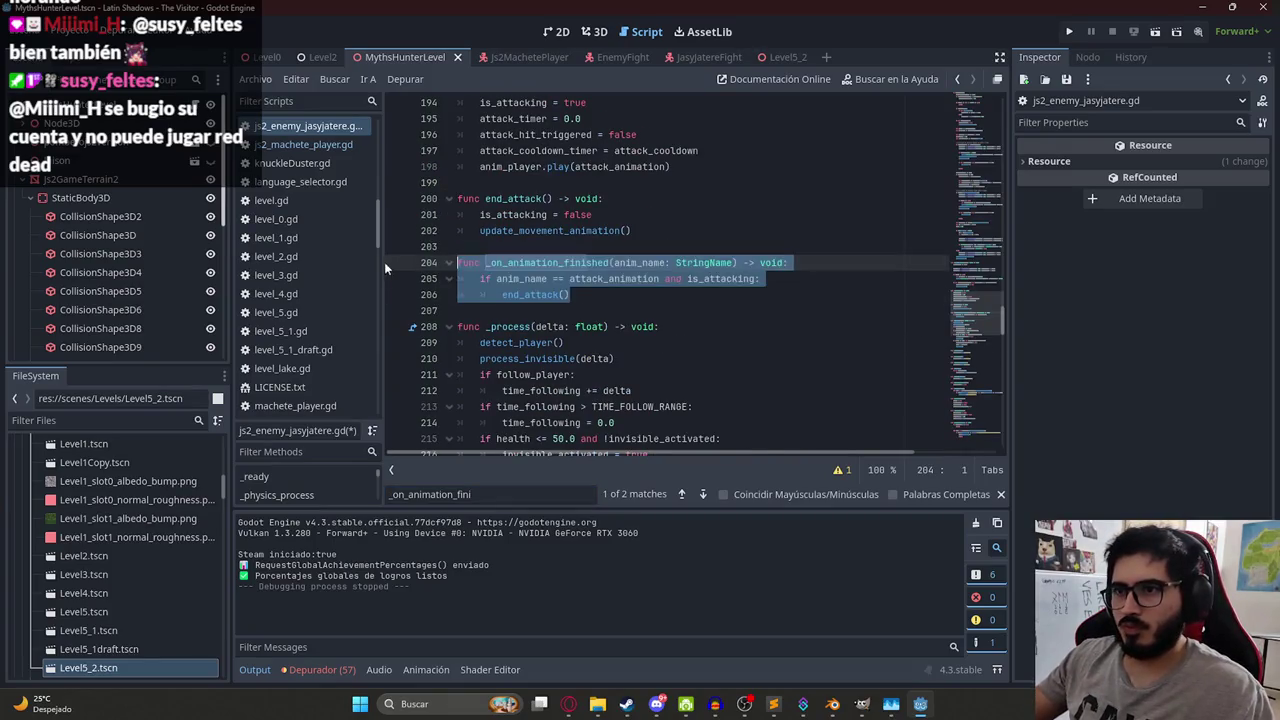
left_click_drag(570, 295, 482, 278)
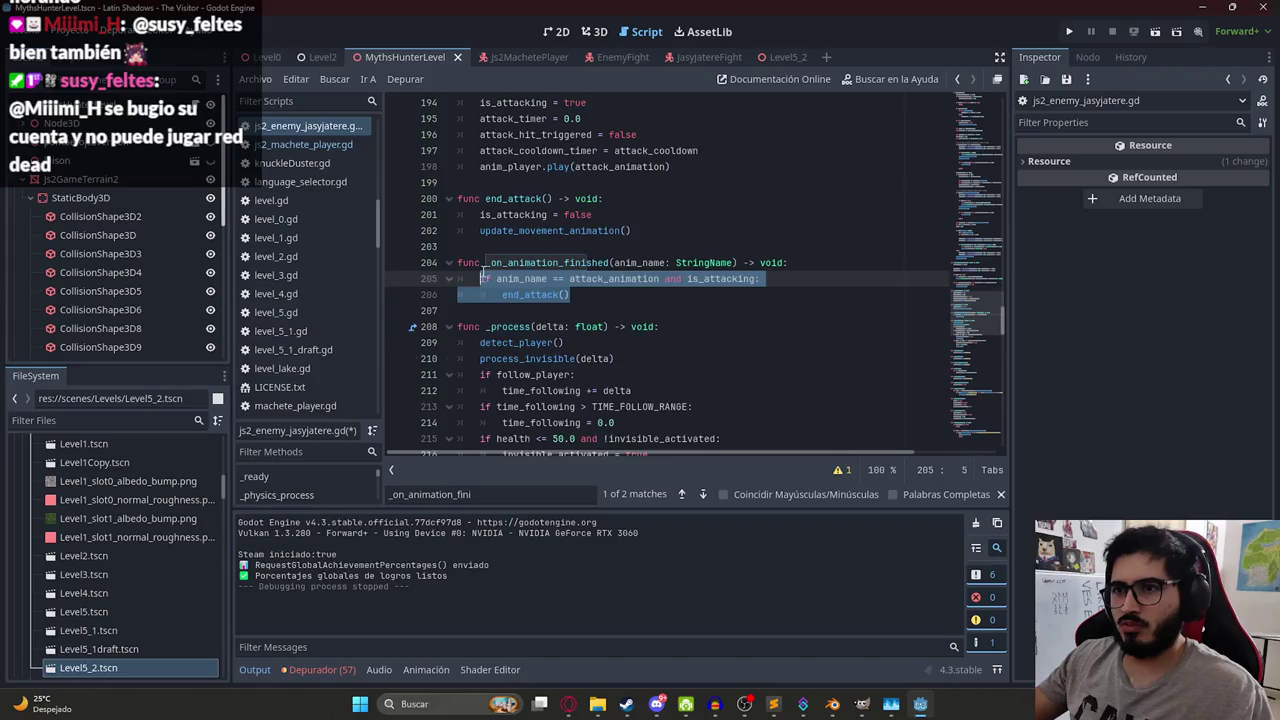
key("ctrl+v")
Save the scene, playtest the level, and stop the game.
right_click(381, 50)
left_click(484, 158)
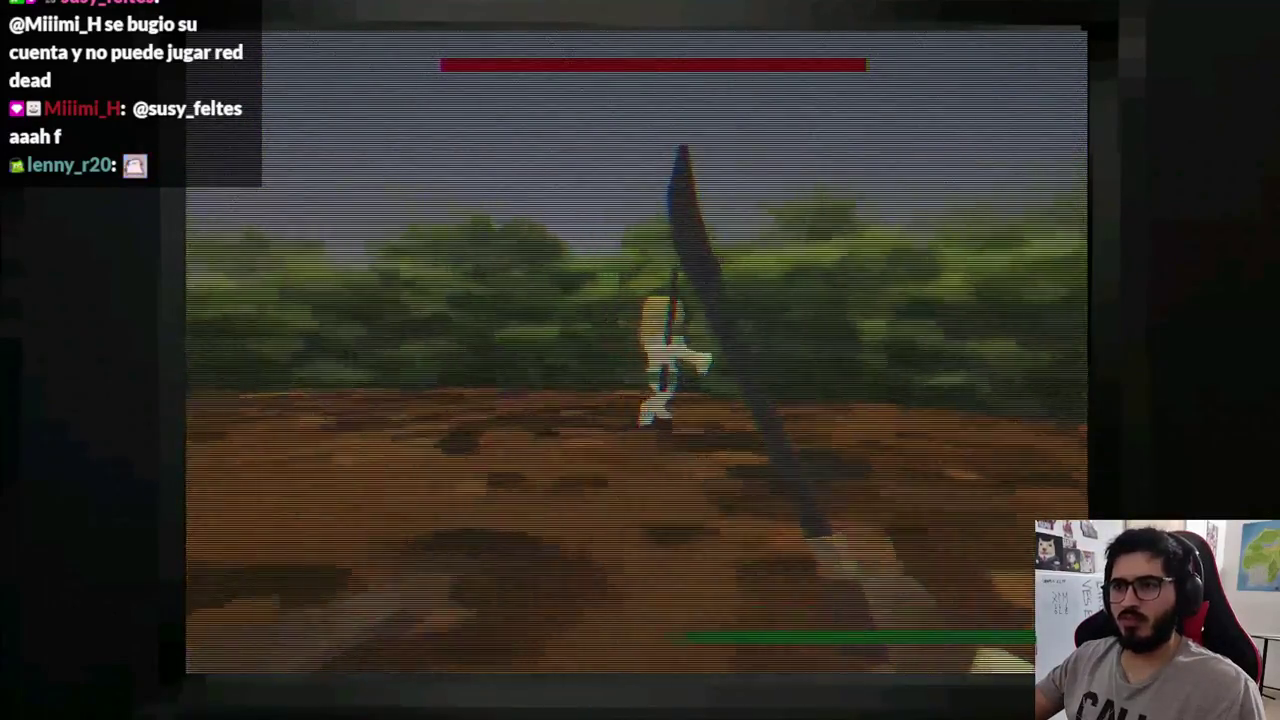
key("F8")
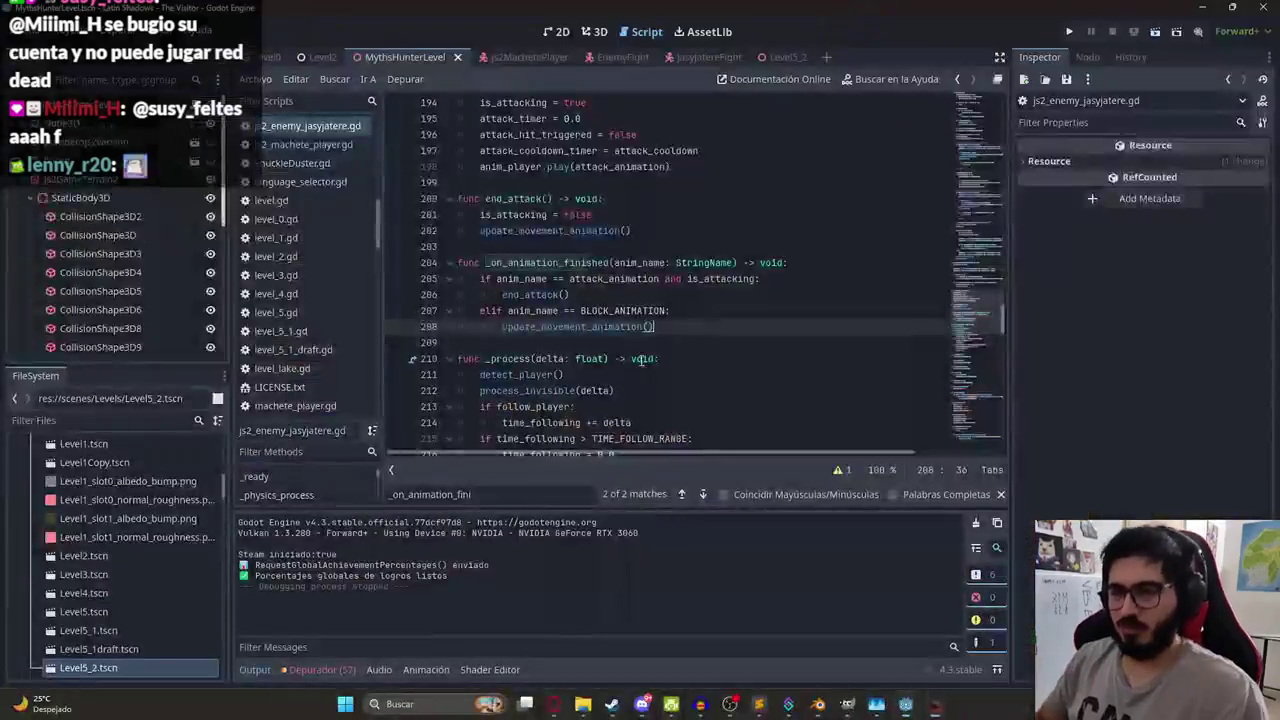
Send ChatGPT the full enemy script with a note that BLOCK_ANIMATION never plays.
left_click_drag(643, 359, 460, 262)
left_click(553, 704)
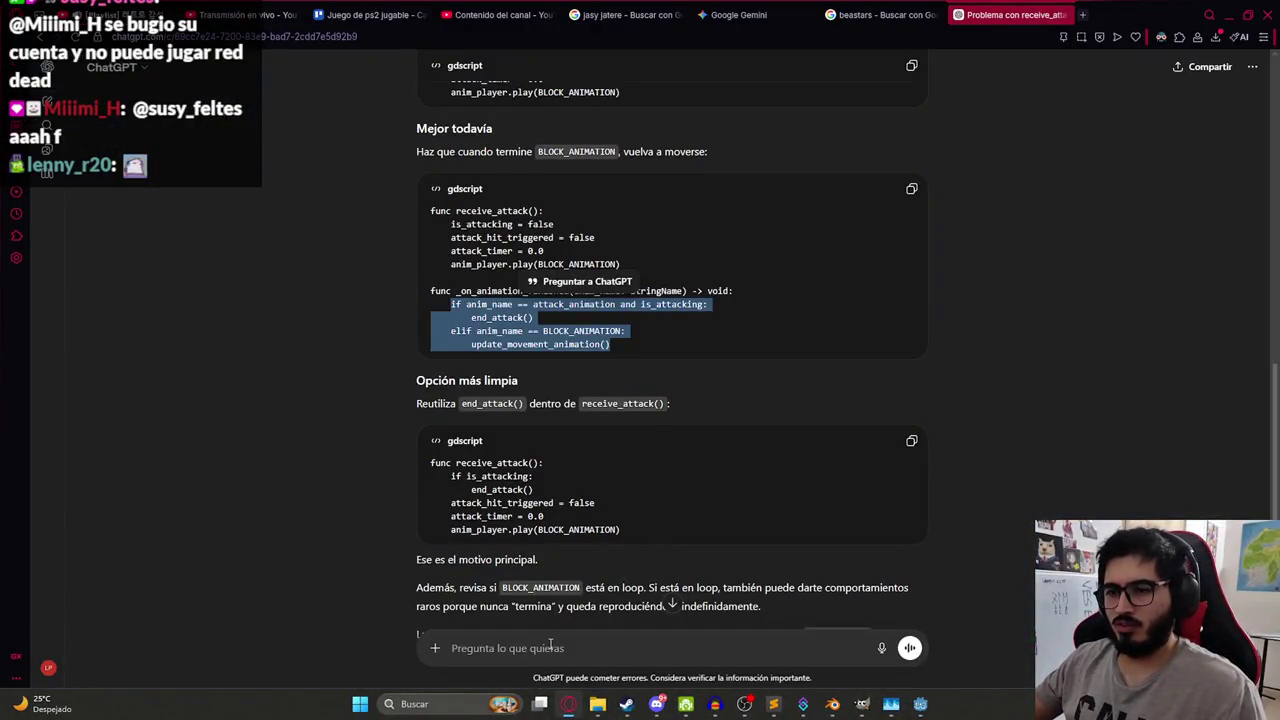
type("No")
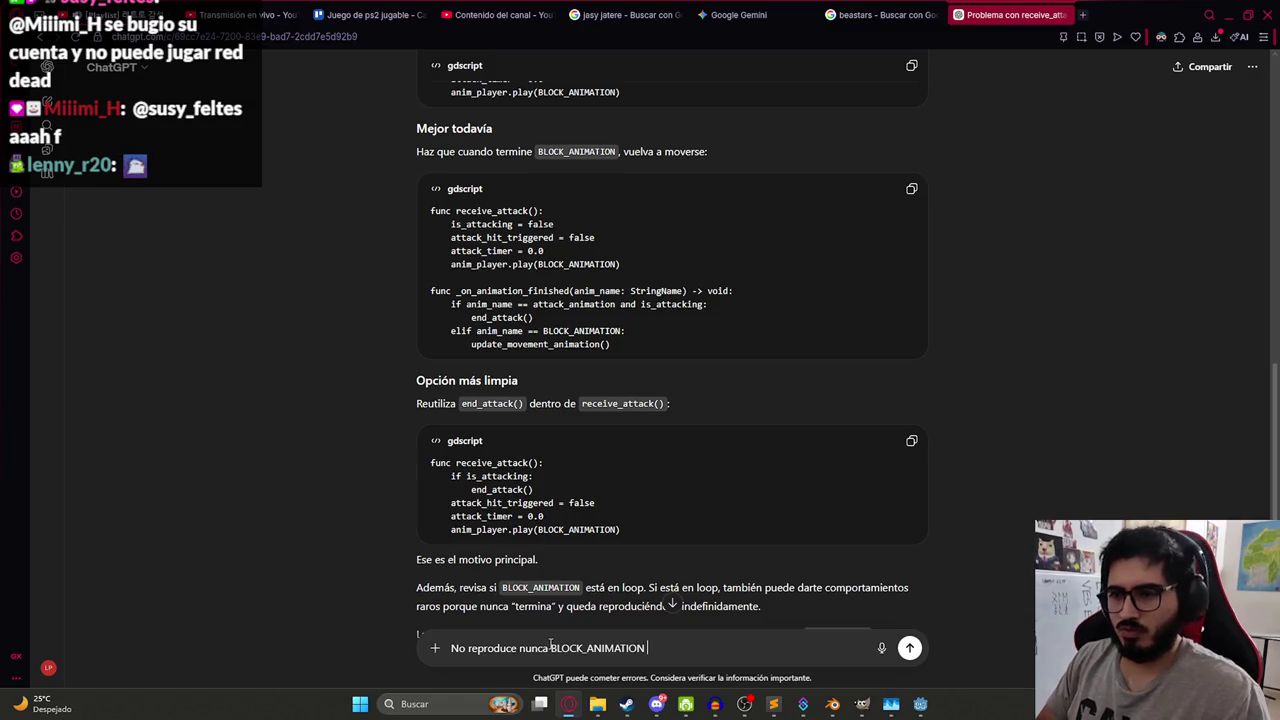
key("shift+Return")
key("ctrl+v")
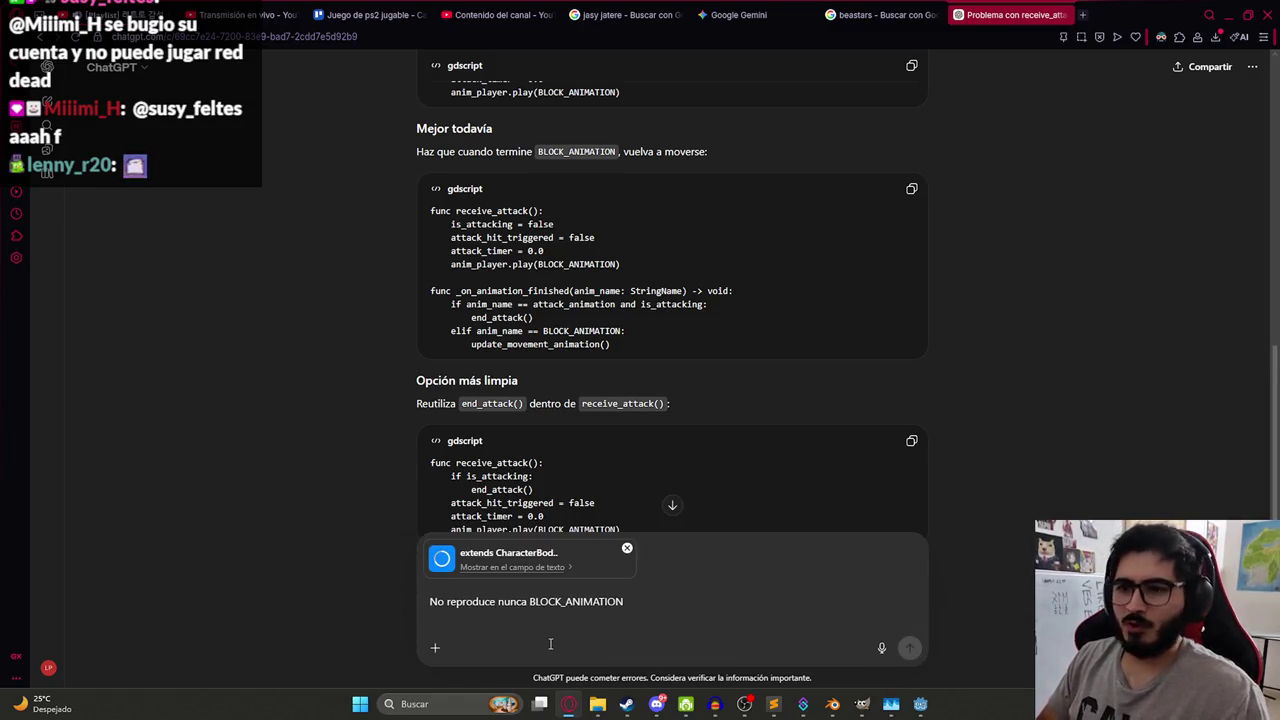
key("Return")
key("alt+Tab")
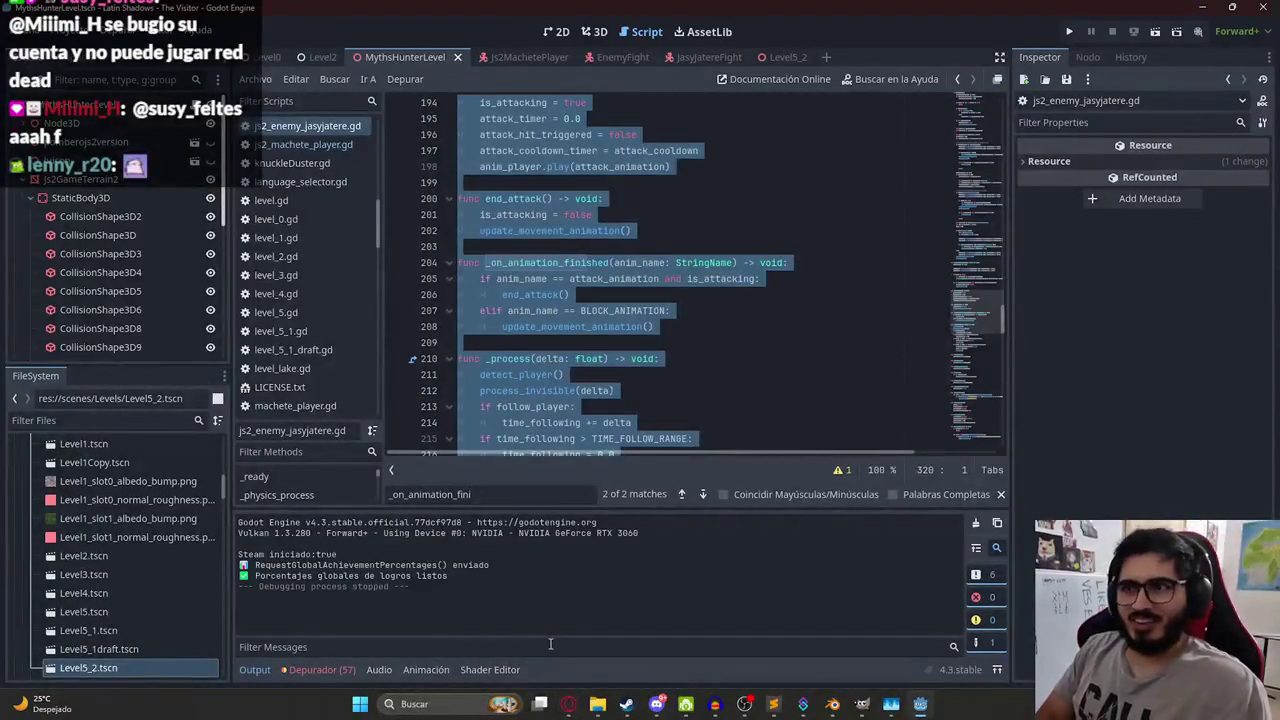
left_click(730, 372)
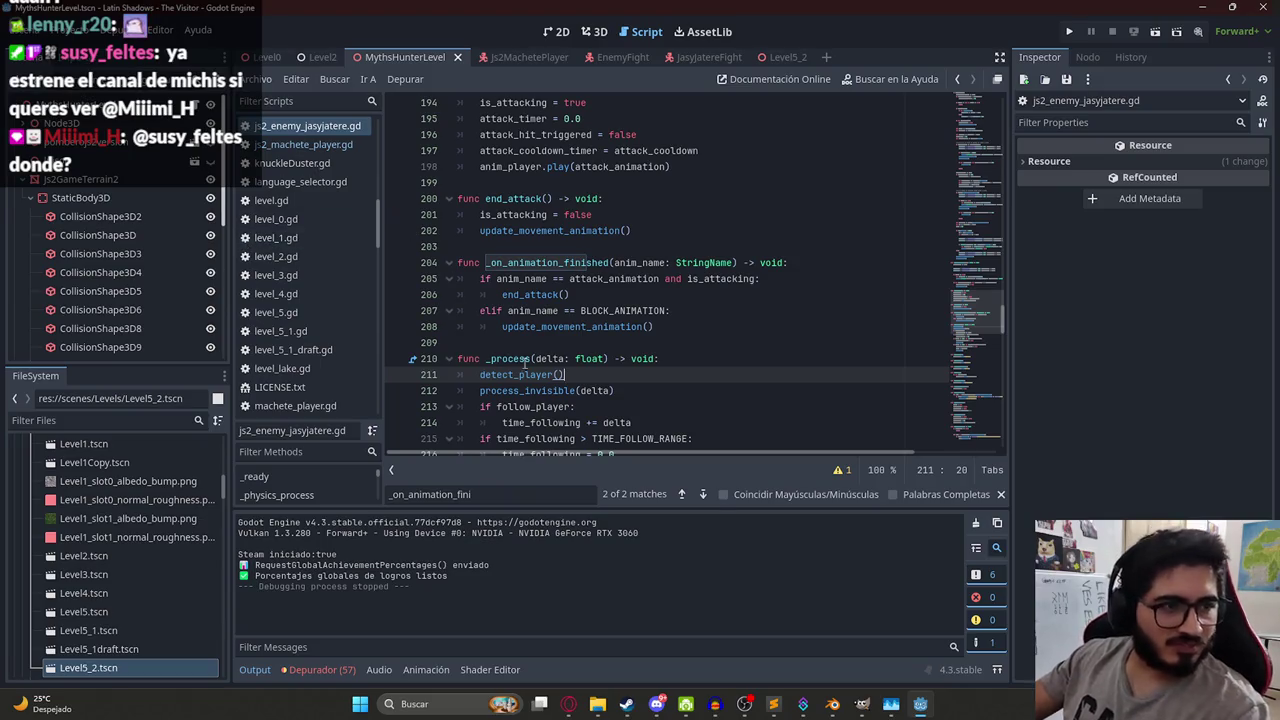
left_click(777, 264)
key("alt+Tab")
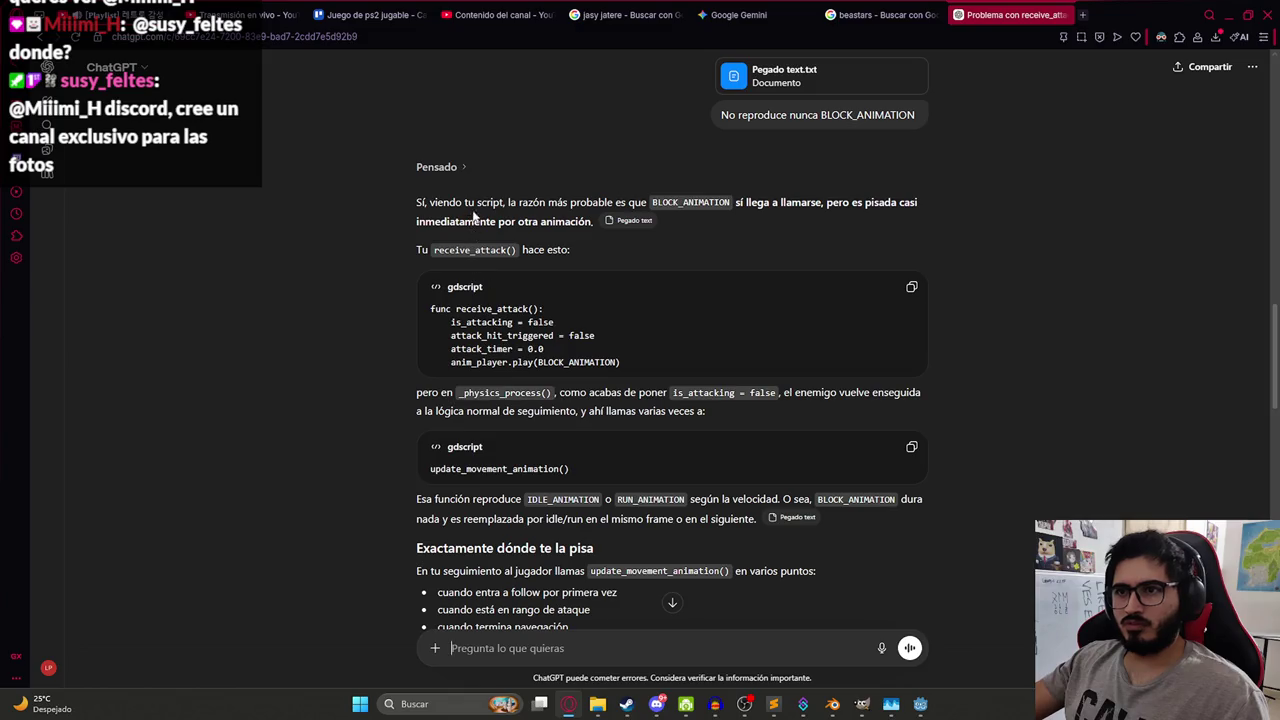
scroll(497, 274, "down", 2)
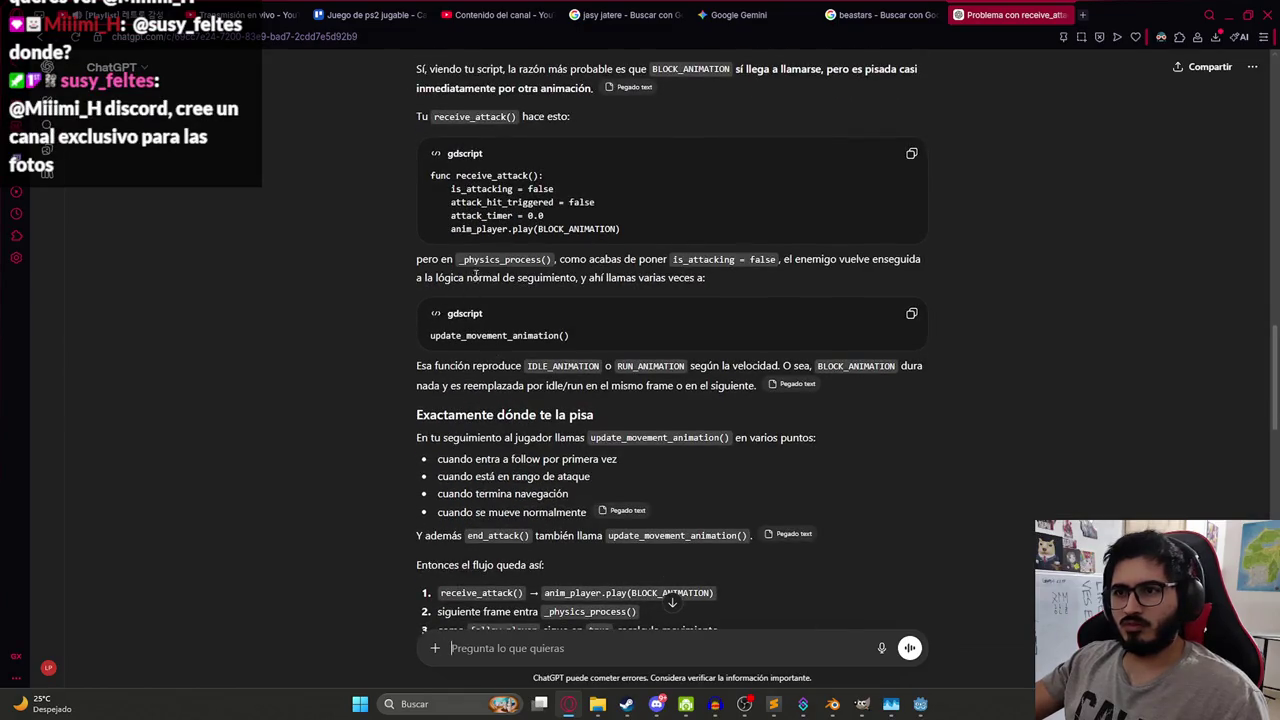
scroll(514, 311, "down", 8)
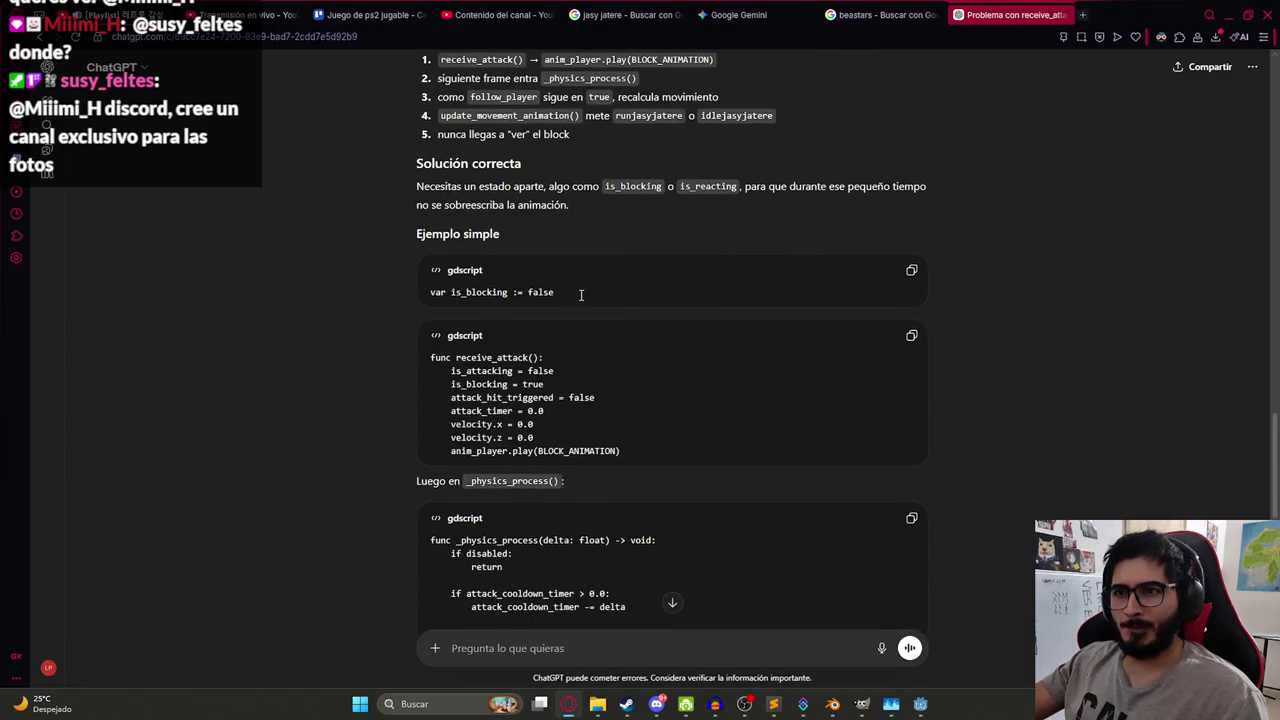
left_click_drag(588, 300, 430, 293)
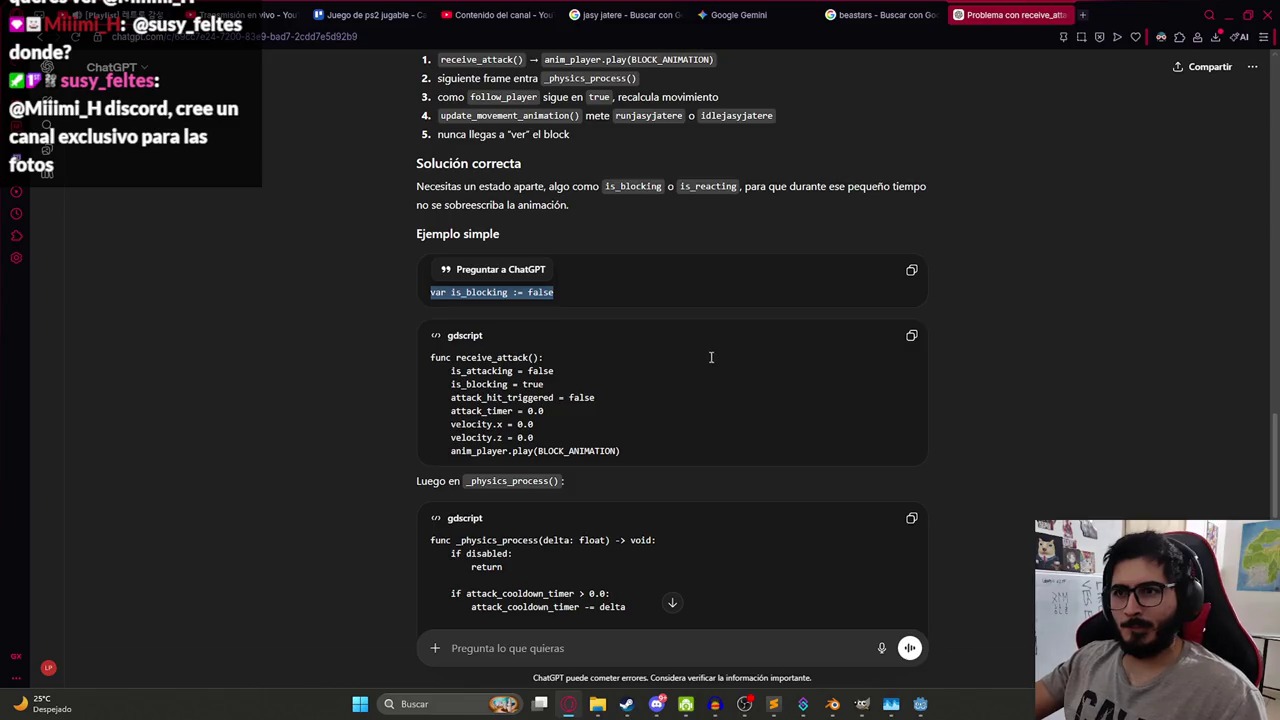
scroll(573, 401, "down", 5)
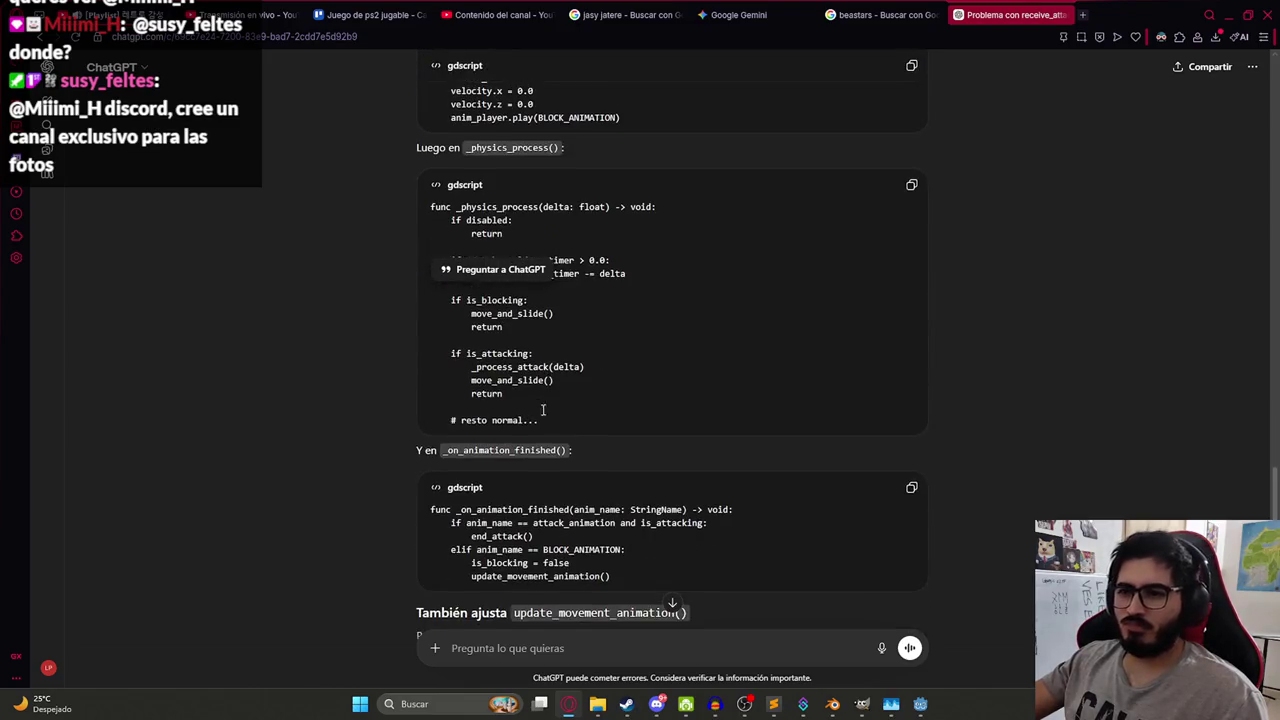
scroll(511, 367, "down", 3)
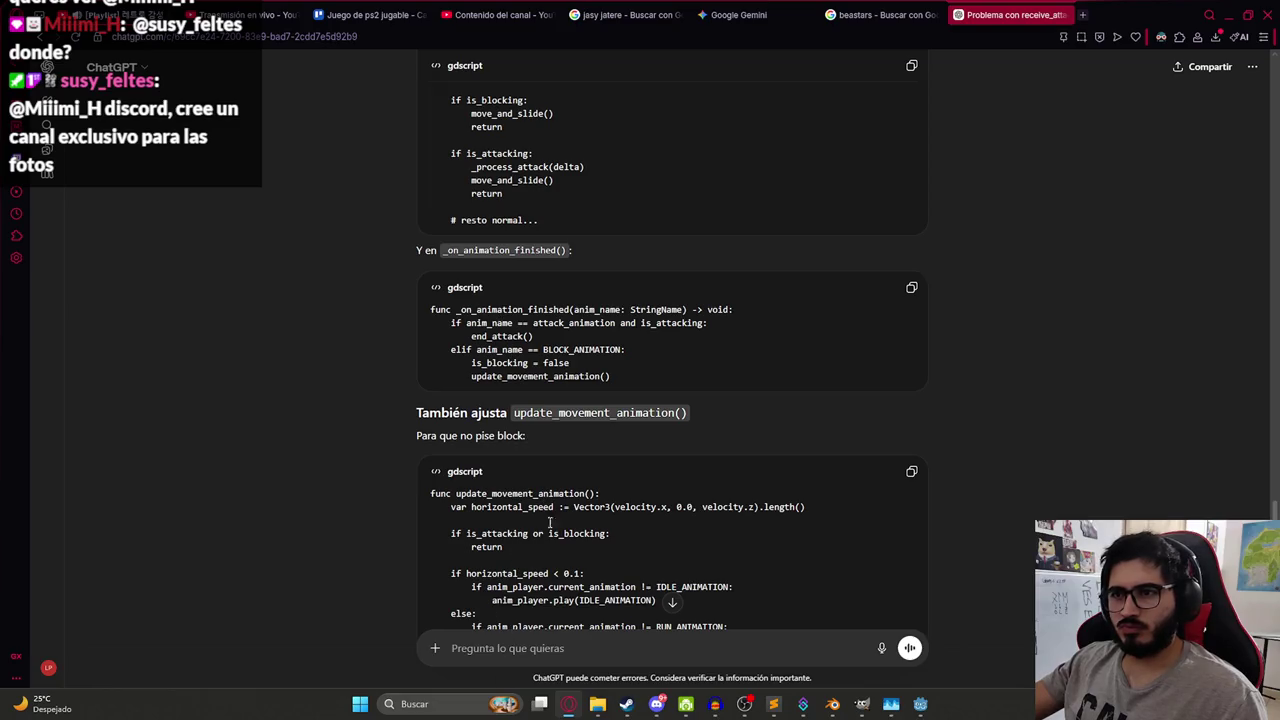
scroll(500, 473, "down", 2)
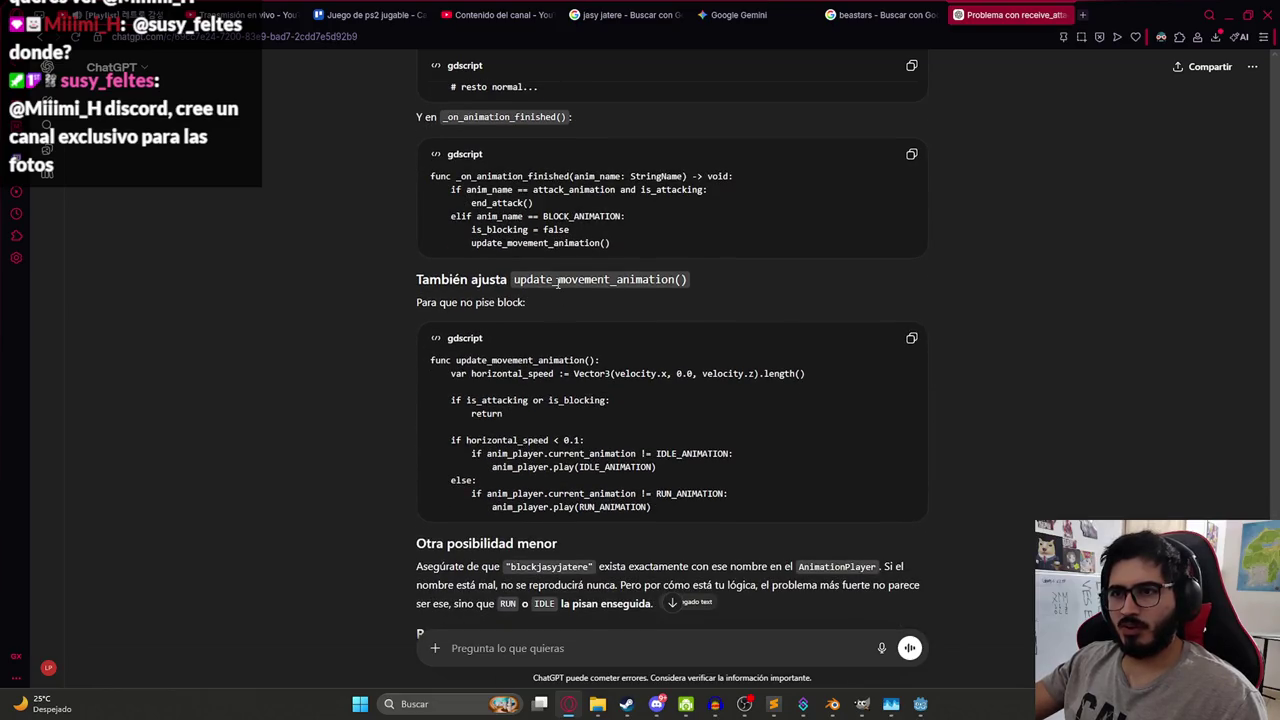
scroll(608, 341, "up", 7)
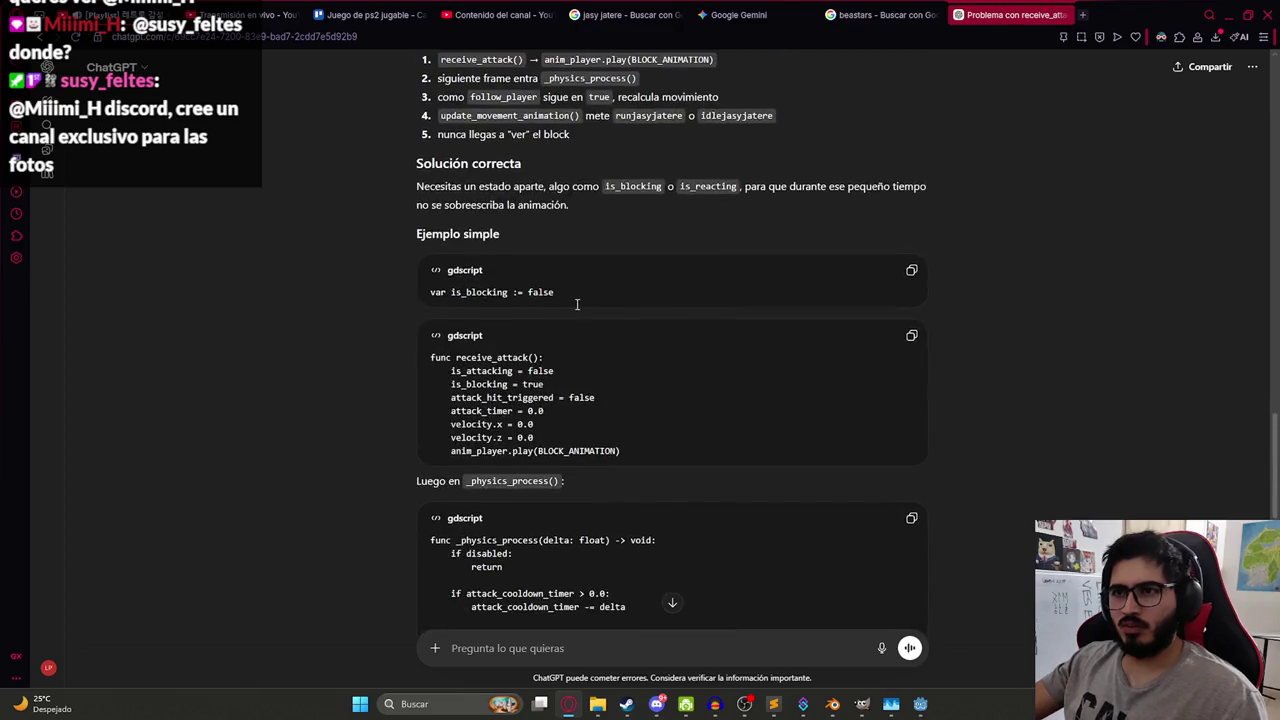
scroll(584, 297, "down", 7)
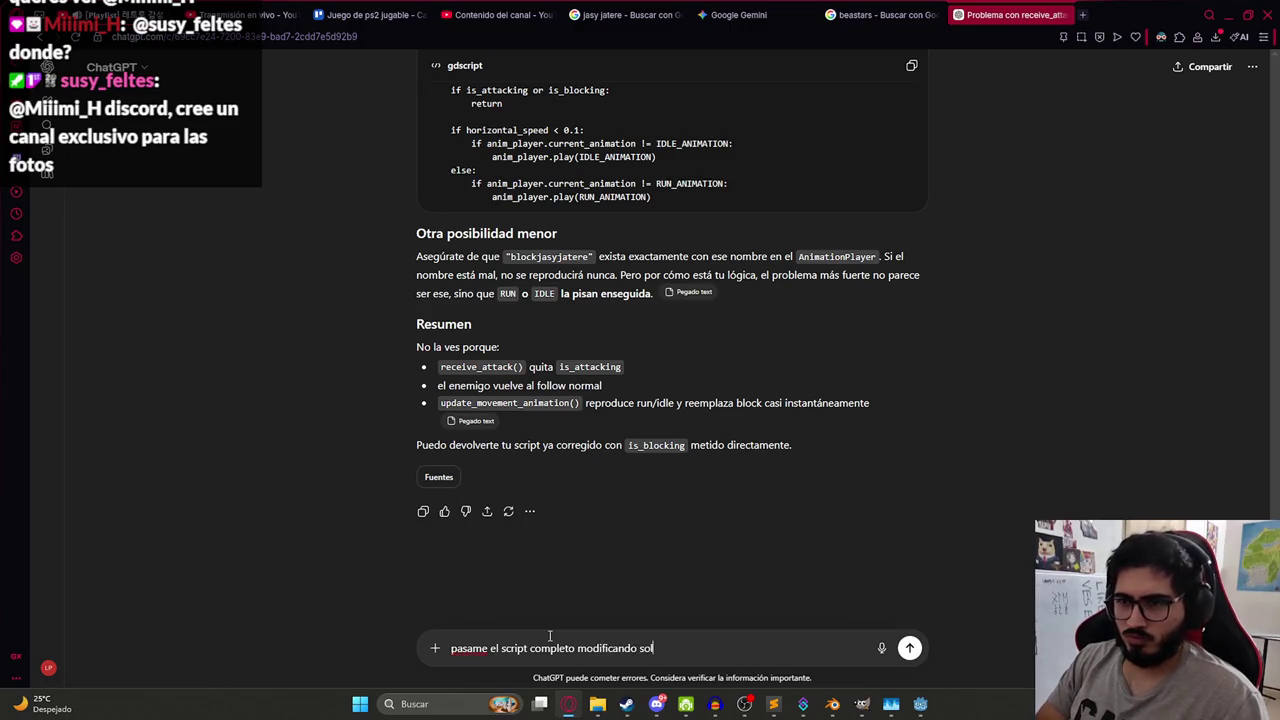
Request the complete script with only the is_blocking changes and copy ChatGPT's gdscript reply.
key("BackSpace")
type("o lo necesario")
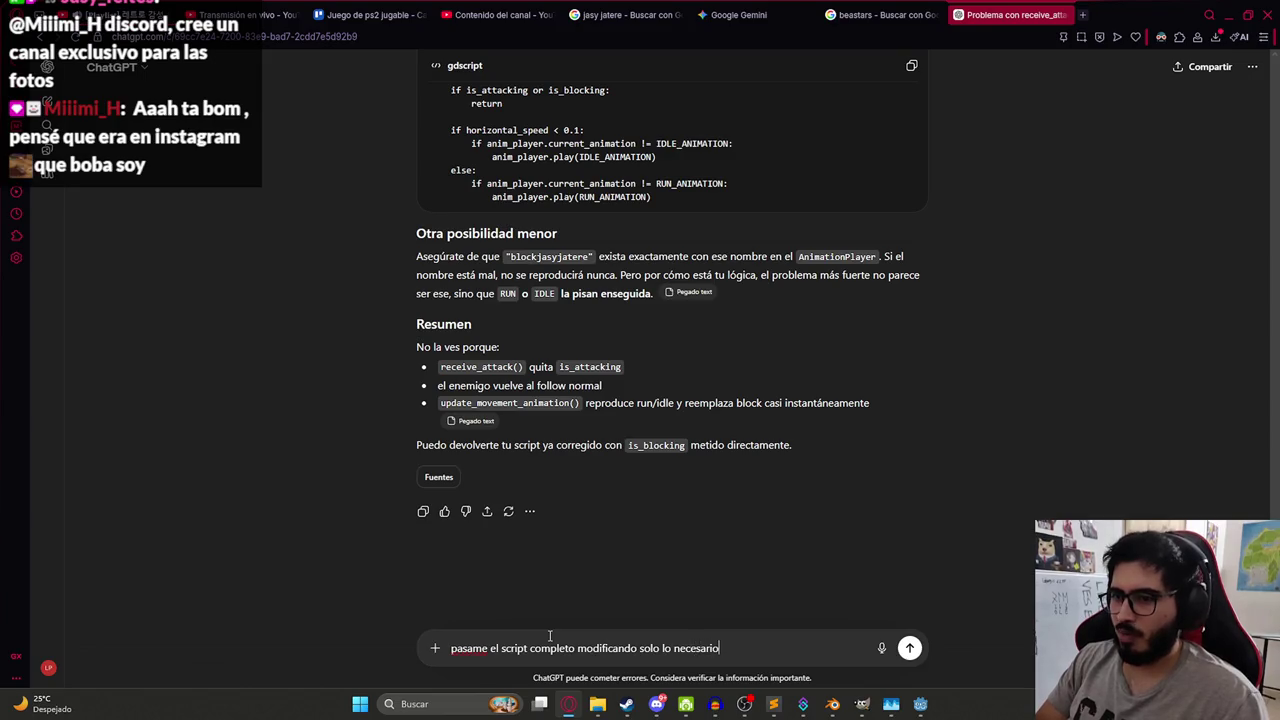
key("Return")
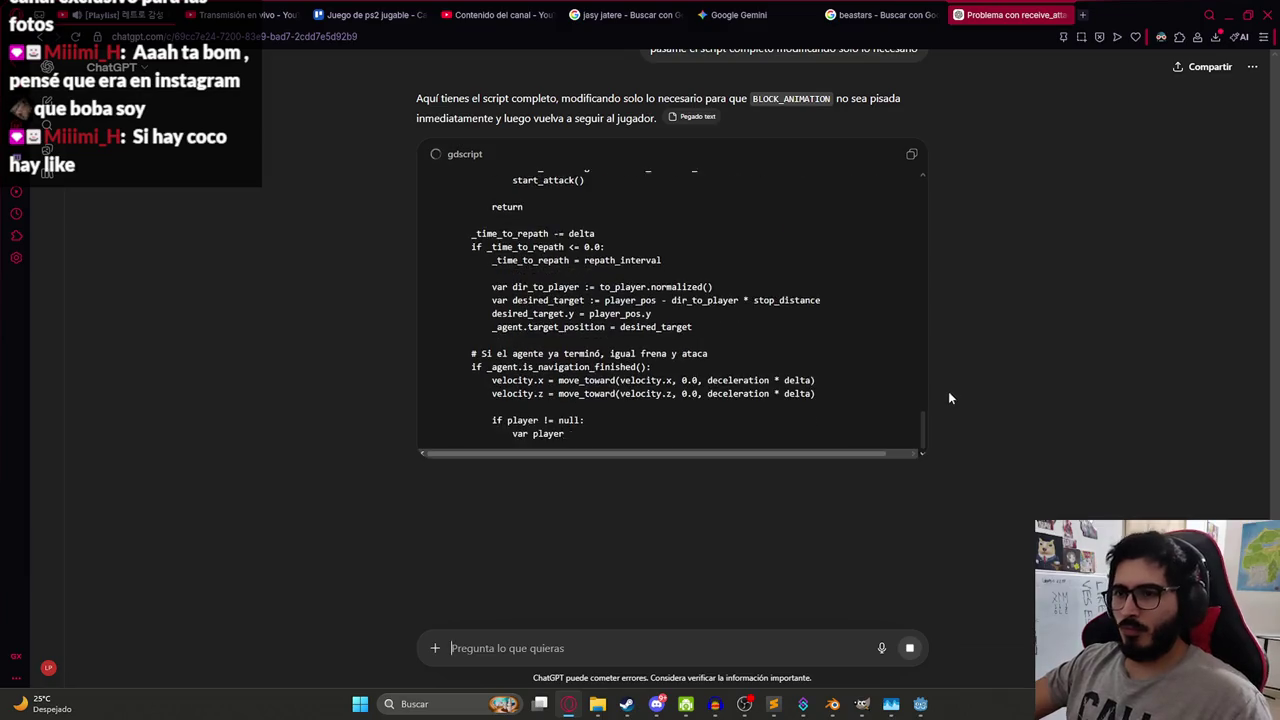
mouse_move(924, 438)
left_mouse_down()
mouse_move(957, 237)
mouse_move(954, 171)
mouse_move(914, 394)
mouse_move(985, 446)
left_mouse_up()
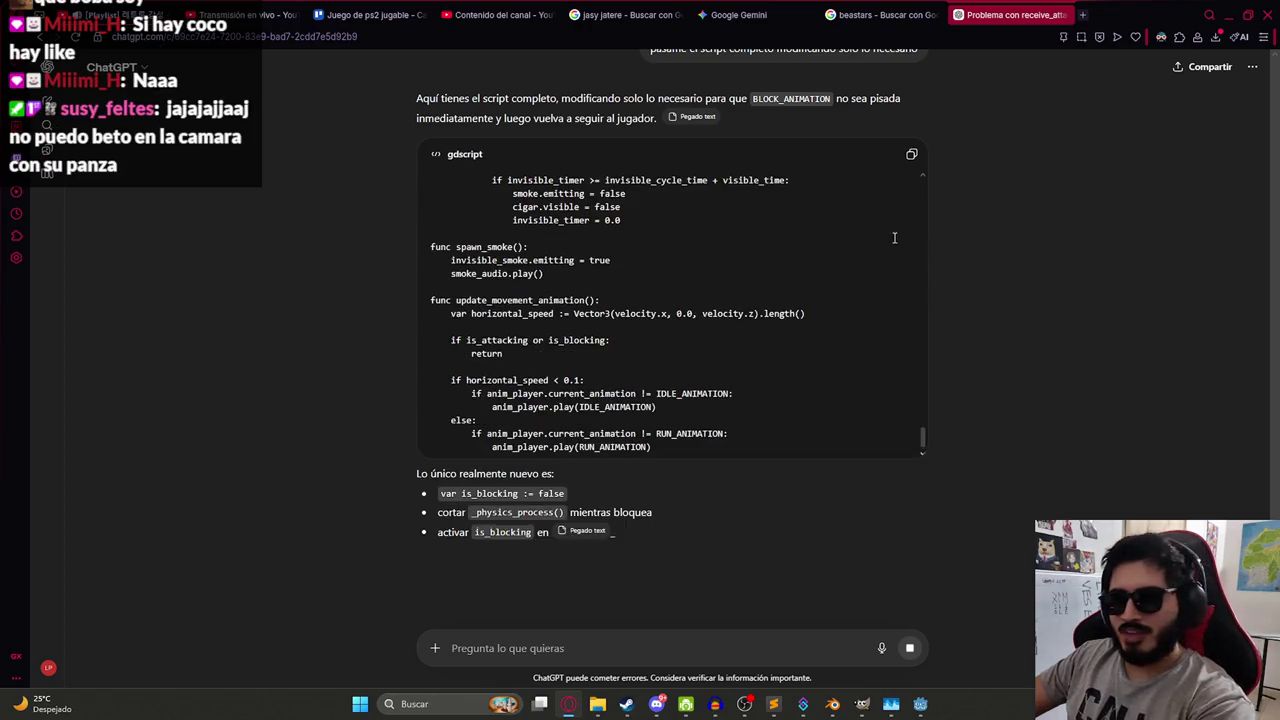
left_click(911, 154)
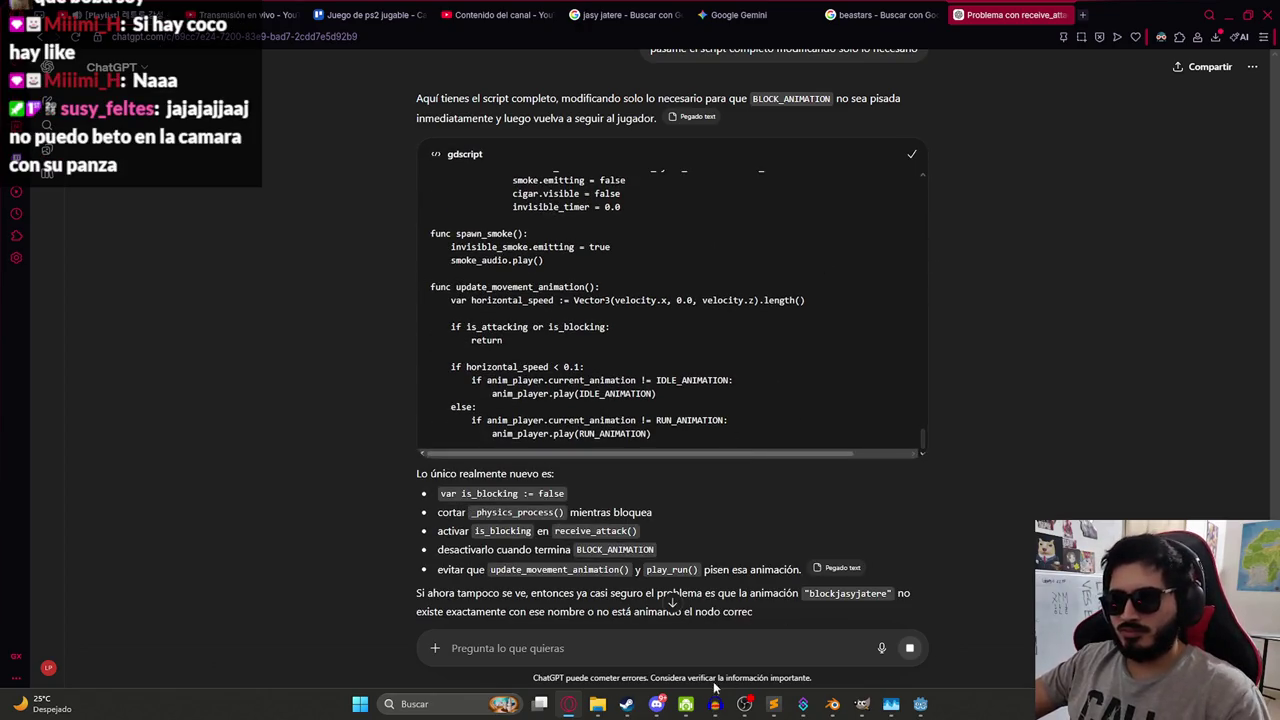
left_click(920, 704)
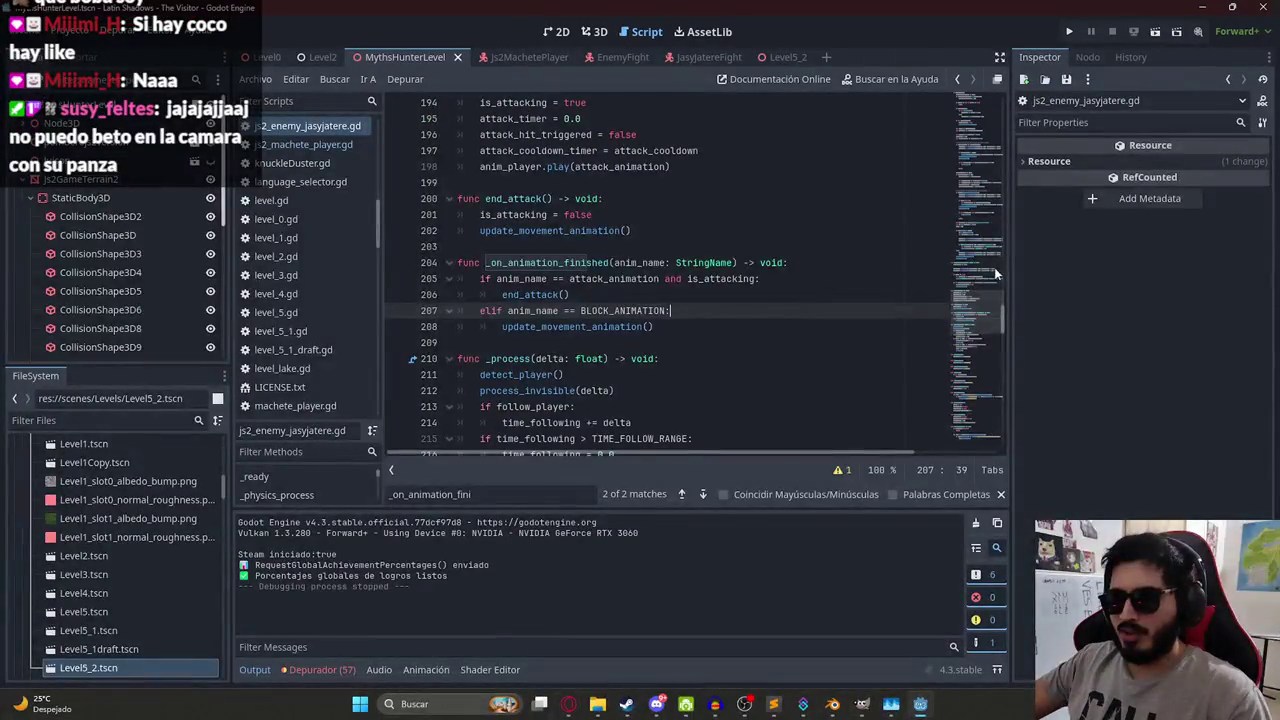
Overwrite js2_enemy_jasyjatere.gd with ChatGPT's is_blocking version and save the script.
scroll(940, 423, "down", 10)
left_click_drag(940, 423, 457, 230)
key("ctrl+v")
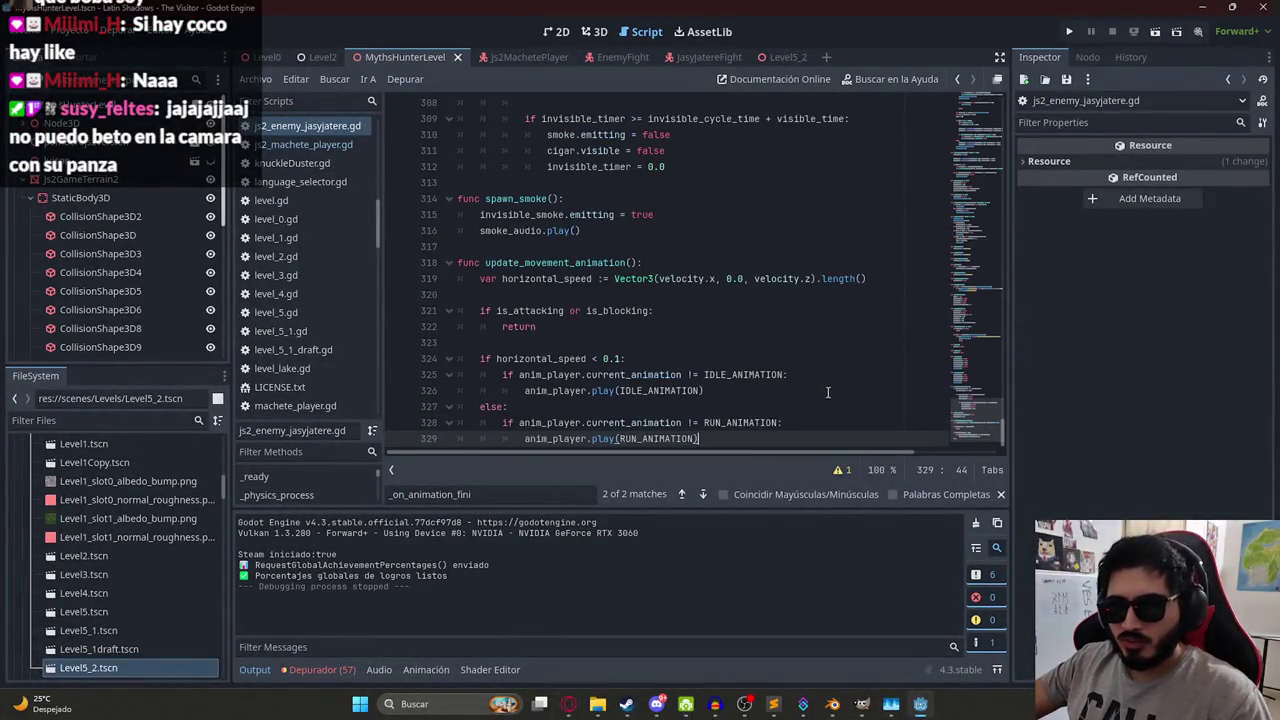
key("ctrl+s")
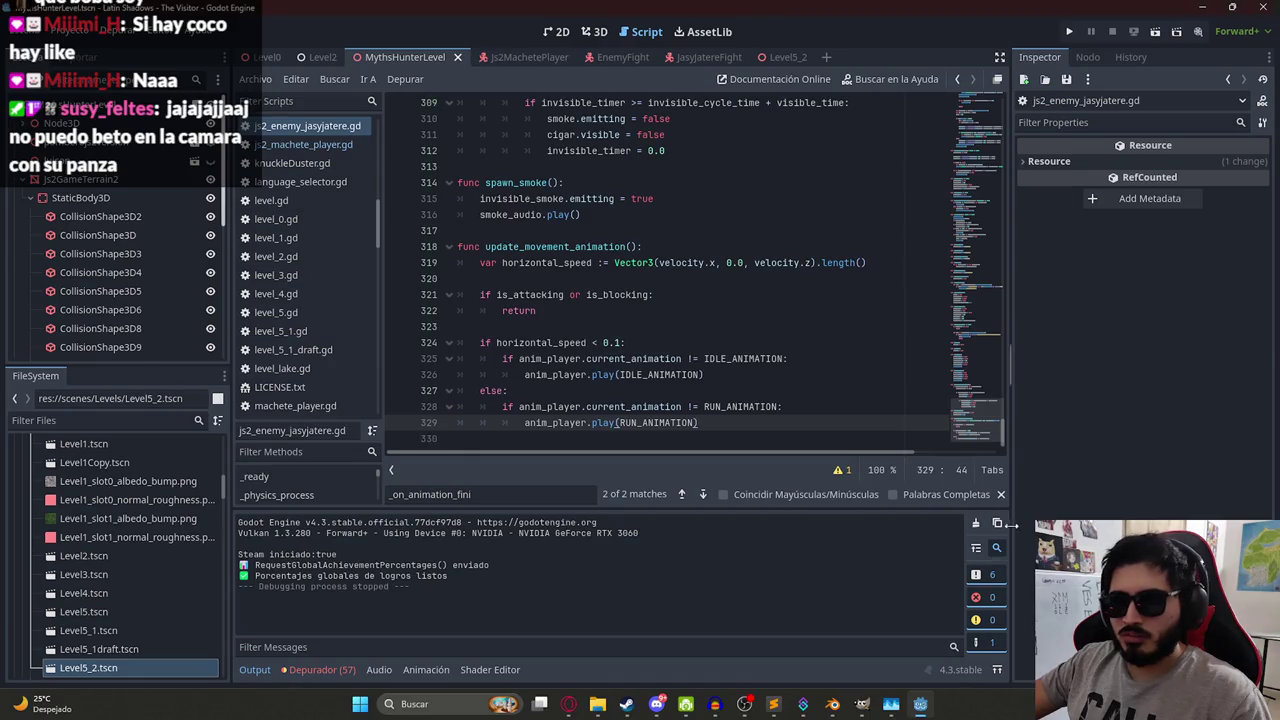
scroll(700, 270, "up", 20)
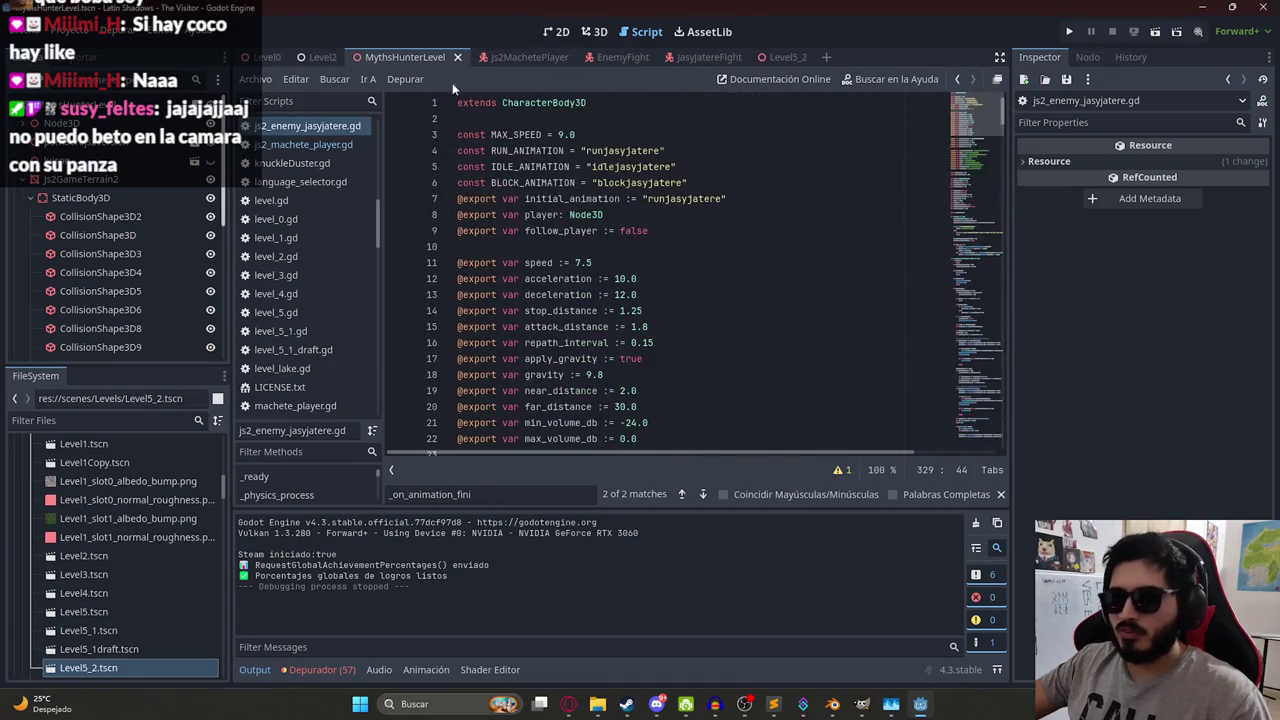
right_click(407, 61)
left_click(467, 167)
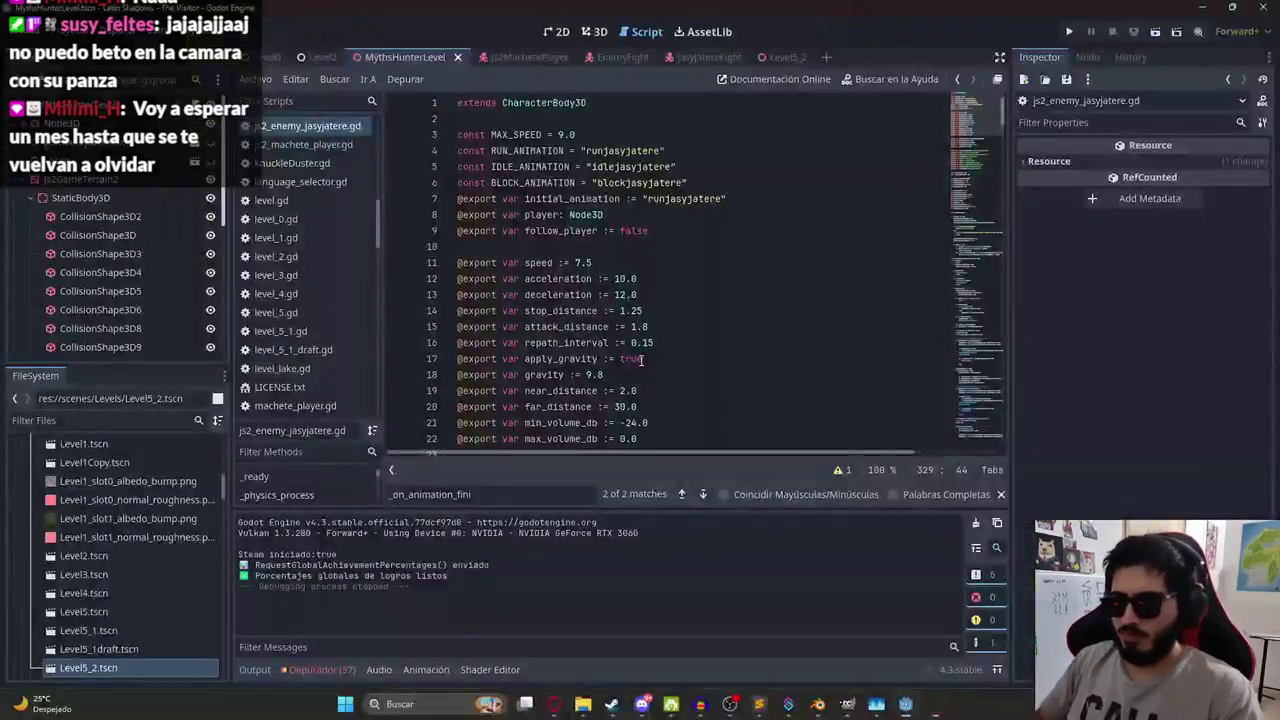
In the Animation workspace, select all metarig bones in Pose Mode and preview blockjasyjatere.
left_click(829, 705)
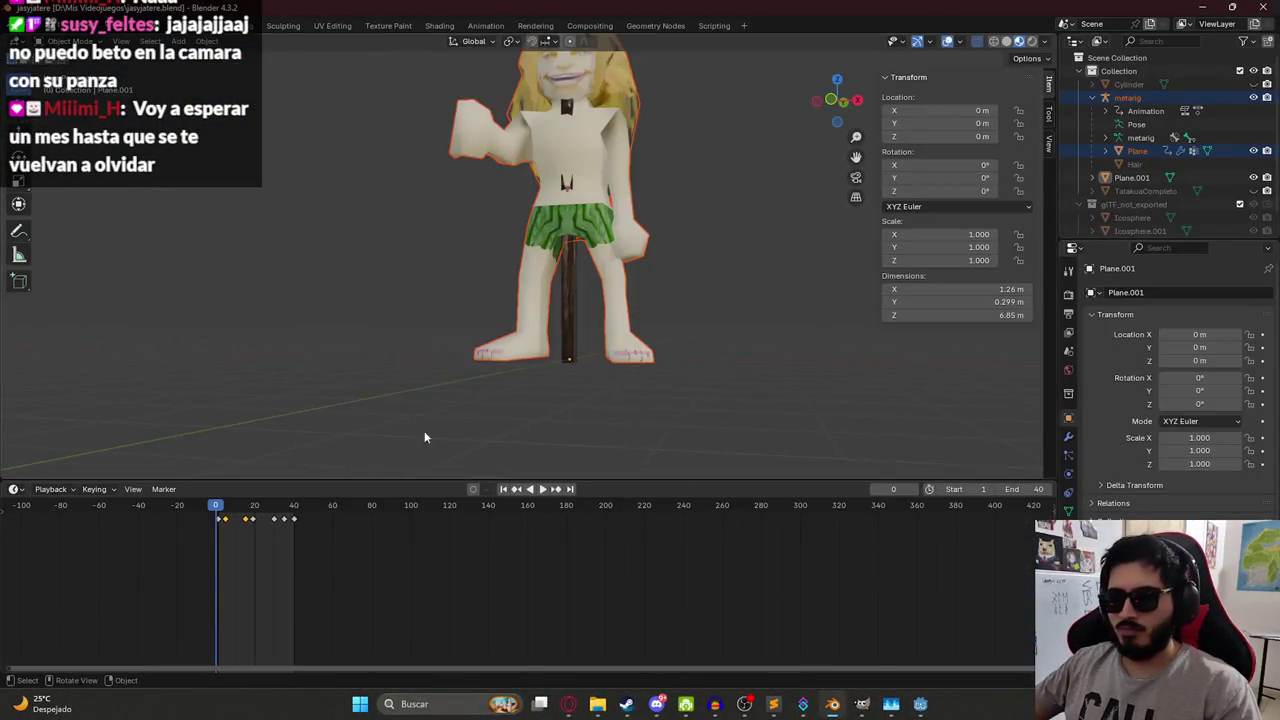
scroll(426, 437, "down", 2)
left_click(470, 27)
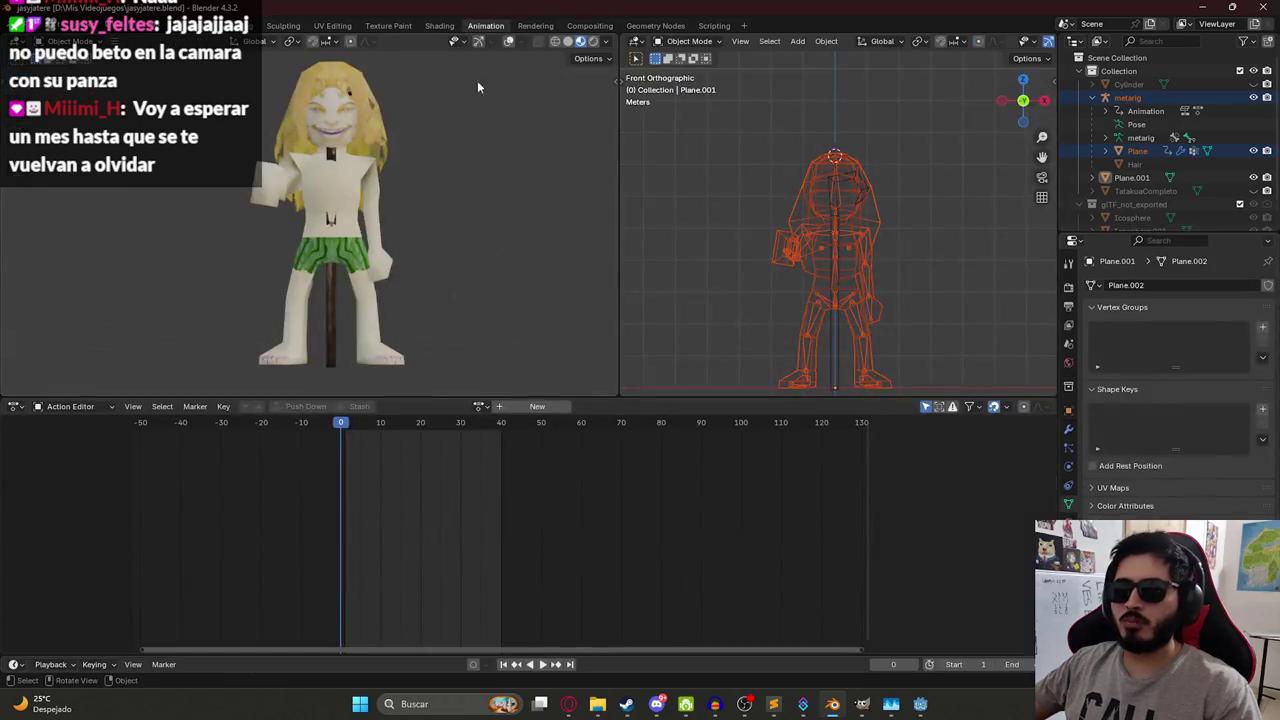
scroll(834, 200, "up", 3)
left_click(845, 156)
left_click(689, 41)
left_click(690, 86)
key("a")
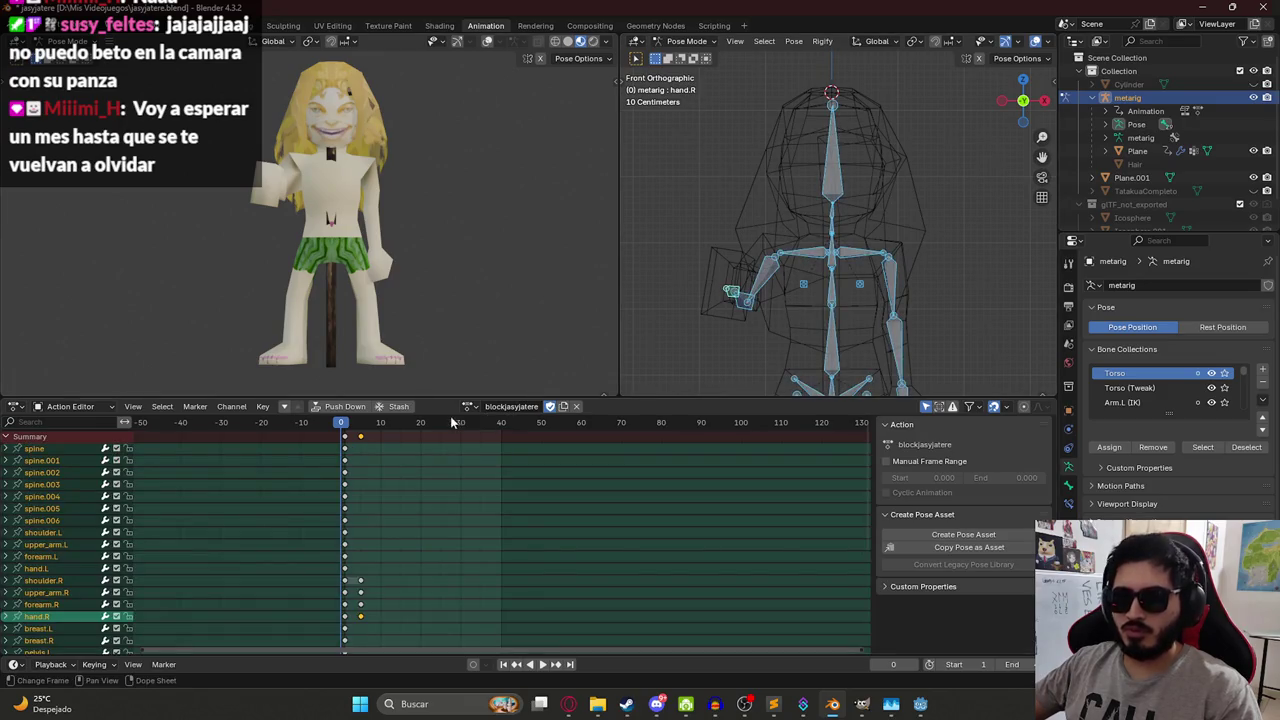
key("space")
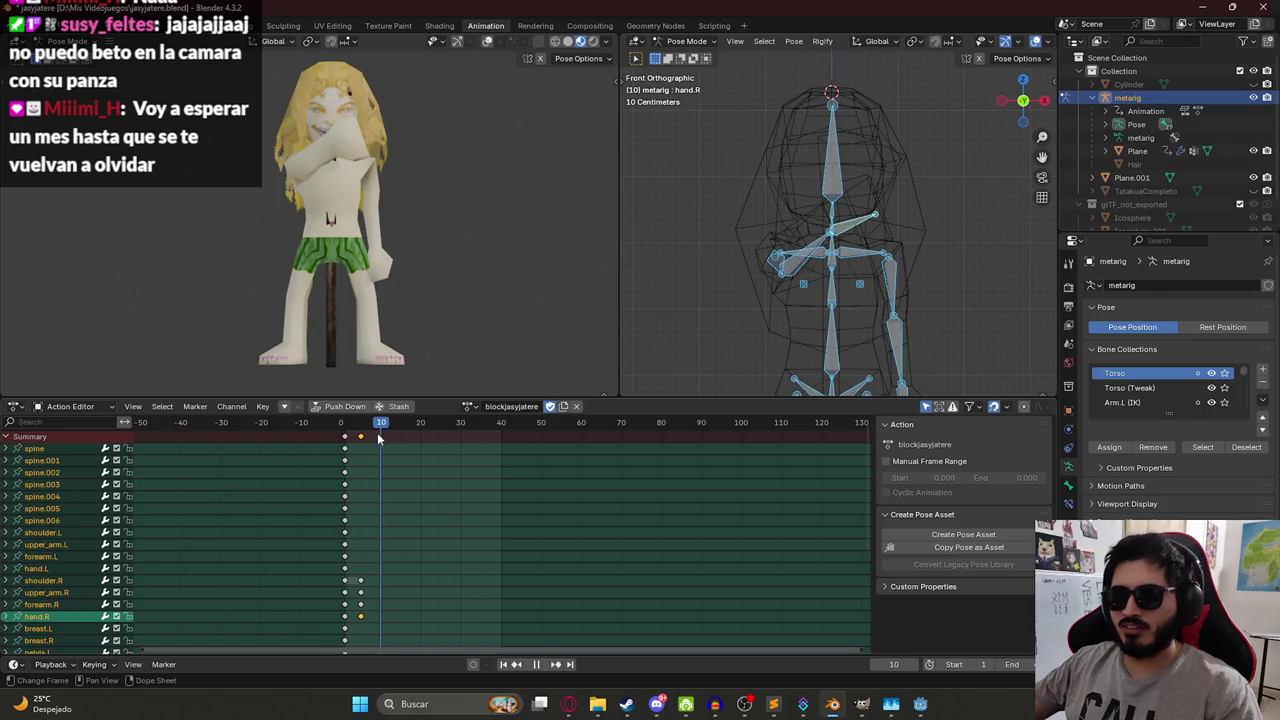
key("space")
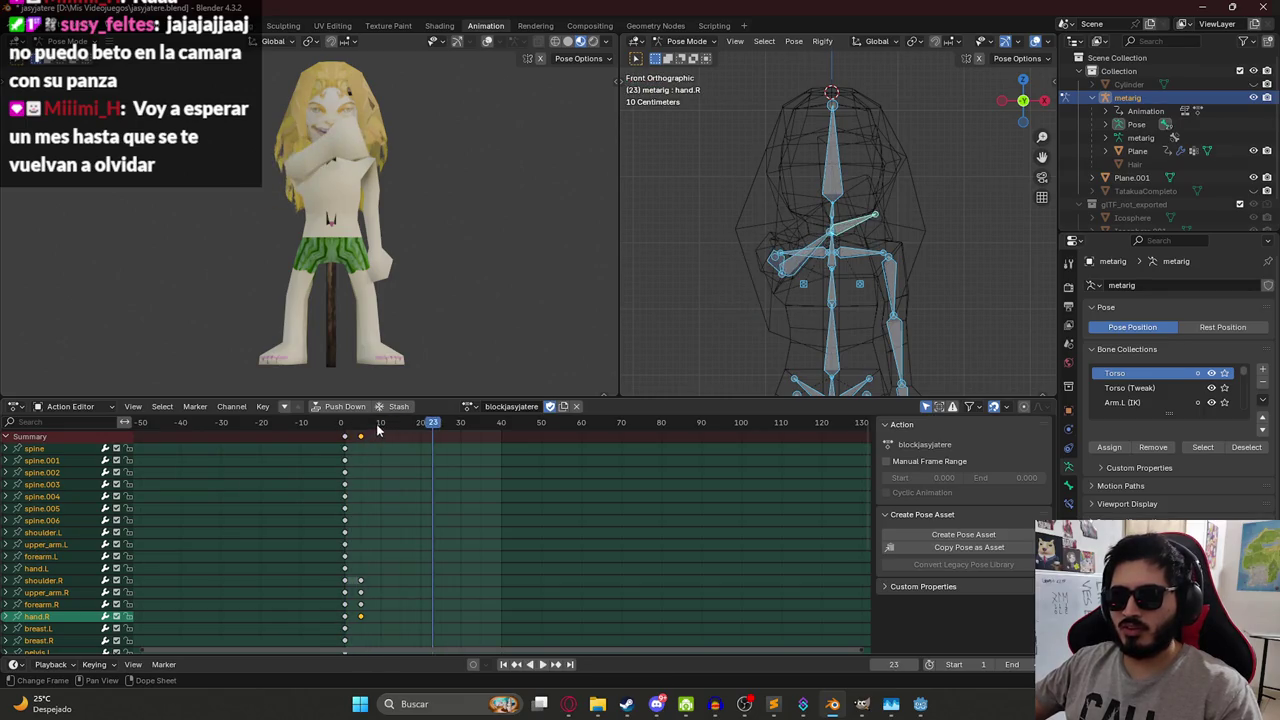
Insert keyframes for all bones at frame 10, replay the block, and save jasyjatere.blend.
key("i")
left_click(365, 428)
key("Right")
key("Right")
key("Right")
left_click(364, 426)
key("space")
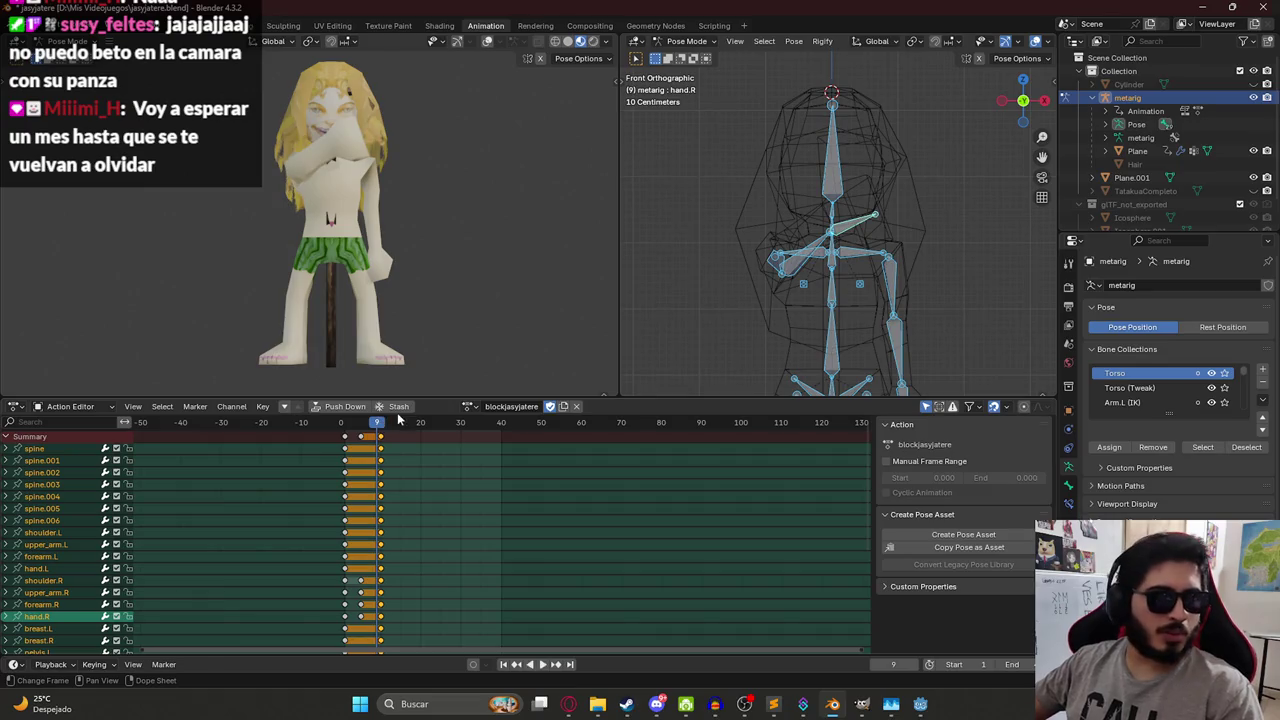
key("ctrl+s")
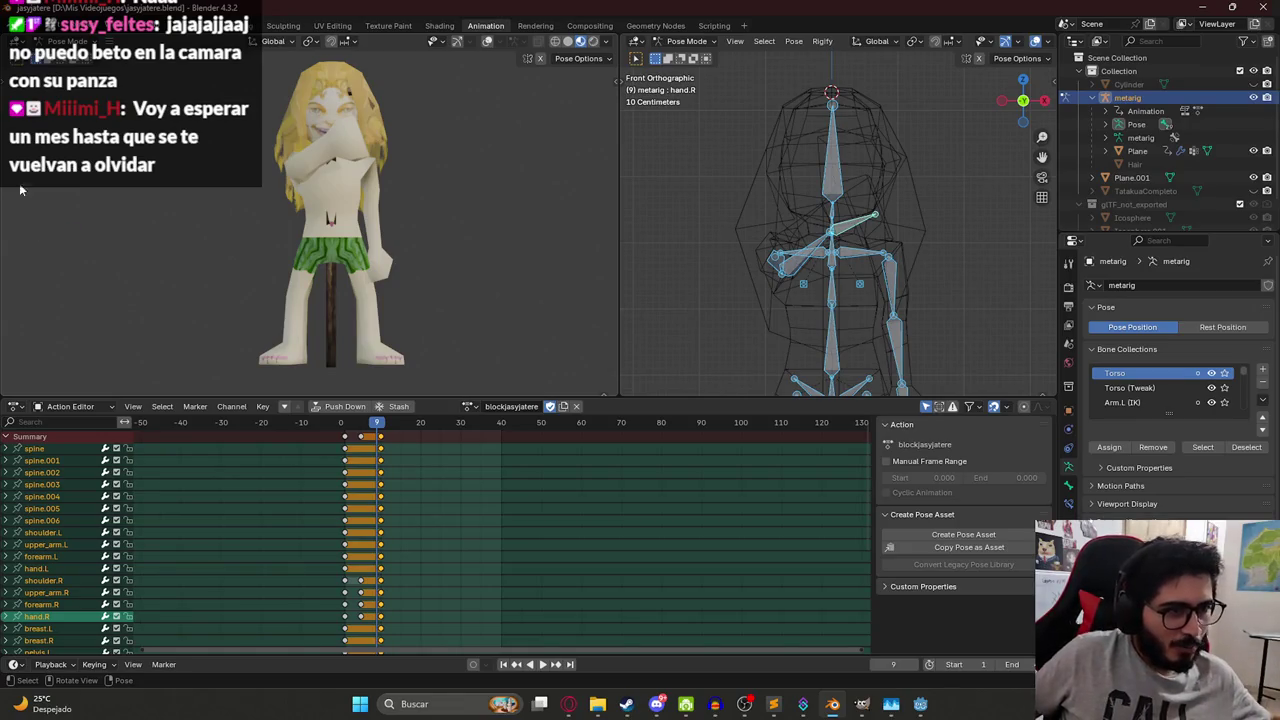
Return to the Layout workspace and select the character mesh.
scroll(440, 240, "down", 3)
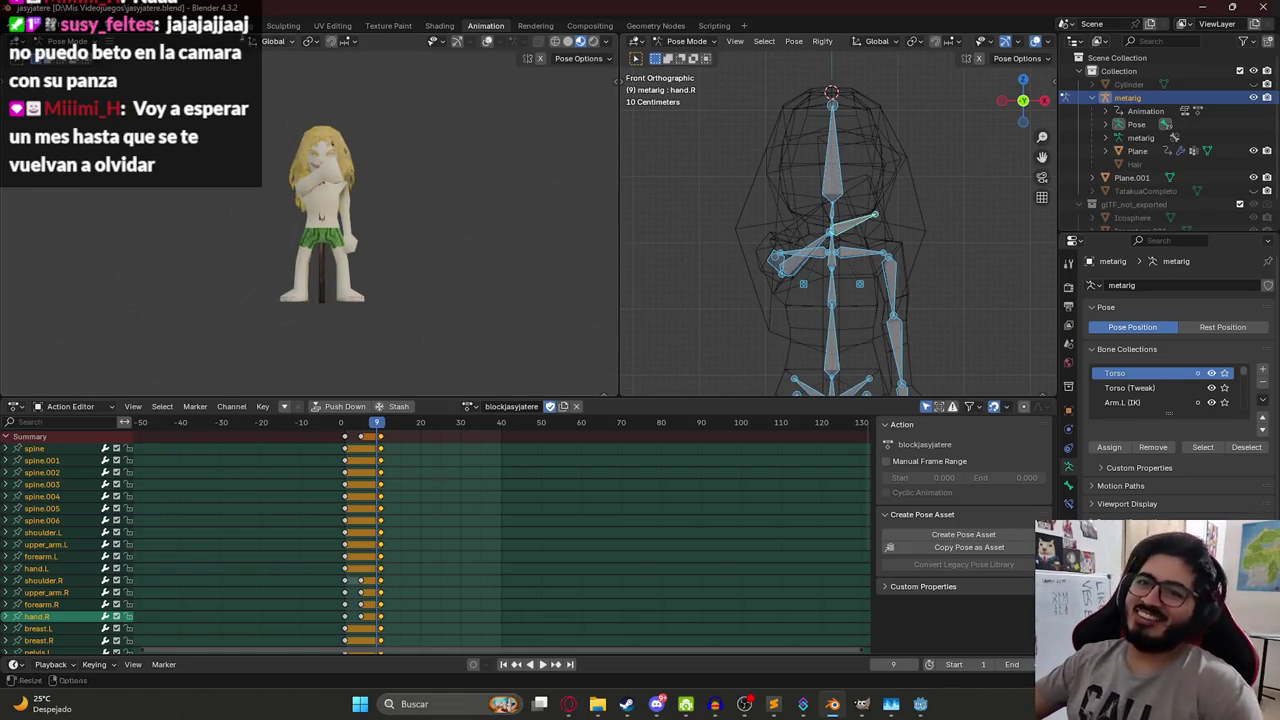
left_click(190, 25)
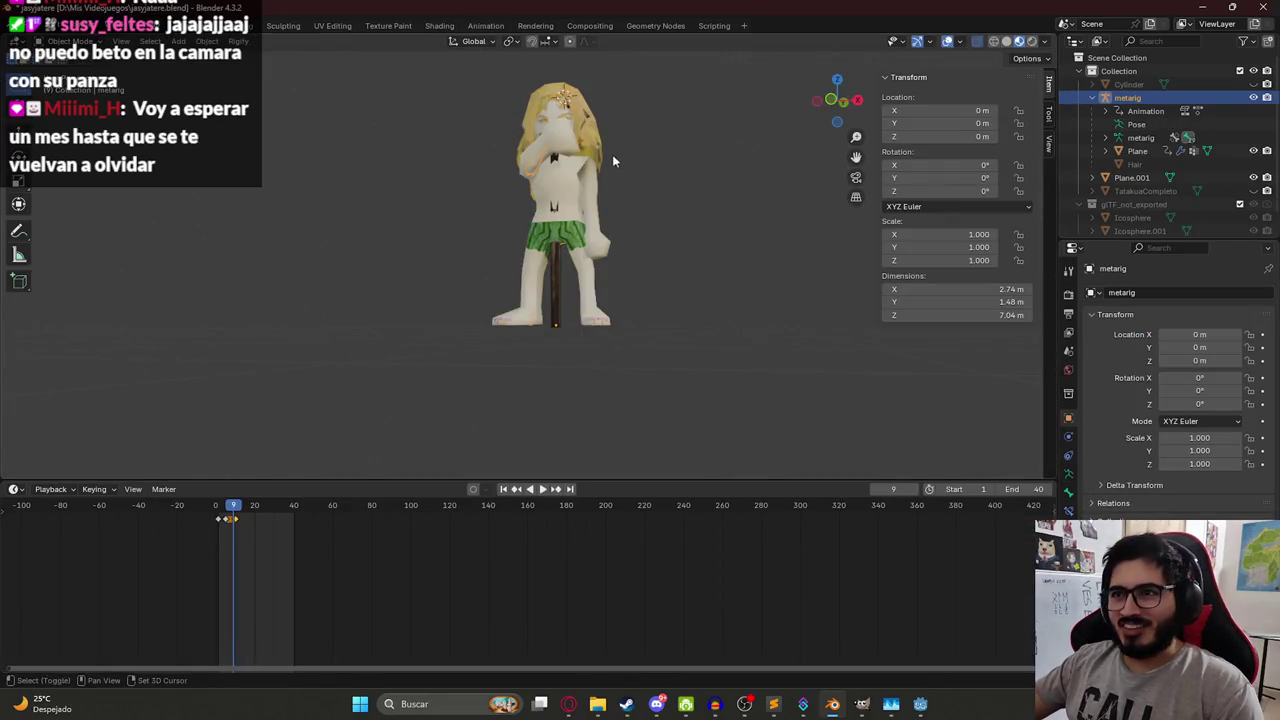
left_click(533, 190)
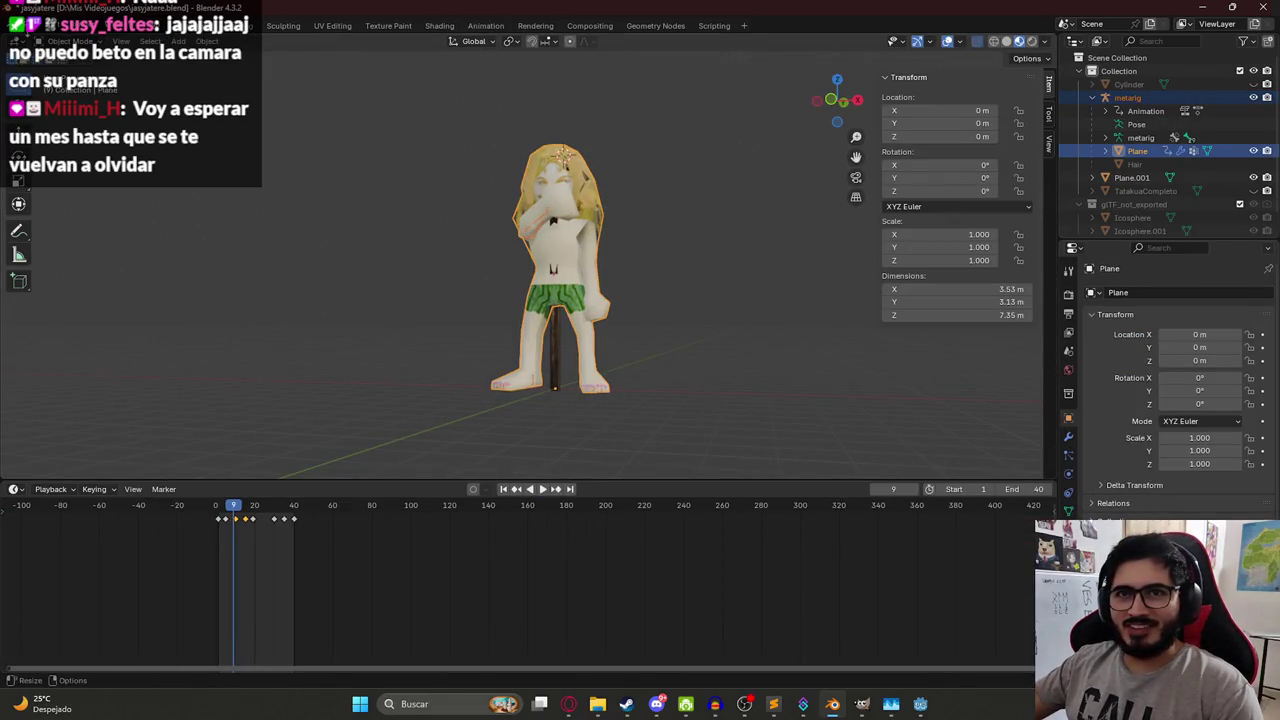
left_click(38, 25)
Export the character as glTF 2.0, overwriting jasyjatere.glb in assets/characters.
mouse_move(83, 220)
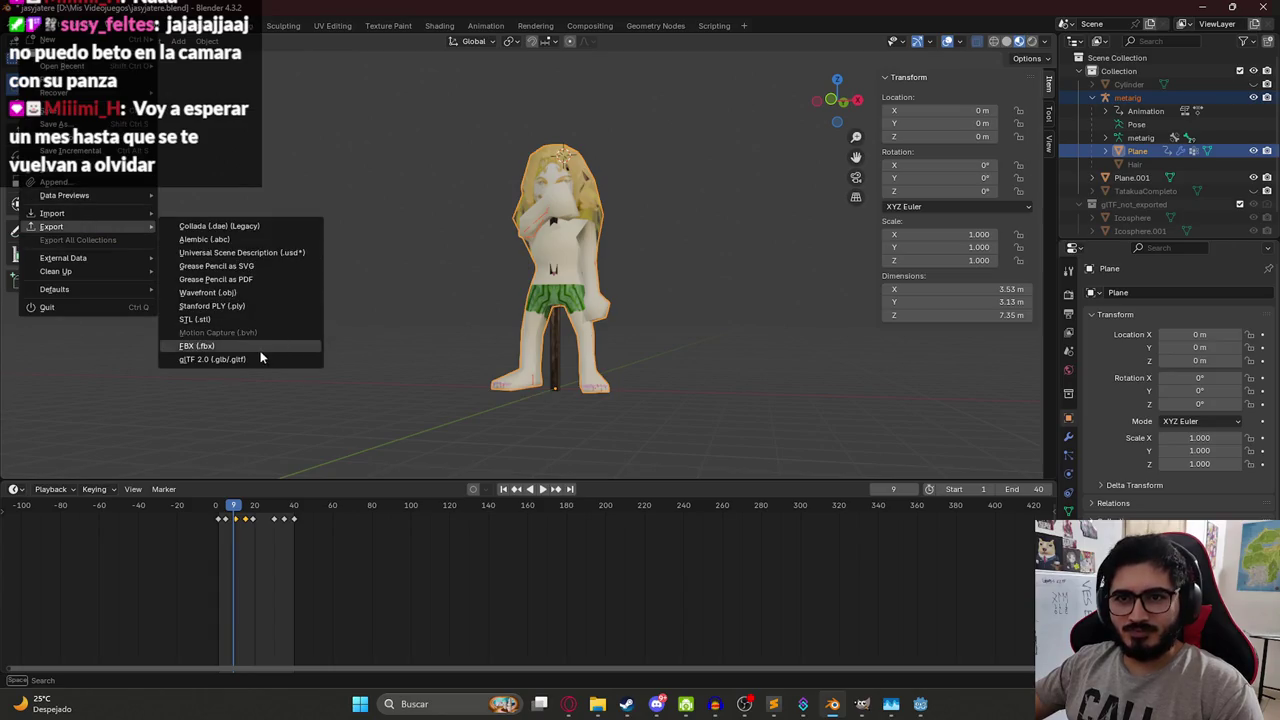
left_click(260, 350)
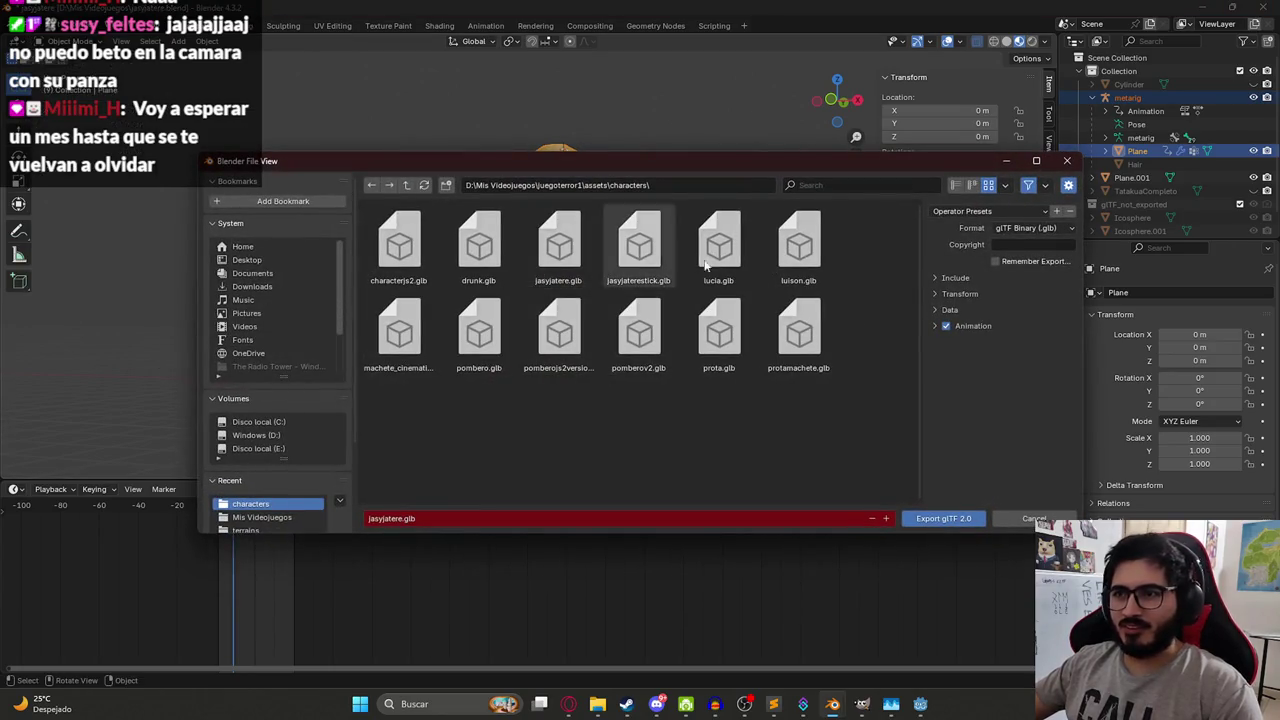
left_click(950, 278)
double_click(558, 245)
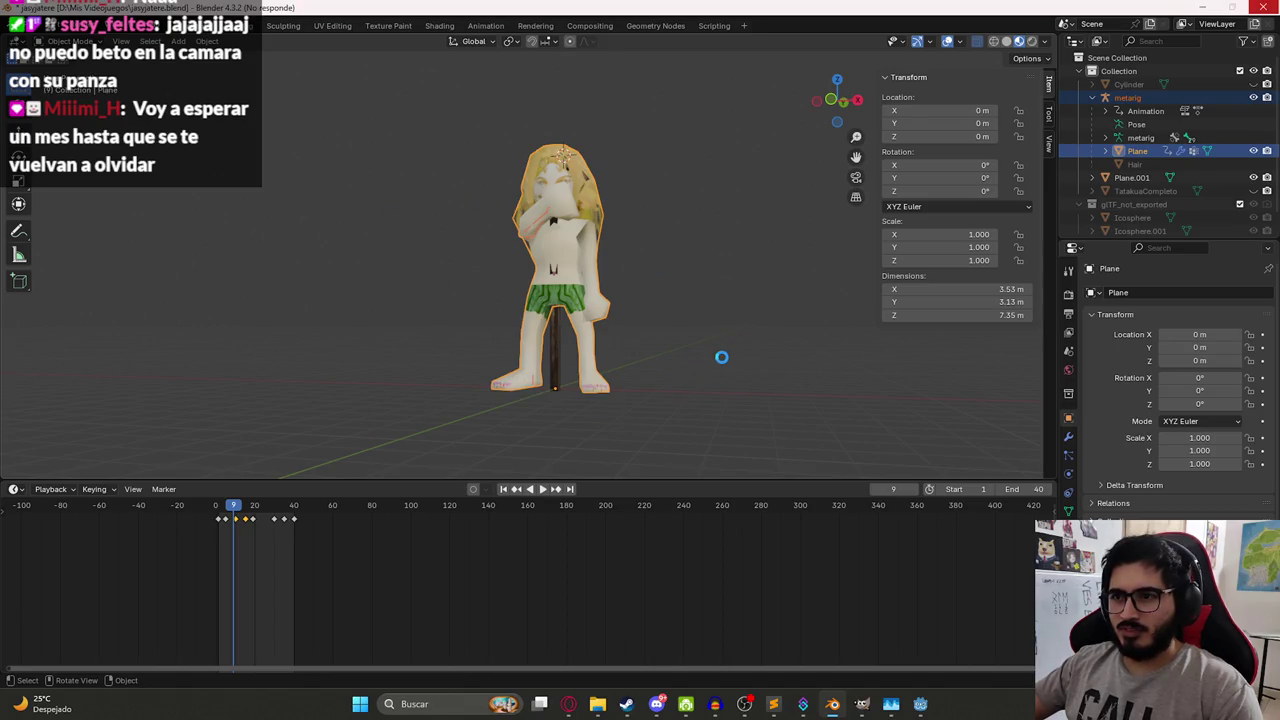
key("KP_8")
key("KP_8")
key("KP_8")
left_click(922, 705)
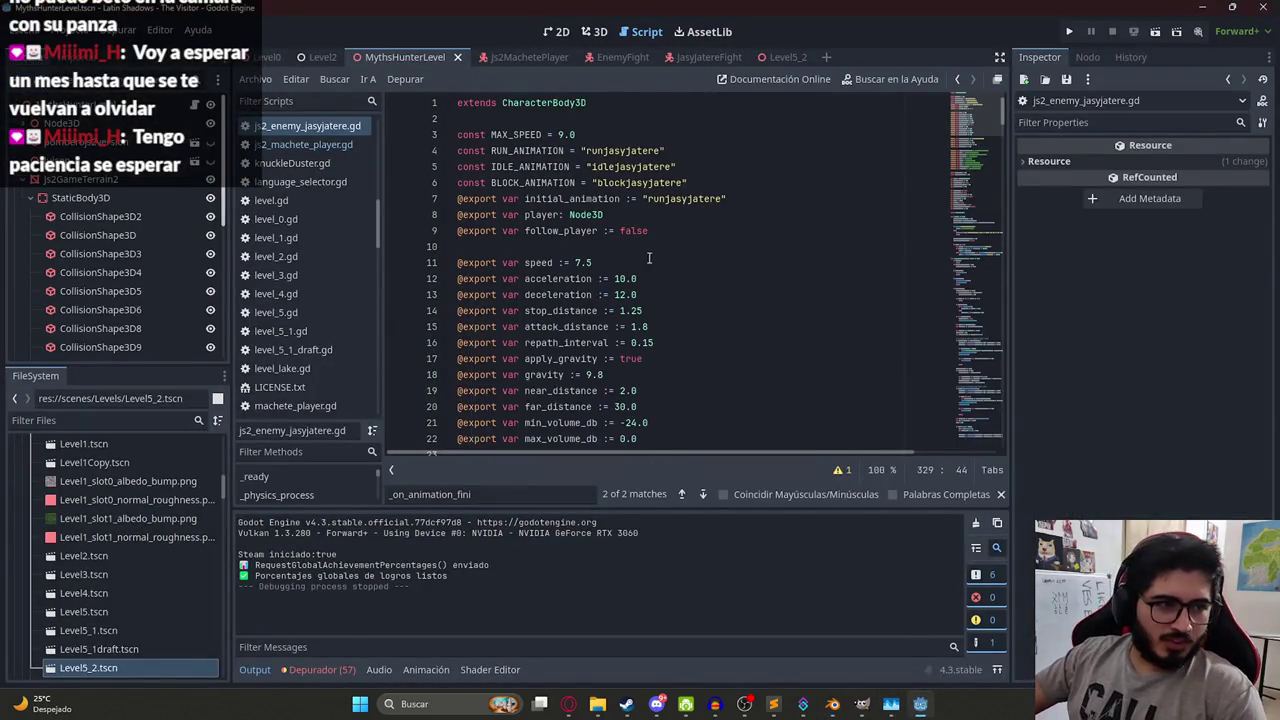
Review the script, then check the Js2MachetePlayer scene in 3D and the JasyjatereFight scene.
left_click(605, 262)
scroll(605, 262, "down", 5)
left_click_drag(1000, 125, 1014, 505)
left_click(480, 57)
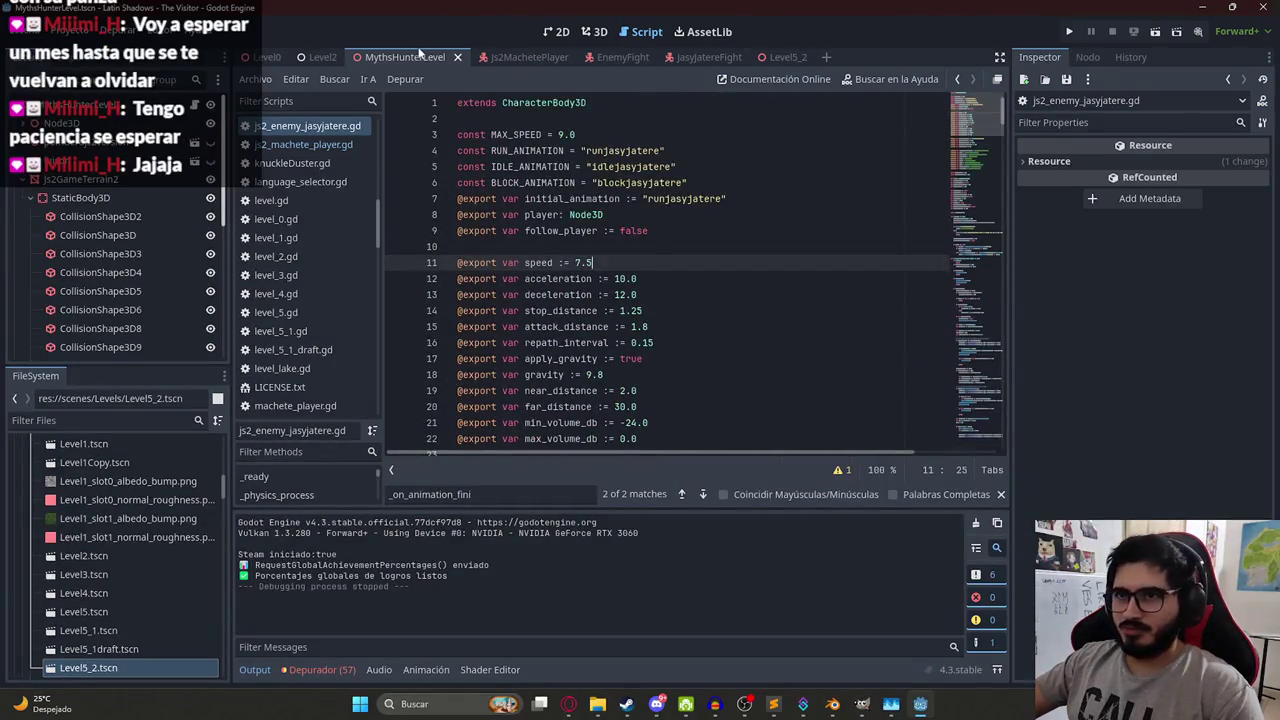
left_click(595, 31)
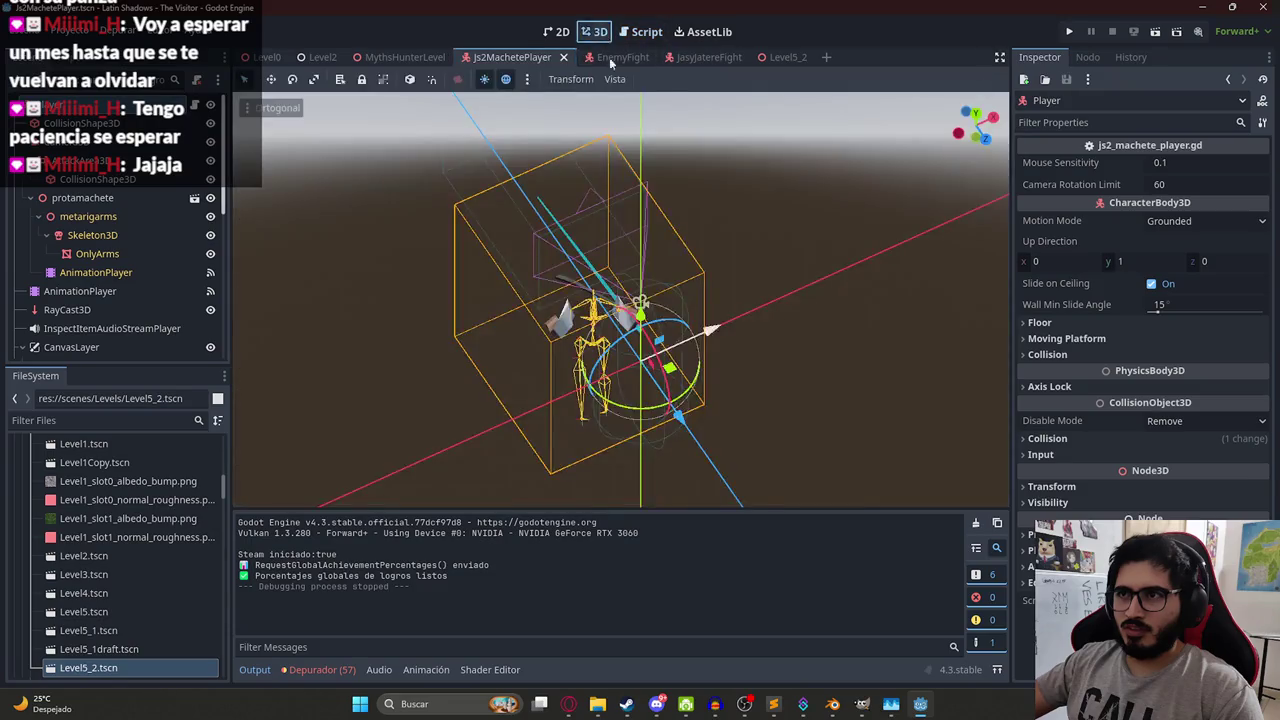
left_click(700, 57)
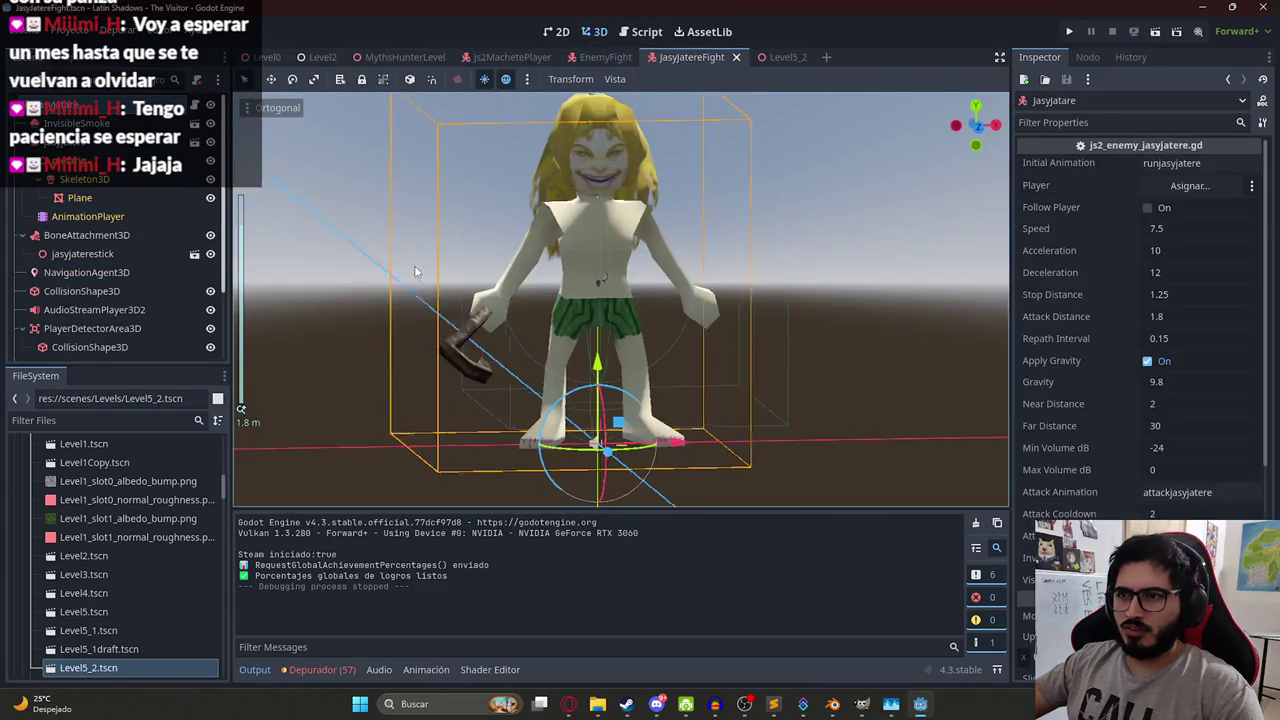
Run the MythsHunterLevel scene with Reproducir Esta Escena to test the block animation.
left_click(384, 55)
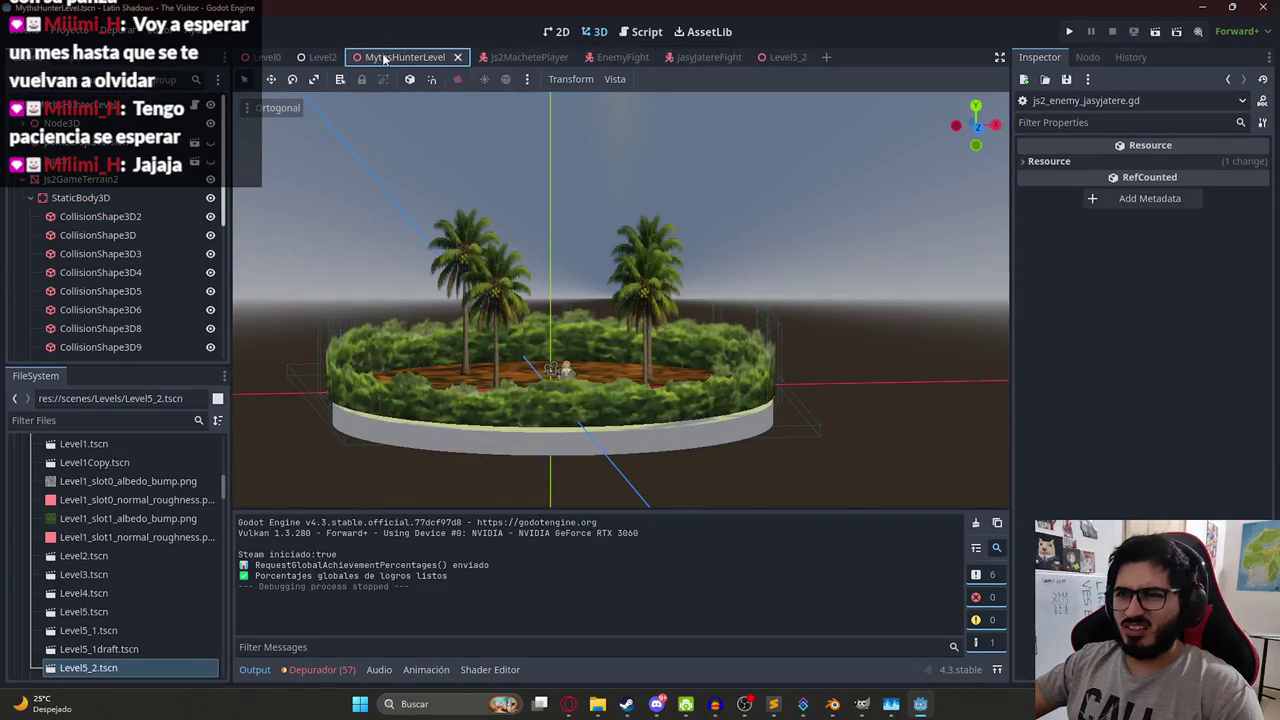
right_click(383, 54)
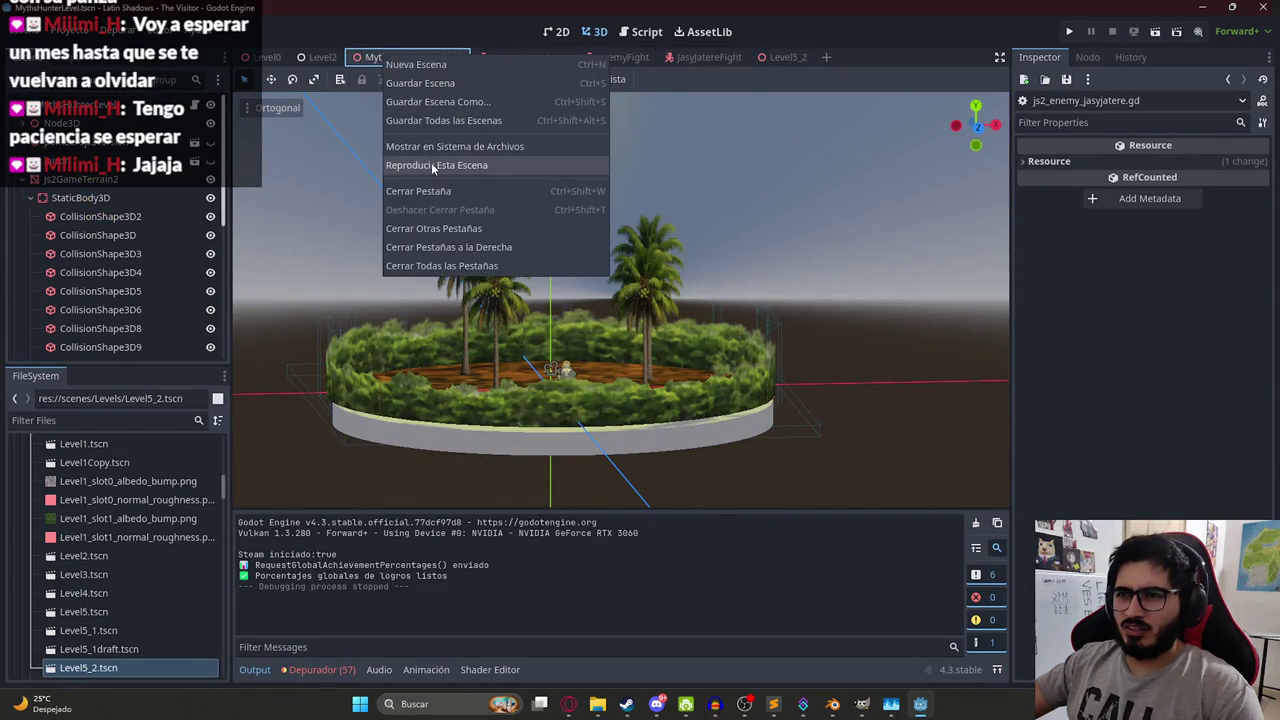
left_click(431, 164)
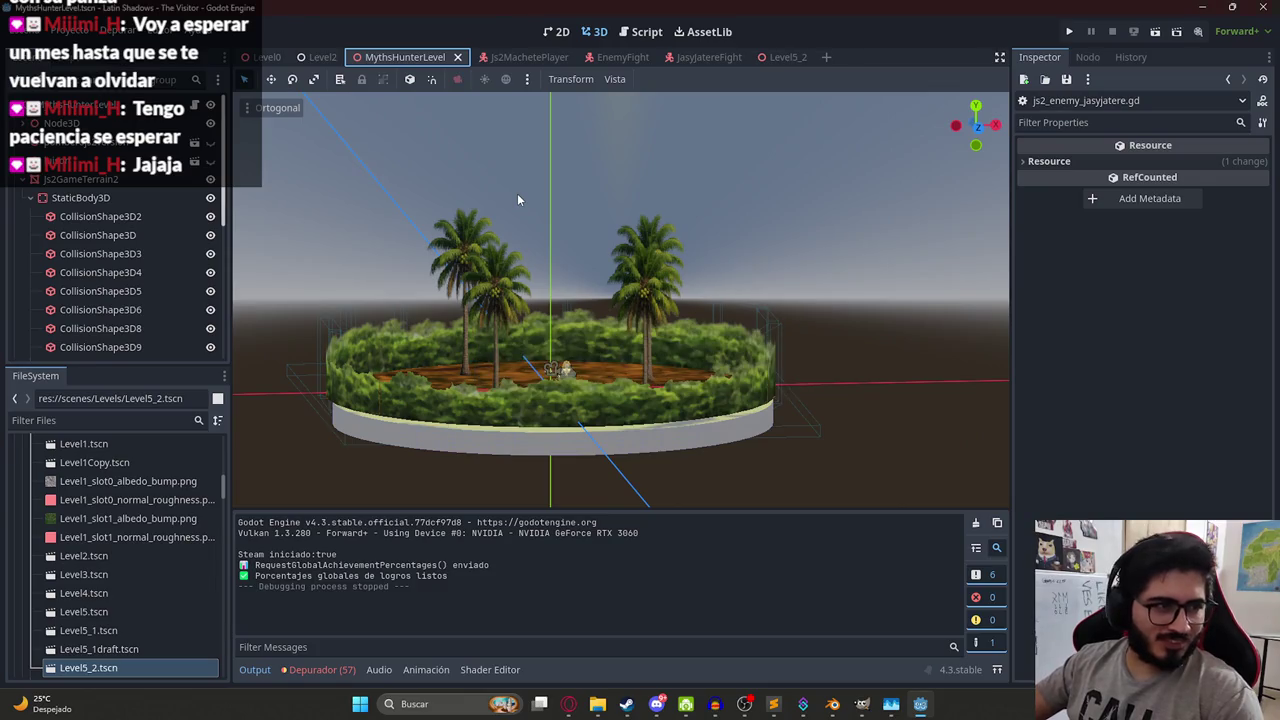
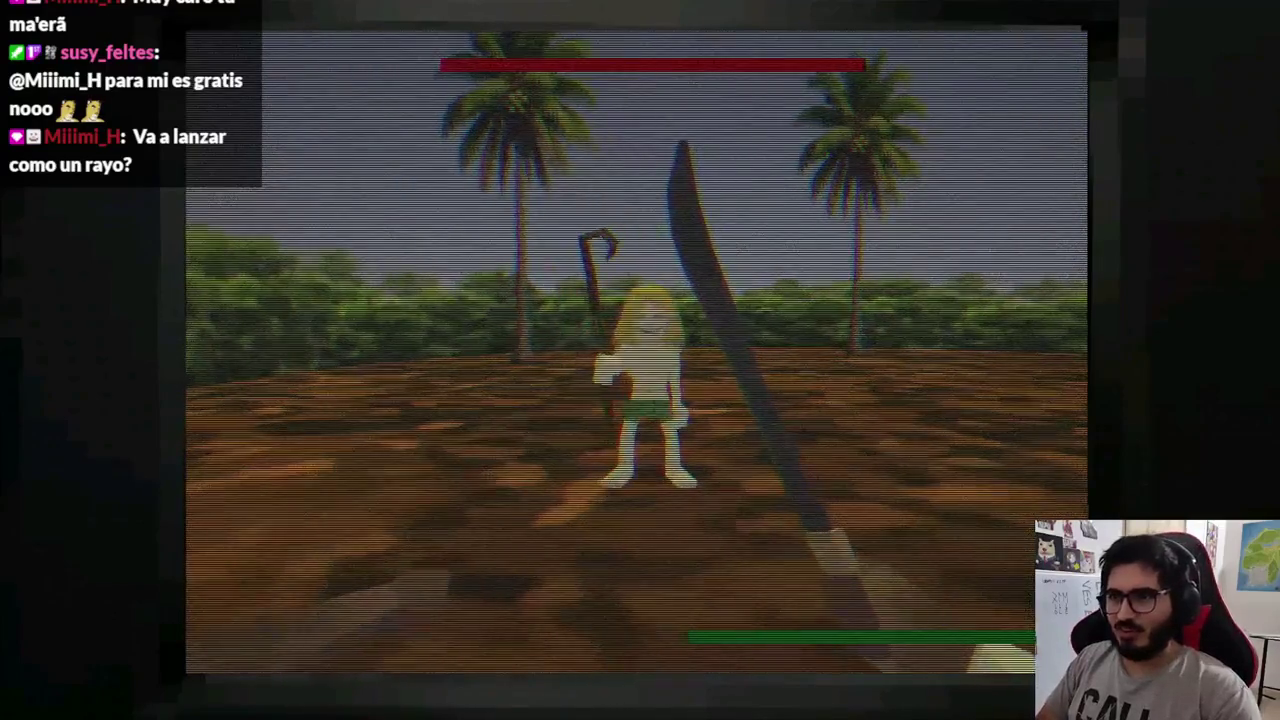
Stop the running game test and look down on the island in the editor.
key("alt+F4")
mouse_move(674, 327)
left_mouse_down()
mouse_move(556, 264)
mouse_move(520, 397)
mouse_move(602, 281)
mouse_move(601, 397)
mouse_move(638, 374)
left_mouse_up()
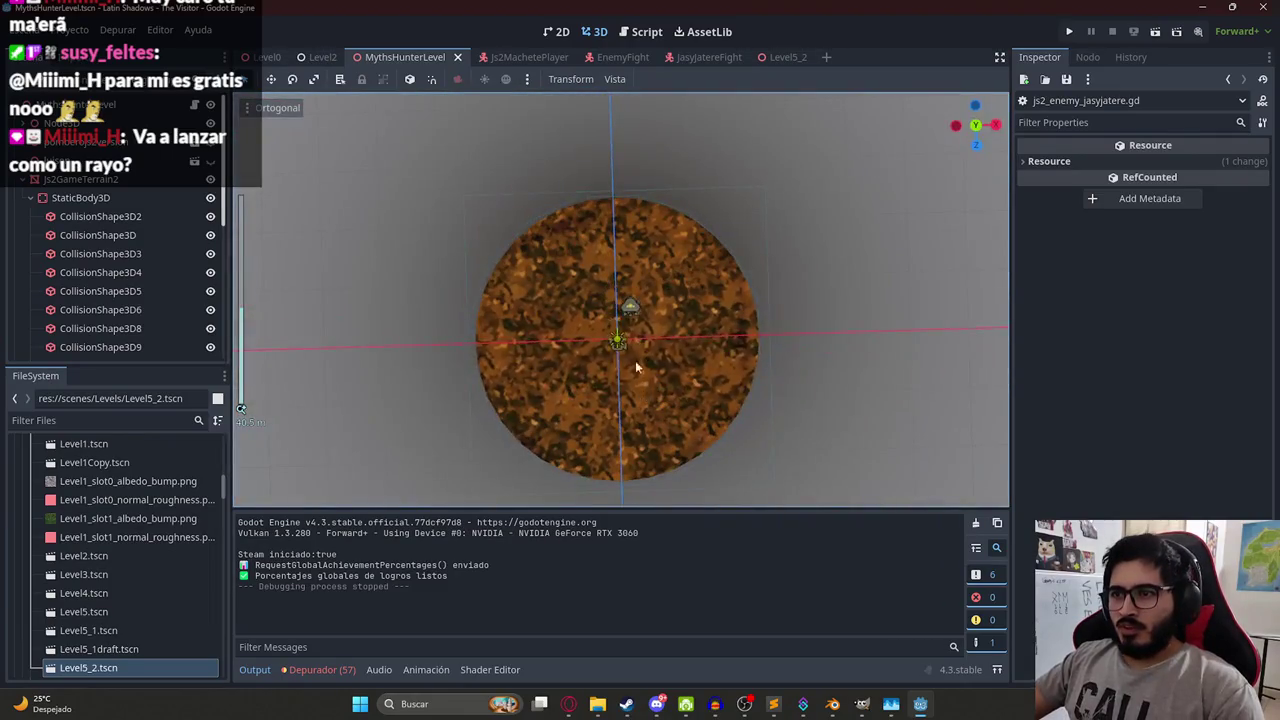
scroll(622, 308, "up", 4)
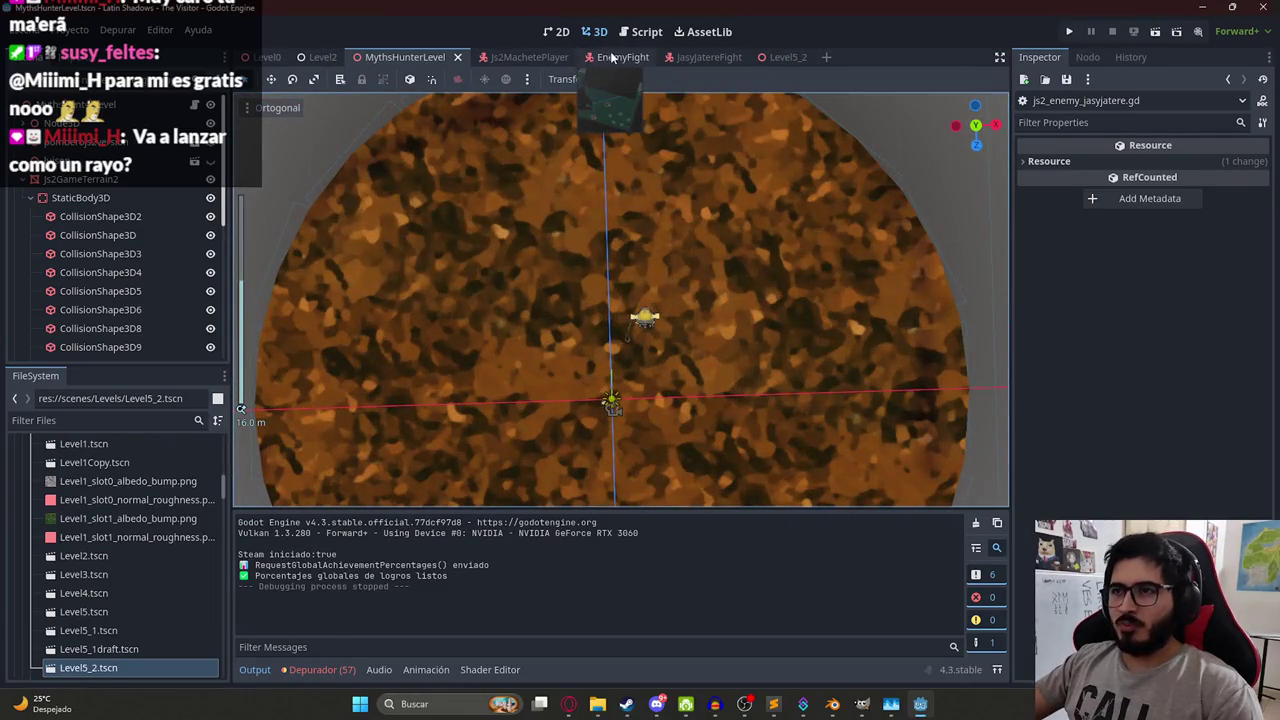
Open the JasyJatereFight scene, orbit around the boss, and select its AnimationPlayer.
left_click(690, 57)
mouse_move(692, 301)
left_mouse_down()
mouse_move(704, 268)
mouse_move(540, 258)
mouse_move(312, 290)
left_mouse_up()
left_click(88, 216)
Load the attackjasyjatere animation and scrub its attack poses from the front view.
mouse_move(600, 250)
left_mouse_down()
mouse_move(662, 303)
mouse_move(570, 464)
left_mouse_up()
left_click(484, 516)
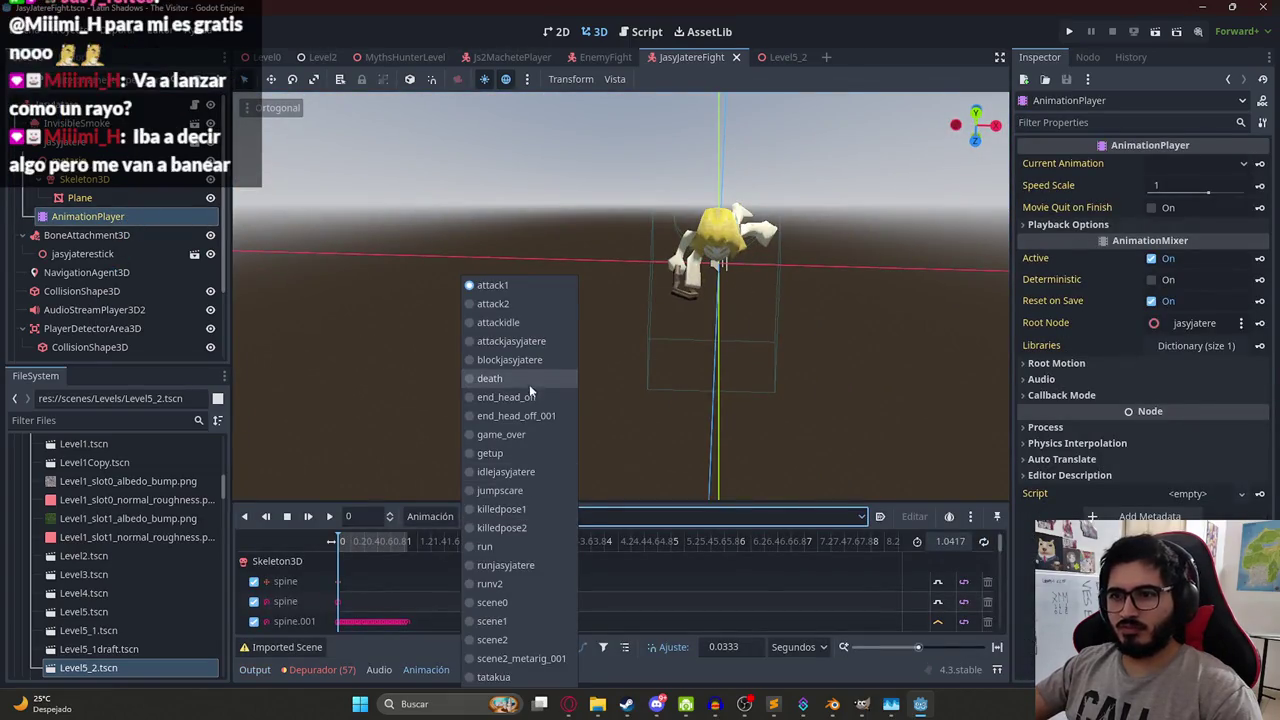
left_click(526, 341)
key("KP_1")
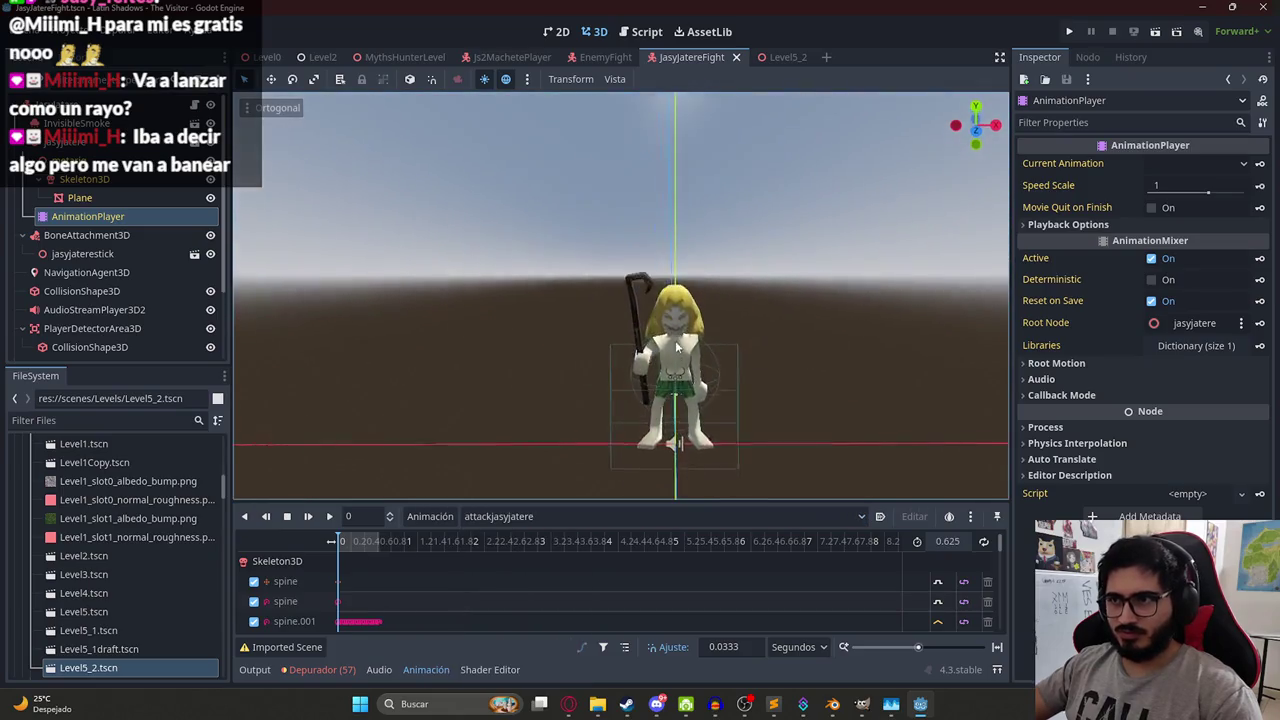
mouse_move(346, 548)
left_mouse_down()
mouse_move(377, 560)
mouse_move(333, 541)
left_mouse_up()
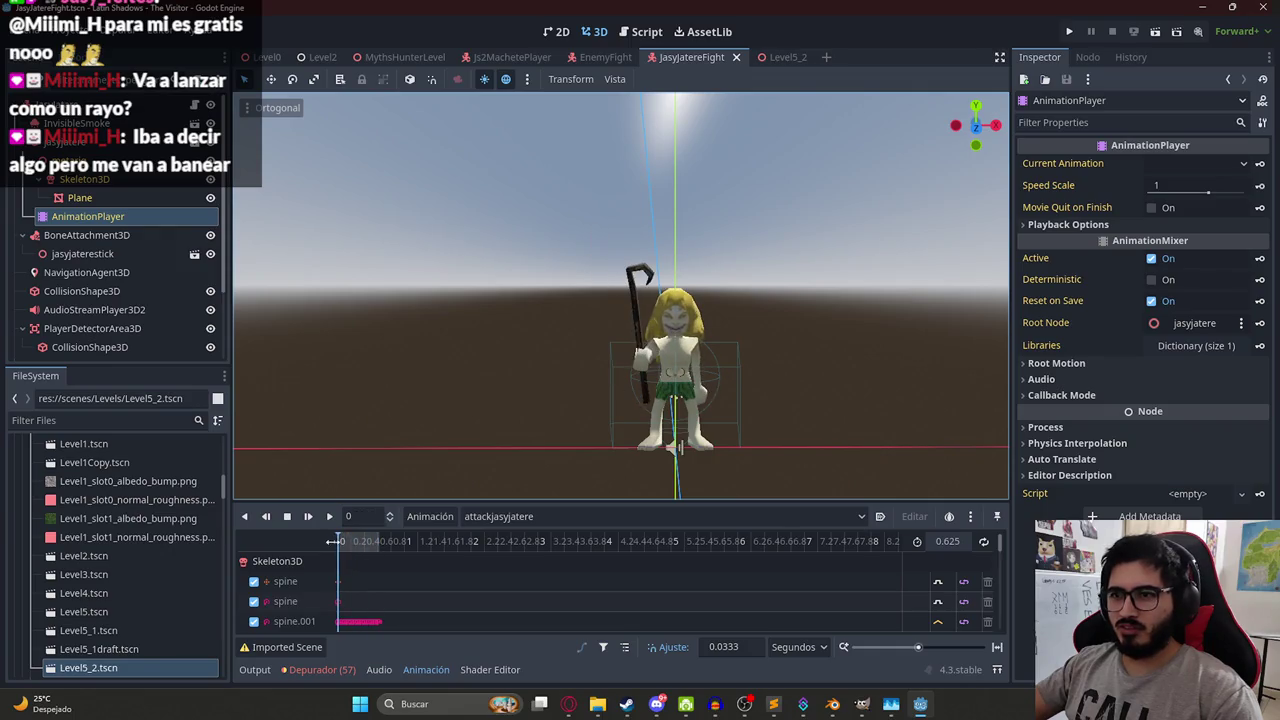
scroll(573, 346, "up", 3)
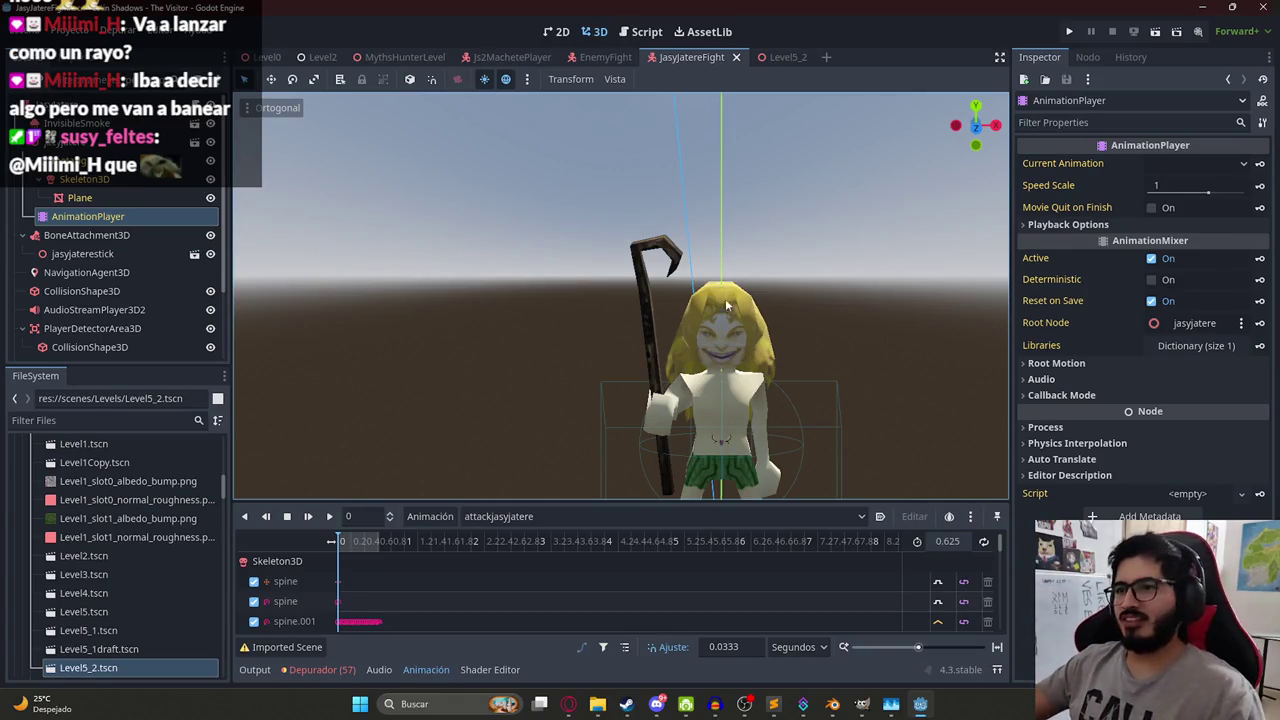
Search Google in a new browser tab for 'sprite bola de energia'.
left_click(571, 712)
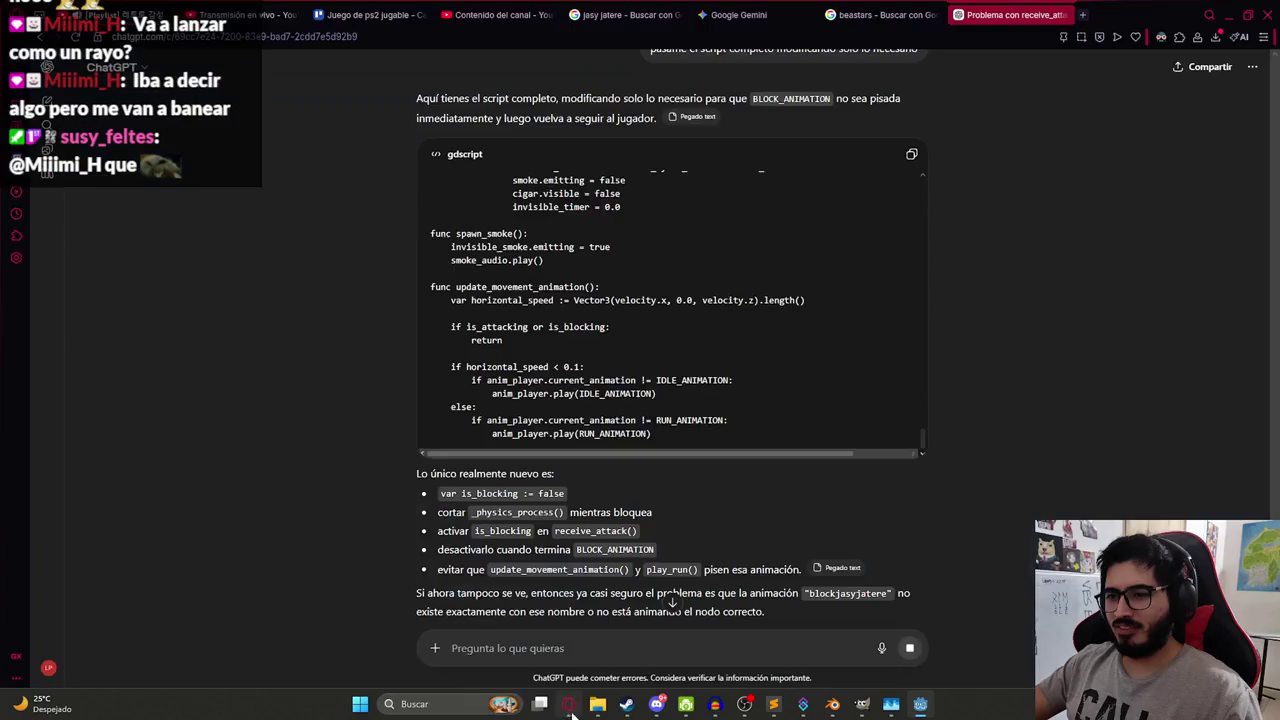
left_click(1085, 16)
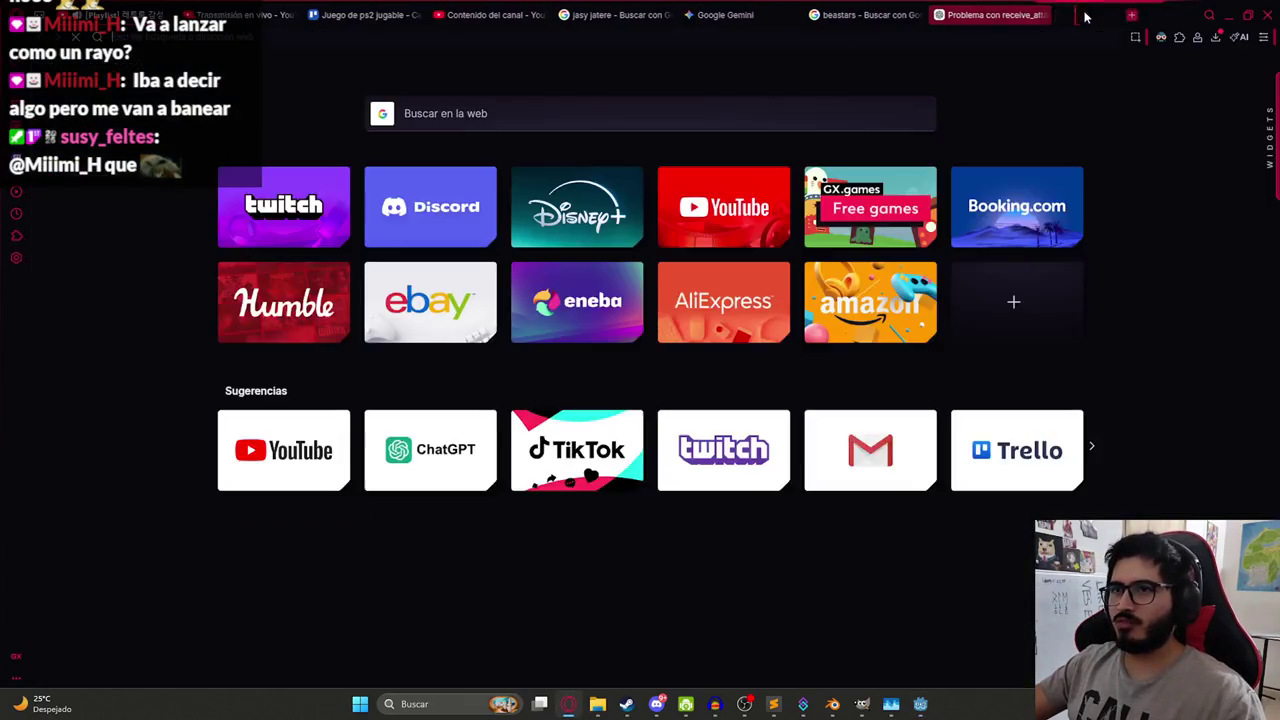
type("sprite bola d")
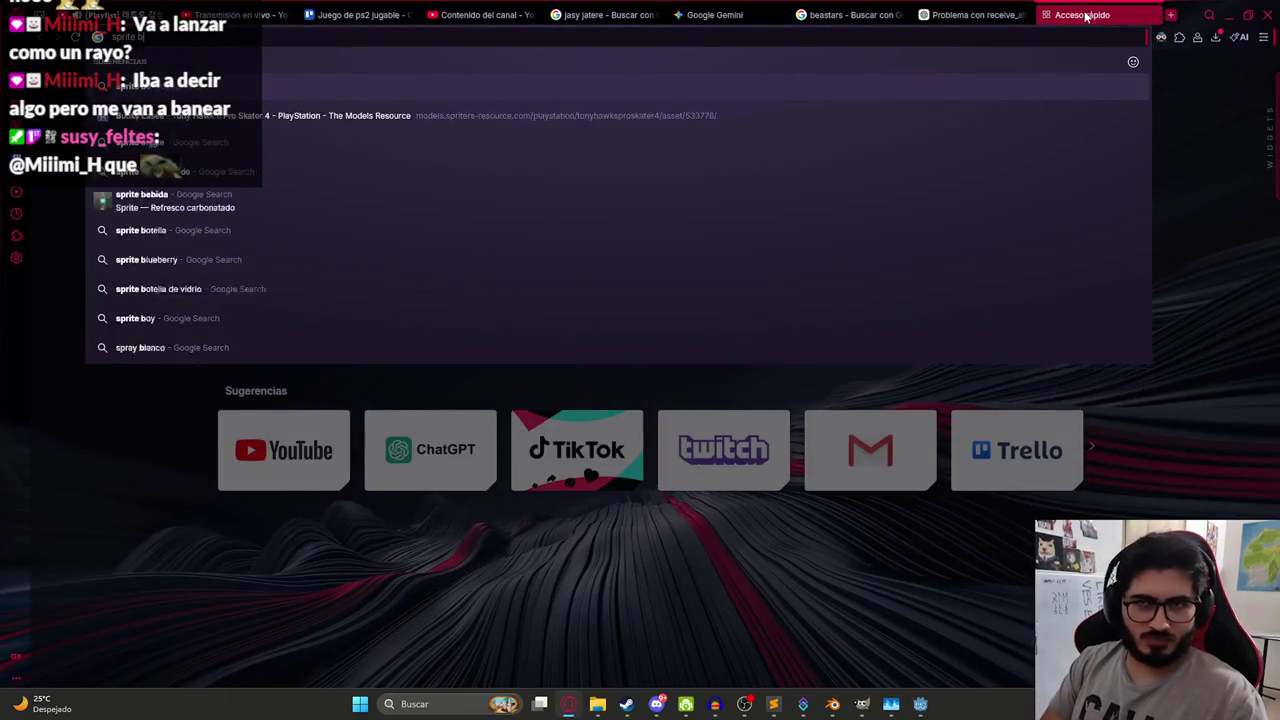
key("Down")
key("Down")
key("Return")
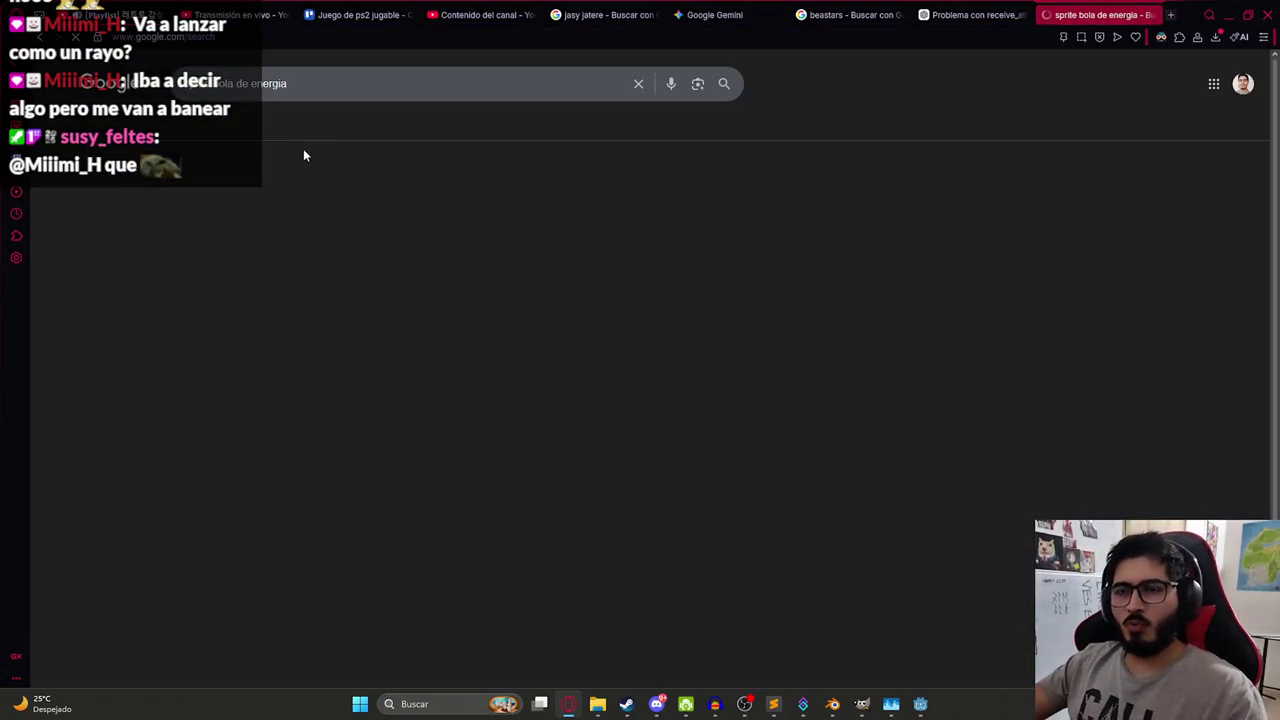
Filter to image results and open the cyan PNGWing energy ball preview.
left_click(279, 144)
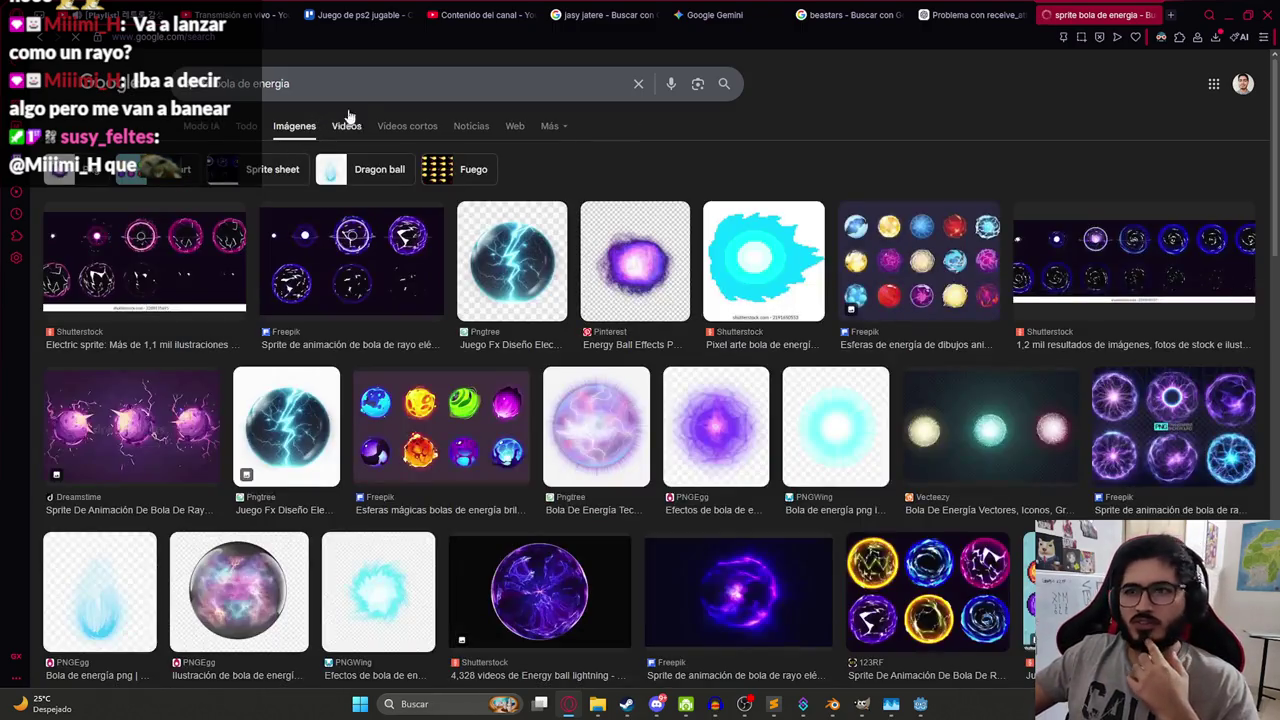
scroll(628, 362, "down", 1)
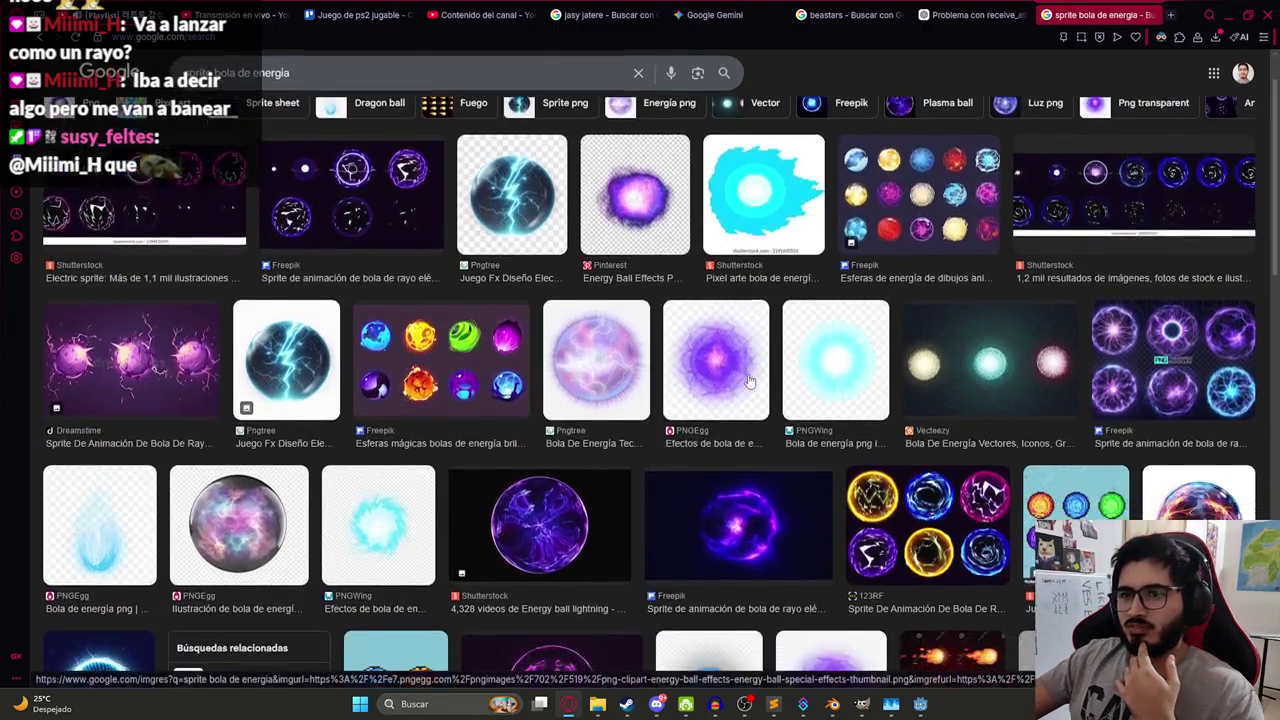
left_click(840, 371)
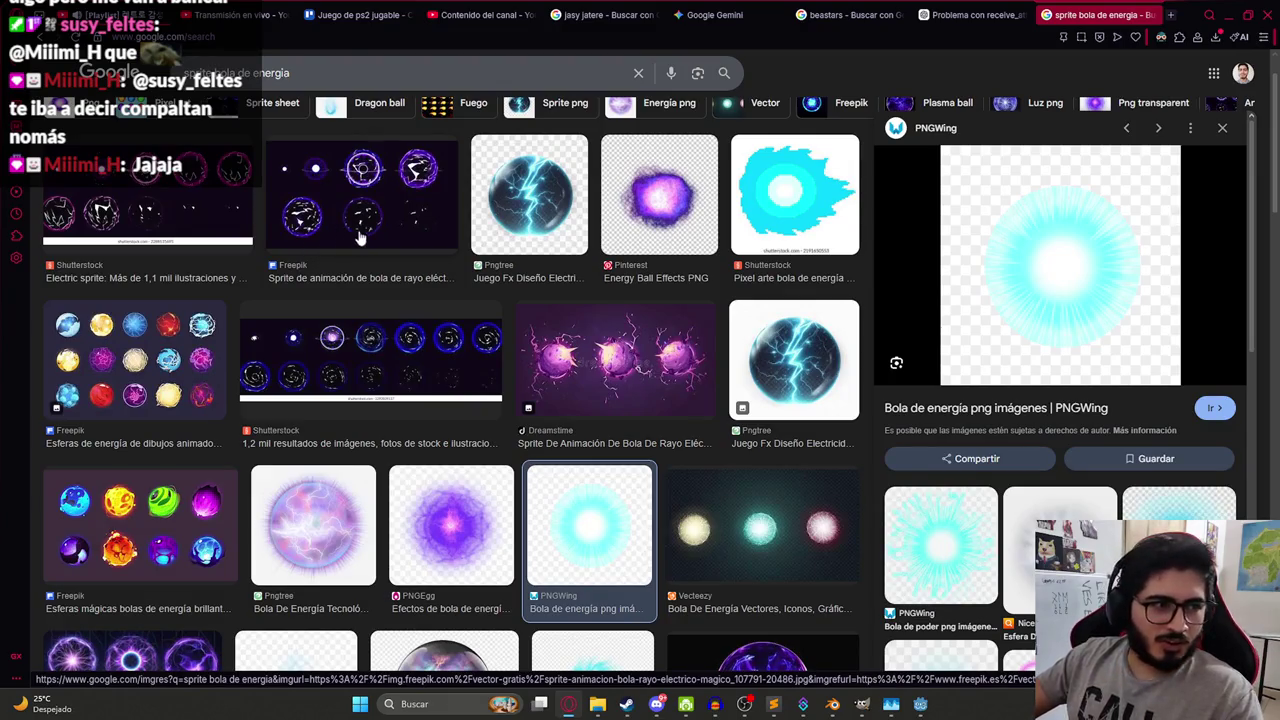
key("ctrl+6")
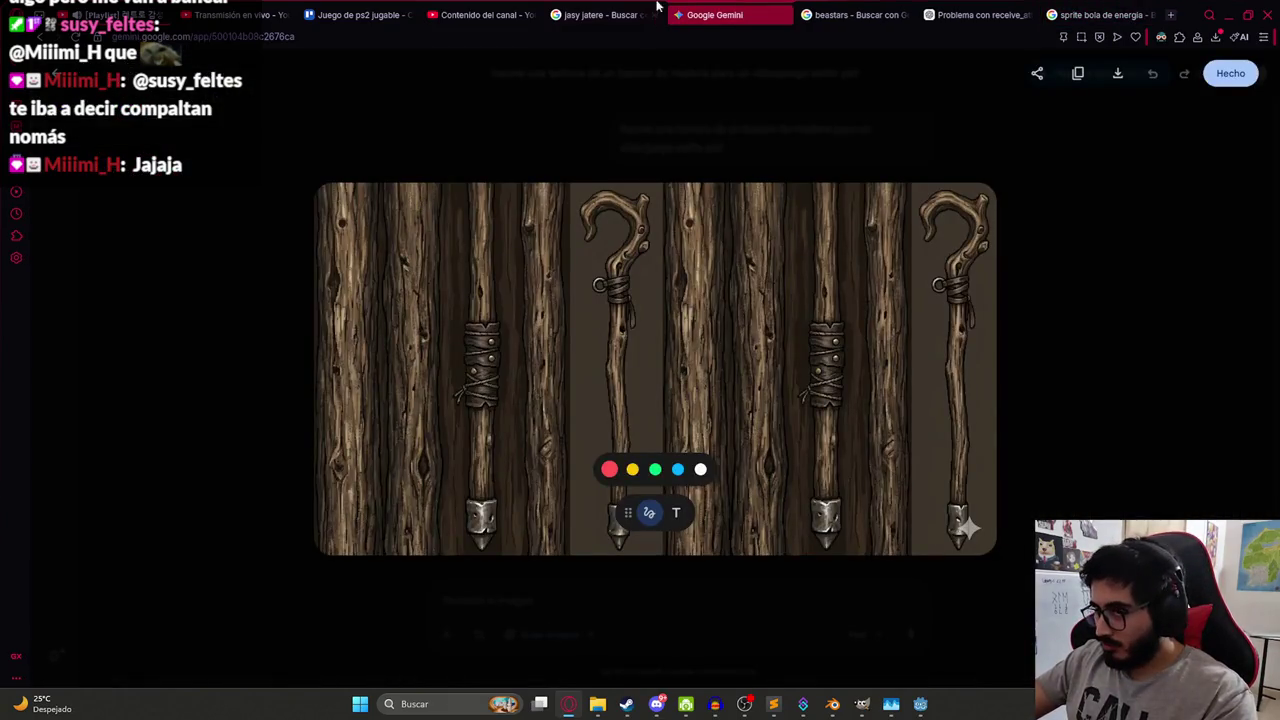
Browse related images, open the blue PngFind energy ball preview, then return to Godot.
left_click(1090, 14)
scroll(1005, 352, "down", 3)
scroll(1005, 352, "up", 1)
scroll(1005, 352, "up", 3)
scroll(1005, 352, "down", 3)
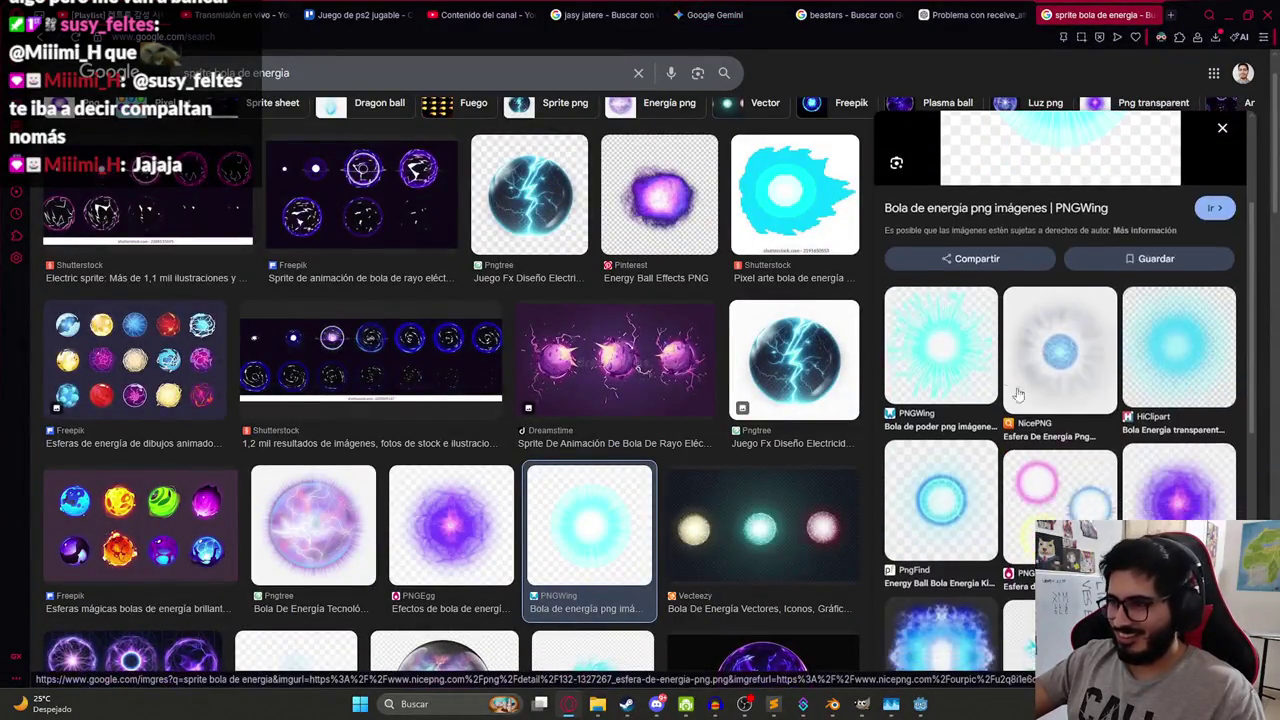
scroll(1027, 370, "down", 2)
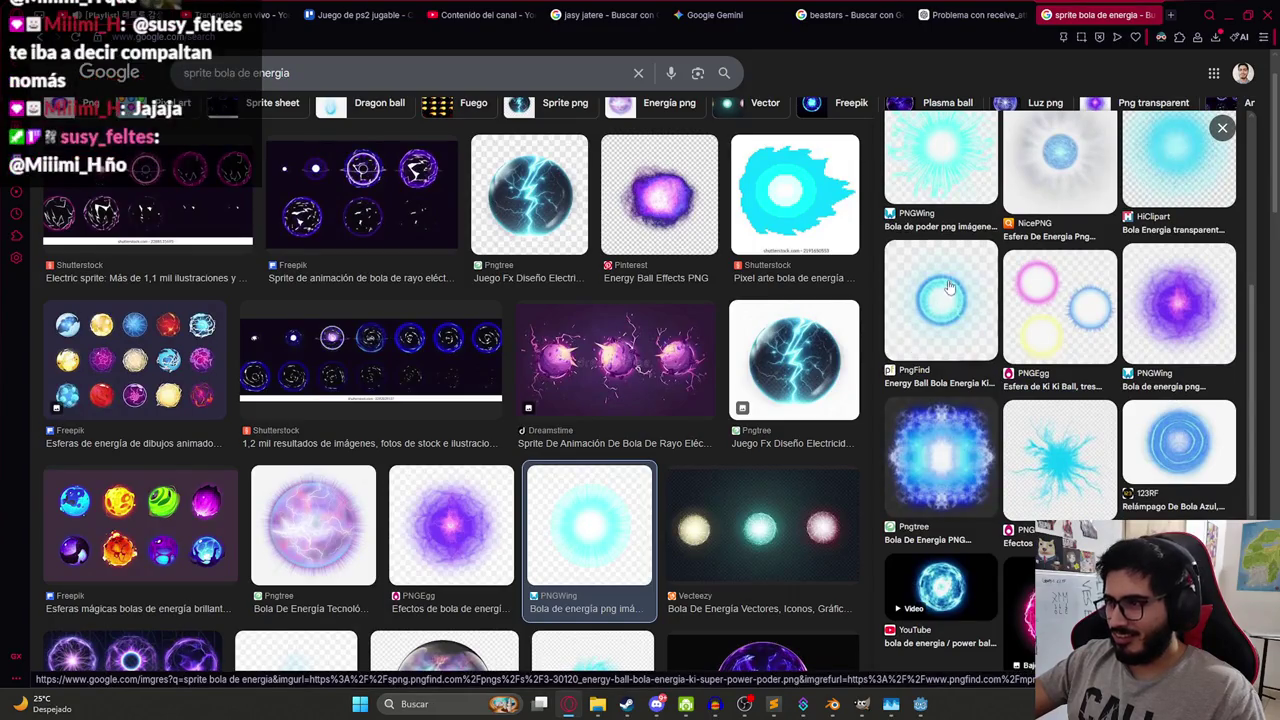
left_click(960, 310)
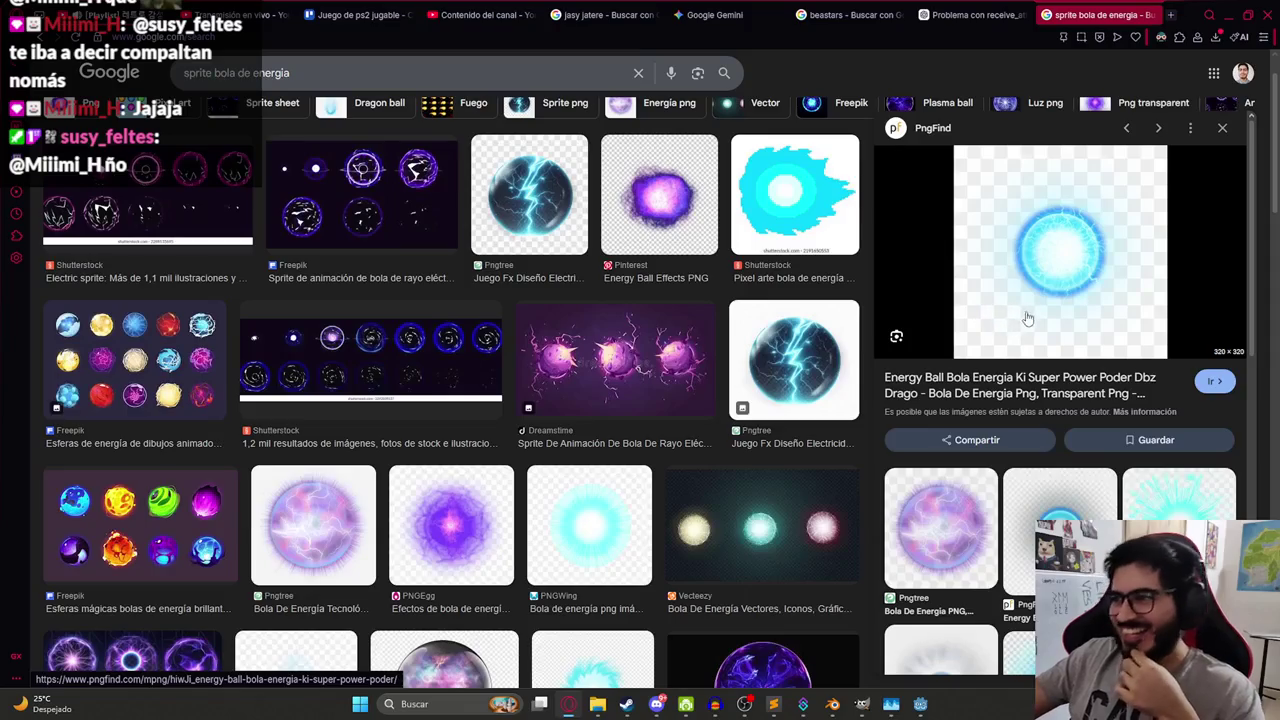
scroll(1020, 268, "down", 2)
scroll(1062, 320, "up", 2)
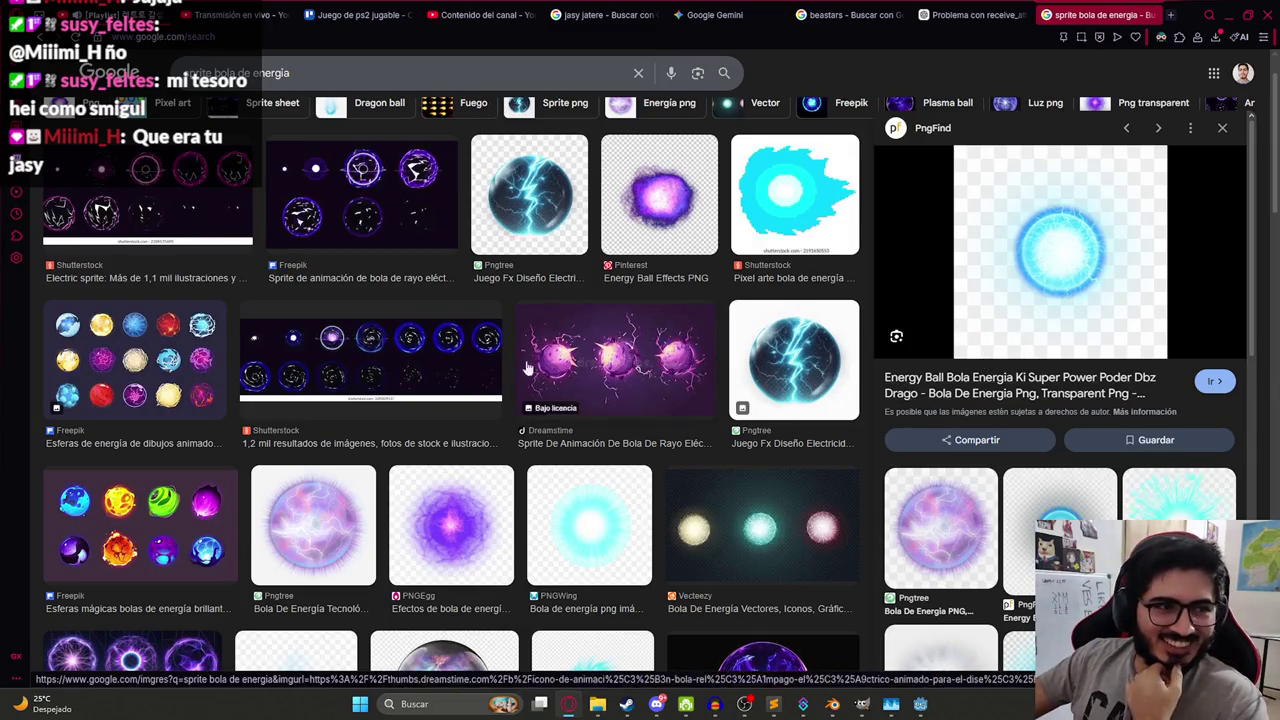
mouse_move(907, 706)
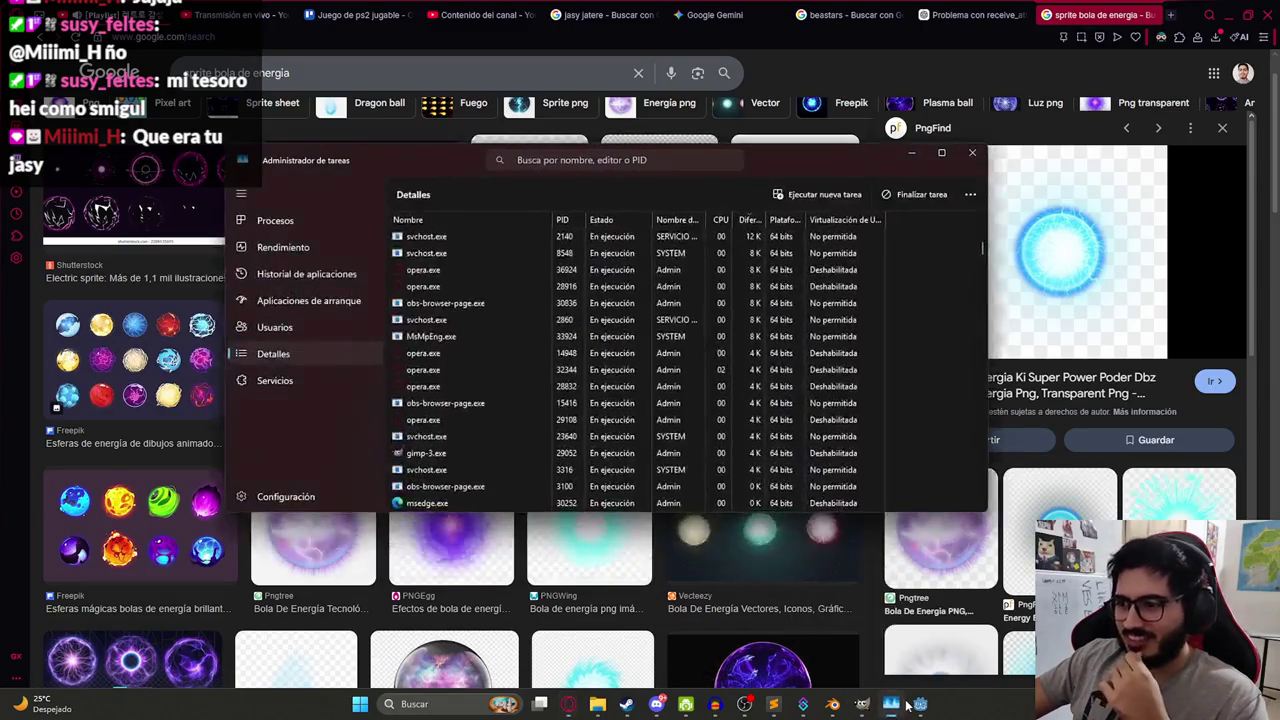
left_click(922, 705)
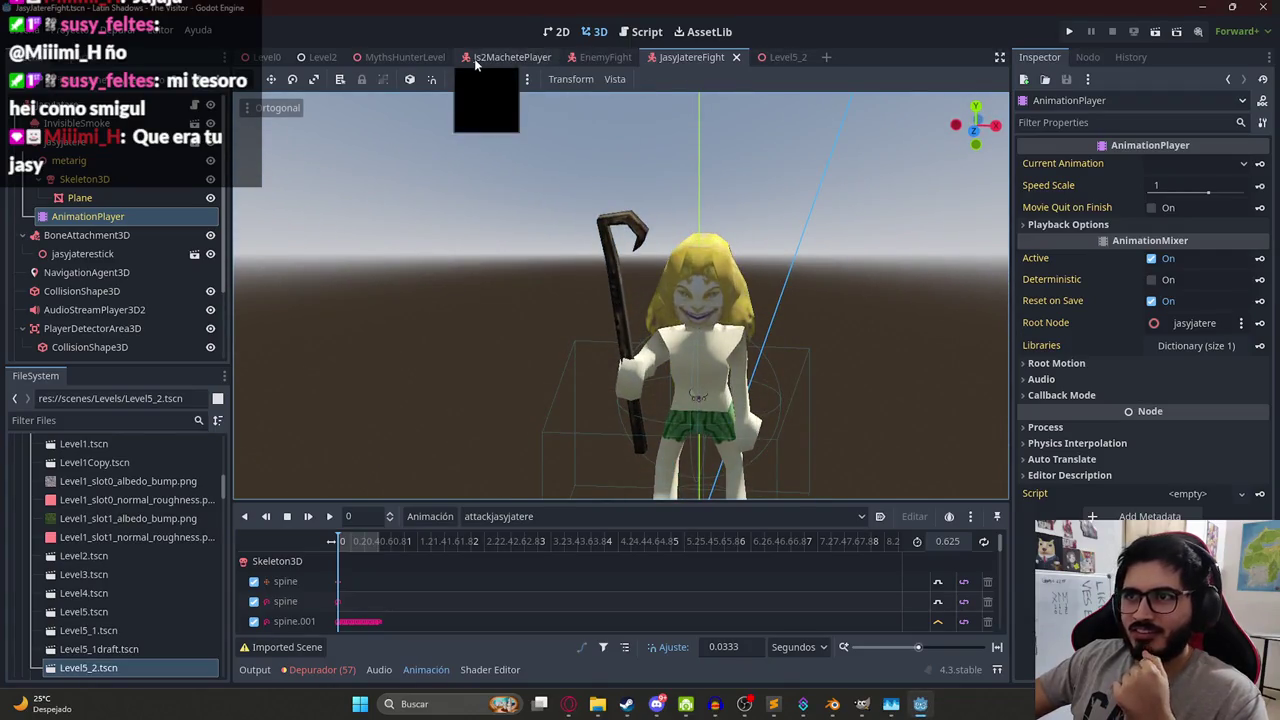
Open the MythsHunterLevel scene and playtest the boss fight, then stop the game.
left_click(397, 60)
right_click(376, 57)
left_click(412, 162)
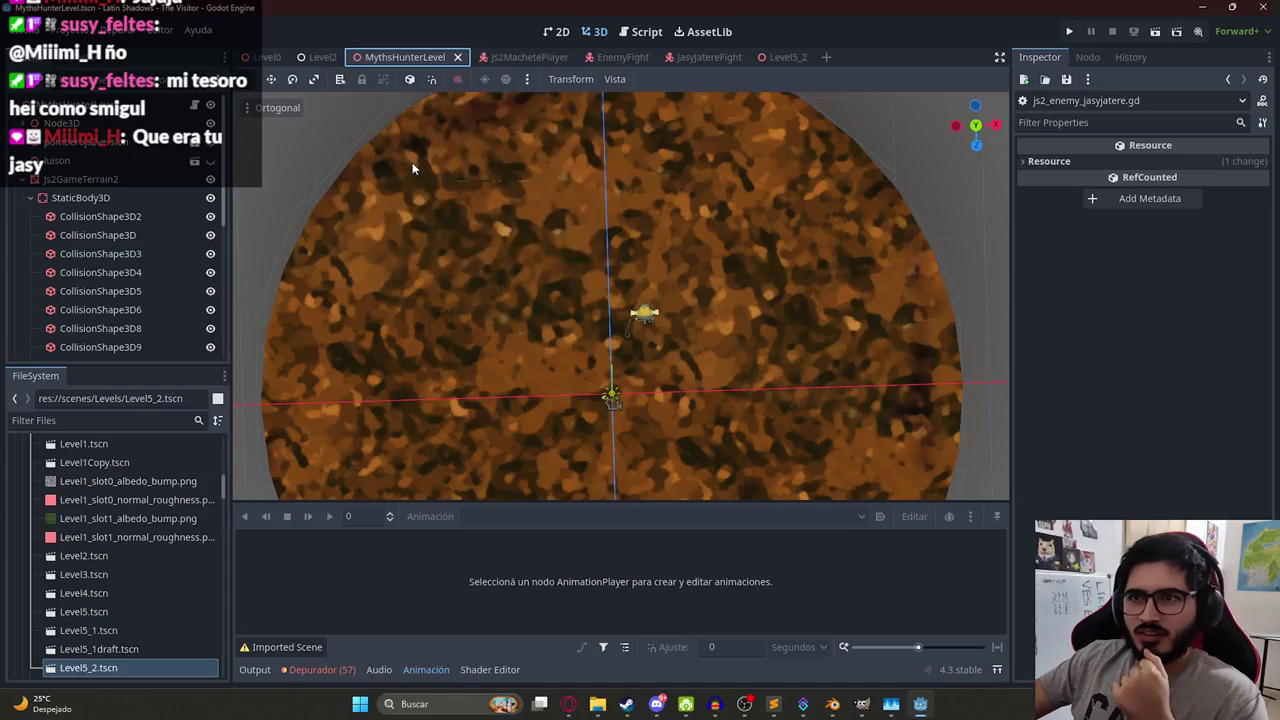
key("F6")
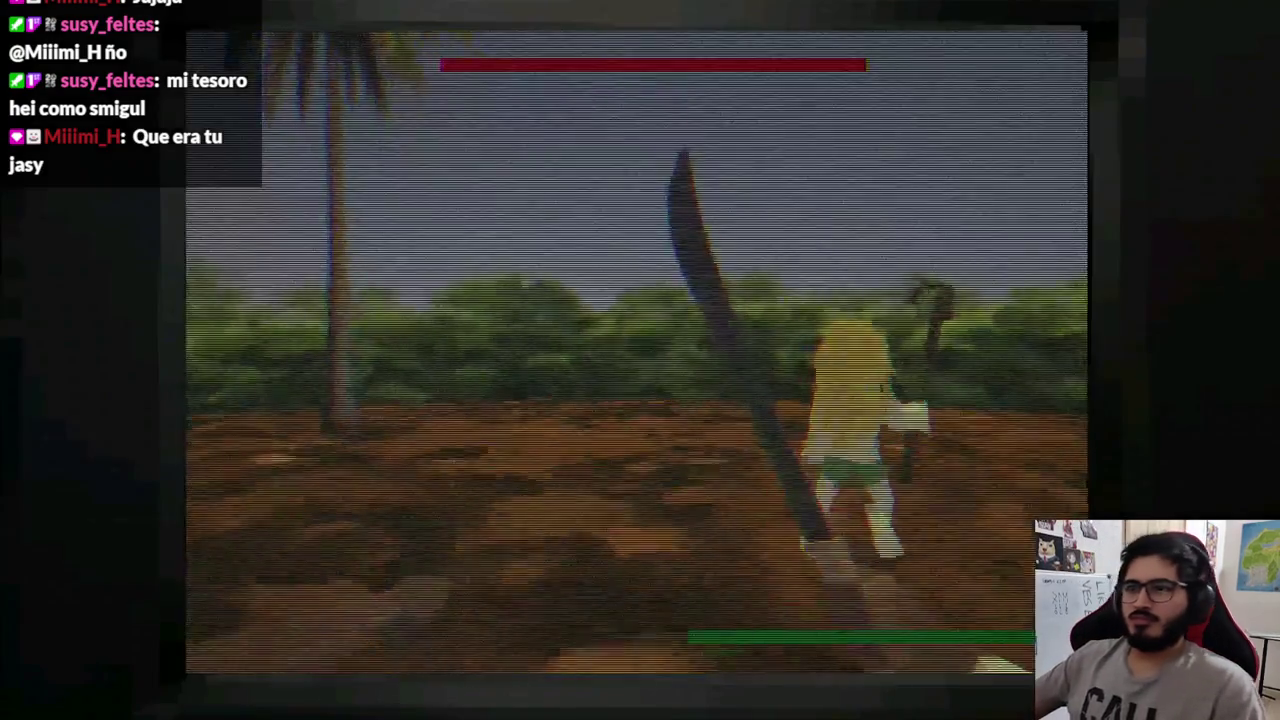
key("s")
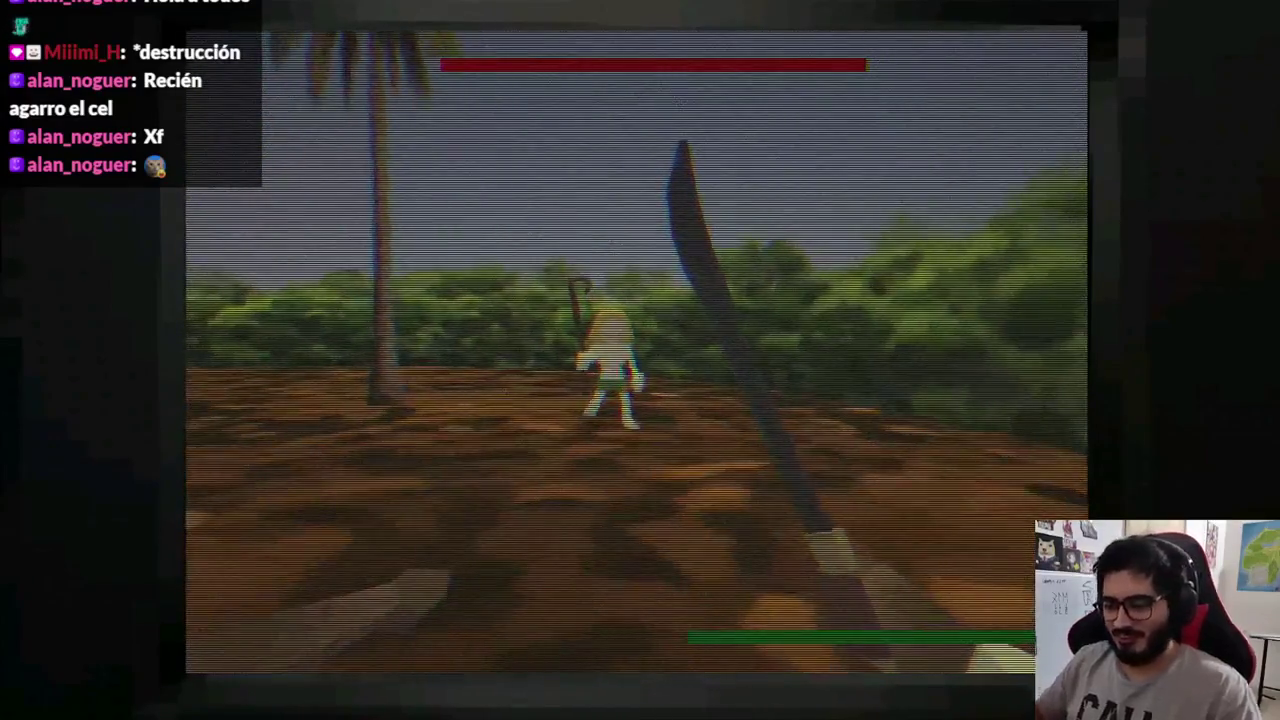
key("F8")
Survey the circular palm-tree arena from above, then bring back the energy-ball image results.
scroll(640, 359, "down", 5)
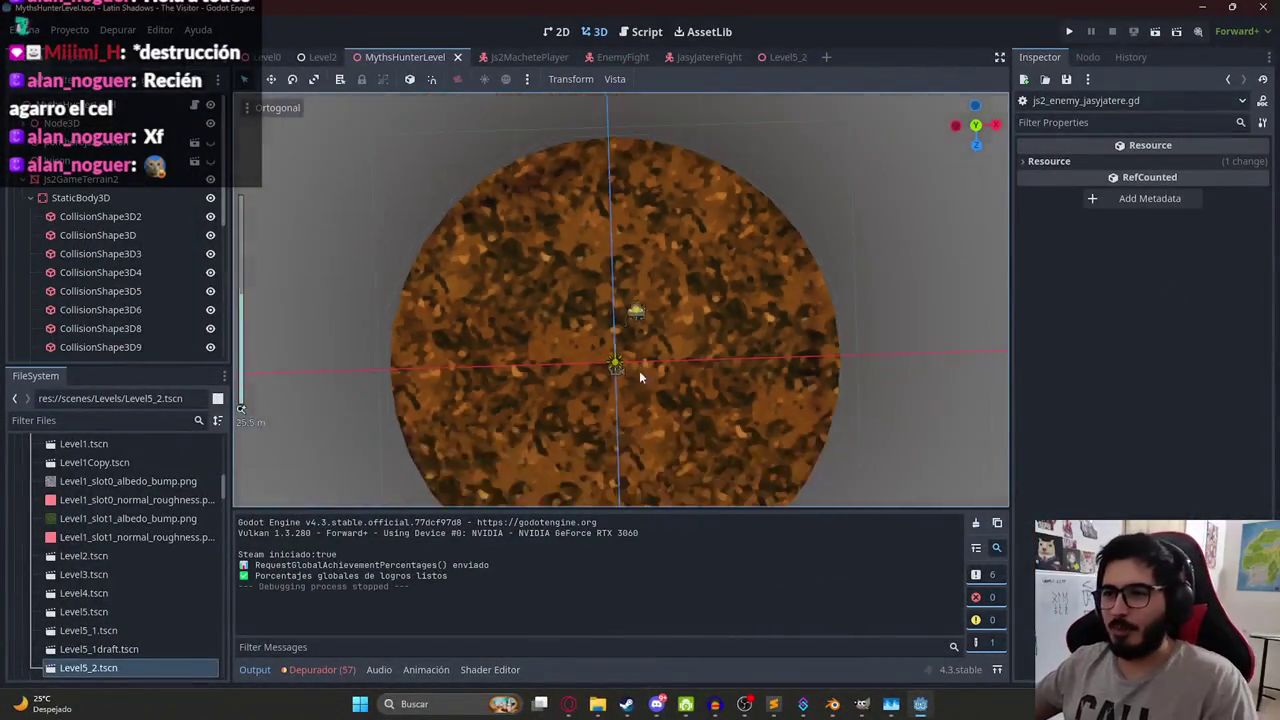
left_click_drag(632, 452, 634, 182)
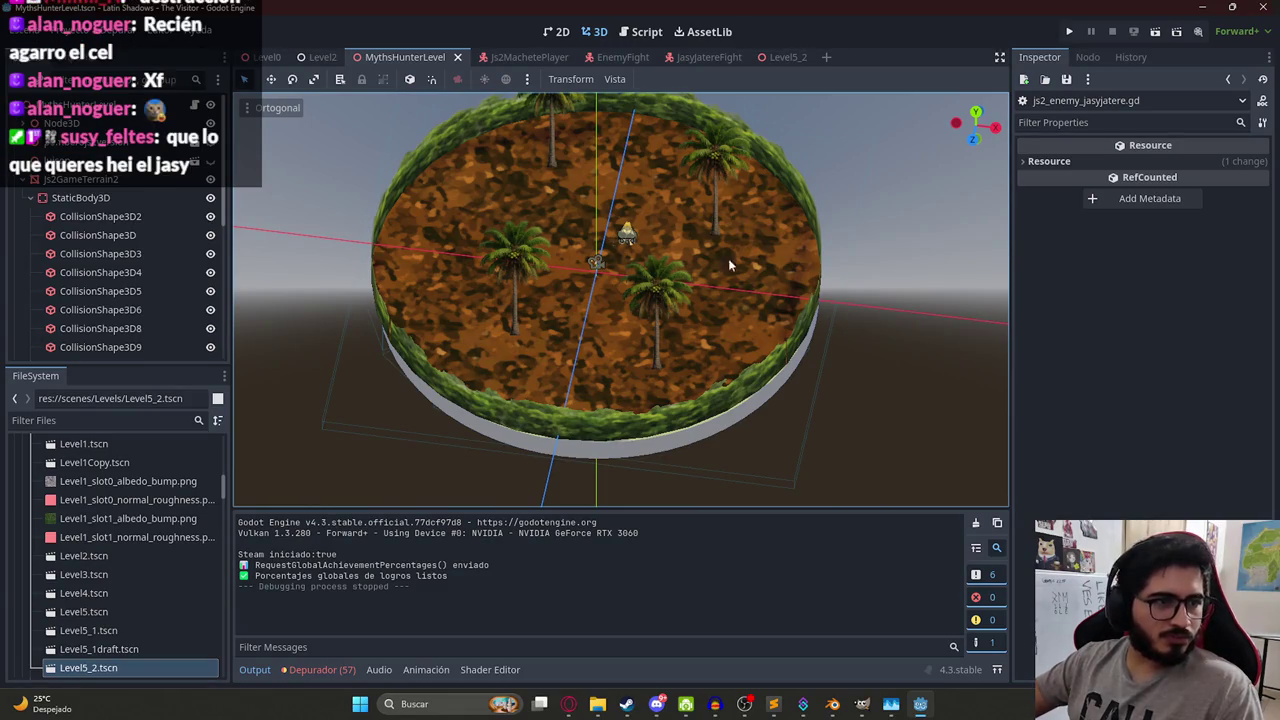
left_click_drag(711, 268, 766, 203)
scroll(766, 203, "up", 3)
left_click(572, 705)
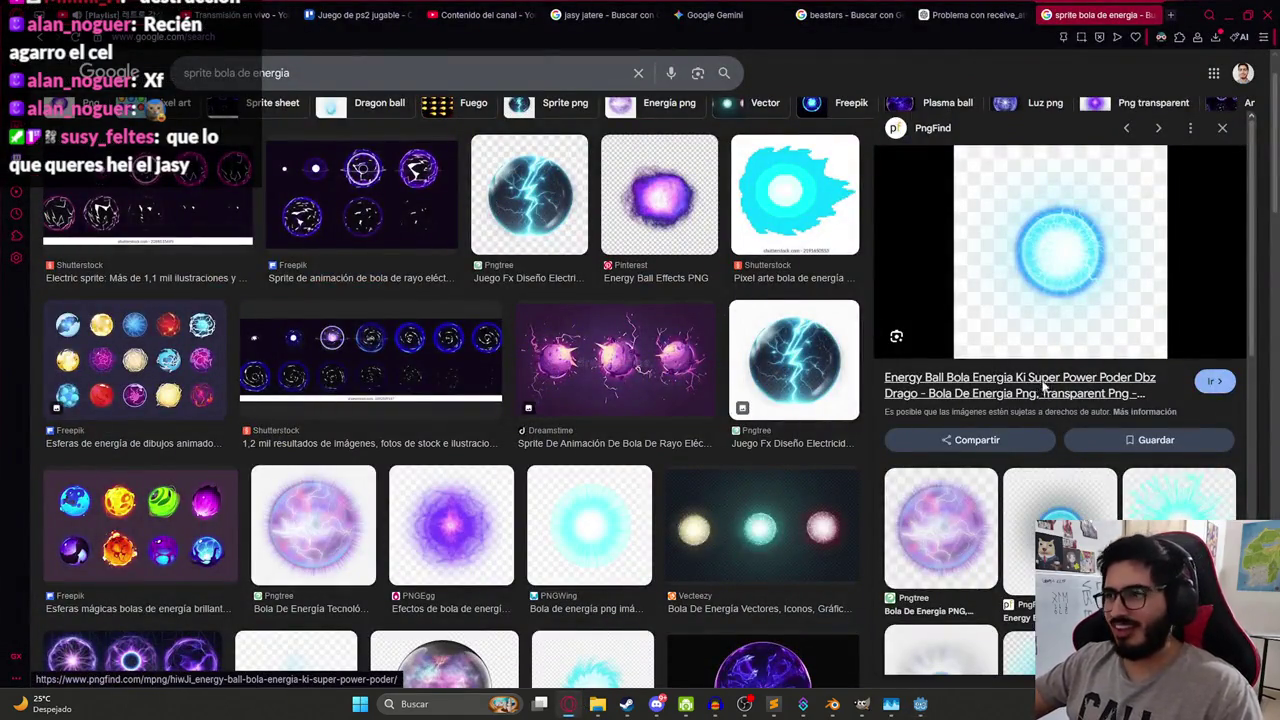
Check the blue energy ball's PngFind source page, close it, and move to ChatGPT.
left_click(1043, 389)
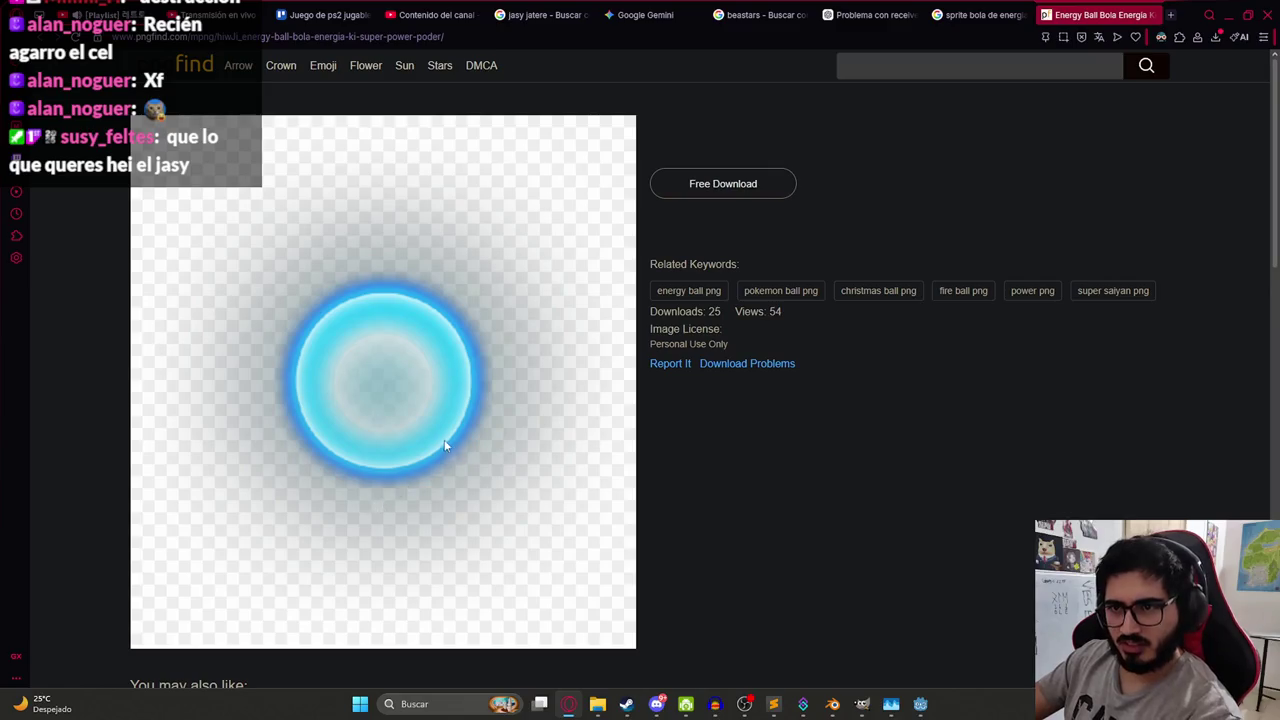
left_click(988, 15)
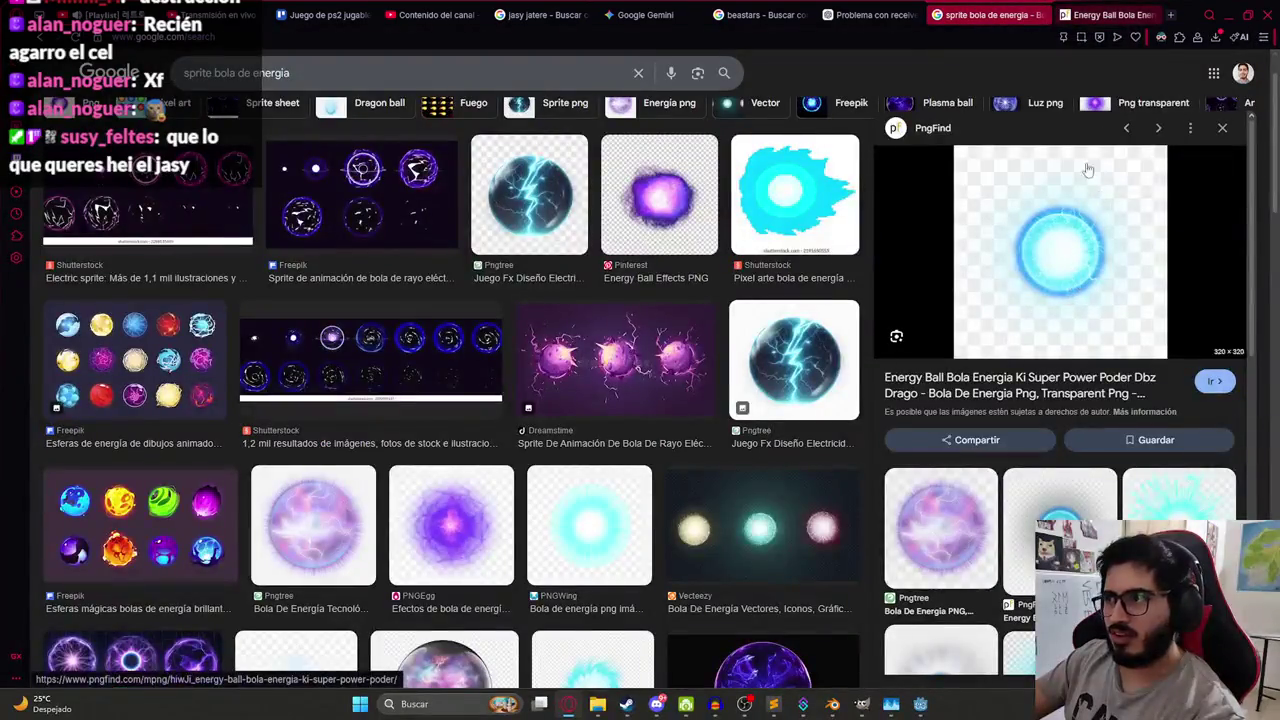
left_click(1155, 22)
scroll(943, 409, "down", 4)
scroll(1000, 123, "up", 4)
left_click(1152, 15)
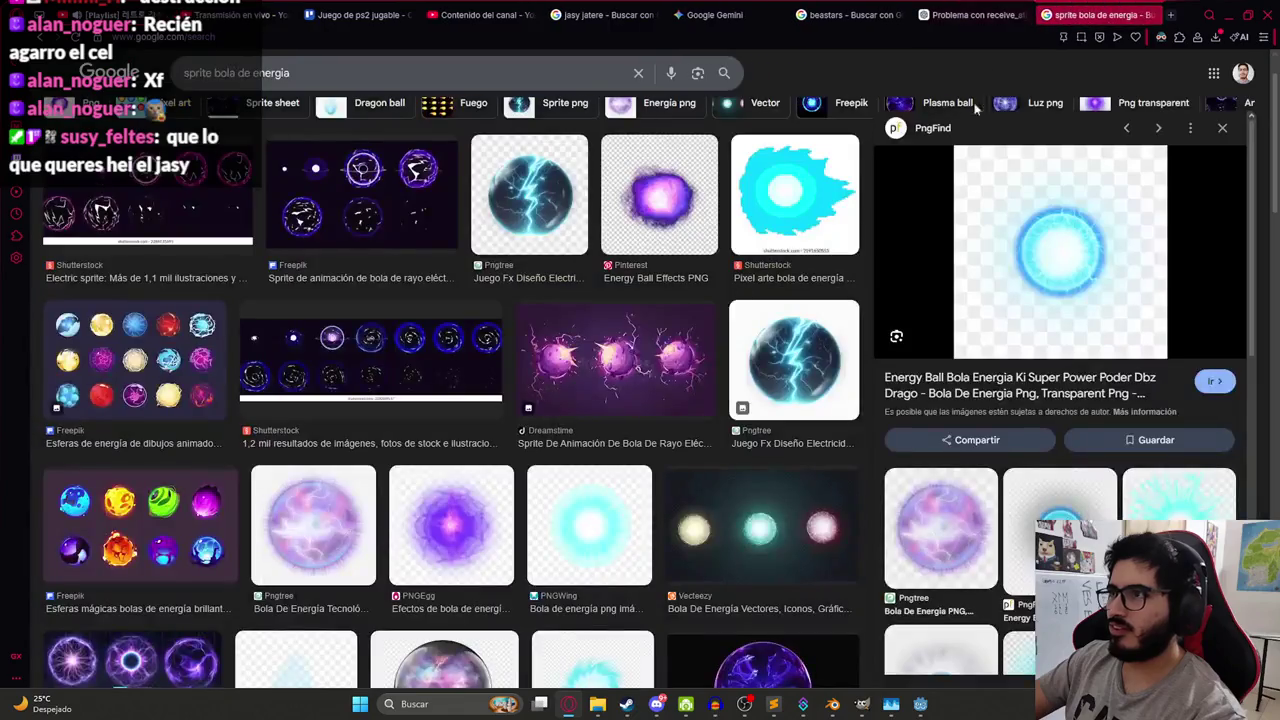
left_click(712, 15)
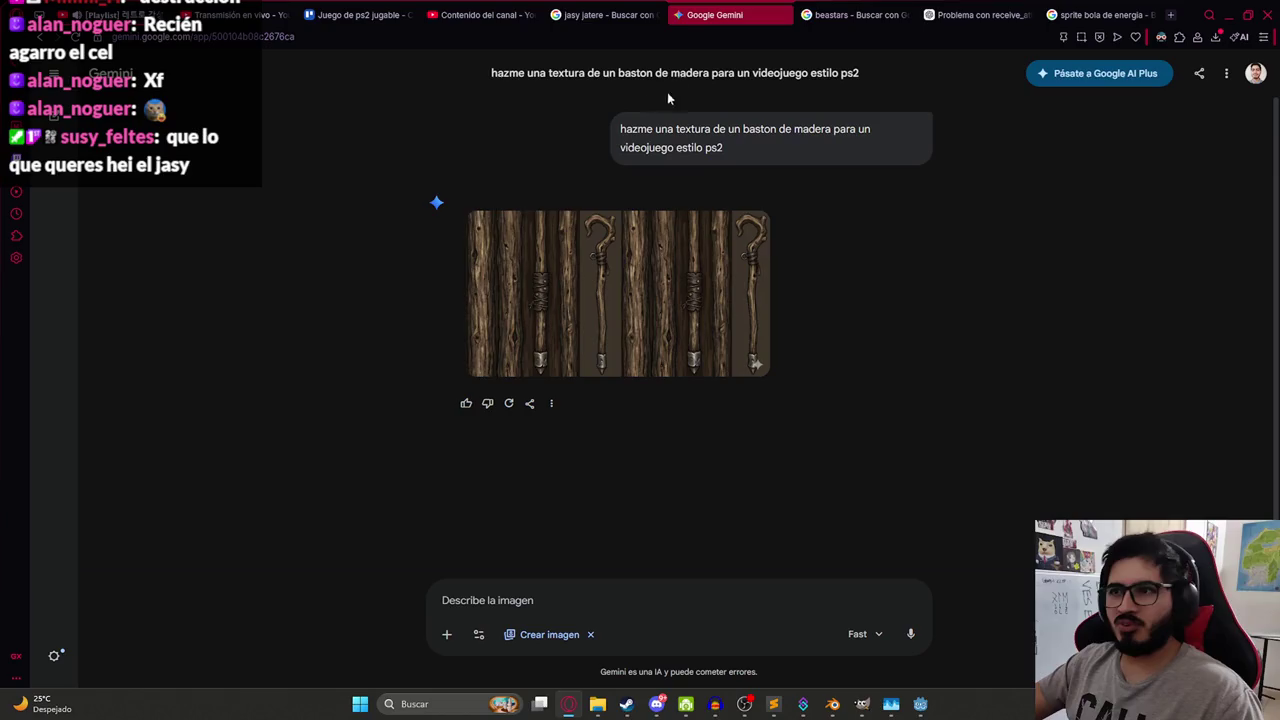
left_click(965, 15)
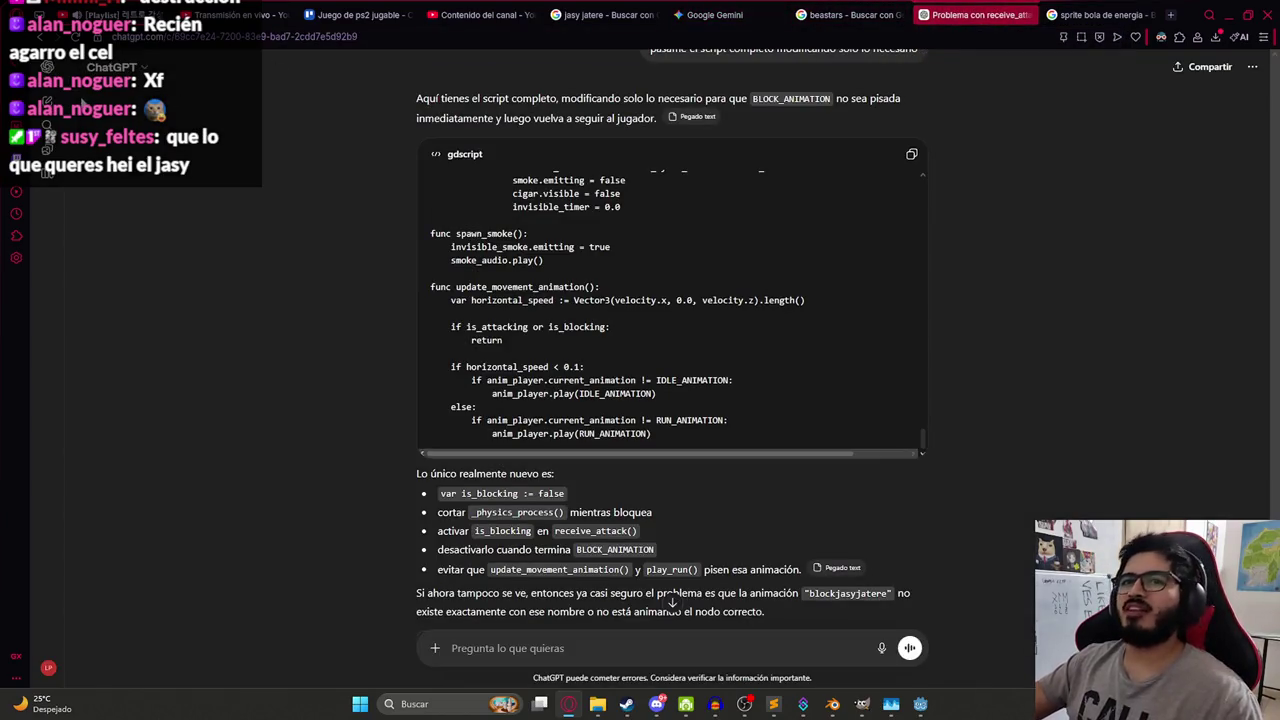
Start a transparent-background sprite prompt and paste the blue energy-ball image as reference.
type("hazme un sprite con fo")
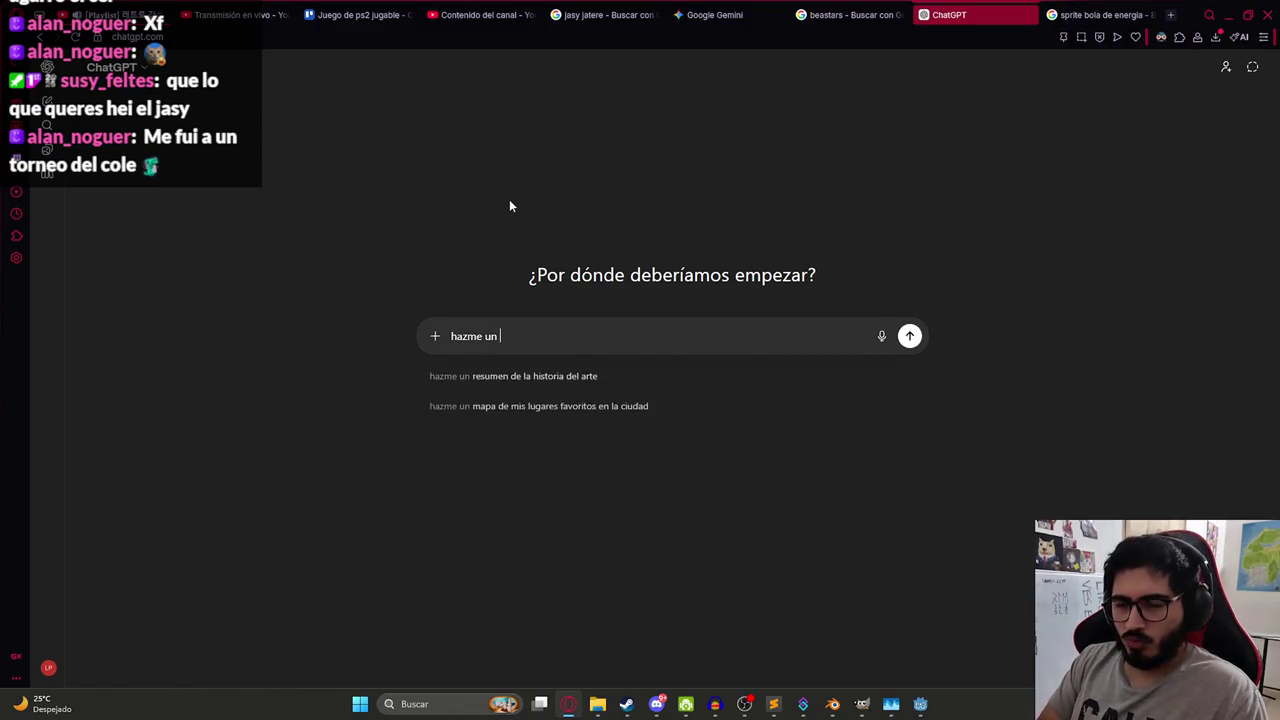
type("ndo tr")
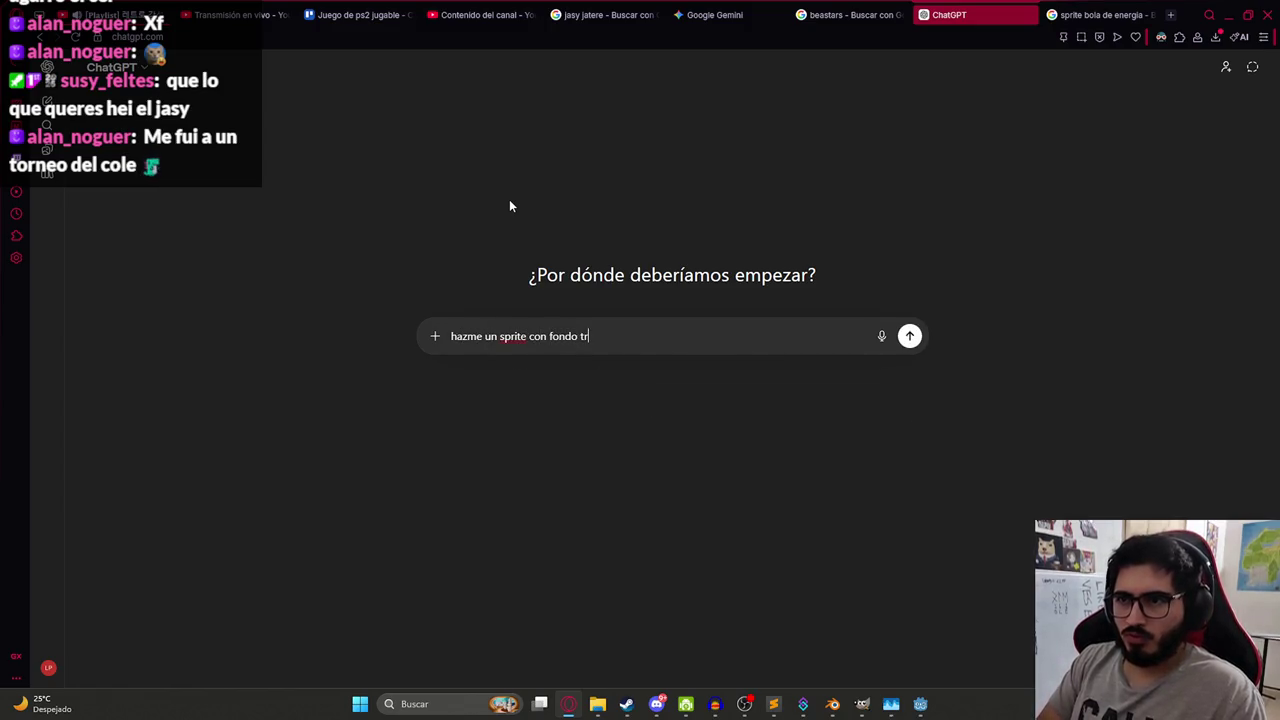
type("ansparente de una bola de energia")
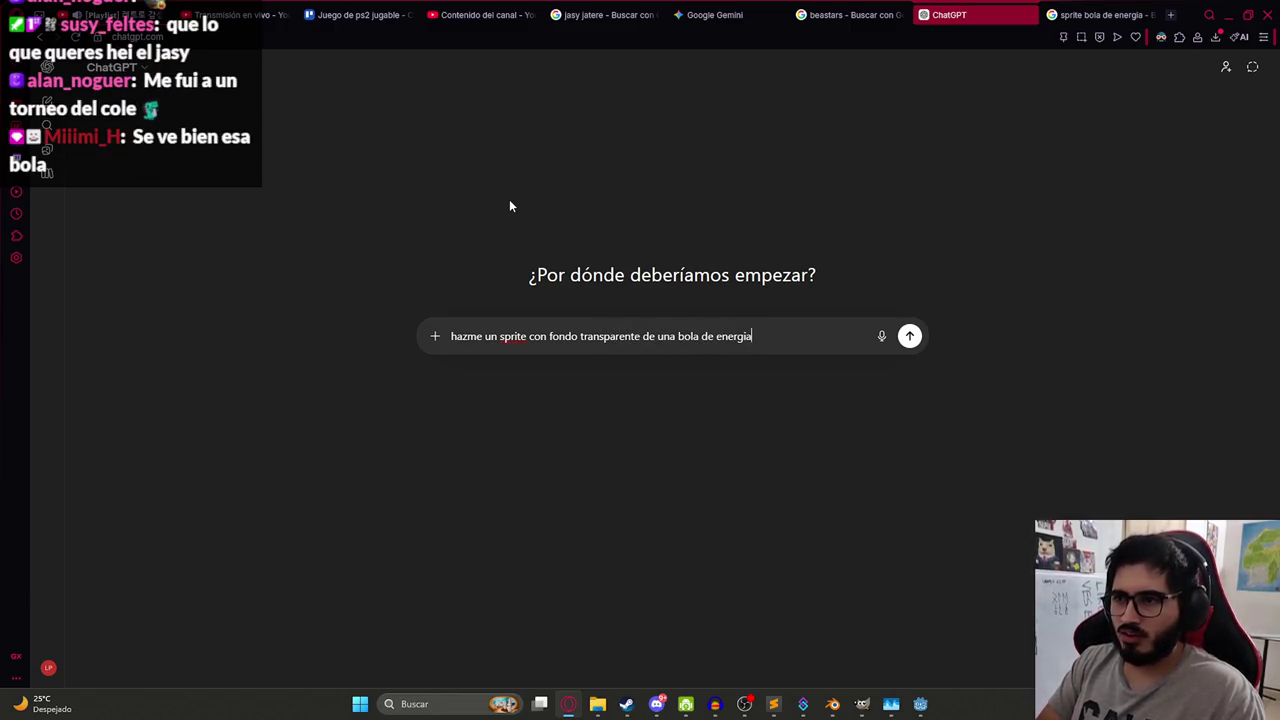
type("te")
left_click(1100, 14)
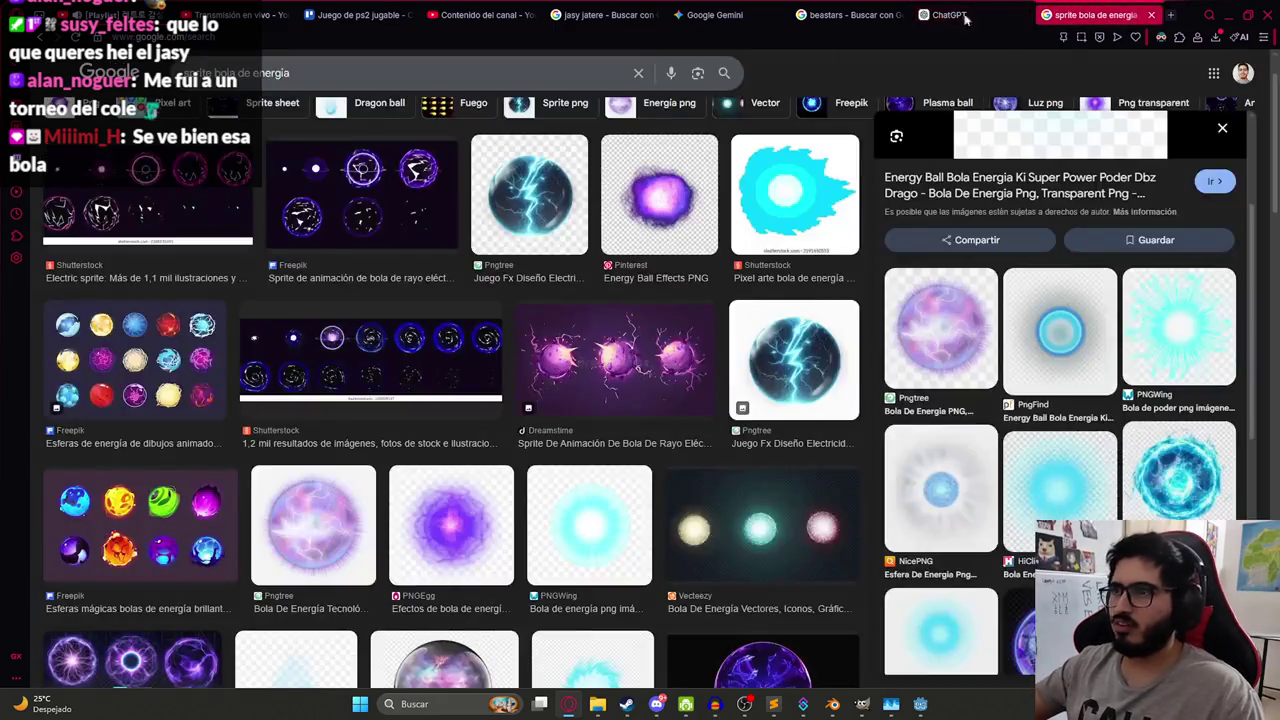
right_click(1085, 295)
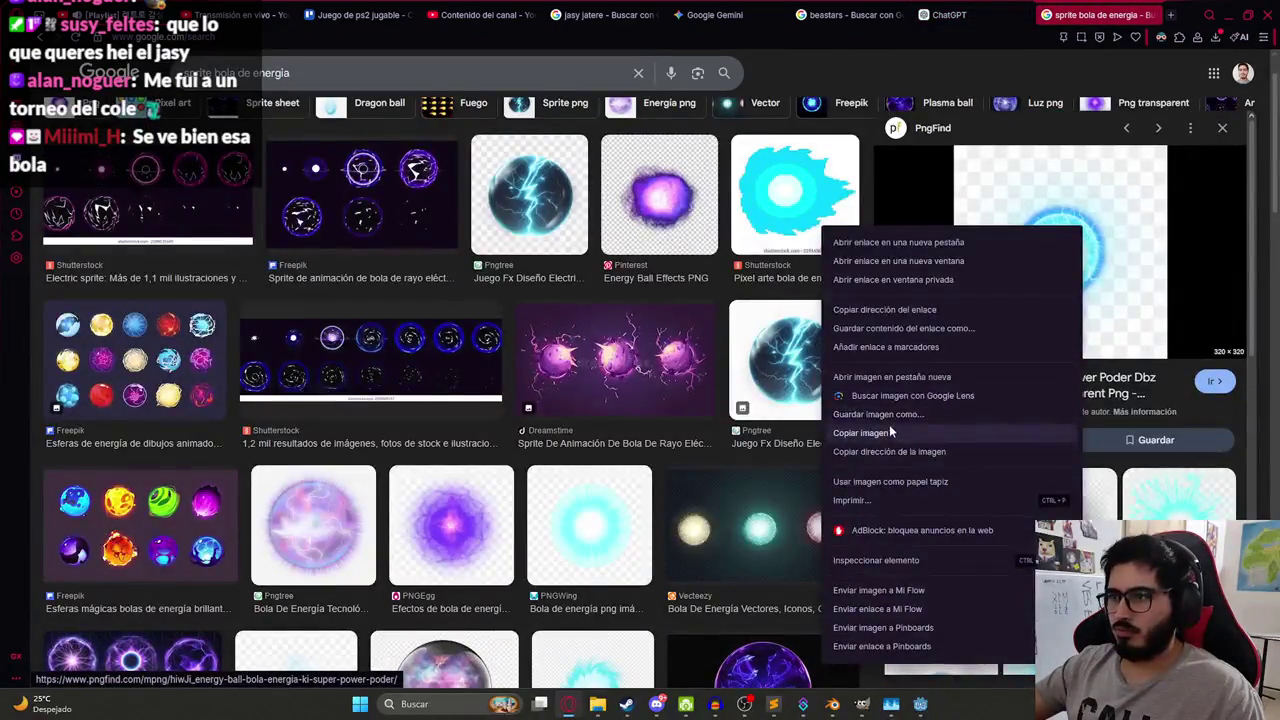
left_click(889, 424)
left_click(970, 12)
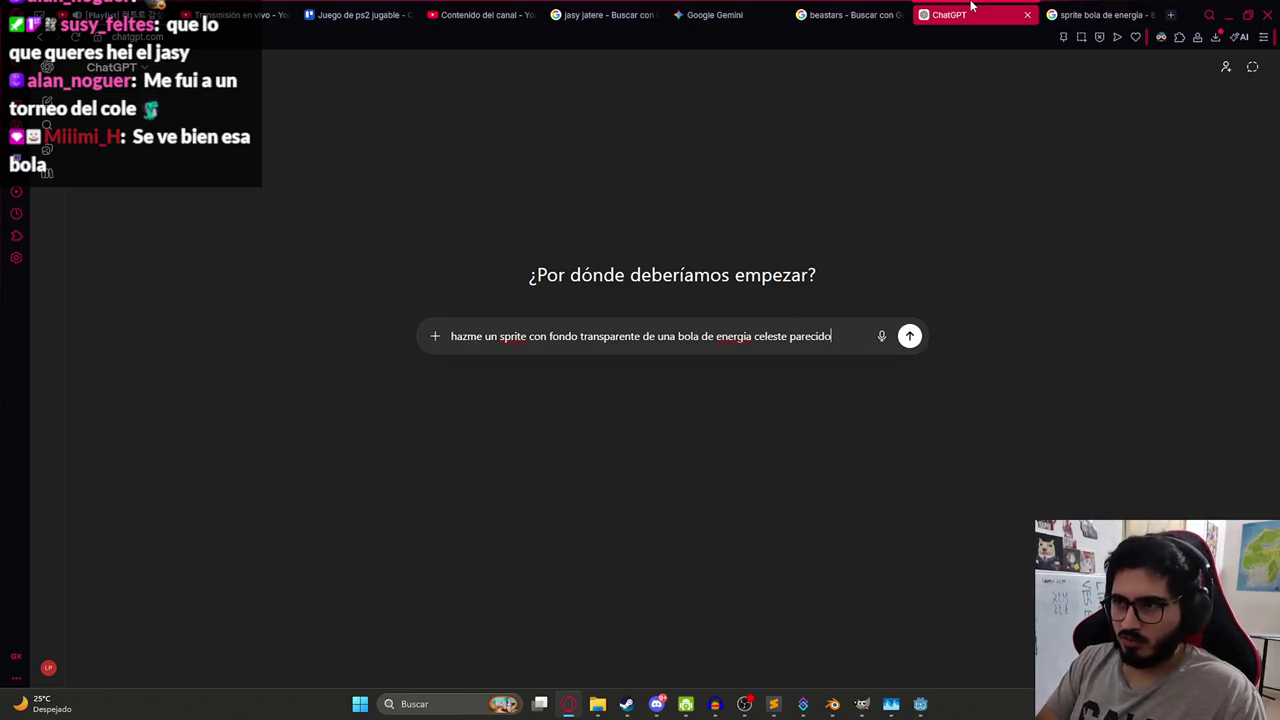
key("ctrl+v")
Finish the prompt, switch the request to Crea una imagen, and send it.
type(", re")
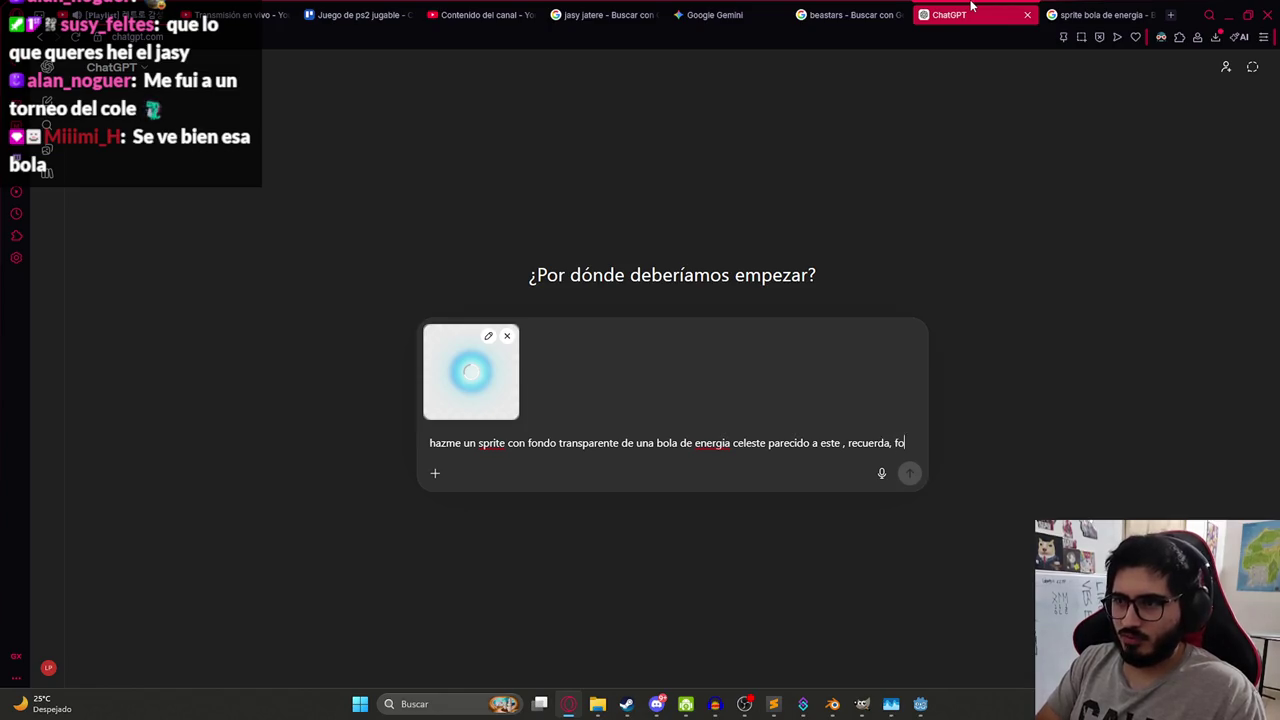
type("ndo transparente")
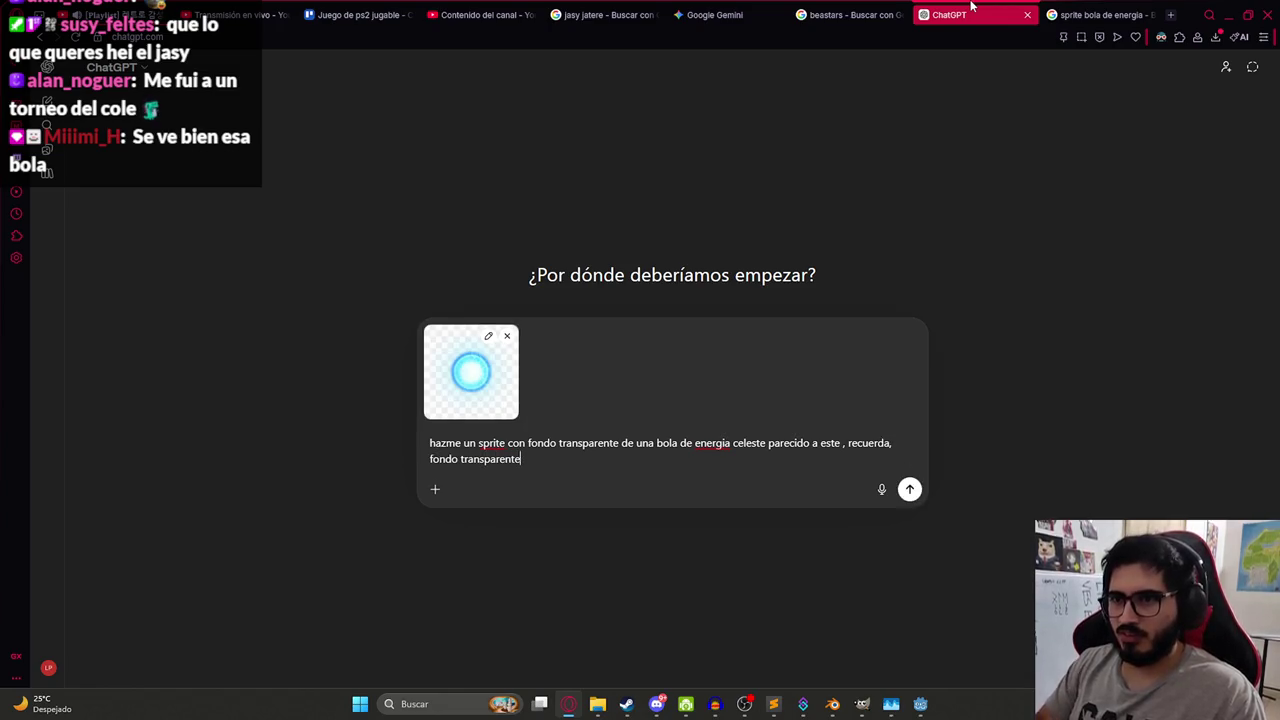
left_click(435, 489)
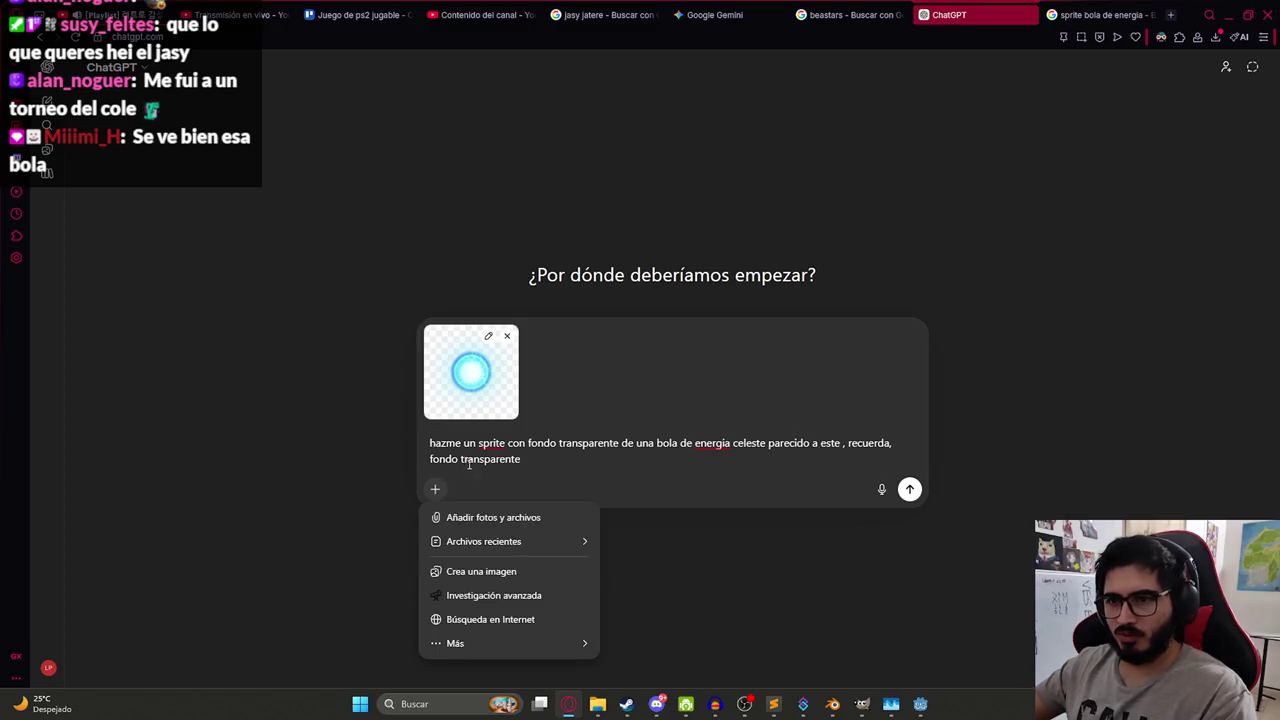
left_click(540, 571)
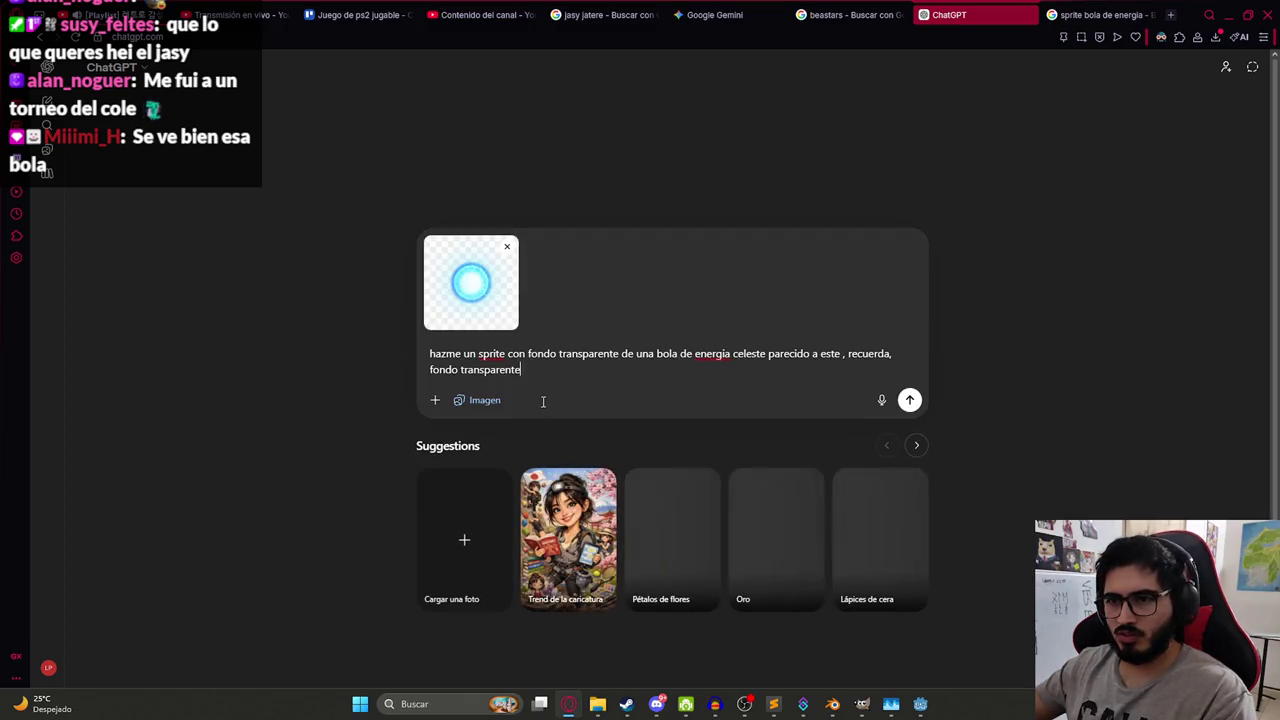
key("Return")
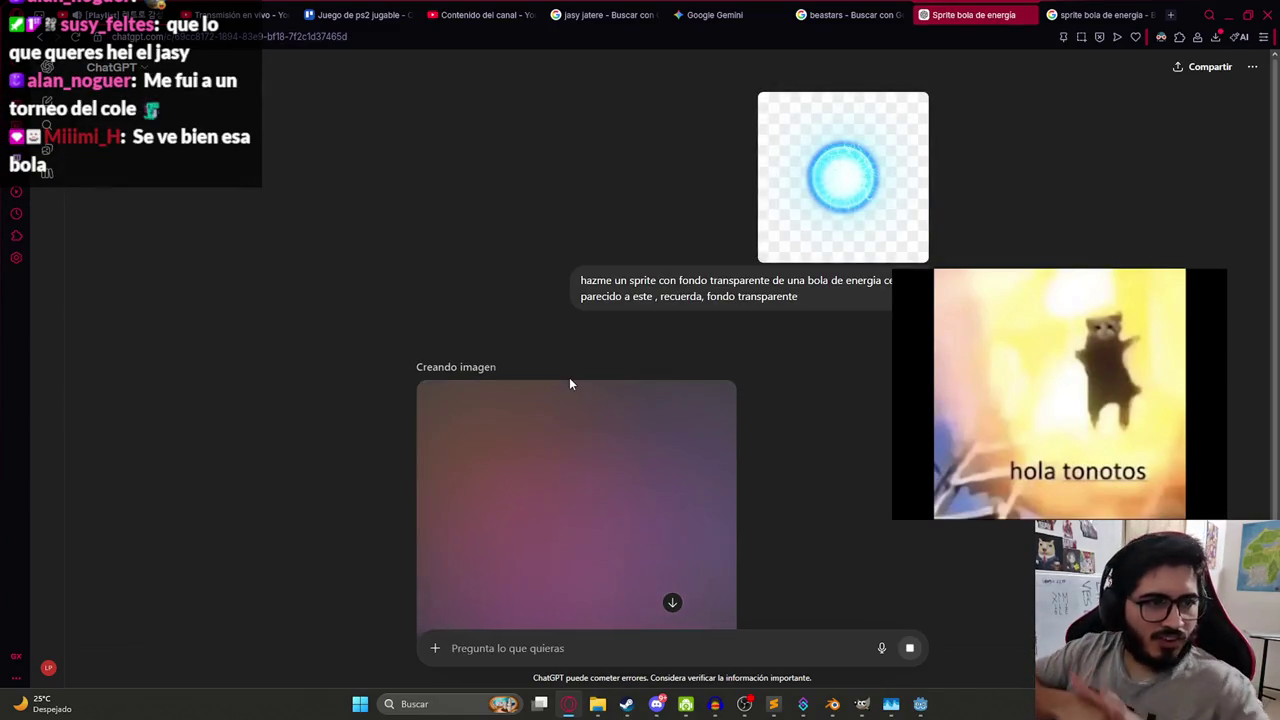
Wait while ChatGPT generates the glowing light-blue energy ball on a transparent background.
key("ctrl+shift+Tab")
key("ctrl+shift+Tab")
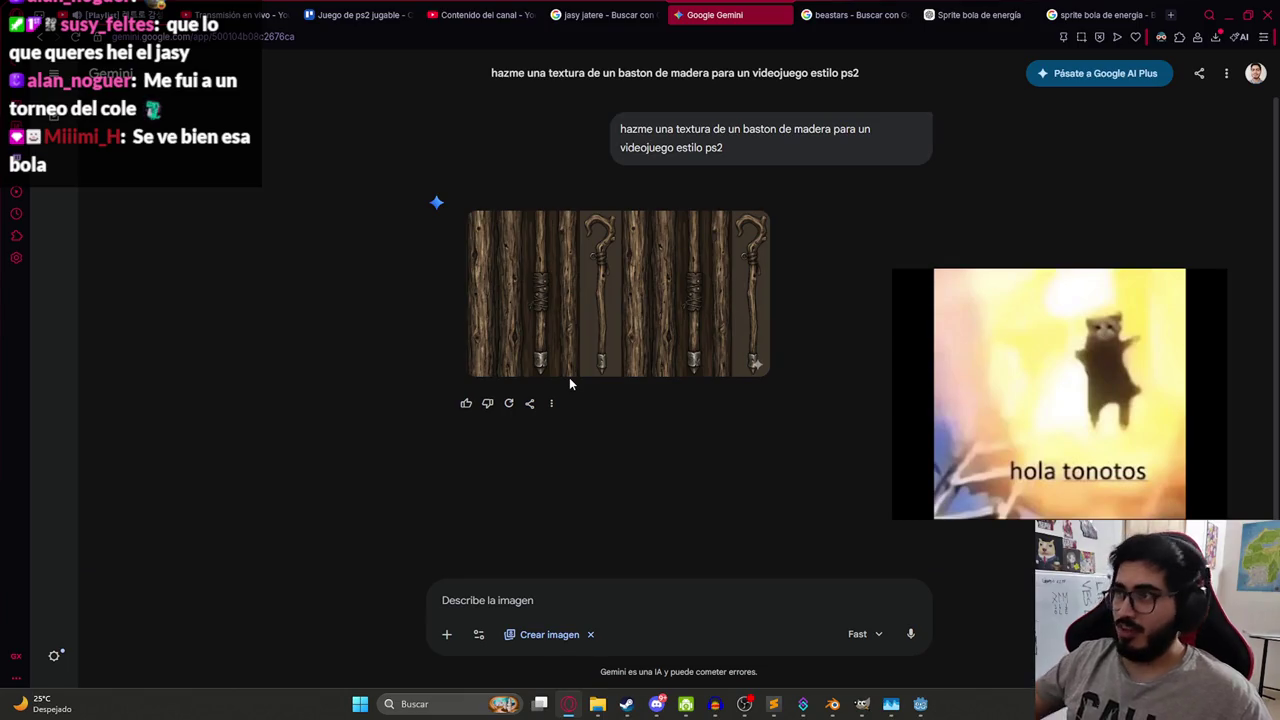
left_click(990, 10)
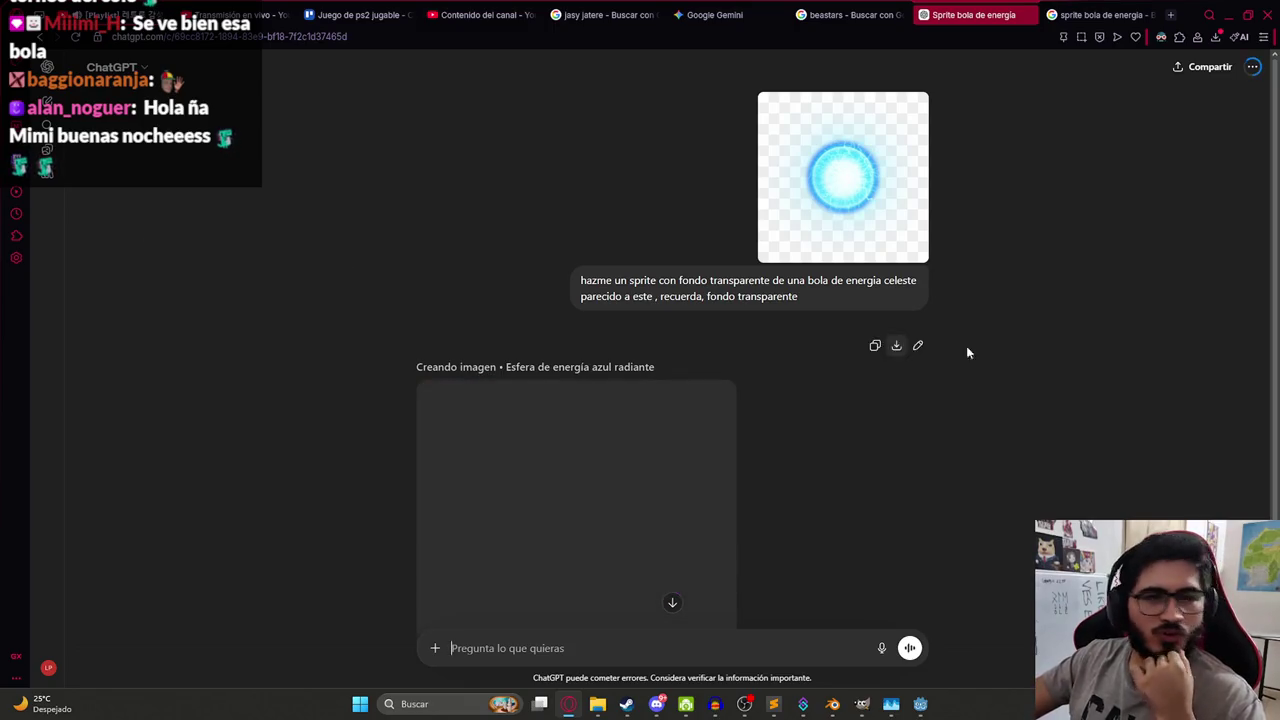
scroll(609, 374, "down", 2)
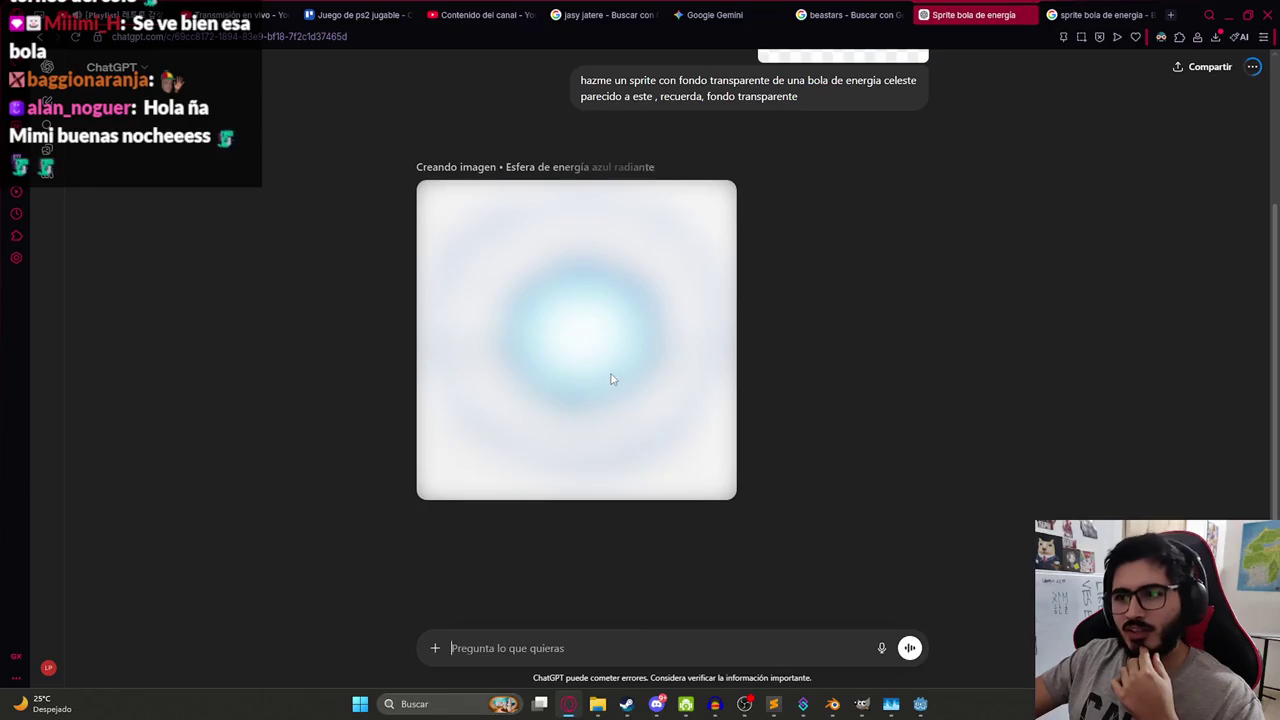
scroll(615, 345, "up", 1)
scroll(609, 486, "down", 2)
scroll(586, 340, "up", 2)
scroll(725, 384, "down", 2)
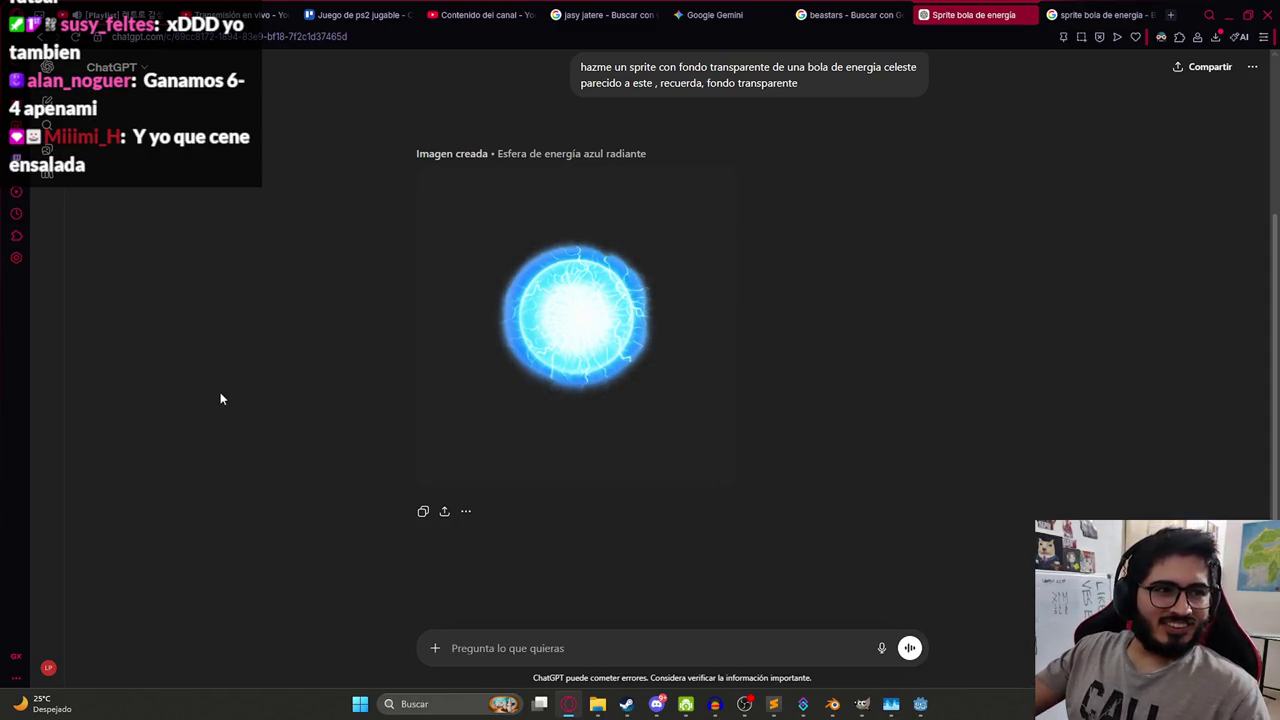
mouse_move(454, 434)
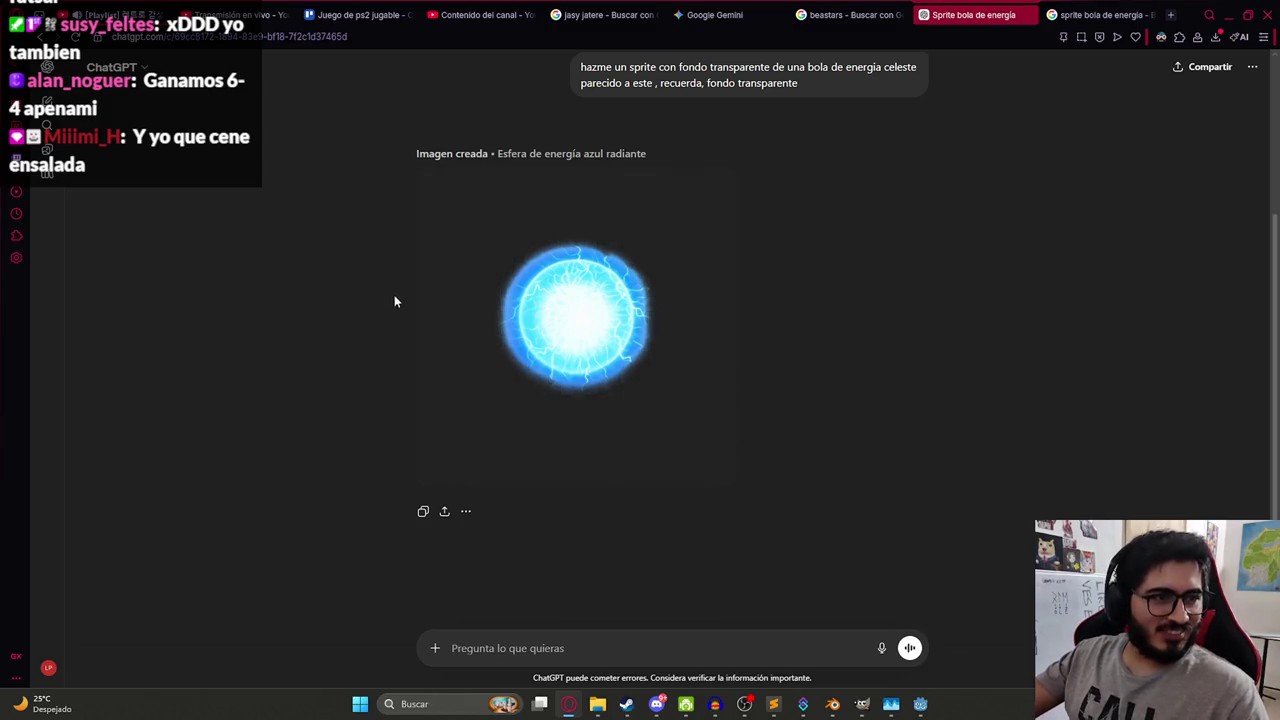
Download the generated energy ball and undo its accidental drop as a layer on the staff artwork.
mouse_move(516, 327)
left_click(597, 298)
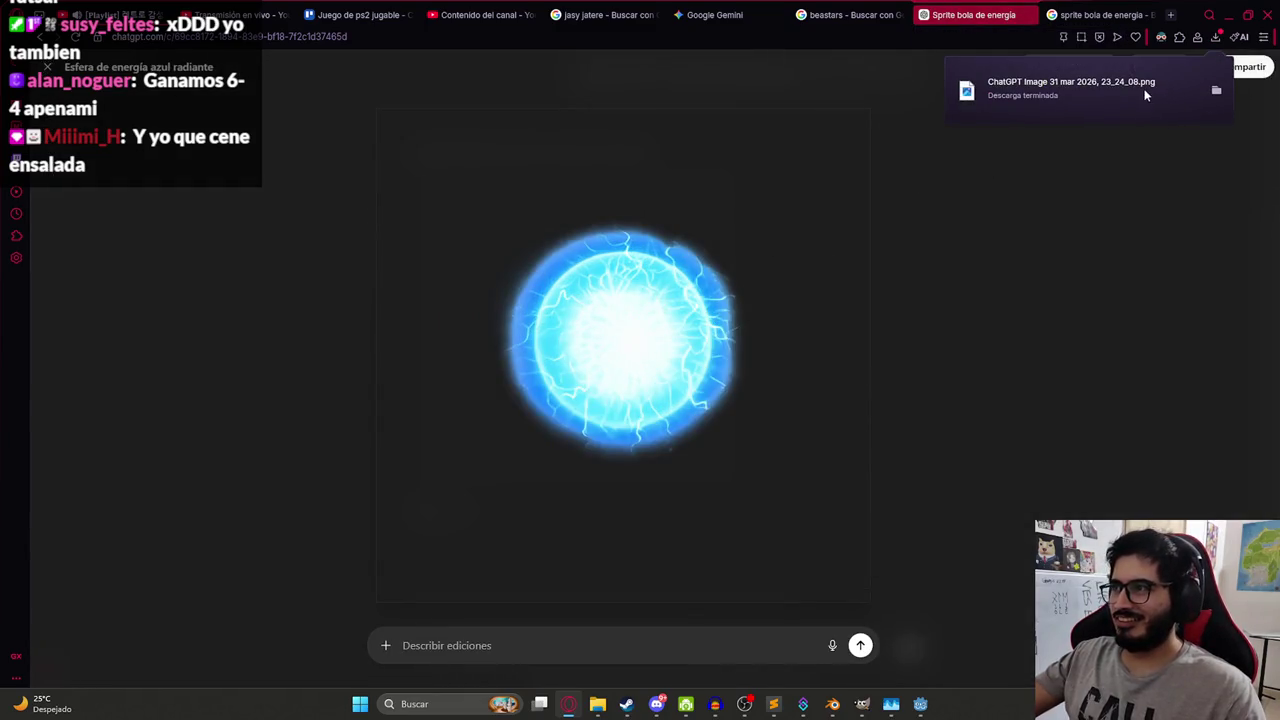
left_click(1114, 86)
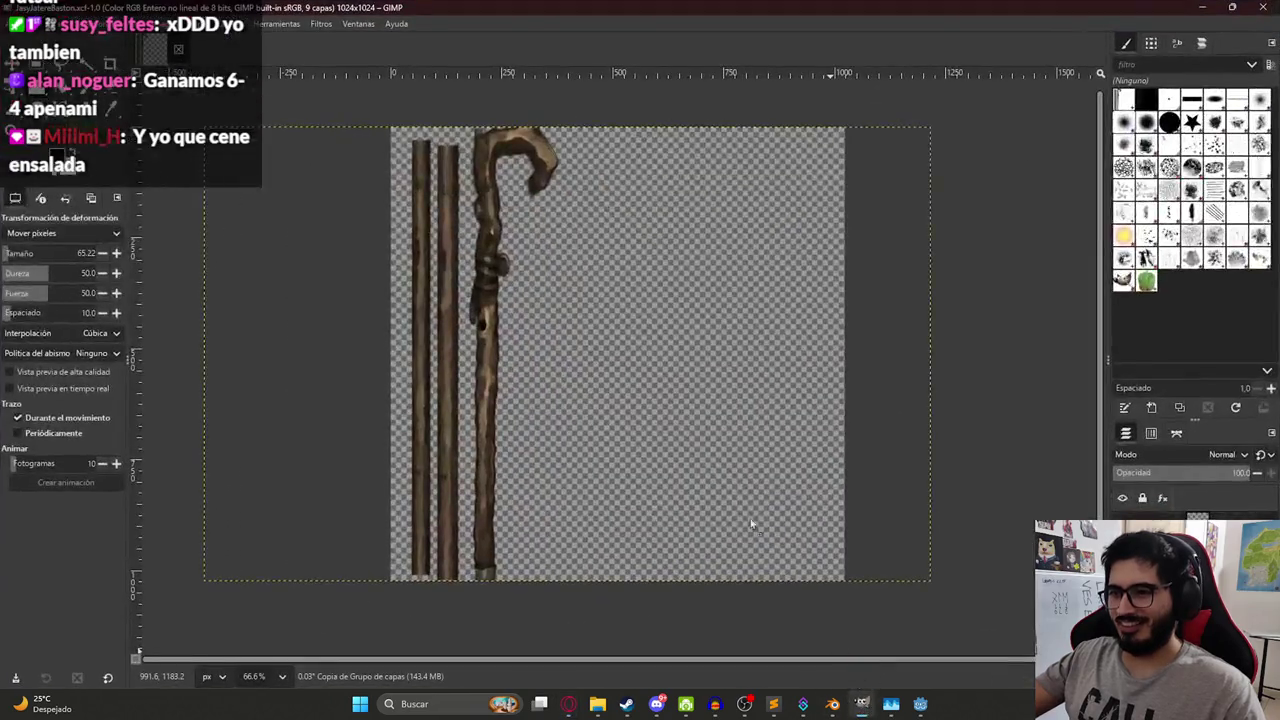
mouse_move(288, 135)
left_mouse_down()
mouse_move(288, 102)
mouse_move(560, 220)
mouse_move(562, 235)
left_mouse_up()
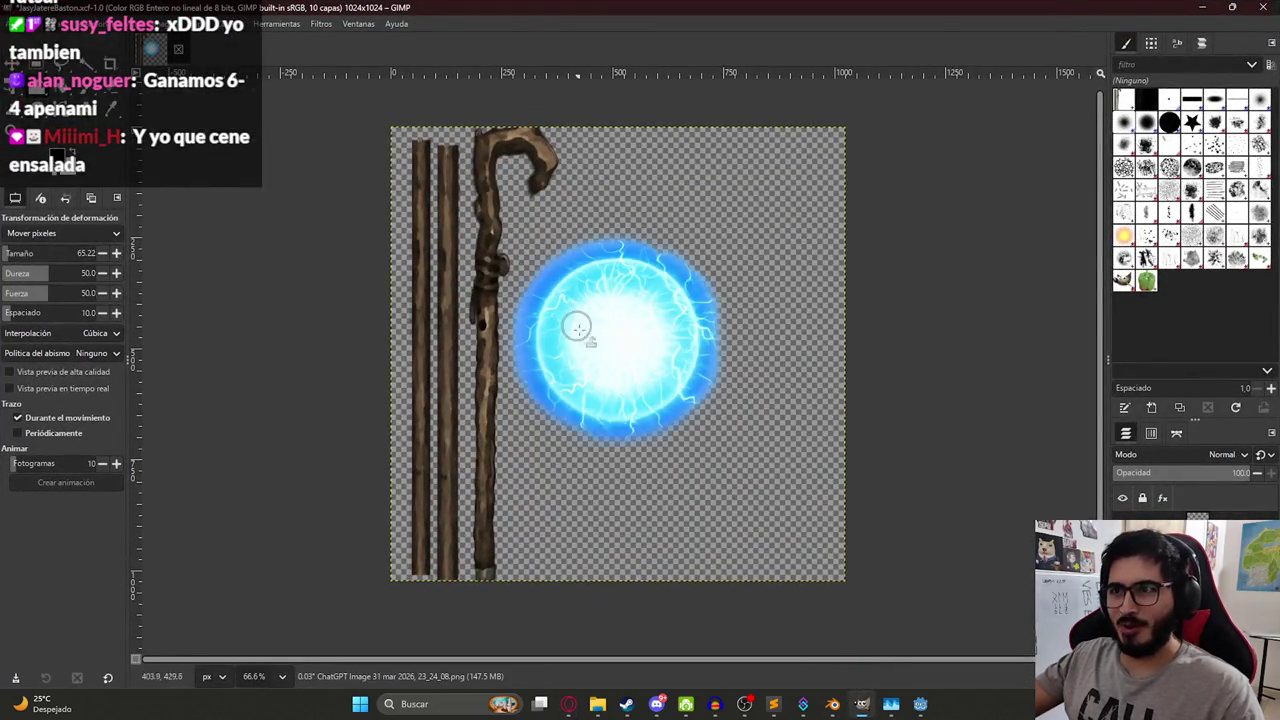
key("ctrl+z")
Open ChatGPT Image 31 mar 2026, 23_24_08.png as a new GIMP image from Opera's Downloads panel.
left_click(568, 704)
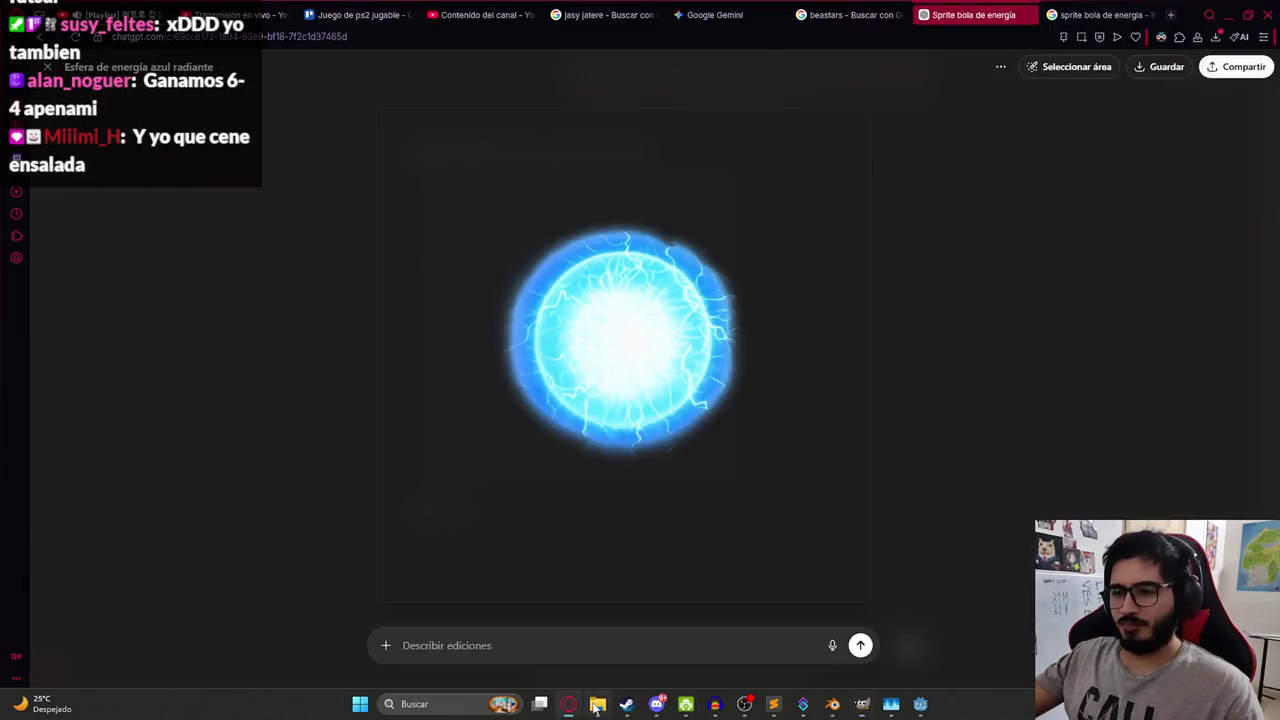
left_click(1215, 37)
mouse_move(1070, 123)
left_mouse_down()
mouse_move(918, 692)
mouse_move(862, 692)
mouse_move(624, 370)
left_mouse_up()
left_click_drag(215, 52, 216, 52)
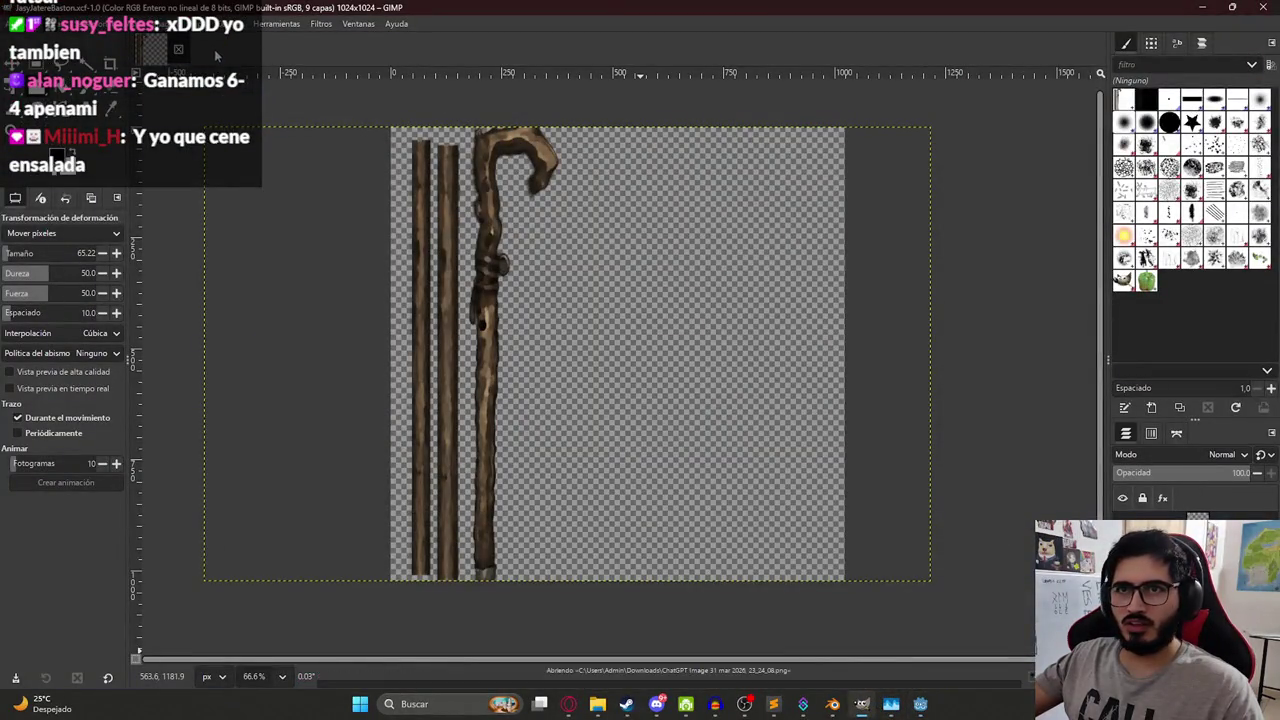
left_click(214, 55)
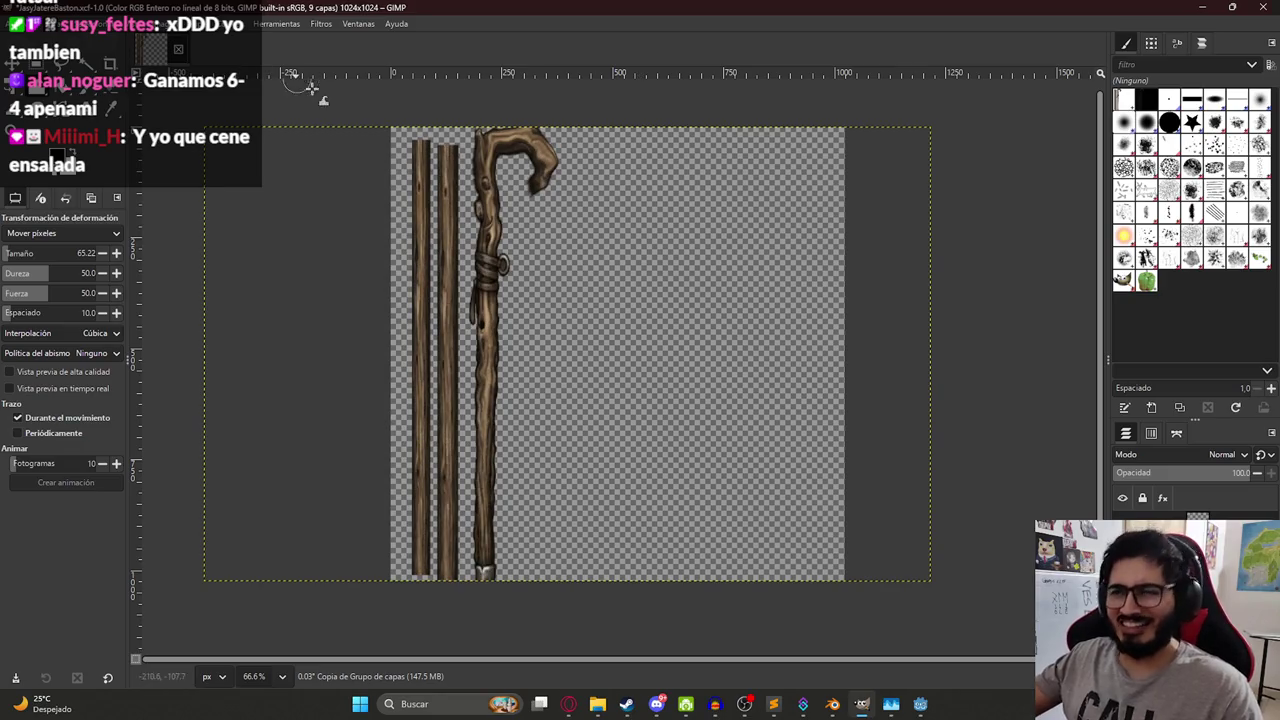
left_click(625, 700)
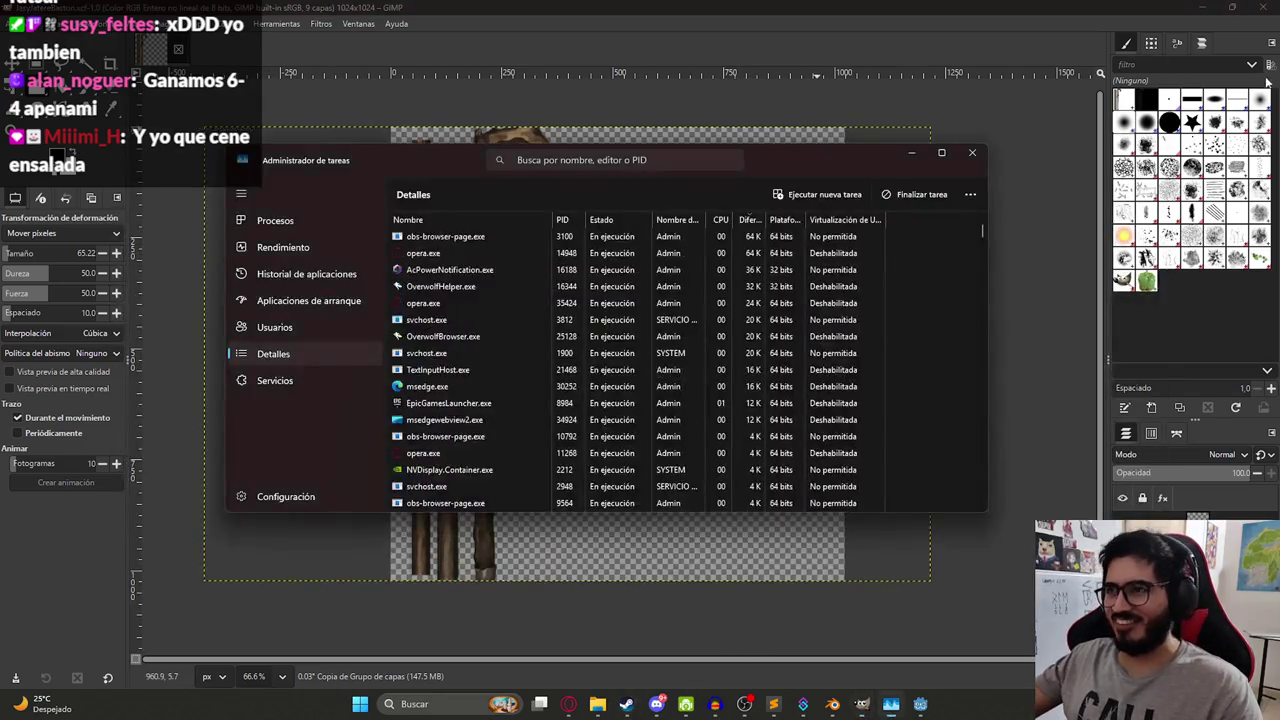
left_click(568, 704)
left_click(597, 704)
left_click(597, 704)
left_click(1215, 37)
mouse_move(986, 129)
left_mouse_down()
mouse_move(870, 655)
mouse_move(845, 668)
mouse_move(868, 700)
mouse_move(291, 112)
left_mouse_up()
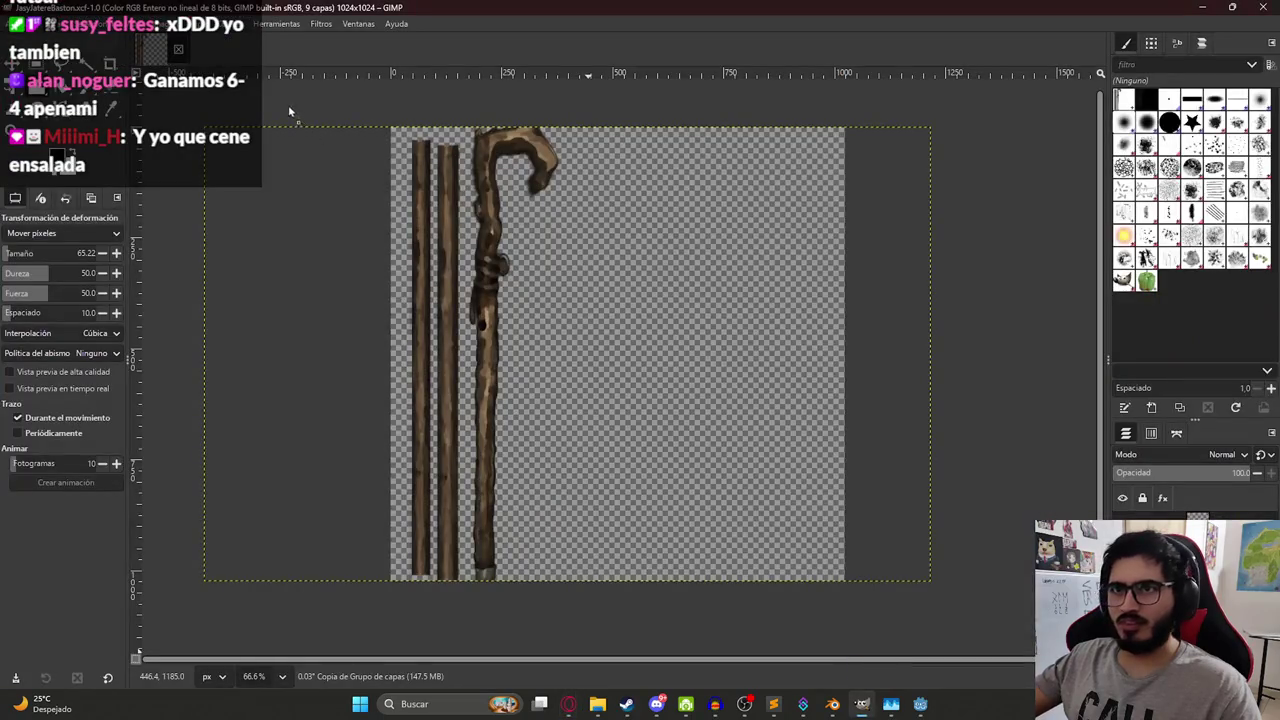
left_click_drag(233, 55, 235, 55)
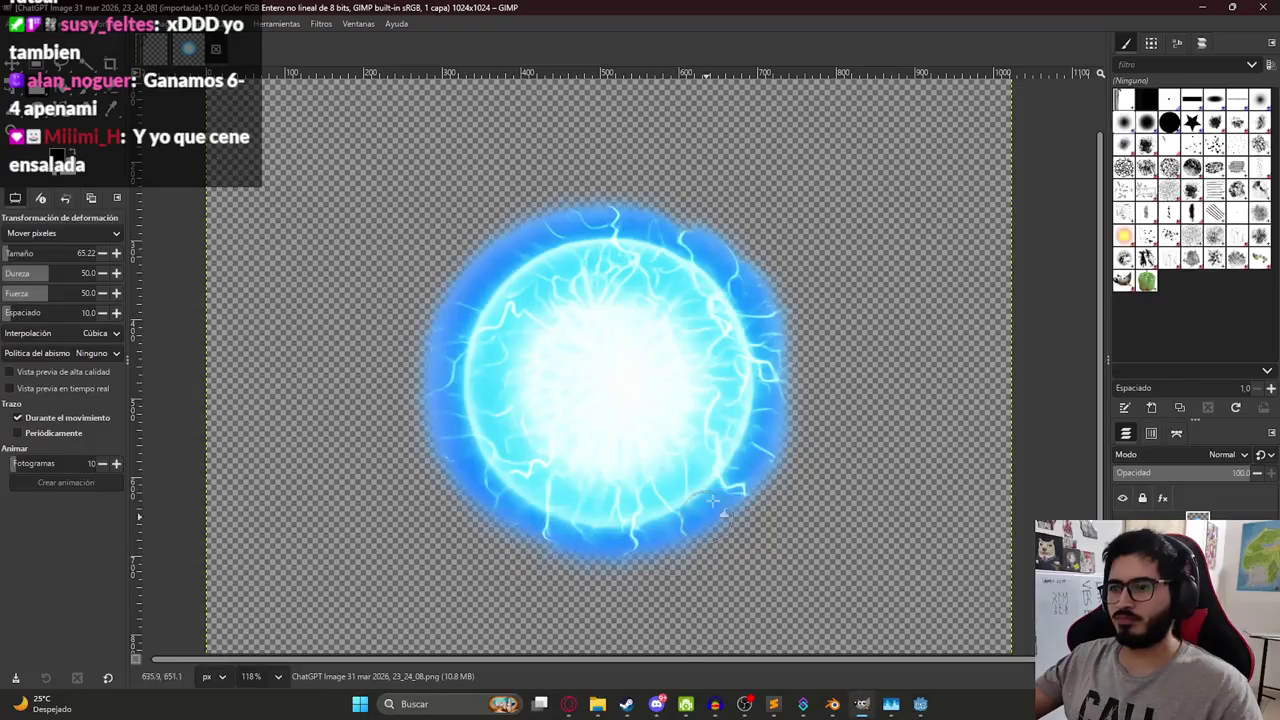
Scale the blue orb up with Unified Transform, stretching top and bottom to fill the 1024×1024 canvas.
scroll(706, 518, "down", 2)
scroll(760, 423, "up", 1)
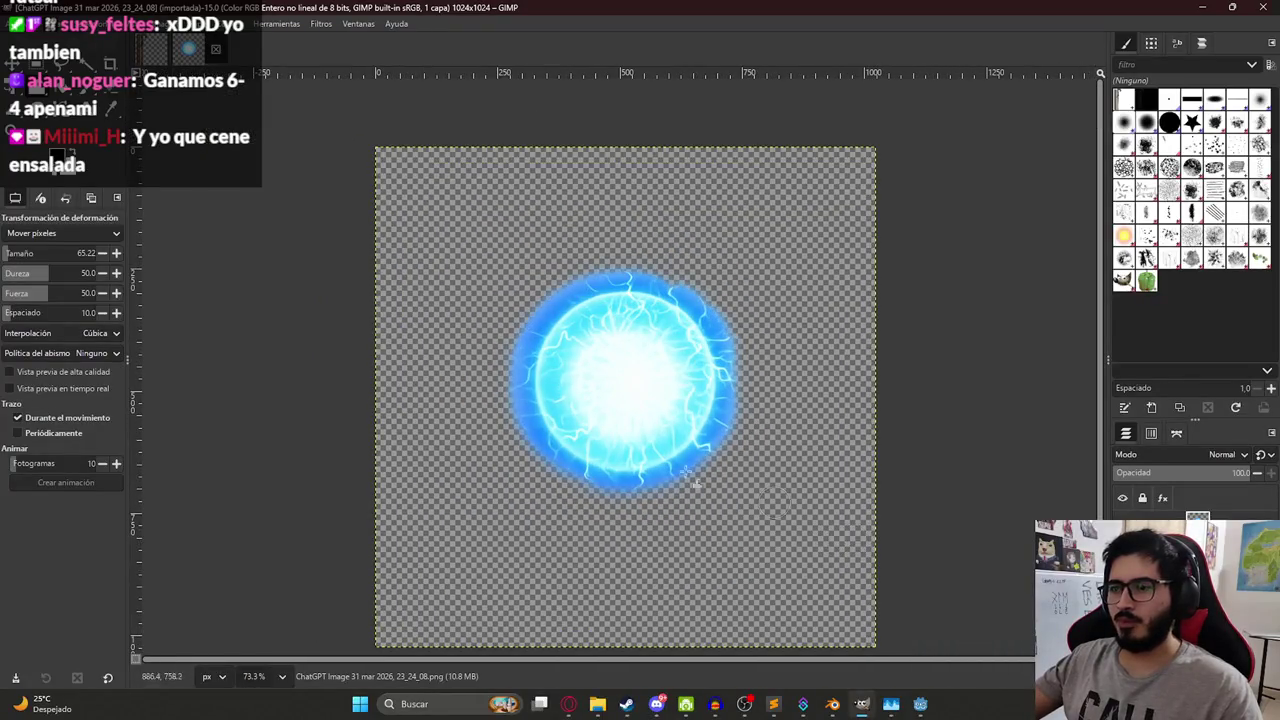
scroll(620, 391, "down", 1)
scroll(620, 391, "up", 1)
scroll(600, 364, "down", 1)
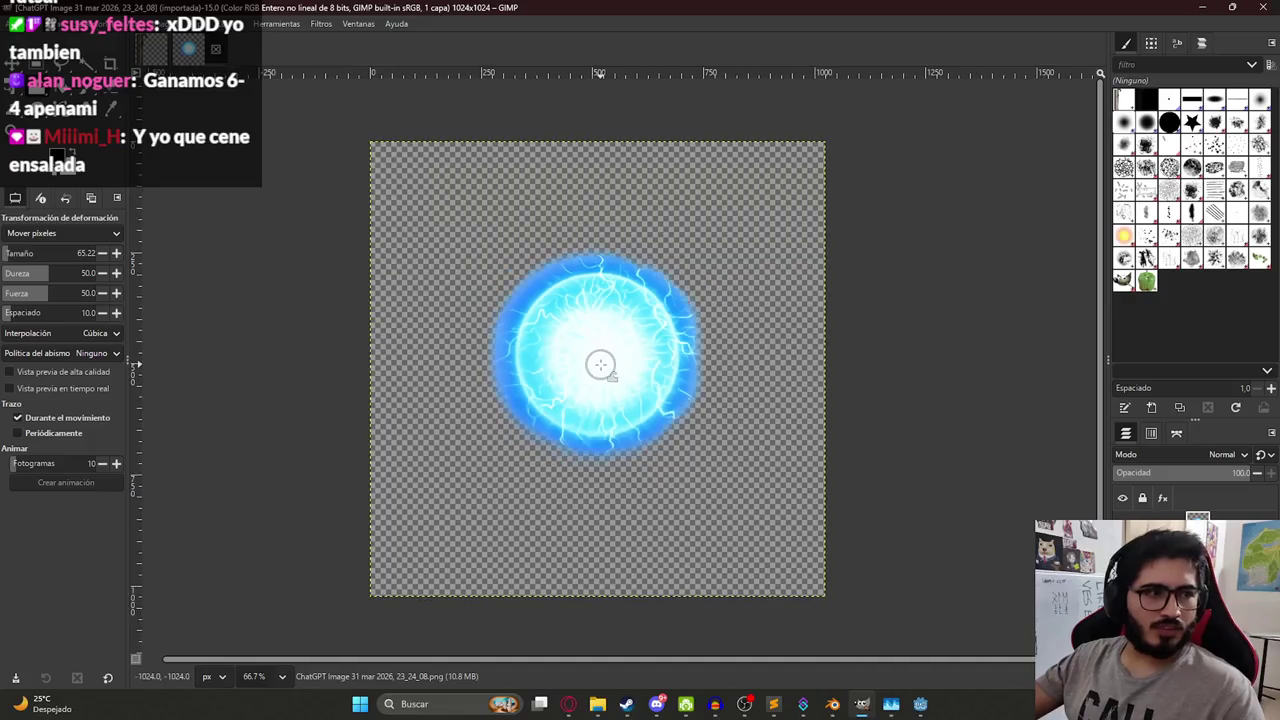
key("shift+t")
scroll(597, 180, "down", 1)
mouse_move(597, 149)
left_mouse_down()
mouse_move(597, 40)
mouse_move(599, 60)
left_mouse_up()
left_click_drag(603, 527, 628, 712)
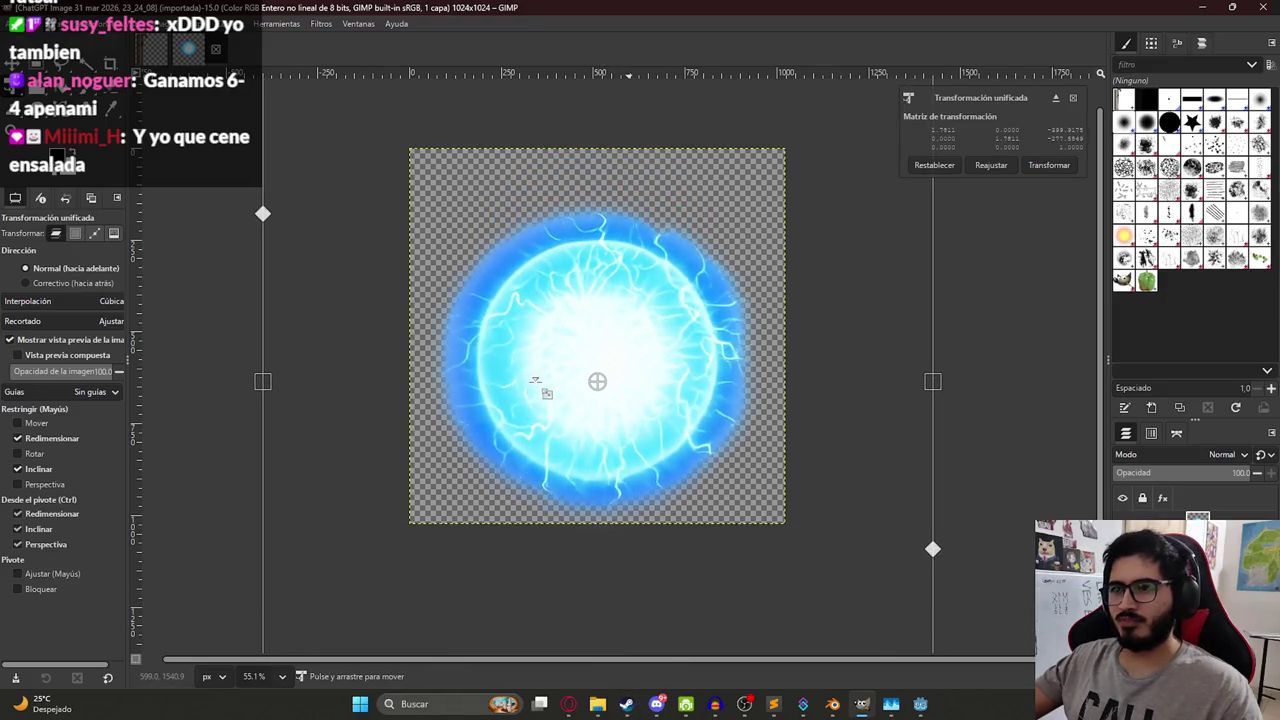
key("Return")
Bring up Export Image for the enlarged energy-ball picture and enter the Mis Videojuegos folder.
key("ctrl+shift+e")
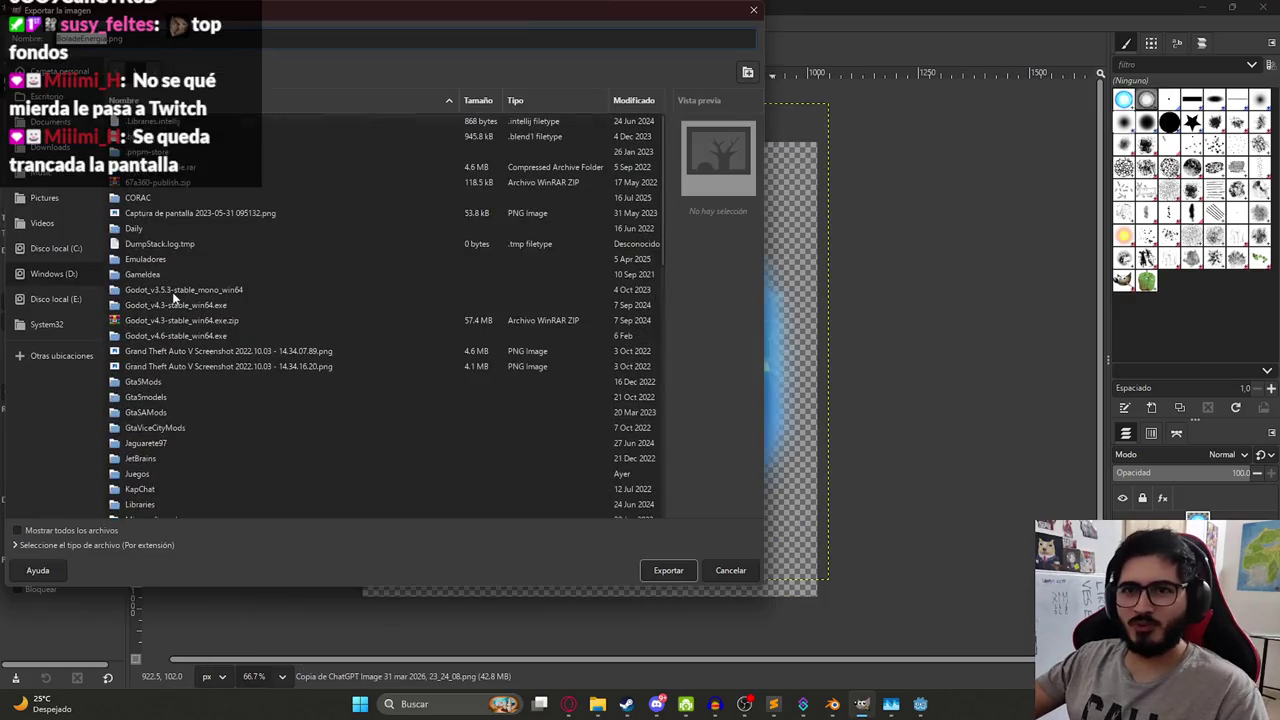
scroll(203, 245, "down", 1)
scroll(208, 245, "up", 5)
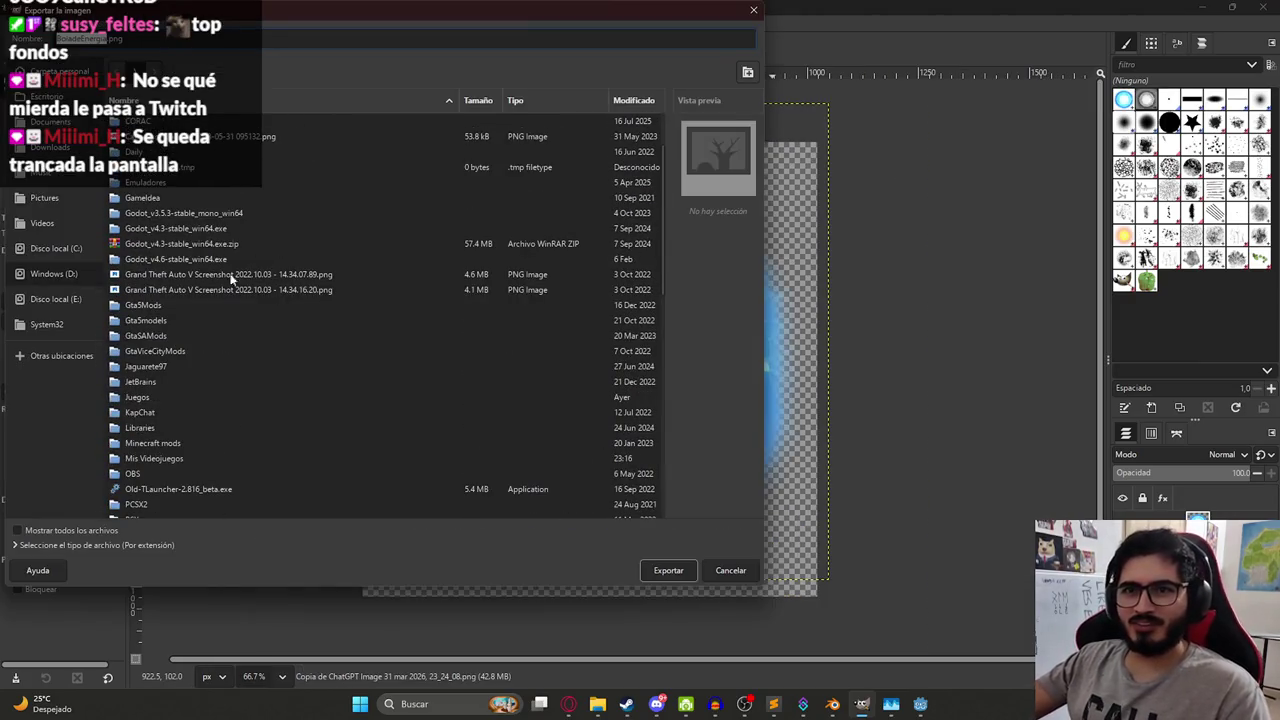
scroll(176, 348, "down", 3)
scroll(199, 335, "up", 2)
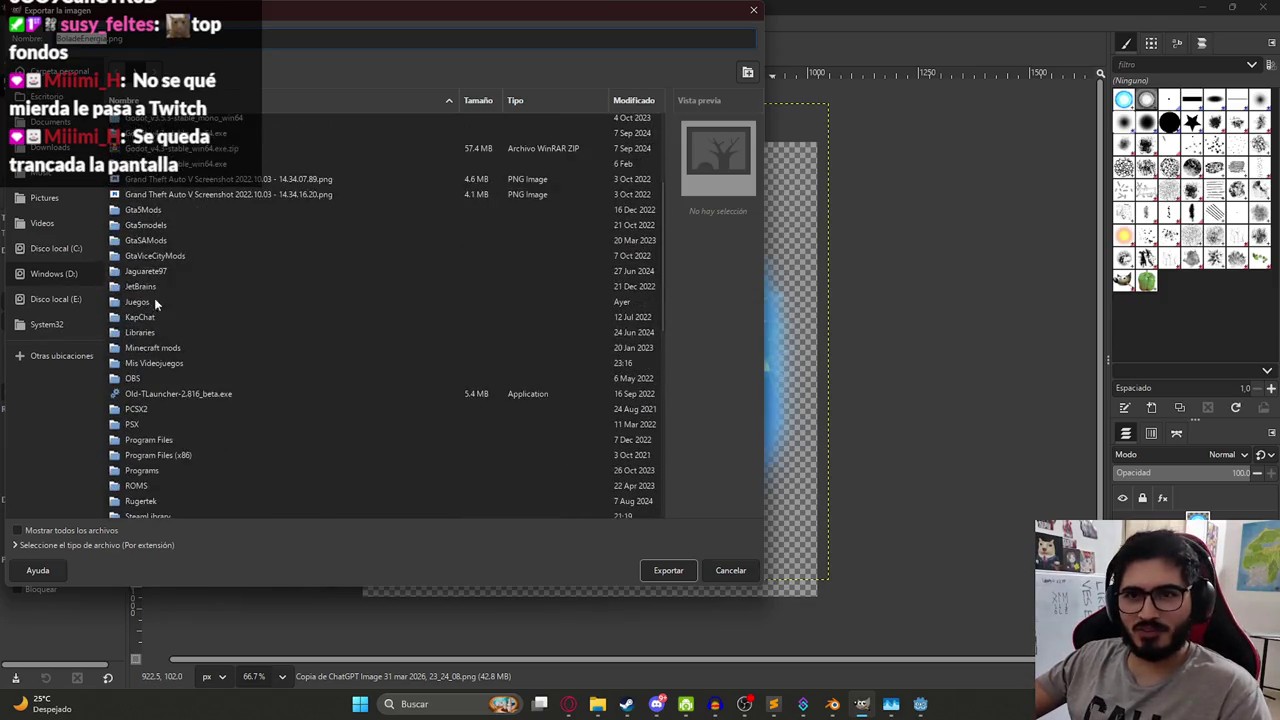
double_click(150, 365)
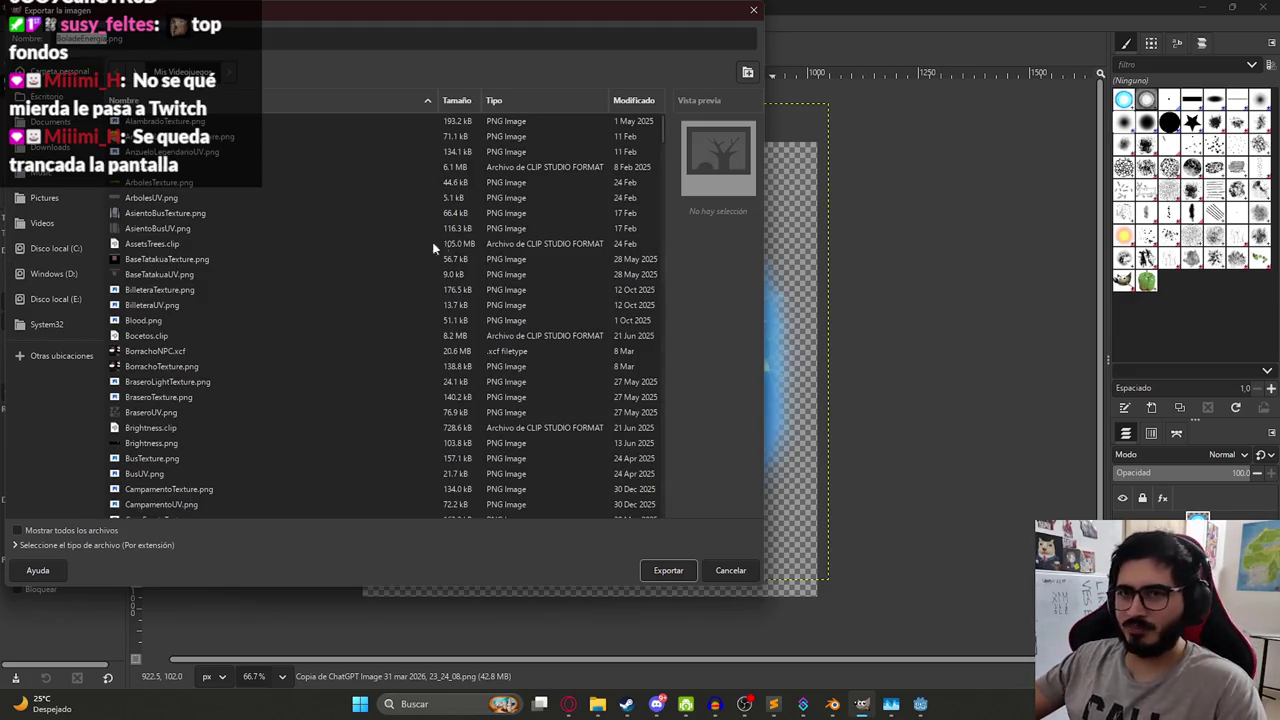
Scroll through the files listed in the Mis Videojuegos folder.
scroll(240, 280, "down", 3)
scroll(180, 320, "up", 3)
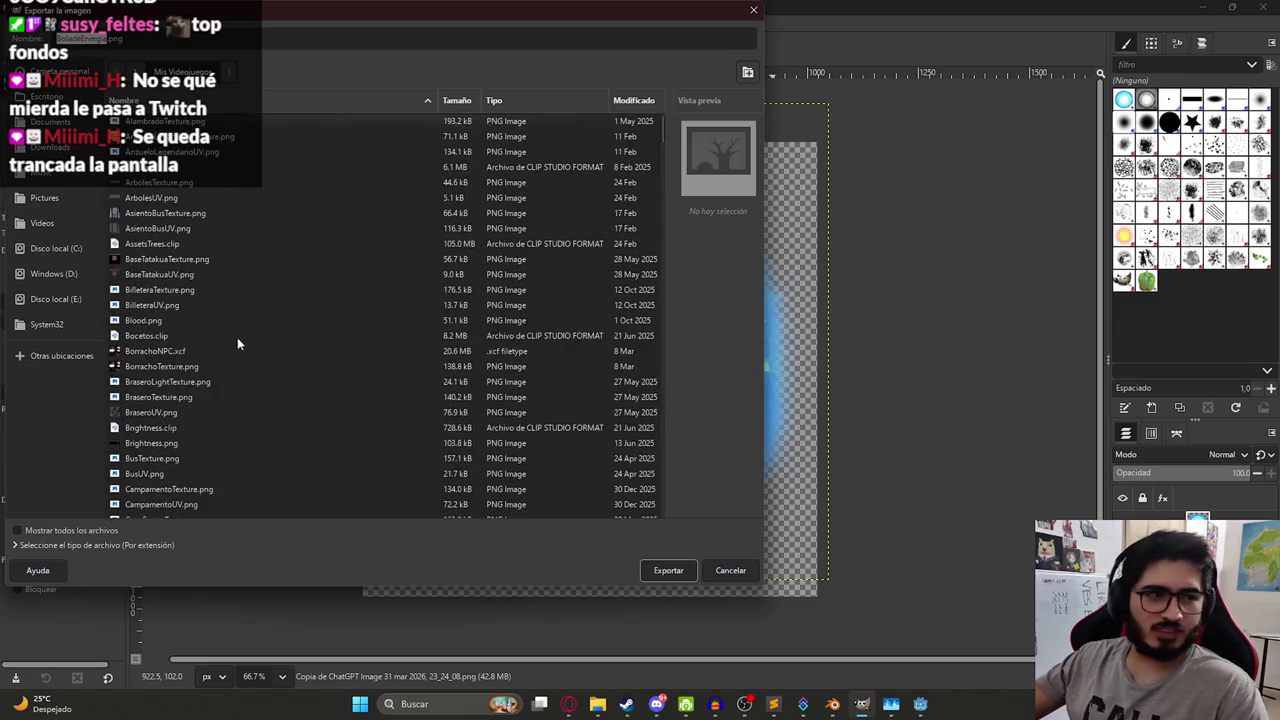
scroll(281, 195, "down", 5)
scroll(260, 200, "up", 5)
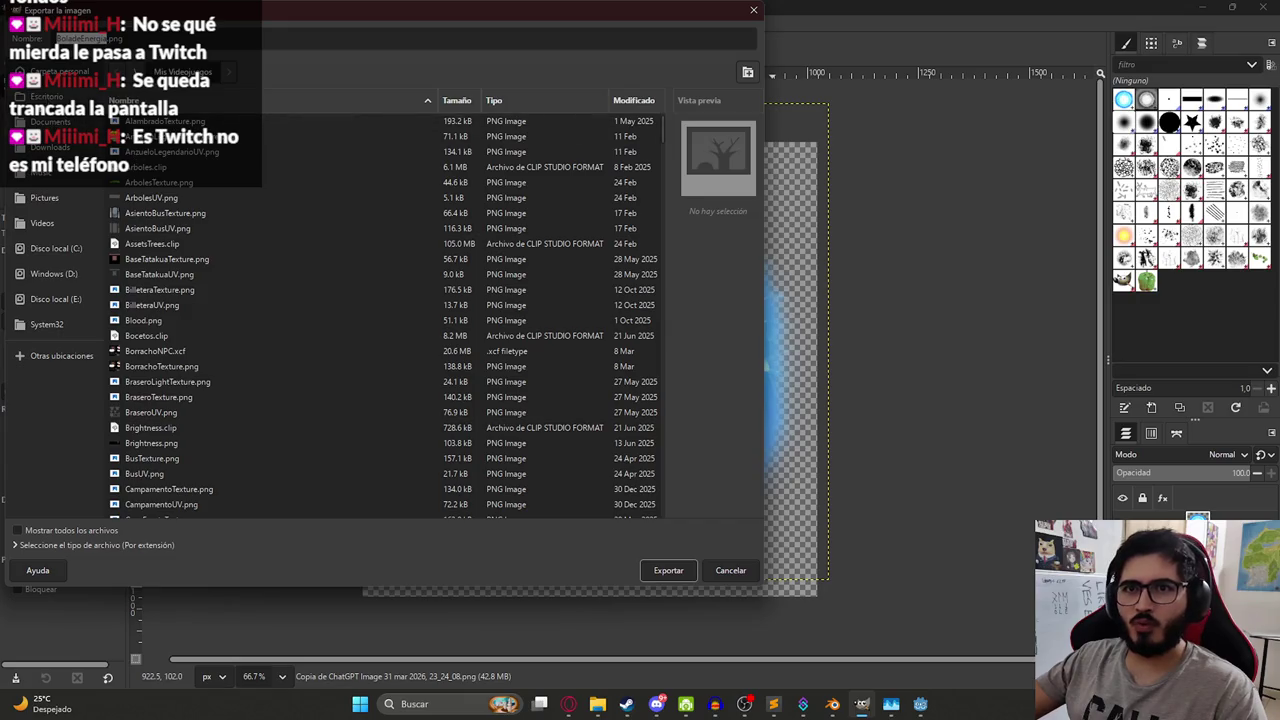
scroll(358, 249, "down", 10)
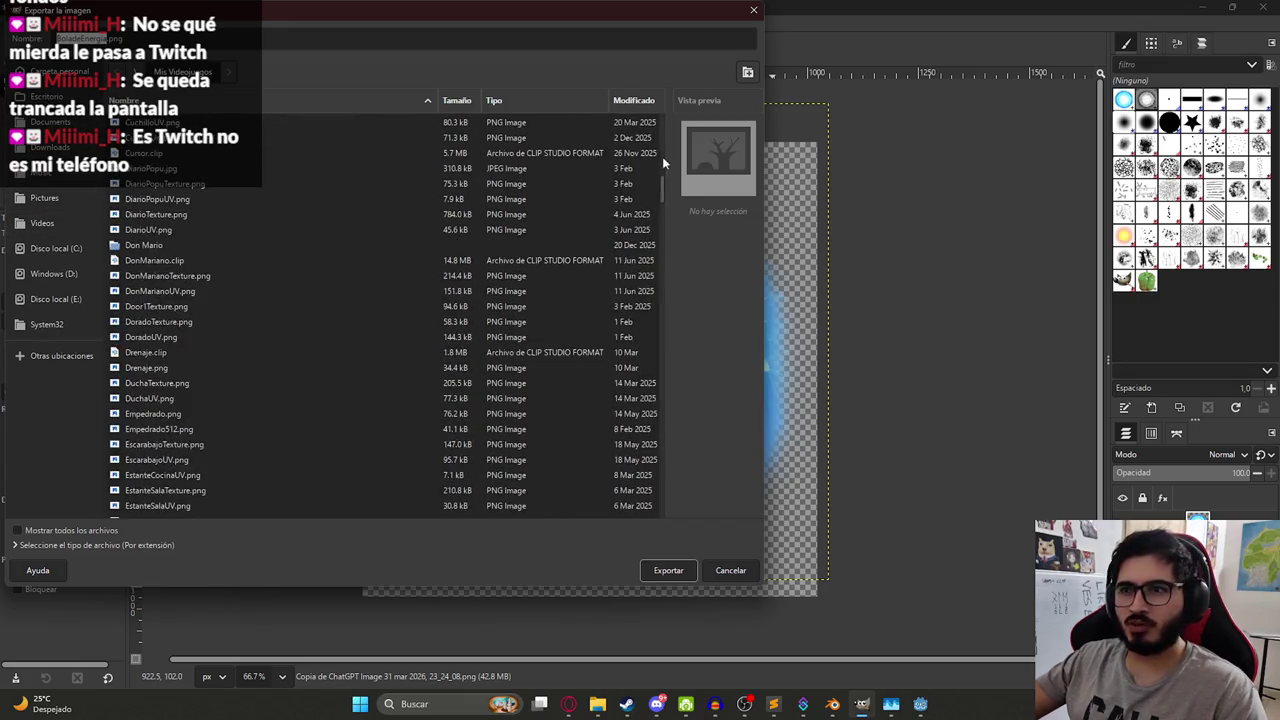
left_click_drag(663, 186, 669, 504)
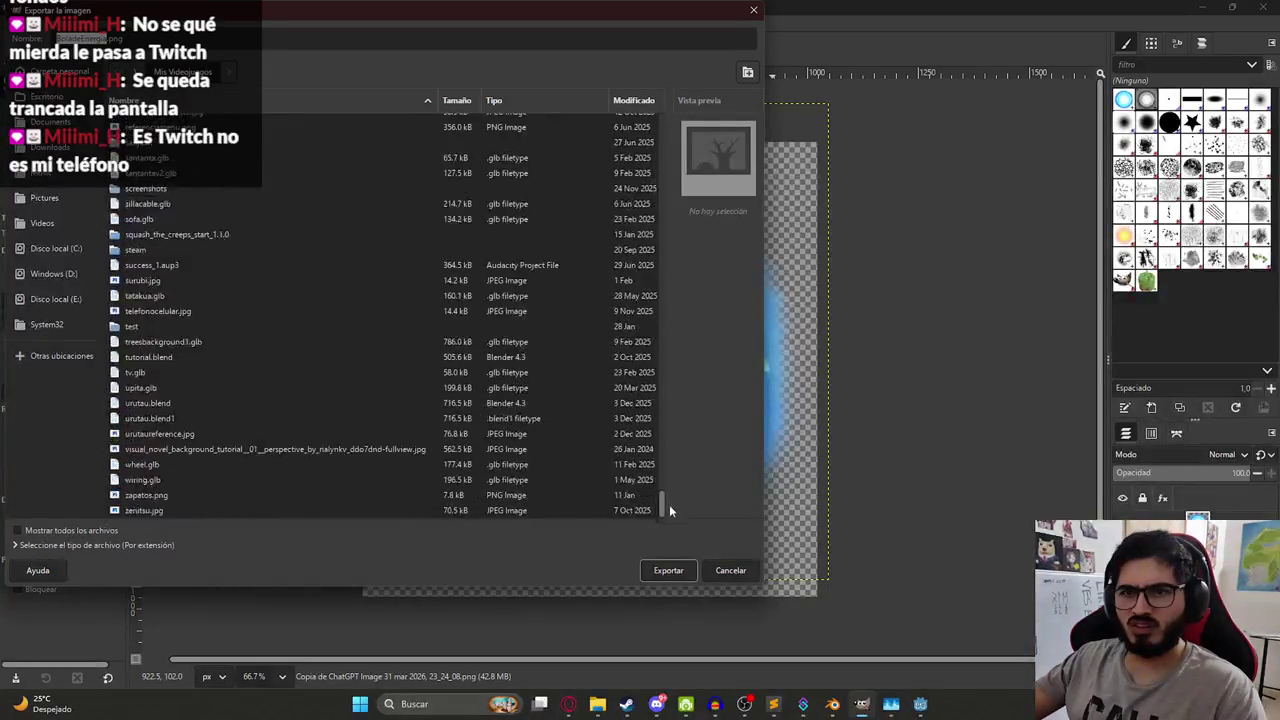